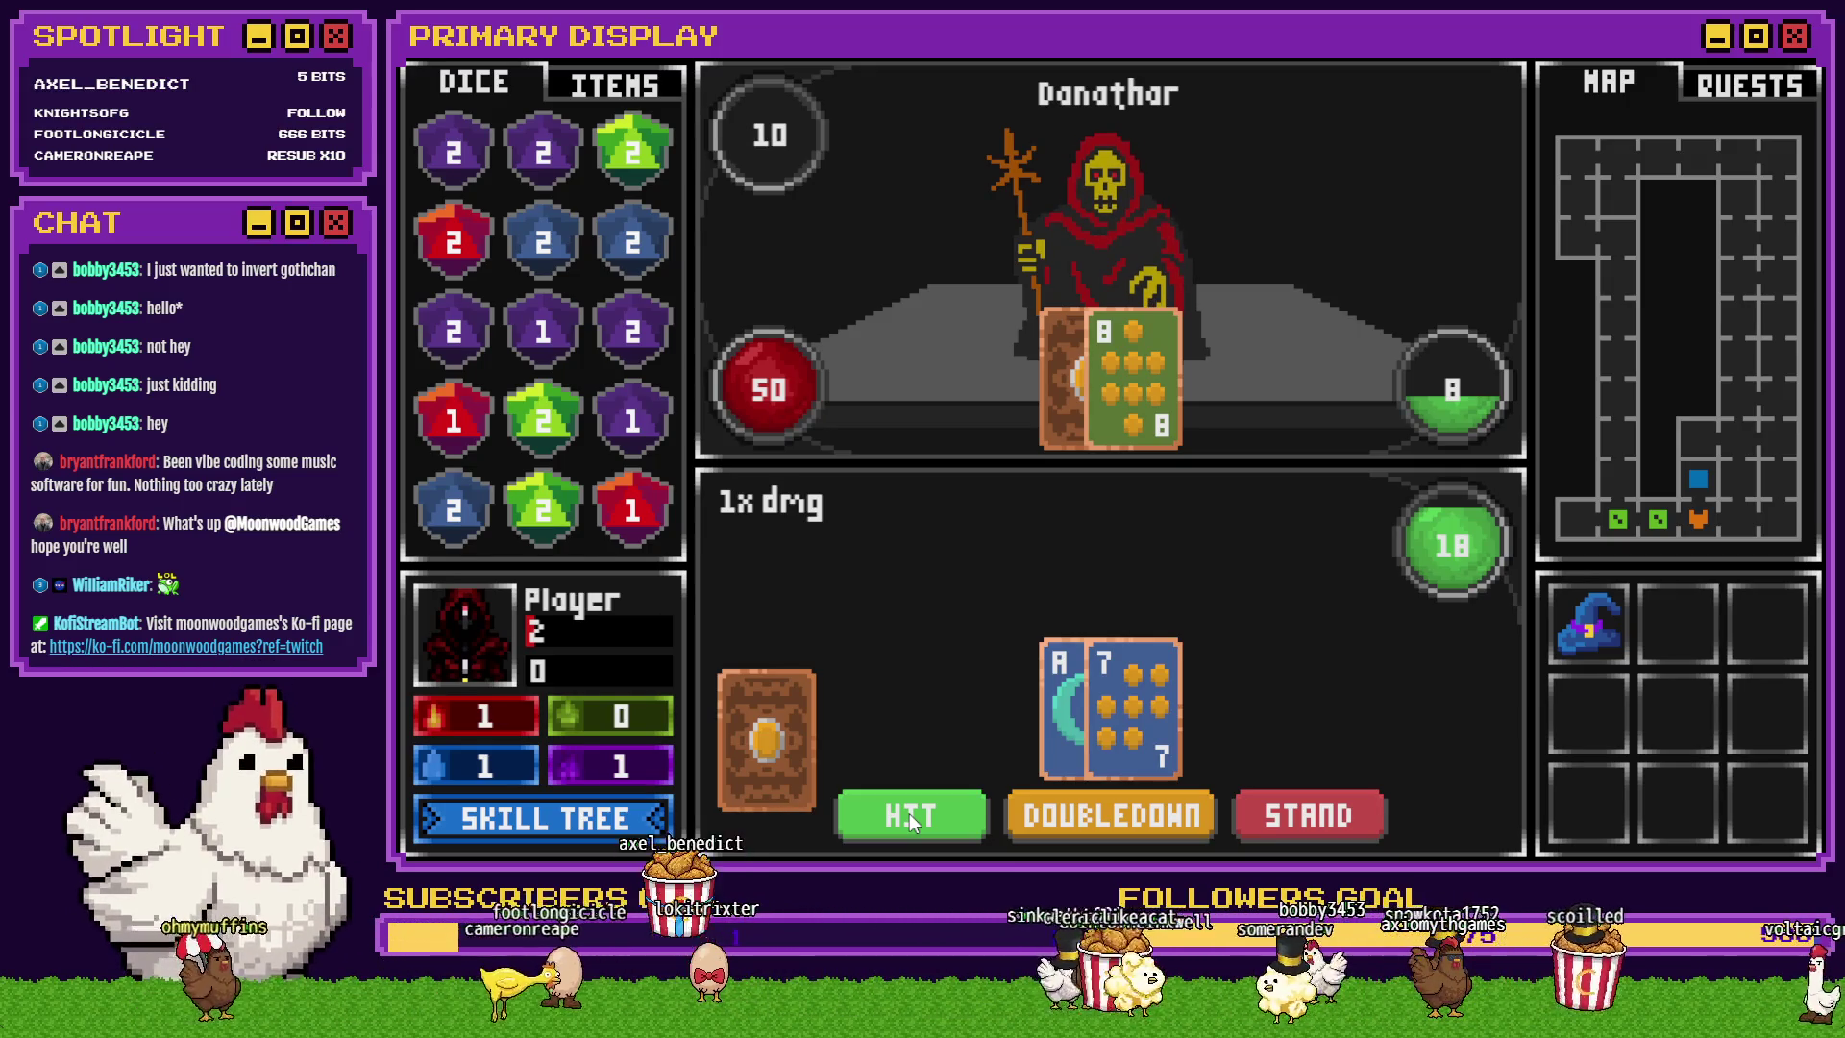
- Hit twice against Danathar, busting the hand at 22 and dying
left_click(909, 819)
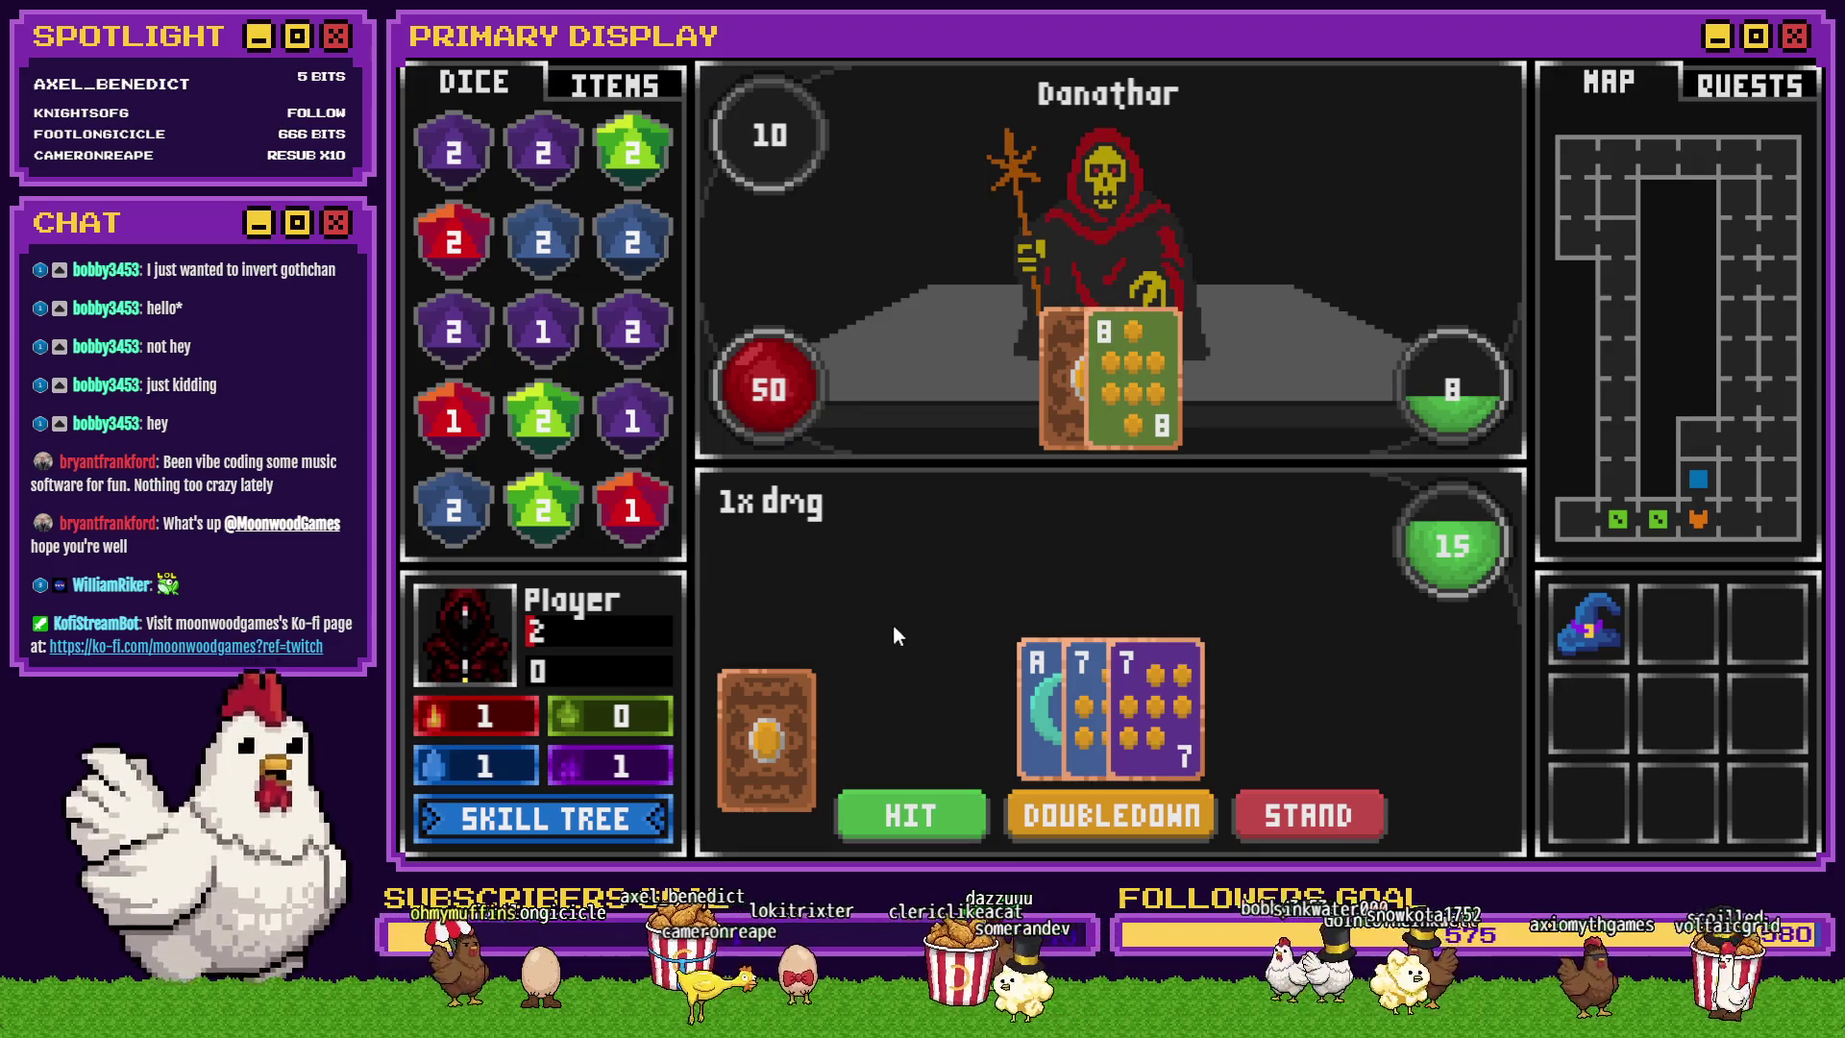
left_click(909, 815)
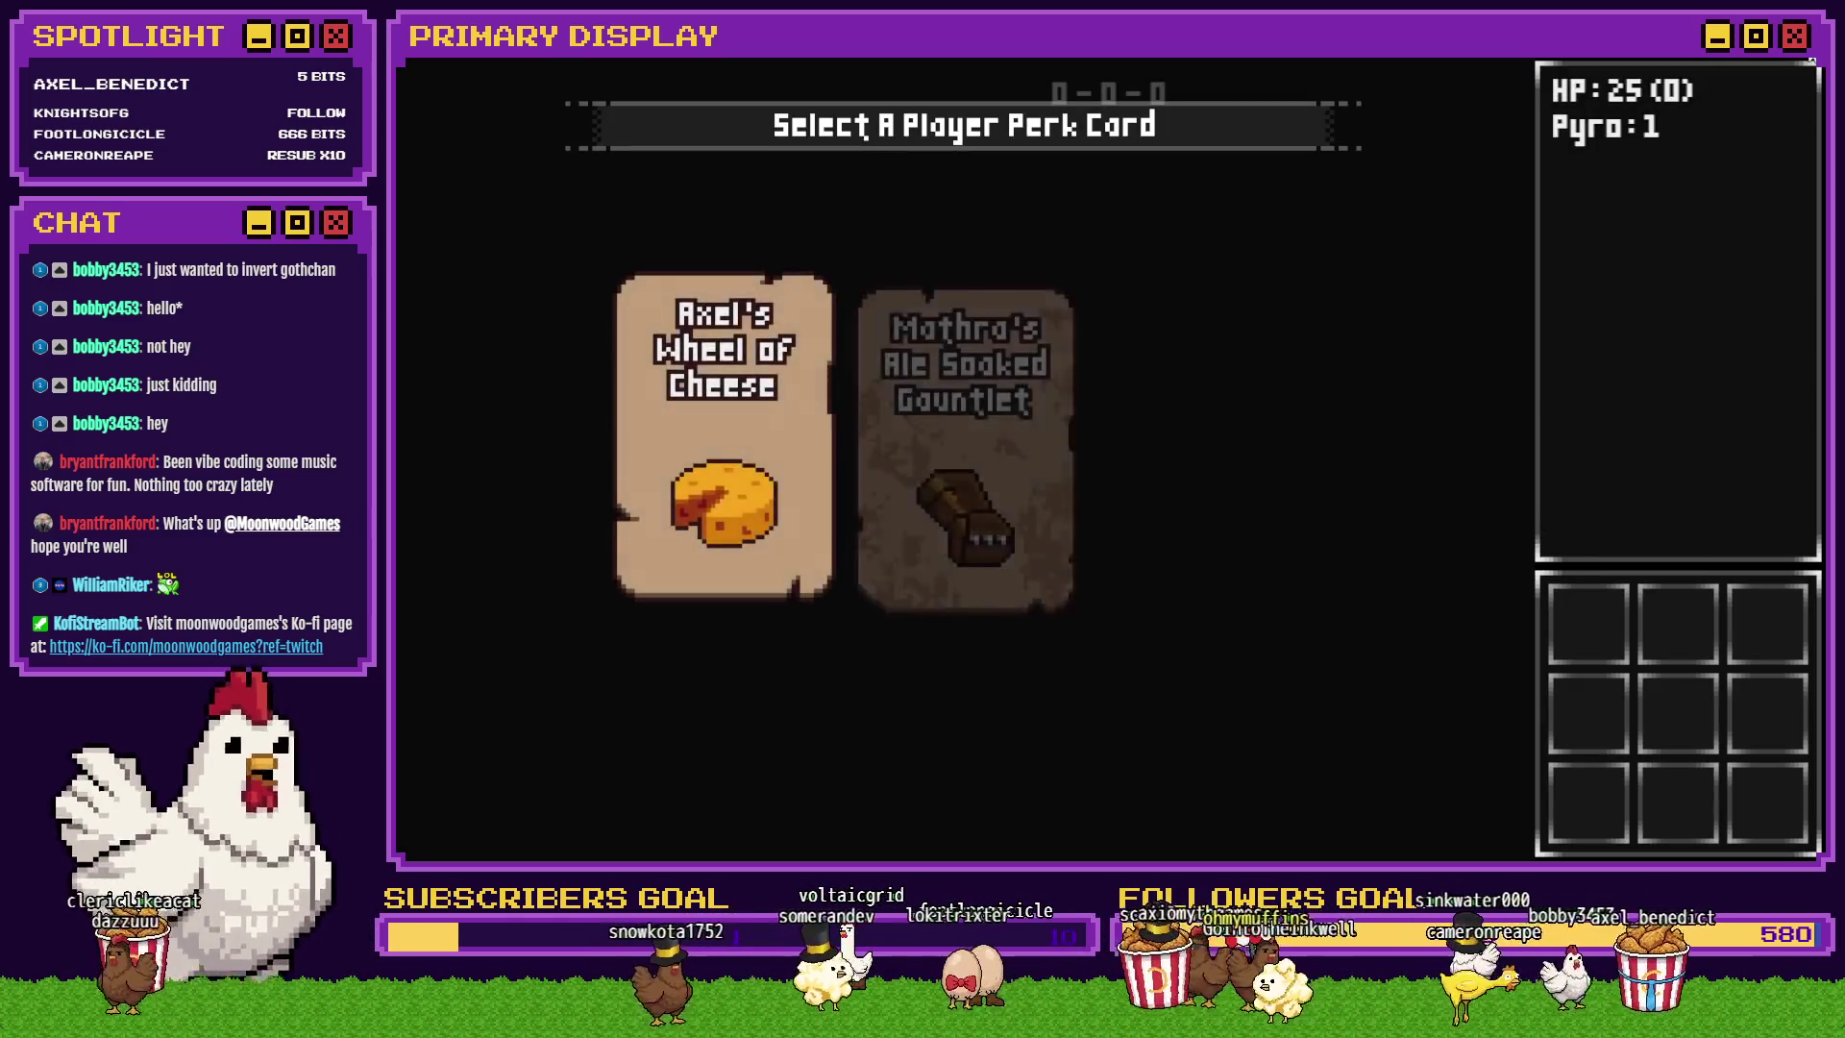
- Relaunch the playtest and choose Fairlii's Fantastic Scroll as the player perk
key("alt+F4")
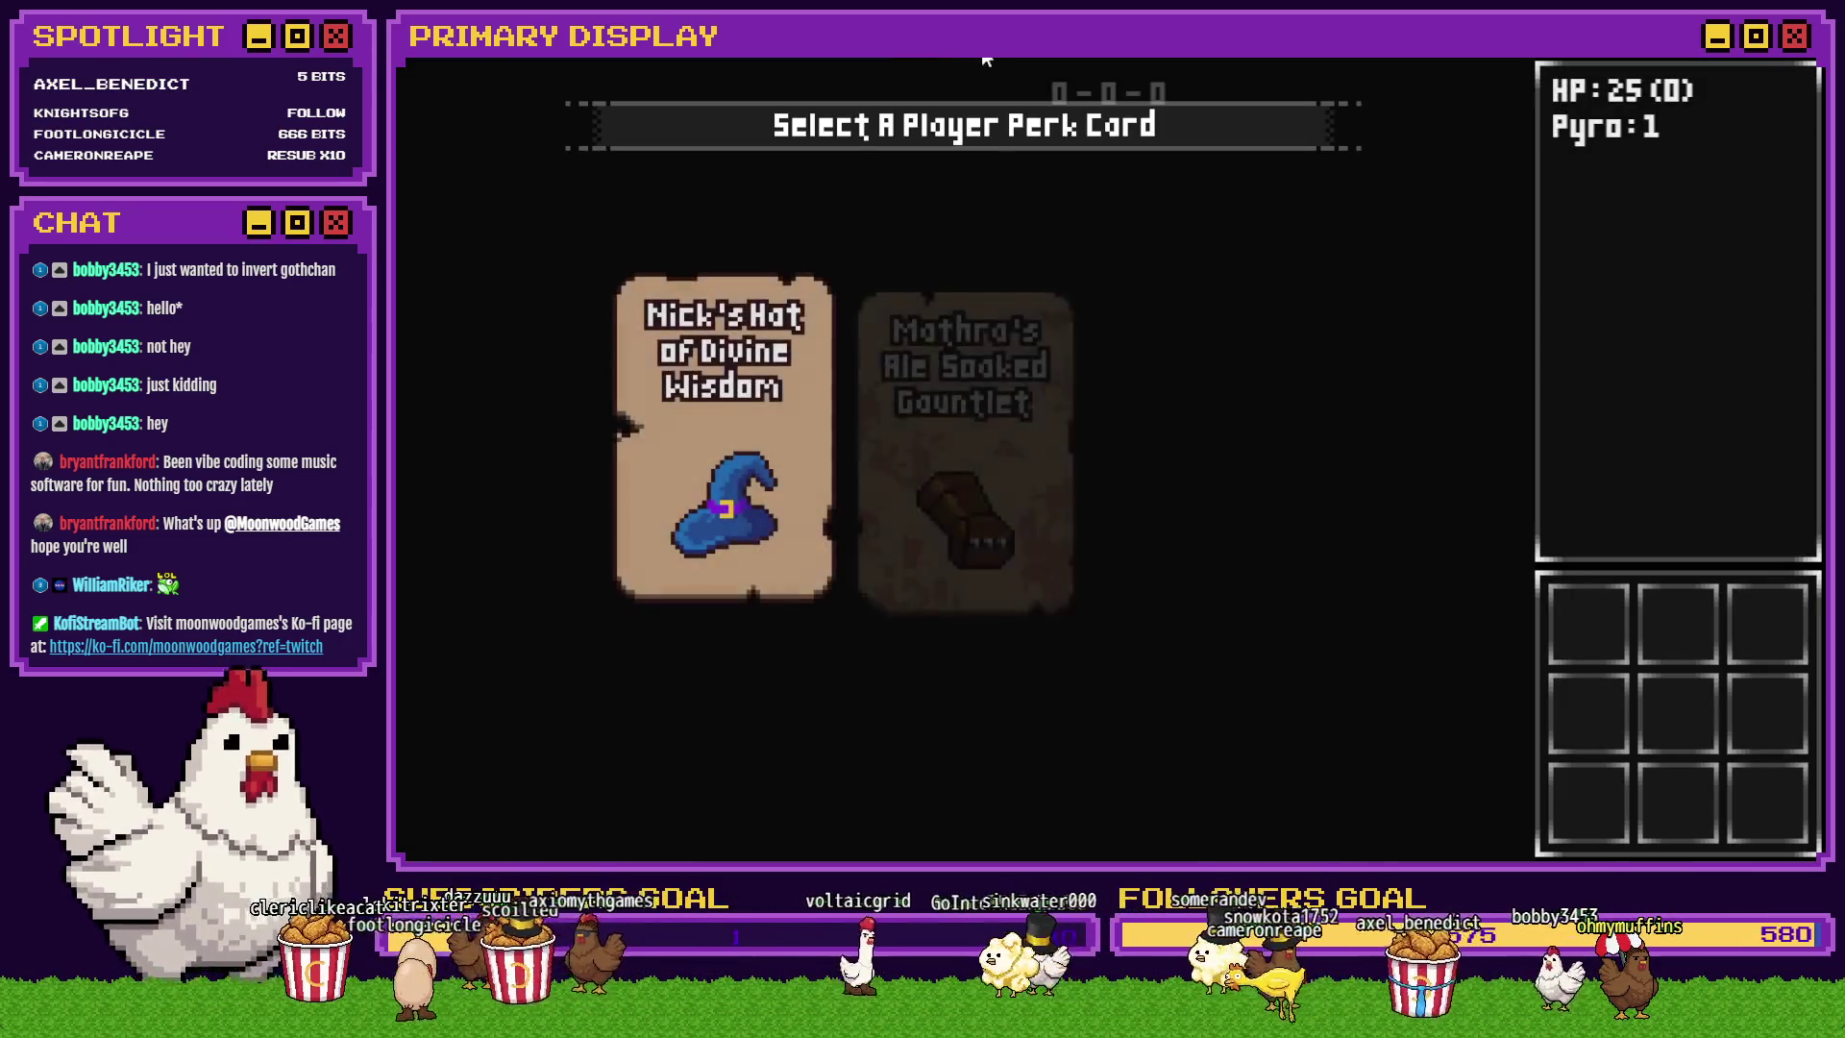
mouse_move(1132, 319)
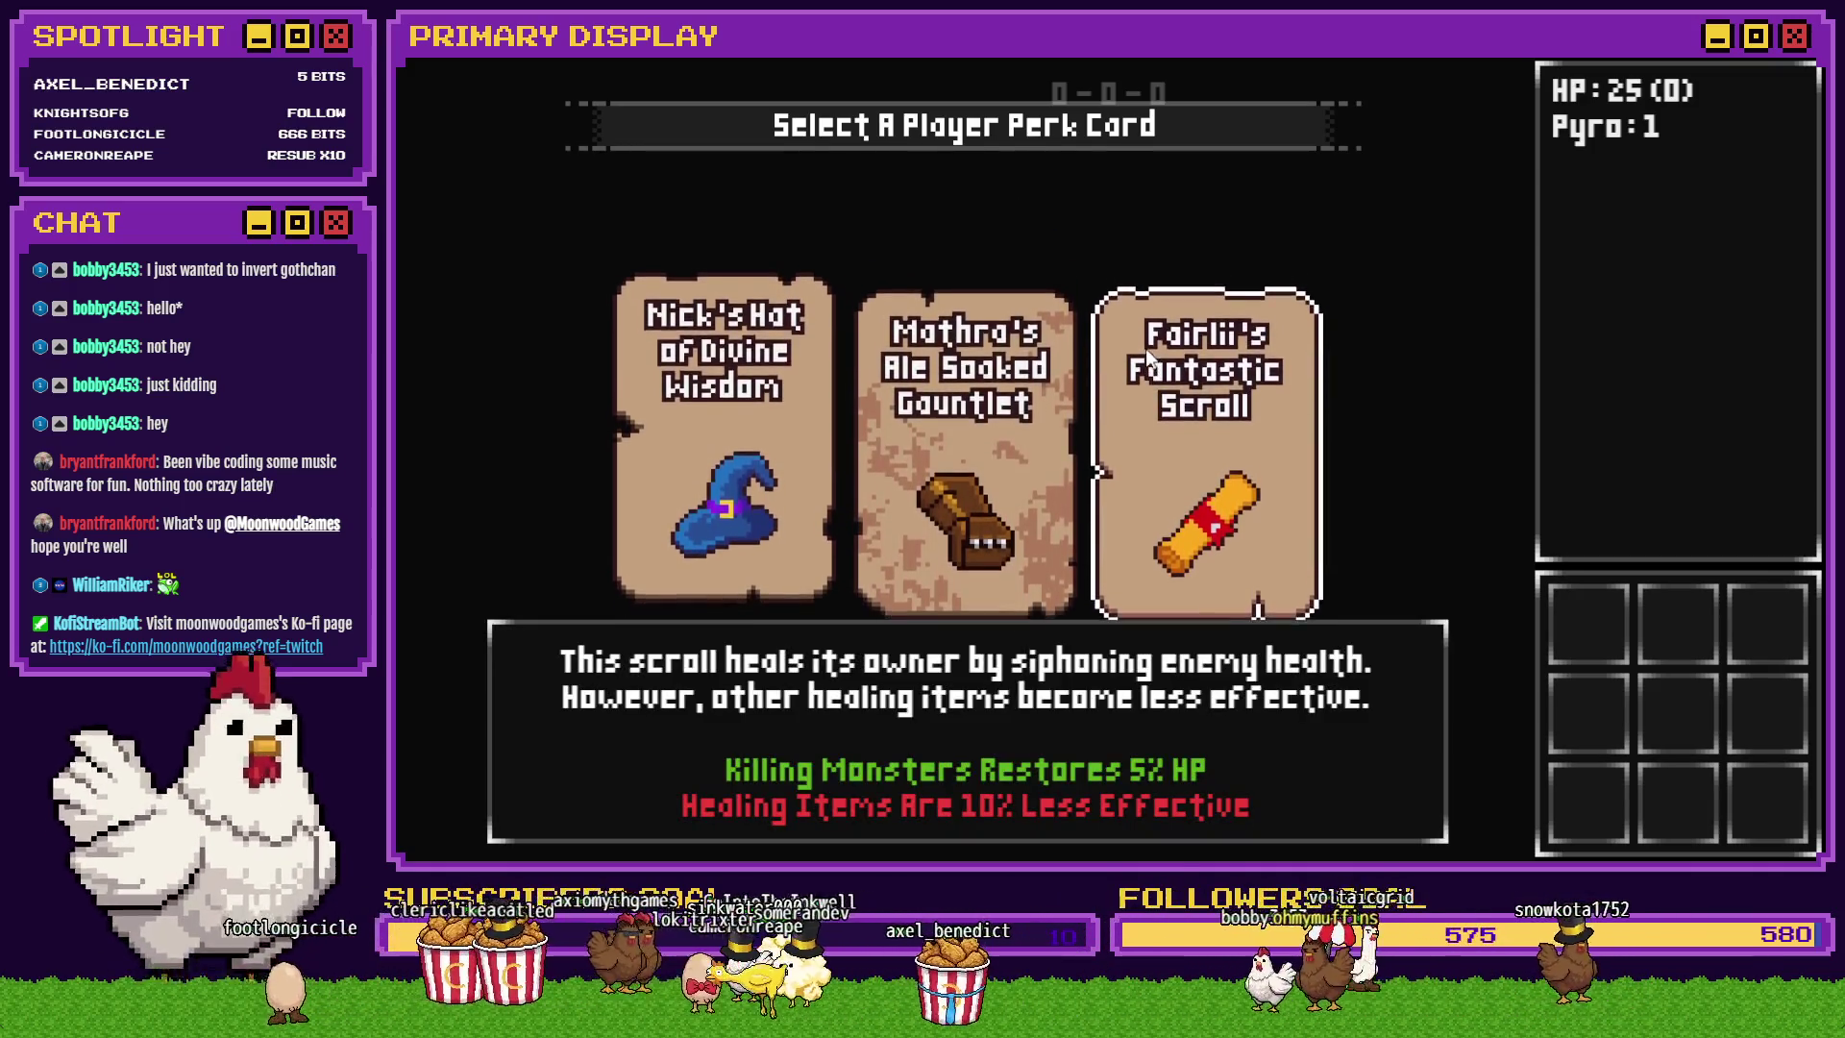
left_click(1178, 390)
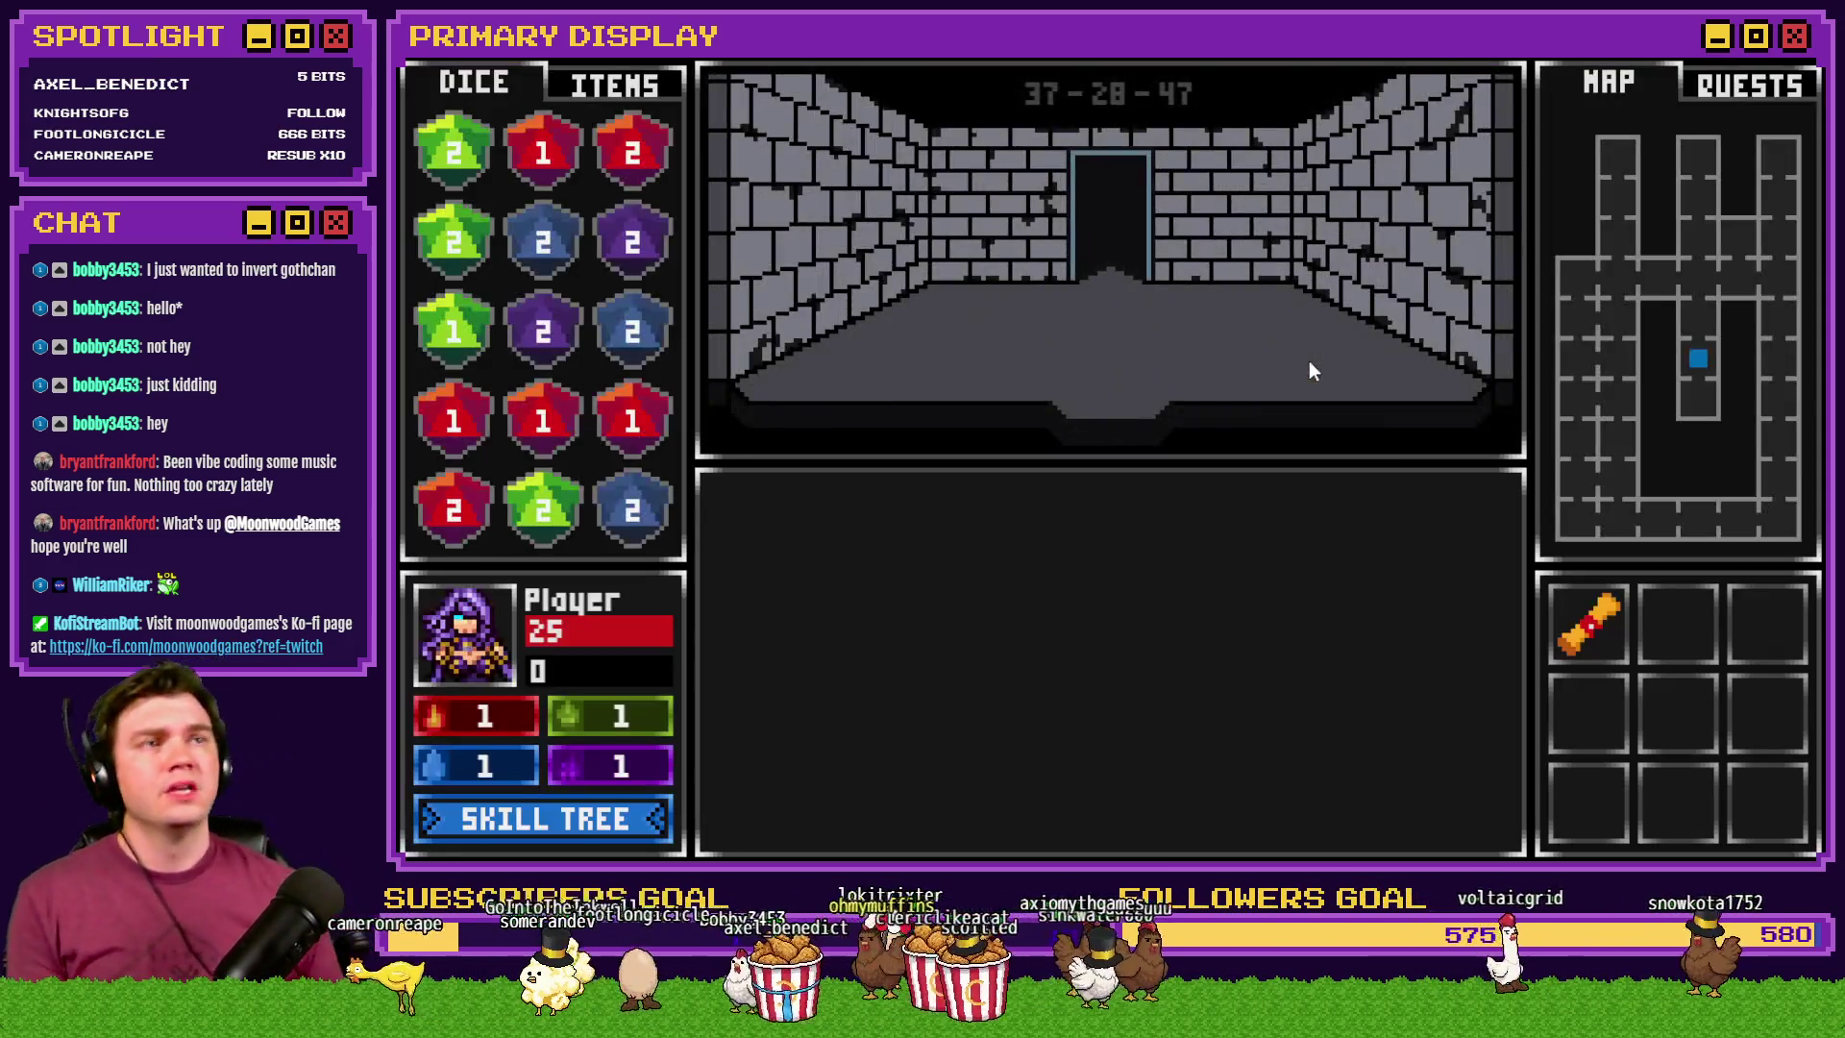
- Buy Vitality skills up through Reborn, maxing its revive at 50% HP with 34 points left
left_click(573, 817)
left_click(667, 601)
left_click(583, 499)
left_click(753, 500)
left_click(773, 523)
left_click(763, 407)
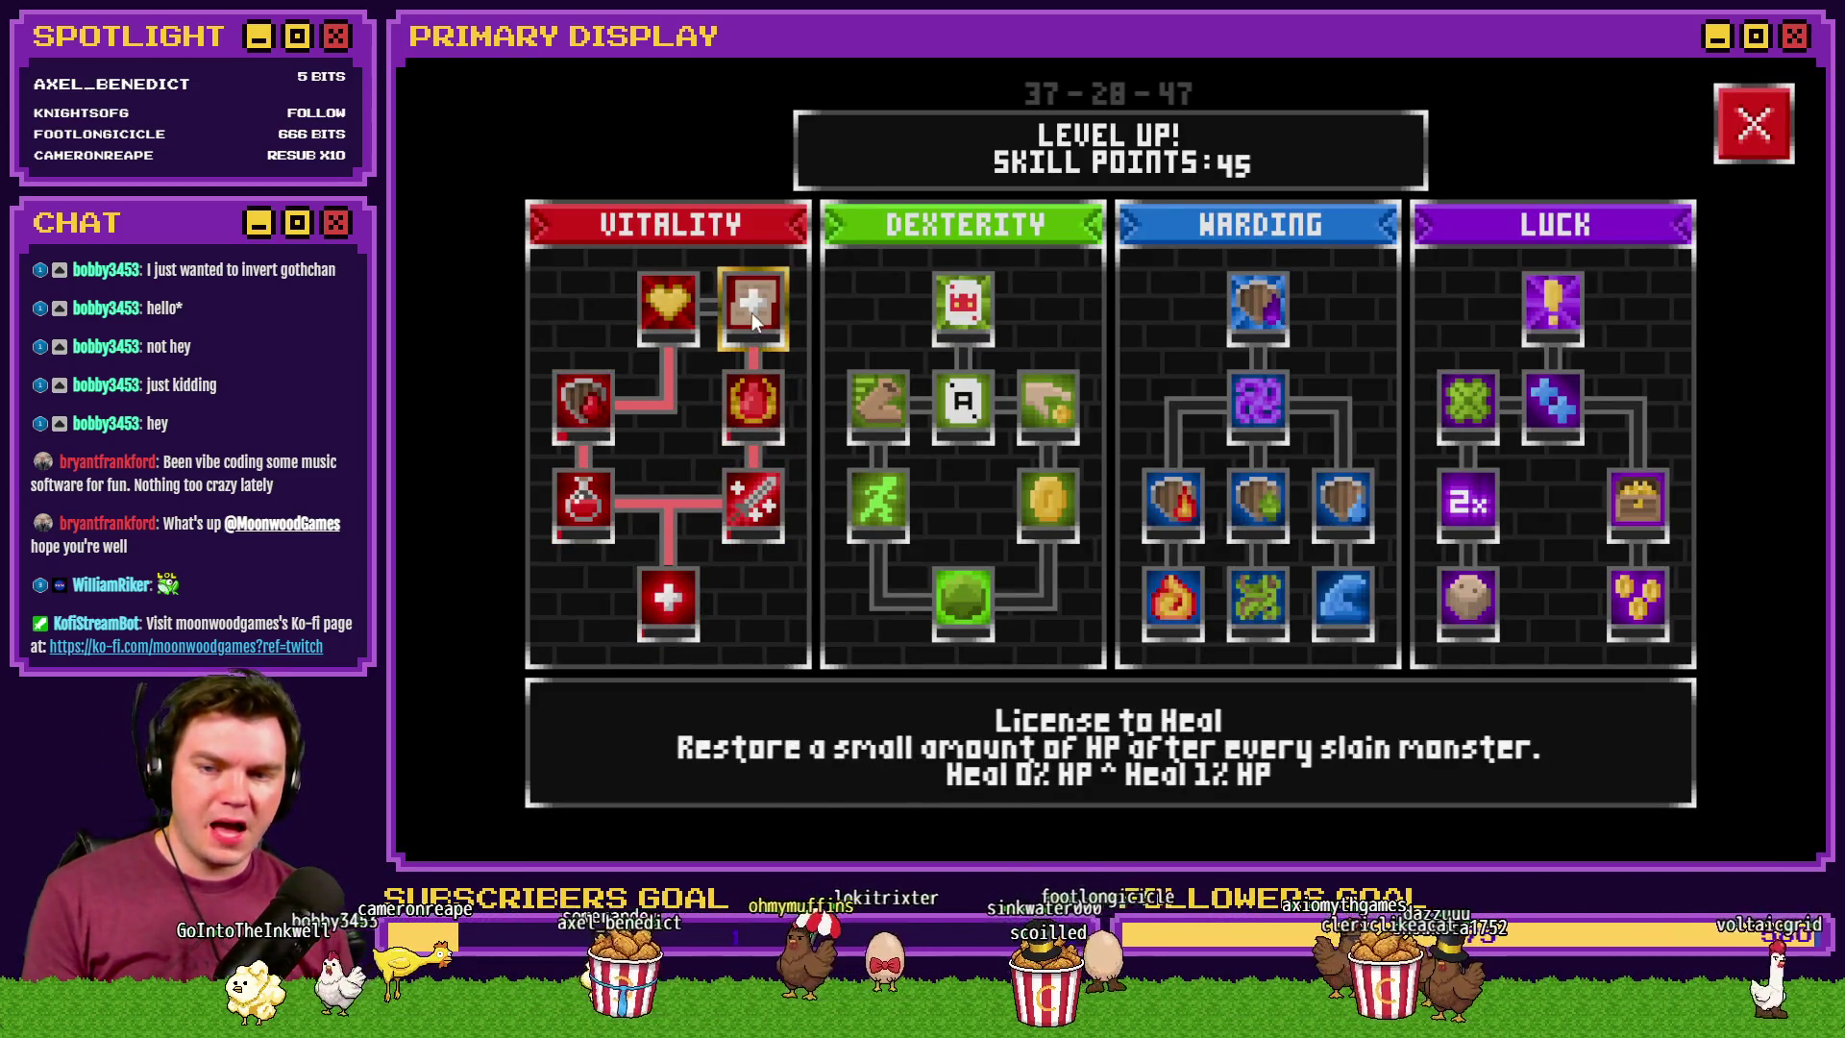
left_click(673, 313)
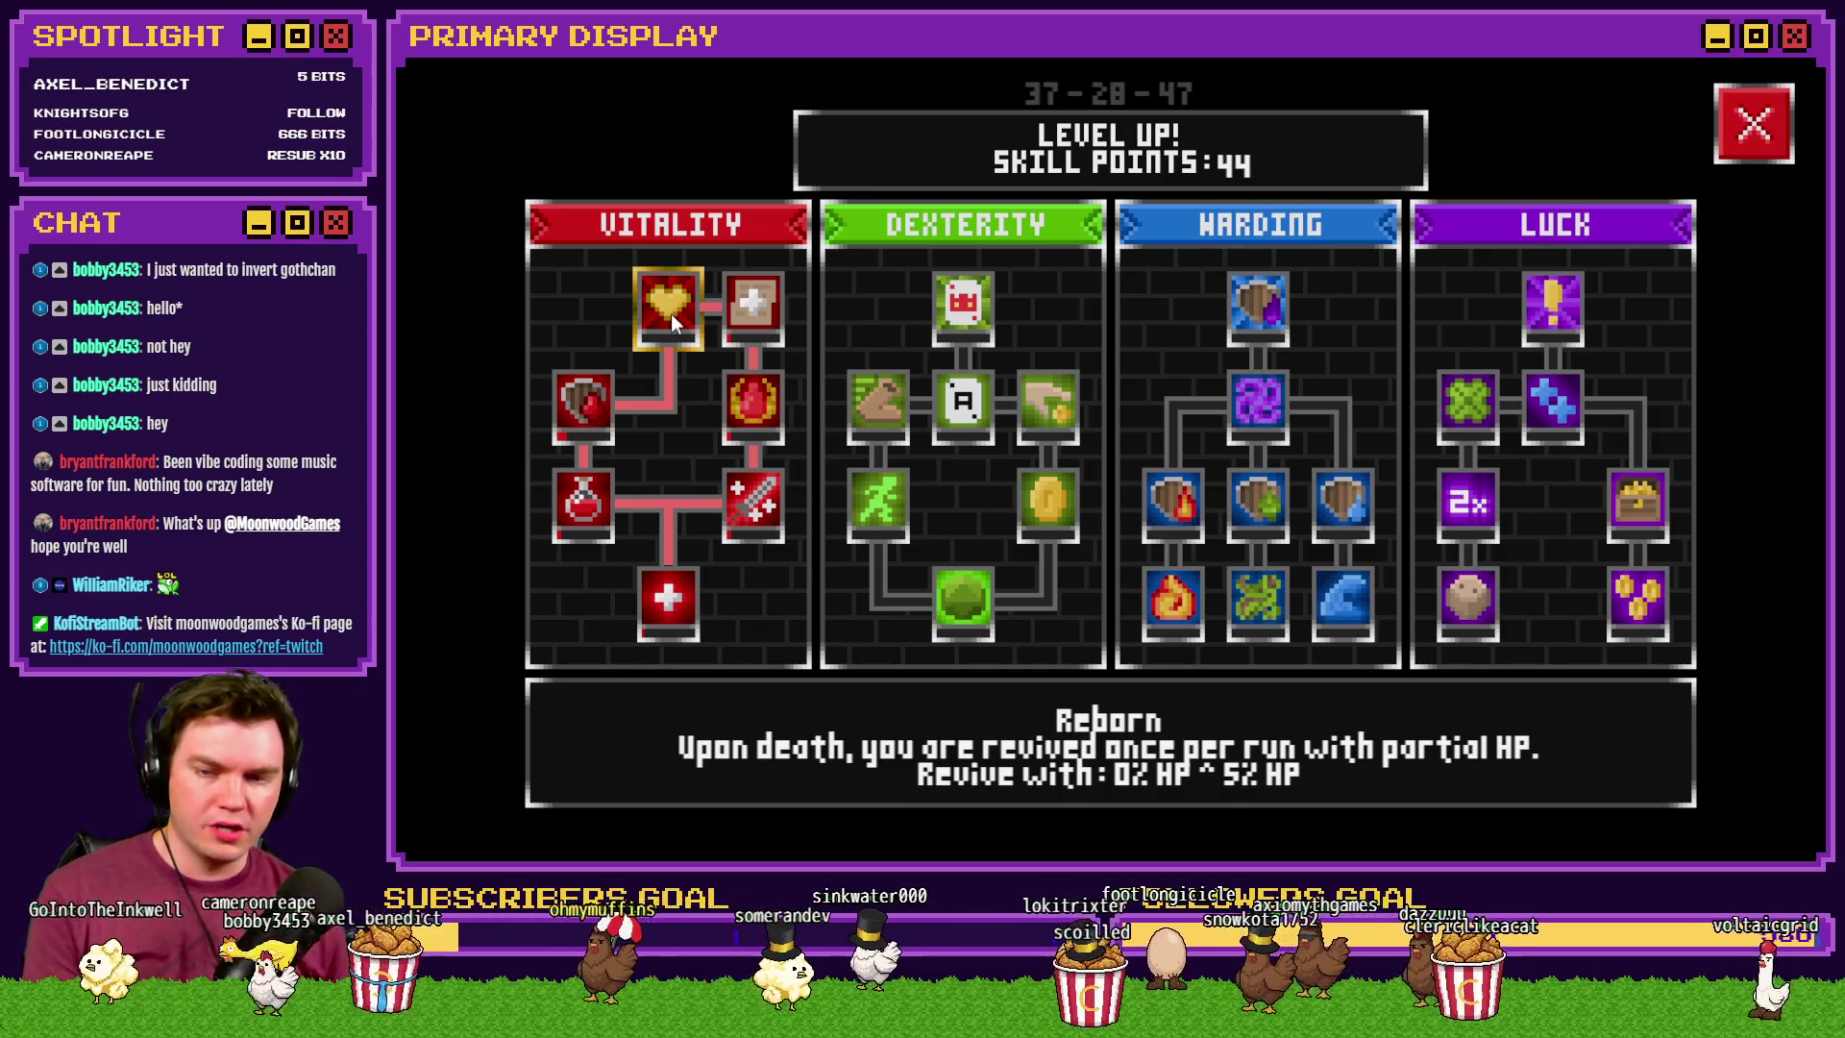
left_click(671, 313)
left_click(671, 314)
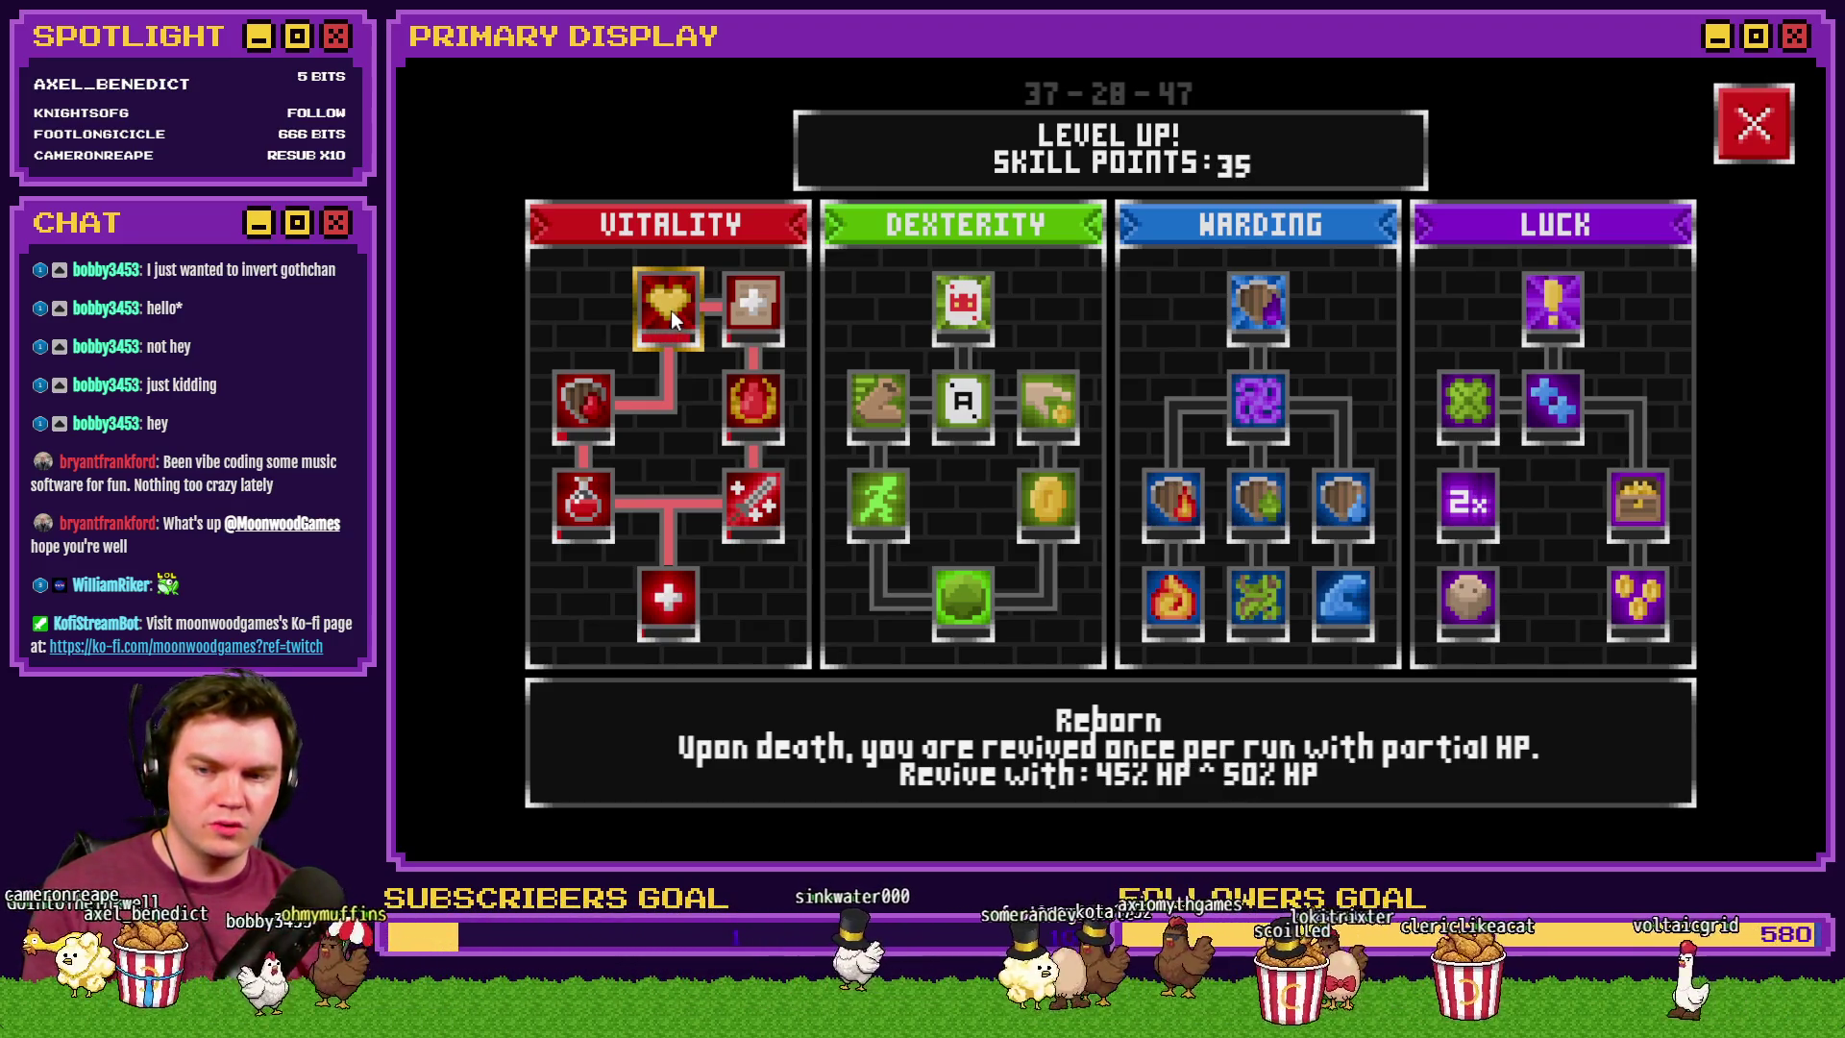
left_click(672, 307)
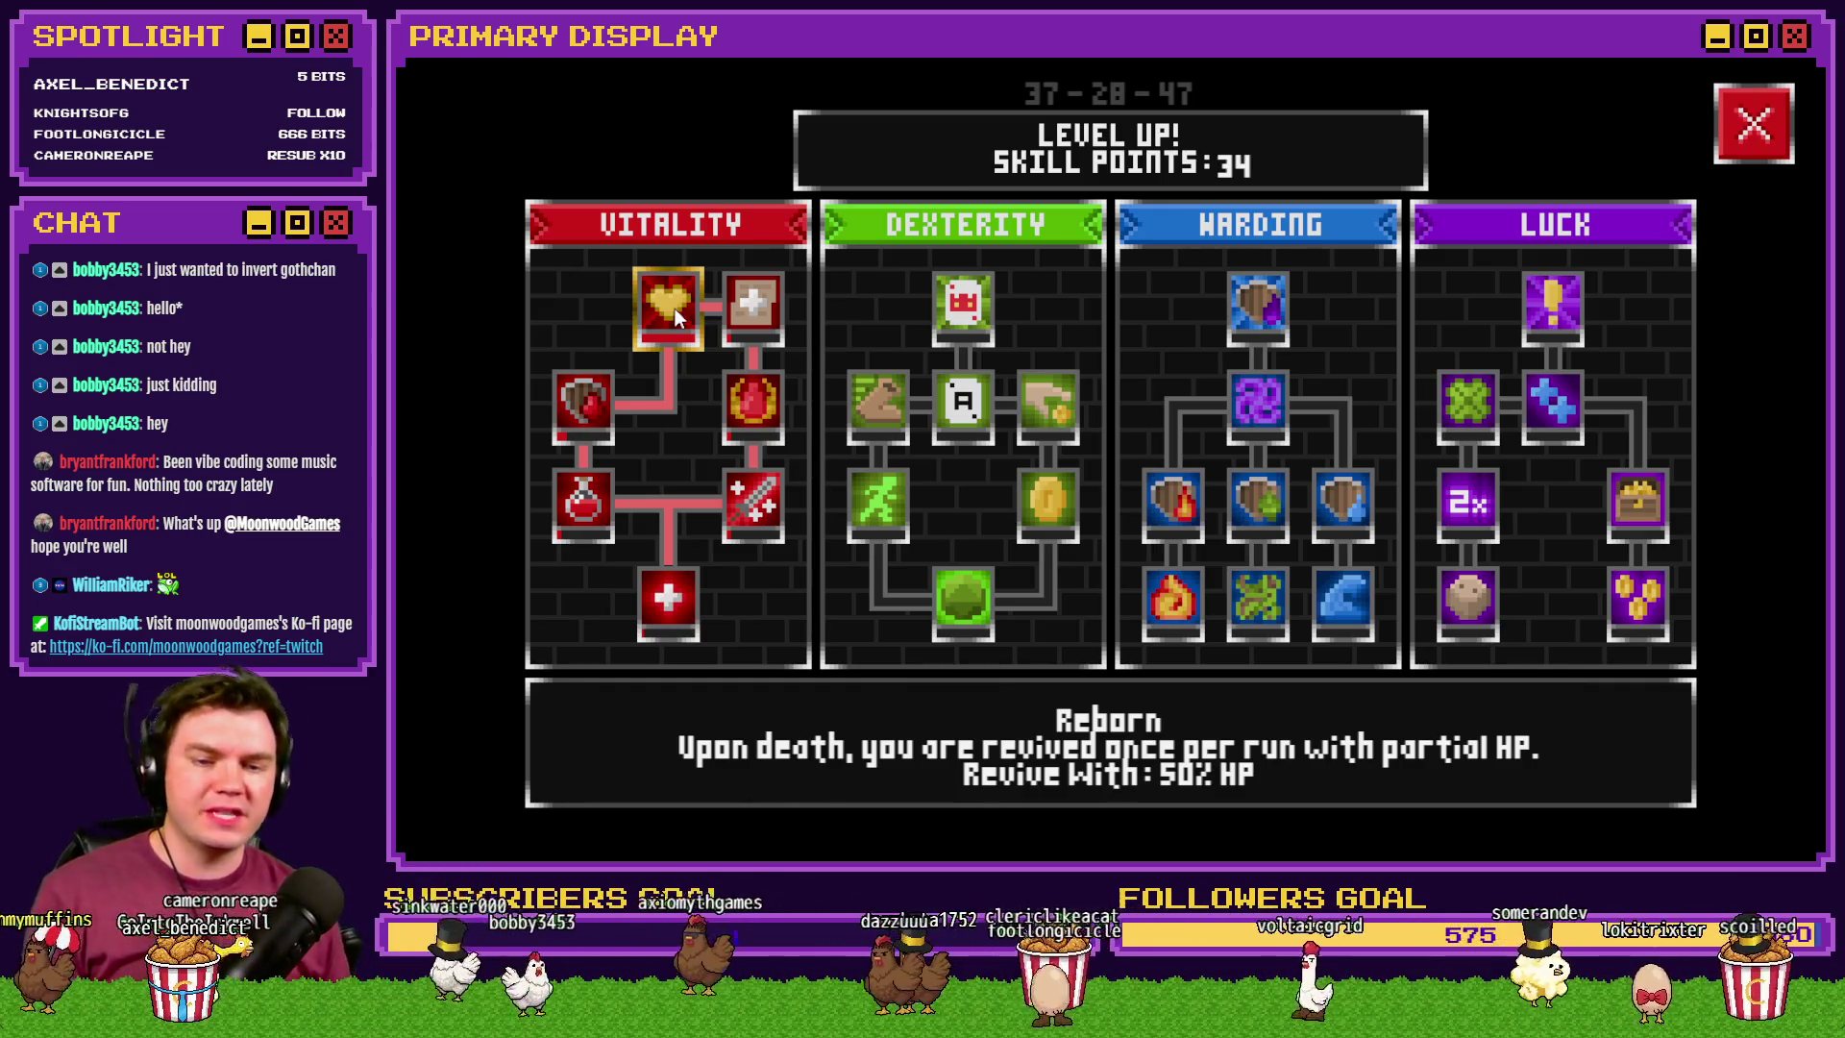
left_click(1753, 130)
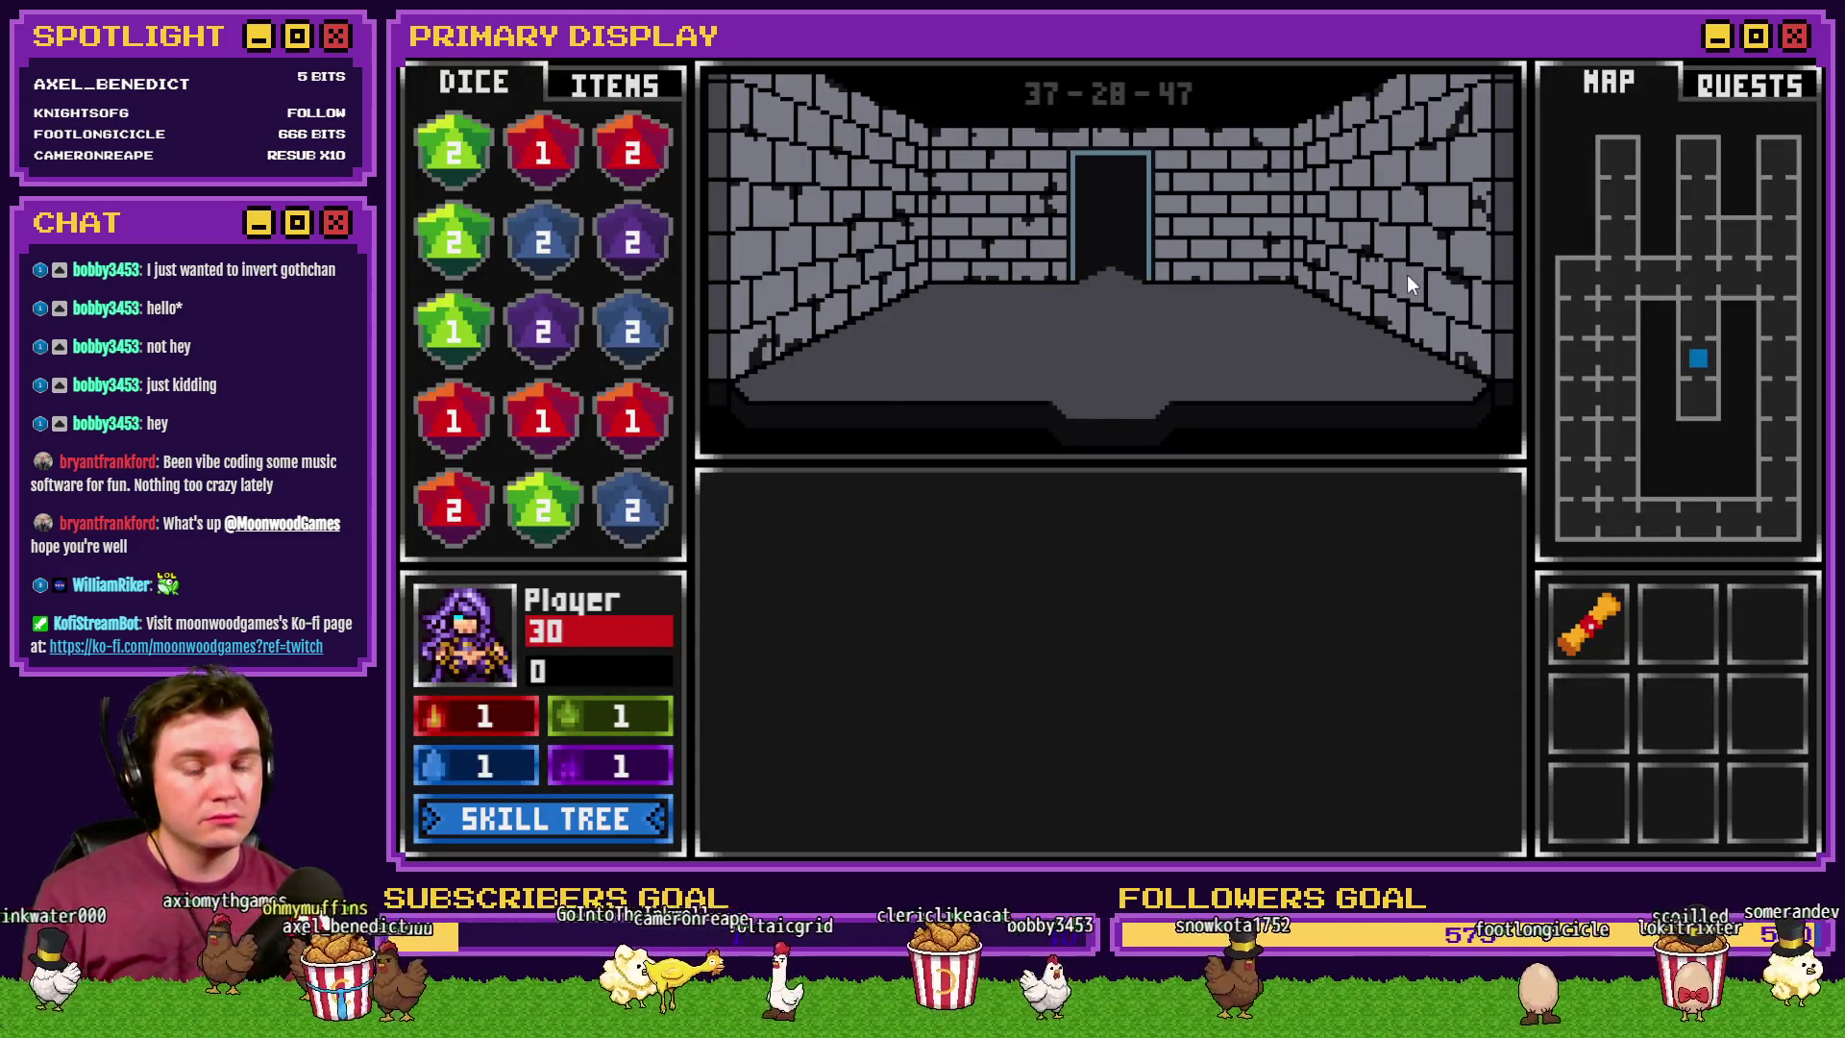
- Walk to the locked door and solve the gem-swap lock puzzle to open it
key("w")
key("w")
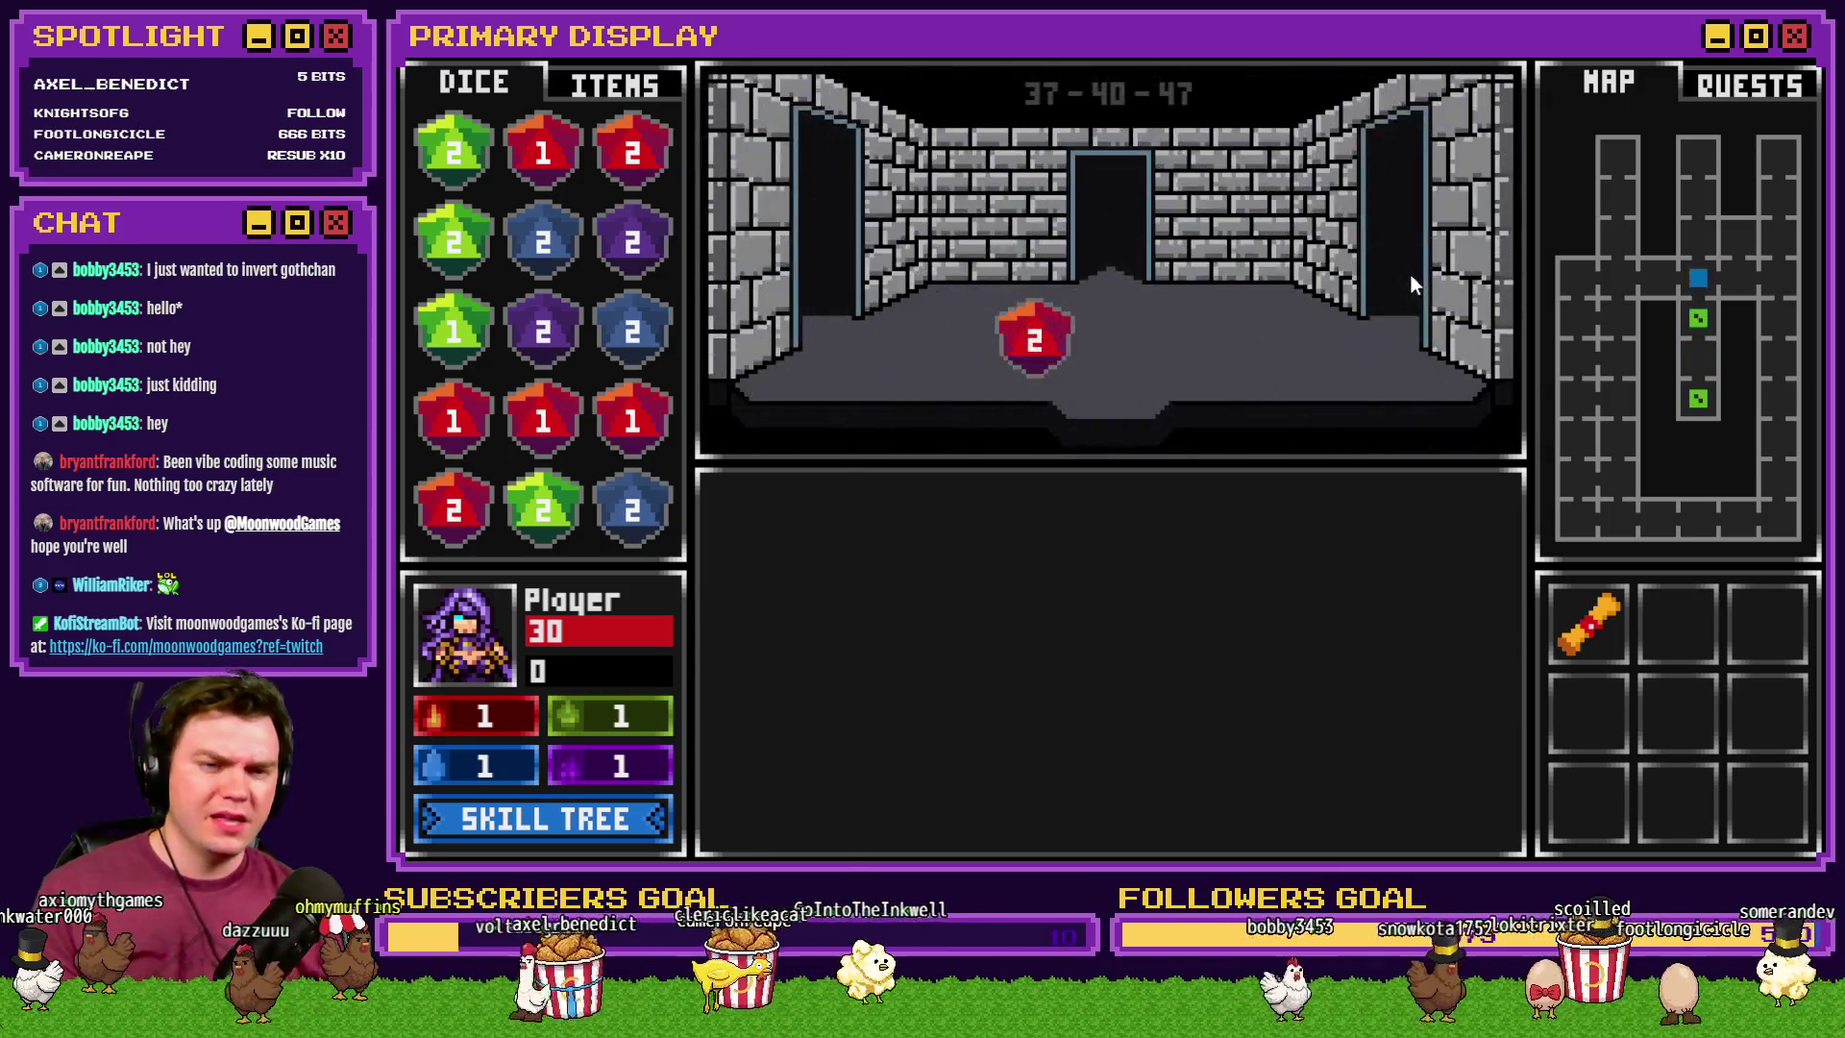
key("a")
key("w")
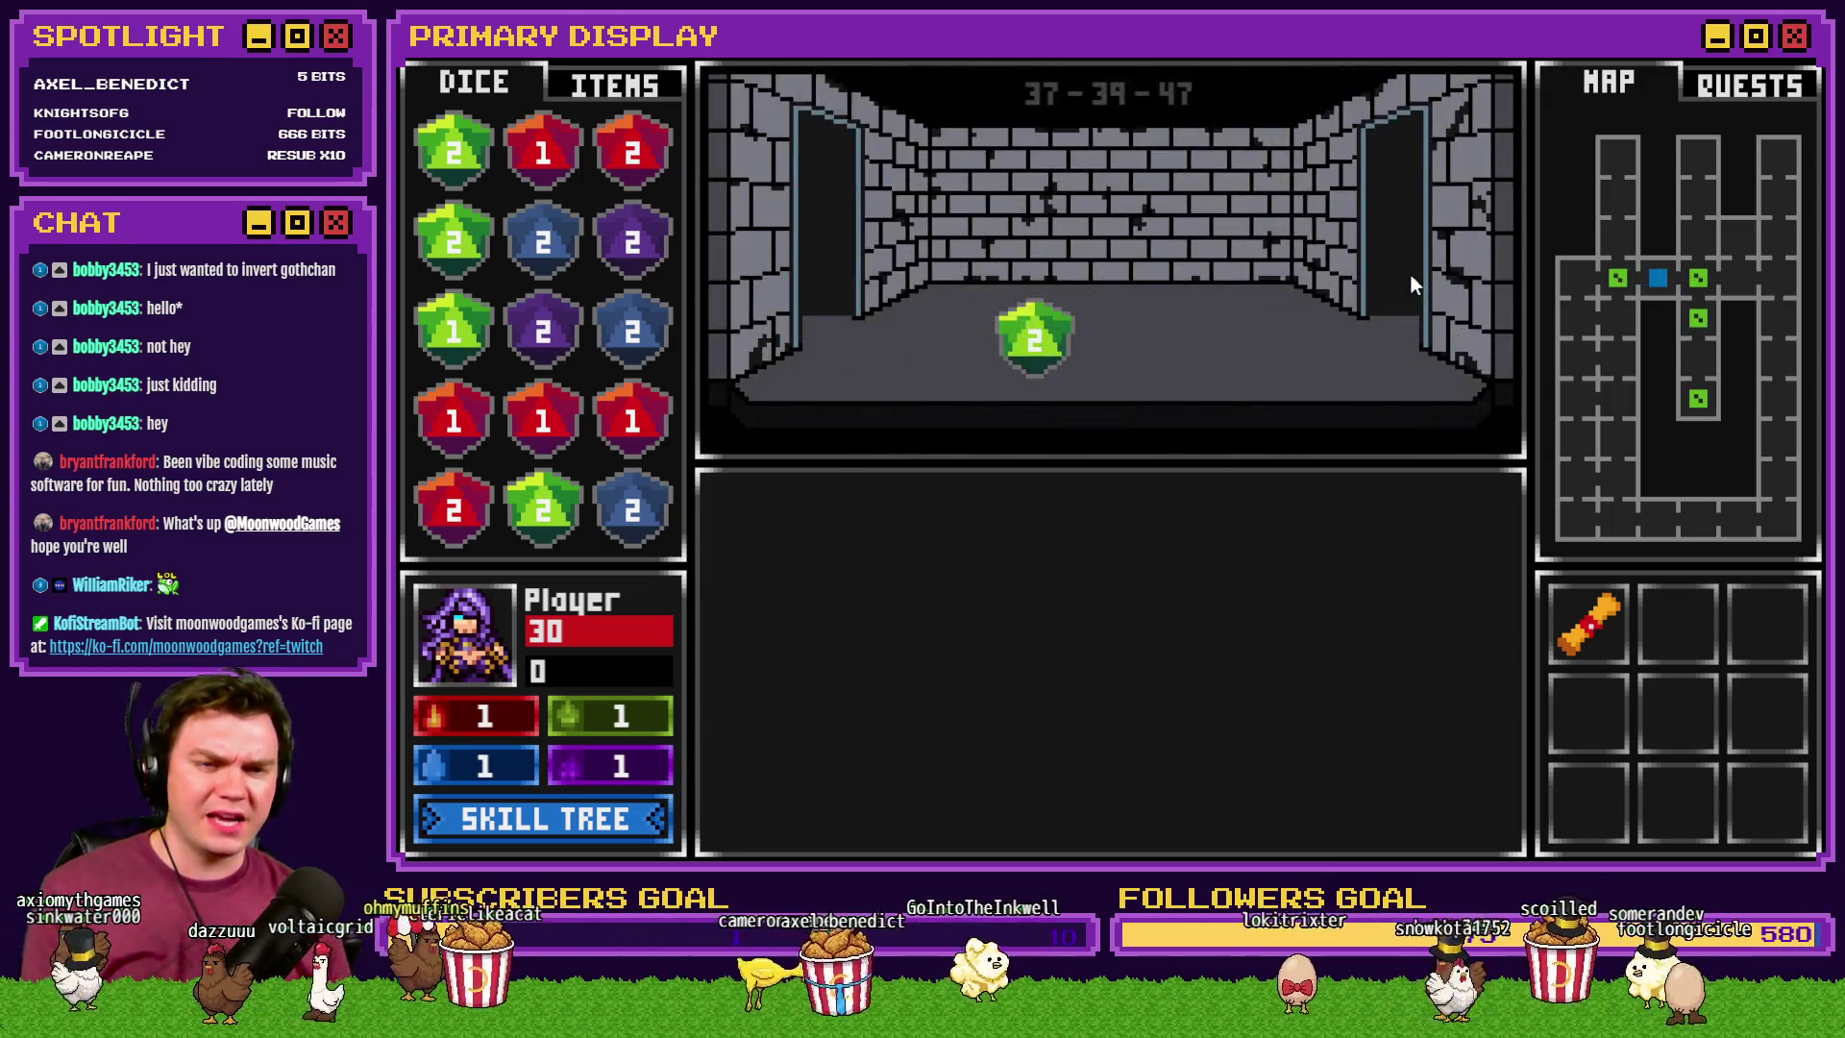
key("w")
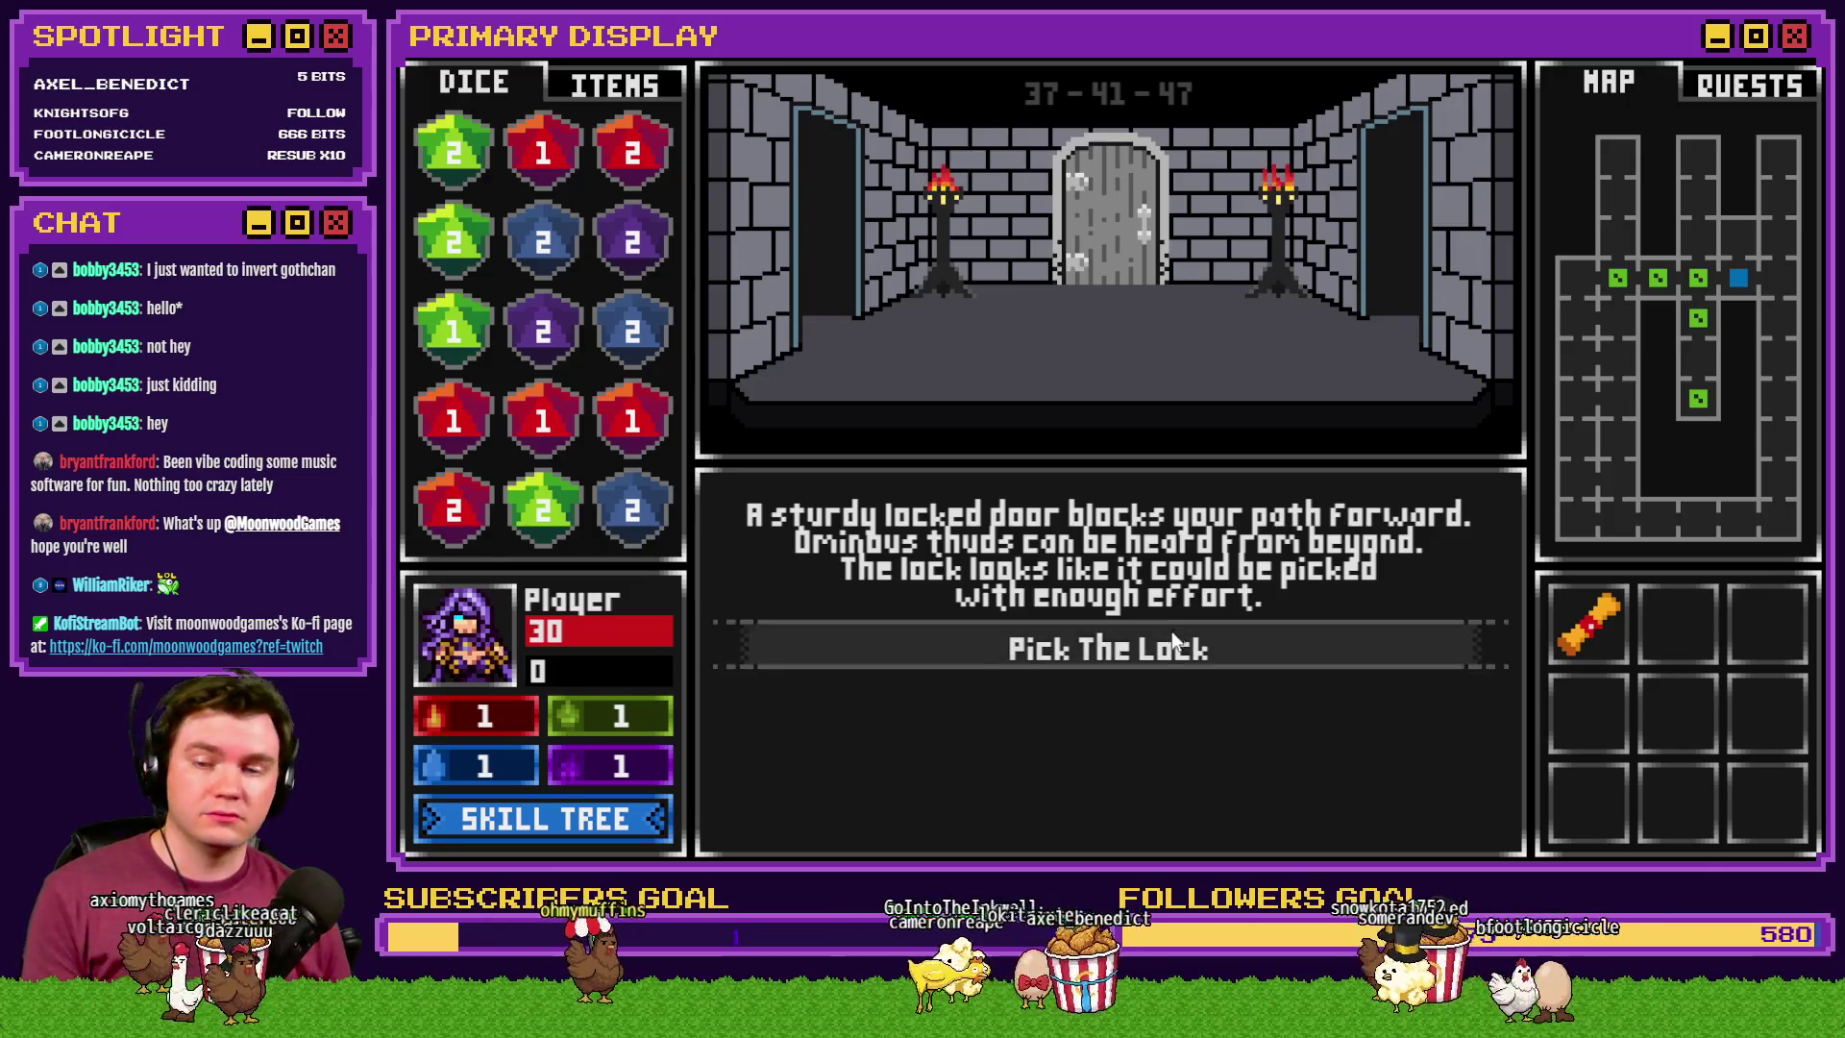
left_click(1167, 648)
left_click(1107, 721)
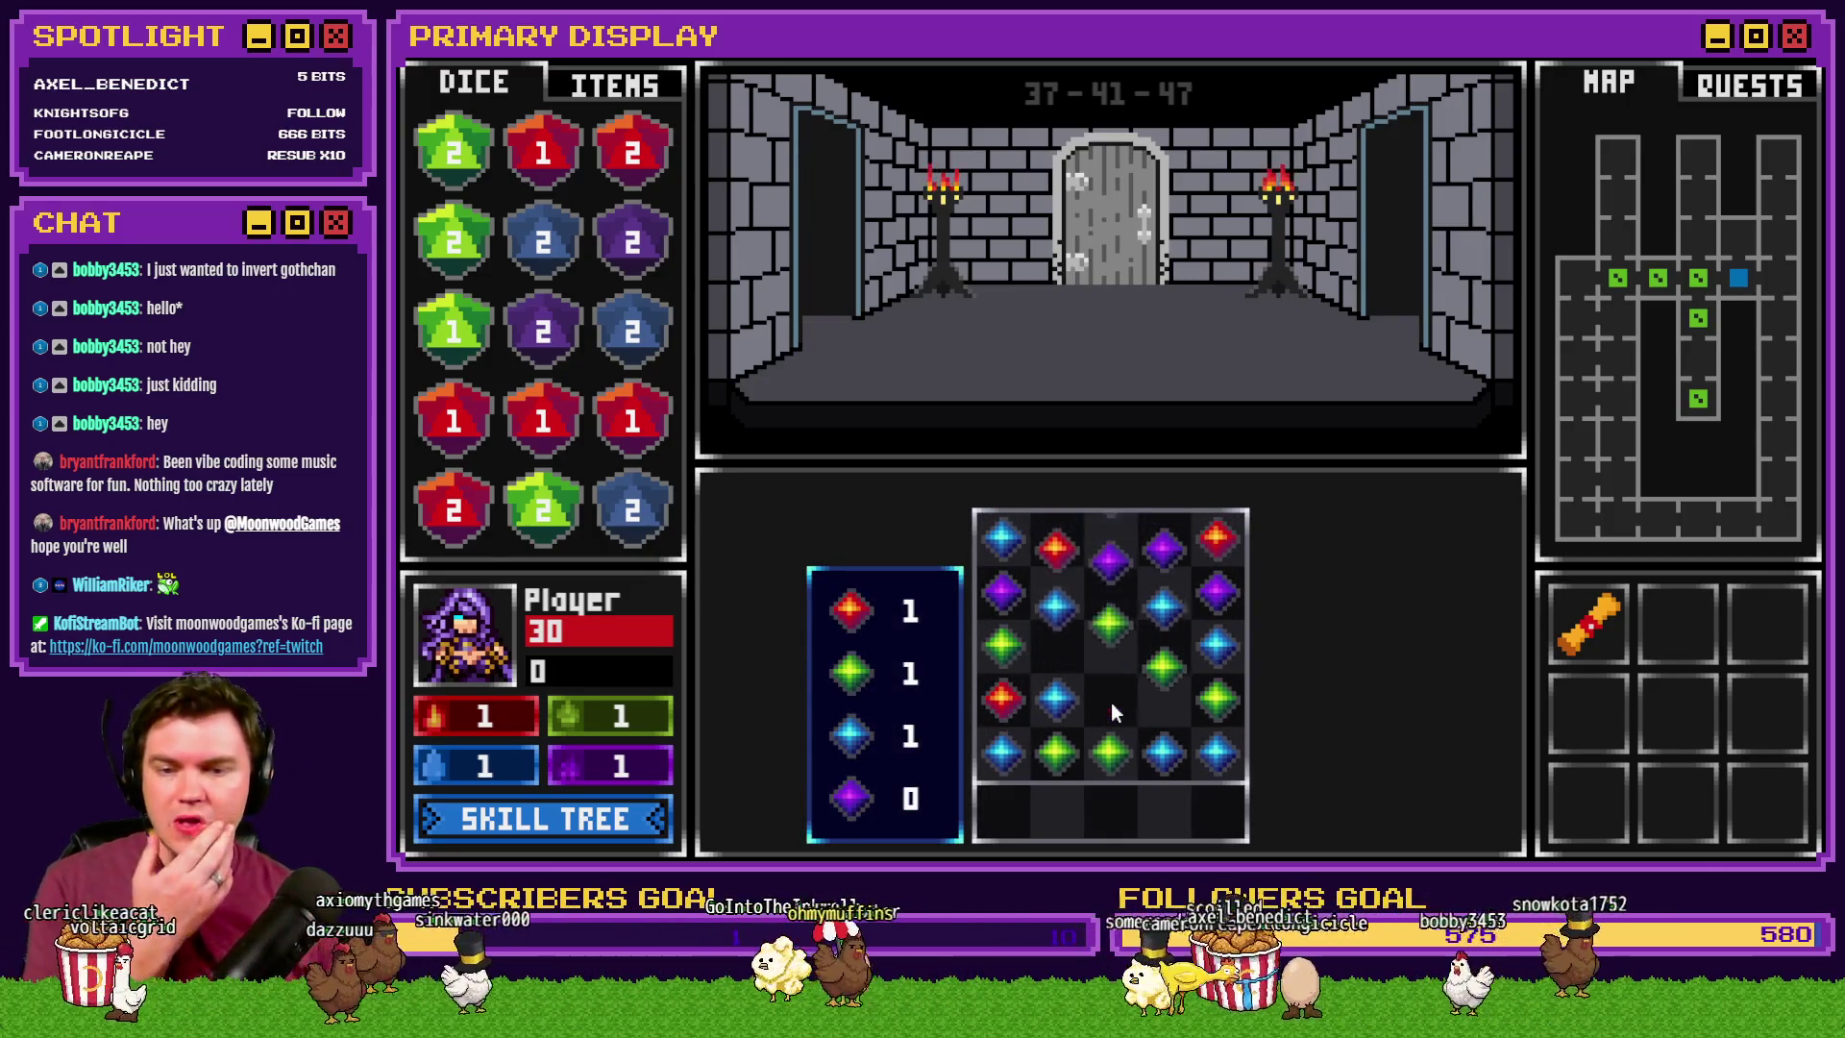
left_click(1164, 753)
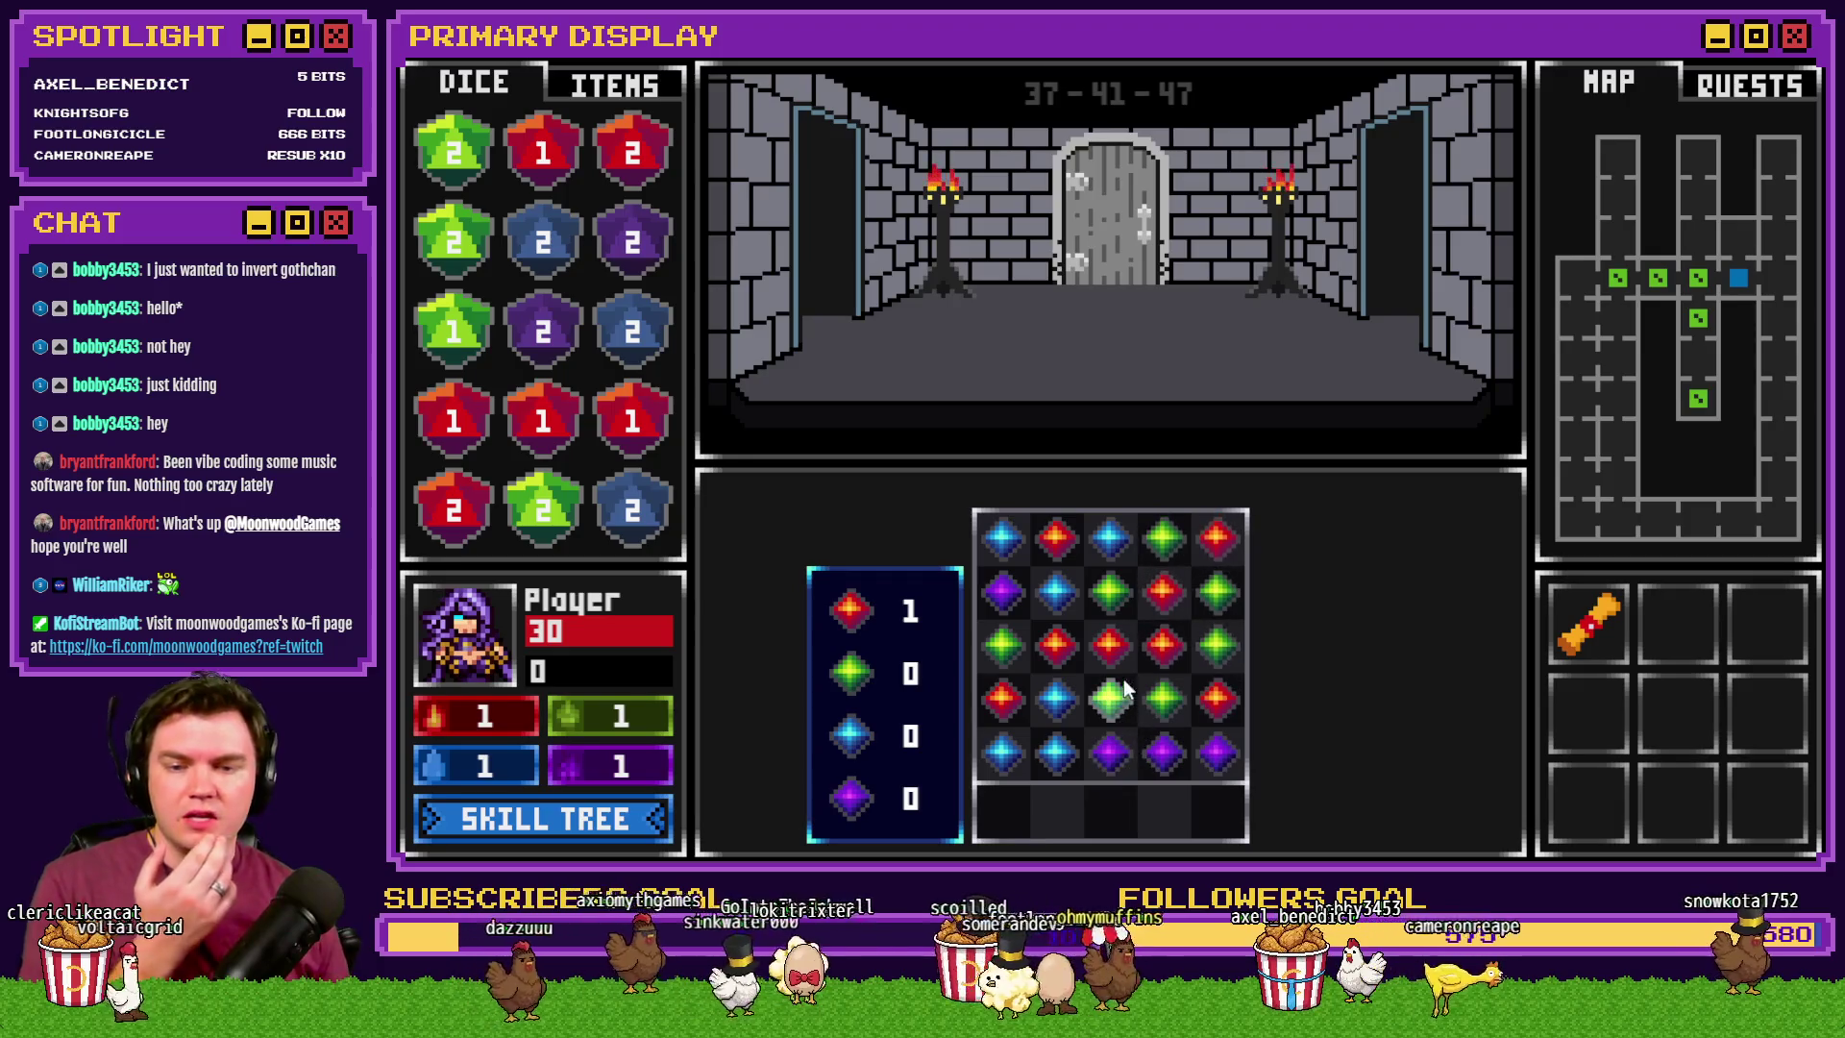
left_click(1116, 702)
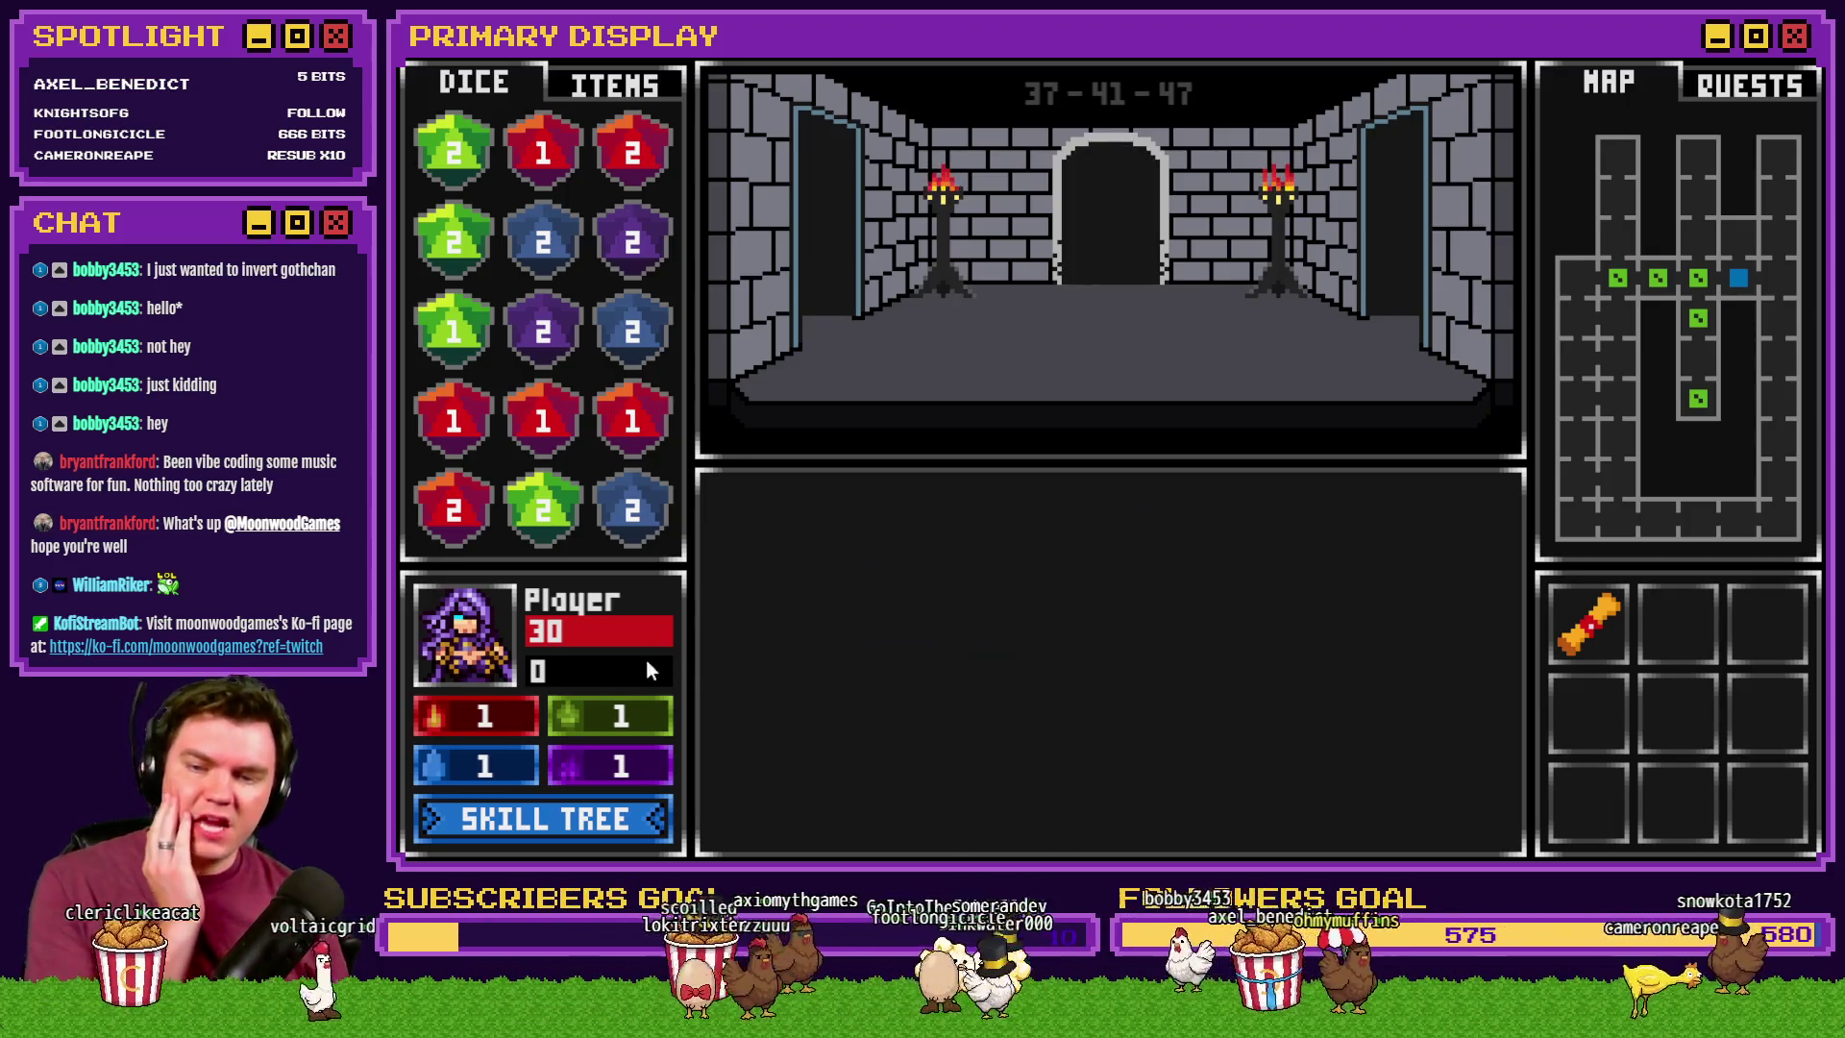
- Check the skill tree, then step forward into the fight with Danathar
left_click(596, 797)
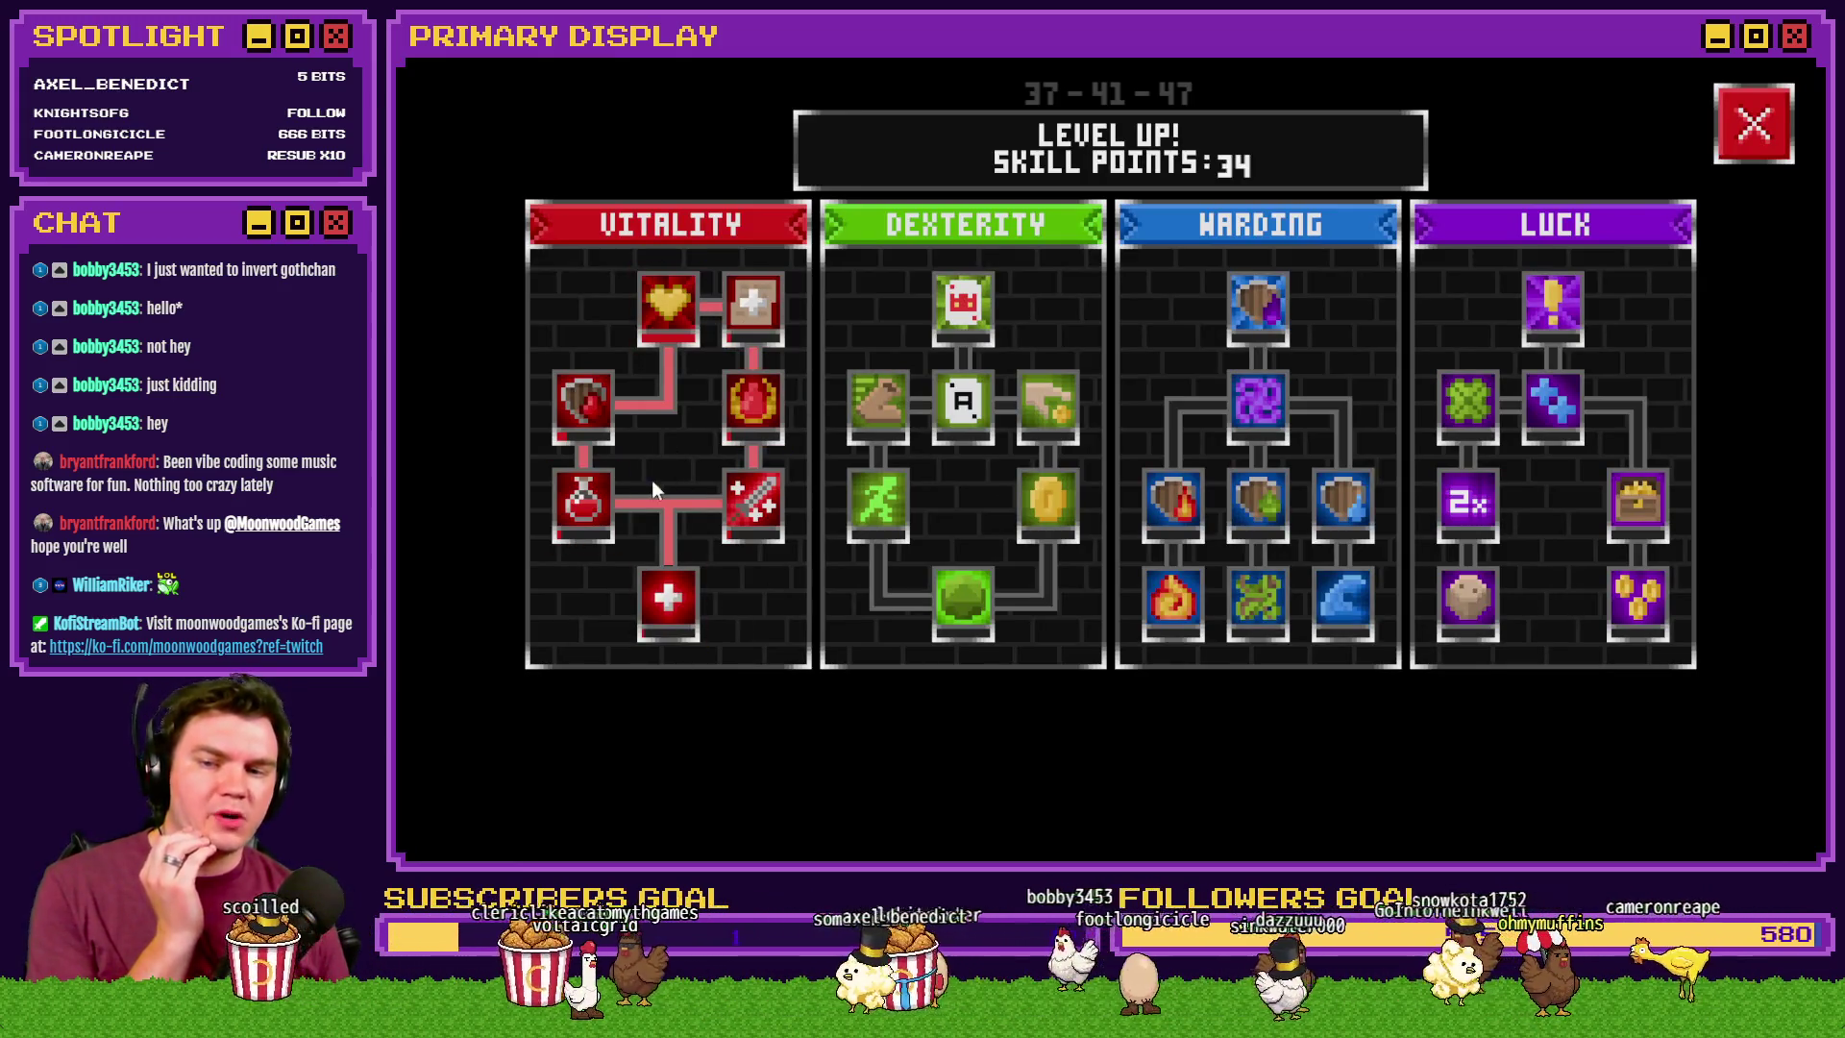
mouse_move(657, 611)
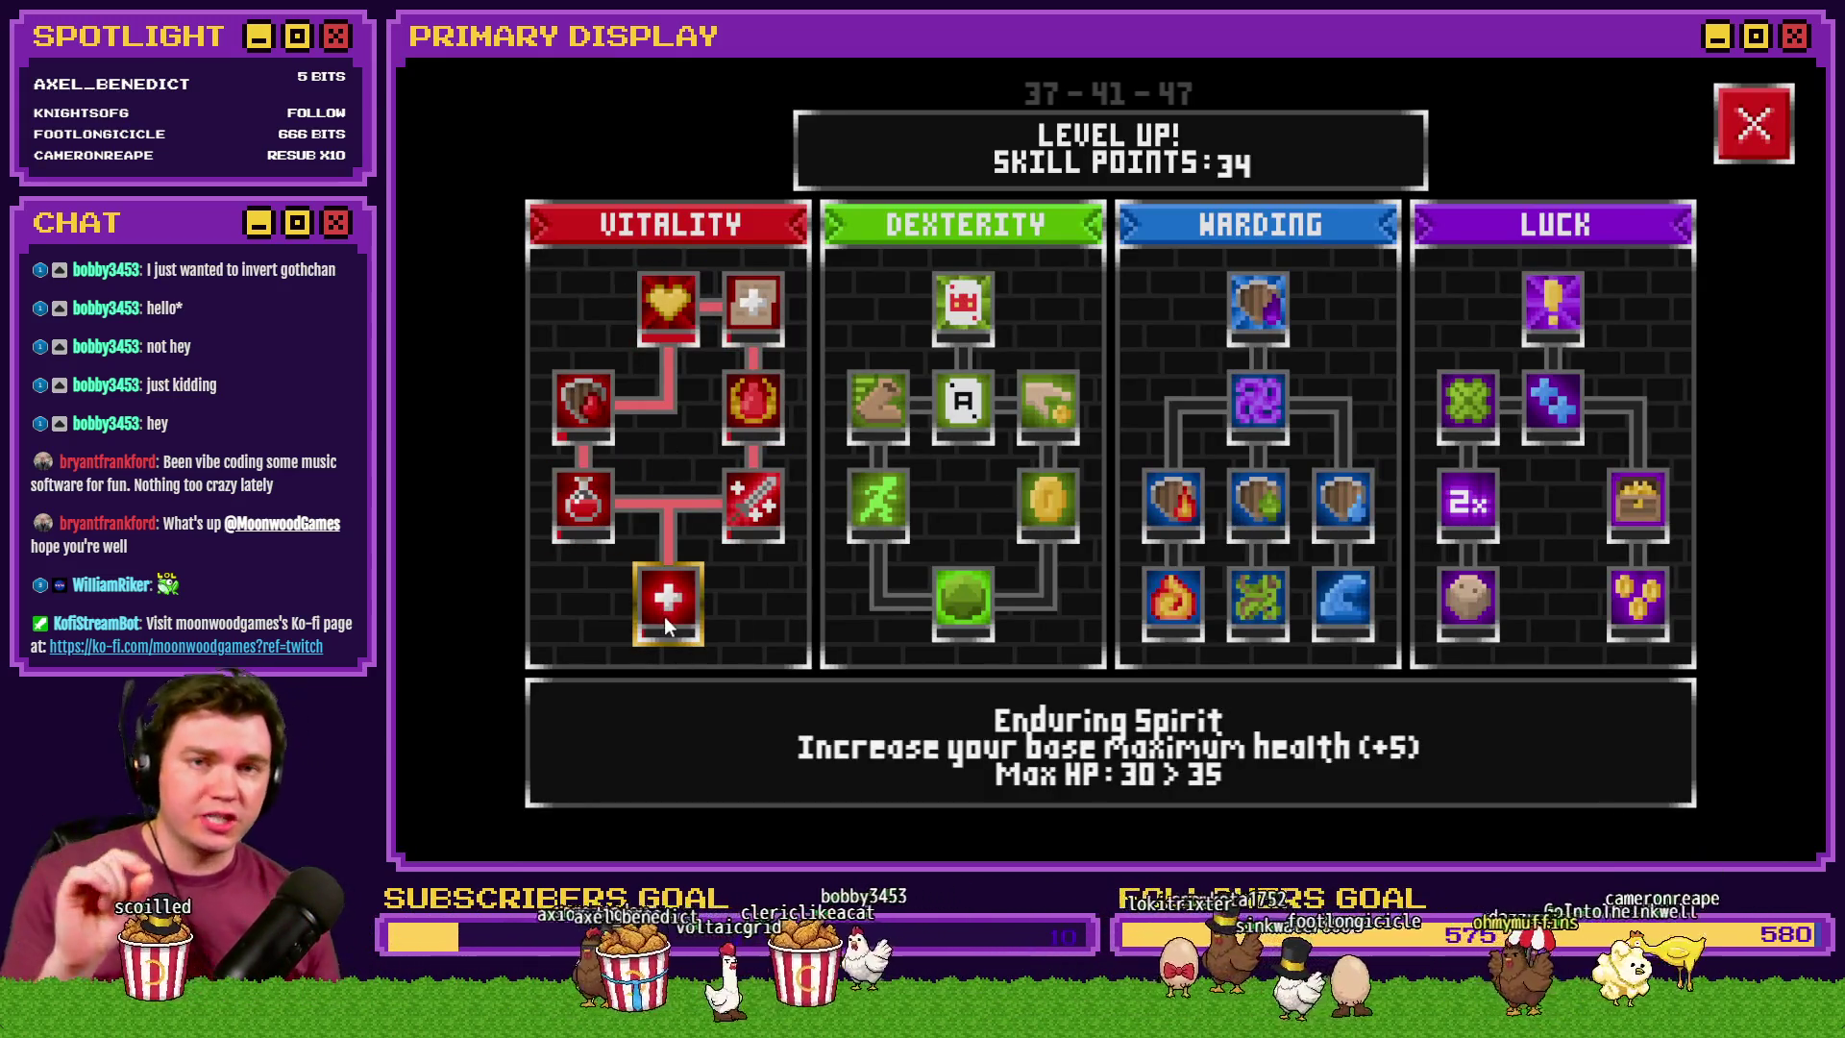
mouse_move(717, 306)
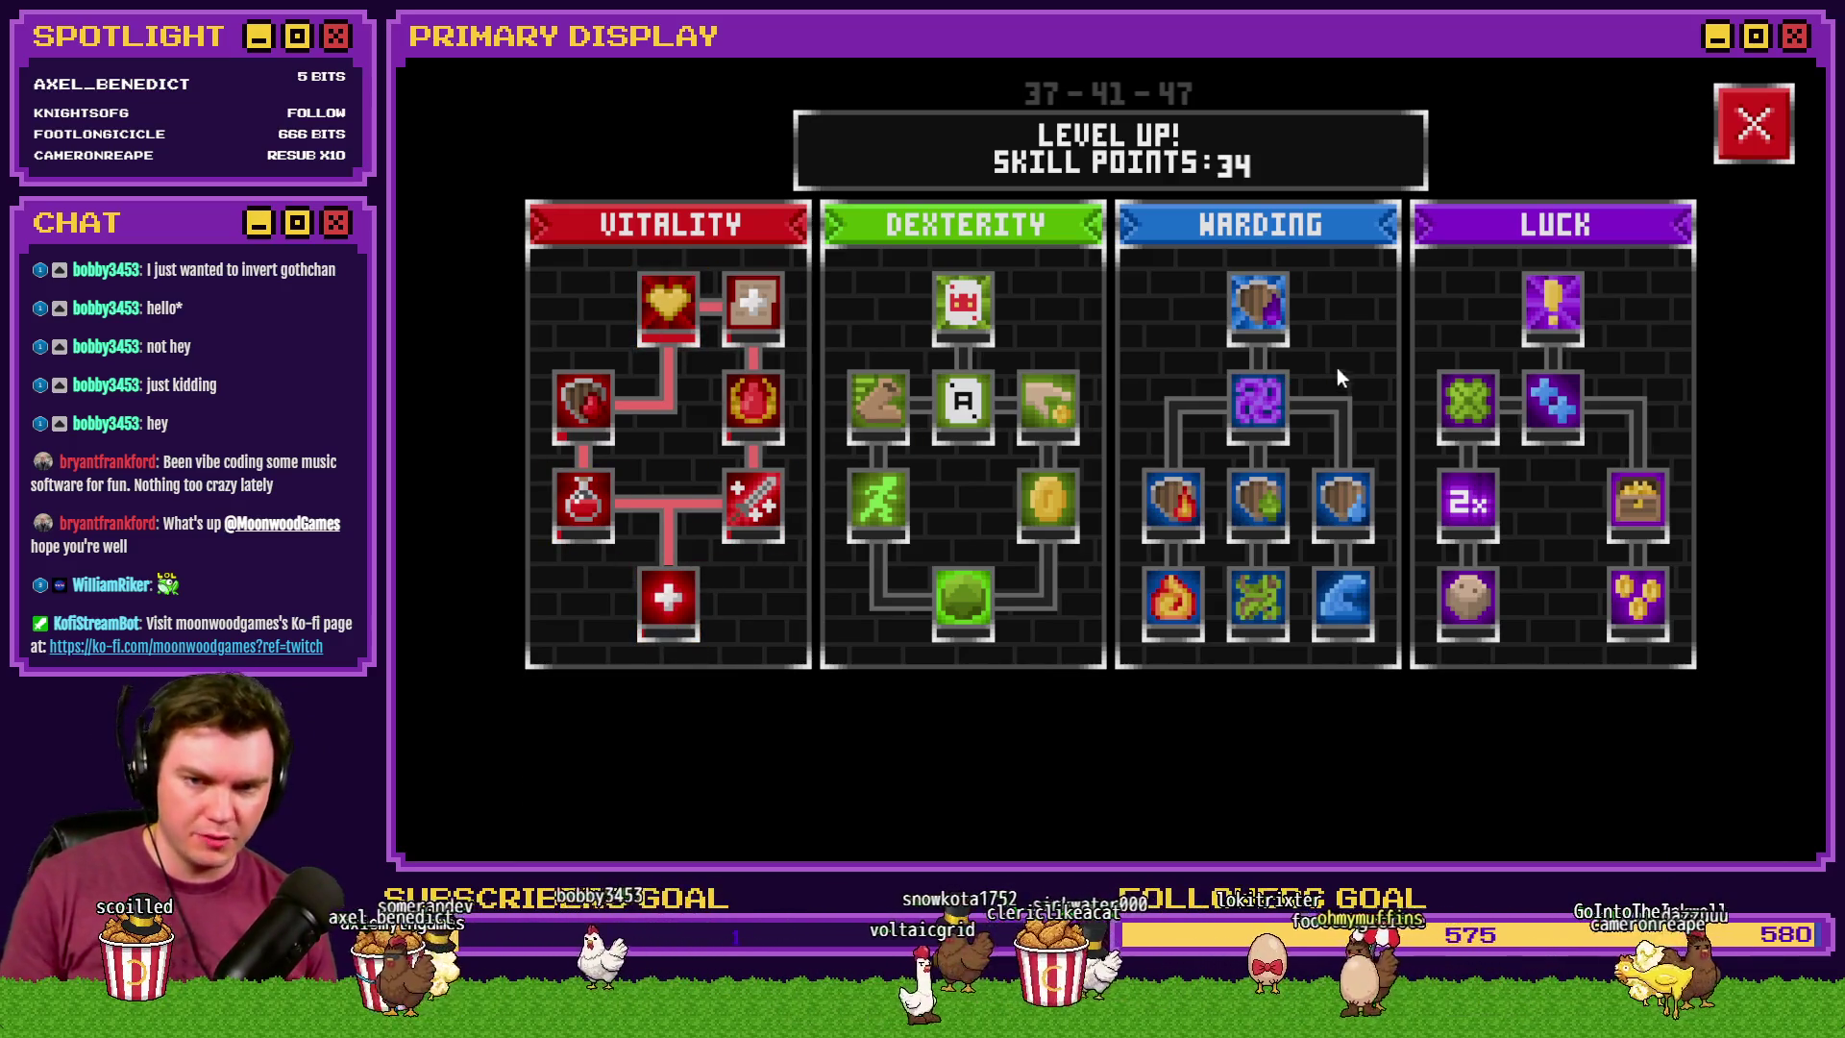
left_click(1753, 124)
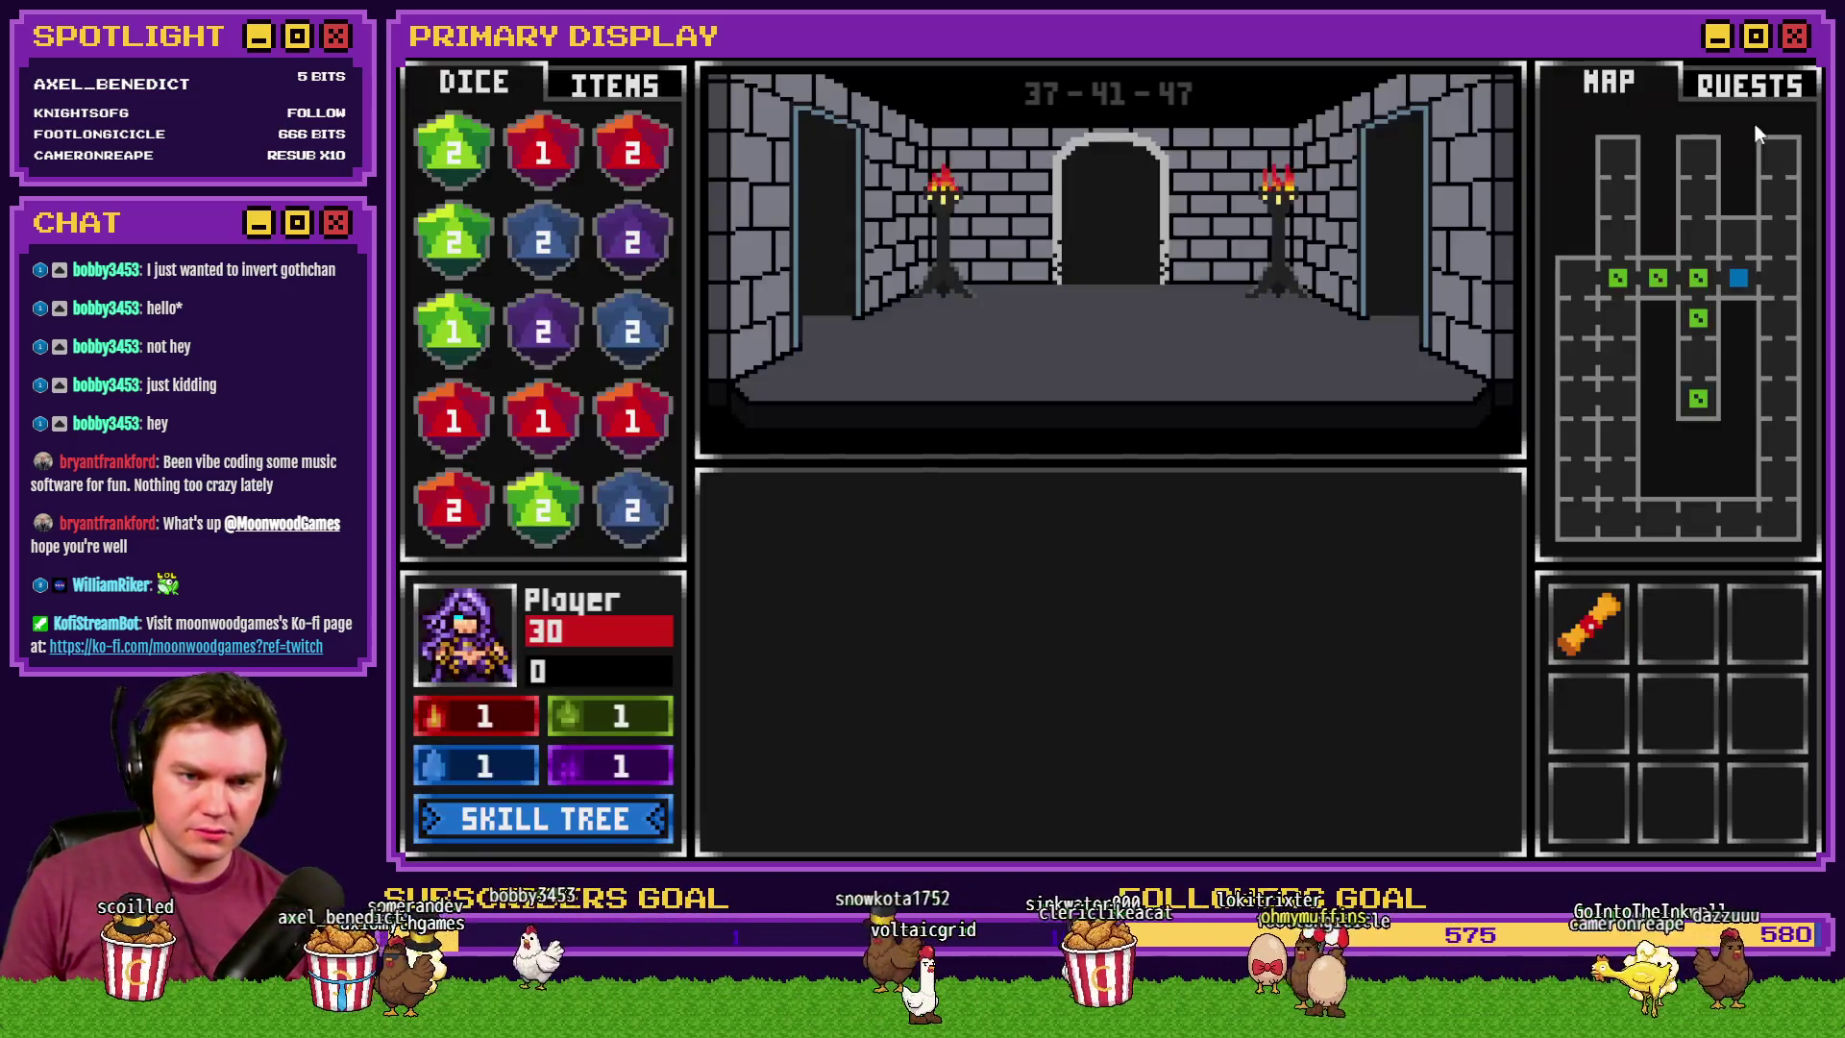
left_click(1230, 432)
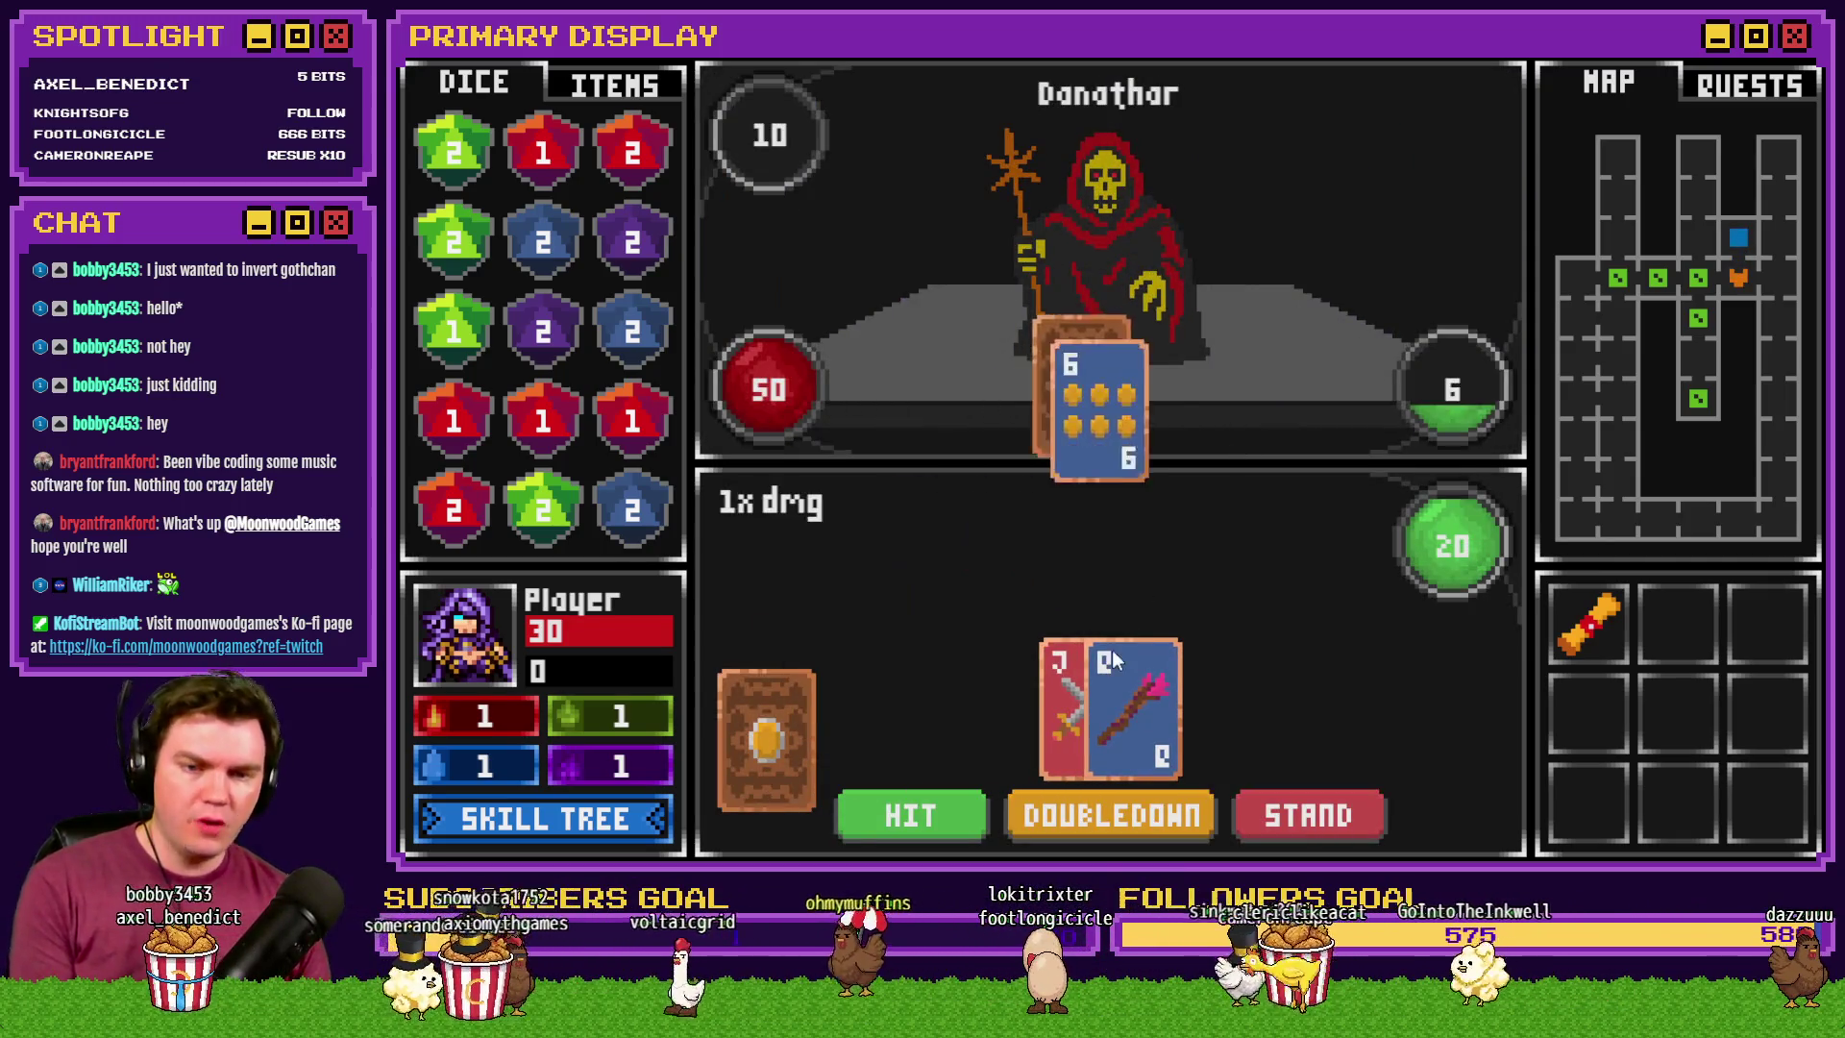
- Play several blackjack hands against Danathar, splitting Aces and standing on two 21s, then end the playtest
left_click(946, 813)
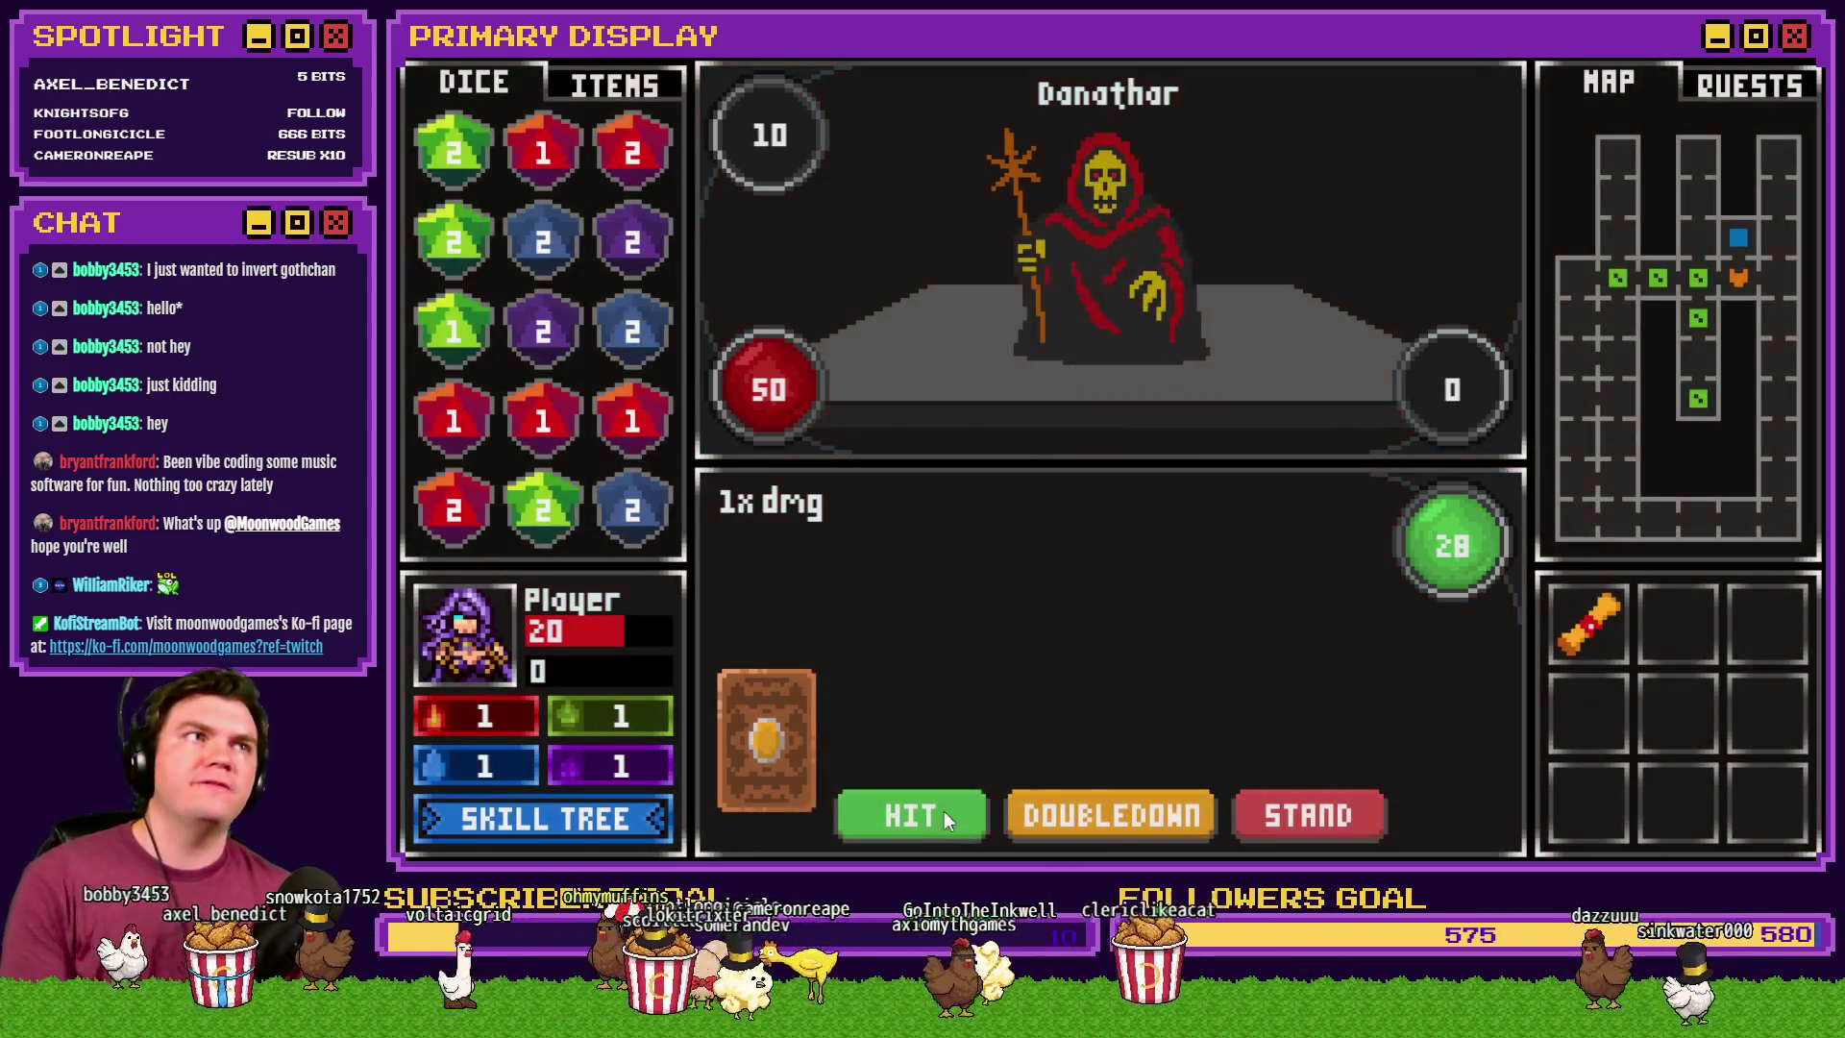
left_click(943, 811)
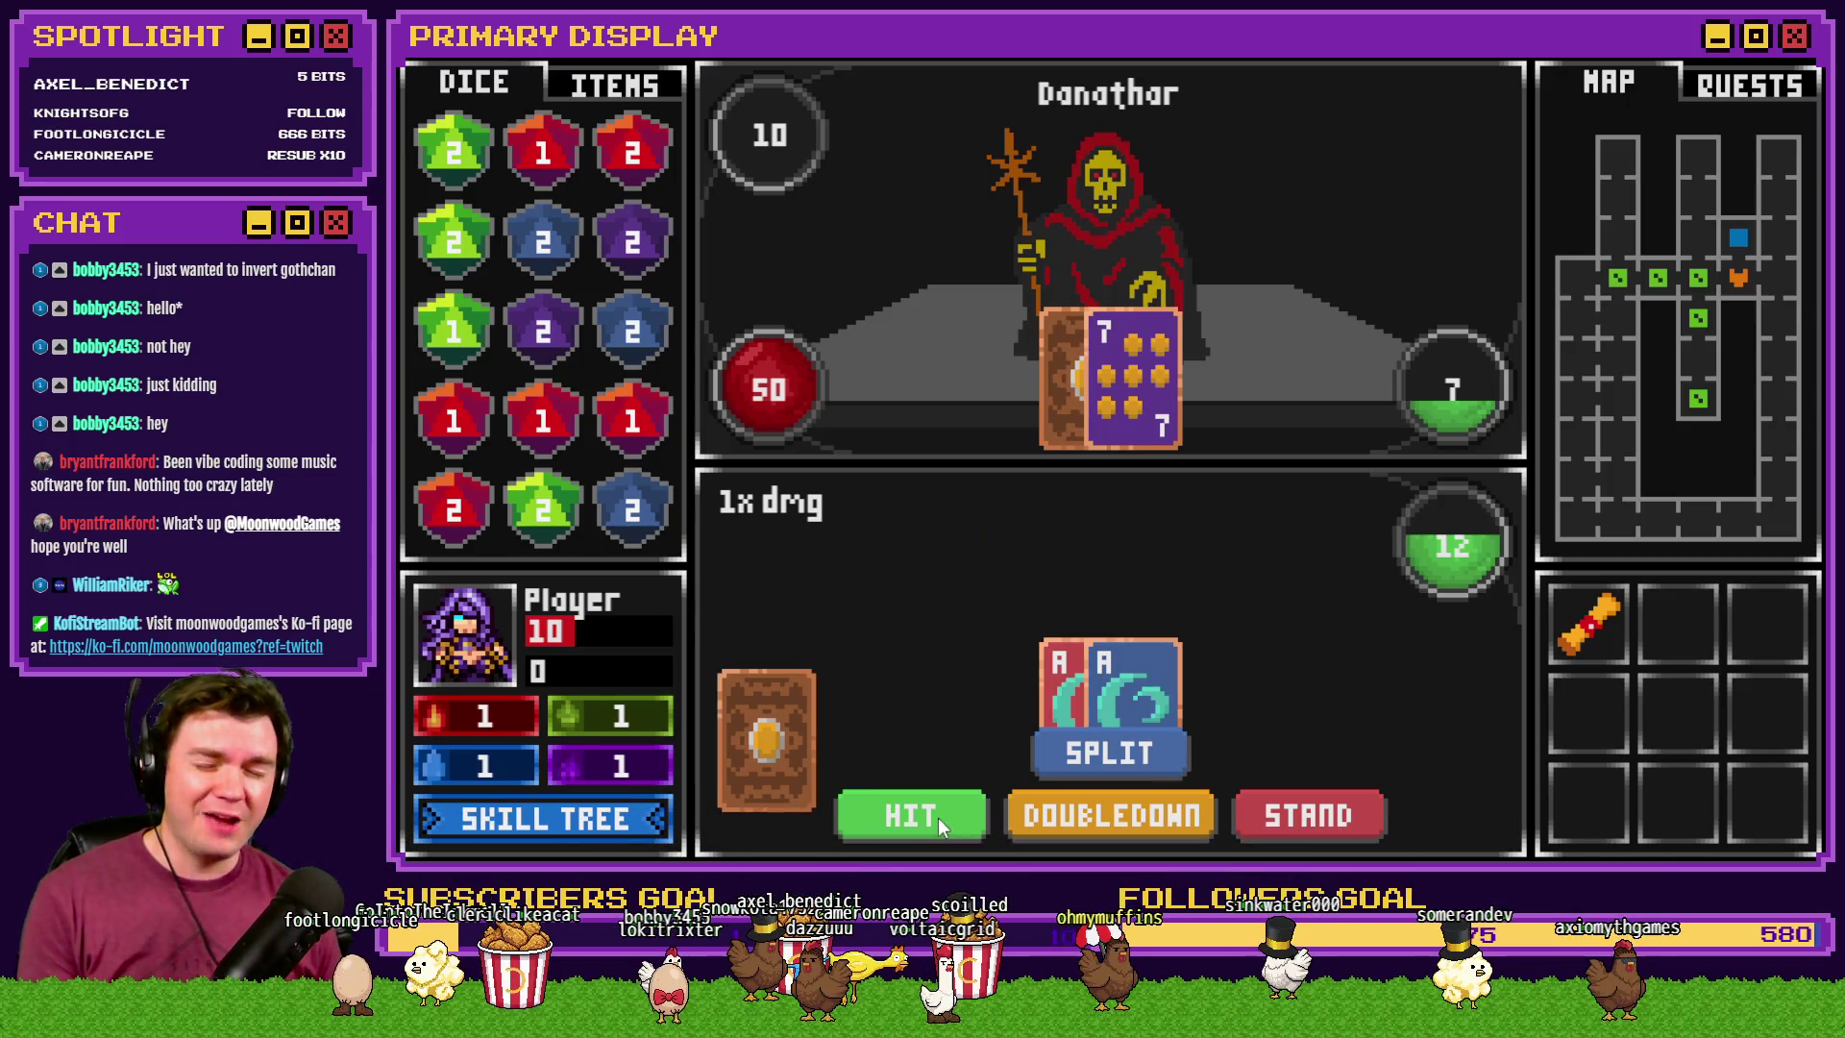
left_click(1114, 757)
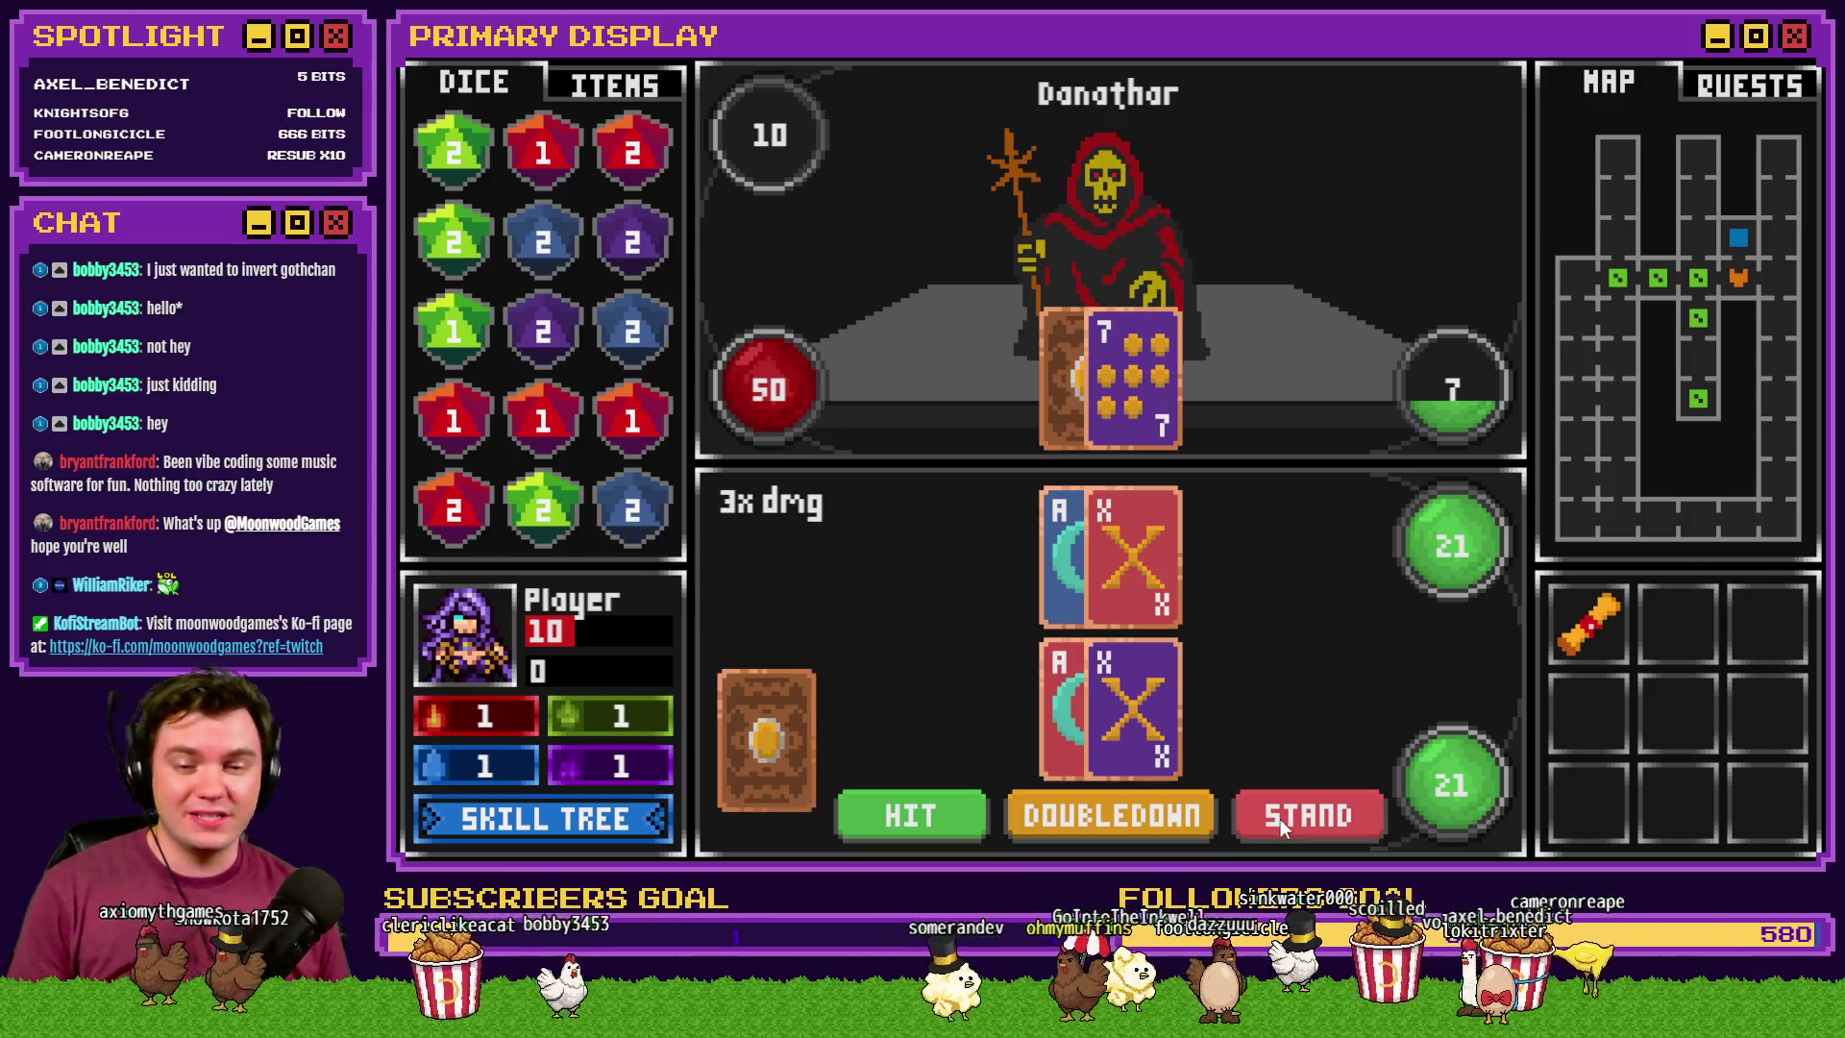
left_click(1305, 825)
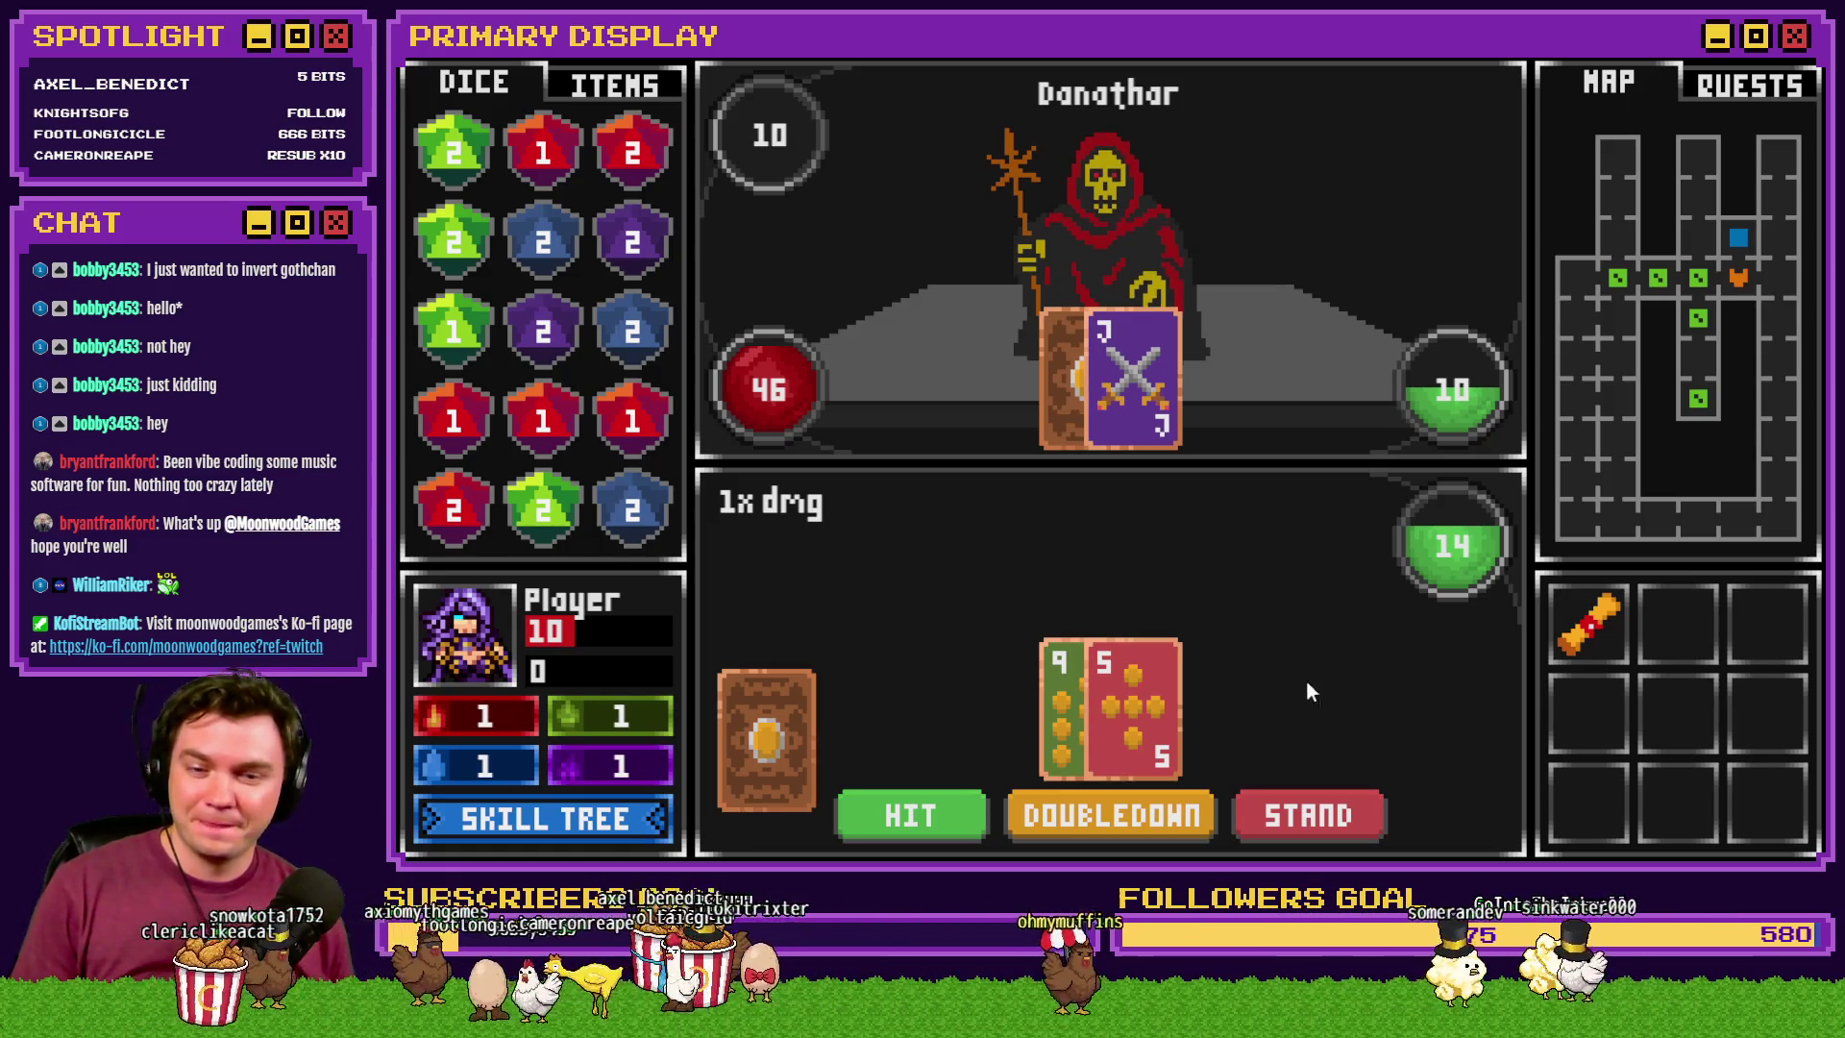
left_click(923, 822)
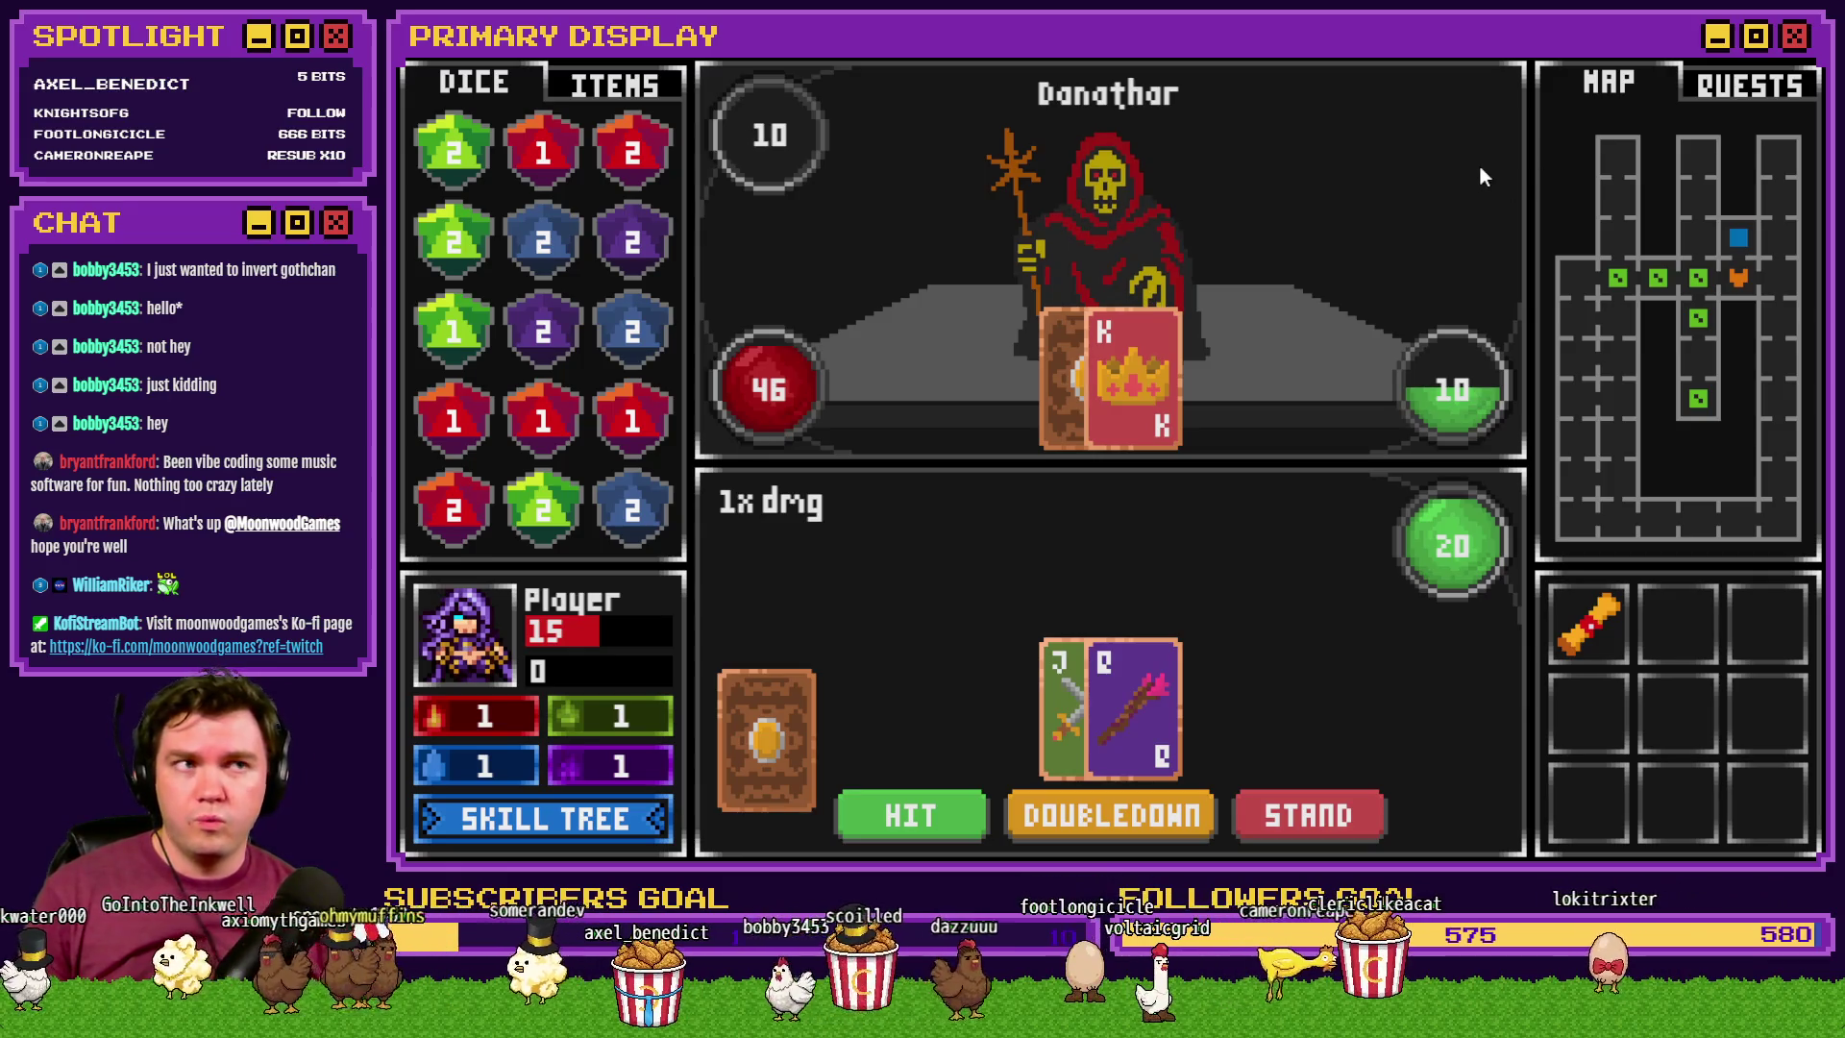
left_click(1806, 60)
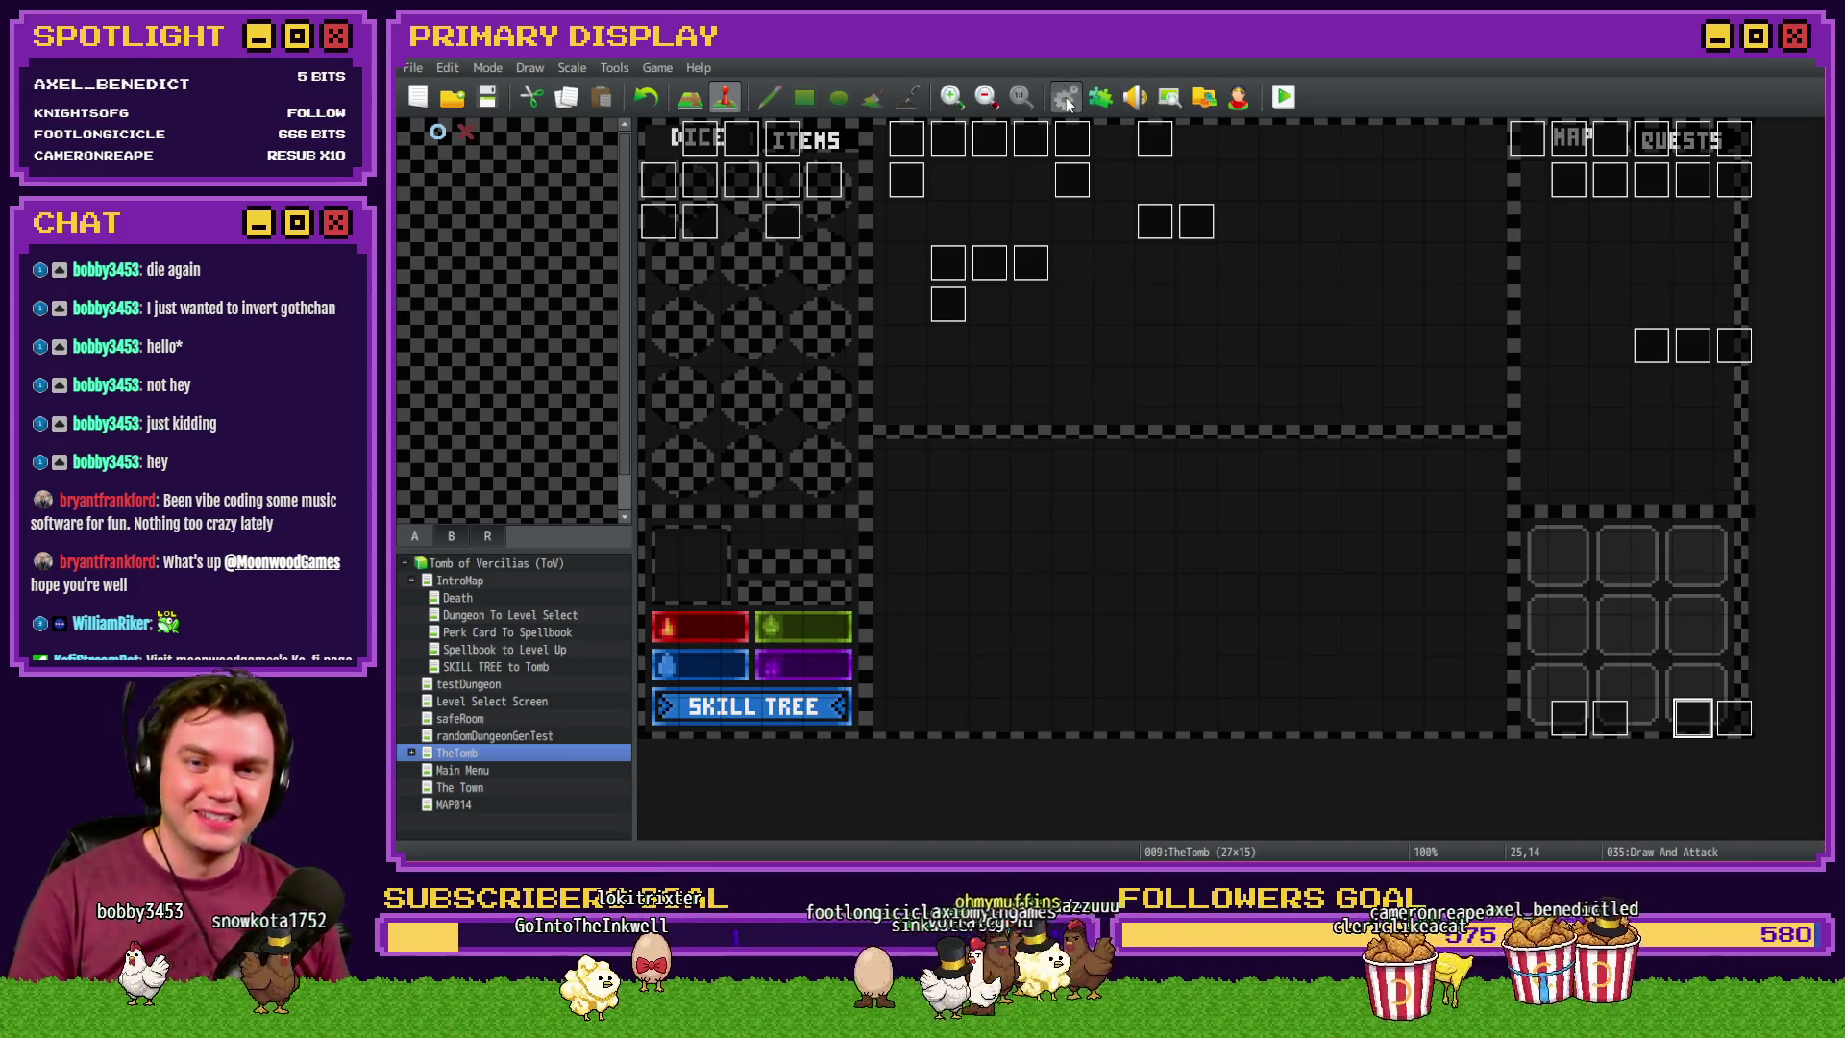
- In the Database, inspect the deathRevives check in the PlayerDeath common event
key("F9")
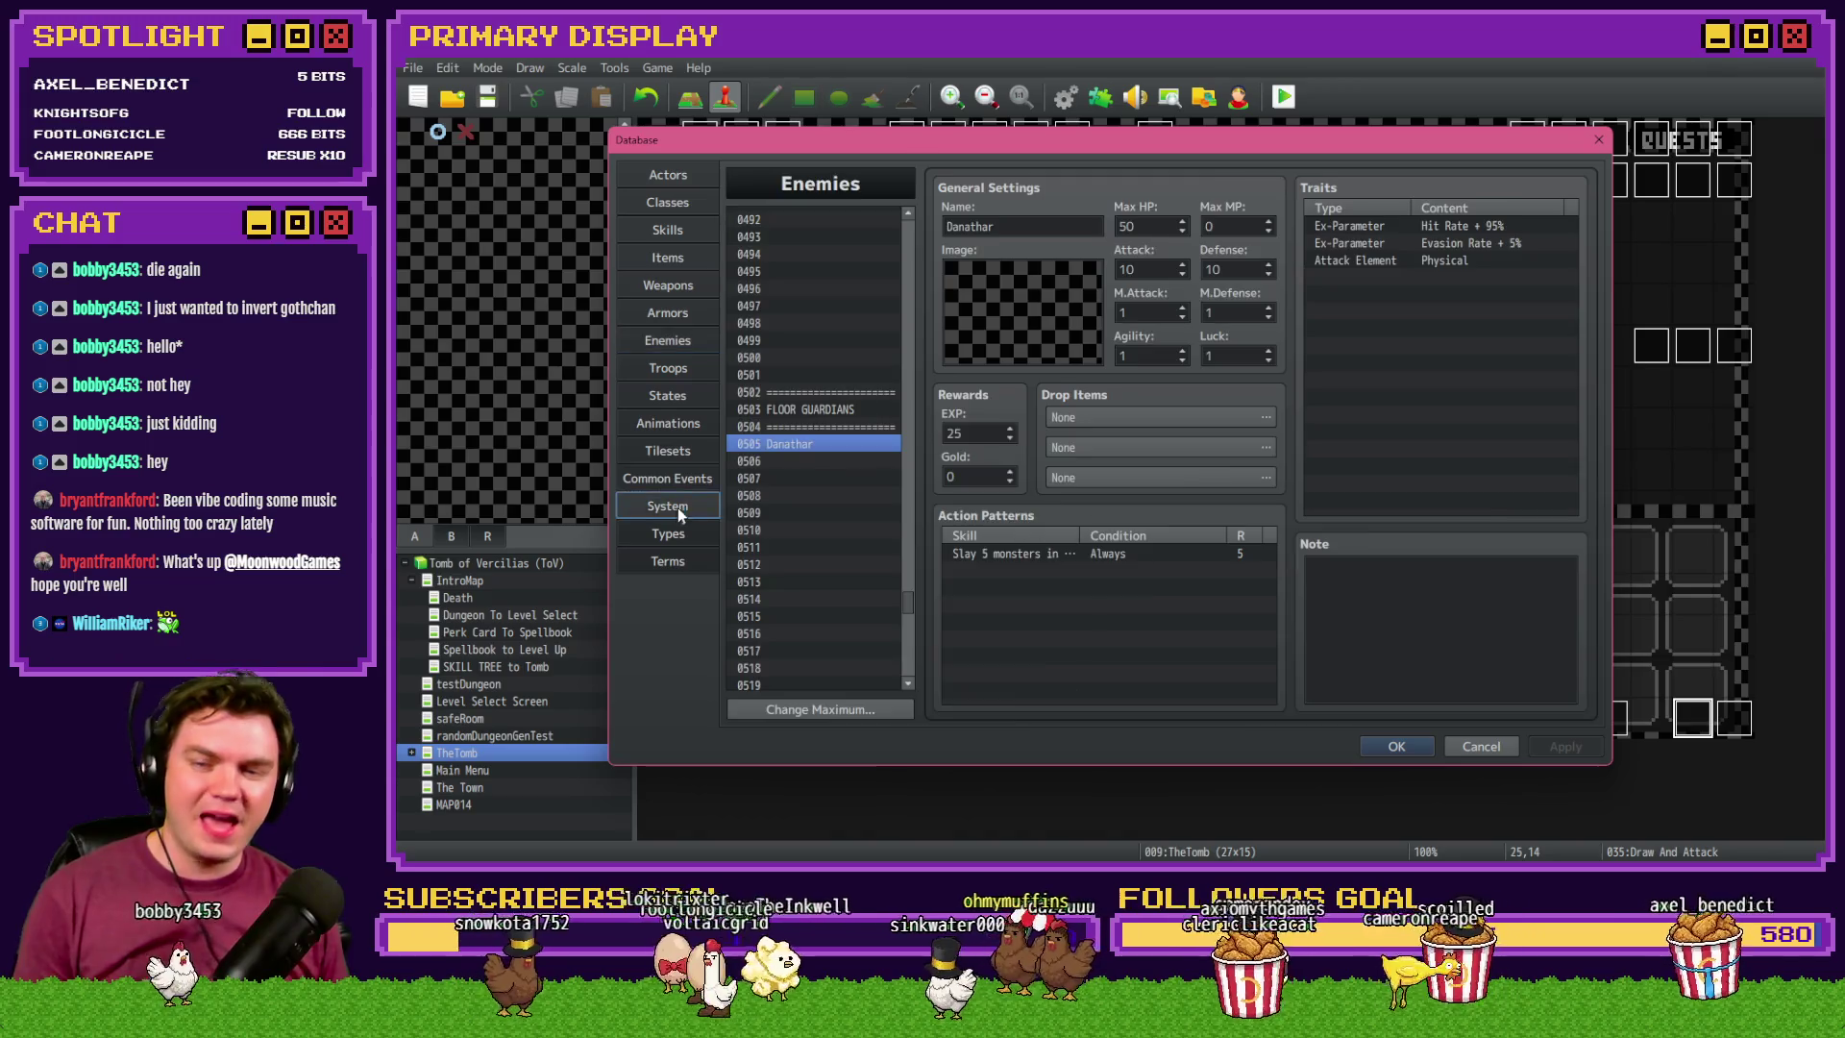
left_click(677, 508)
left_click(678, 477)
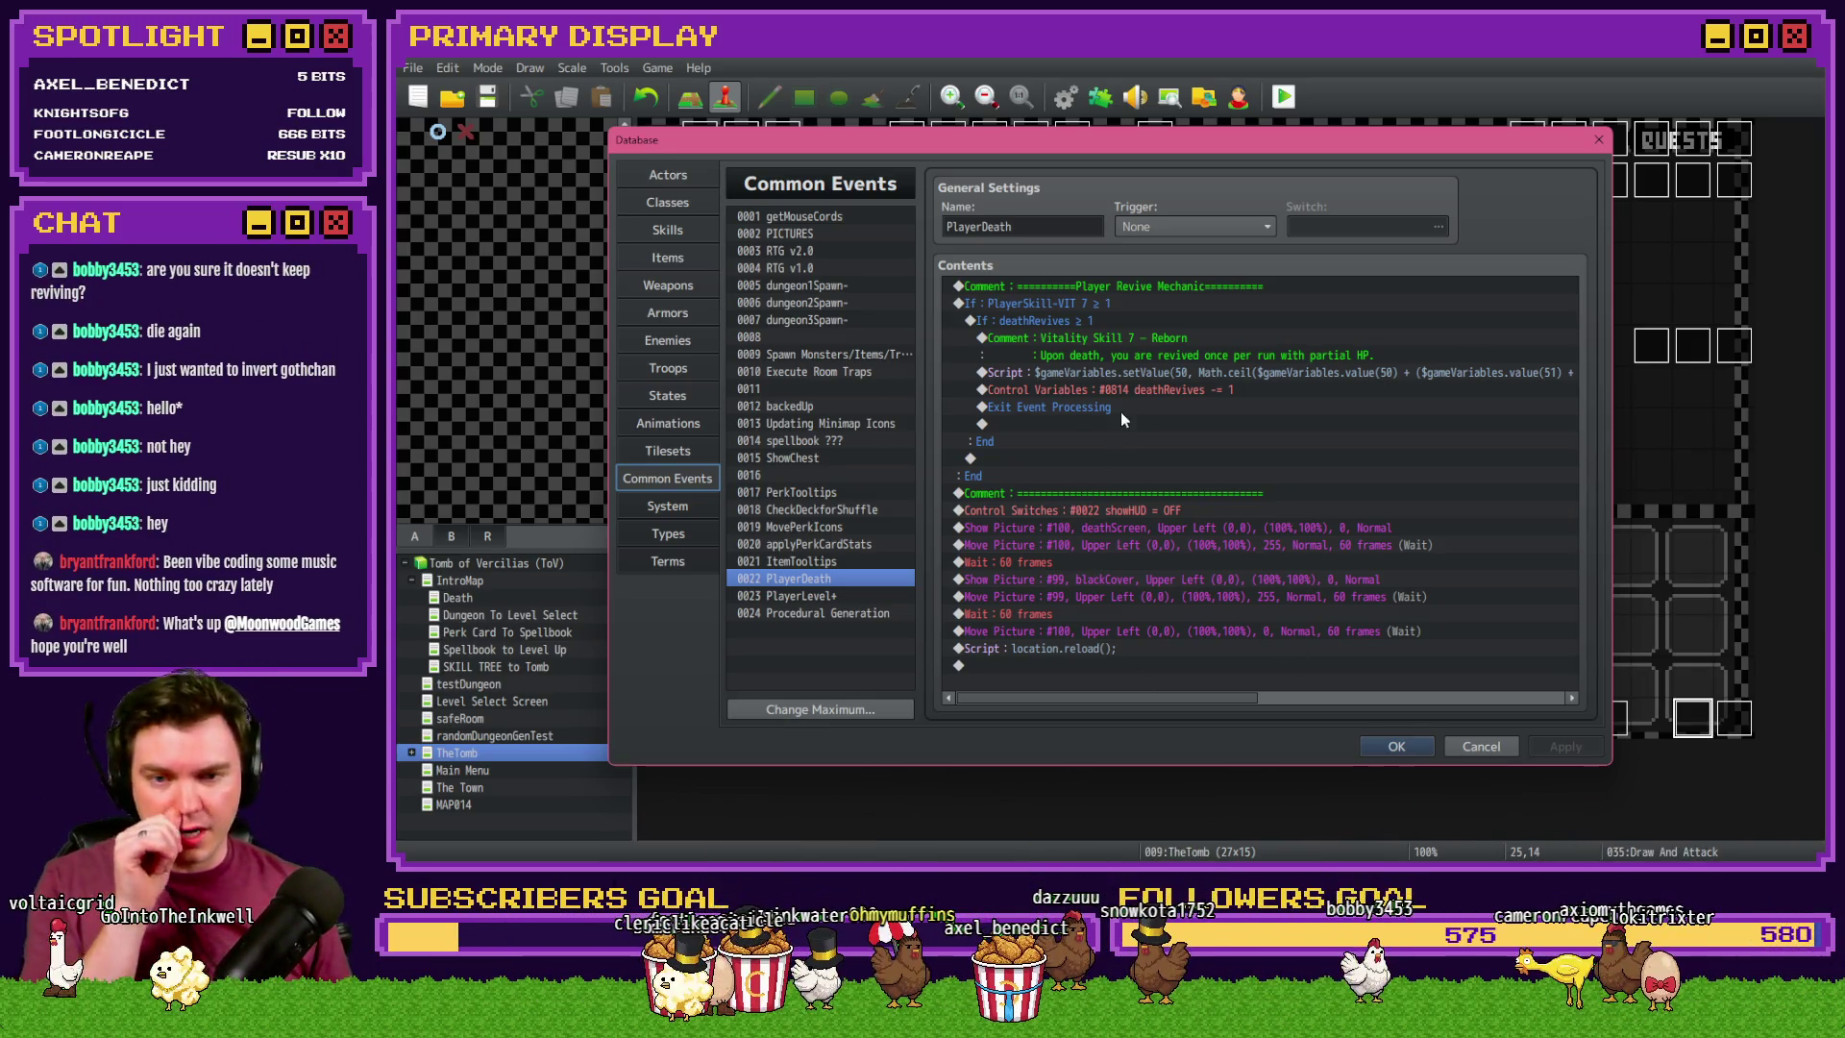
left_click(1093, 319)
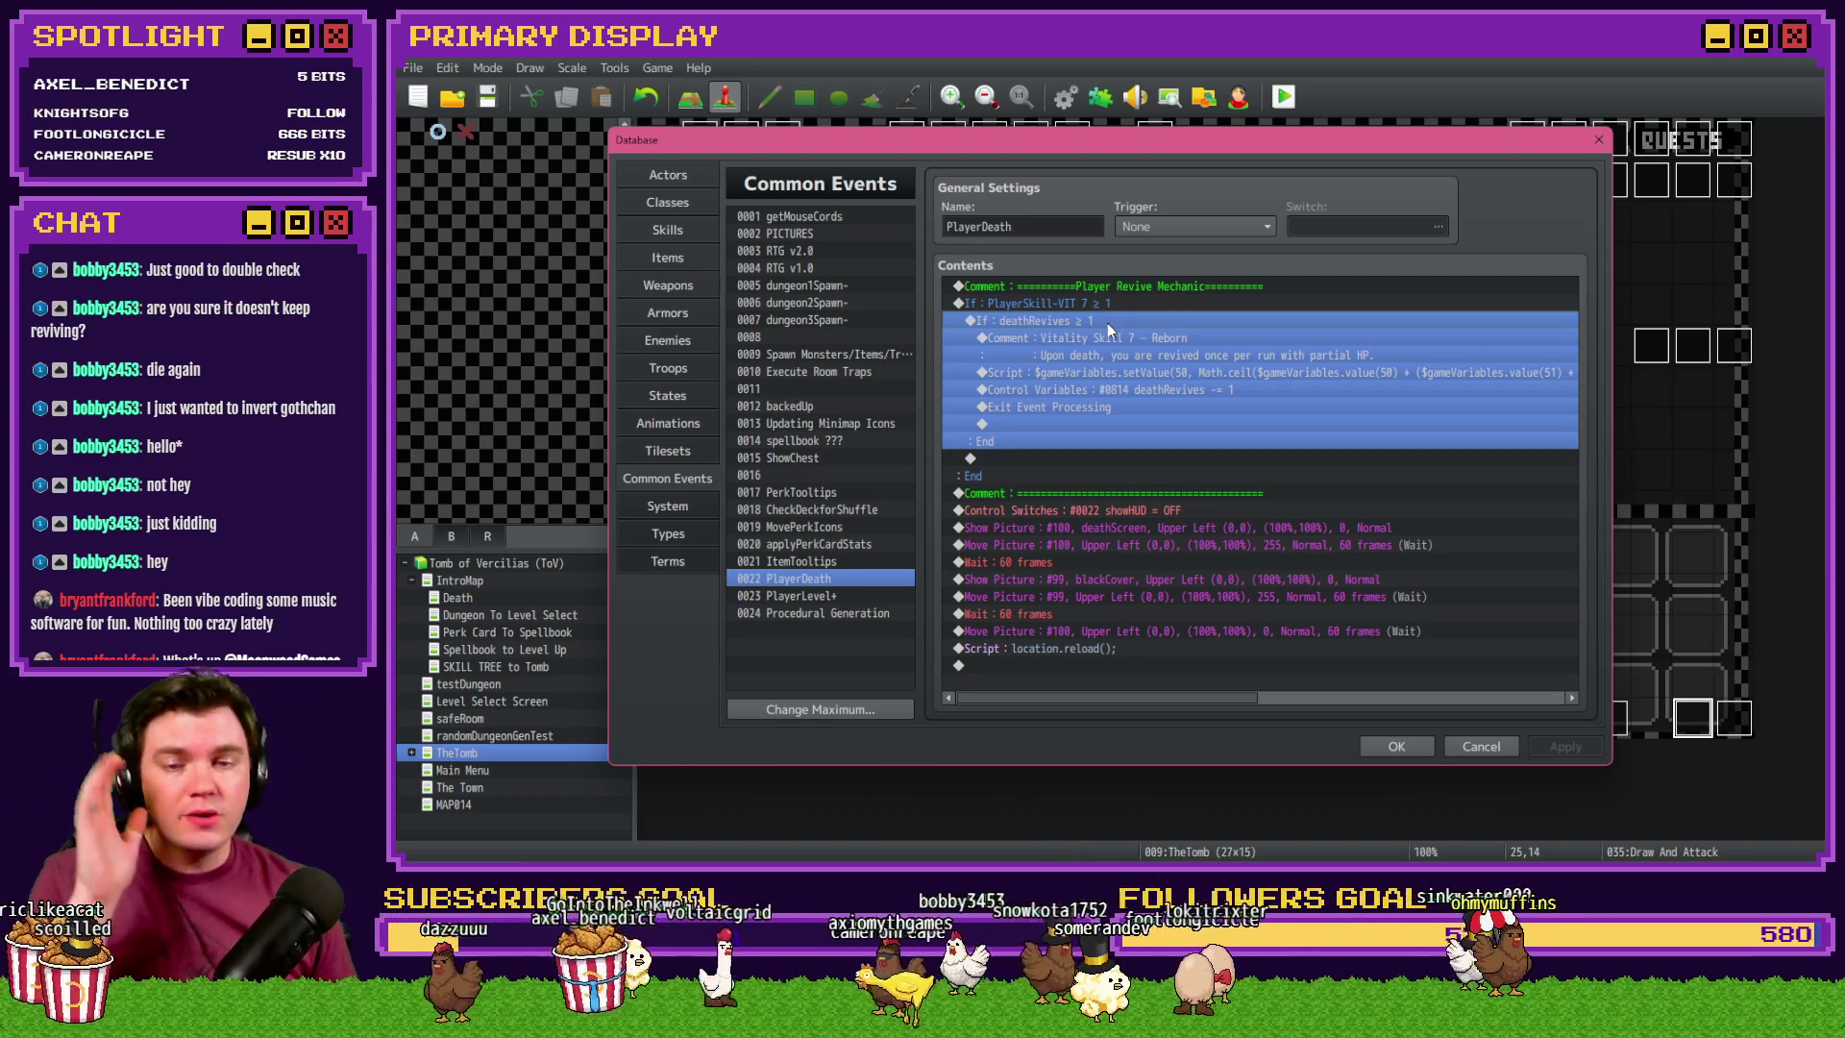
- Close the Database, save the project, and start a fresh playtest
left_click(1392, 746)
left_click(1273, 97)
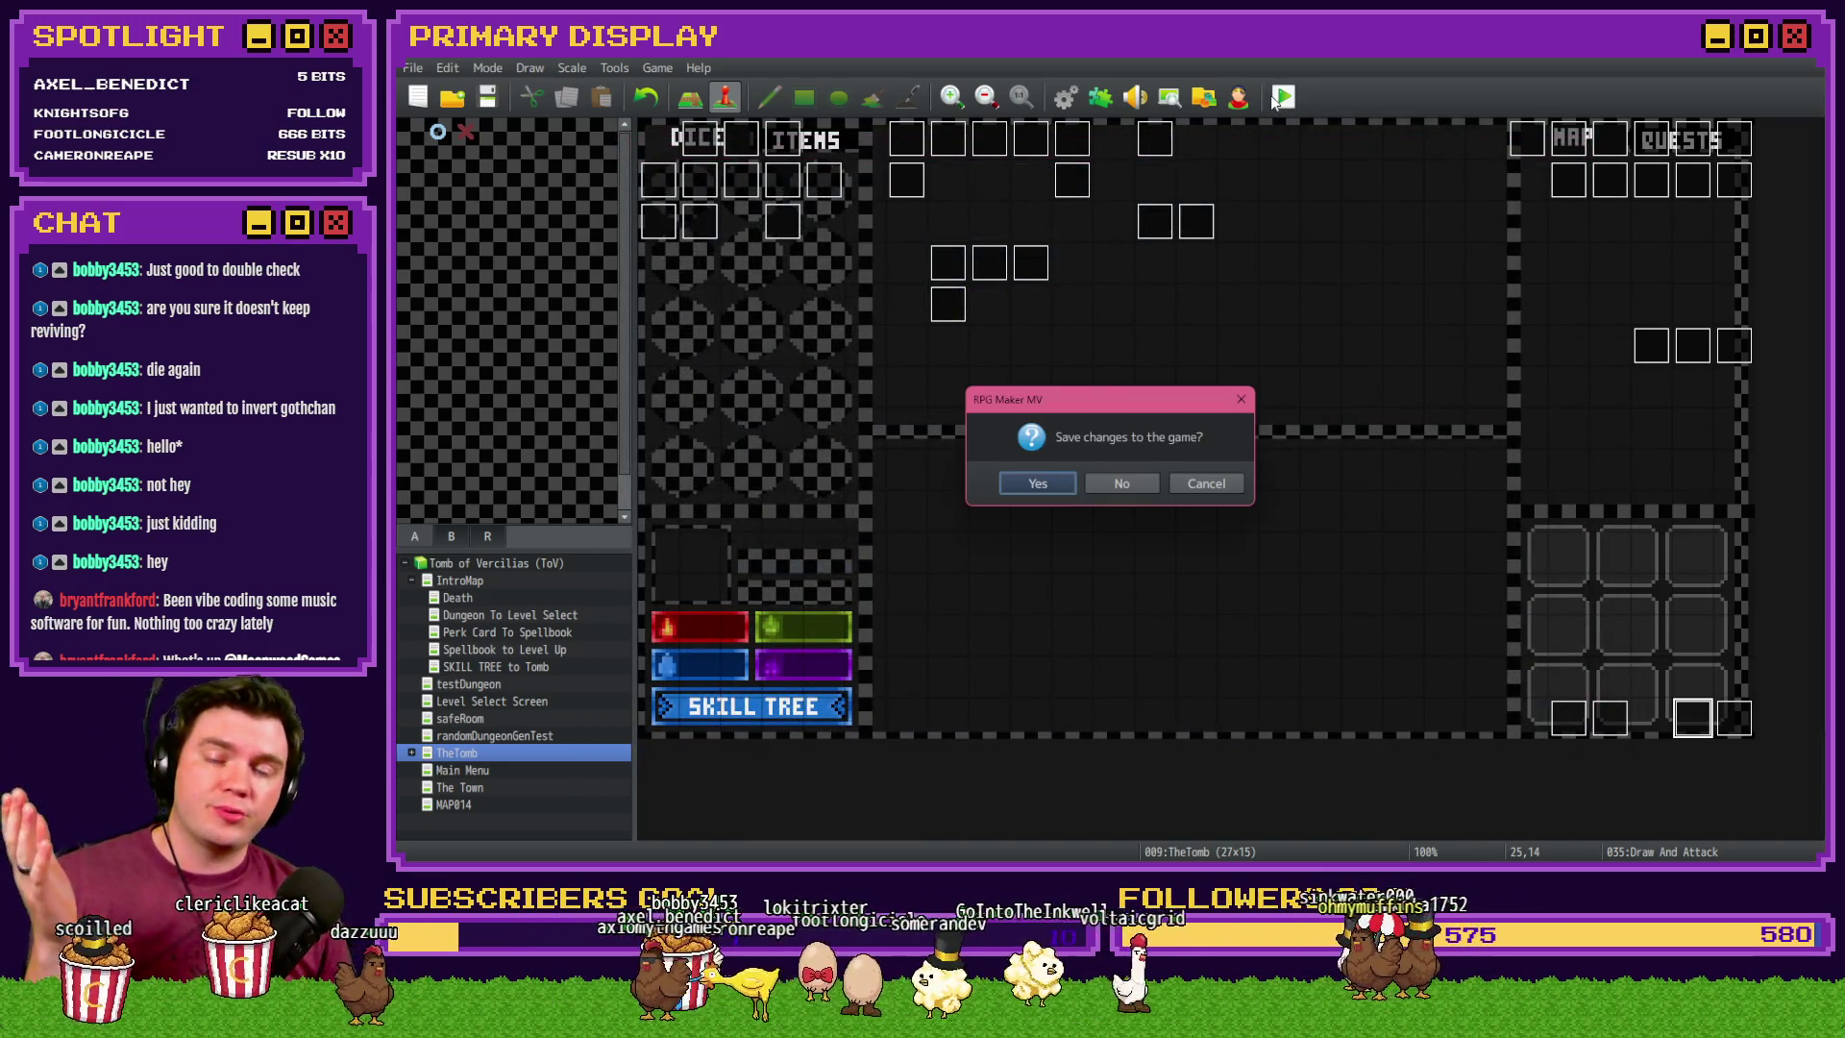
left_click(1059, 477)
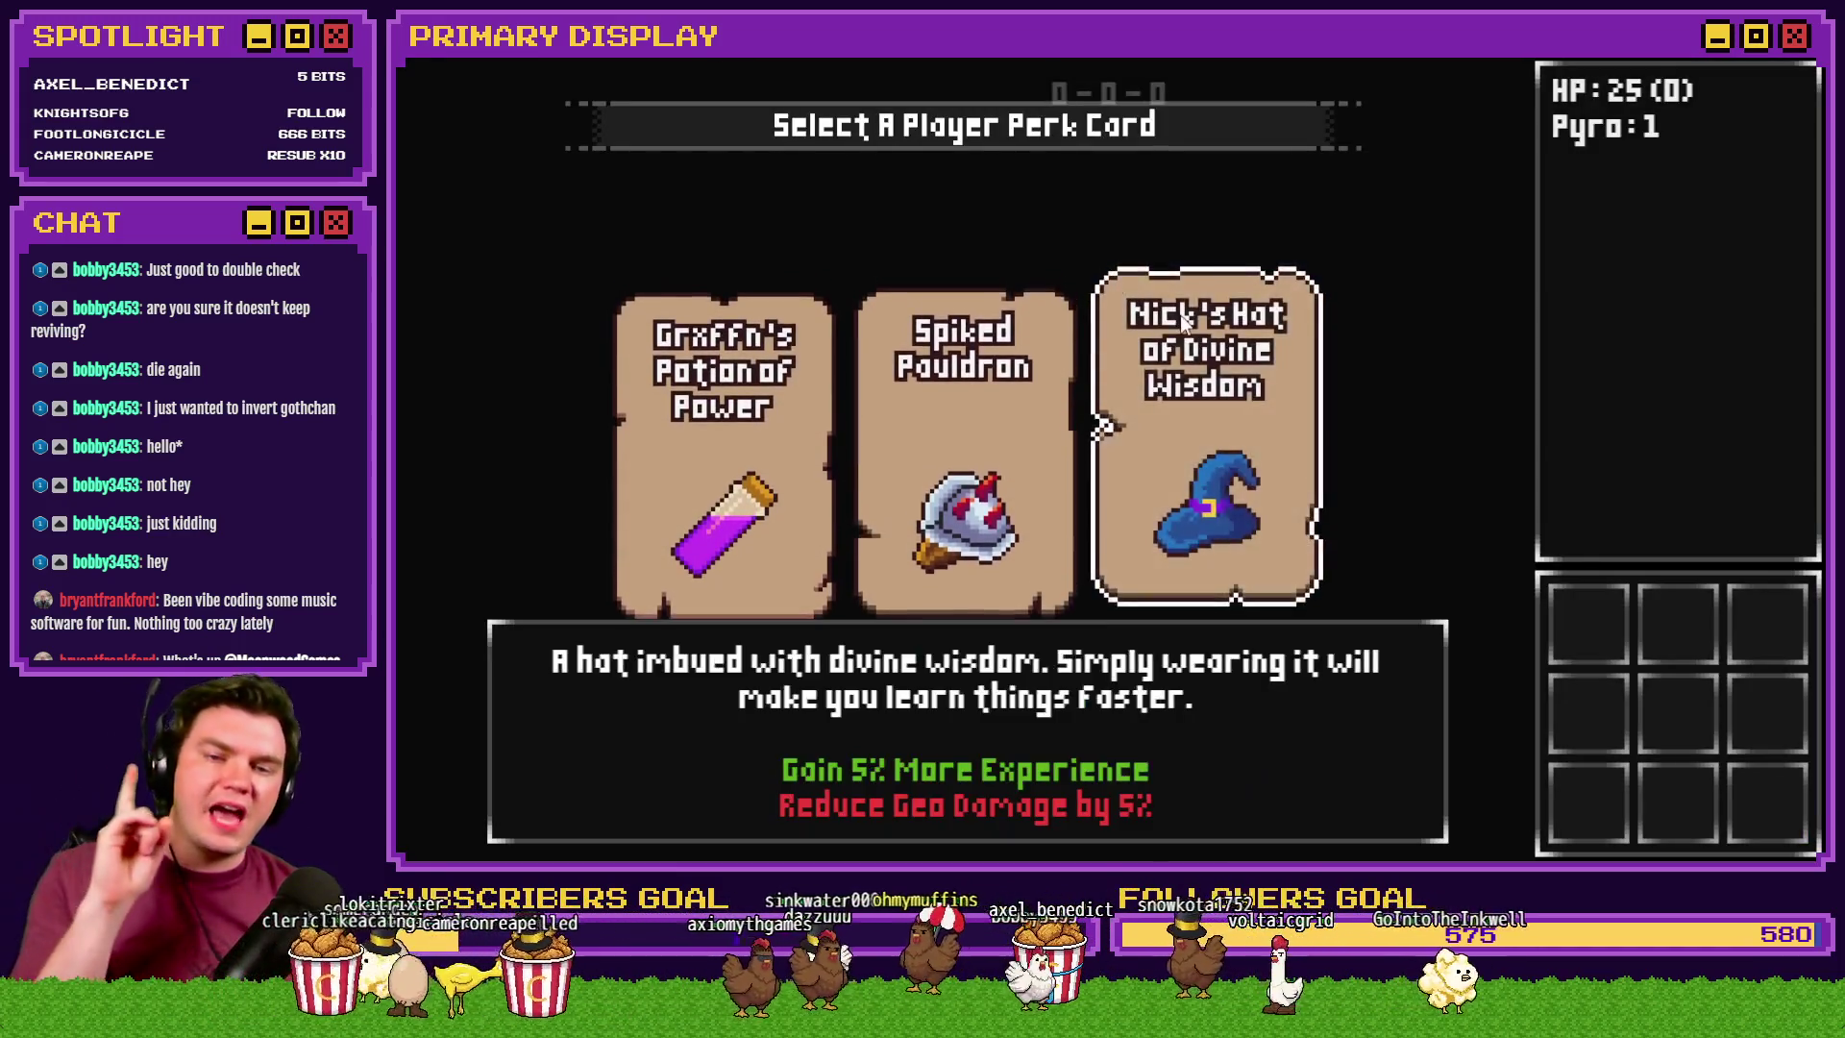
- Take Nick's Hat of Divine Wisdom, then buy Vitality skills through Grit and Bear It to Reborn at 50% HP
left_click(1184, 322)
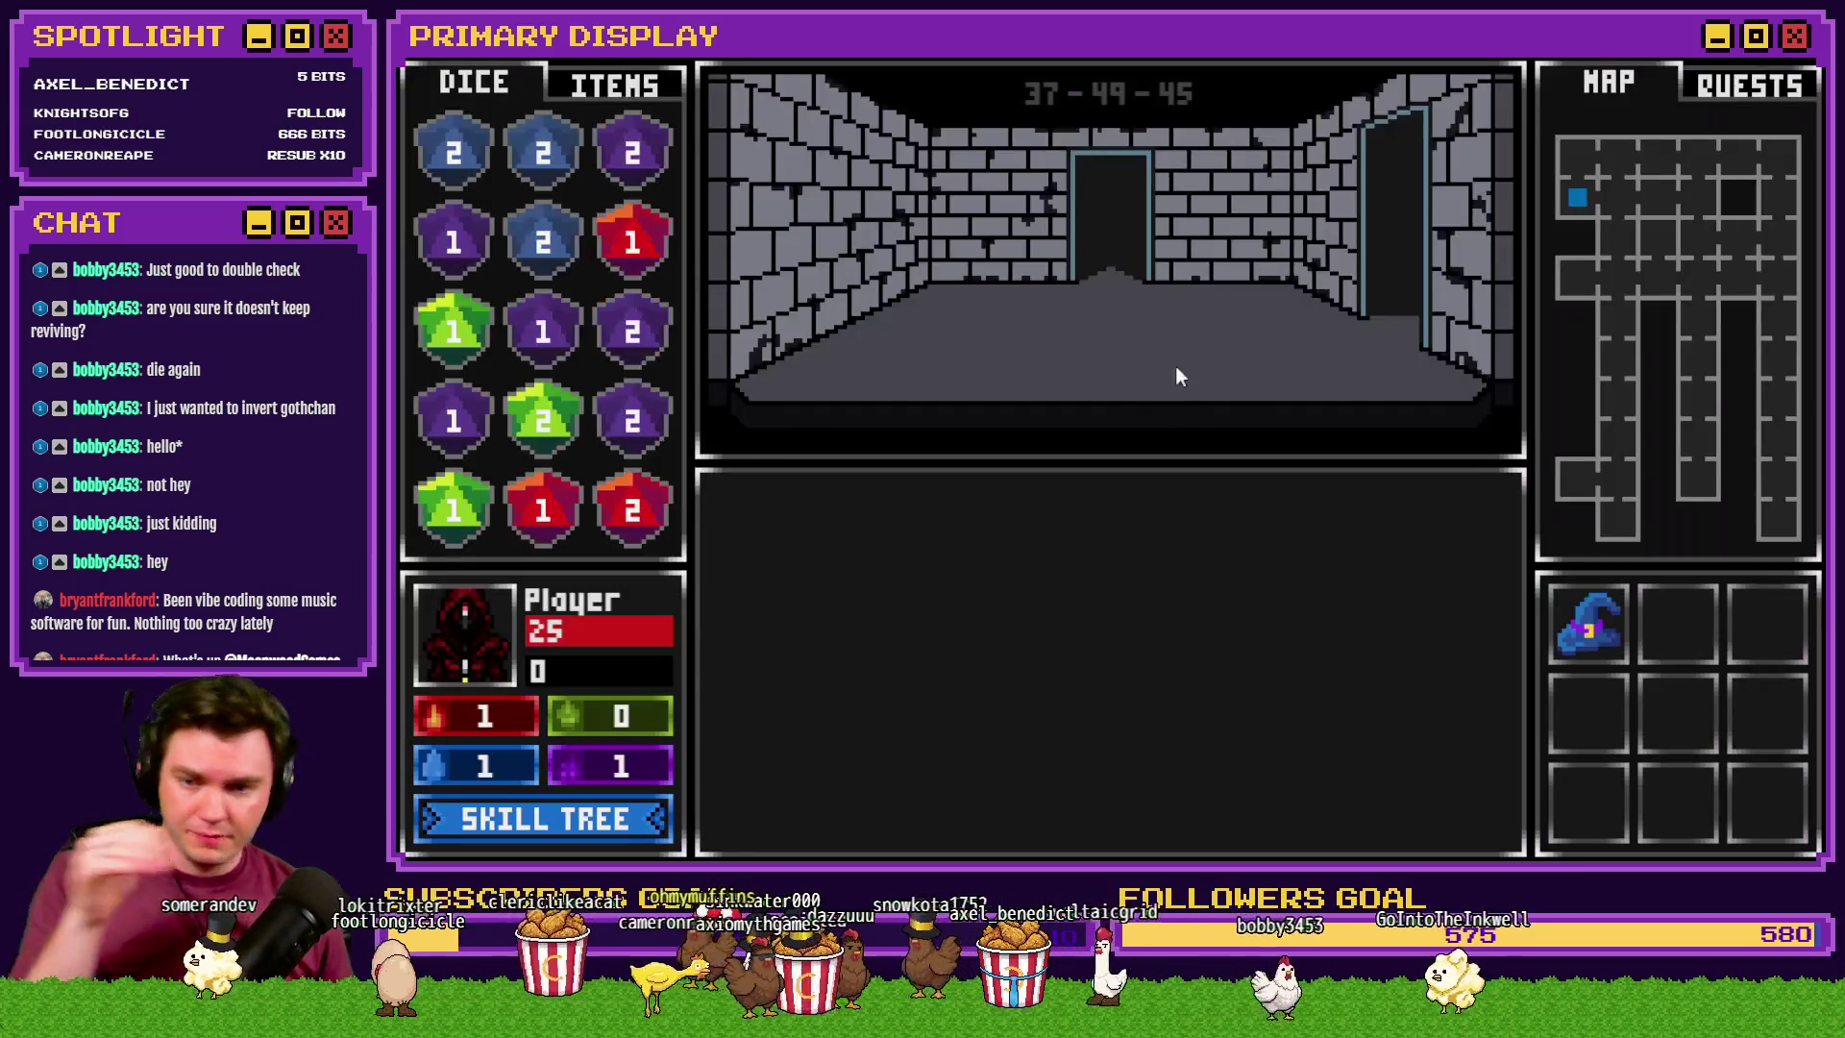
left_click(653, 817)
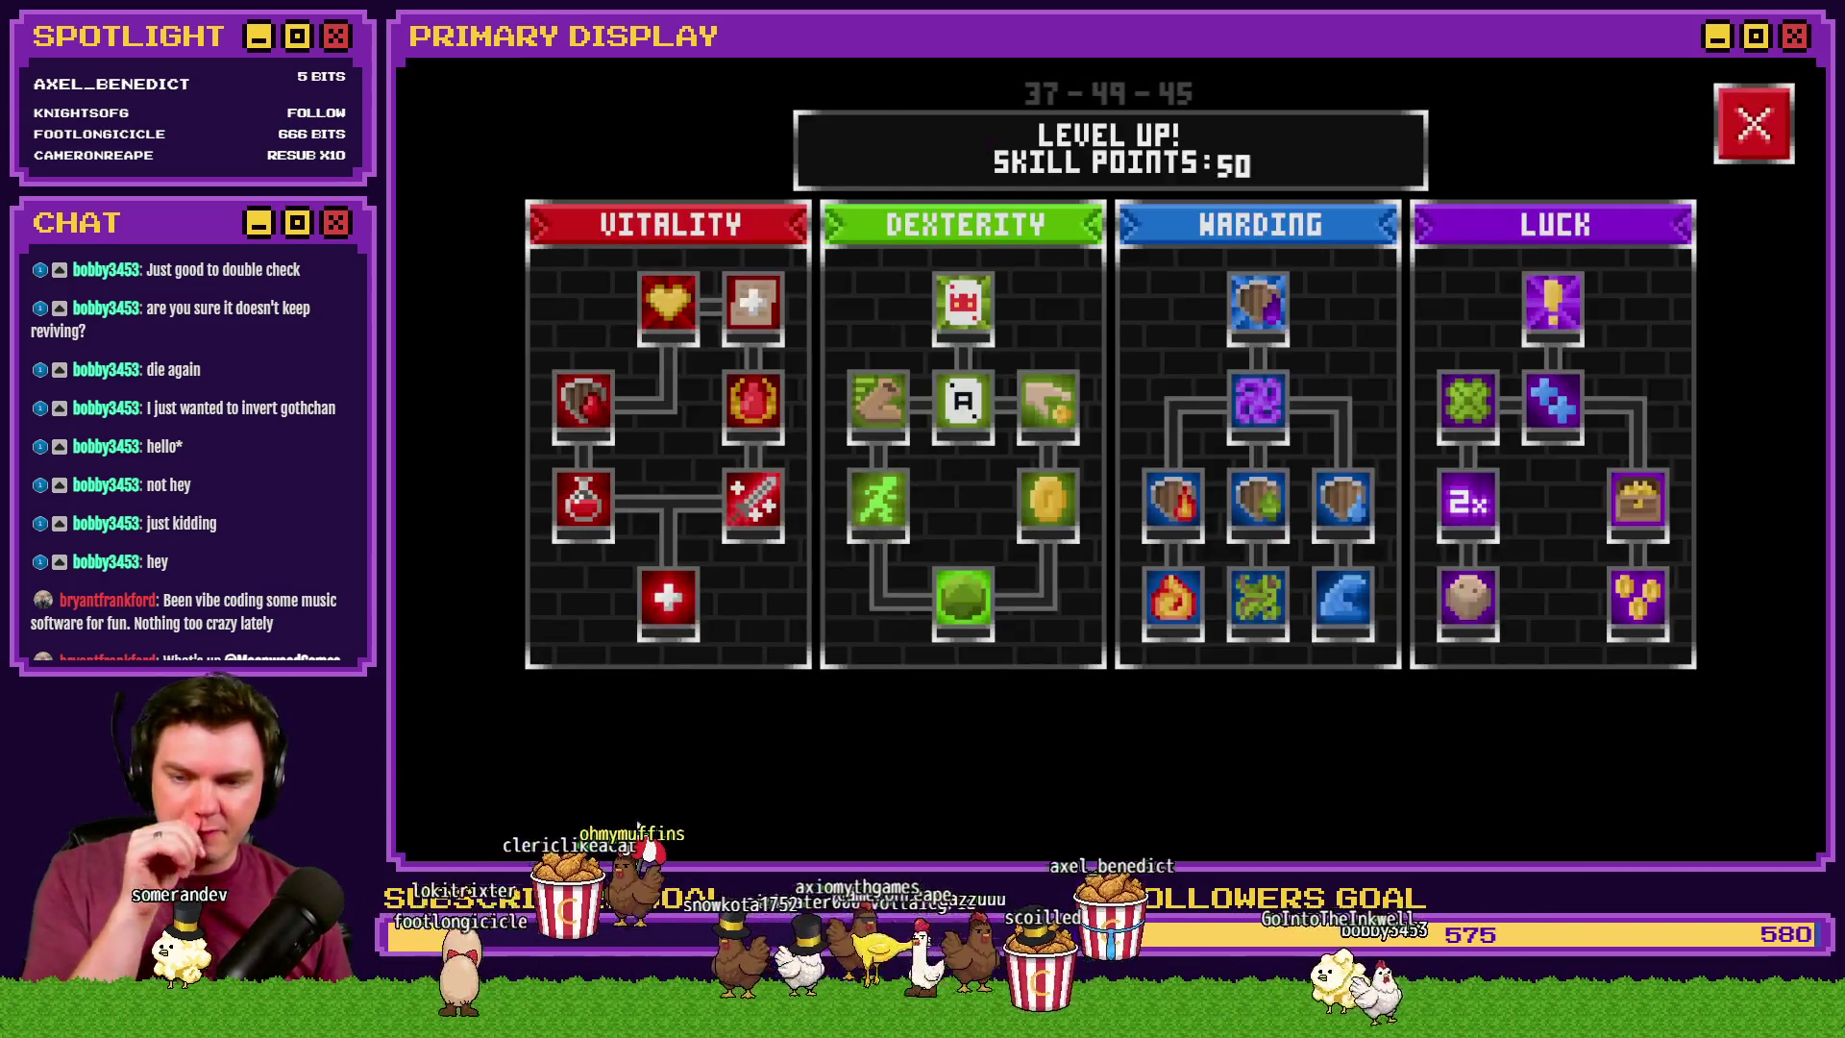
left_click(668, 598)
left_click(781, 503)
left_click(780, 504)
left_click(725, 407)
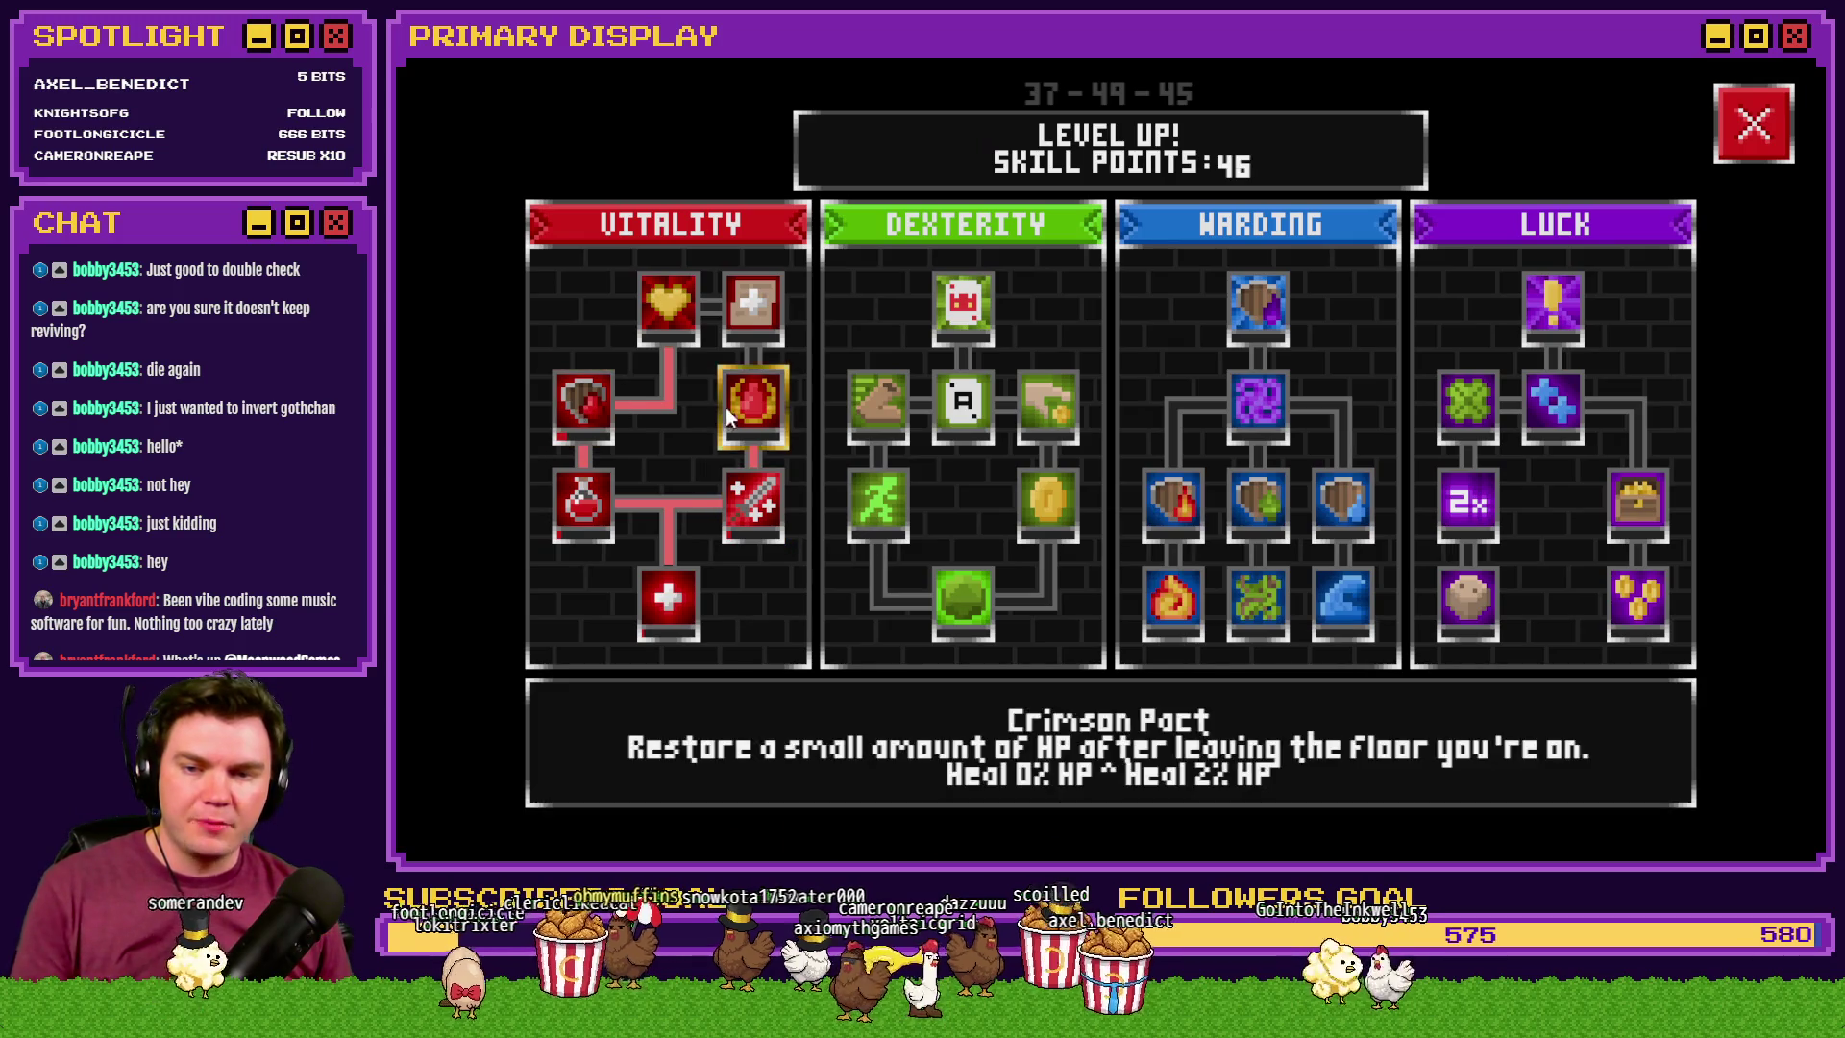
left_click(730, 325)
left_click(655, 314)
left_click(657, 307)
left_click(657, 307)
left_click(658, 308)
left_click(657, 308)
left_click(659, 304)
left_click(659, 304)
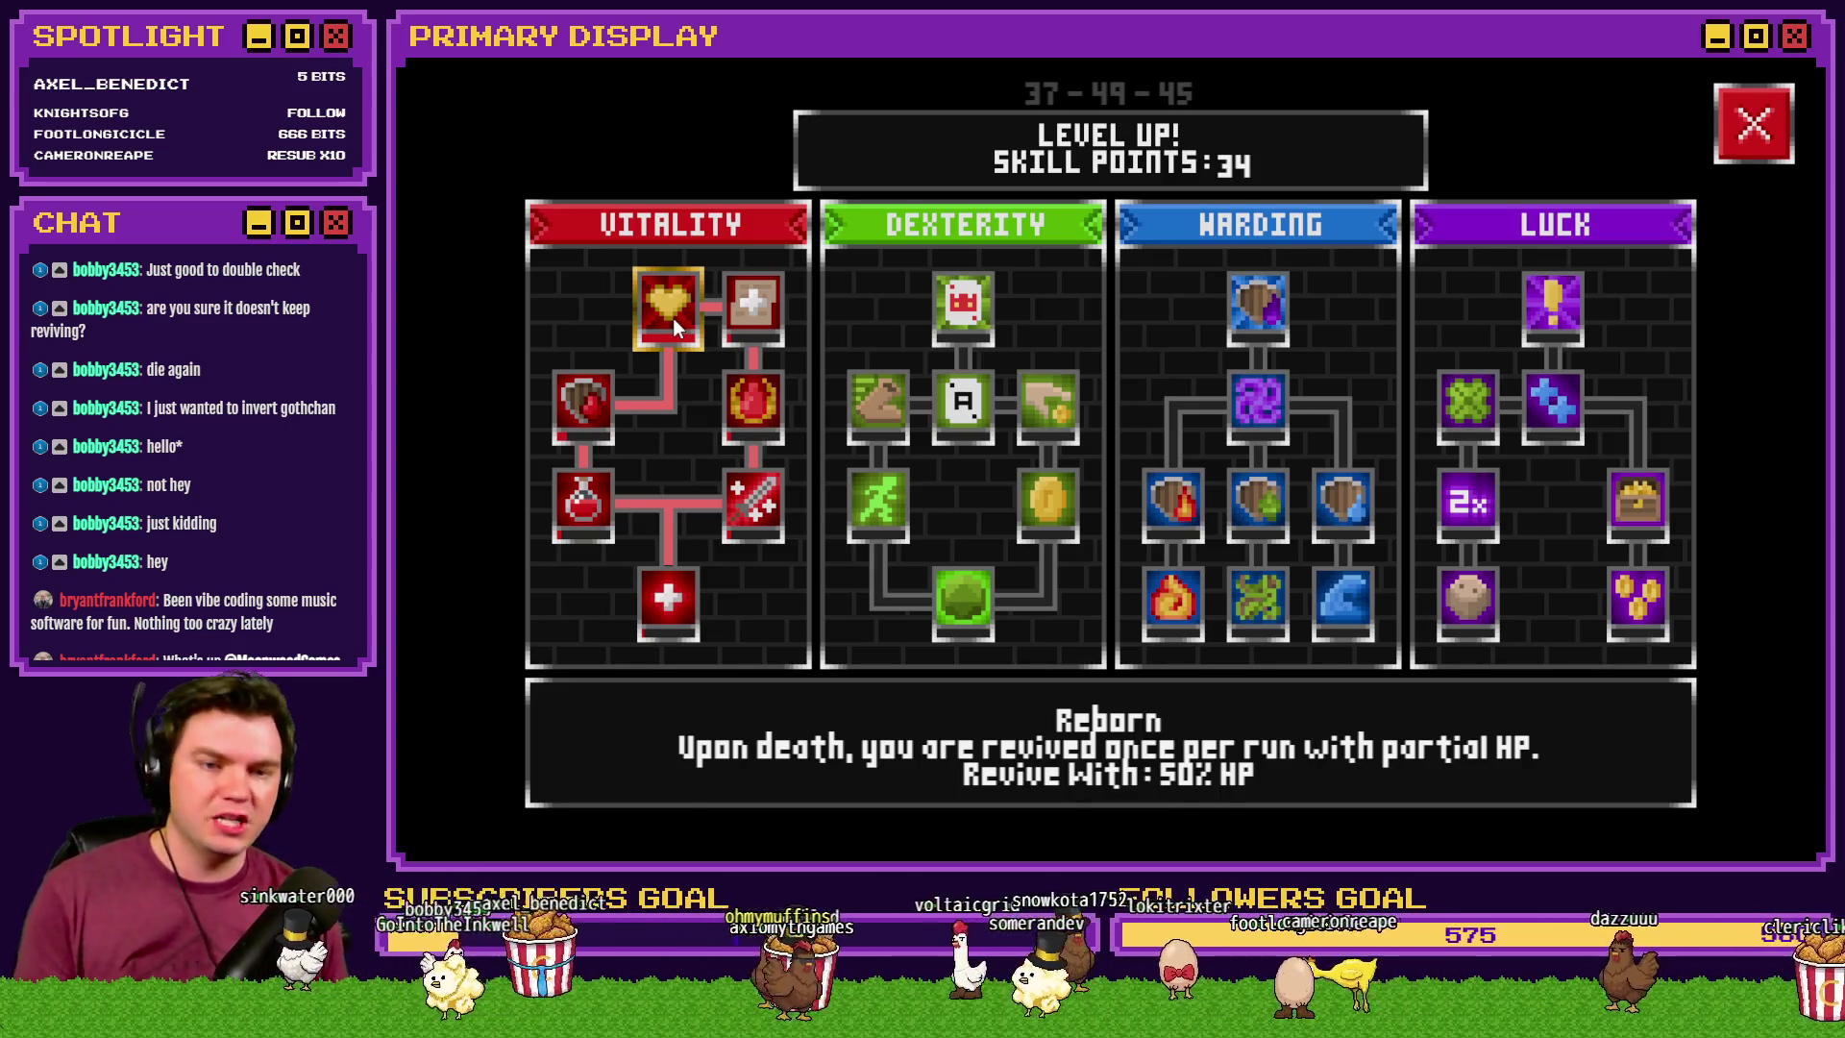
left_click(1767, 125)
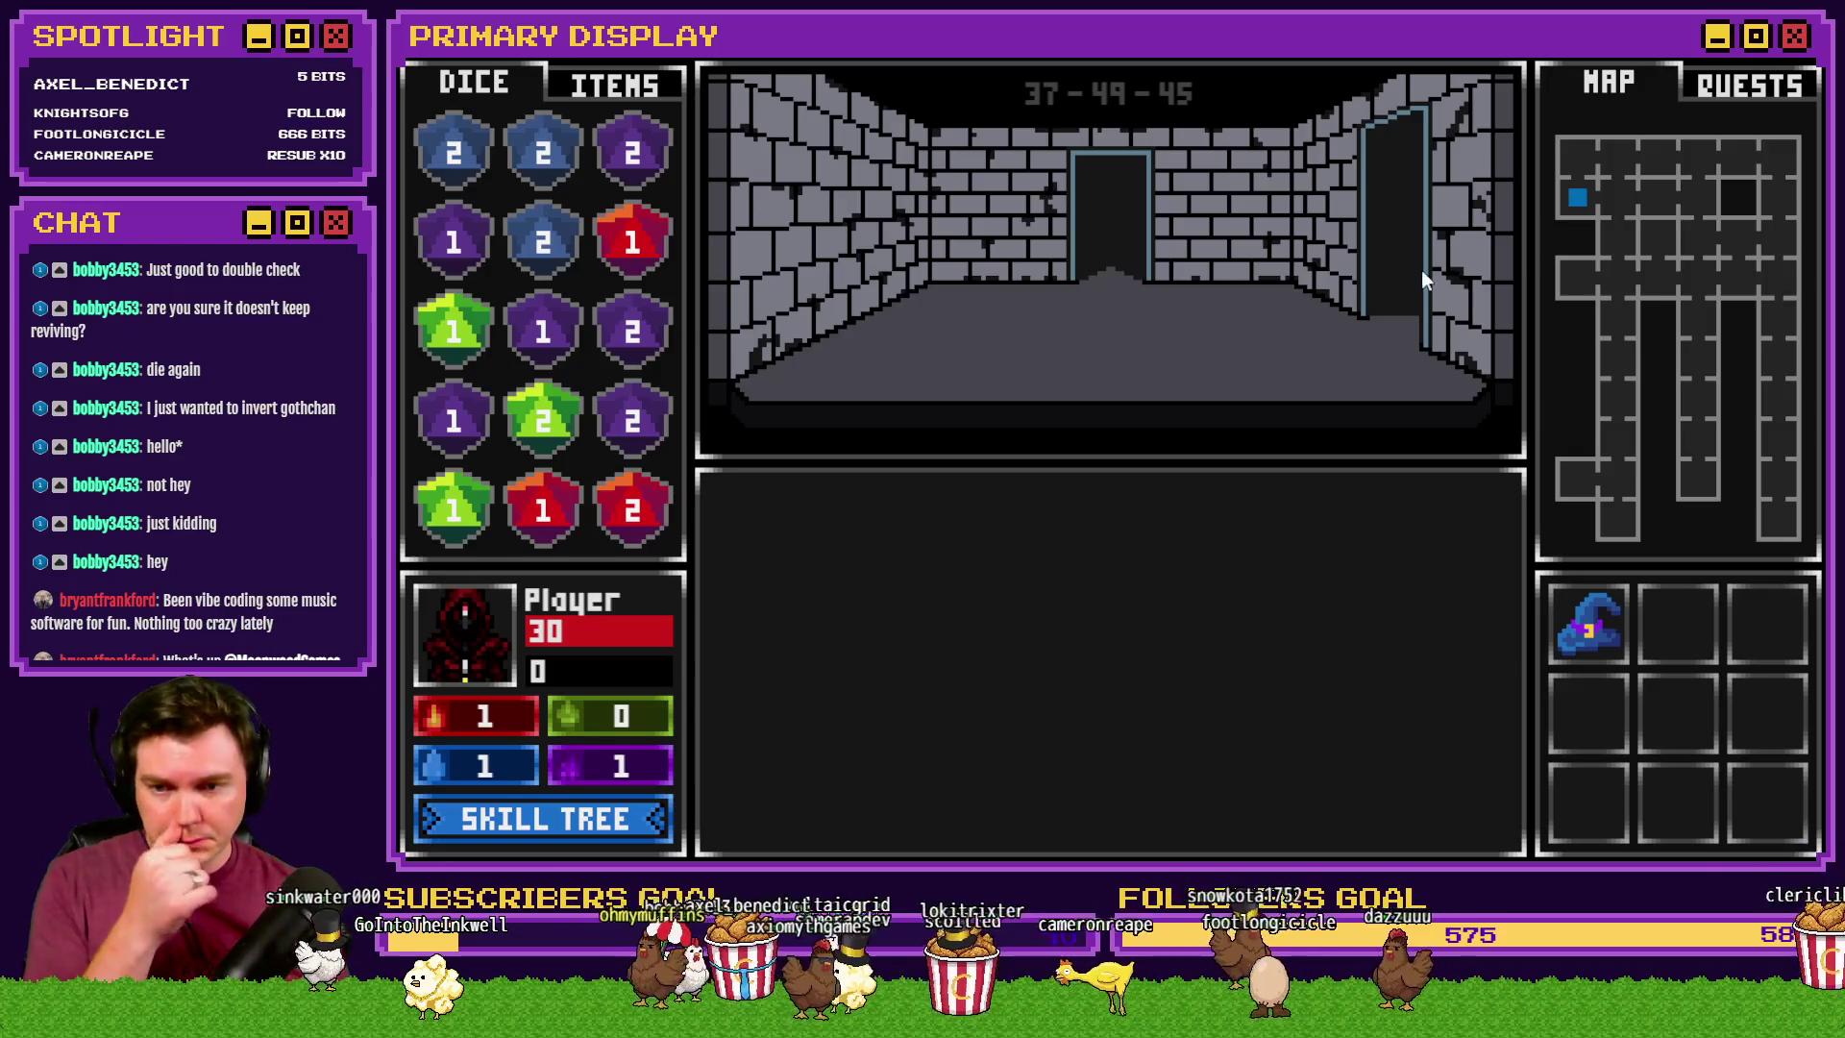
- Walk to the locked door and pick its lock by clearing the gem grid
key("Right")
key("Up")
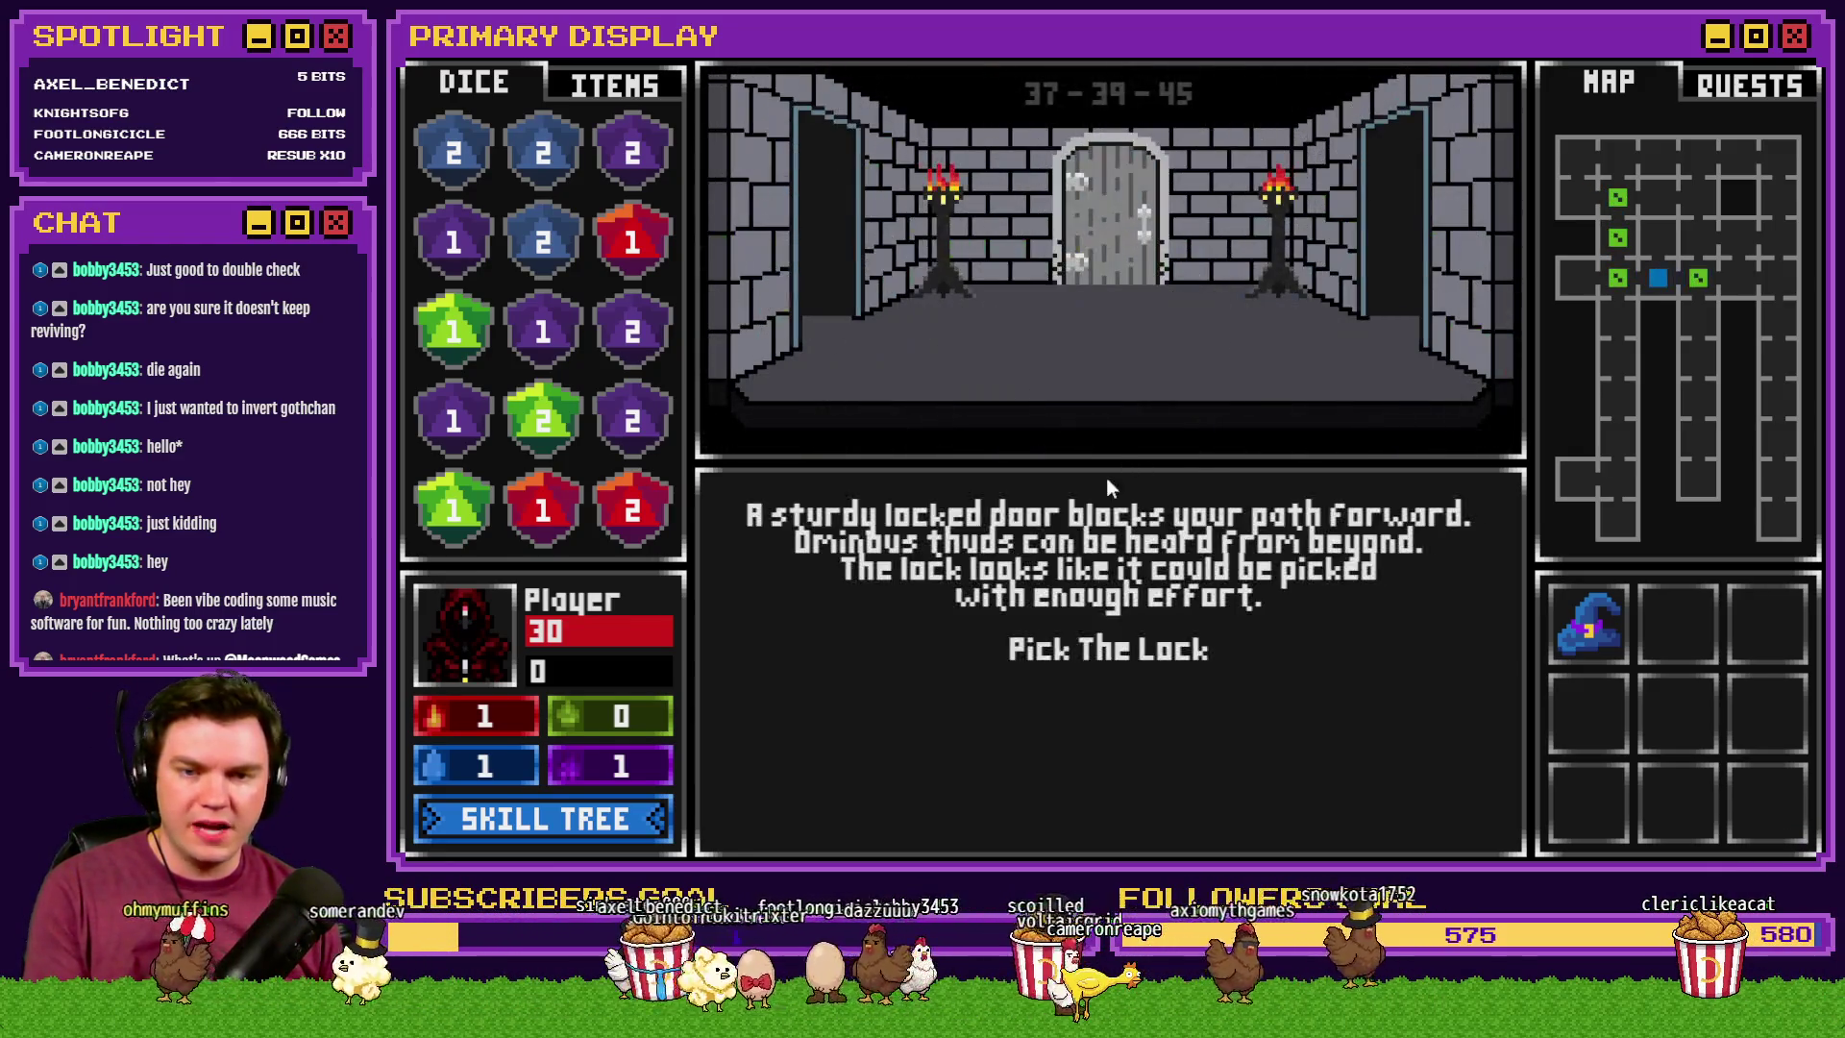
left_click(1100, 649)
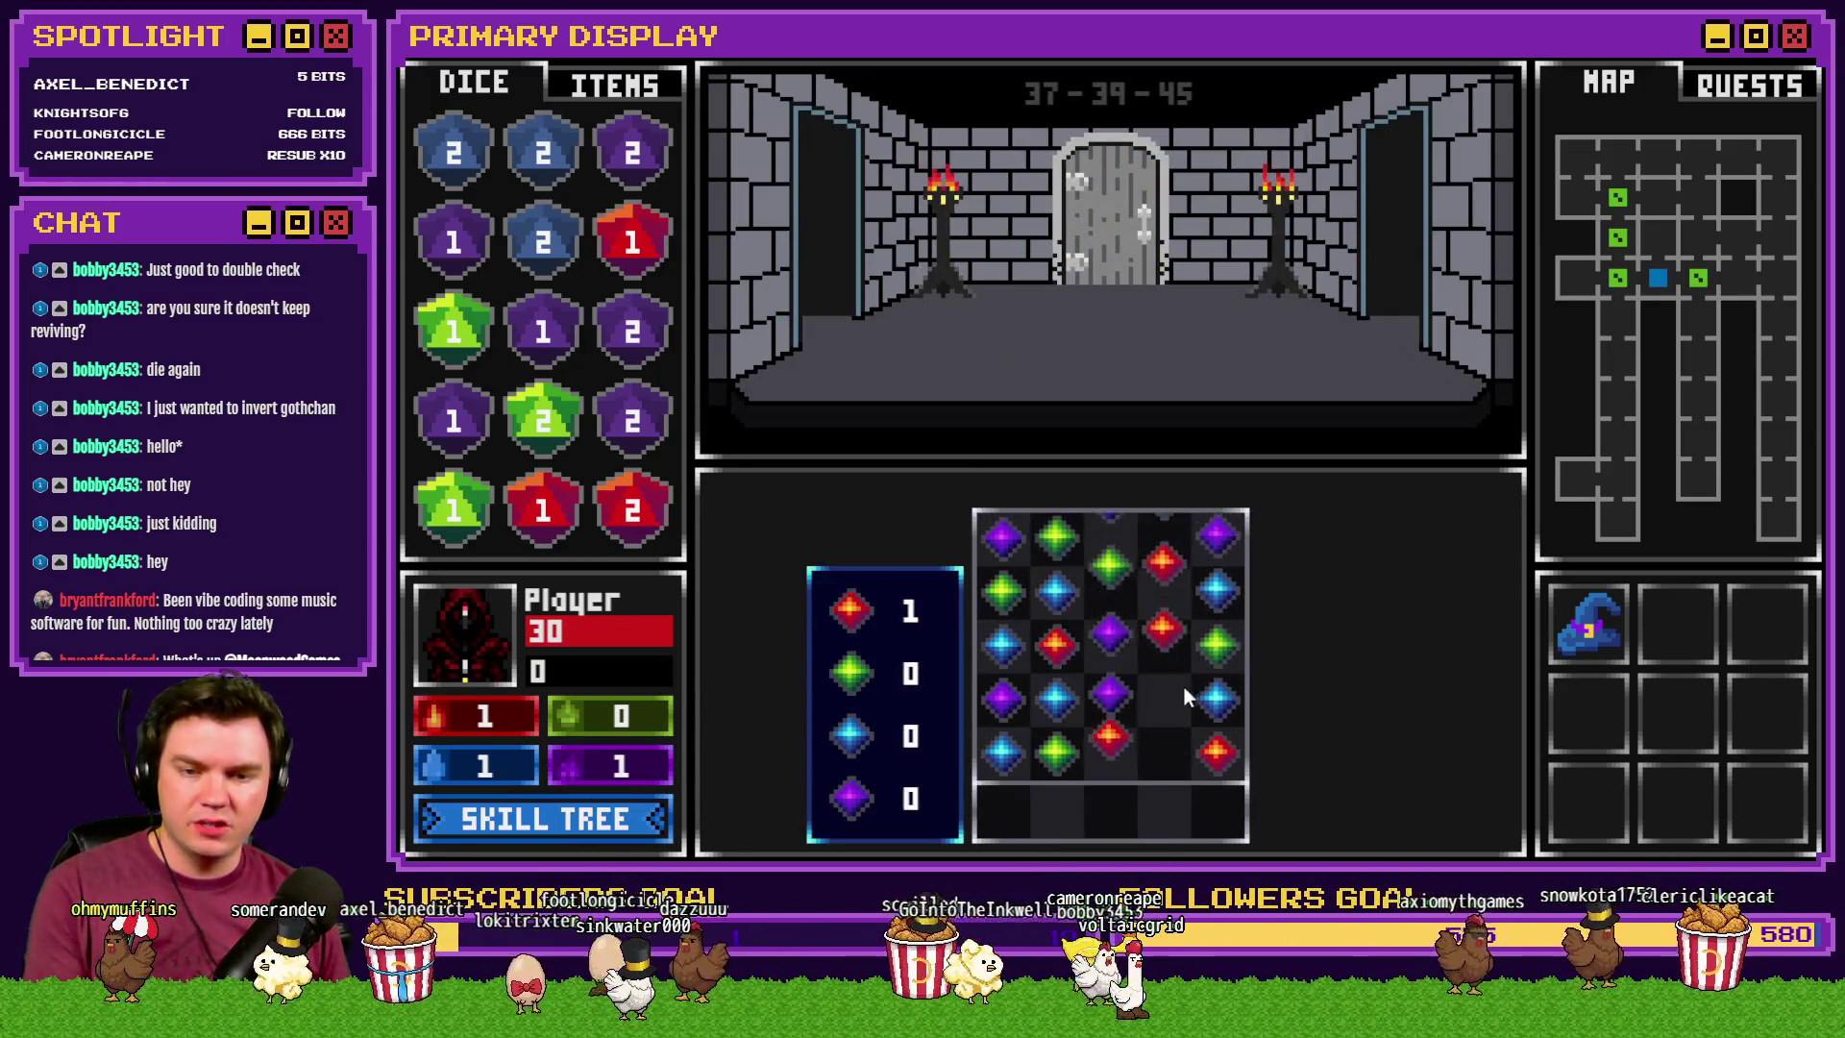
left_click(1146, 695)
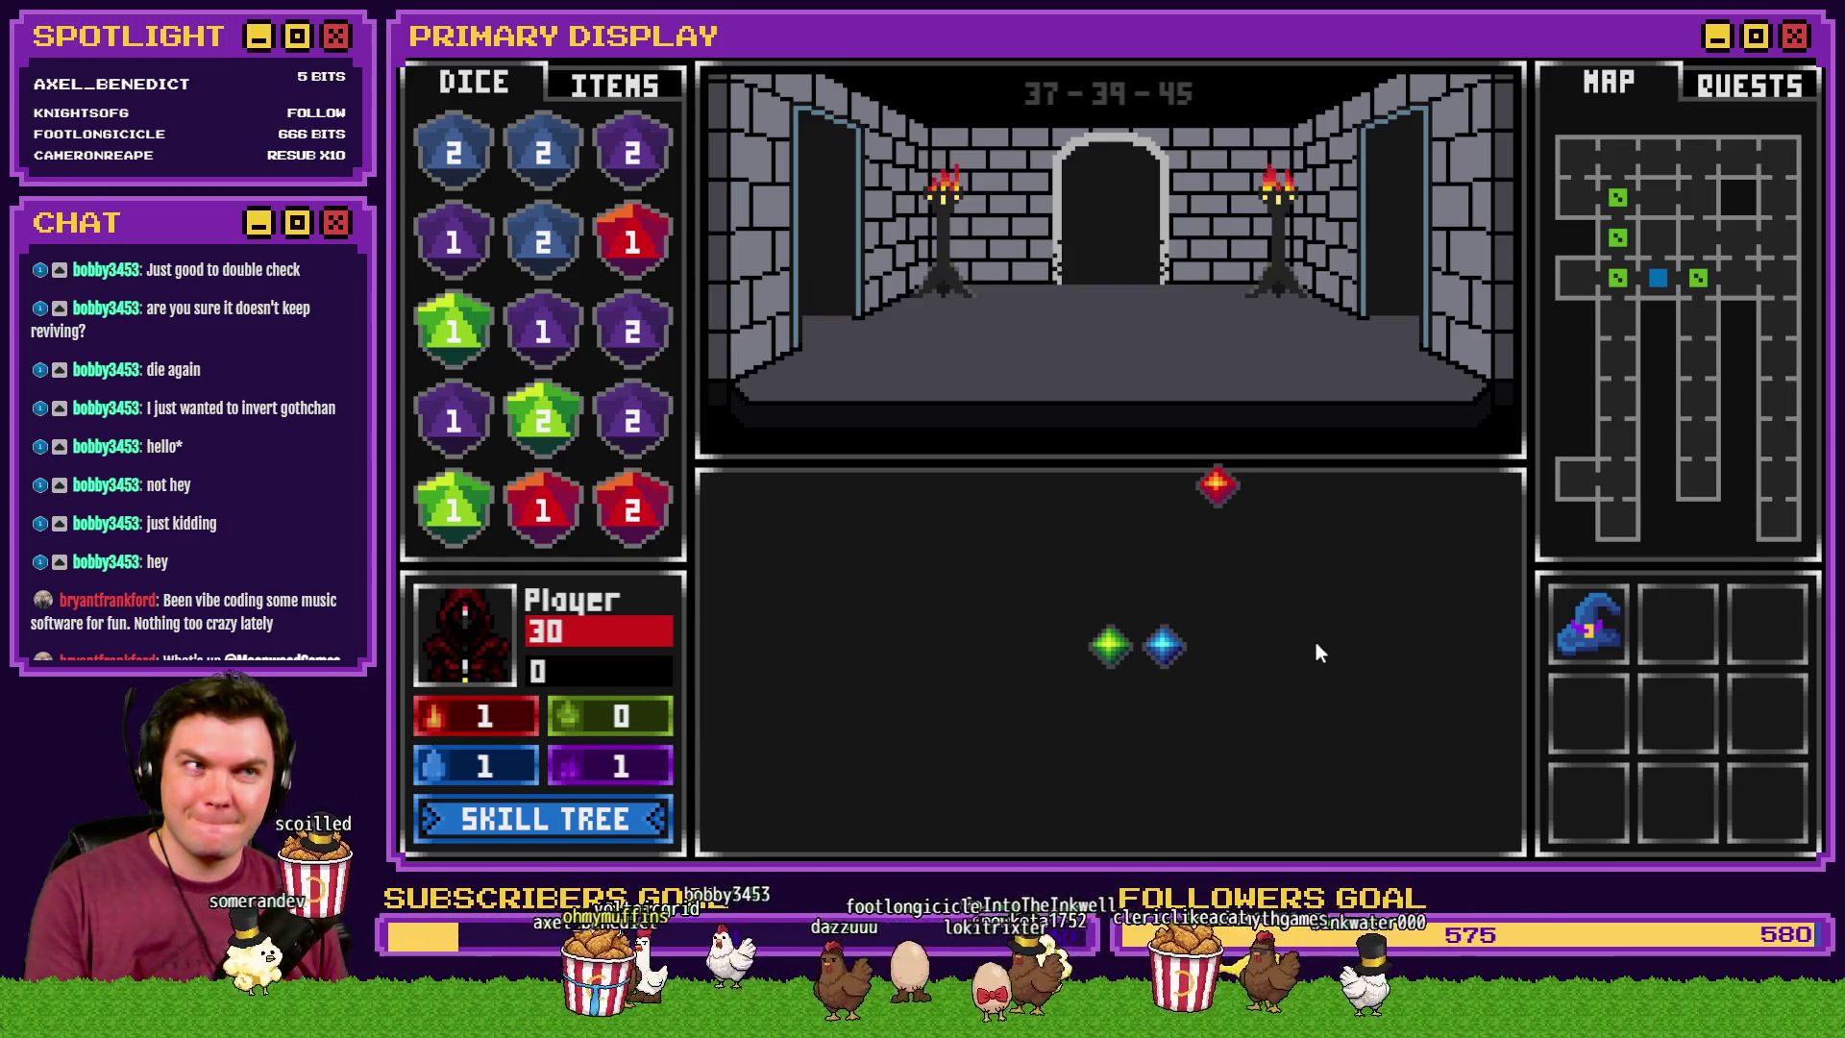
- Go through the door and hit repeatedly against Danathar over several hands
key("w")
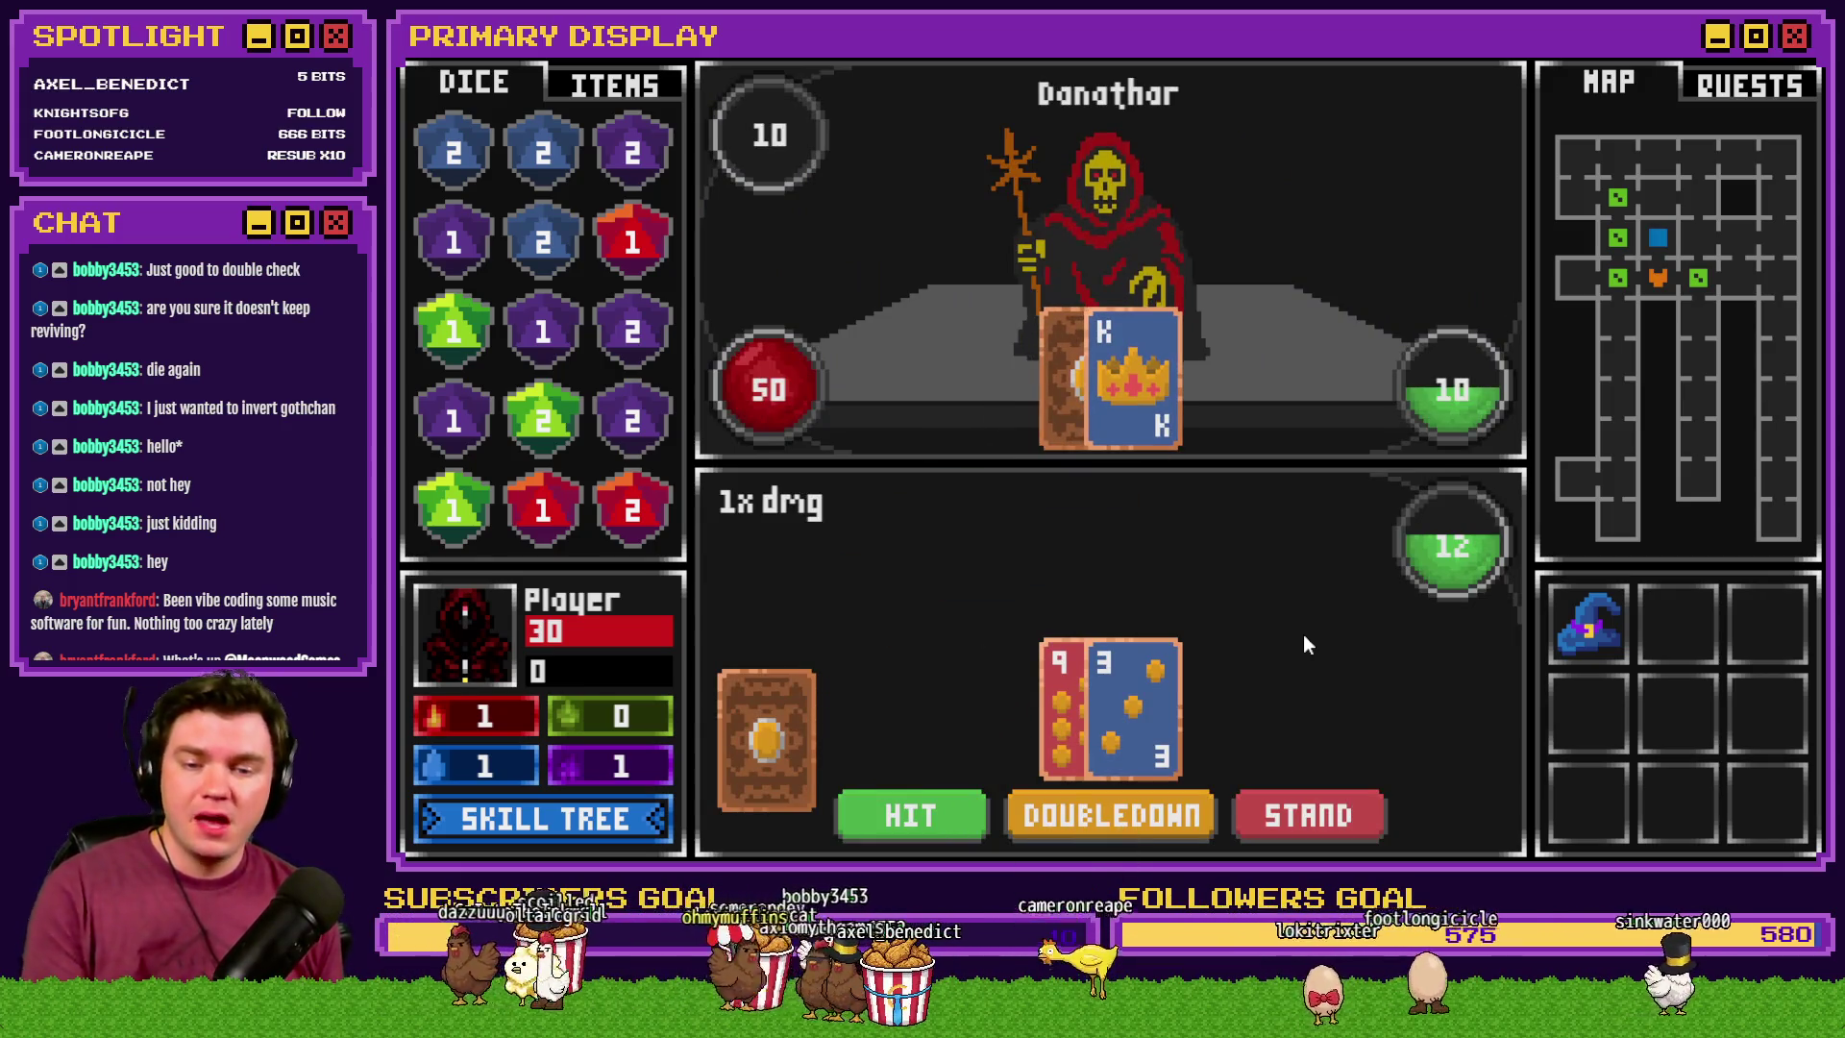
left_click(944, 794)
left_click(935, 812)
left_click(933, 815)
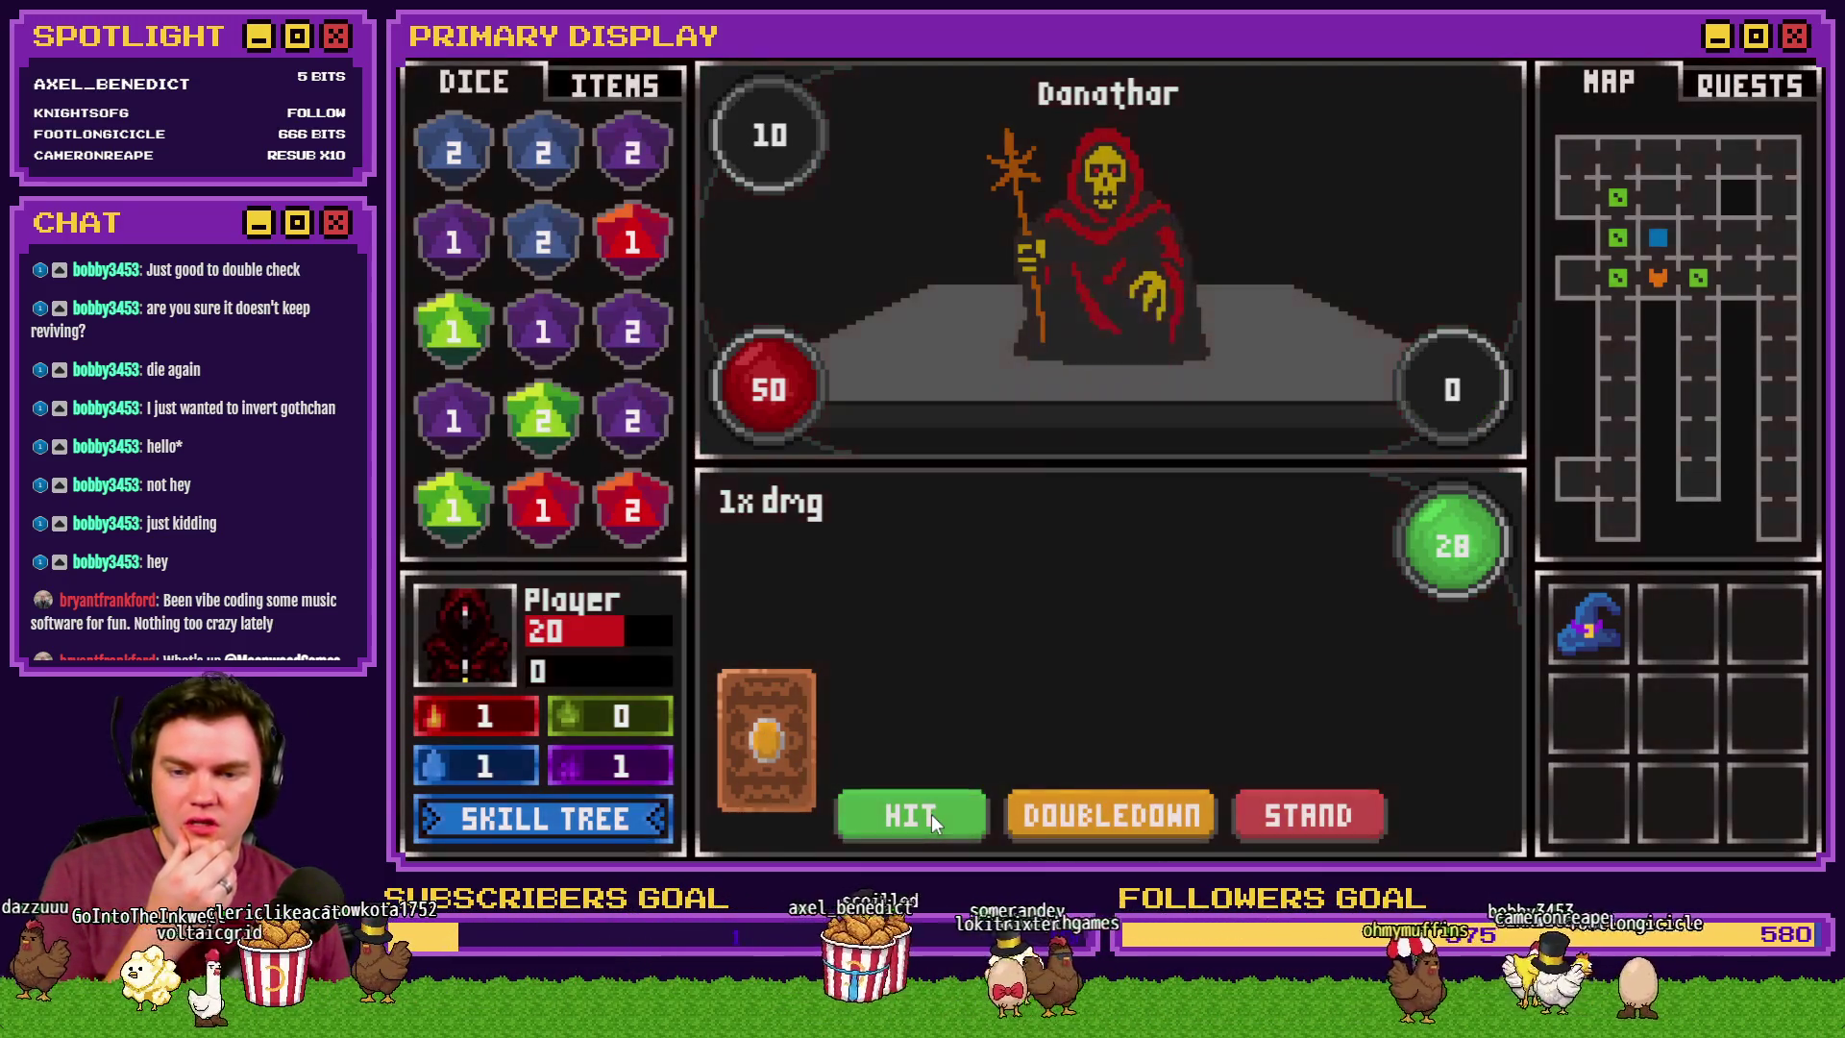
left_click(931, 815)
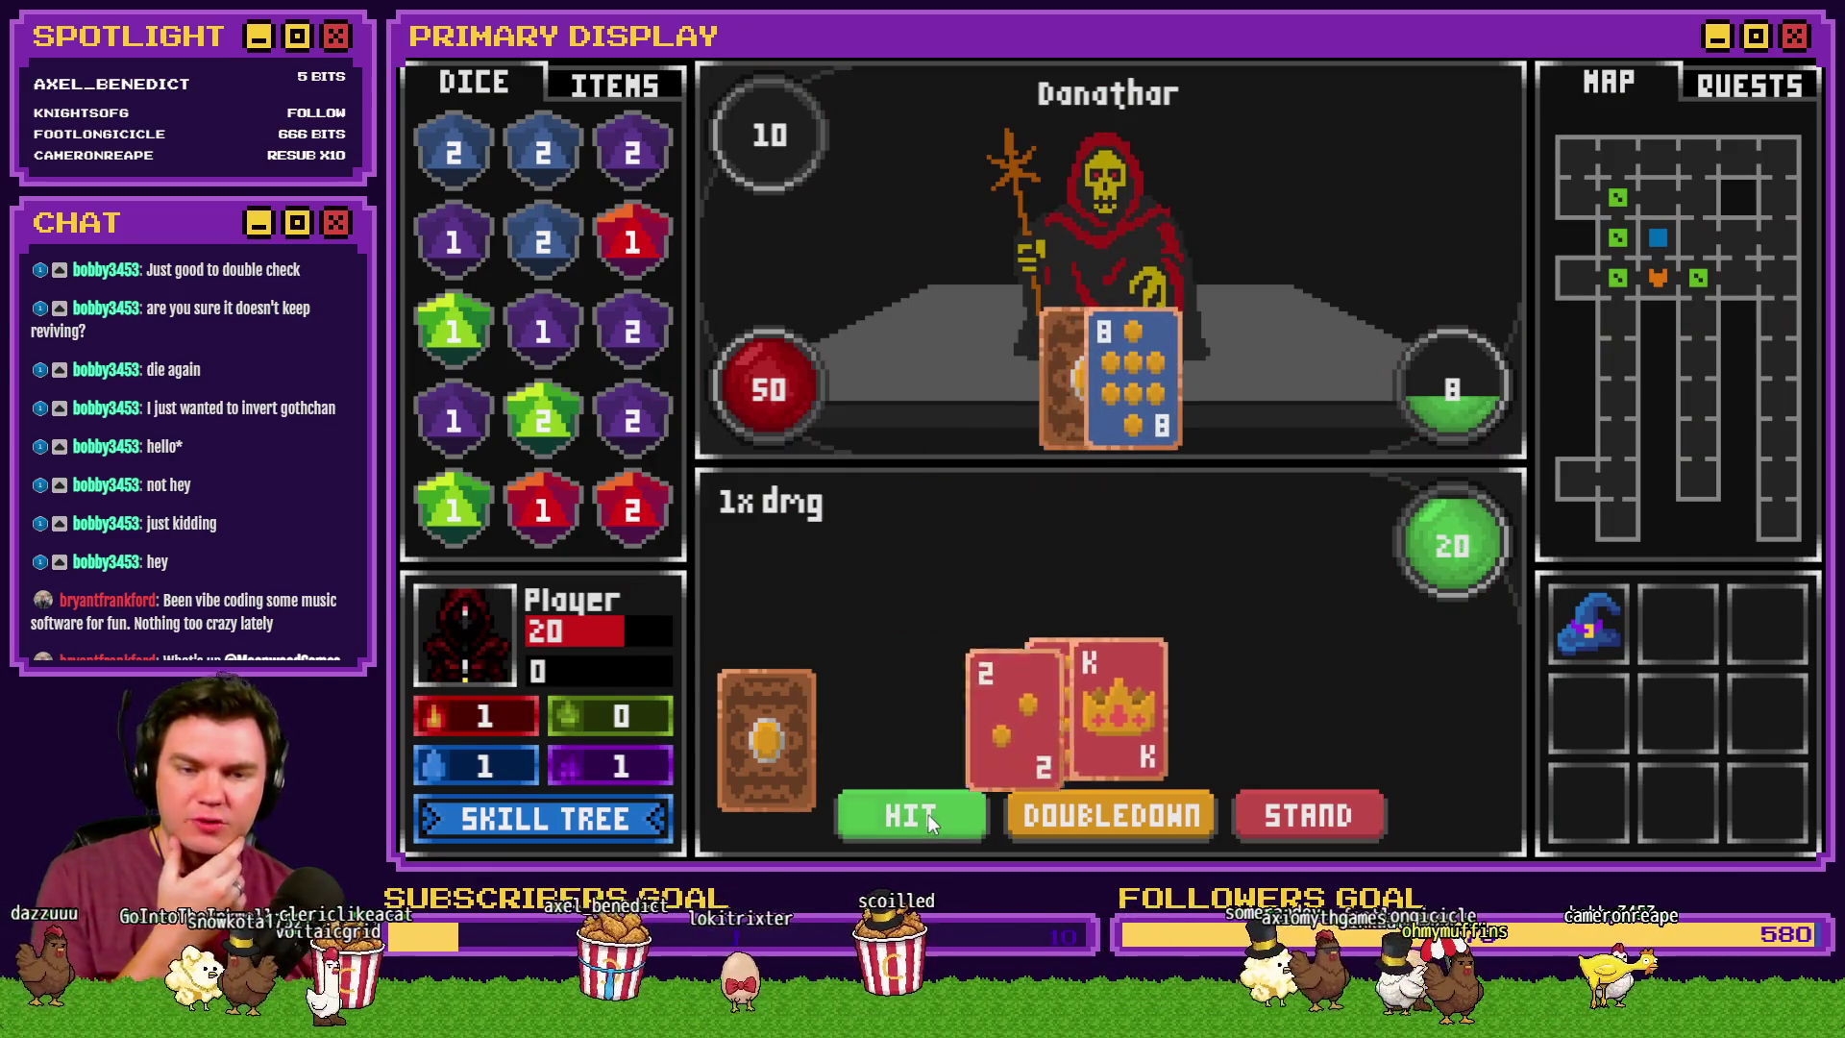
left_click(928, 815)
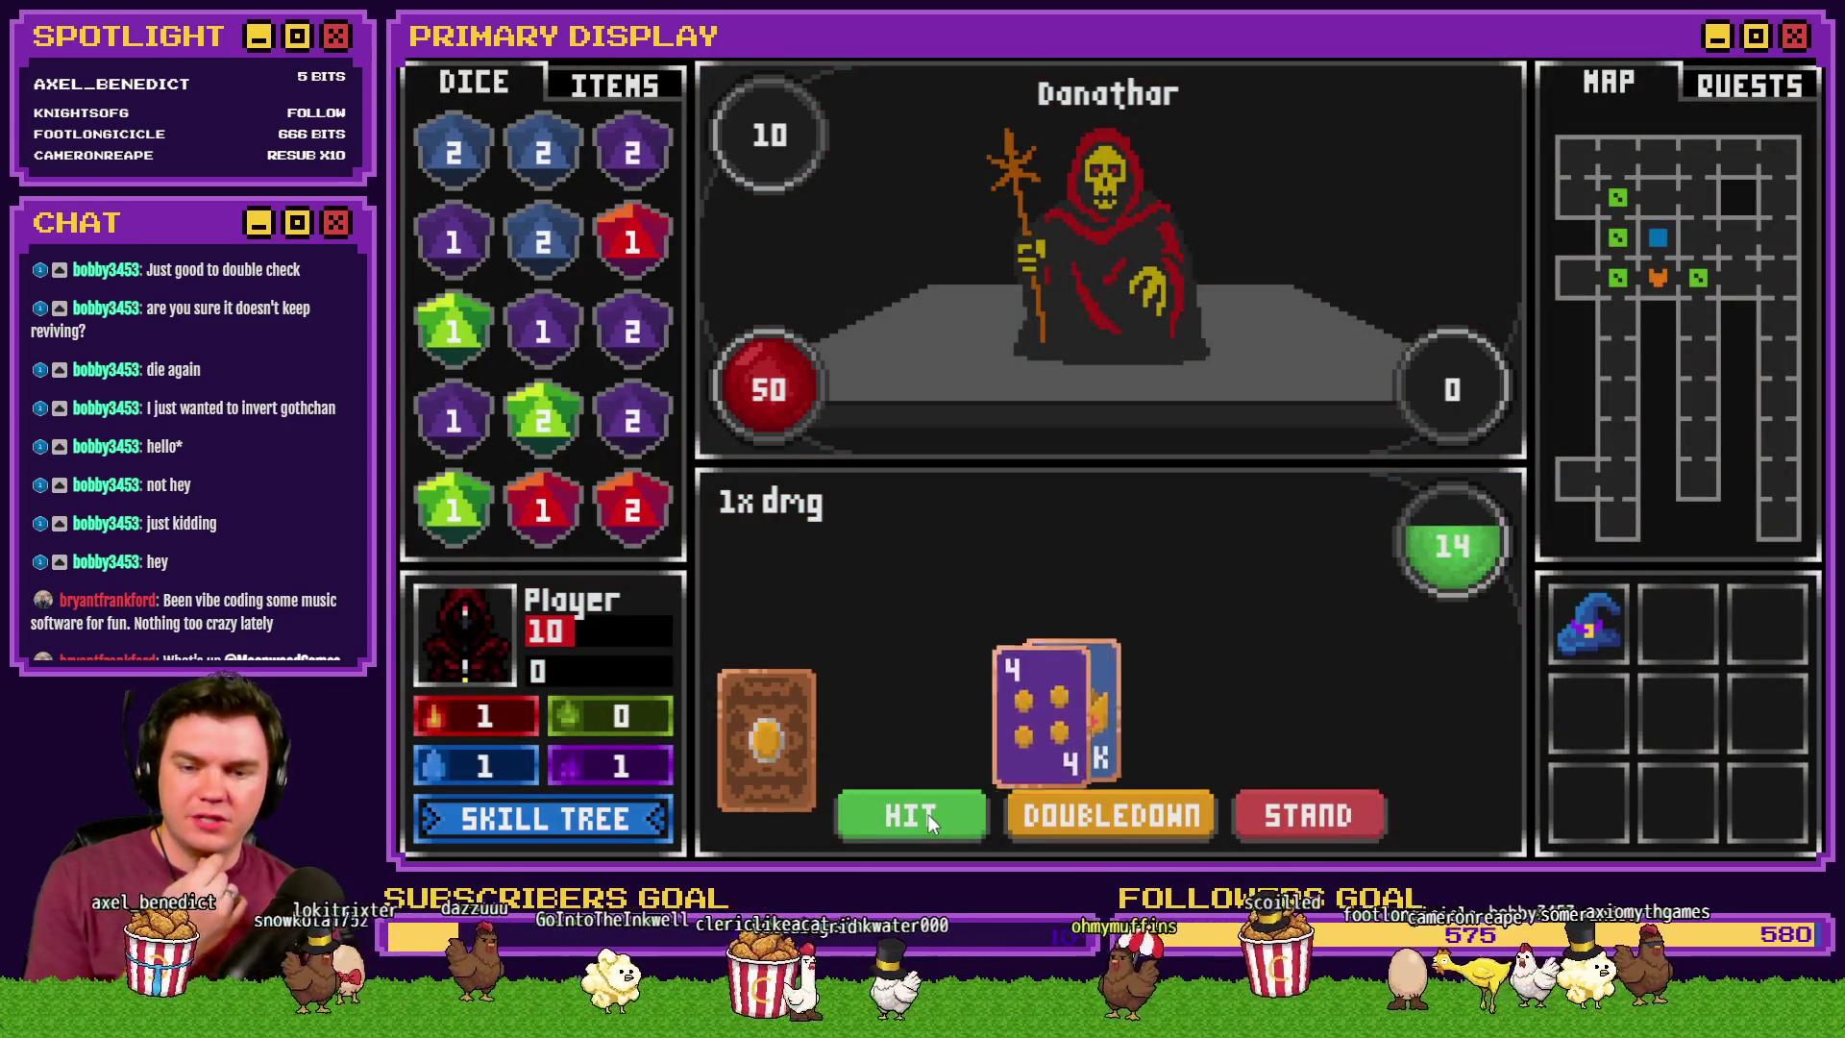
left_click(928, 815)
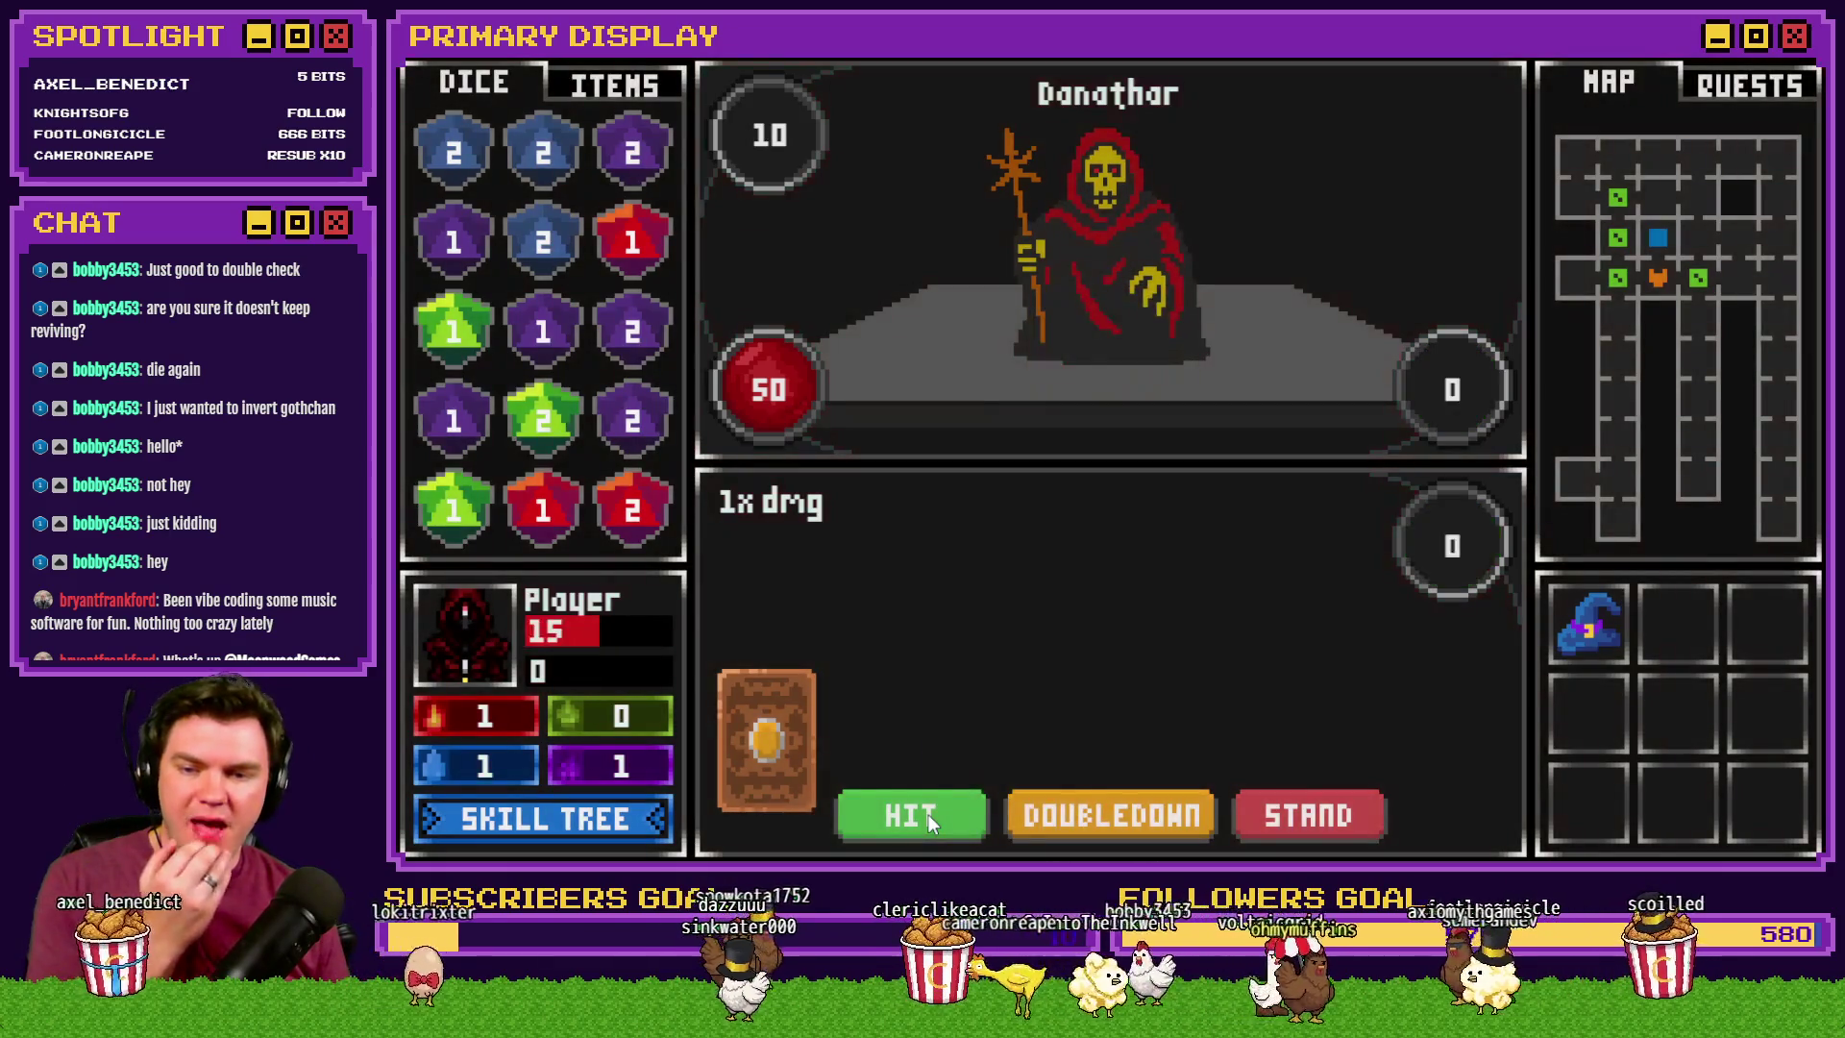
left_click(926, 816)
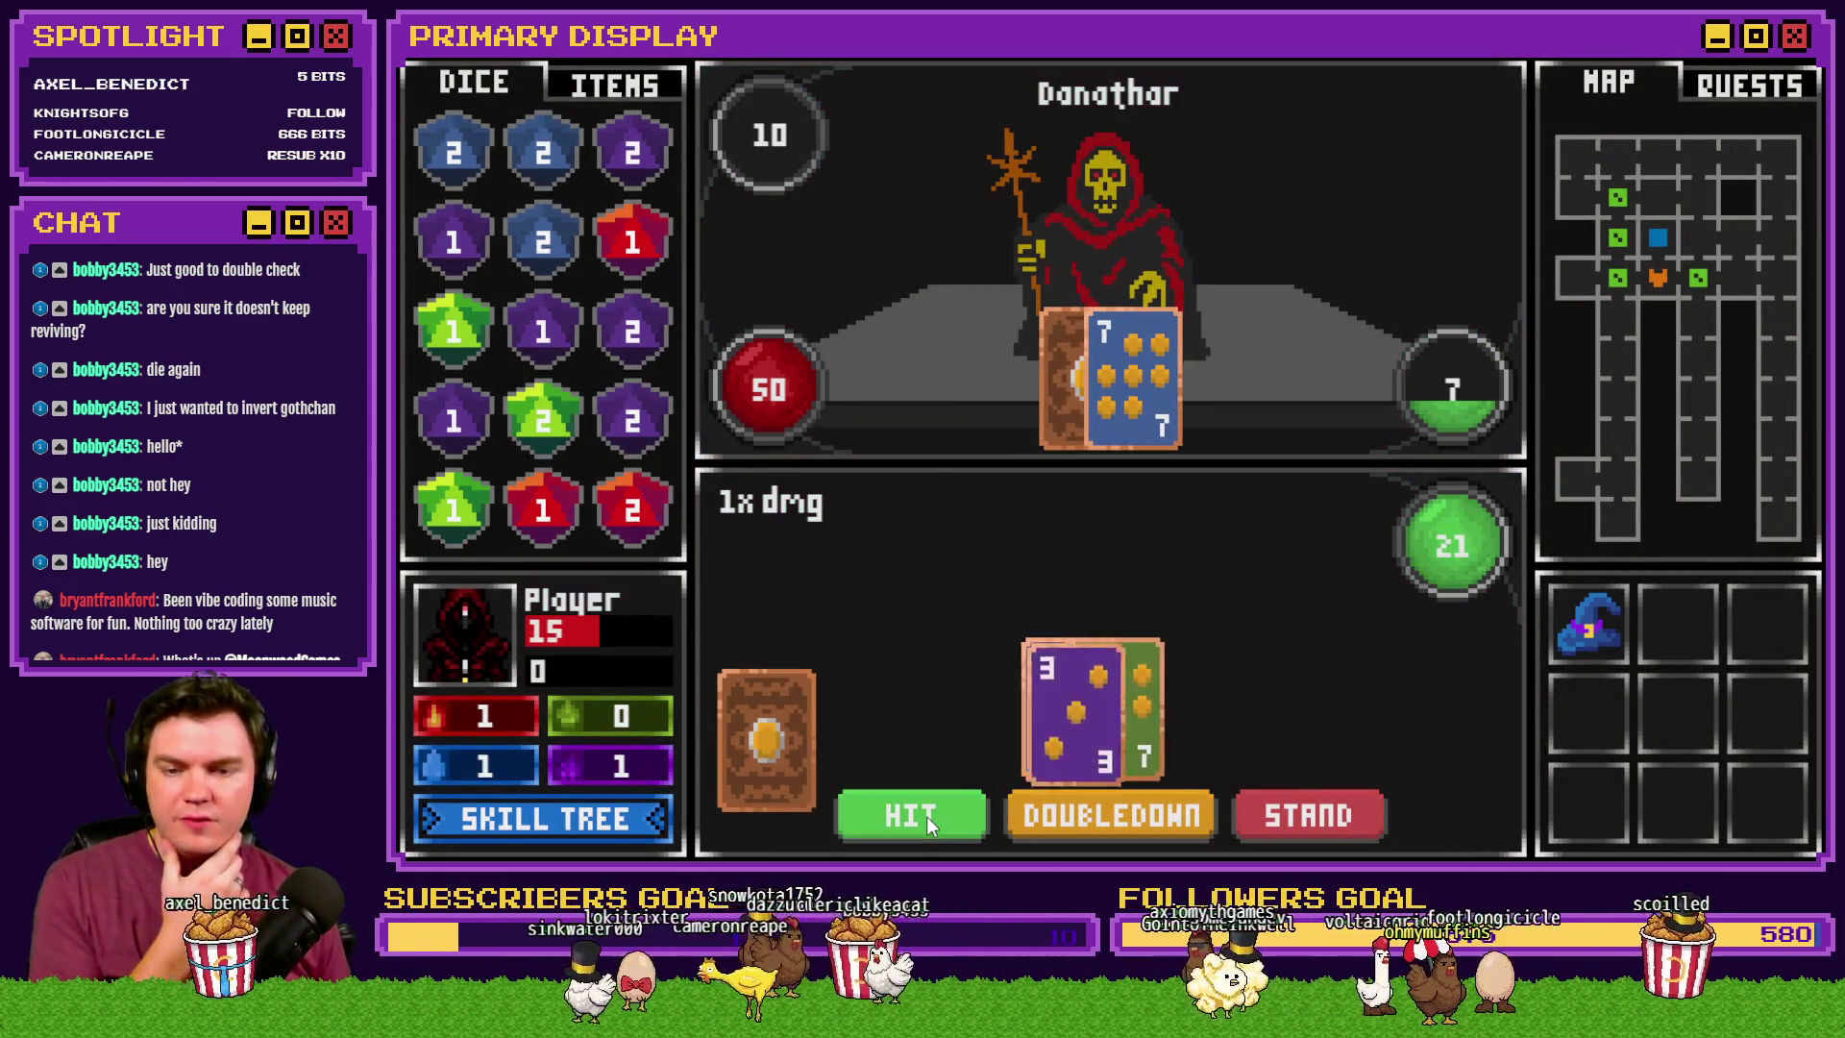
left_click(924, 817)
left_click(924, 816)
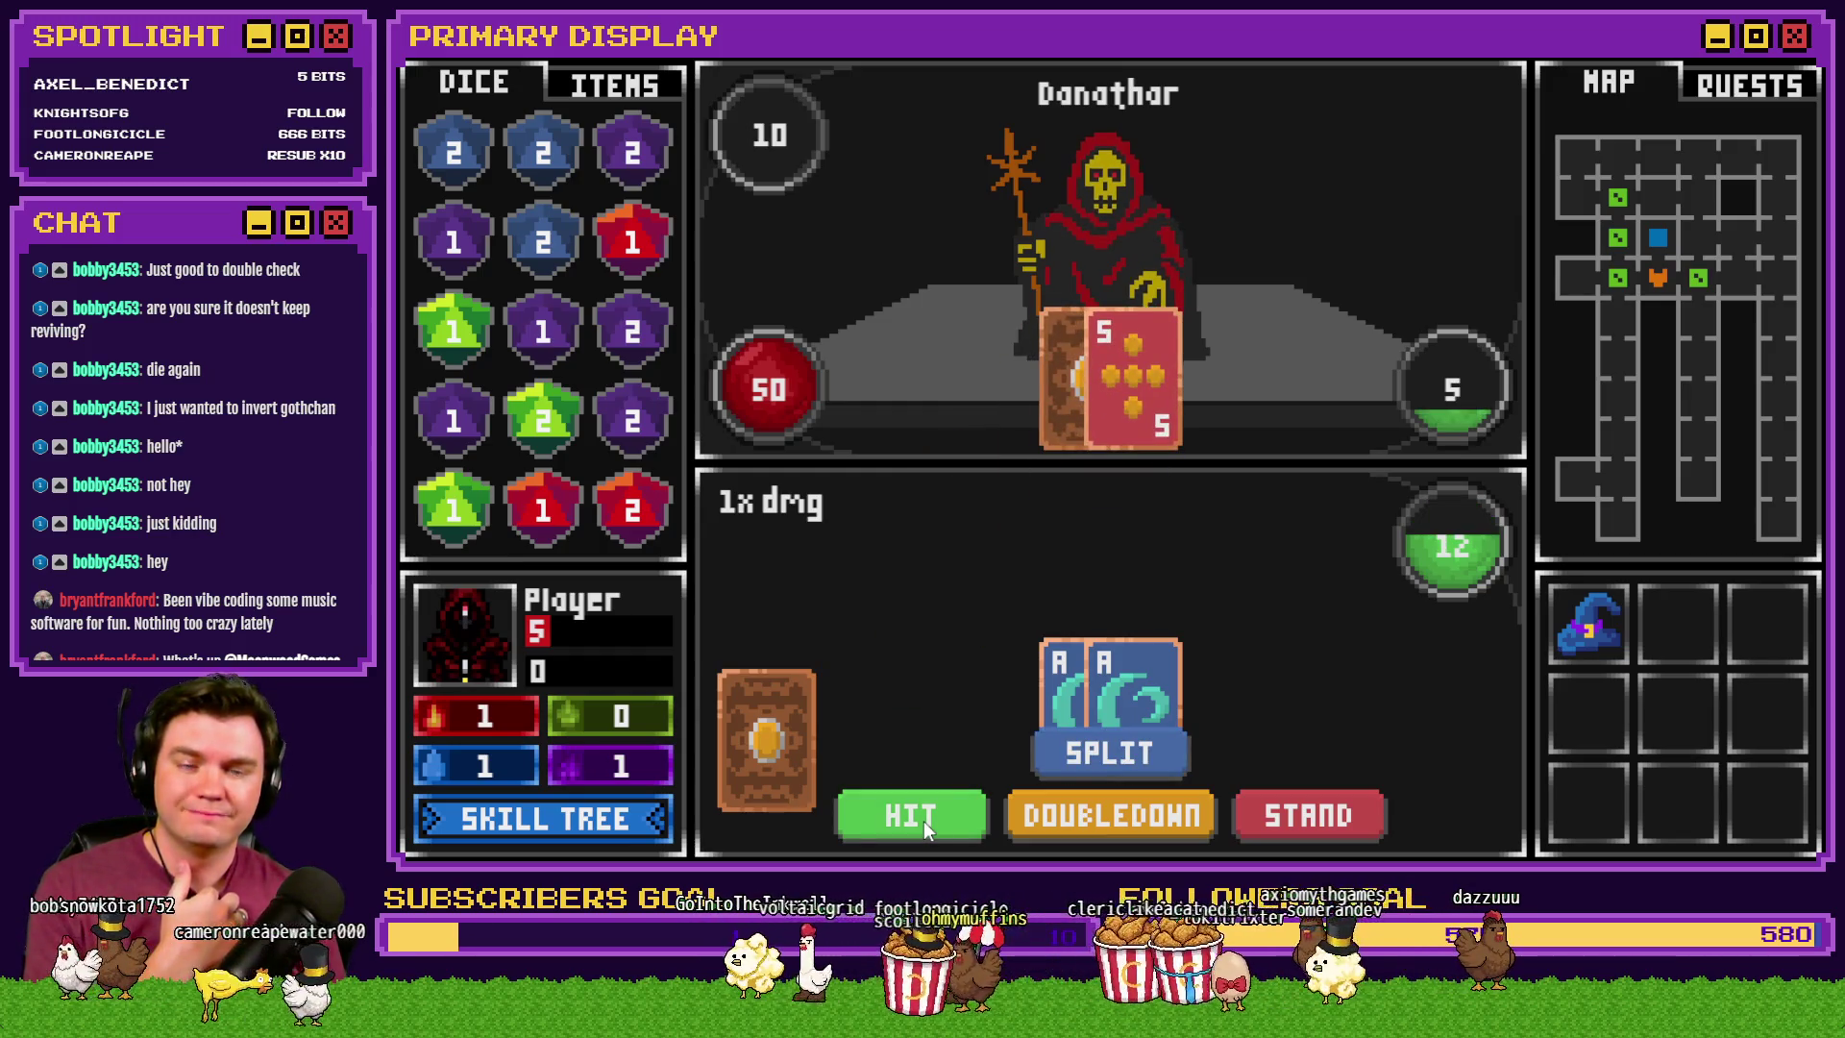
- Split a pair of aces and keep drawing cards until the run ends at a perk choice
left_click(1063, 764)
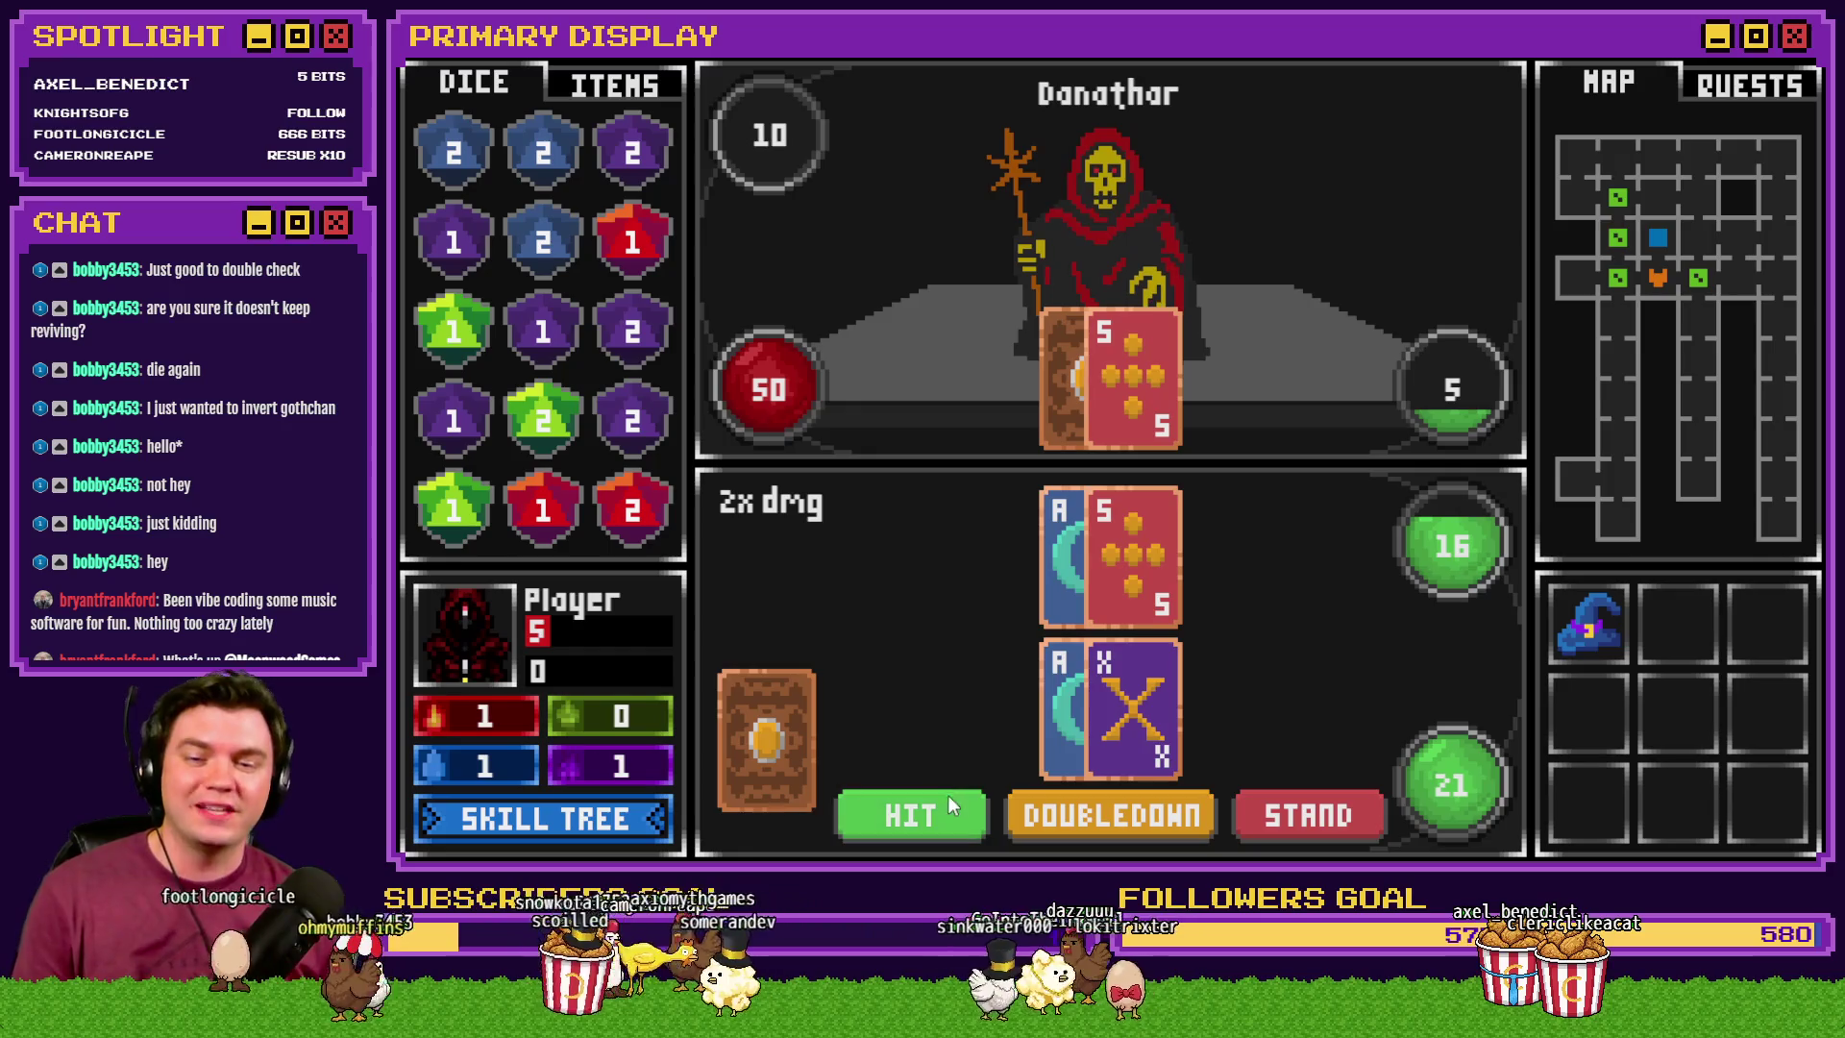
left_click(868, 813)
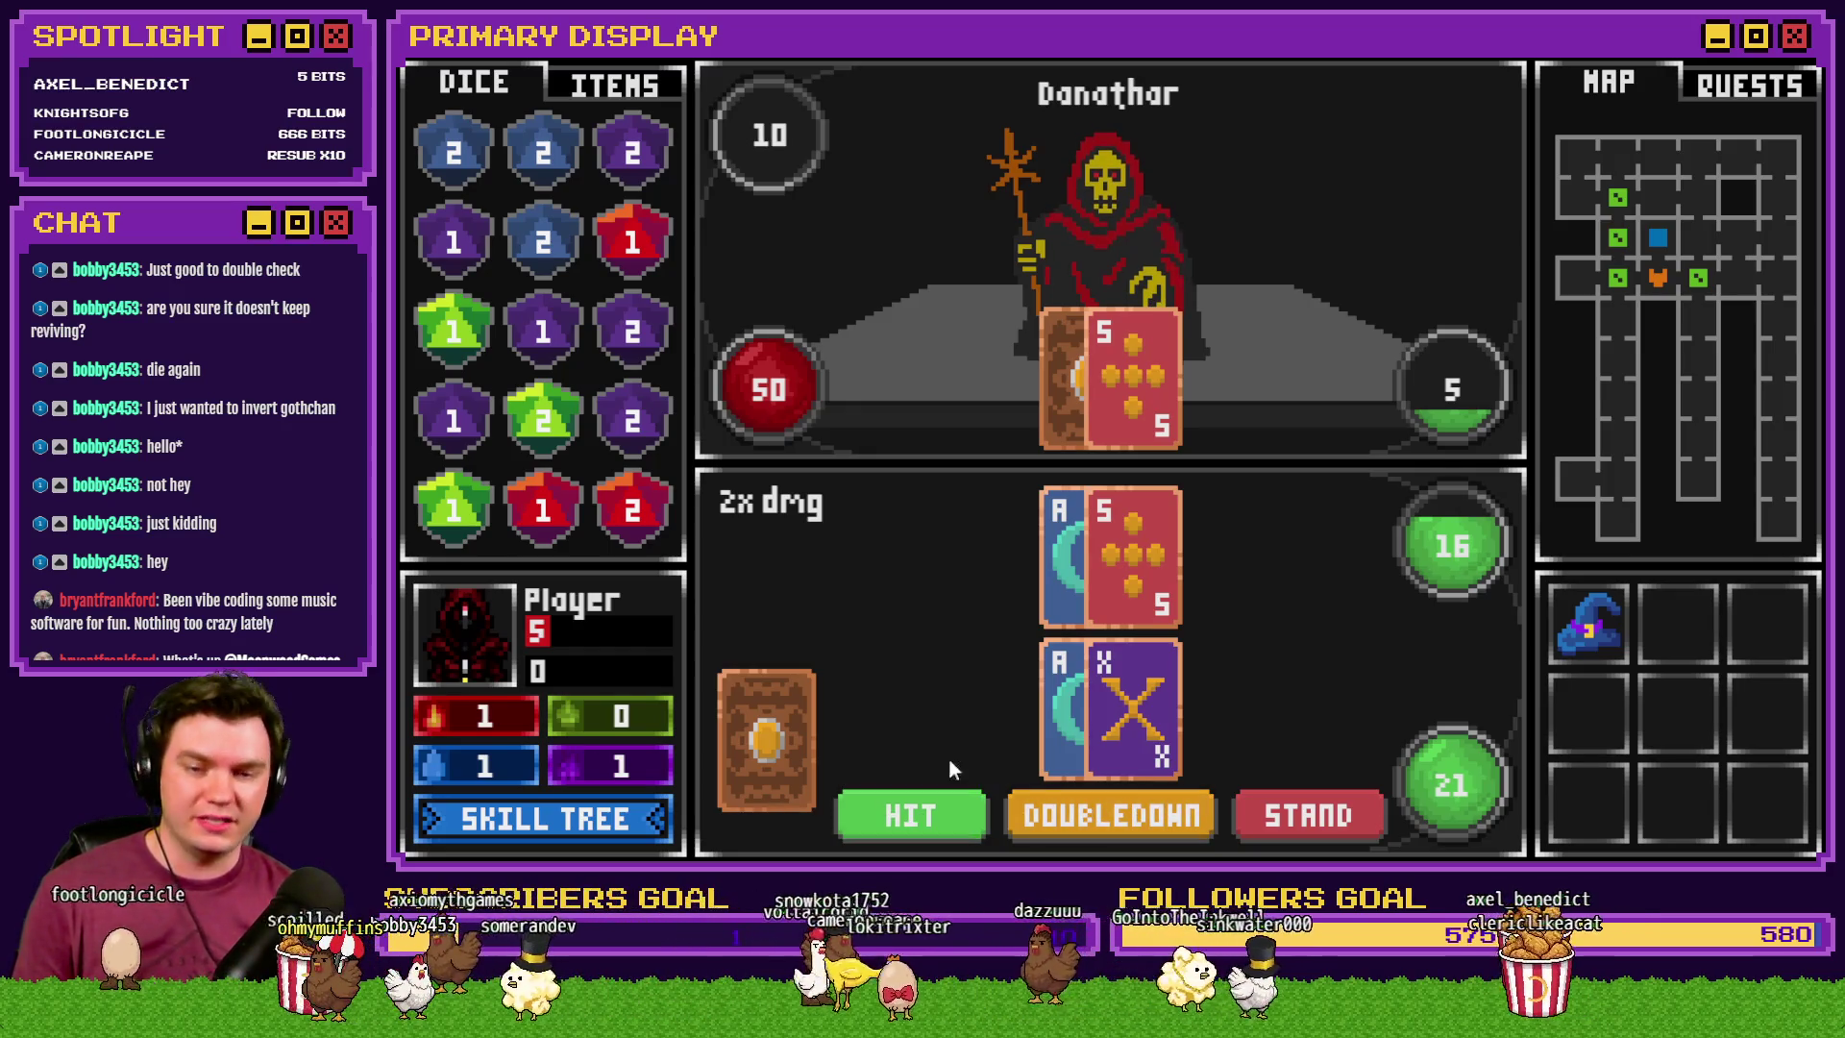
left_click(910, 815)
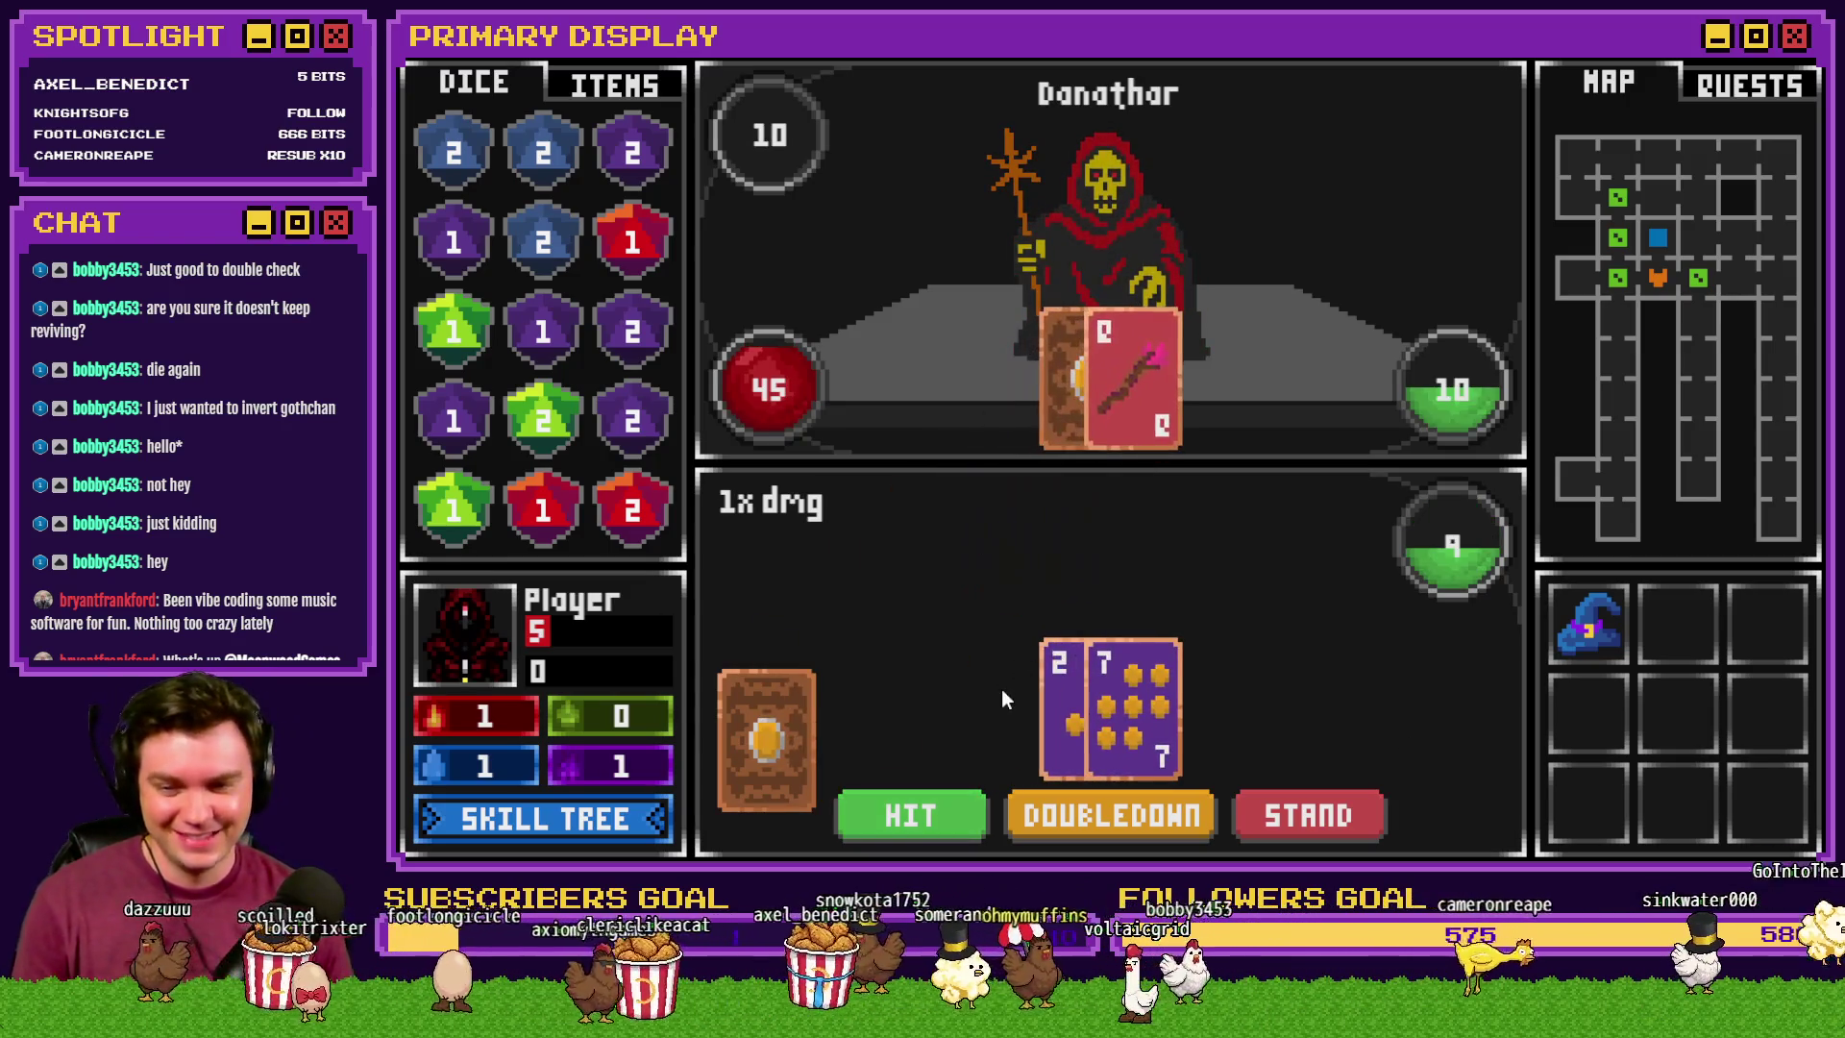
left_click(919, 818)
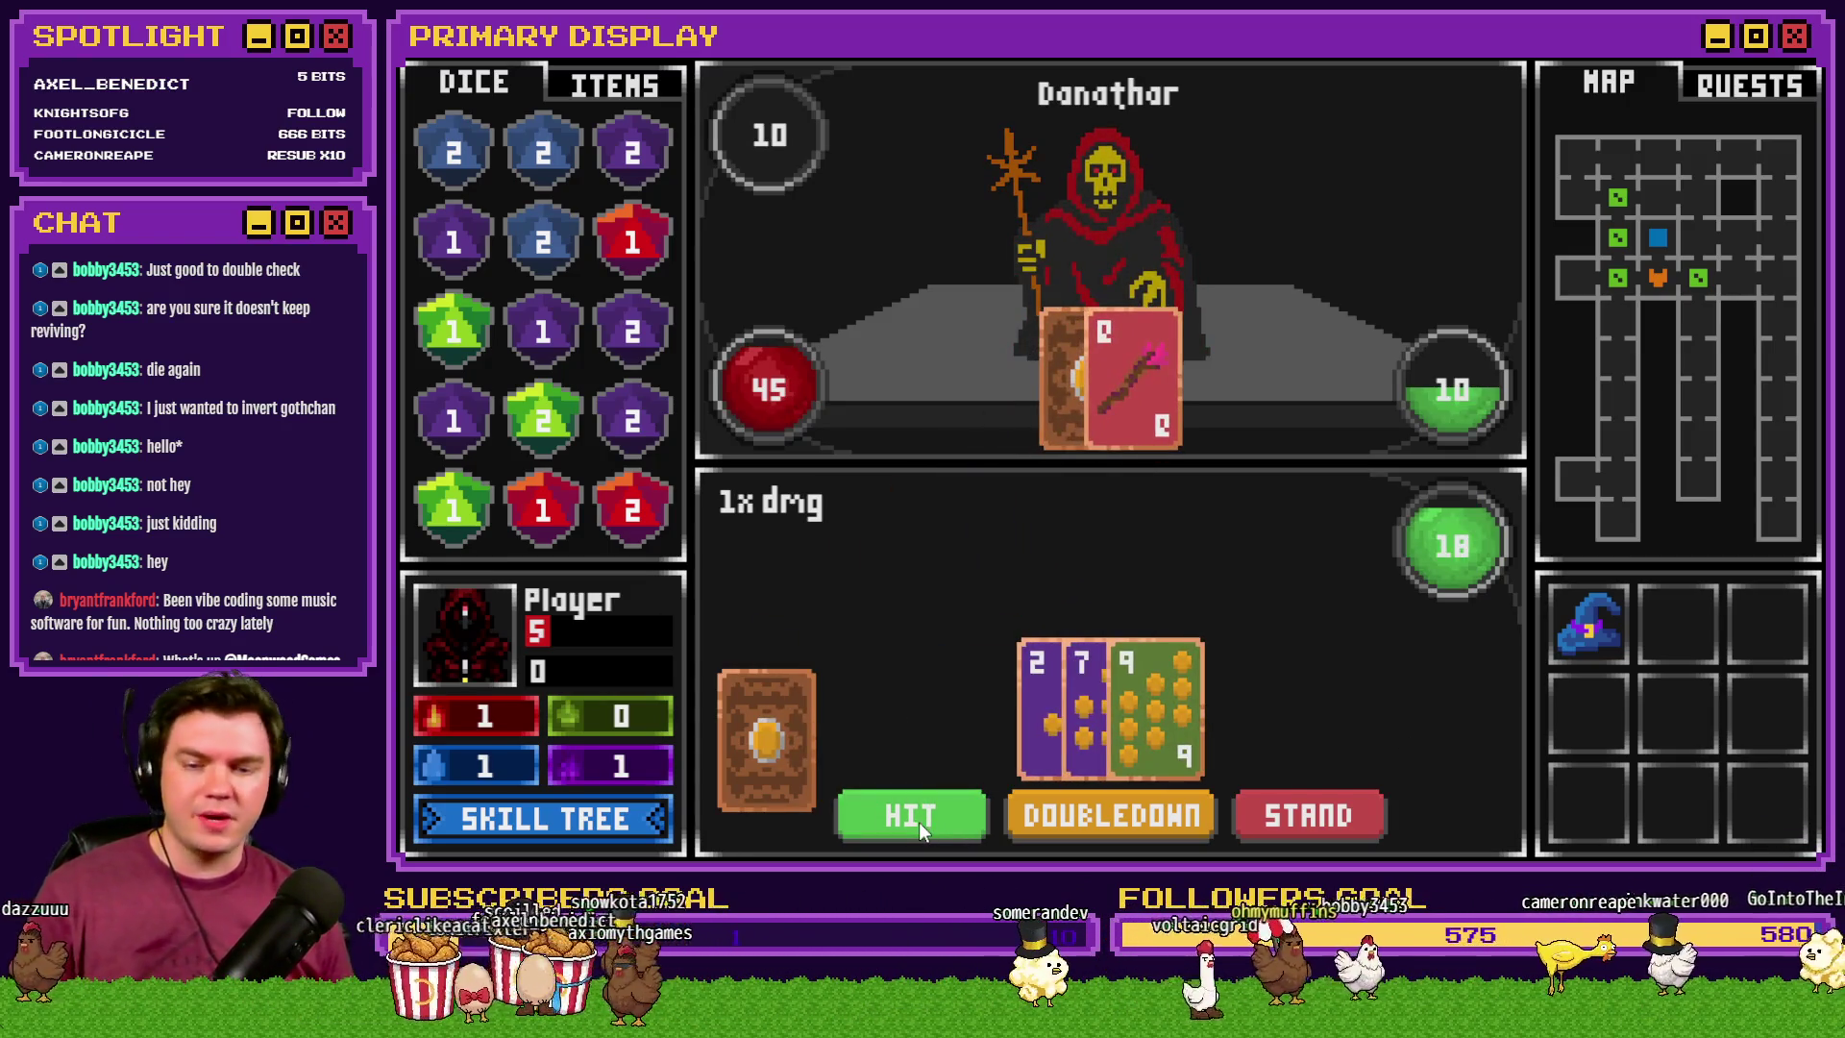
left_click(919, 818)
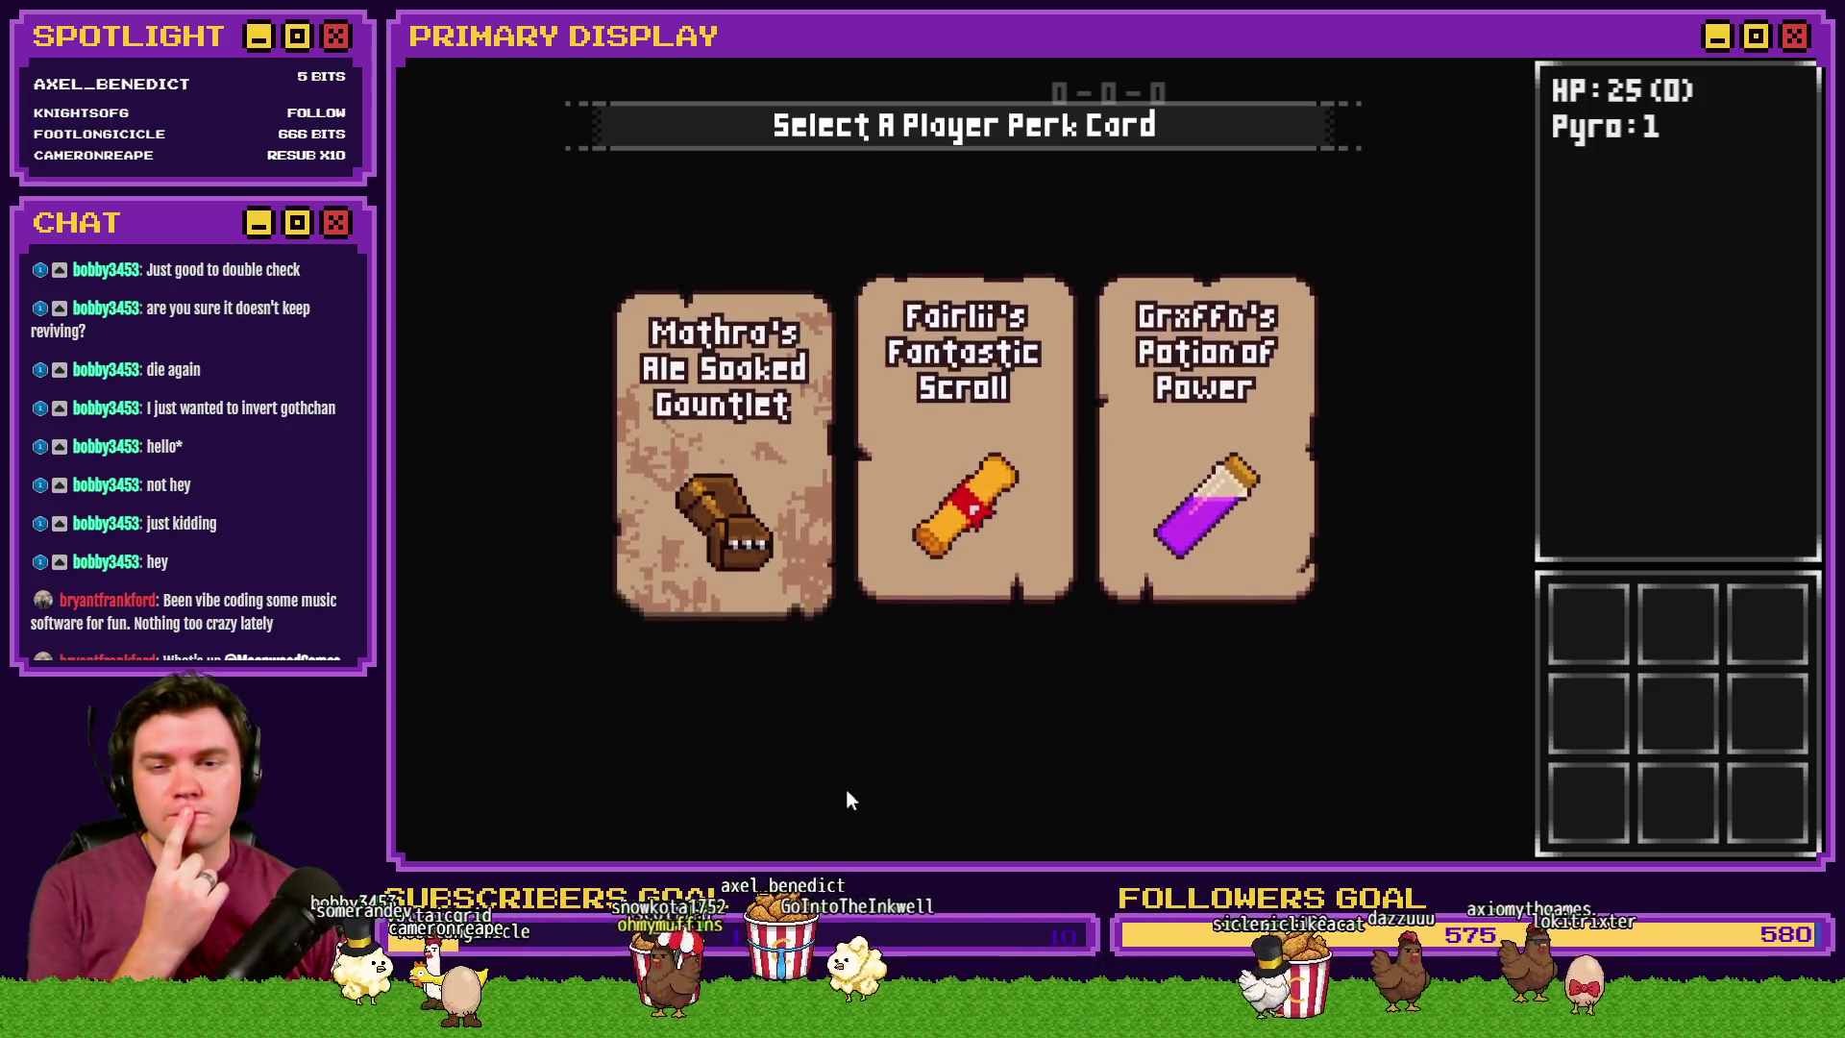
mouse_move(753, 499)
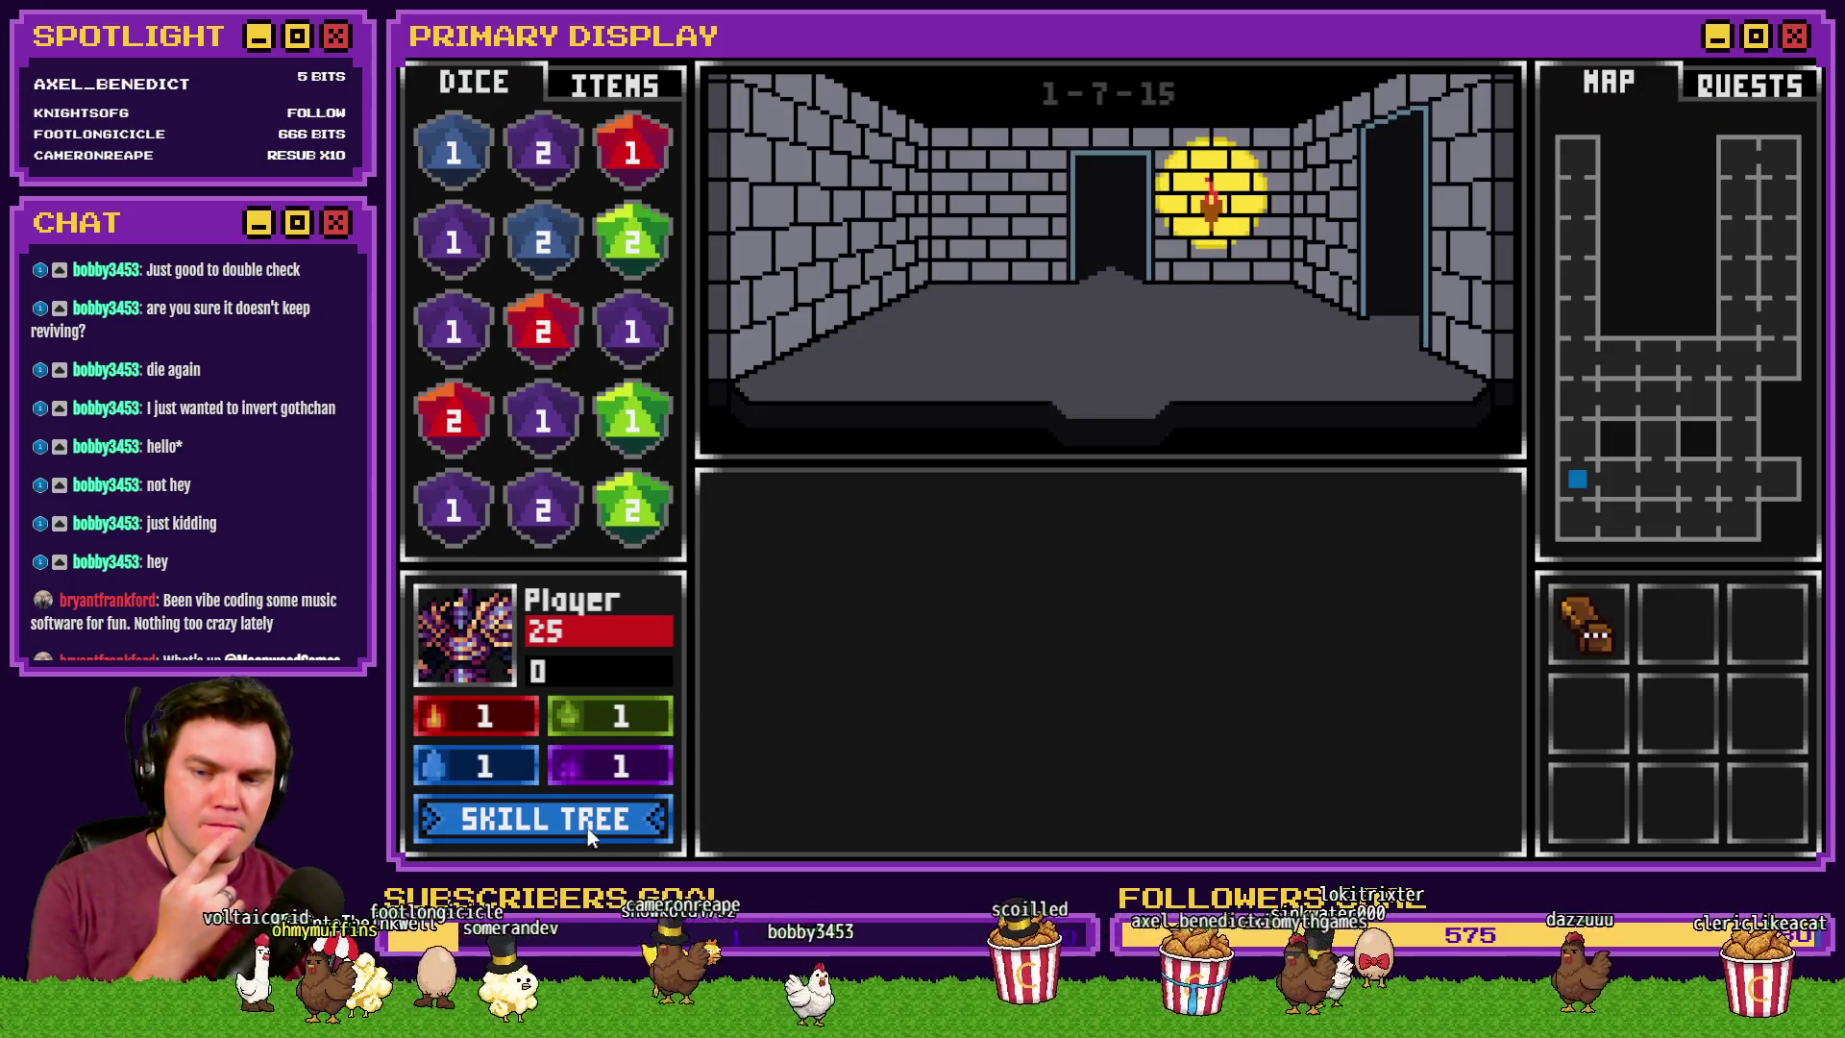
- Glance at the skill tree, quit the playtest, and switch to the Trello card in the browser
left_click(586, 826)
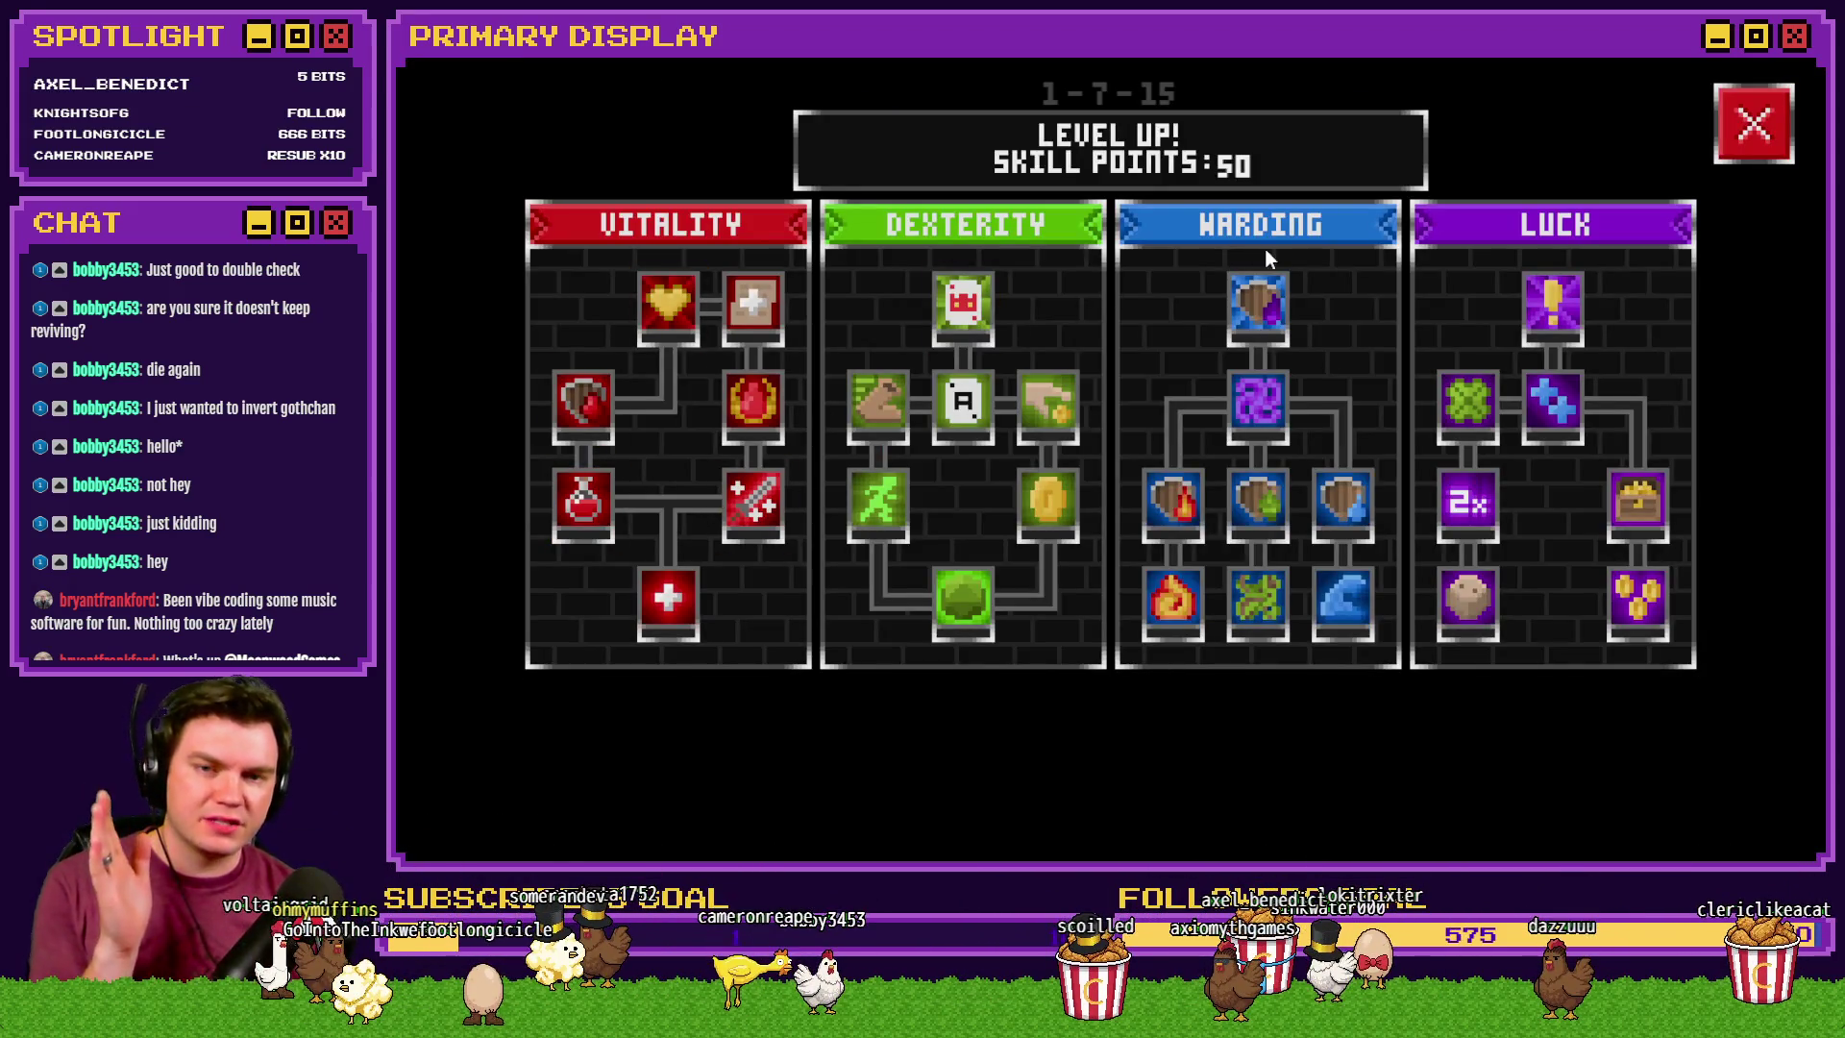
left_click(1754, 127)
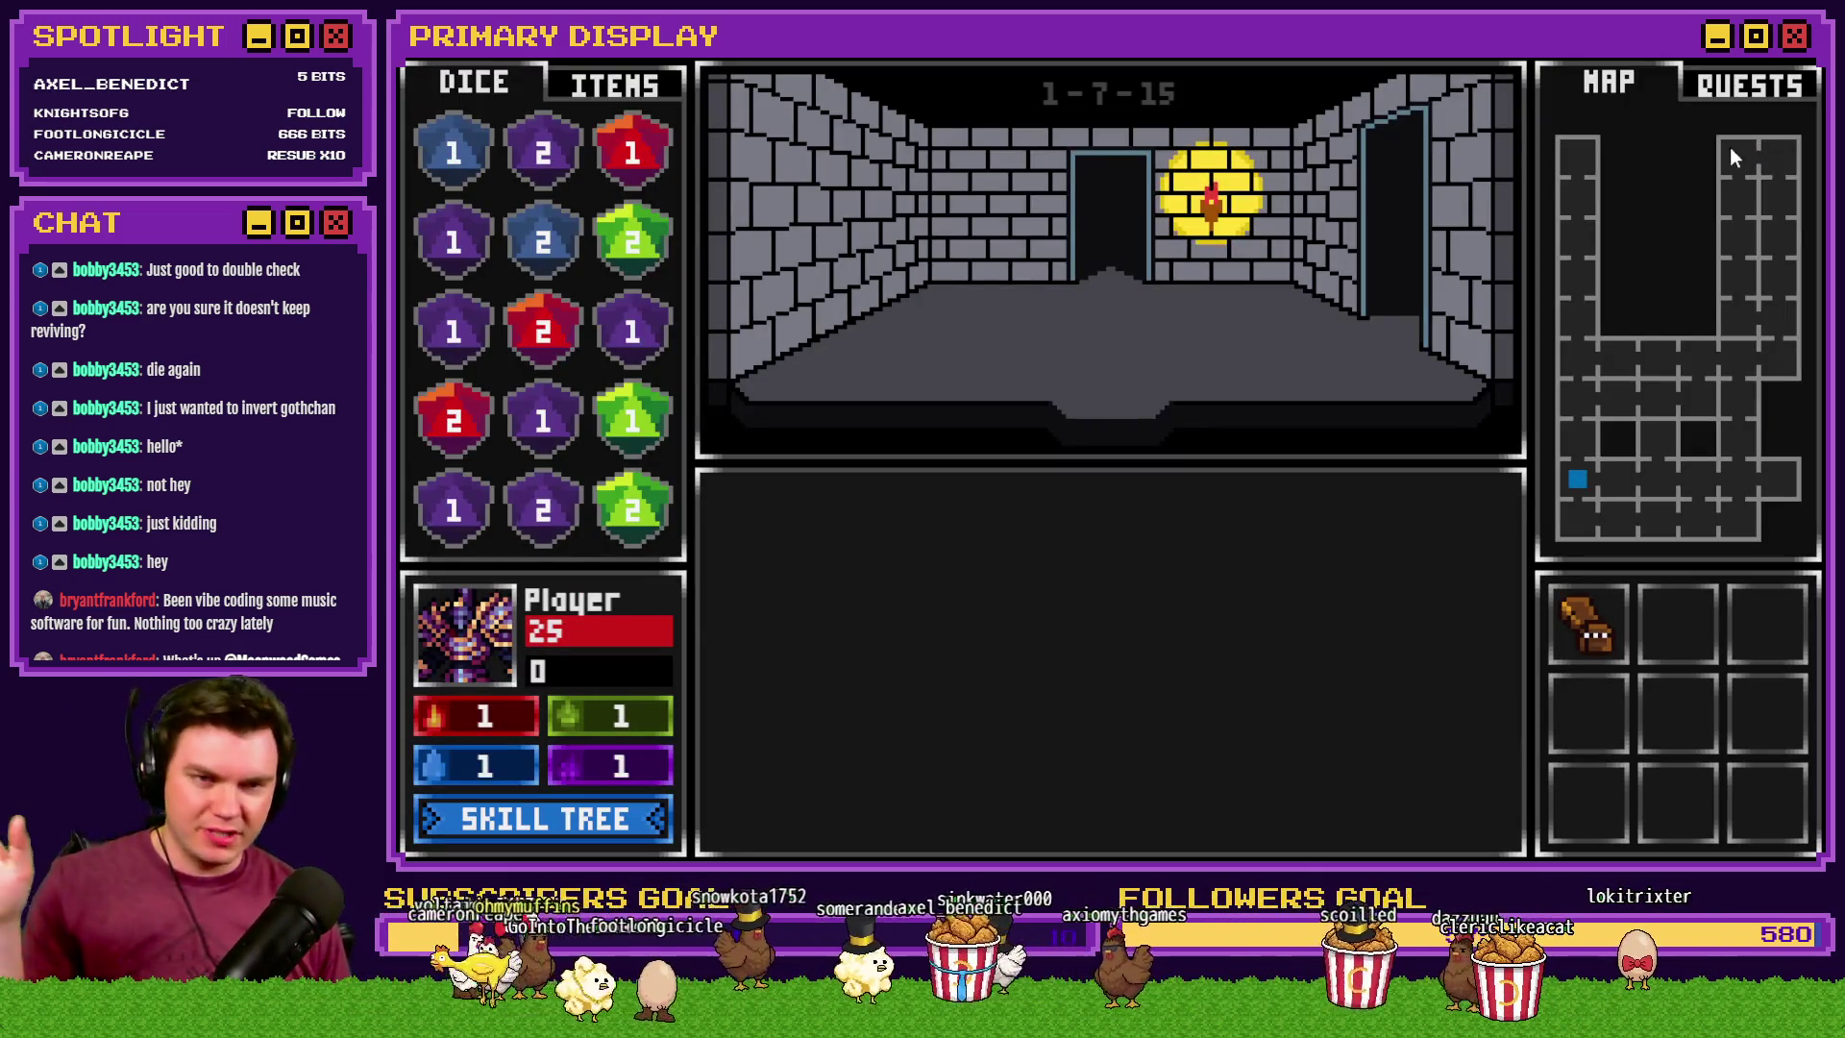
key("alt+F4")
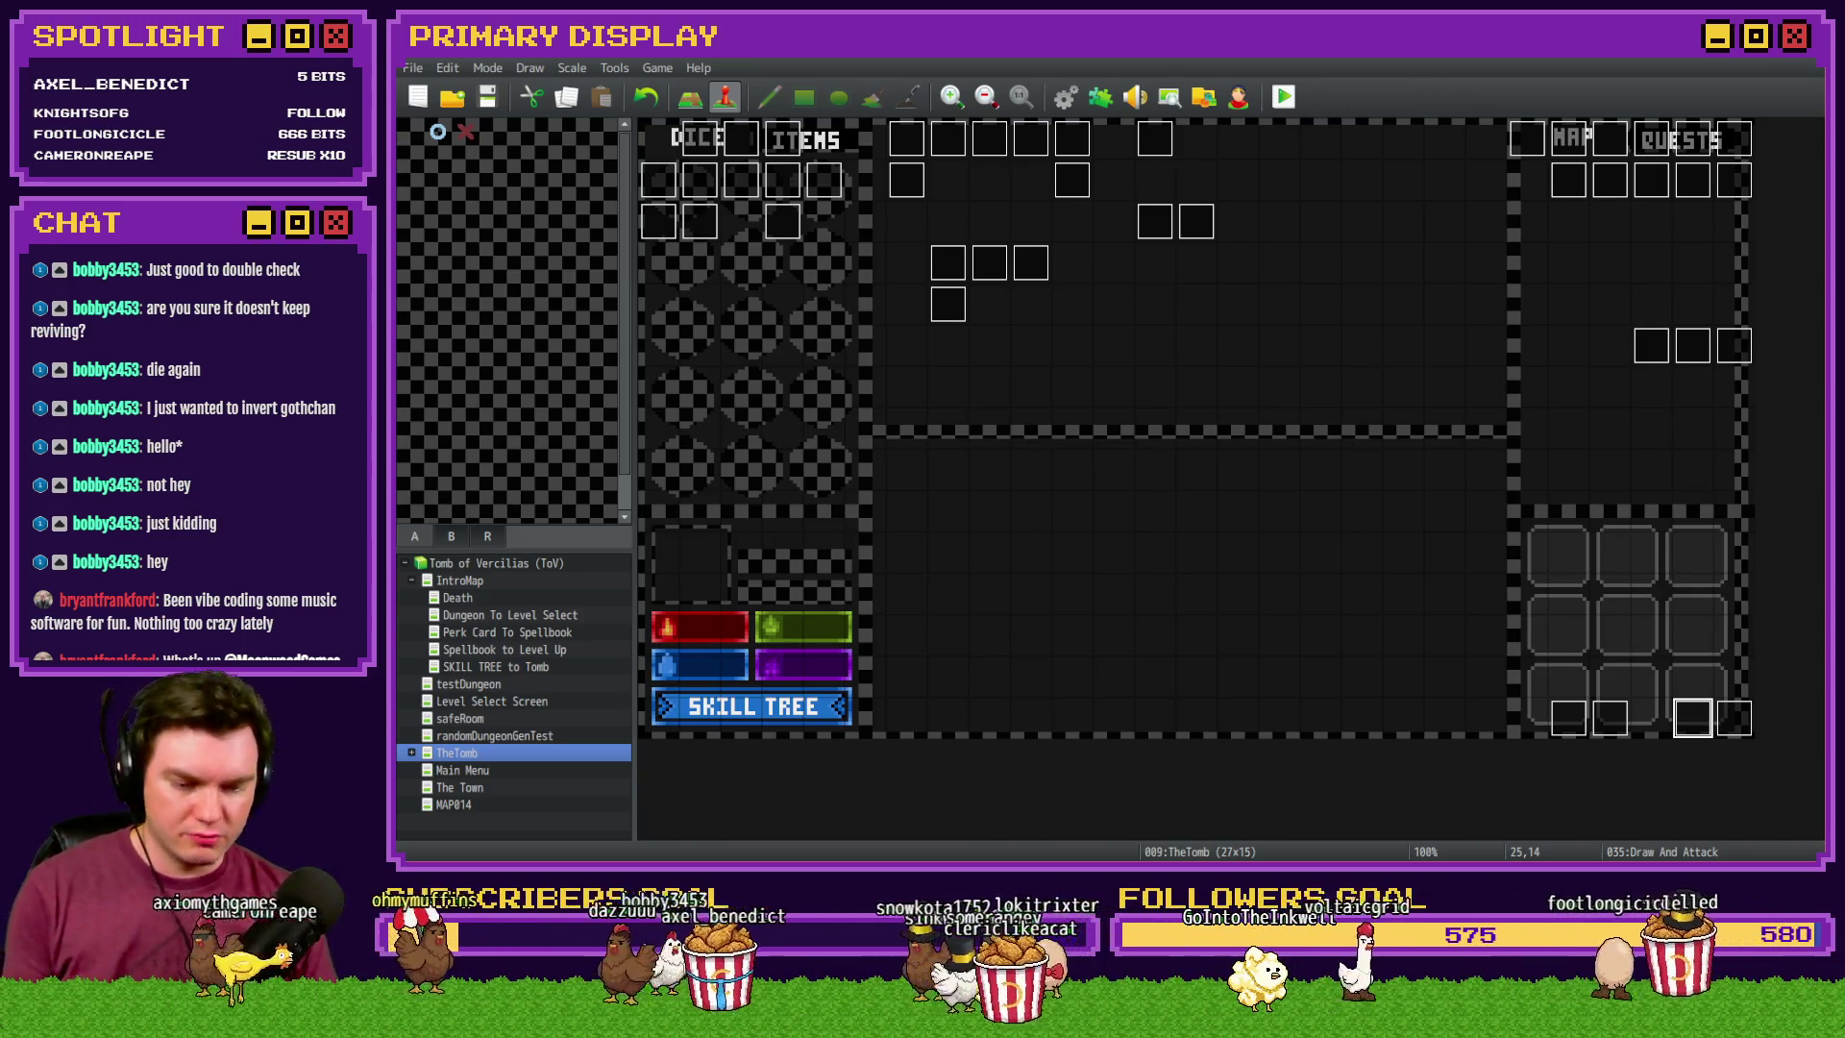
key("alt+Tab")
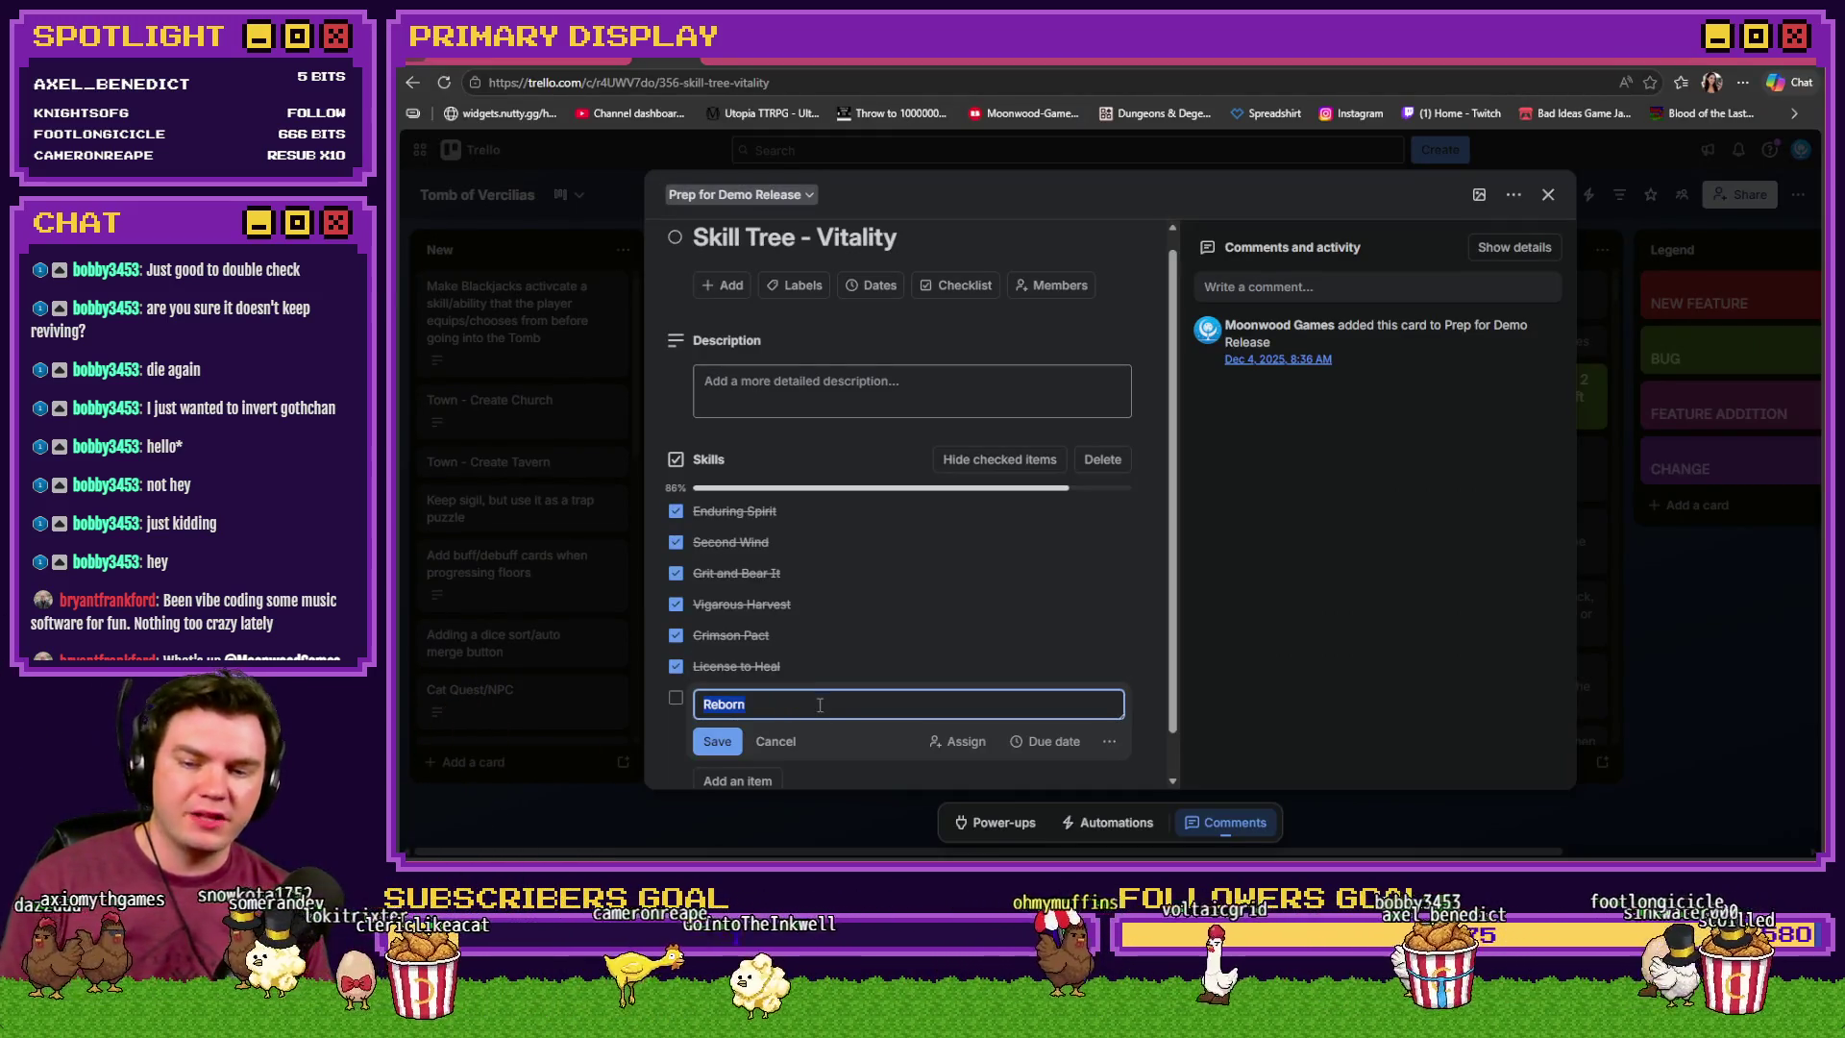
- Tick Reborn on the Skills checklist, dismiss the date-upgrade prompt, and open the description editor
left_click(676, 699)
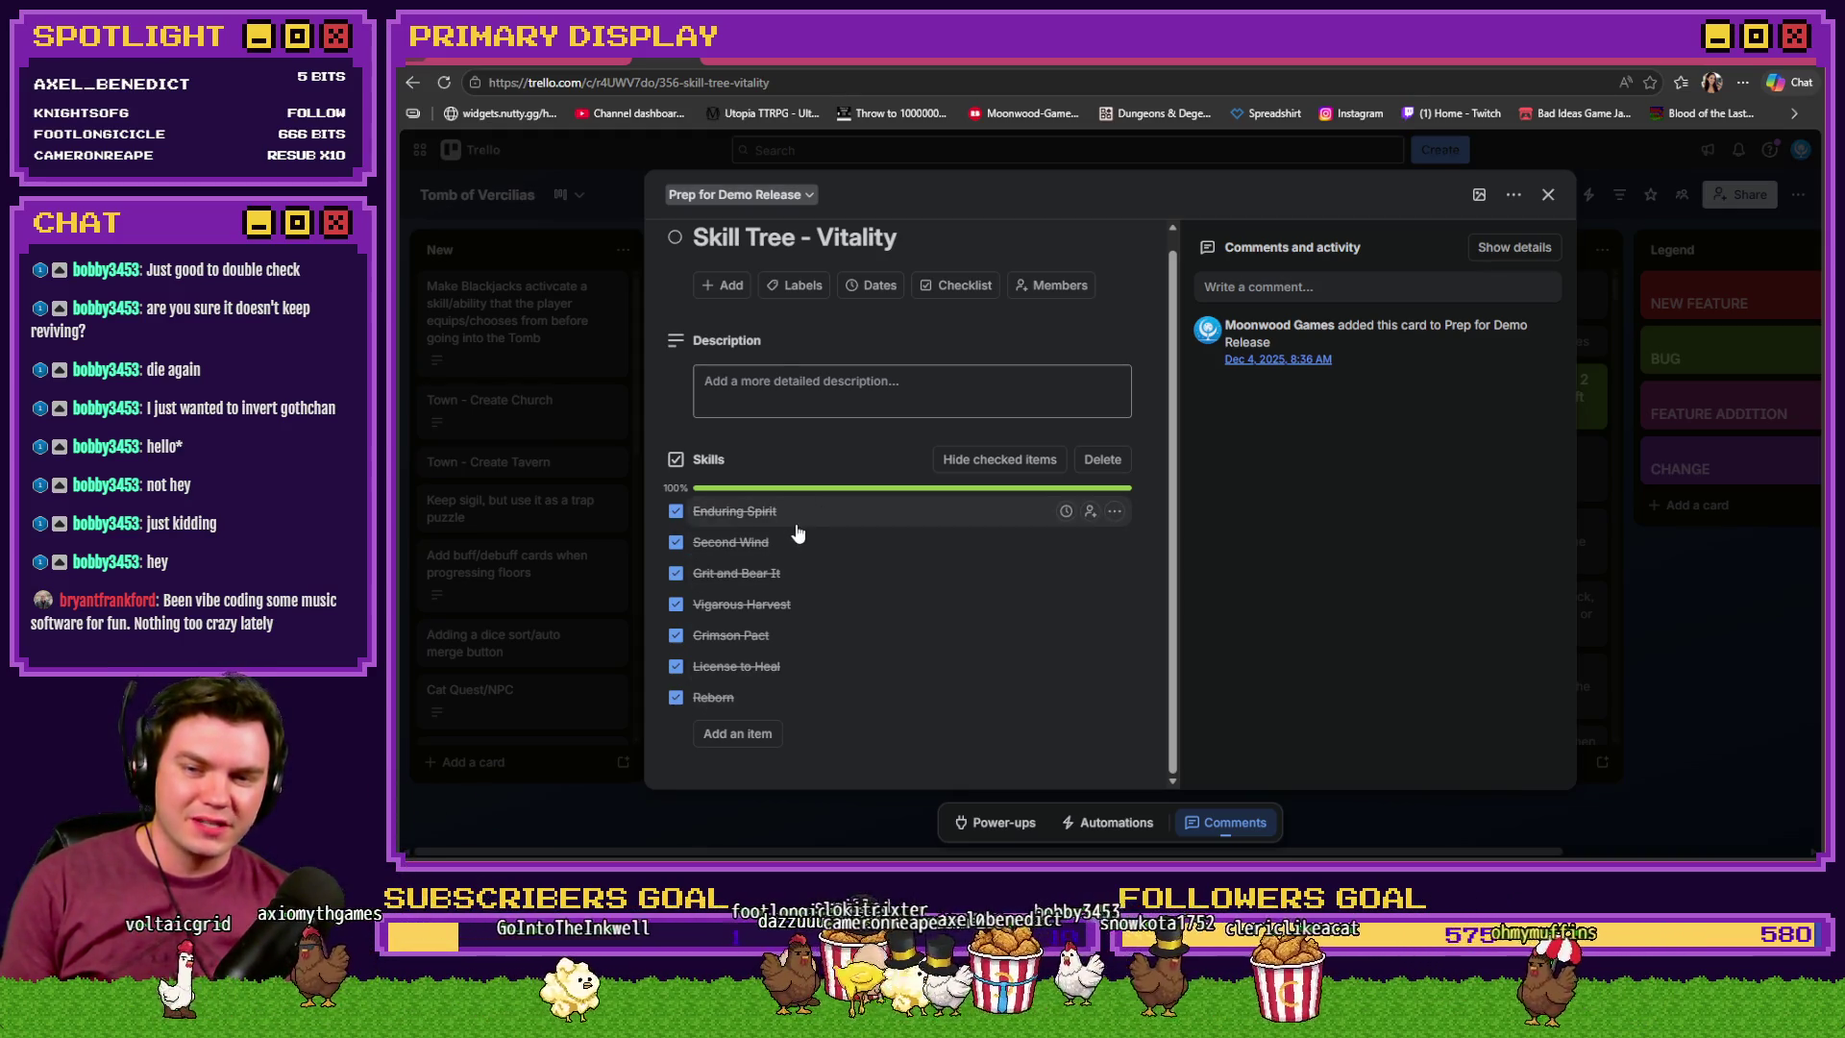
left_click(1066, 516)
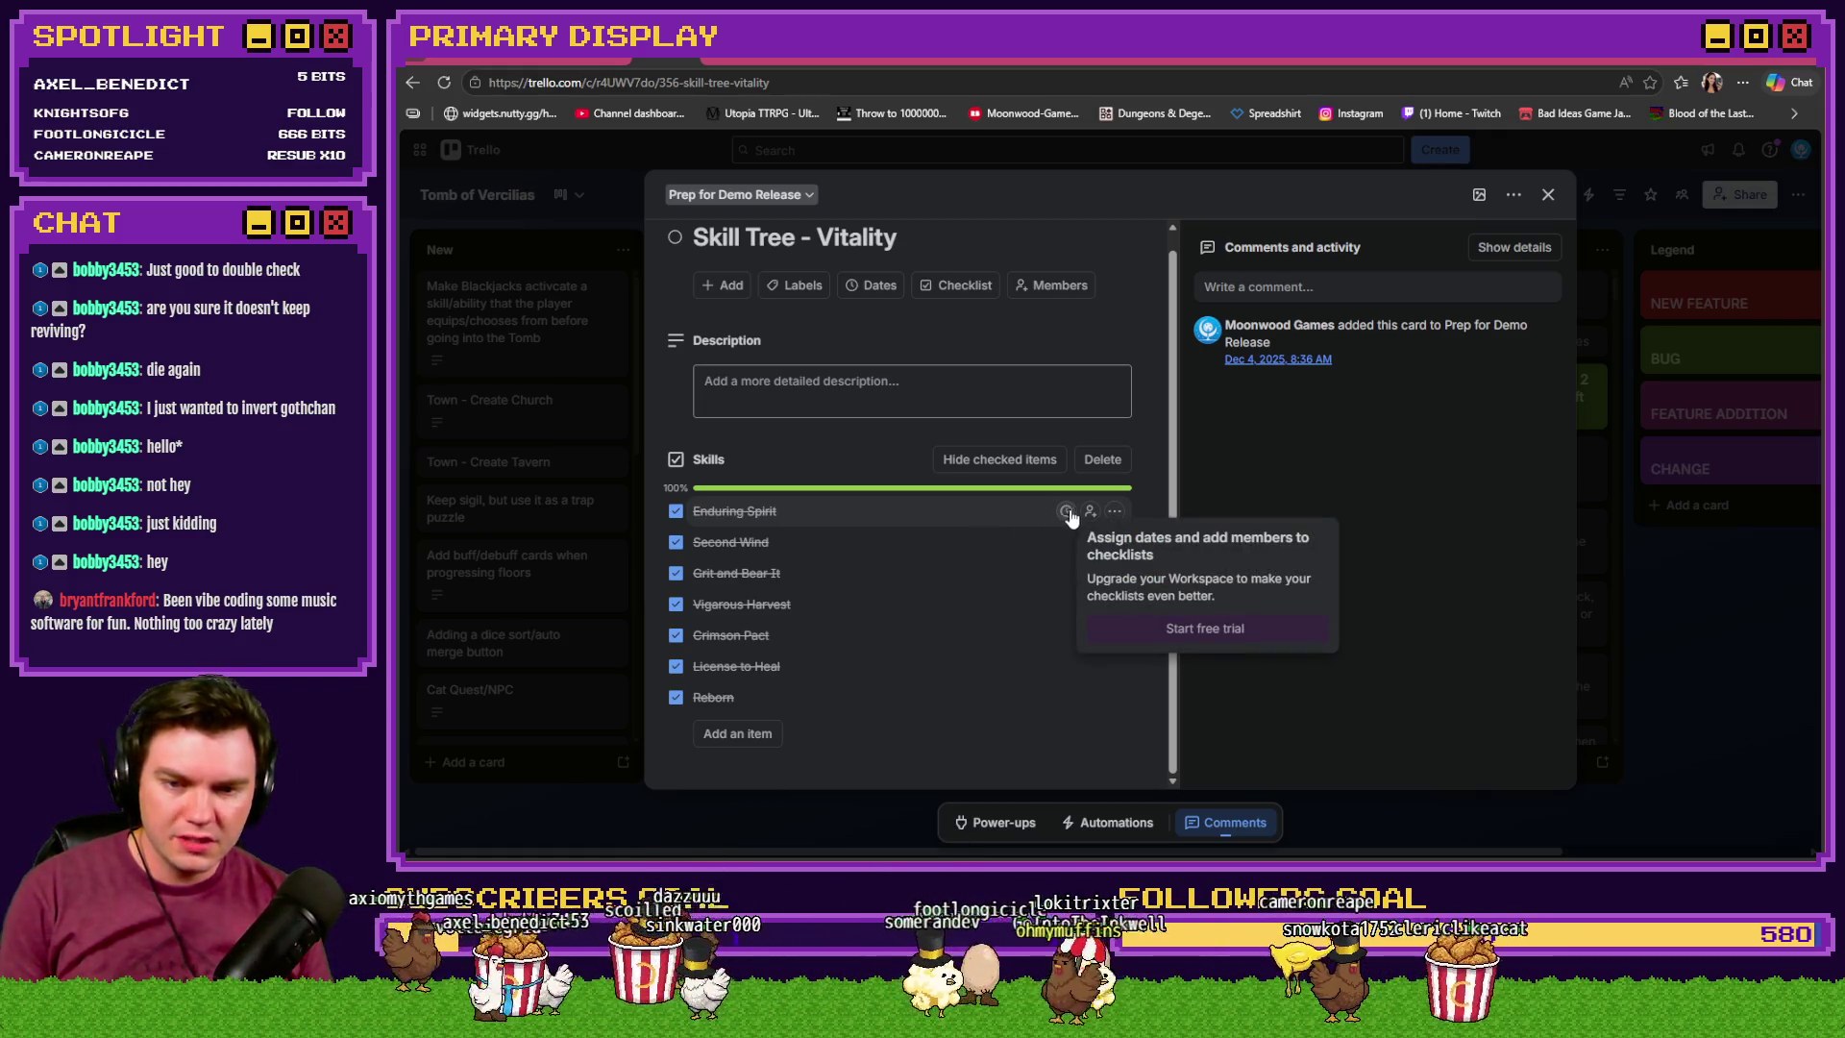
left_click(848, 456)
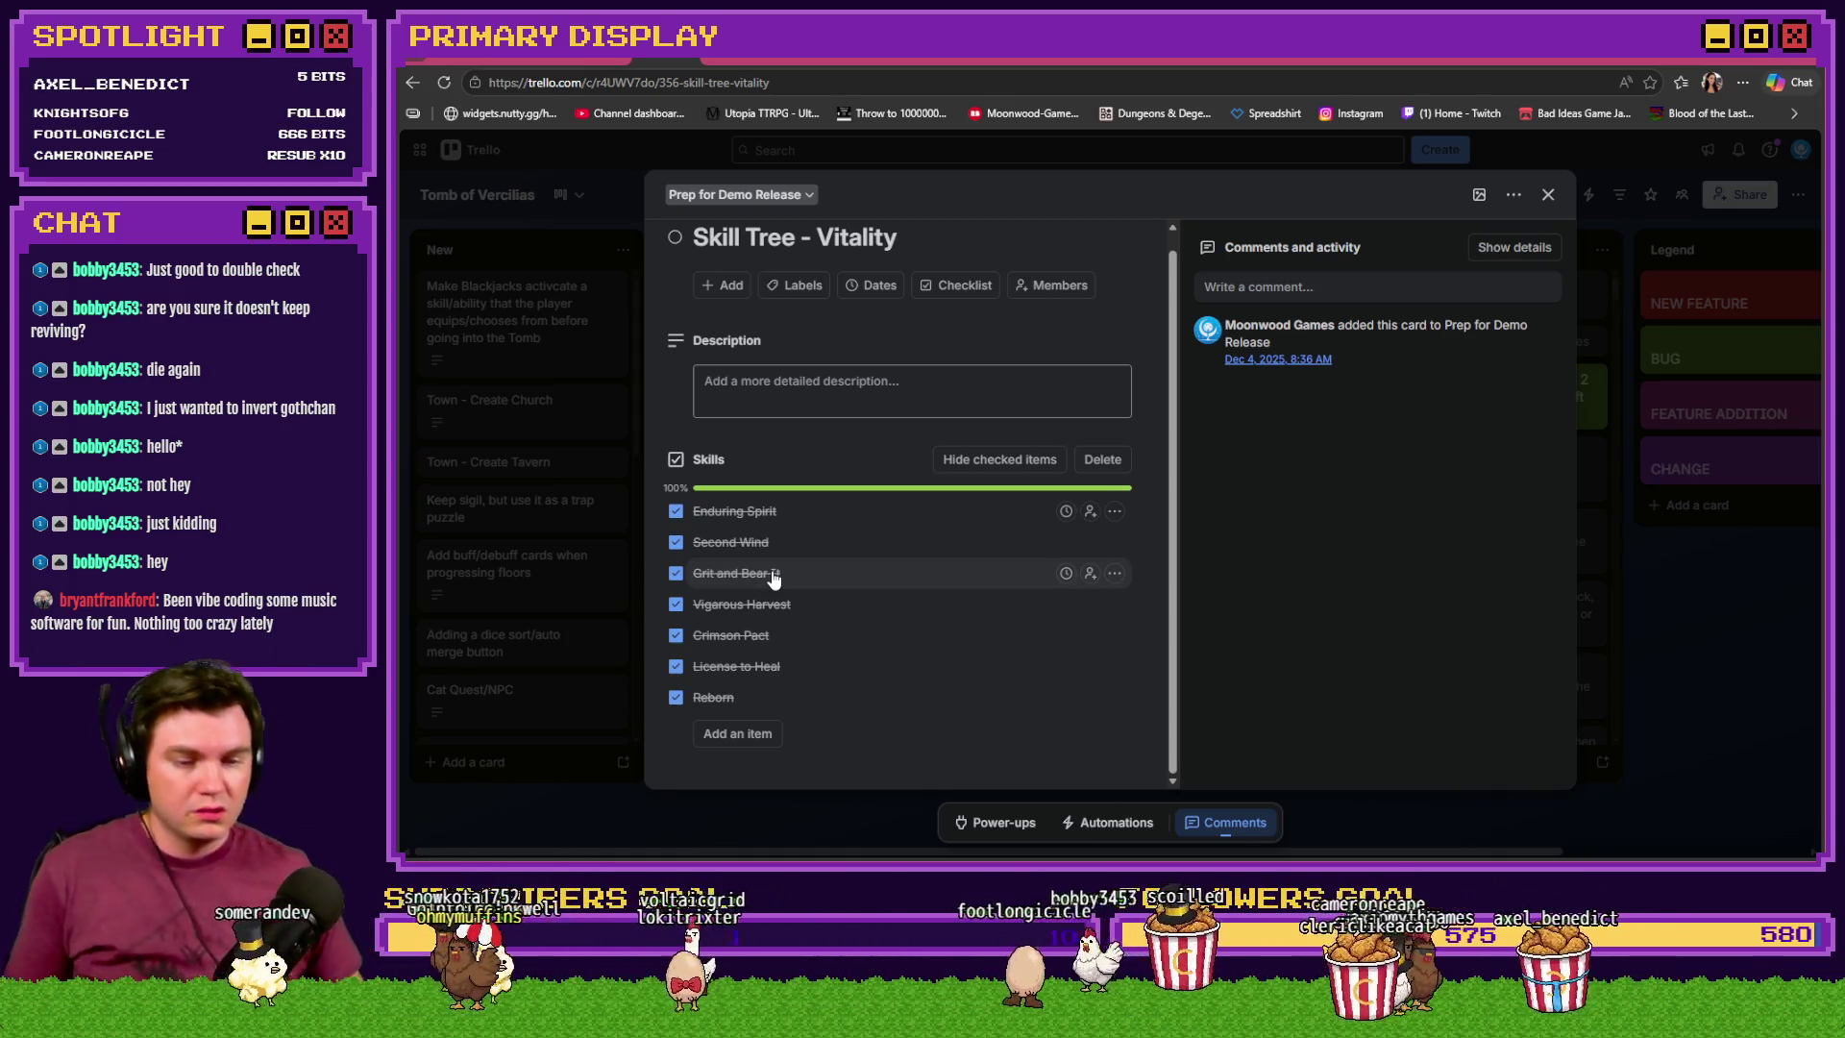
scroll(922, 368, "up", 1)
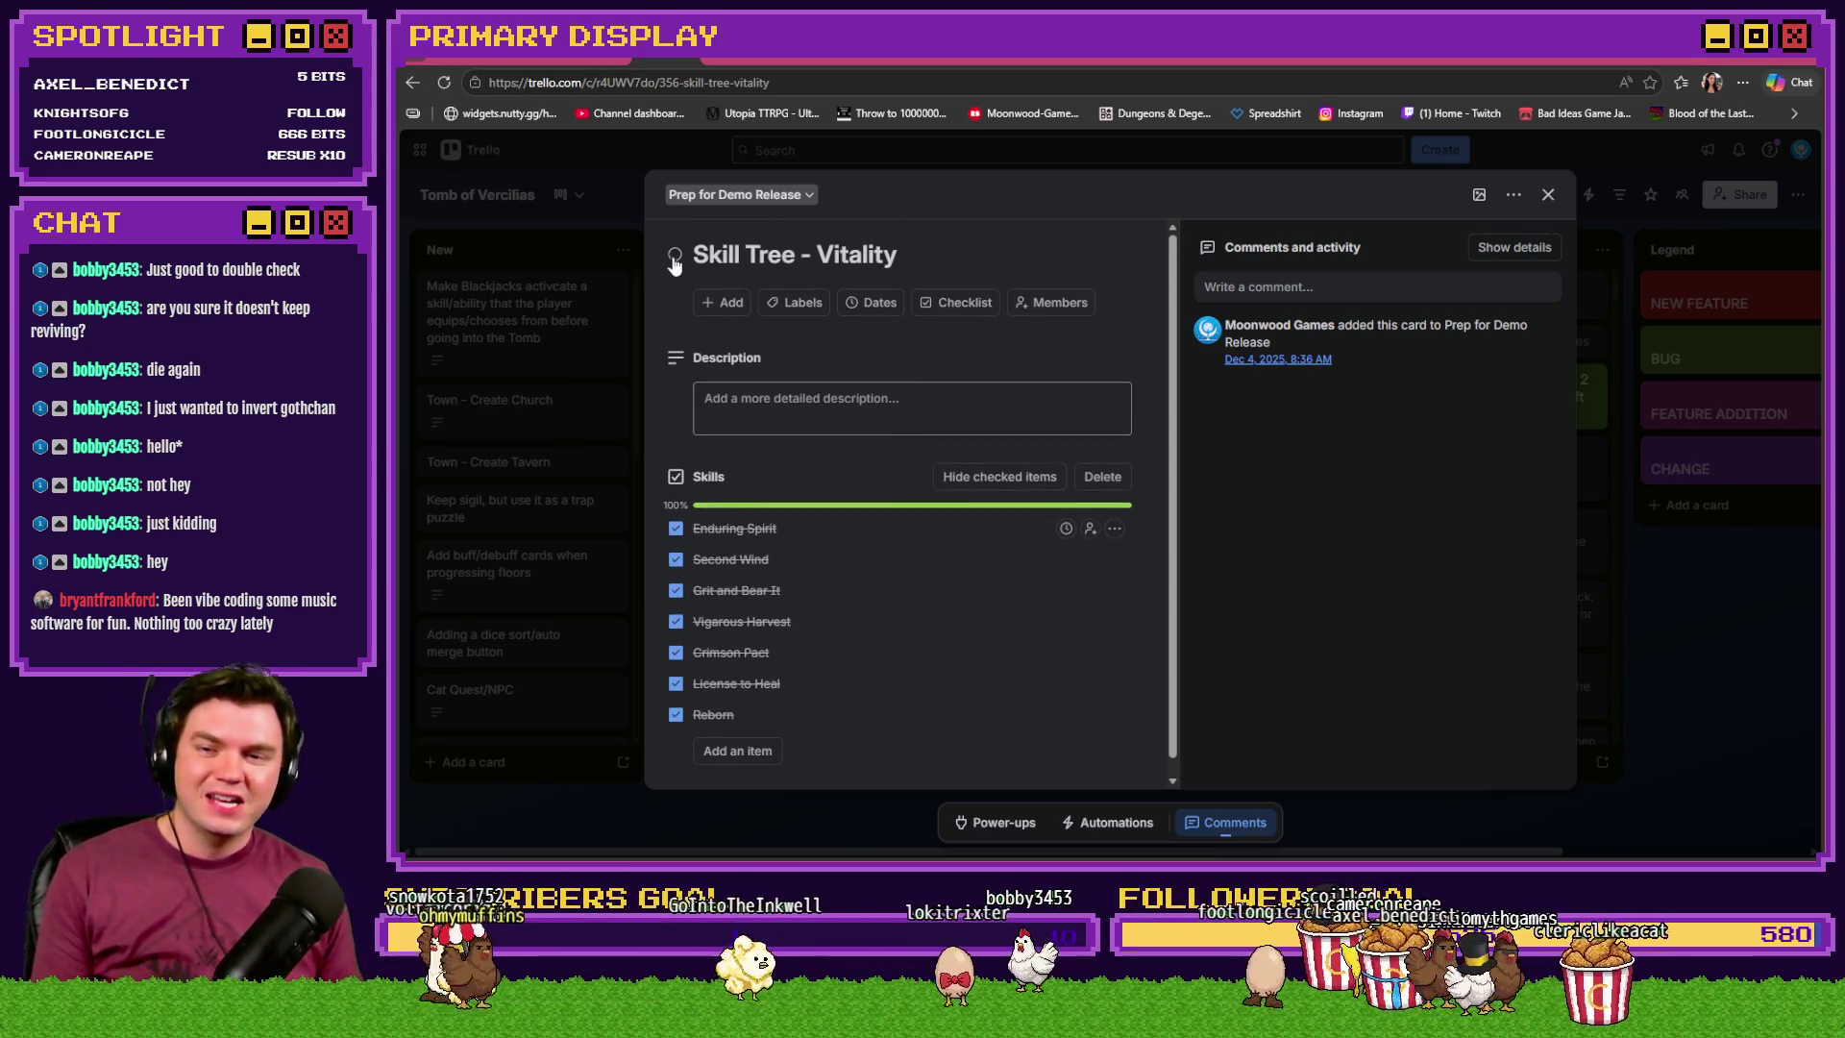
left_click(755, 406)
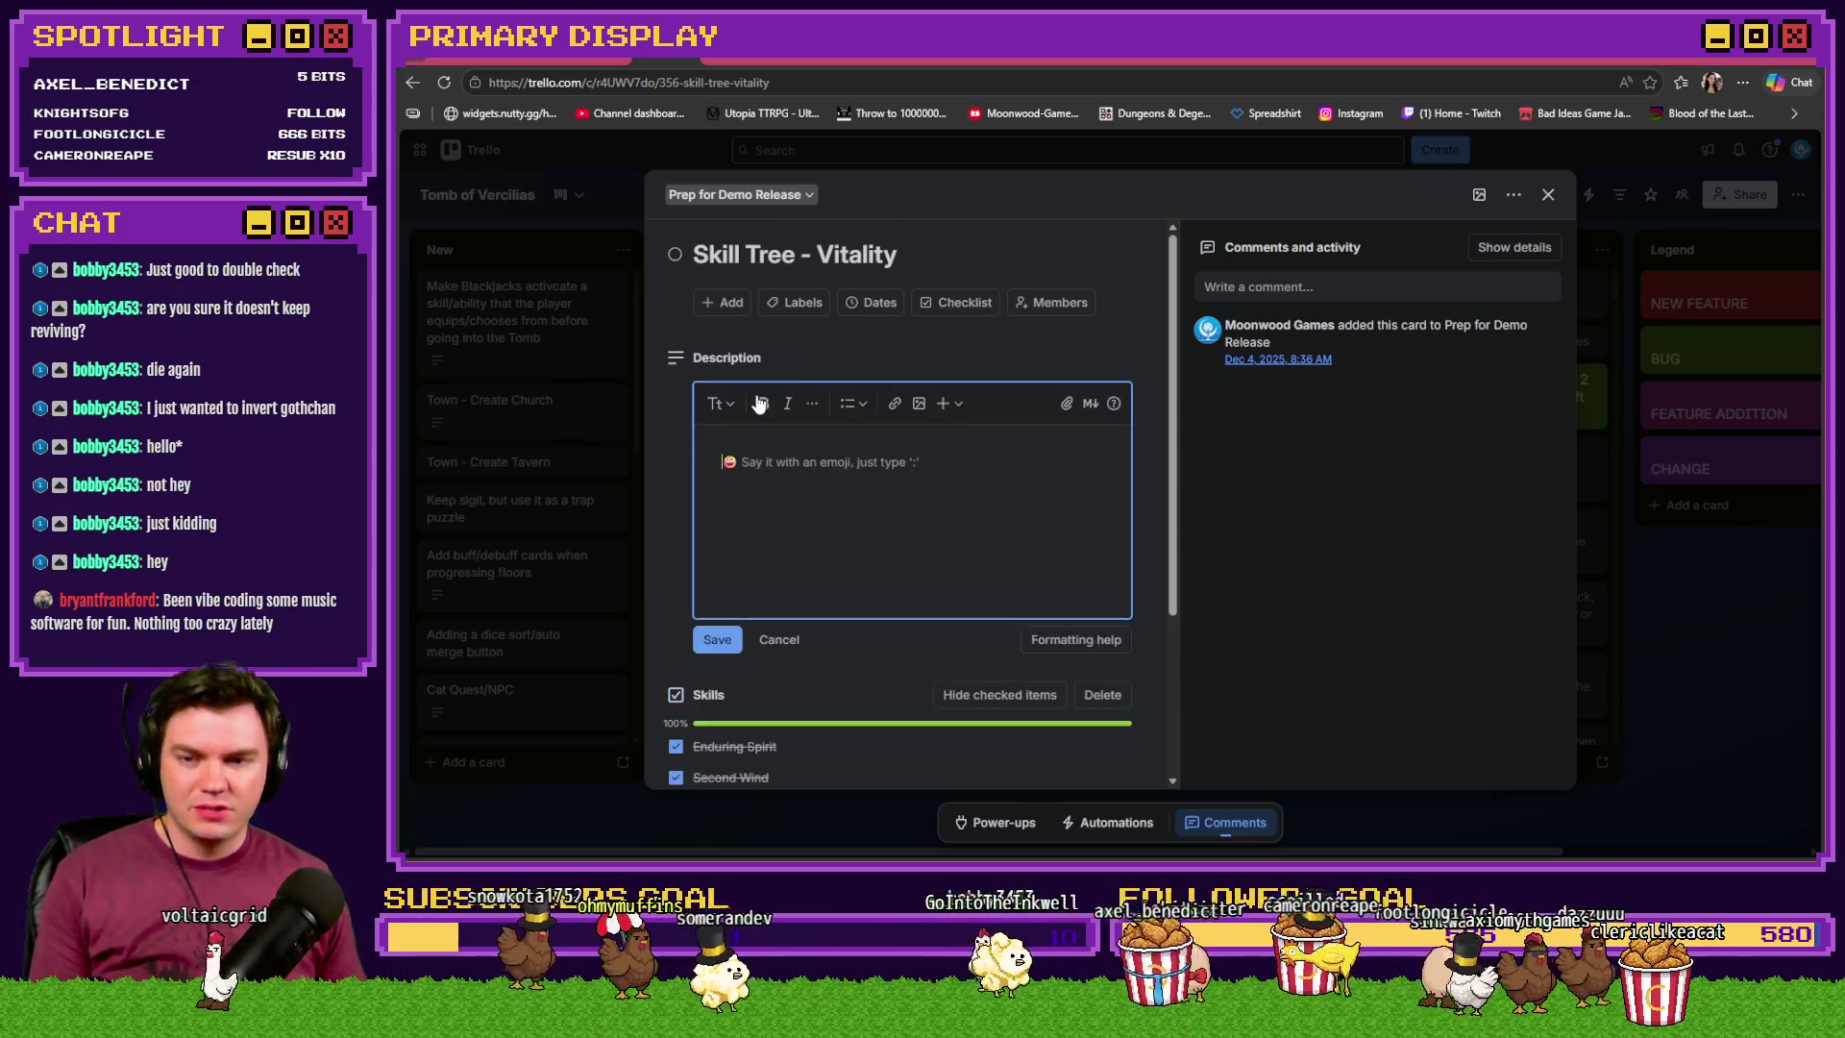
- Note on the Skill Tree - Vitality card that a better death/revive animation is still needed, then save and close it
type("Sk")
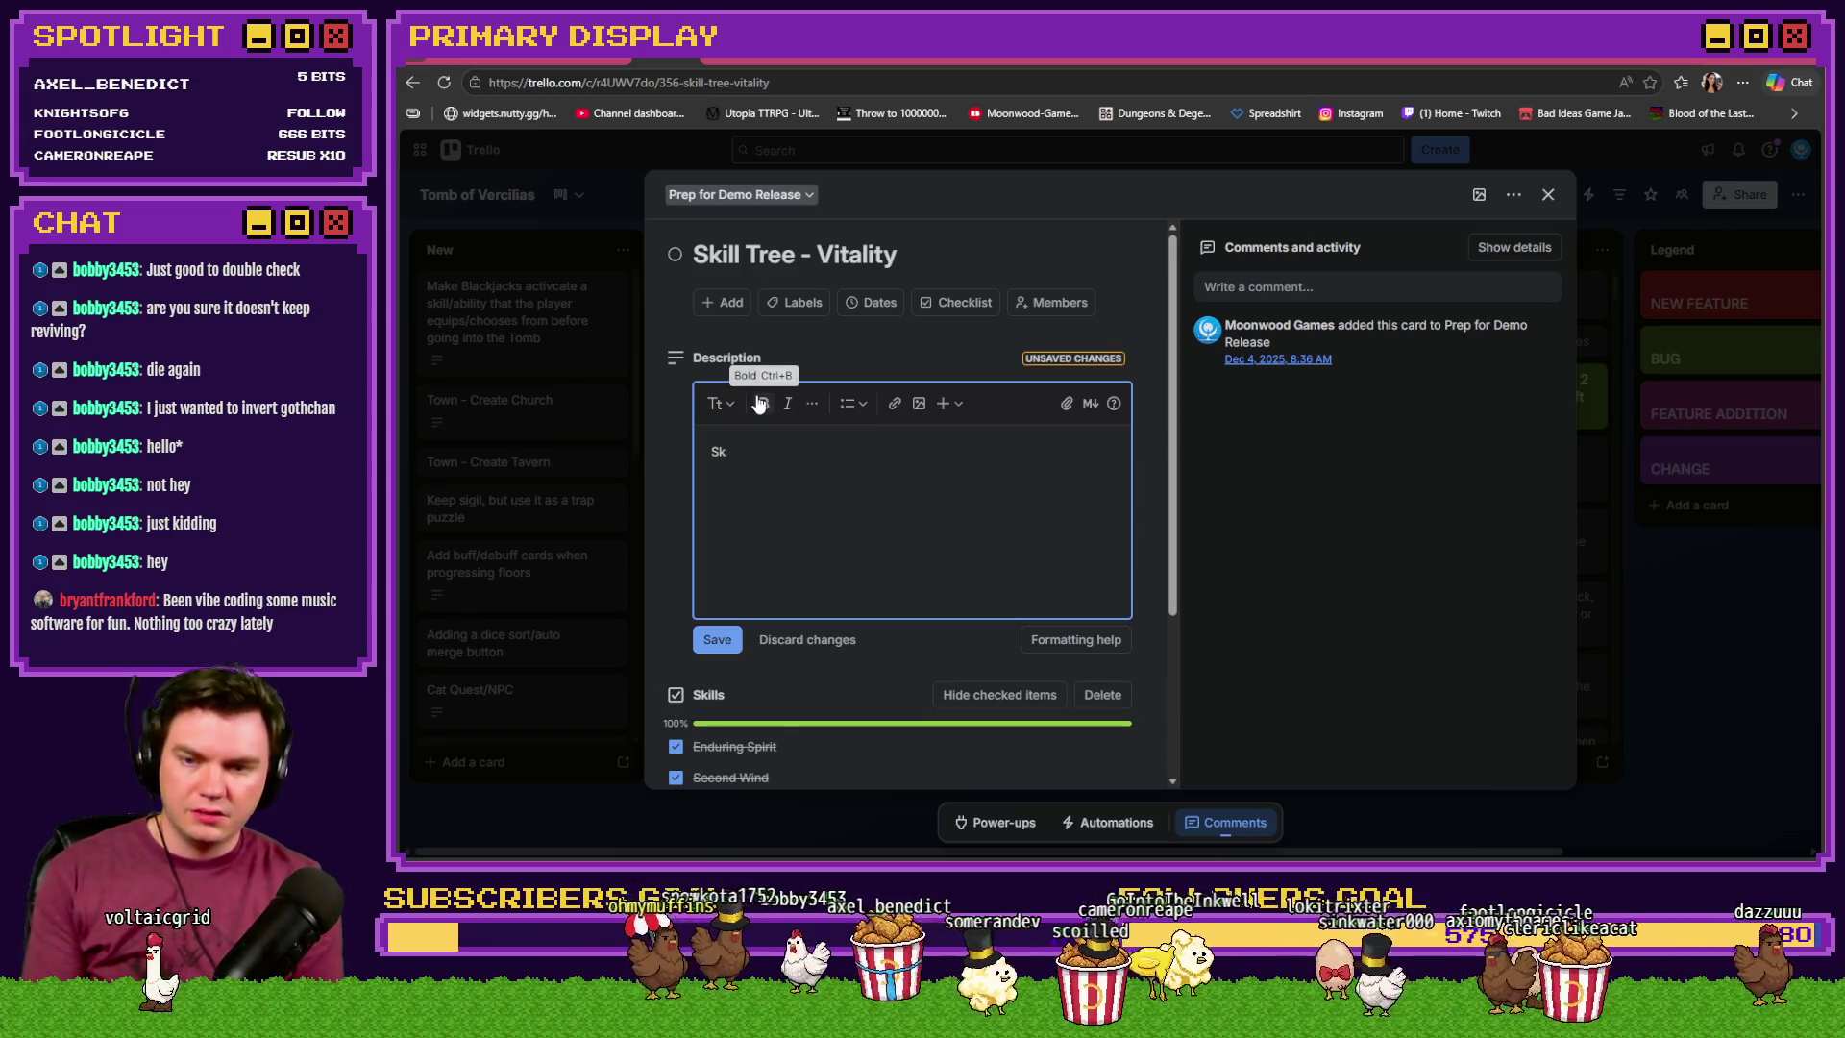
type("iulVit")
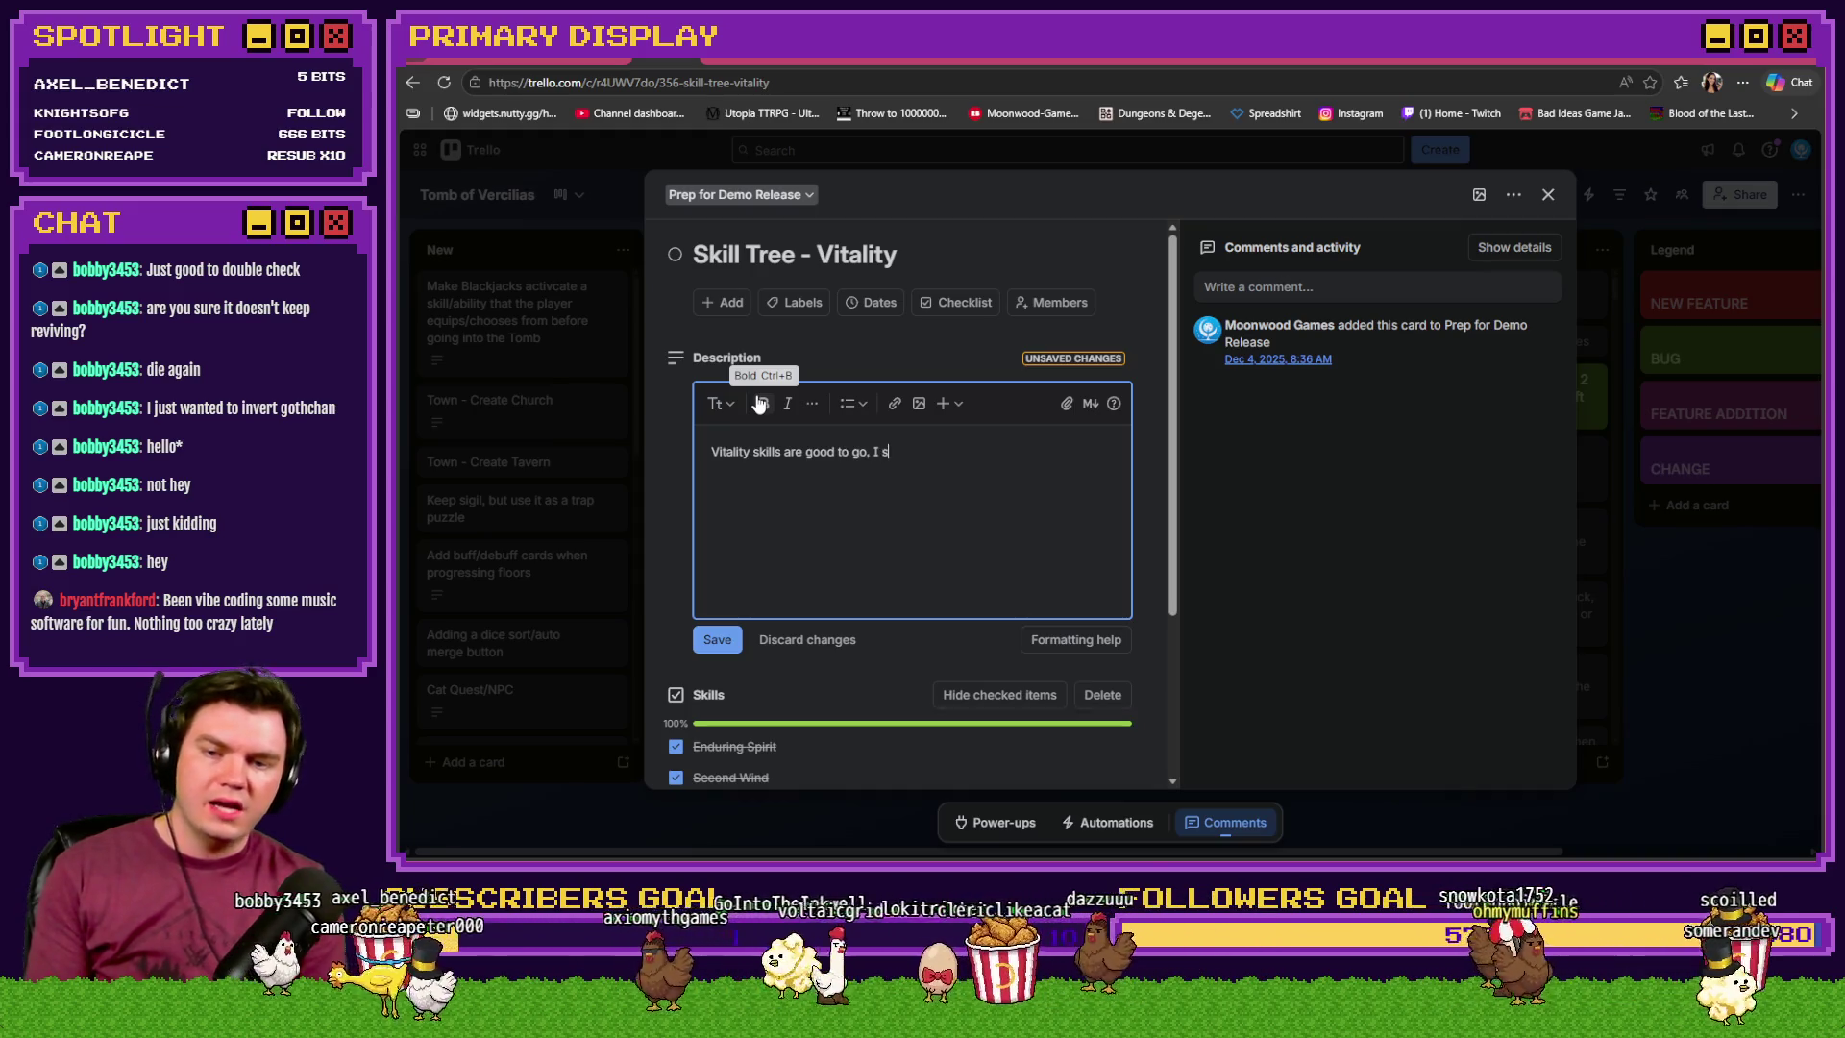
type("to make a better death/revive anim.")
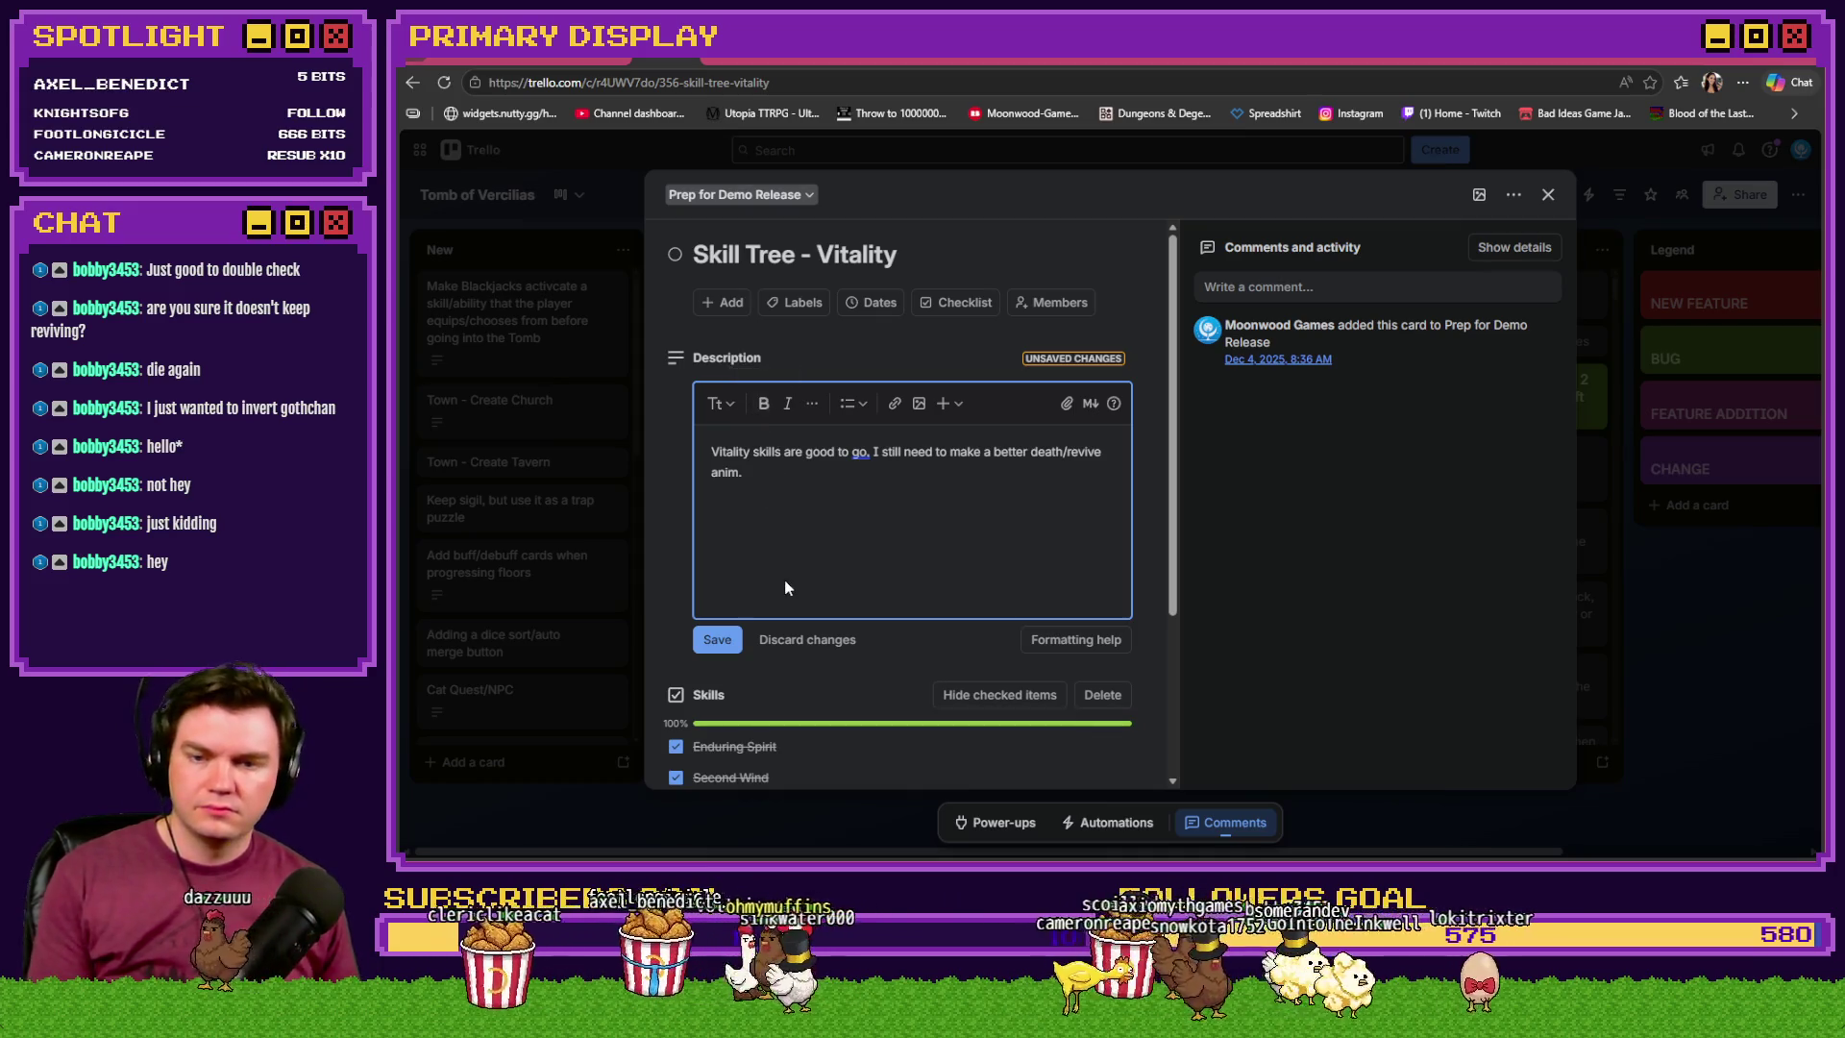
left_click(717, 639)
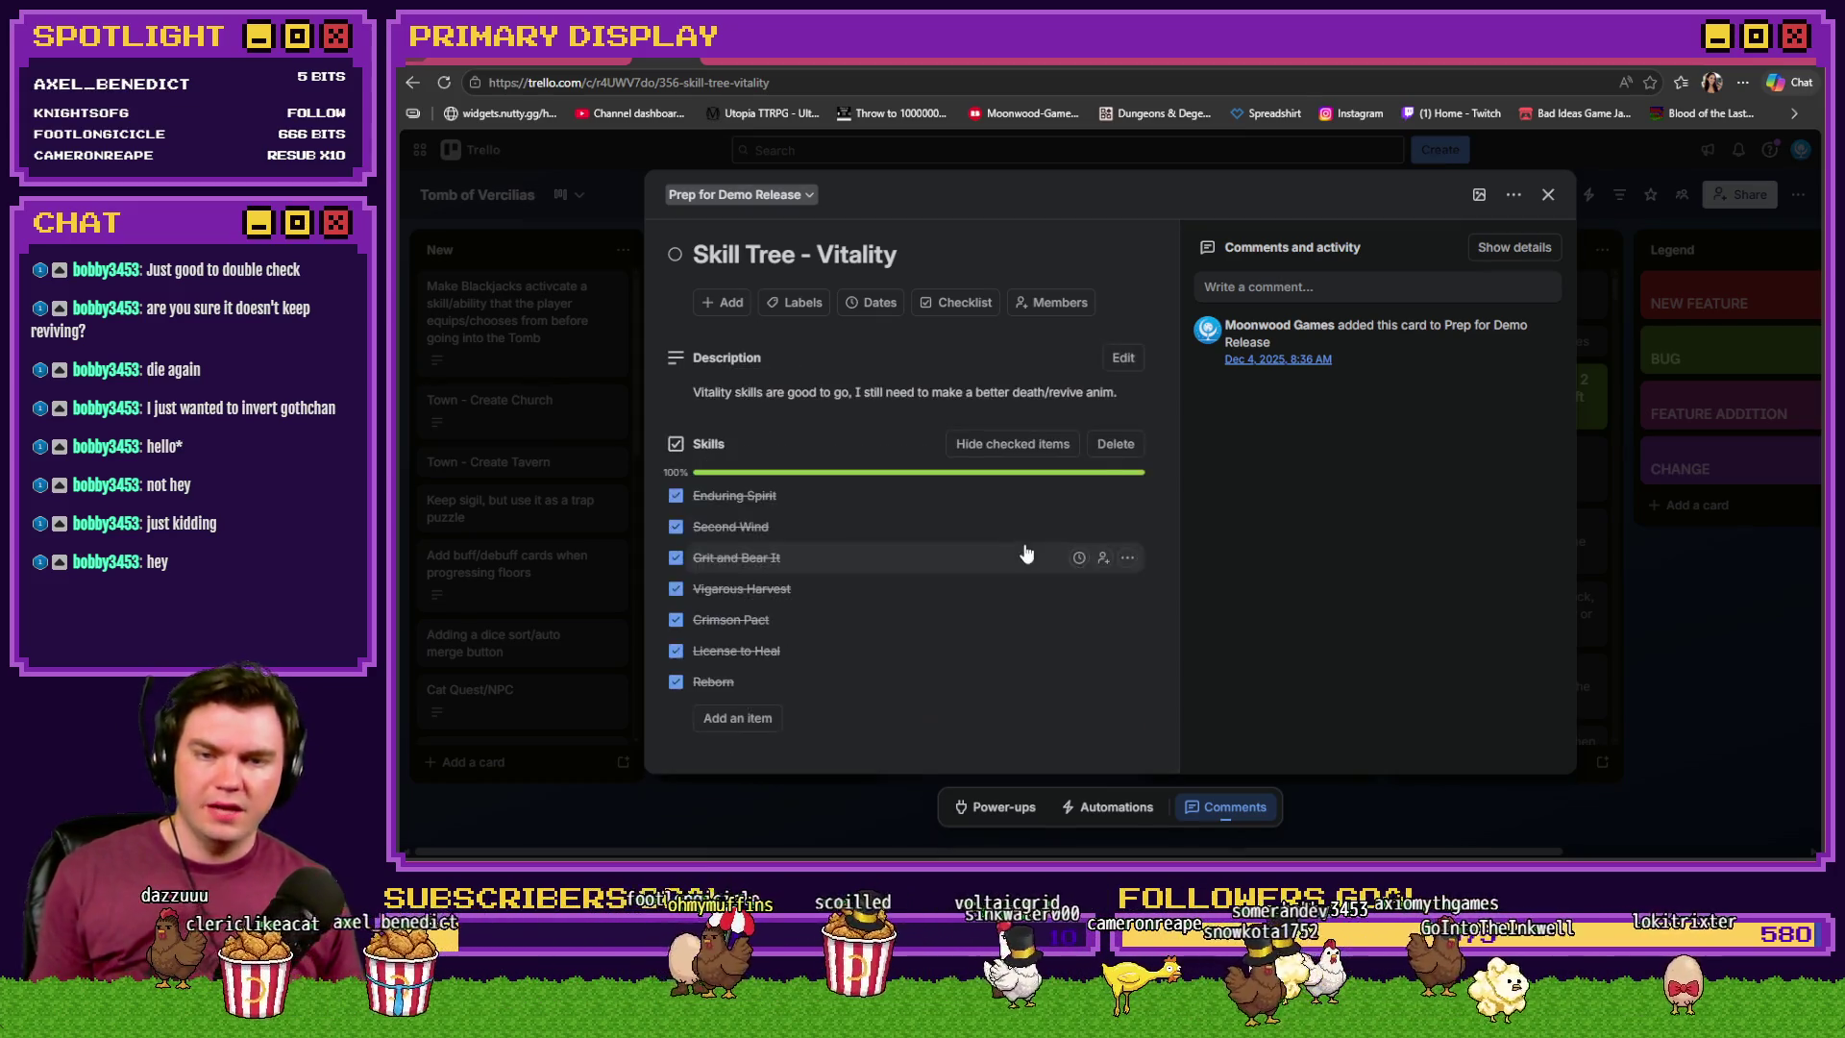
left_click(1546, 197)
- Move the Skill Tree - Vitality card down the list and open the Skill Tree - Dexterity card
mouse_move(842, 400)
left_mouse_down()
mouse_move(808, 732)
mouse_move(836, 711)
left_mouse_up()
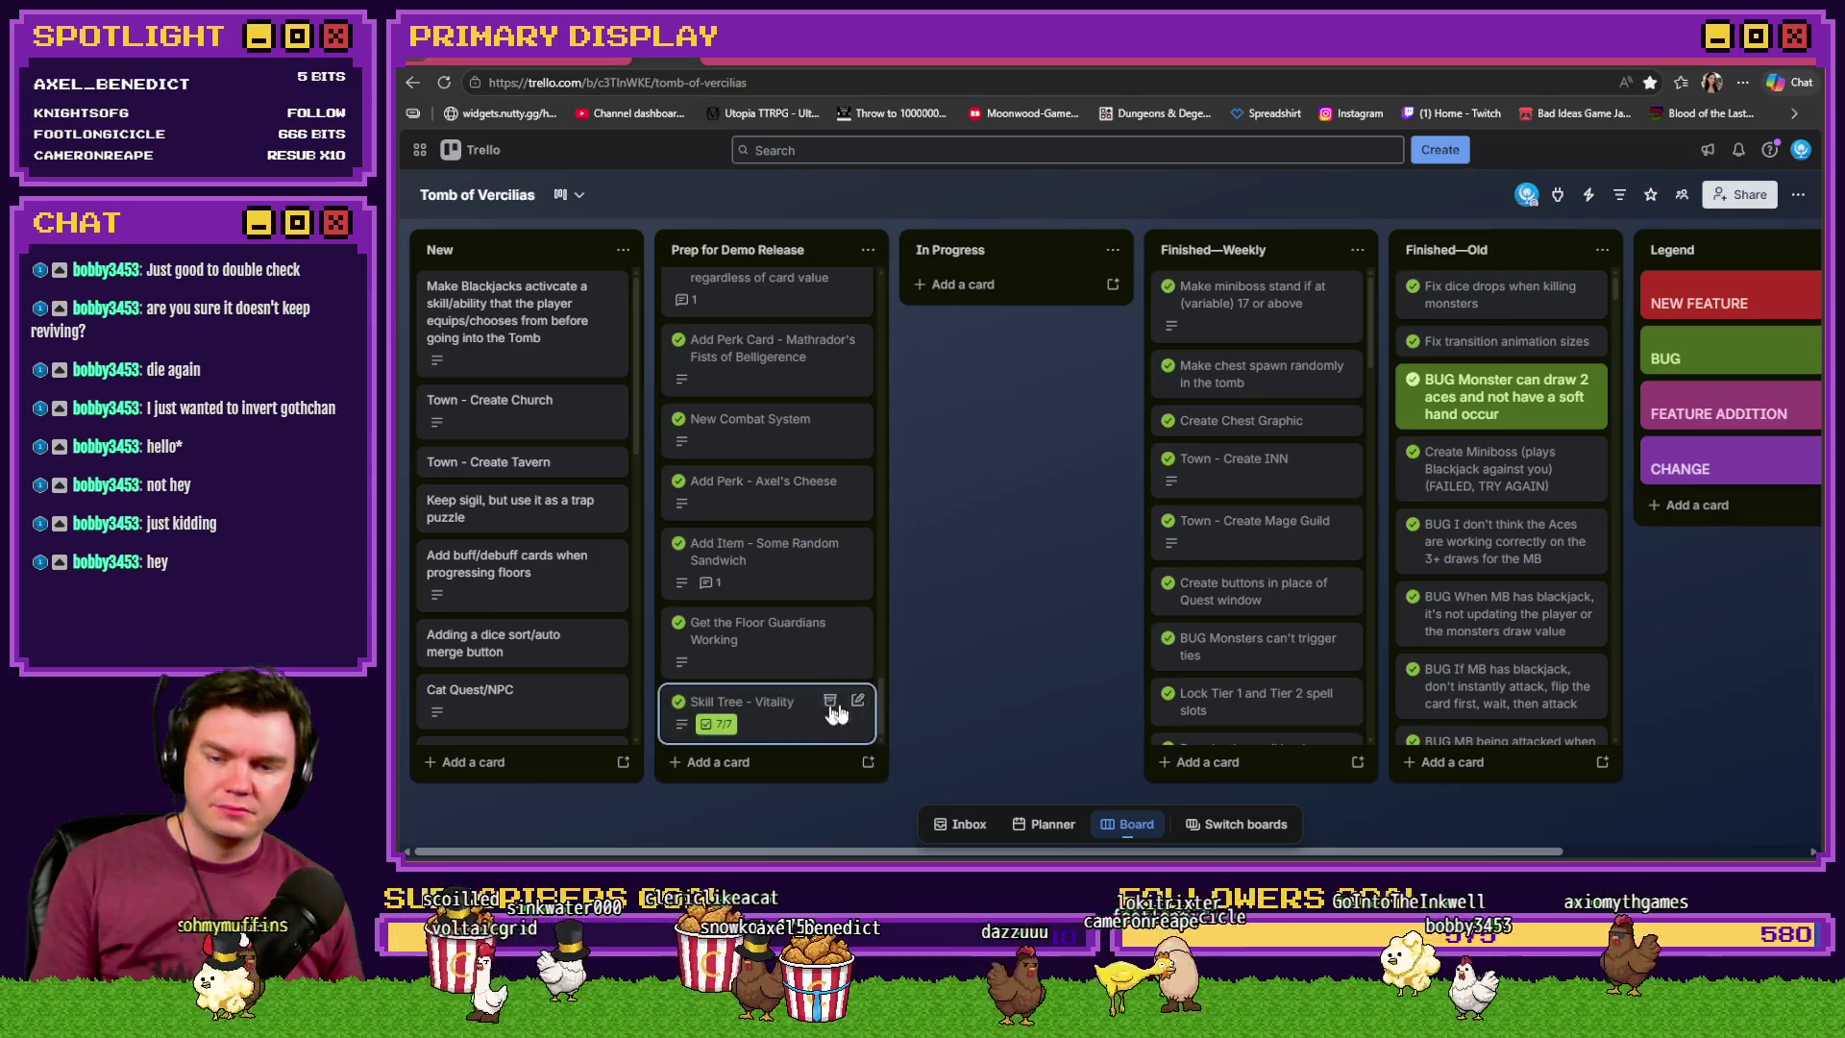
scroll(884, 699, "up", 5)
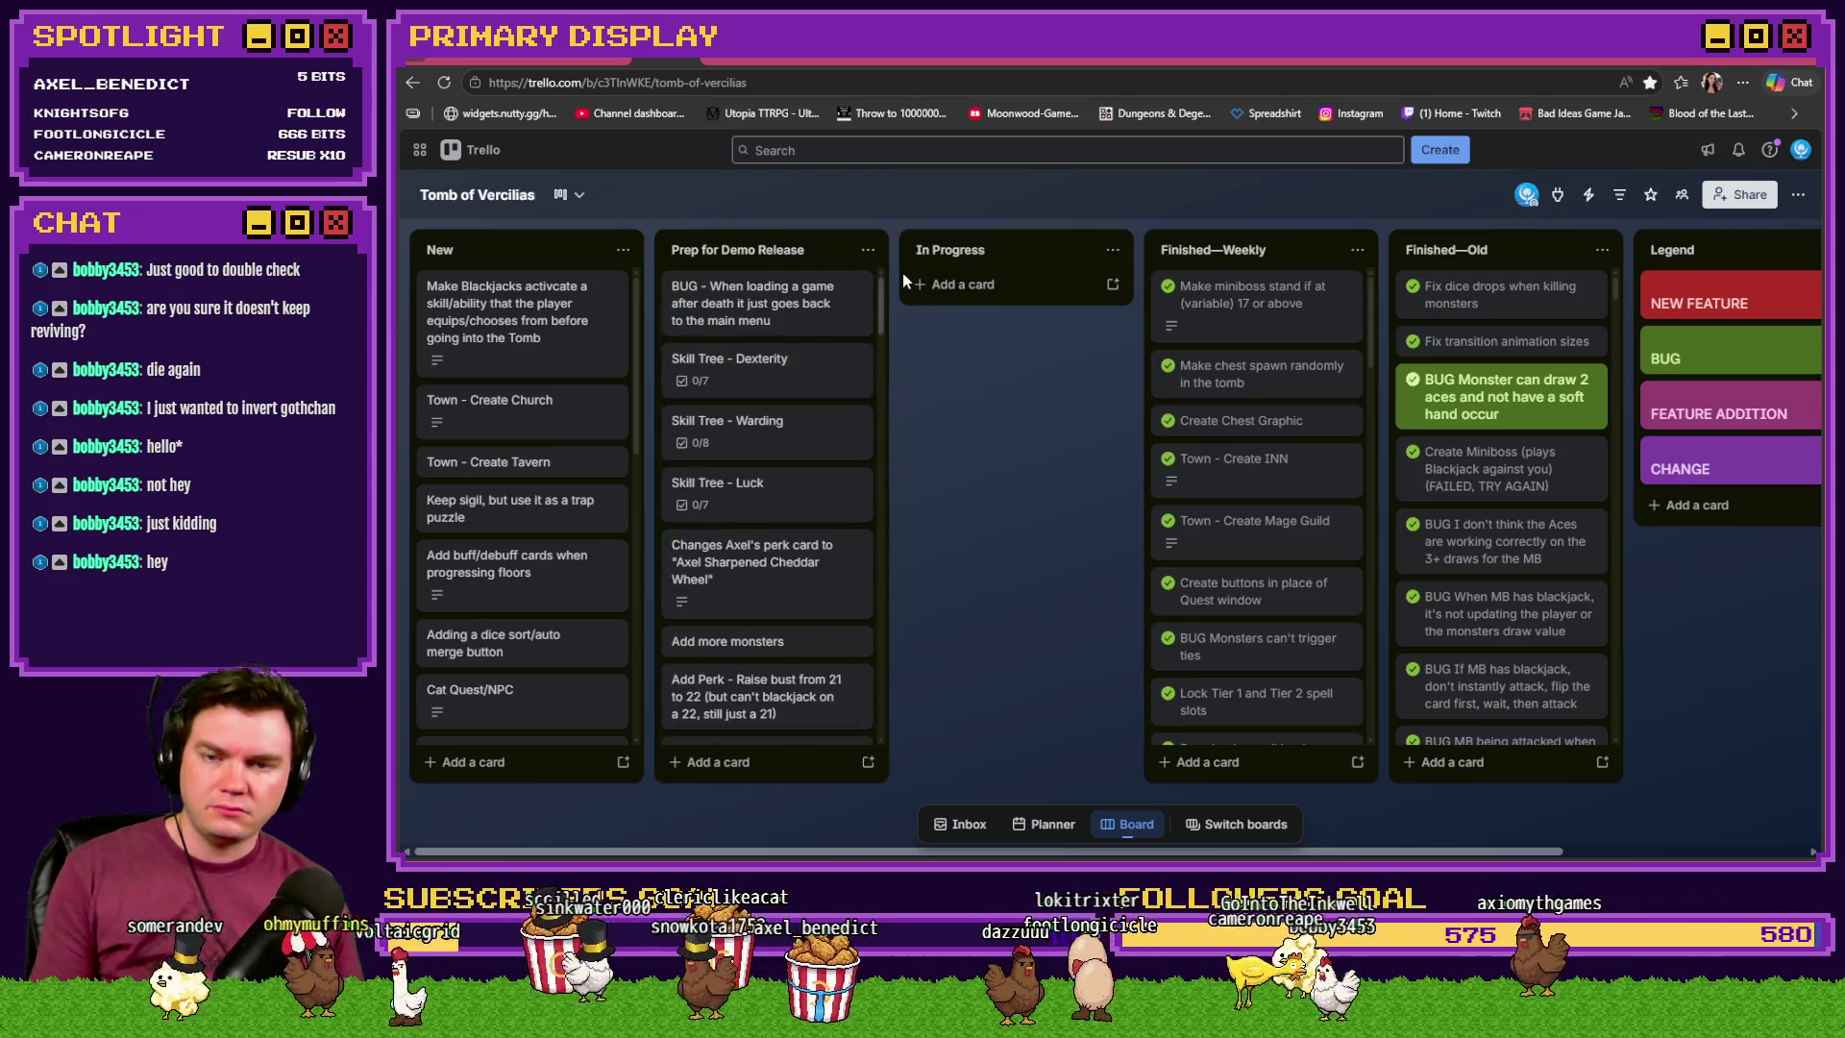
left_click(789, 384)
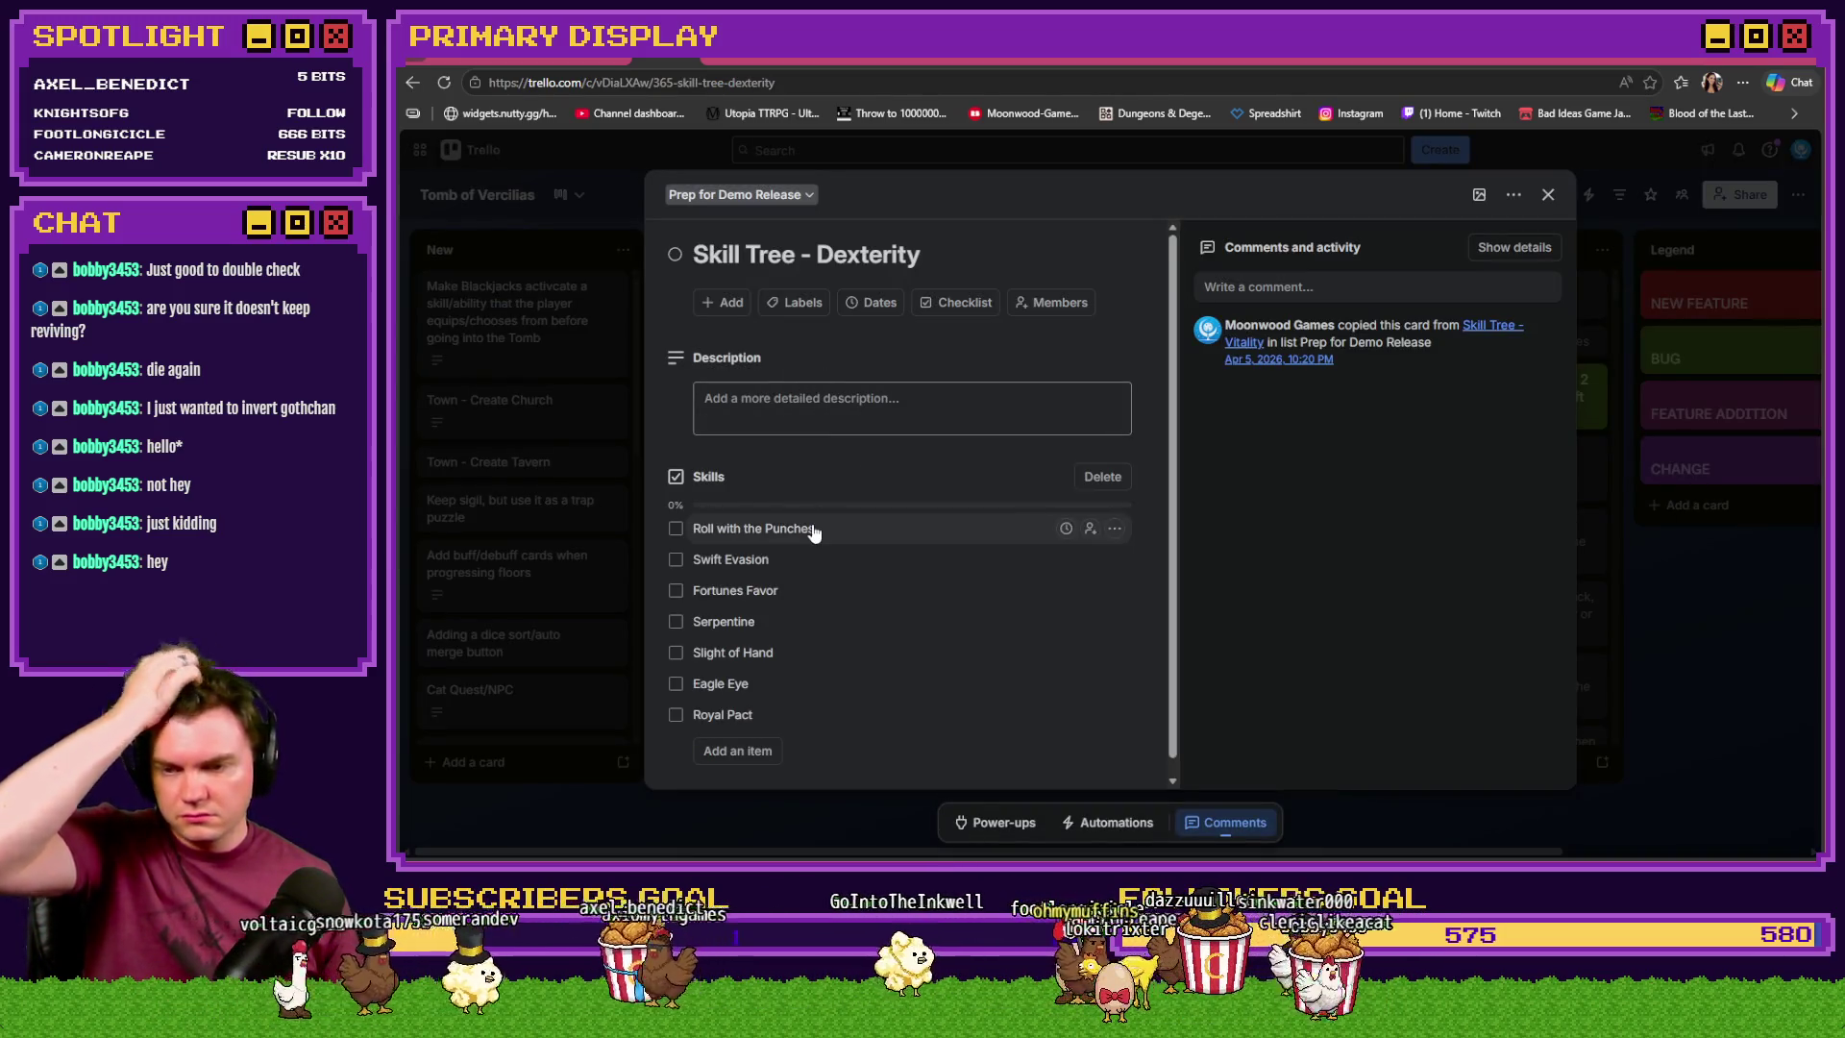
scroll(824, 528, "down", 1)
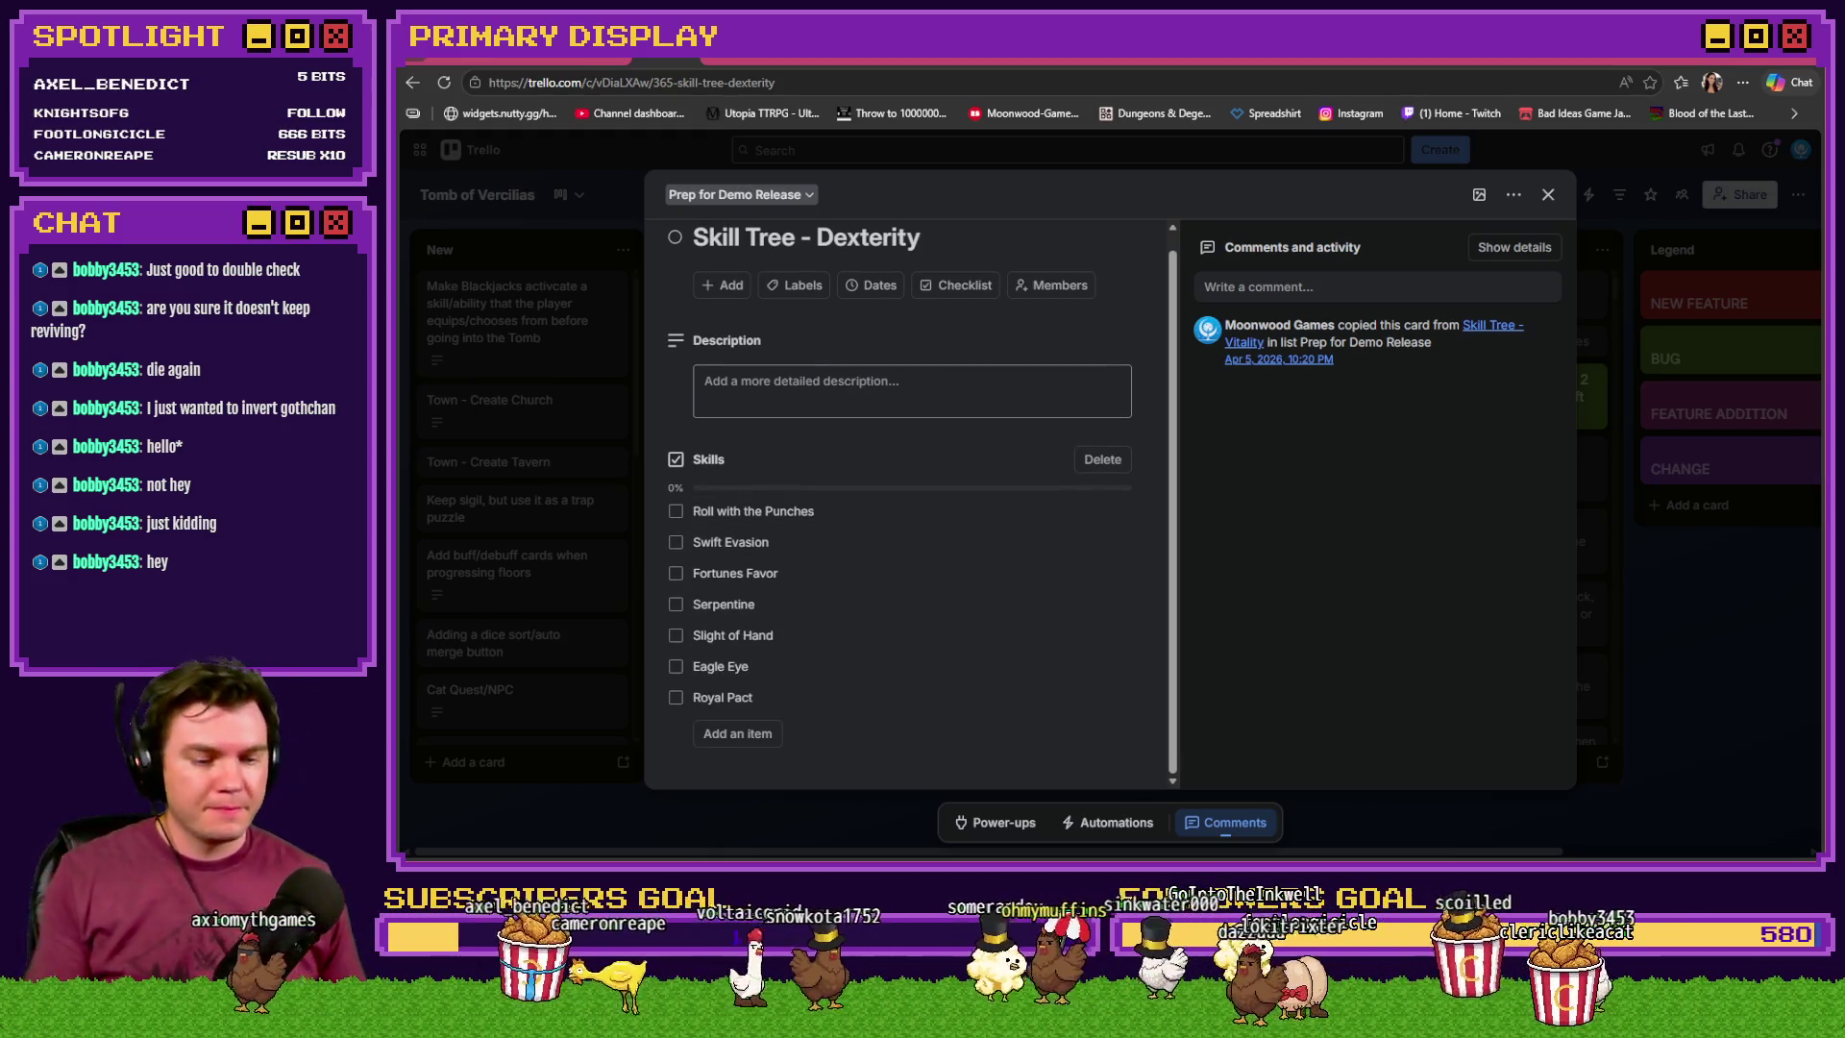
key("alt+Tab")
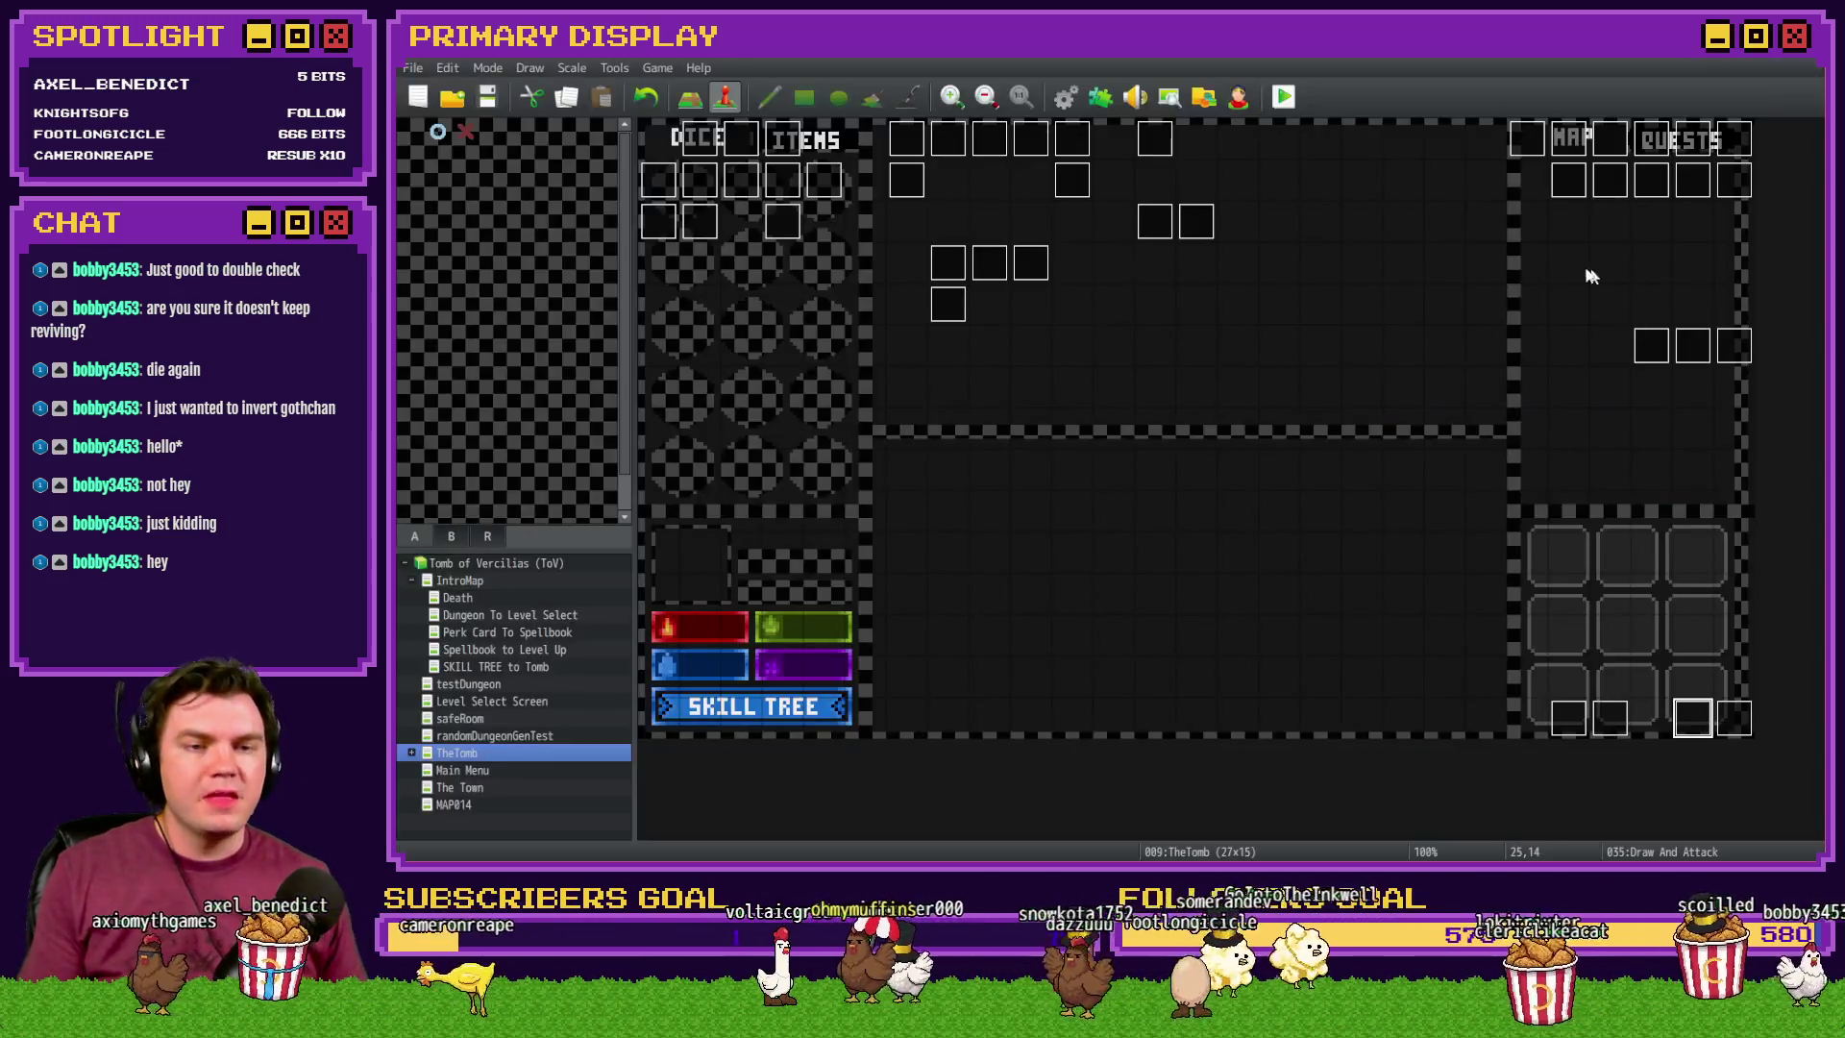
- Start a playtest, continue past the perk cards, and bring up the skill tree
left_click(1283, 96)
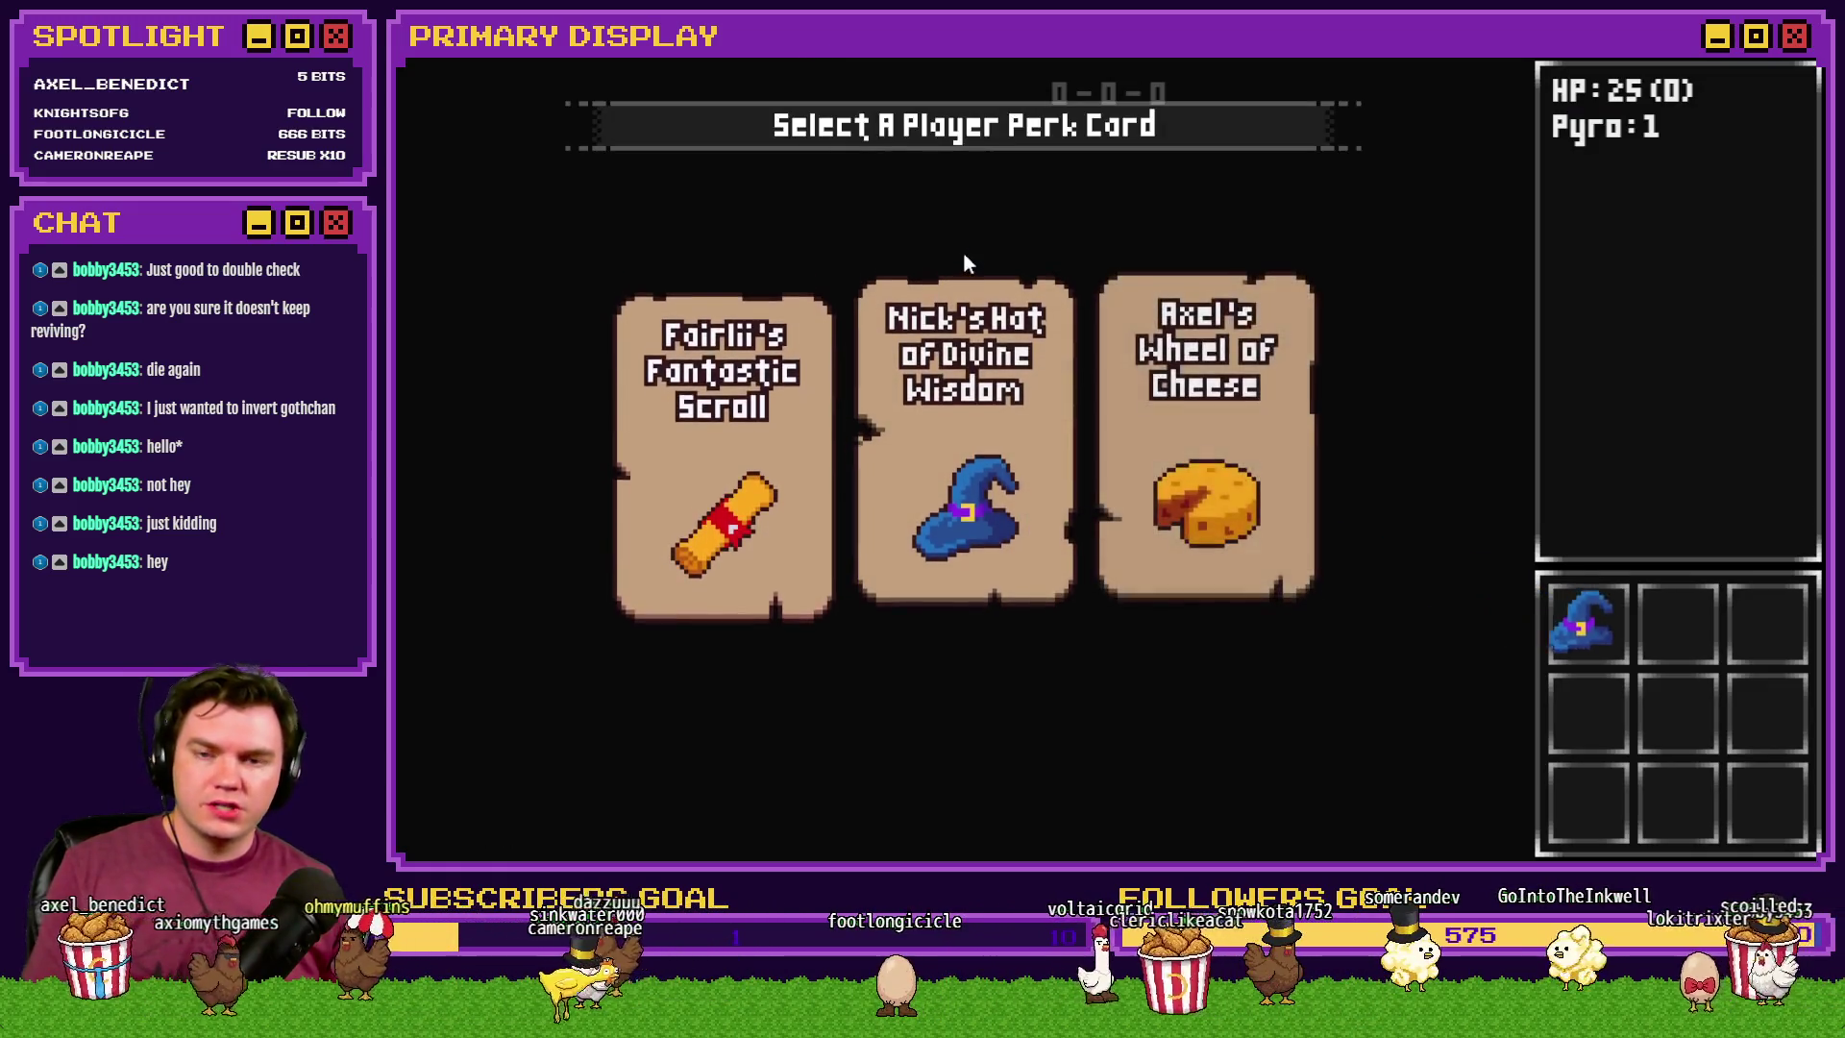
left_click(968, 284)
left_click(543, 826)
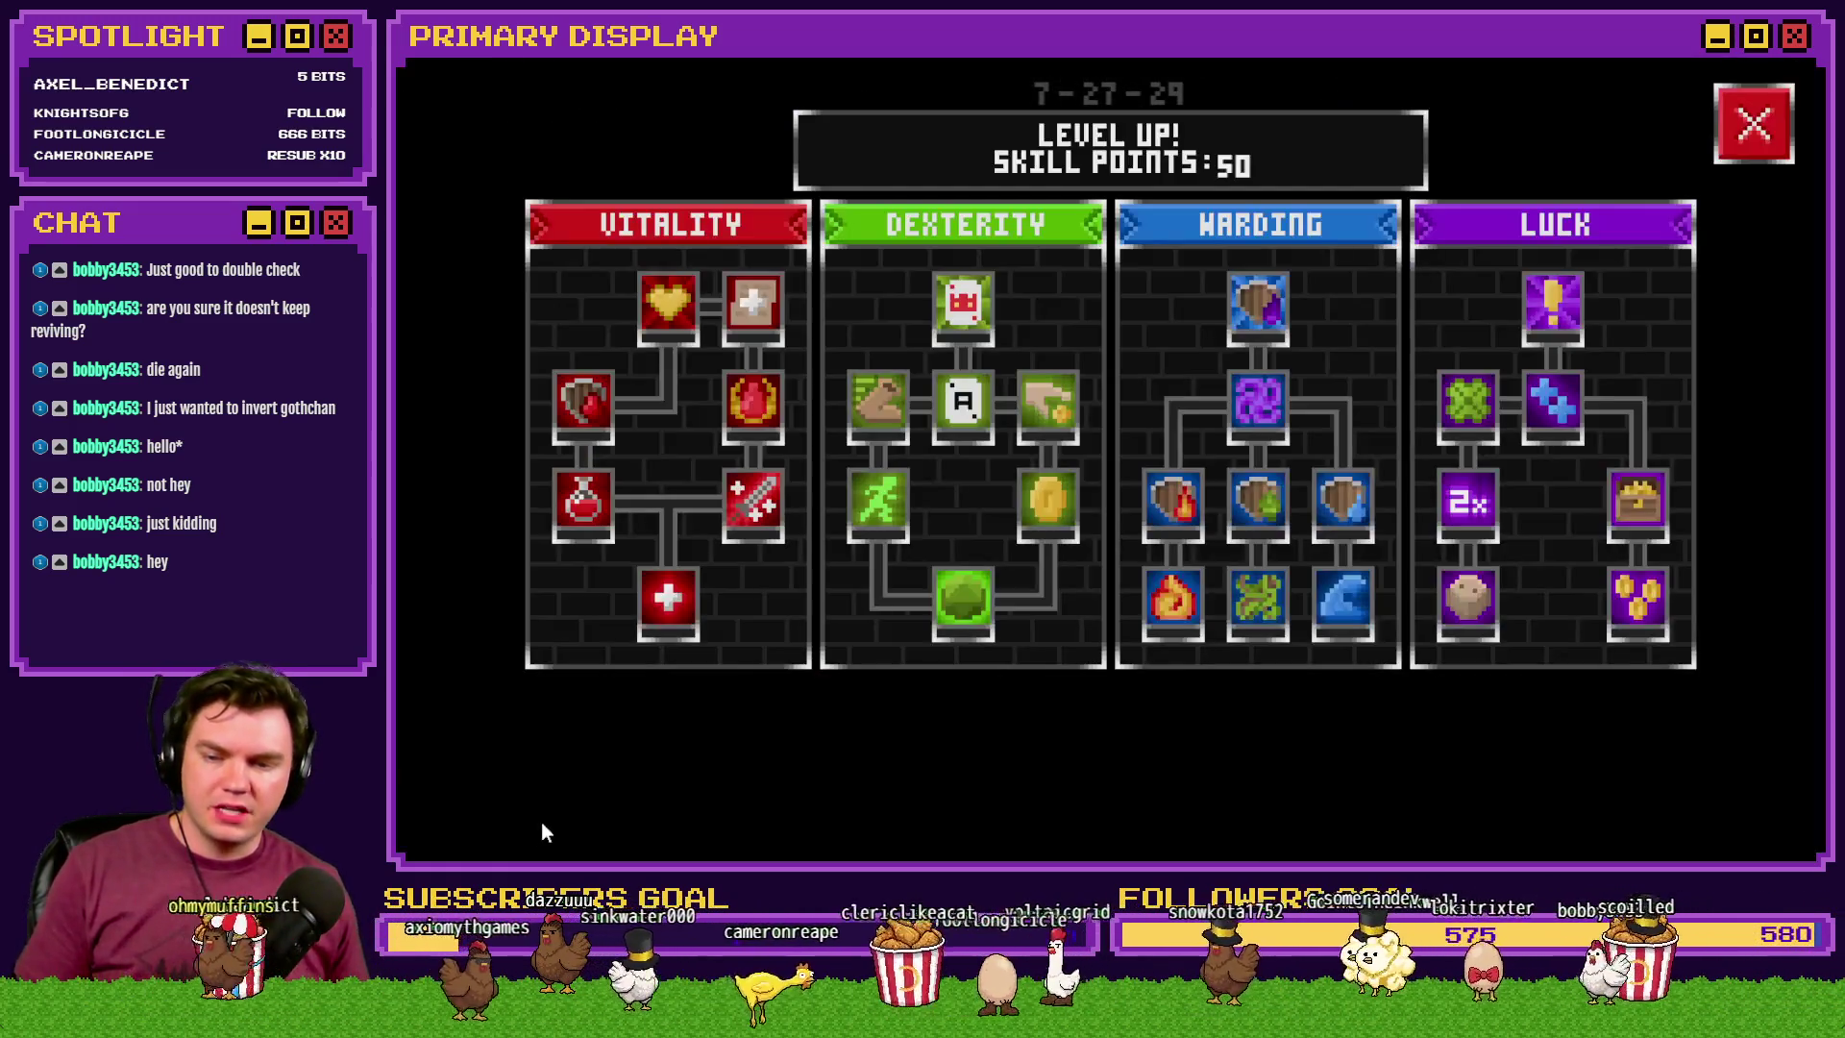
- Raise Roll With The Punches to +10 Dexterity saving throw and return to the dungeon
mouse_move(971, 600)
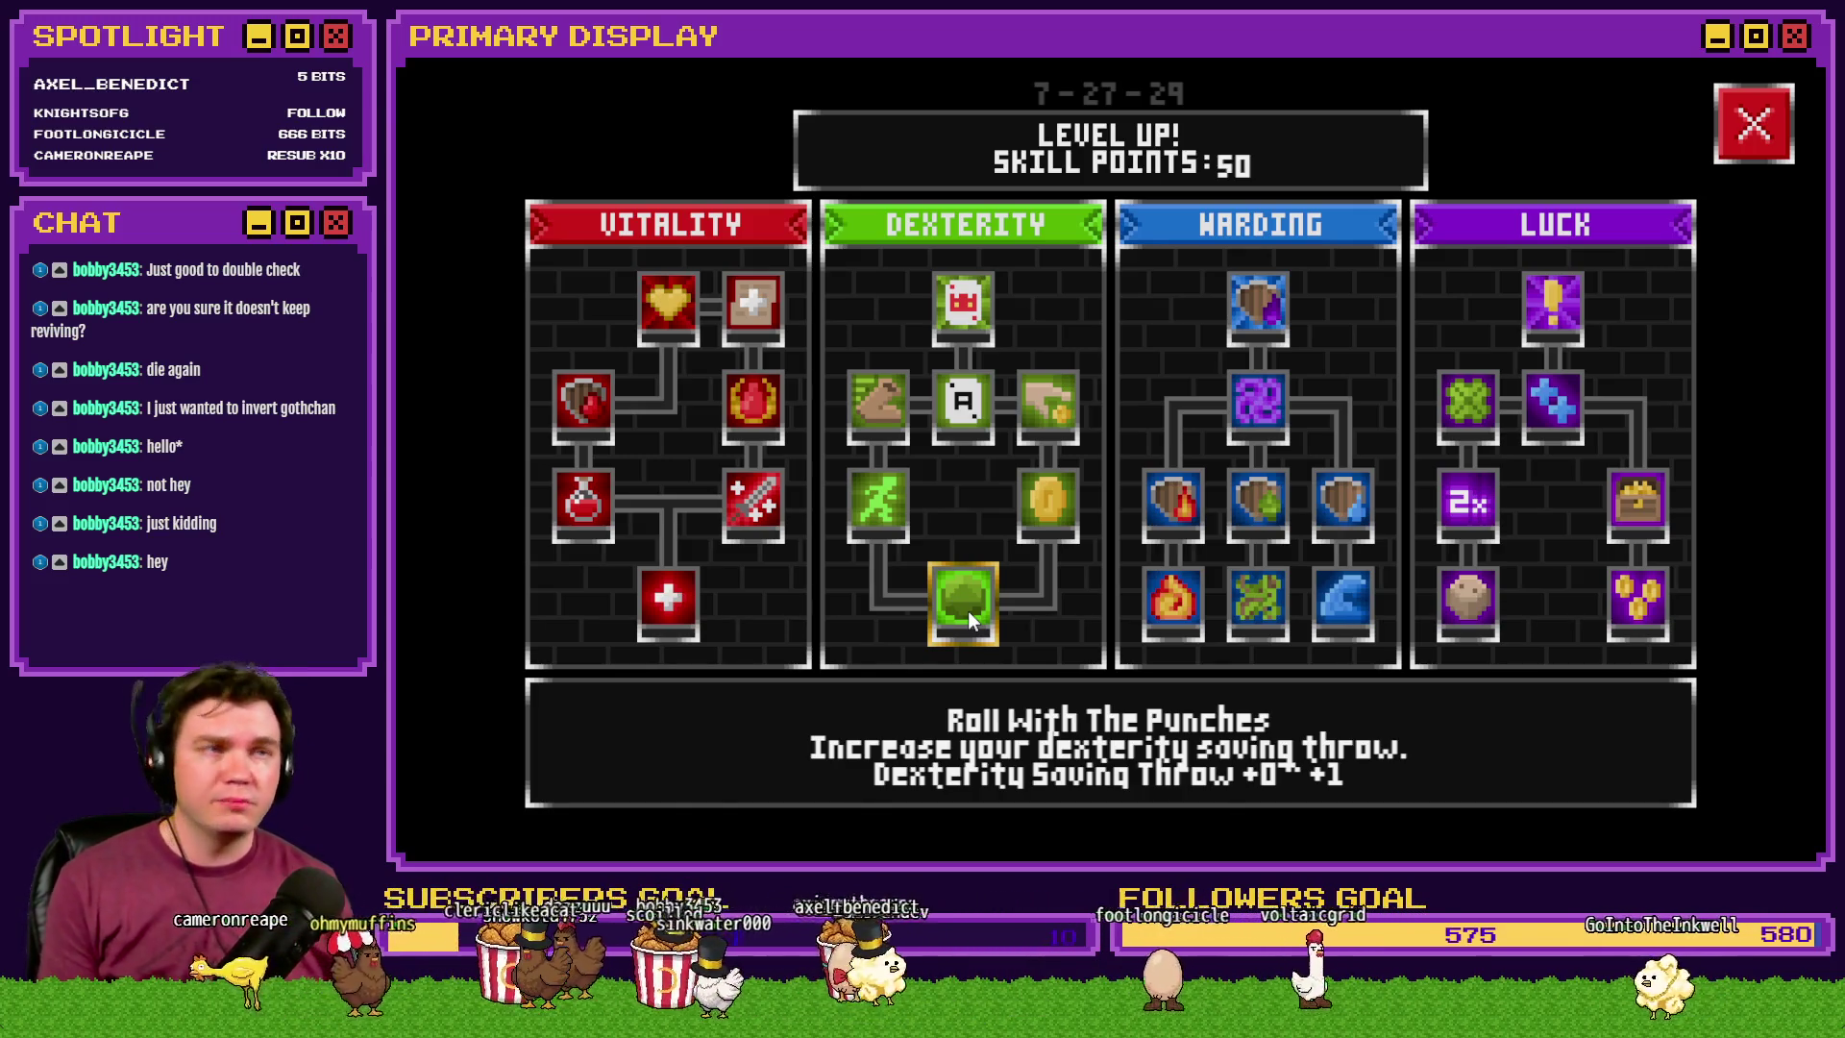
left_click(966, 609)
left_click(967, 609)
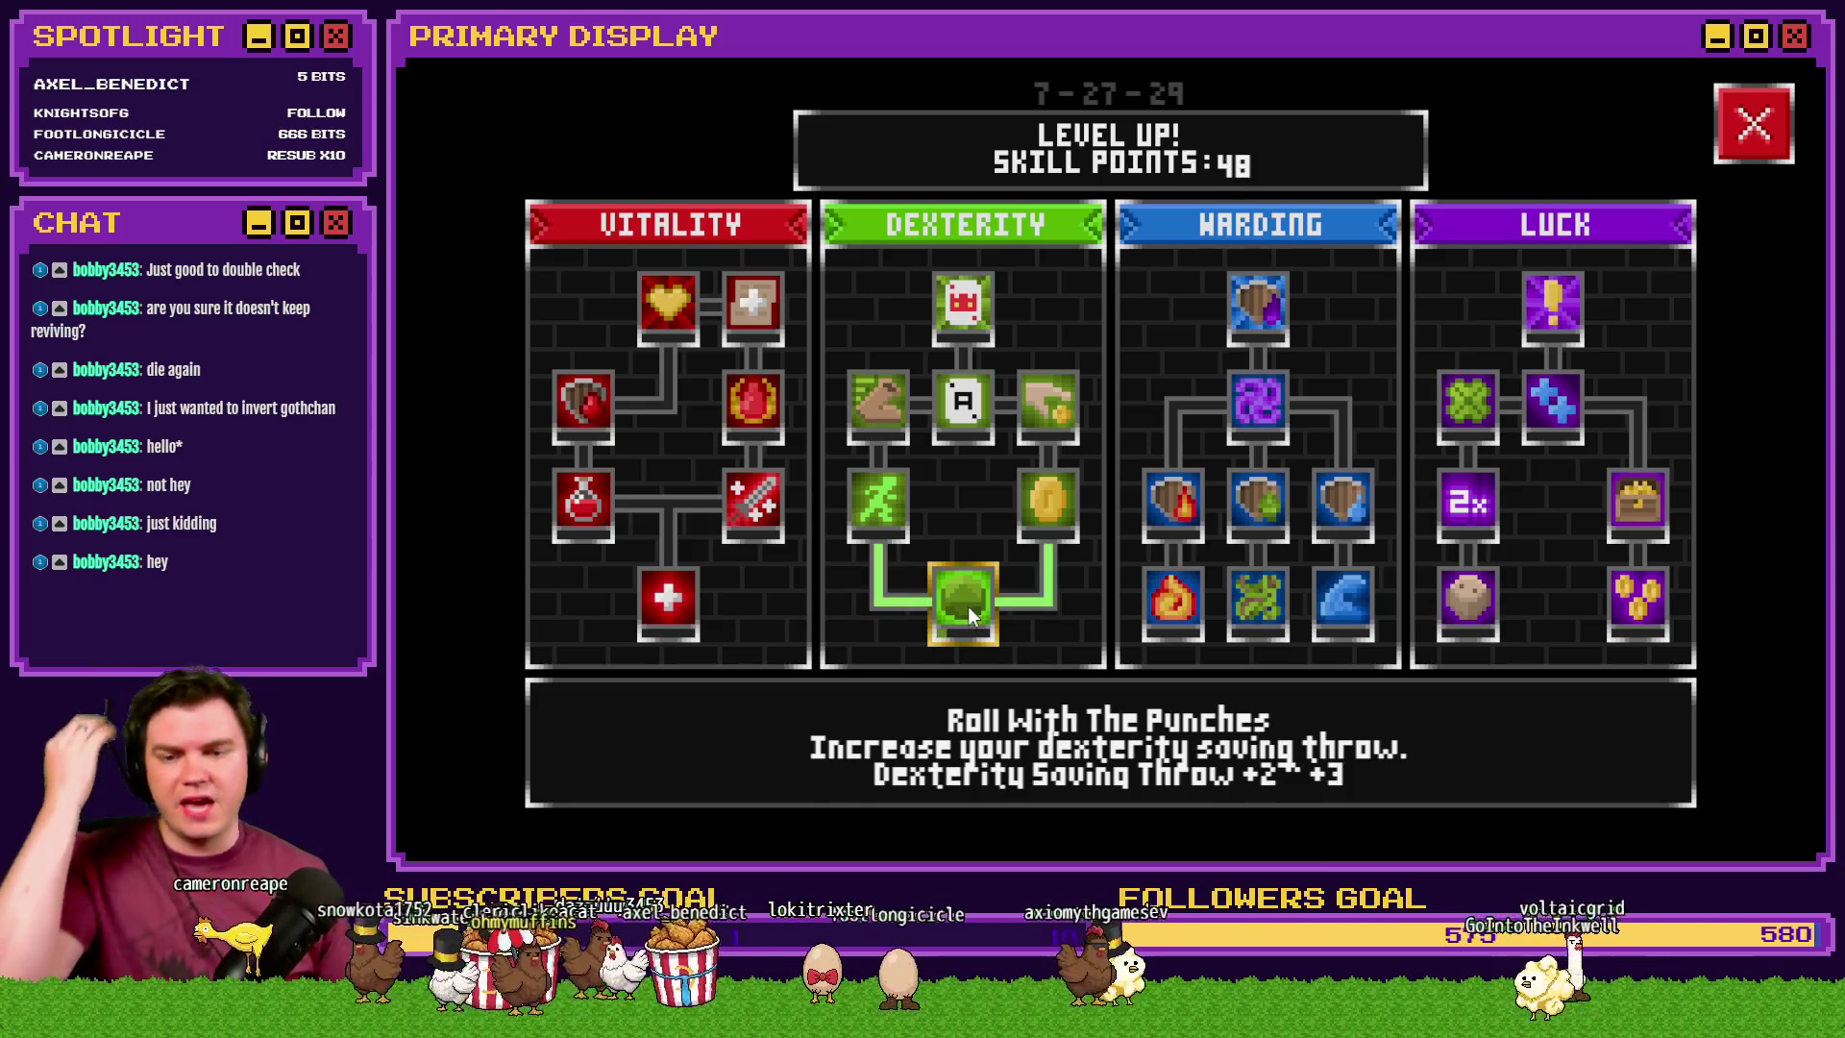
left_click(967, 607)
left_click(968, 604)
left_click(969, 599)
left_click(968, 598)
left_click(969, 598)
left_click(969, 598)
left_click(969, 598)
left_click(969, 598)
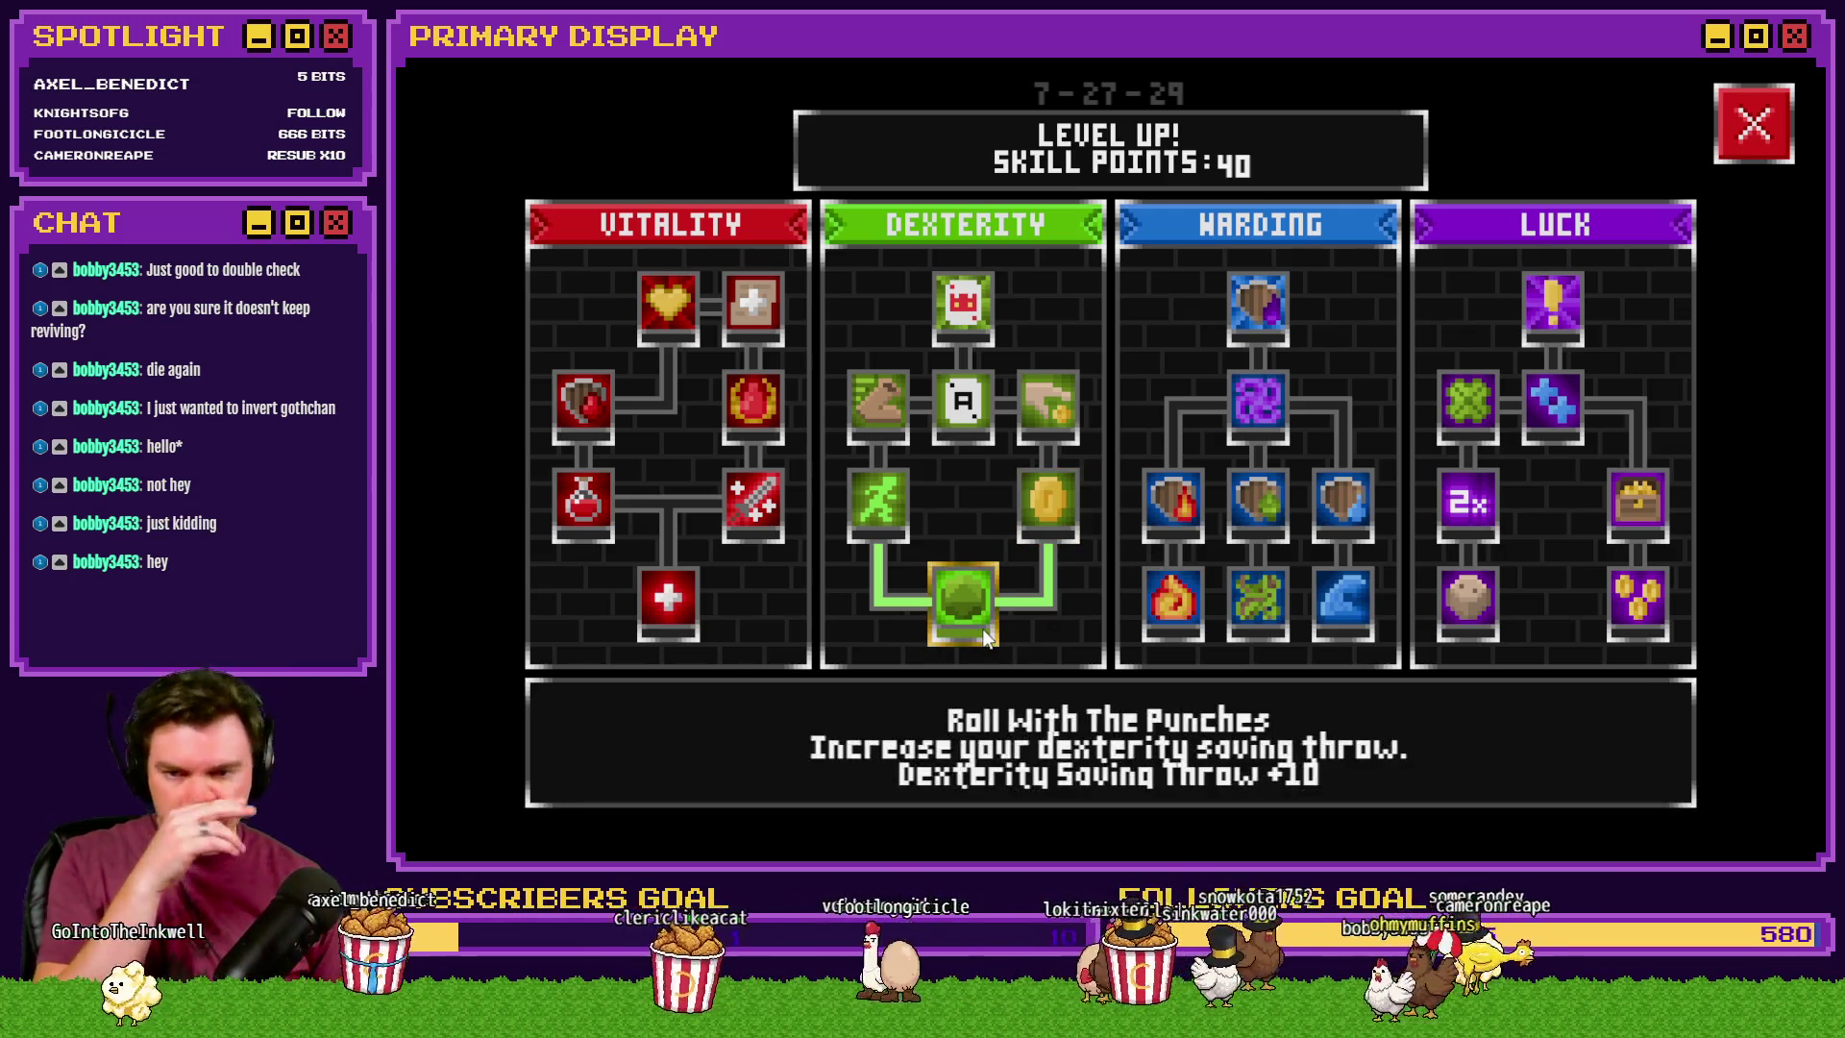
left_click(1753, 136)
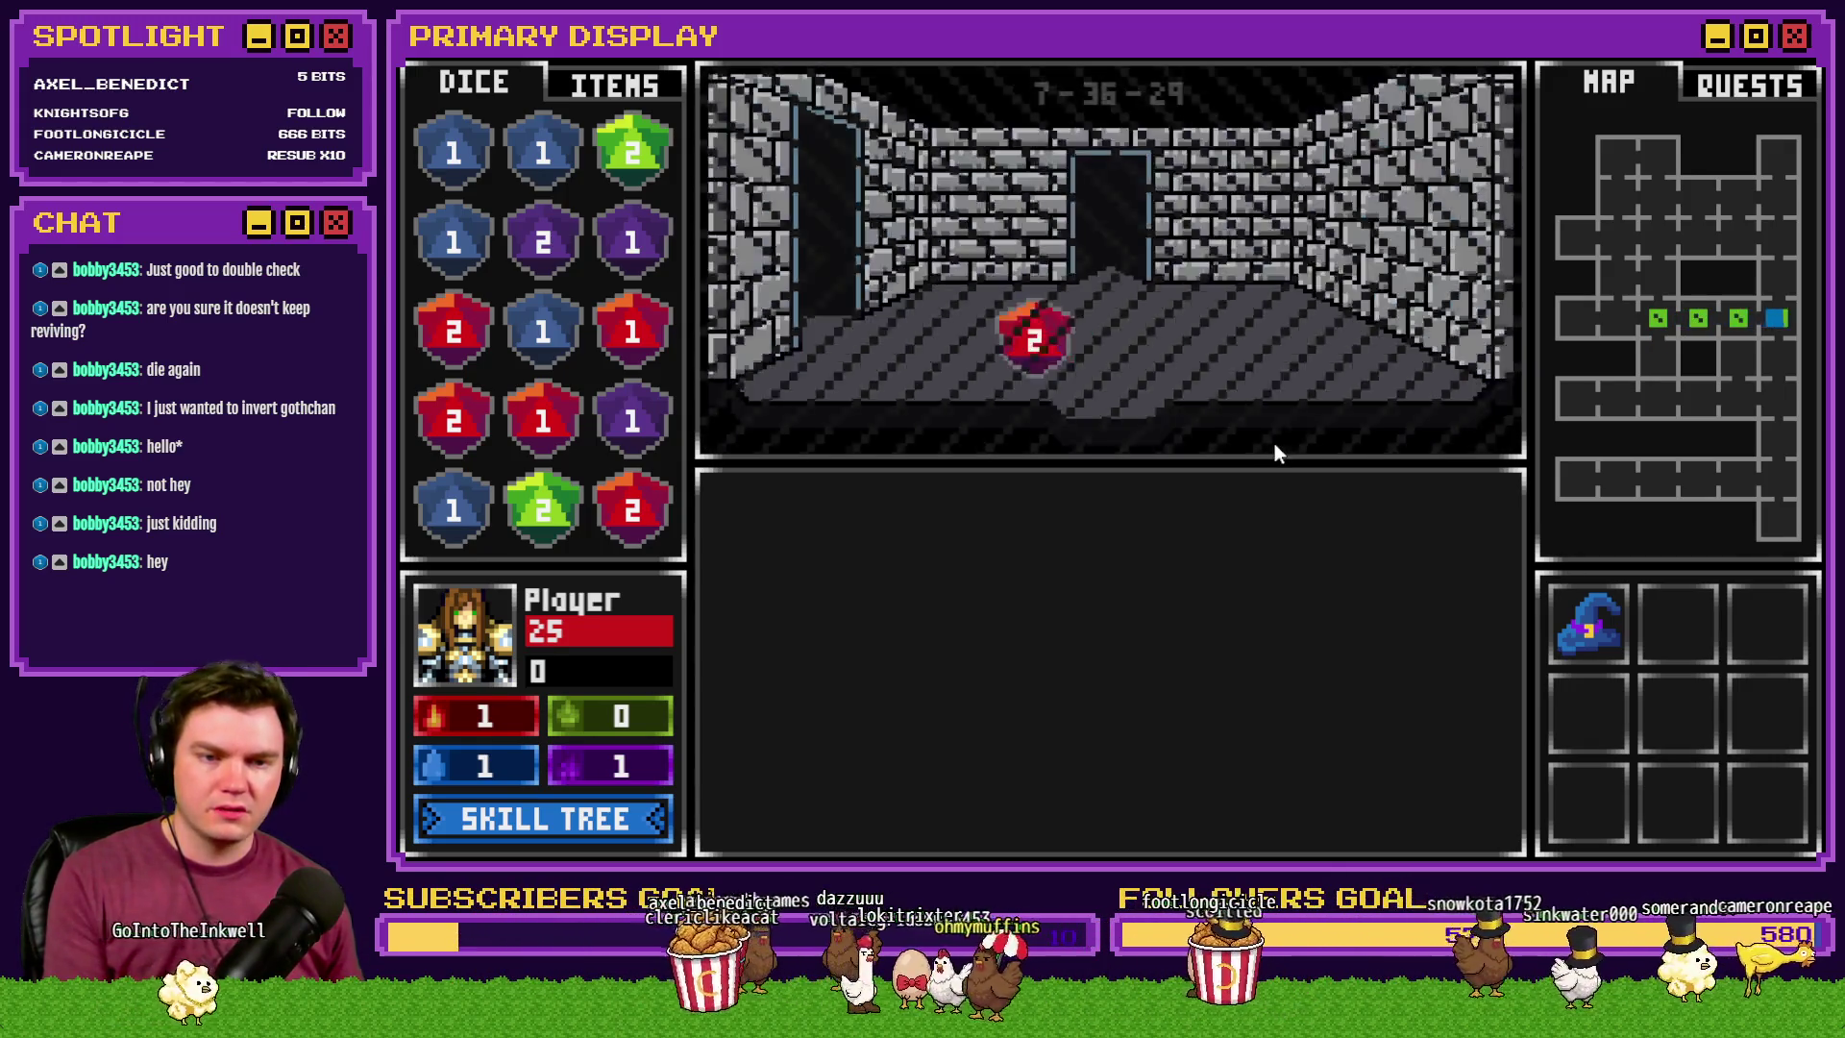
- Pick the lock by clearing the gem groups, play the Danathar battle, then close the playtest
left_click(1151, 644)
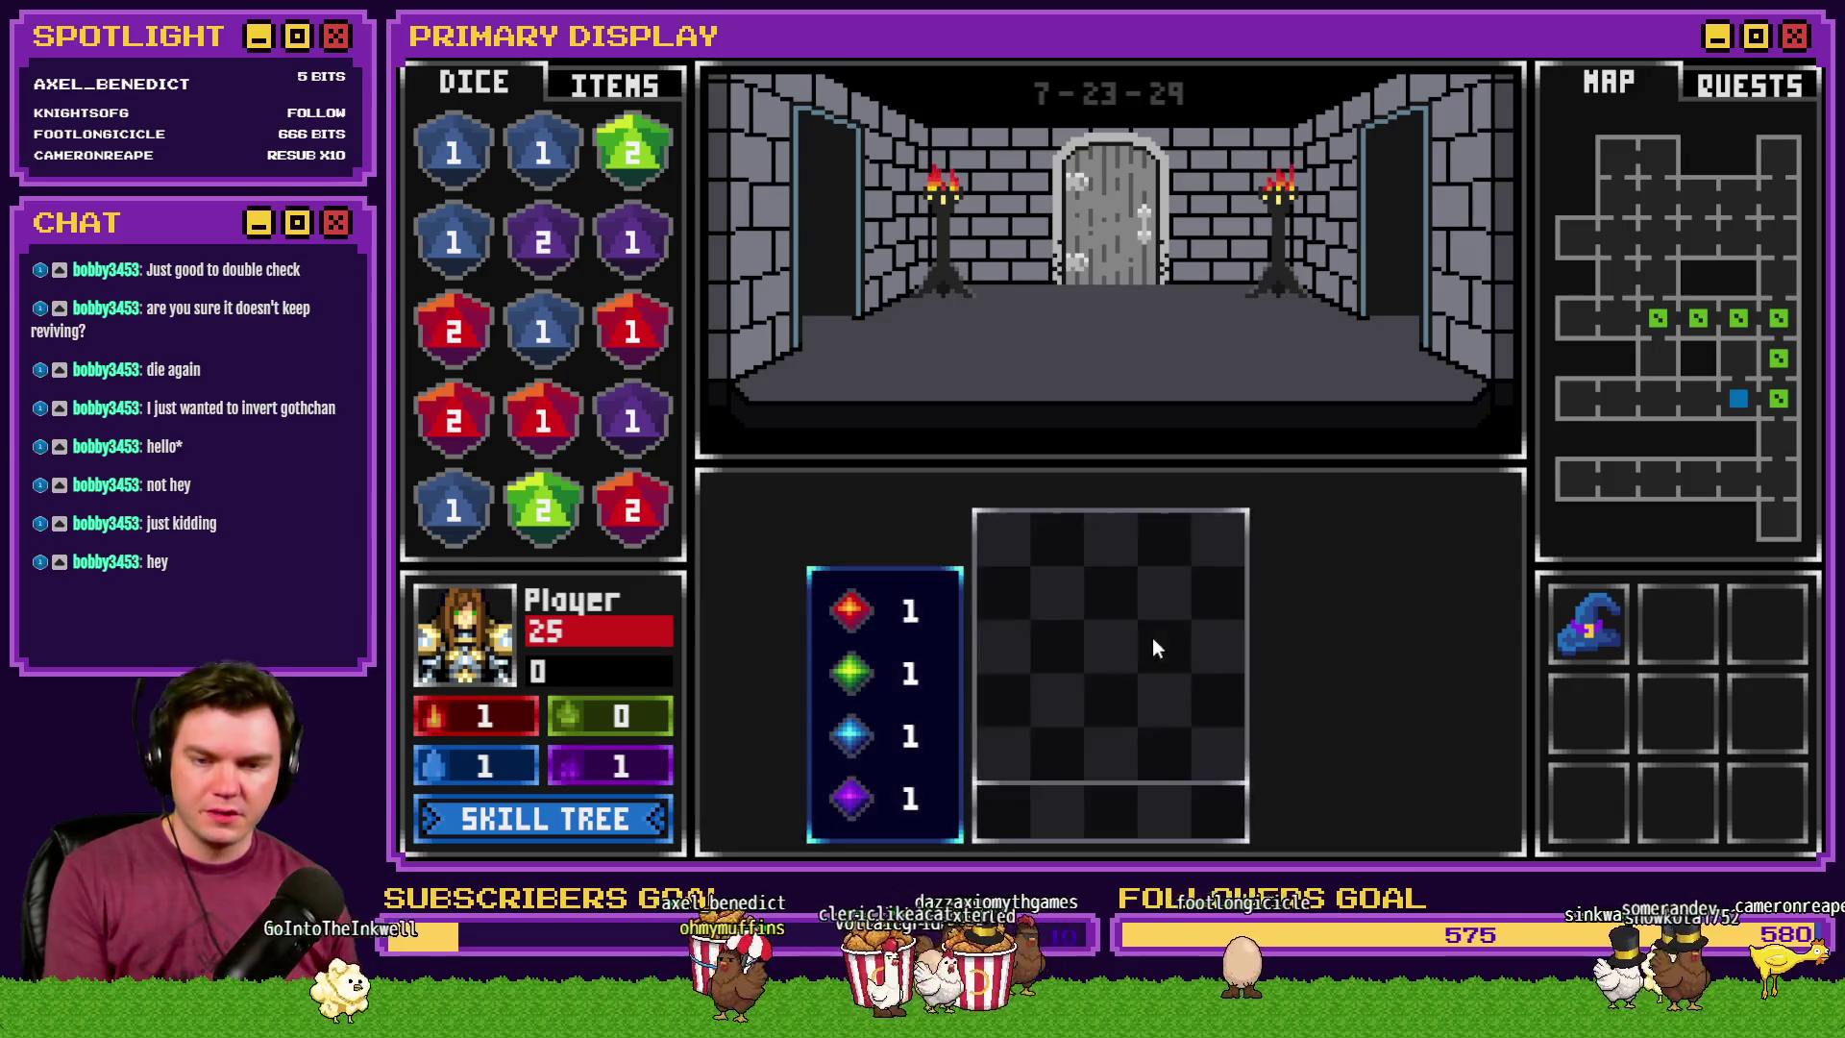
left_click(1105, 711)
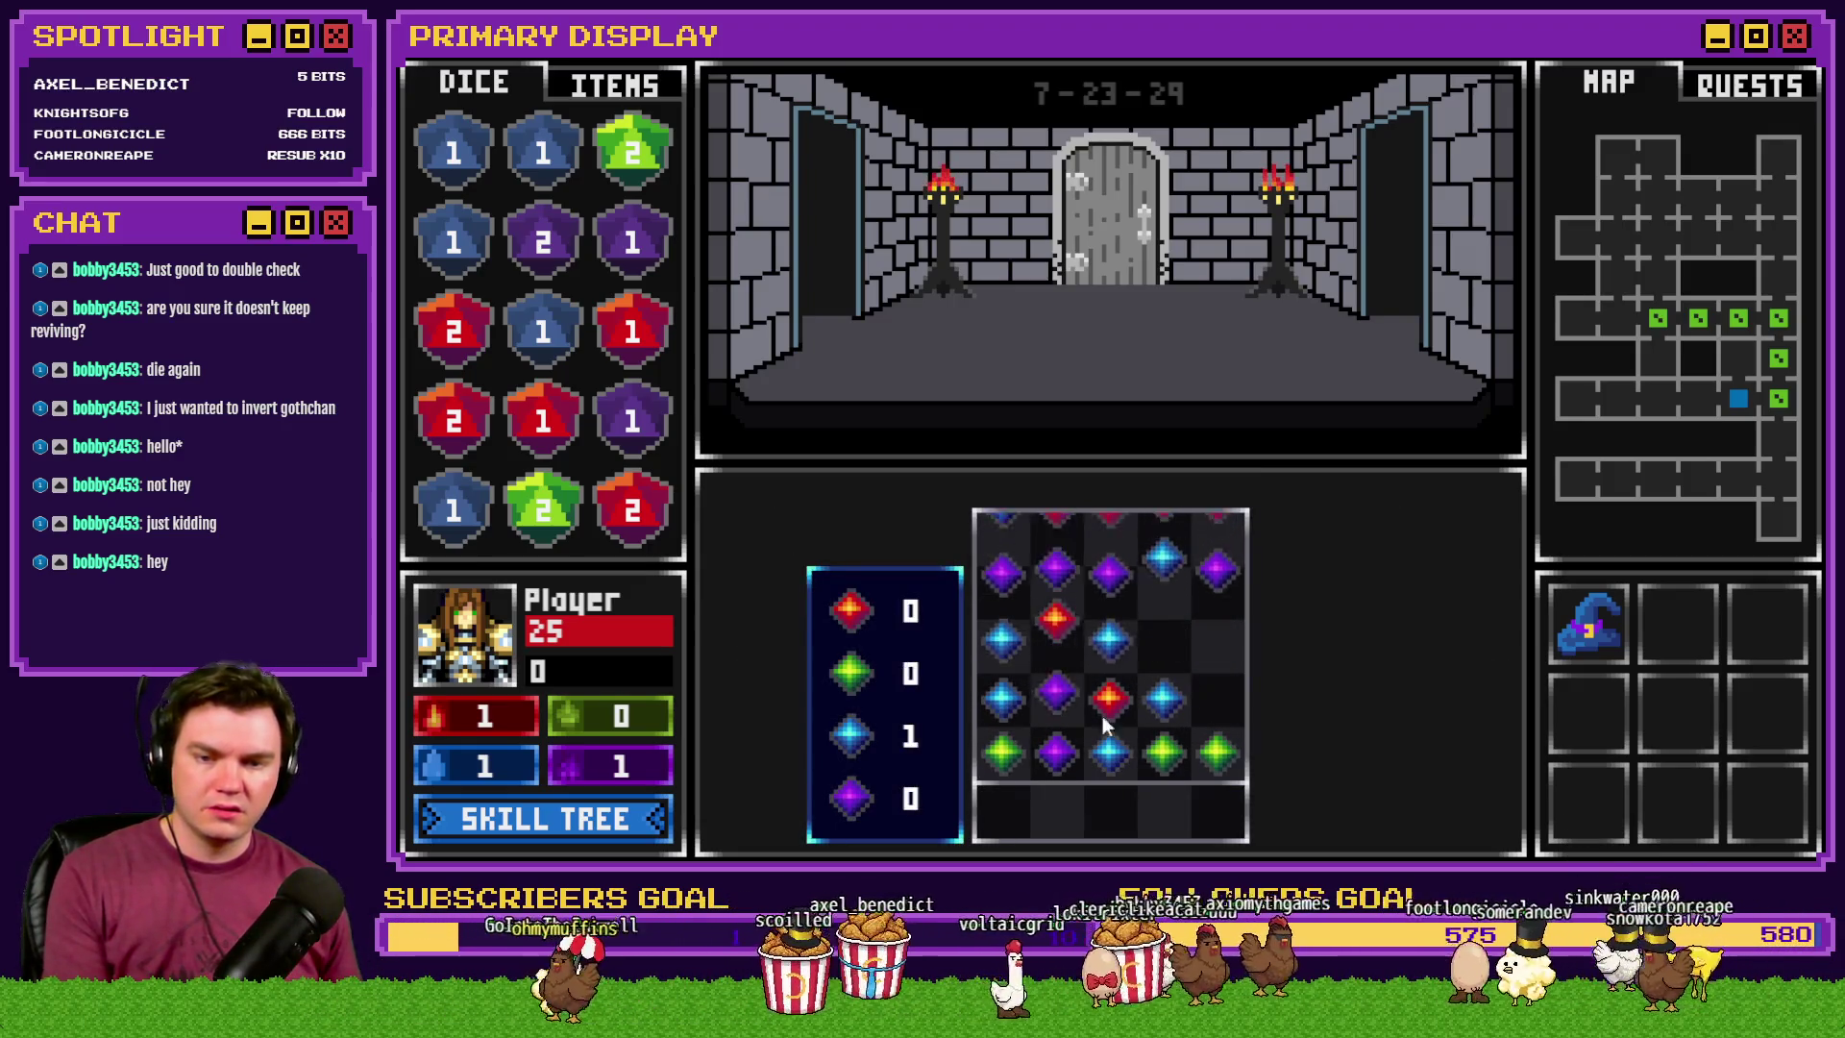
left_click(1151, 706)
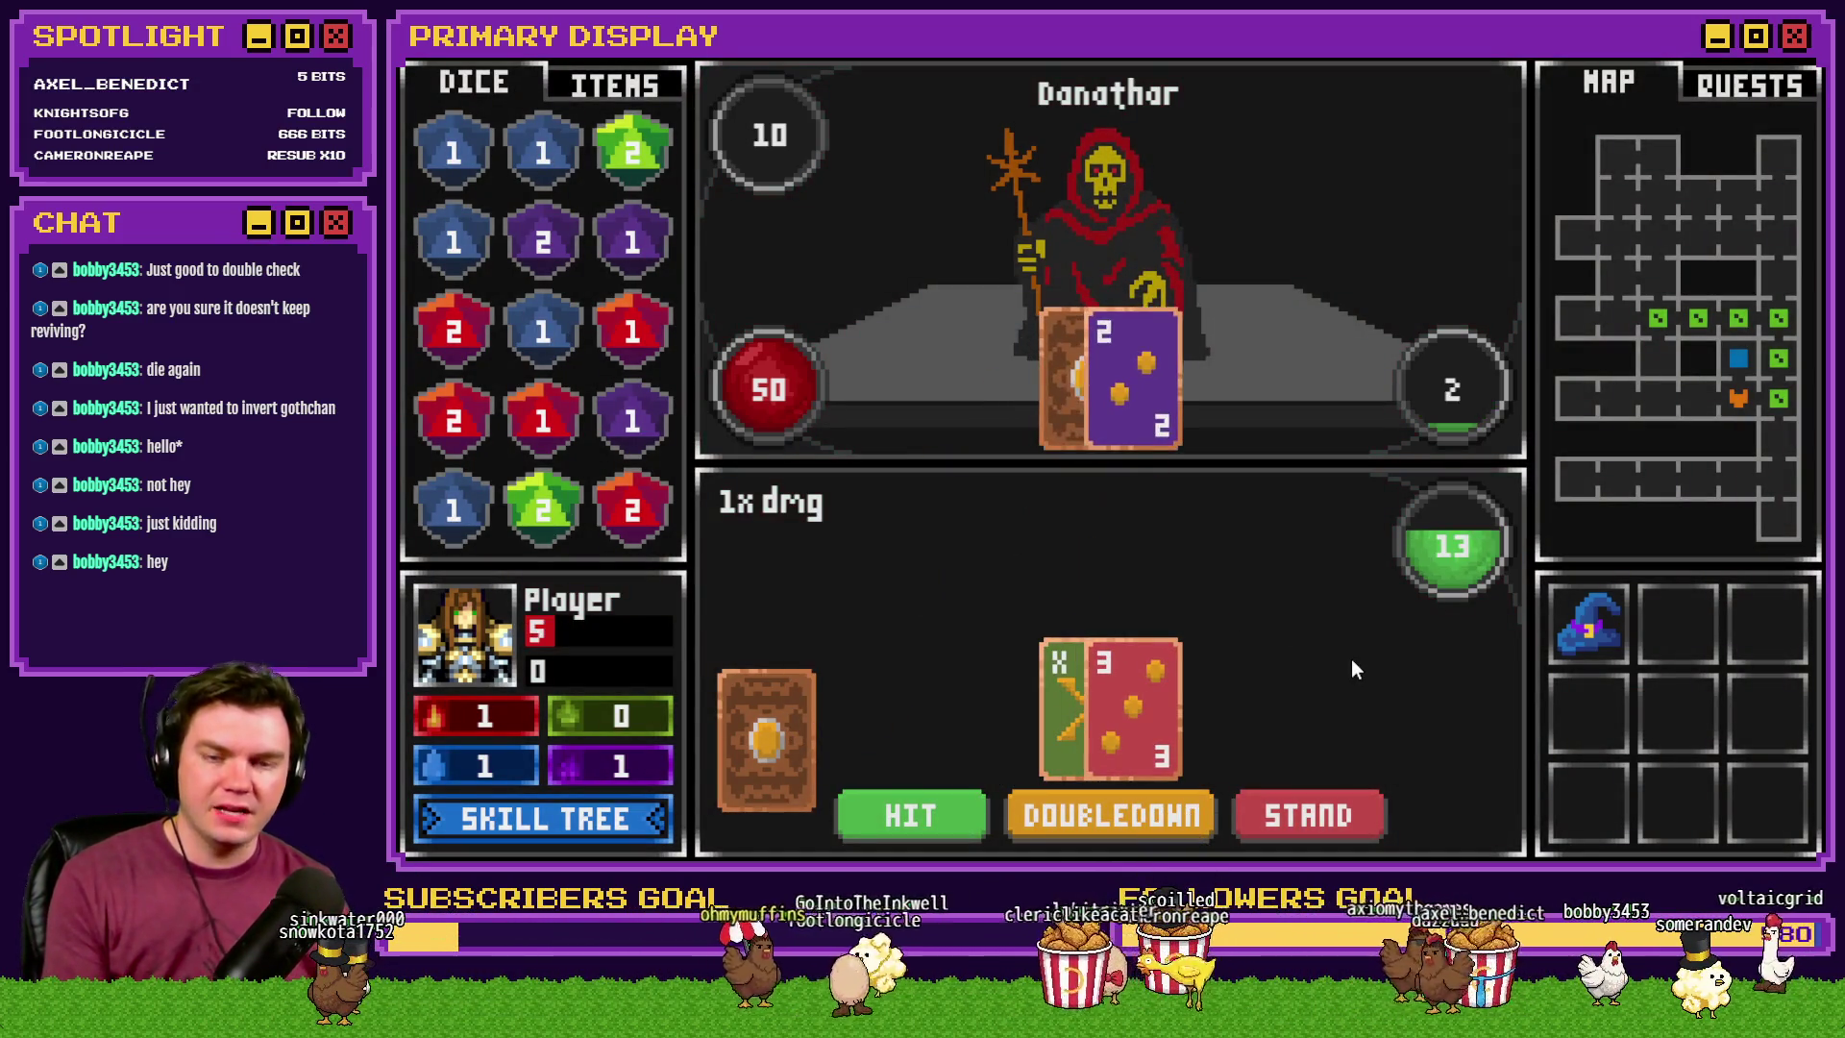
key("alt+F4")
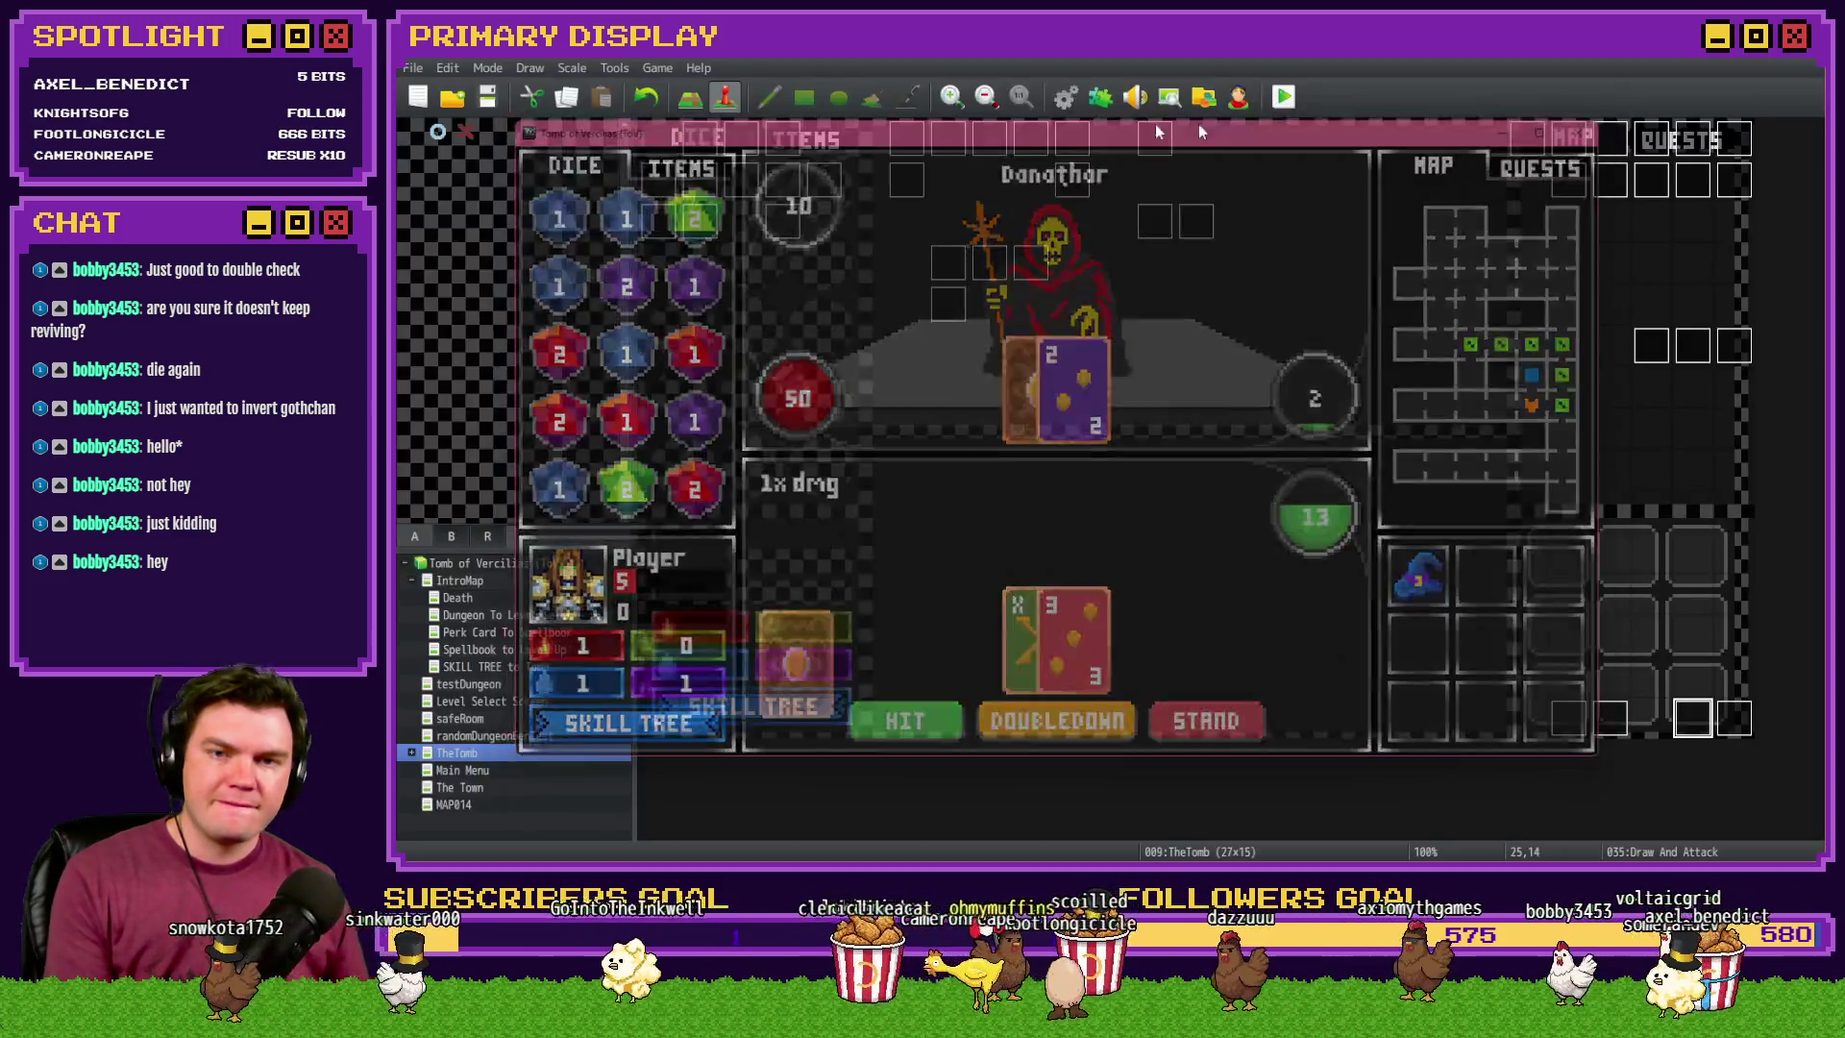
- Edit the randomNumber2 random range in the Spawn Monsters/Items/Traps common event
left_click(1067, 97)
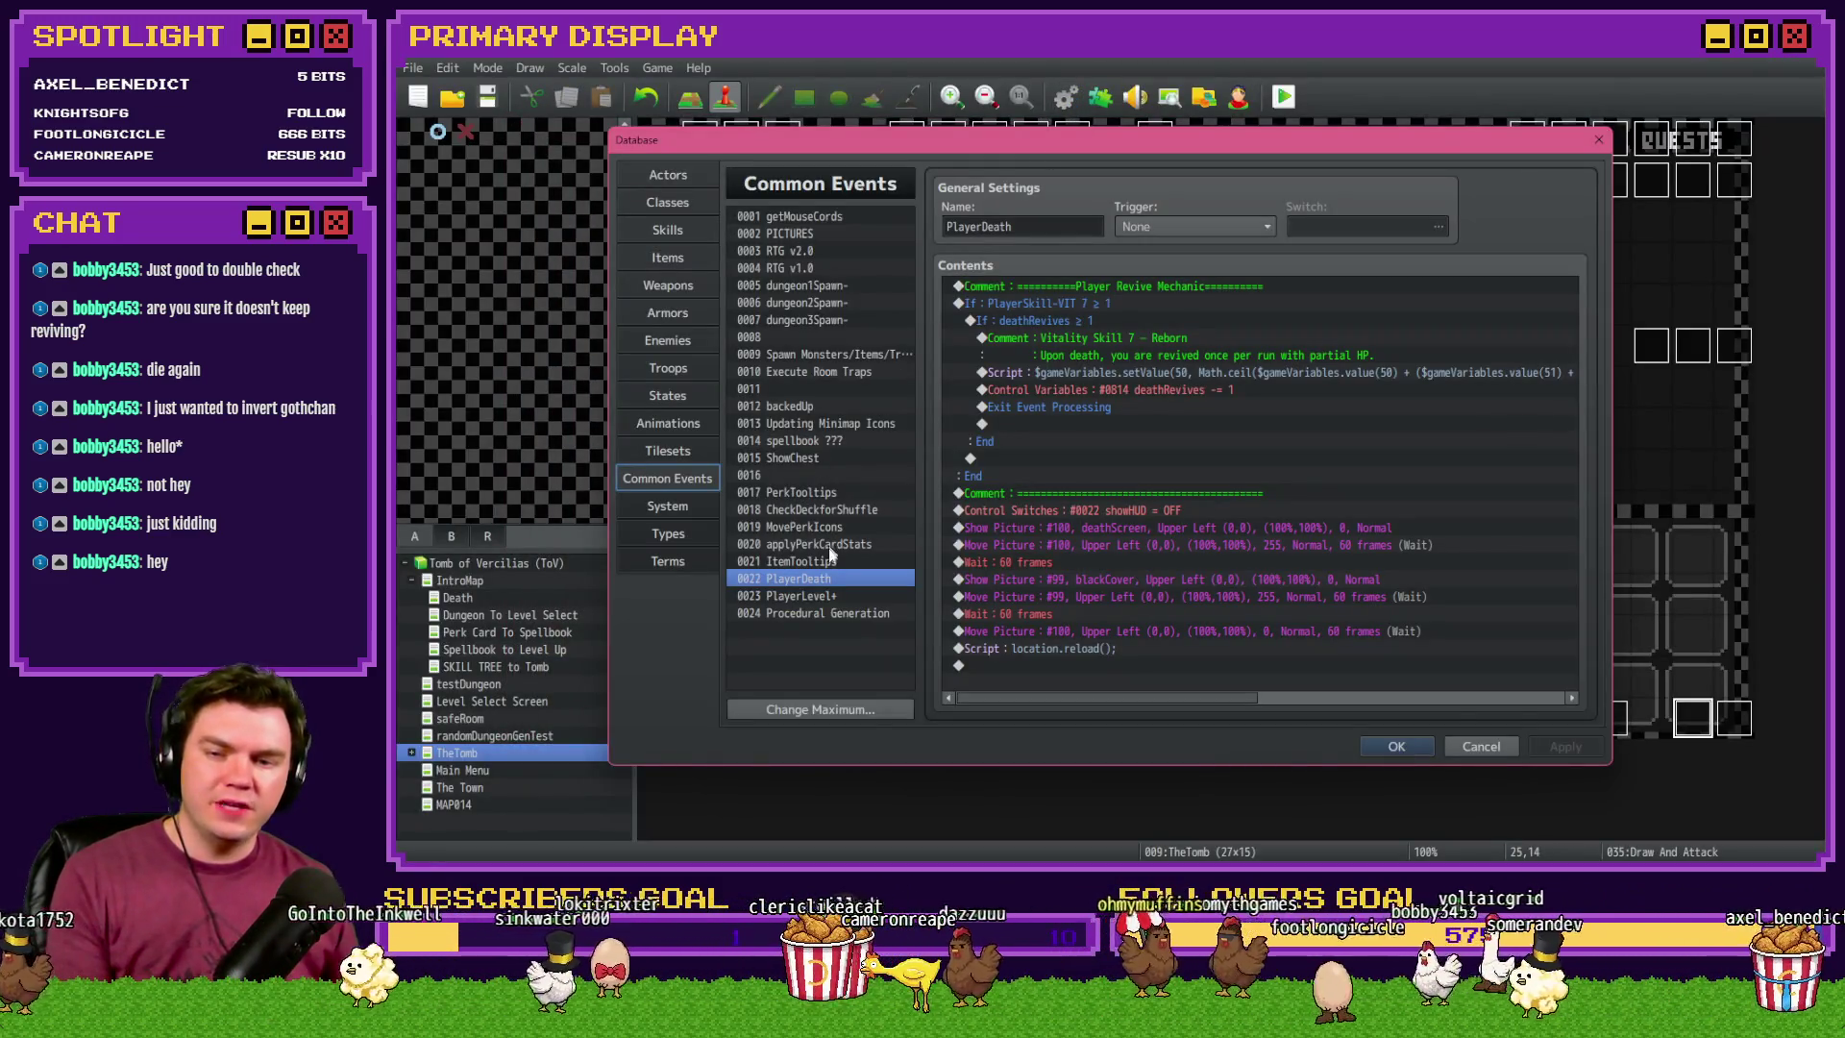
left_click(821, 285)
left_click(826, 354)
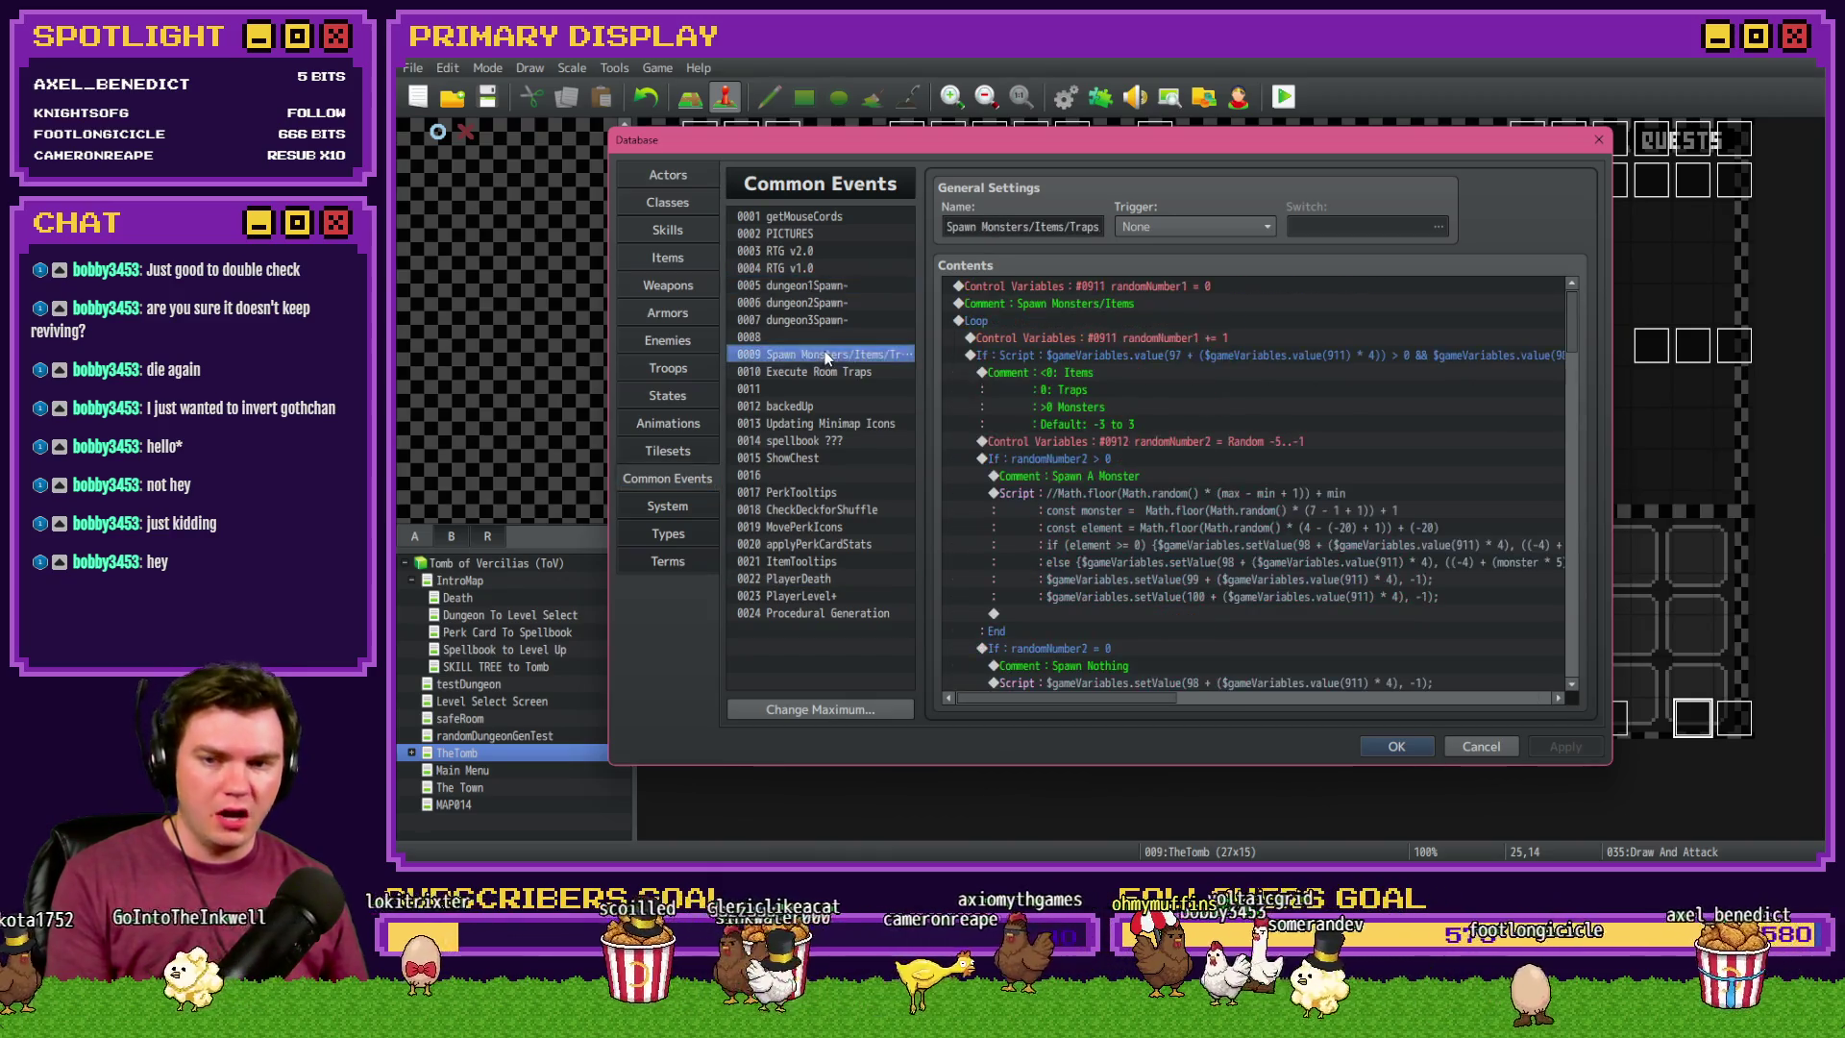
double_click(1255, 440)
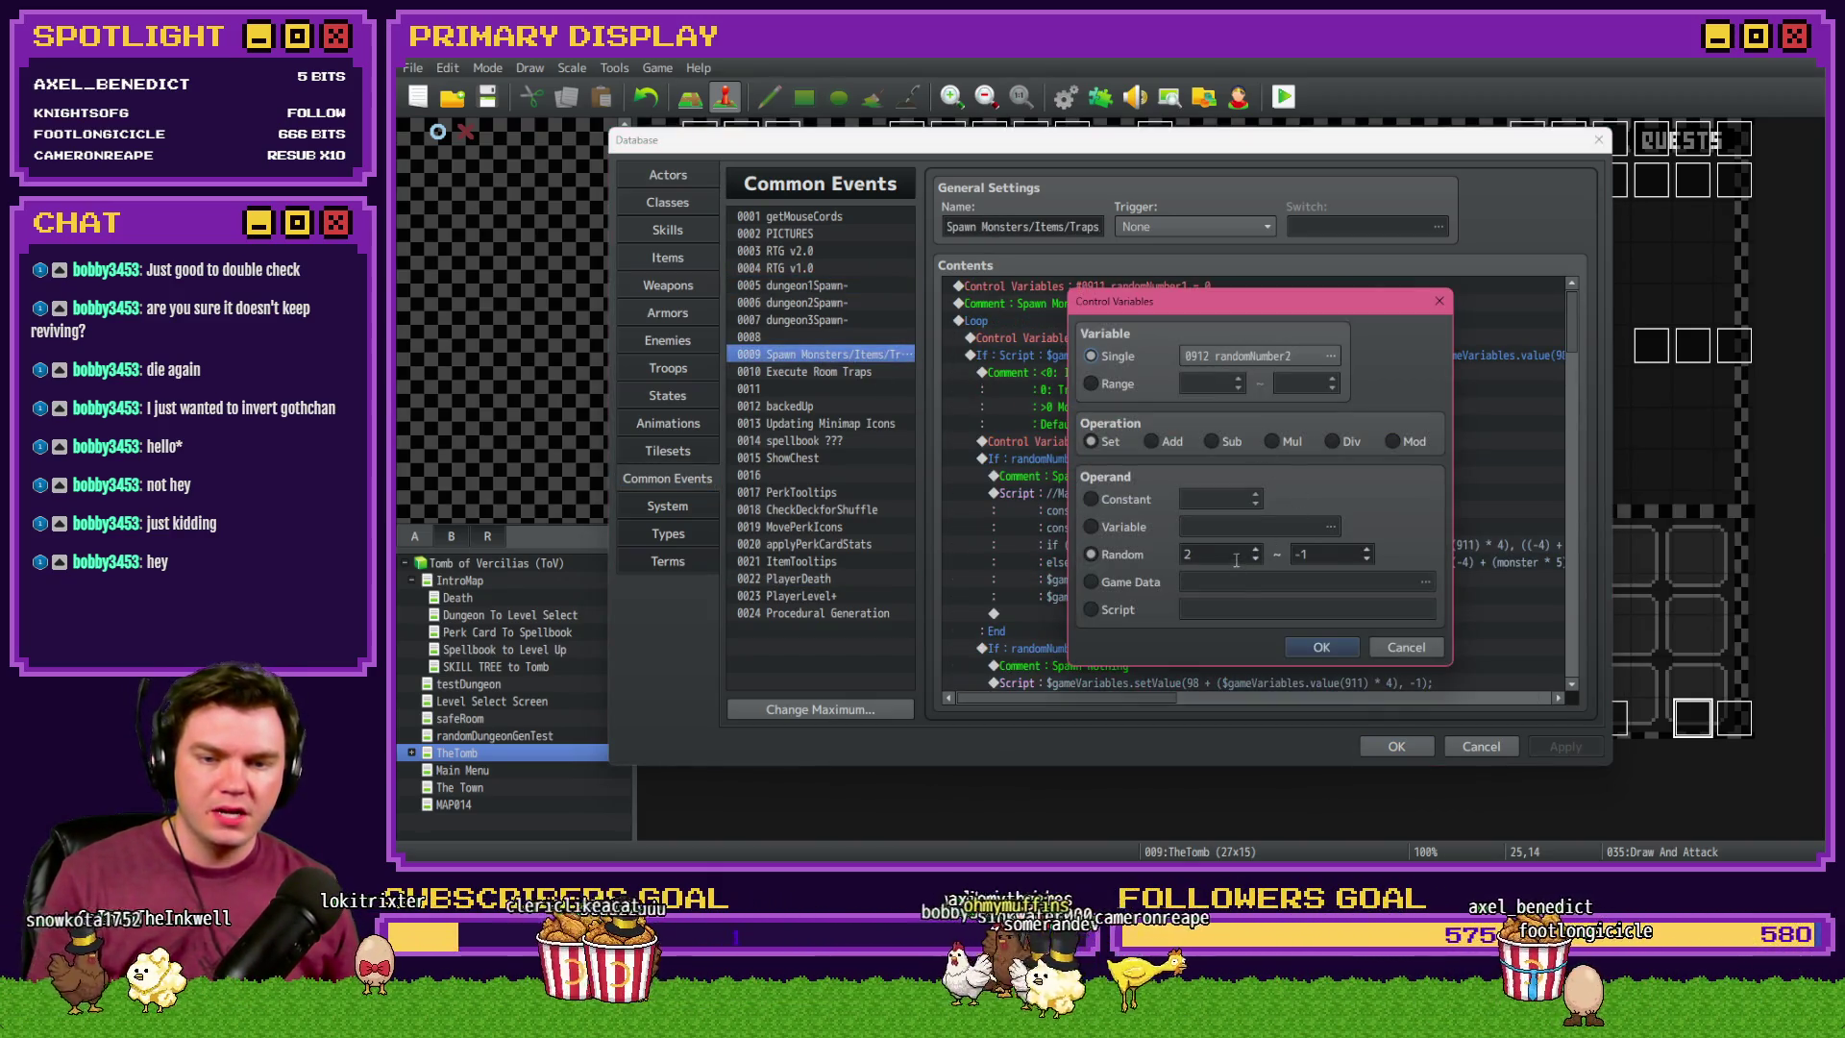
left_click(1336, 649)
- Close the database, save the project, and launch a new playtest
left_click(1396, 745)
left_click(1282, 100)
left_click(1055, 482)
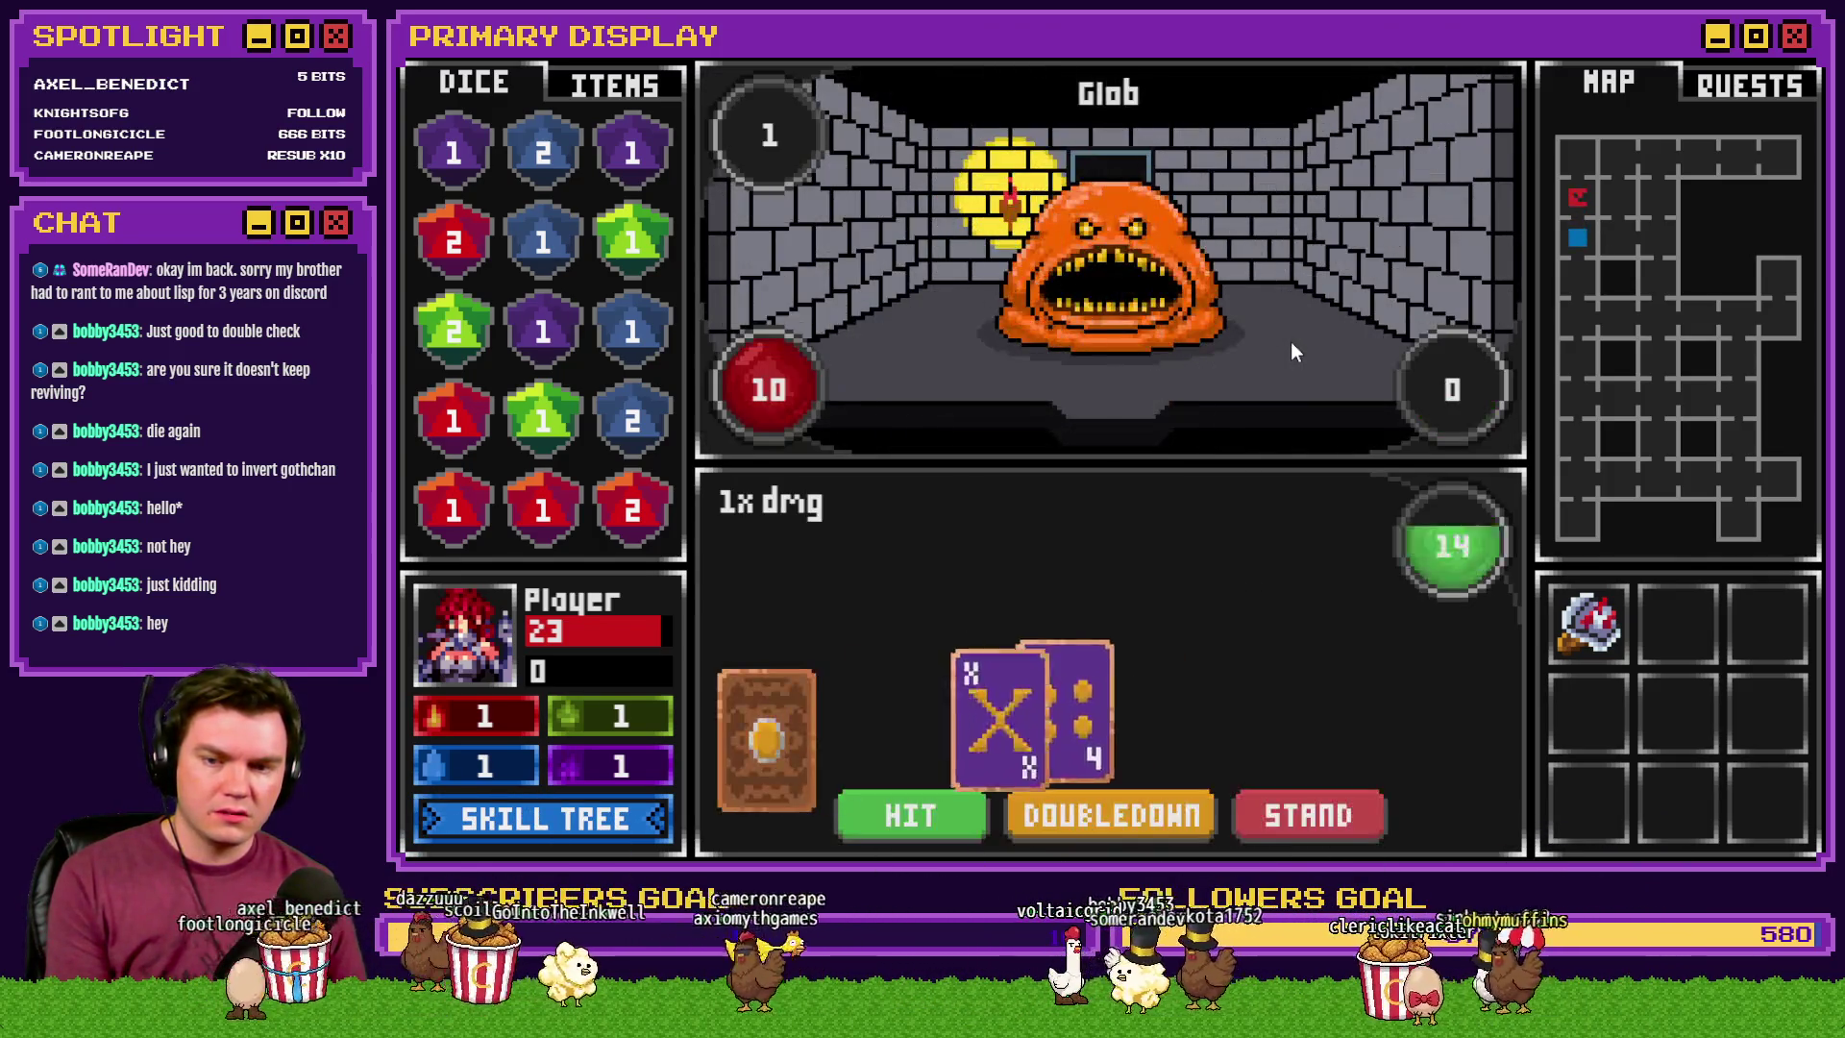
mouse_move(1580, 640)
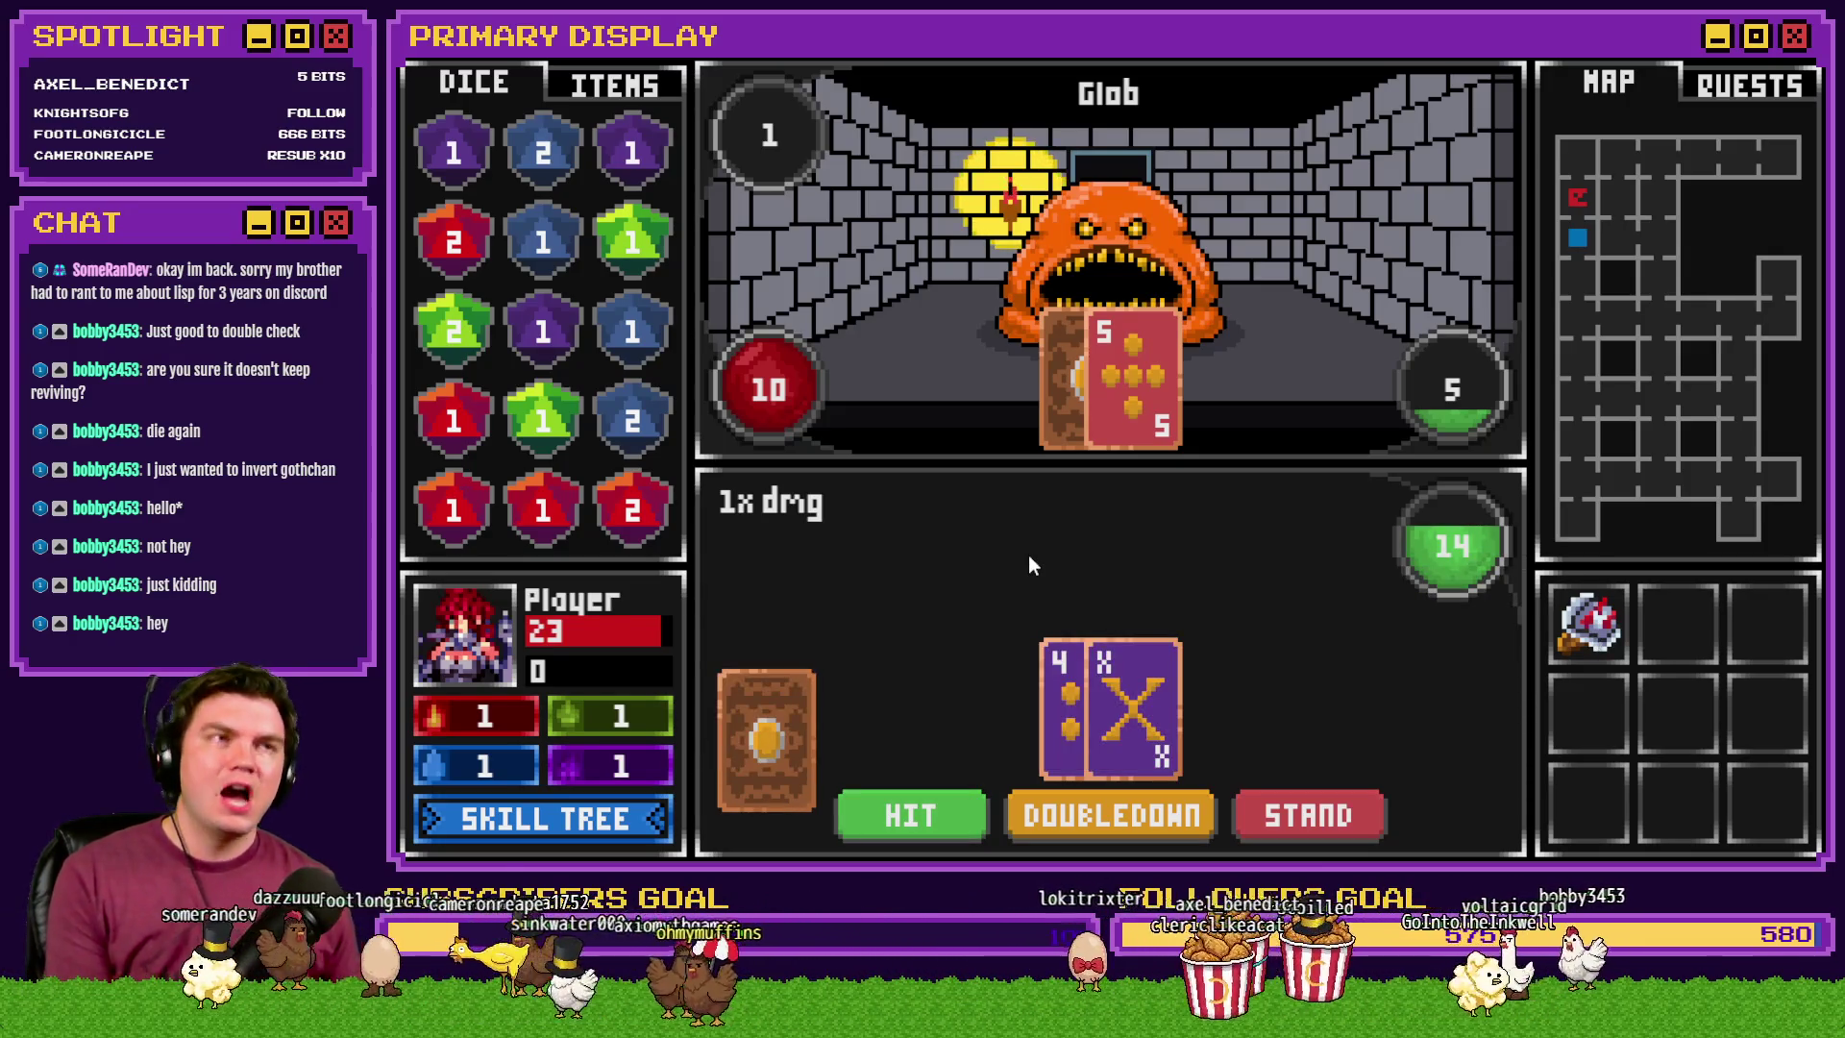
- Restart the game from the beginning and take the scroll perk card for a fresh run
left_click(614, 813)
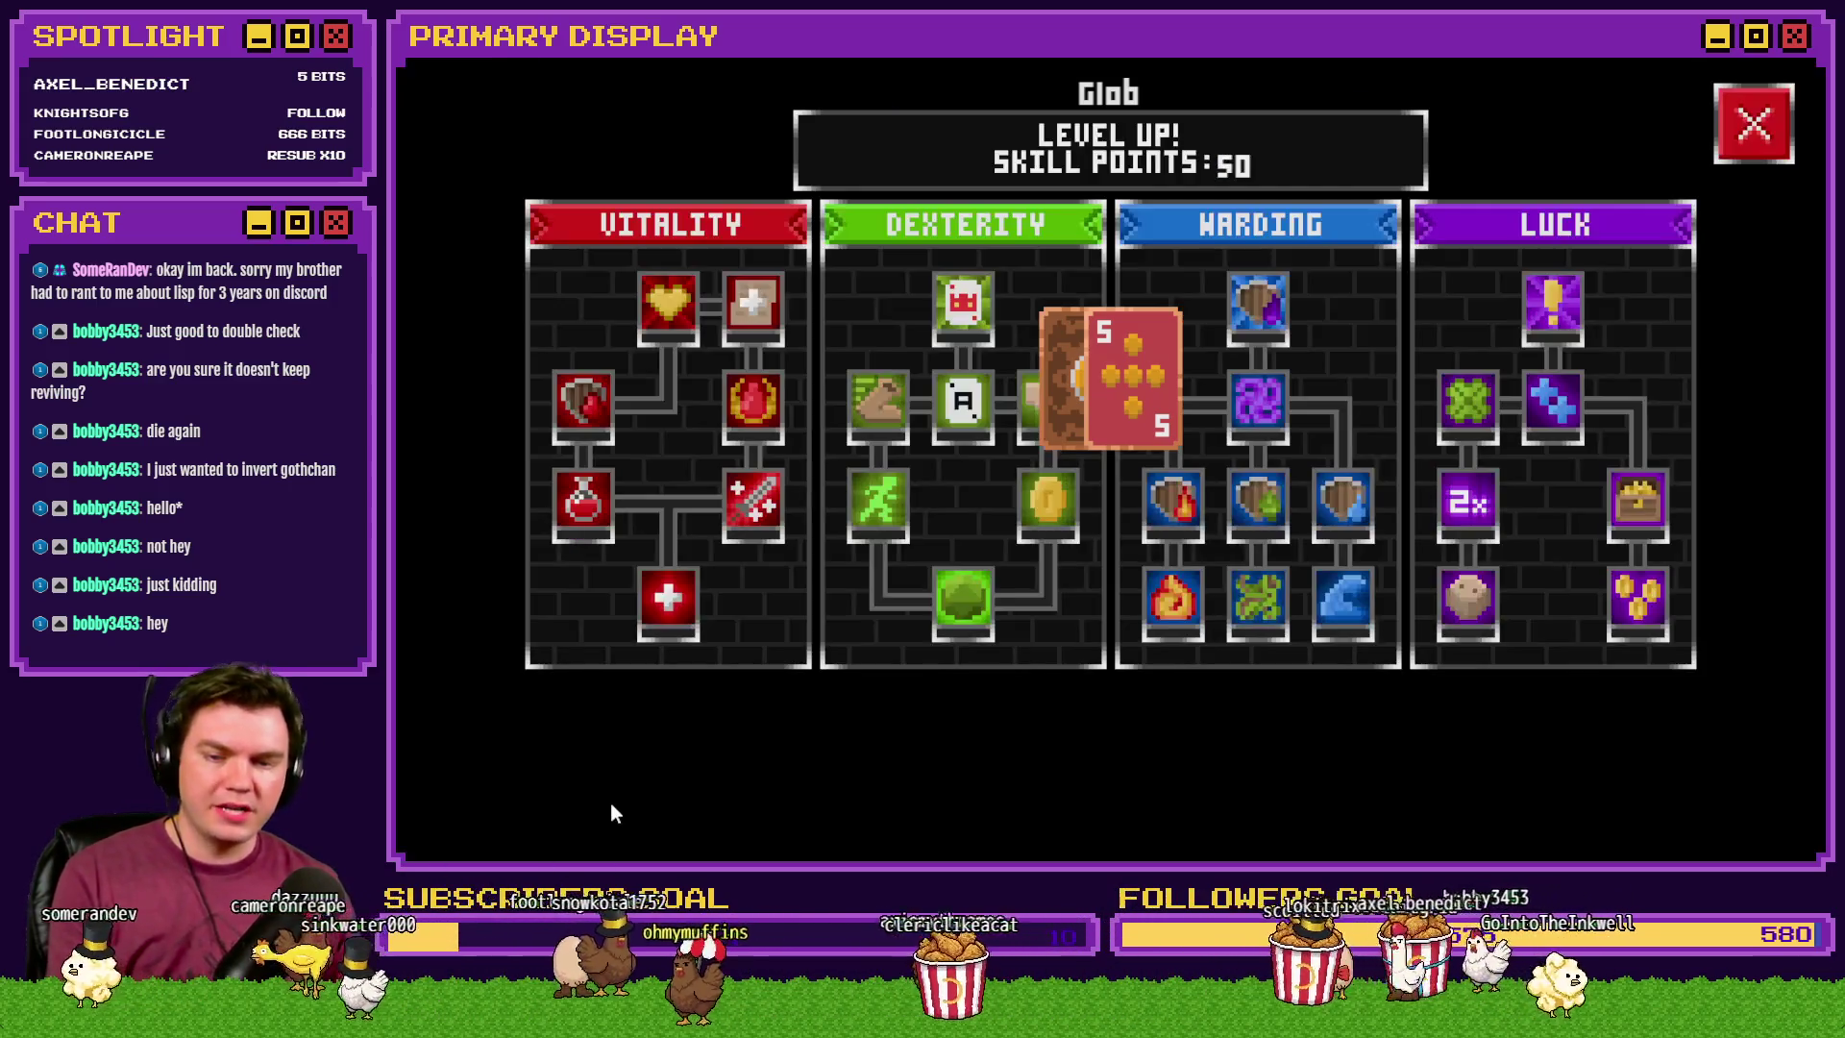
key("Escape")
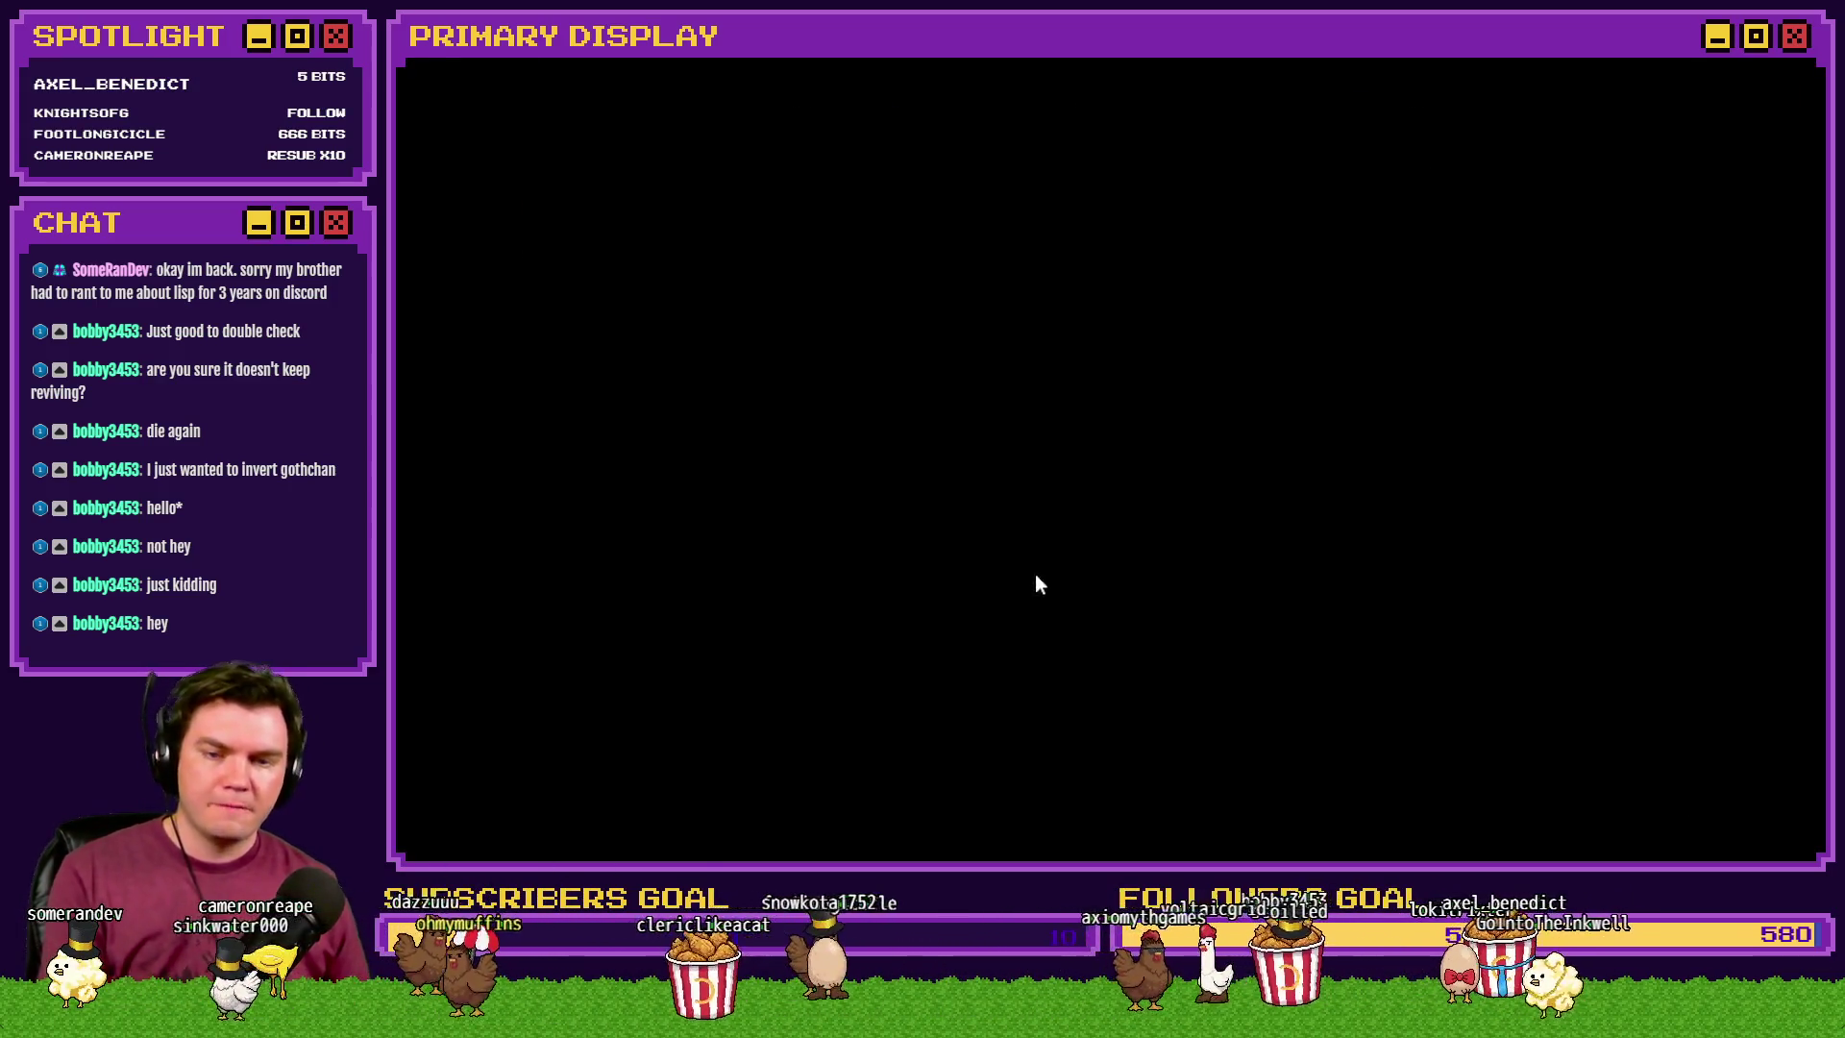
left_click(1155, 457)
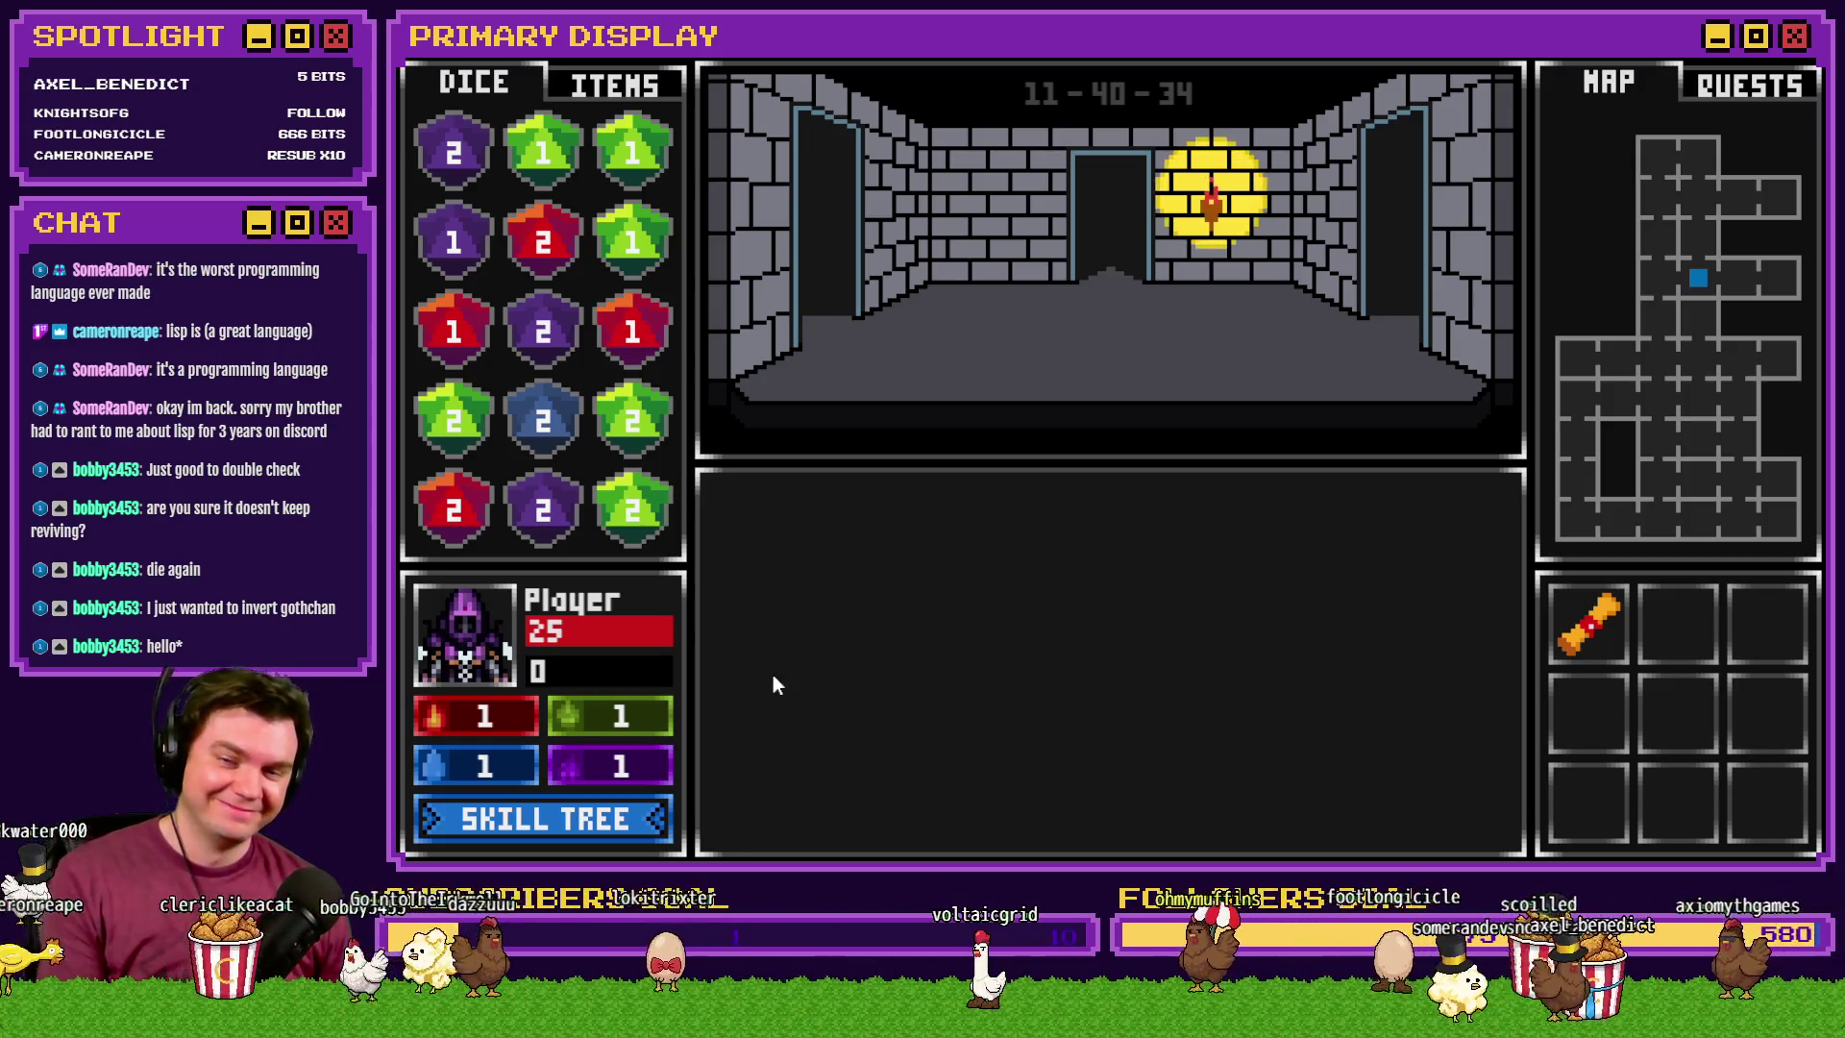
- Put 10 points into Roll With The Punches, roll a Dexterity saving throw in battle, then close the playtest
left_click(621, 830)
double_click(961, 596)
double_click(961, 596)
double_click(961, 596)
double_click(961, 596)
double_click(961, 597)
left_click(1756, 125)
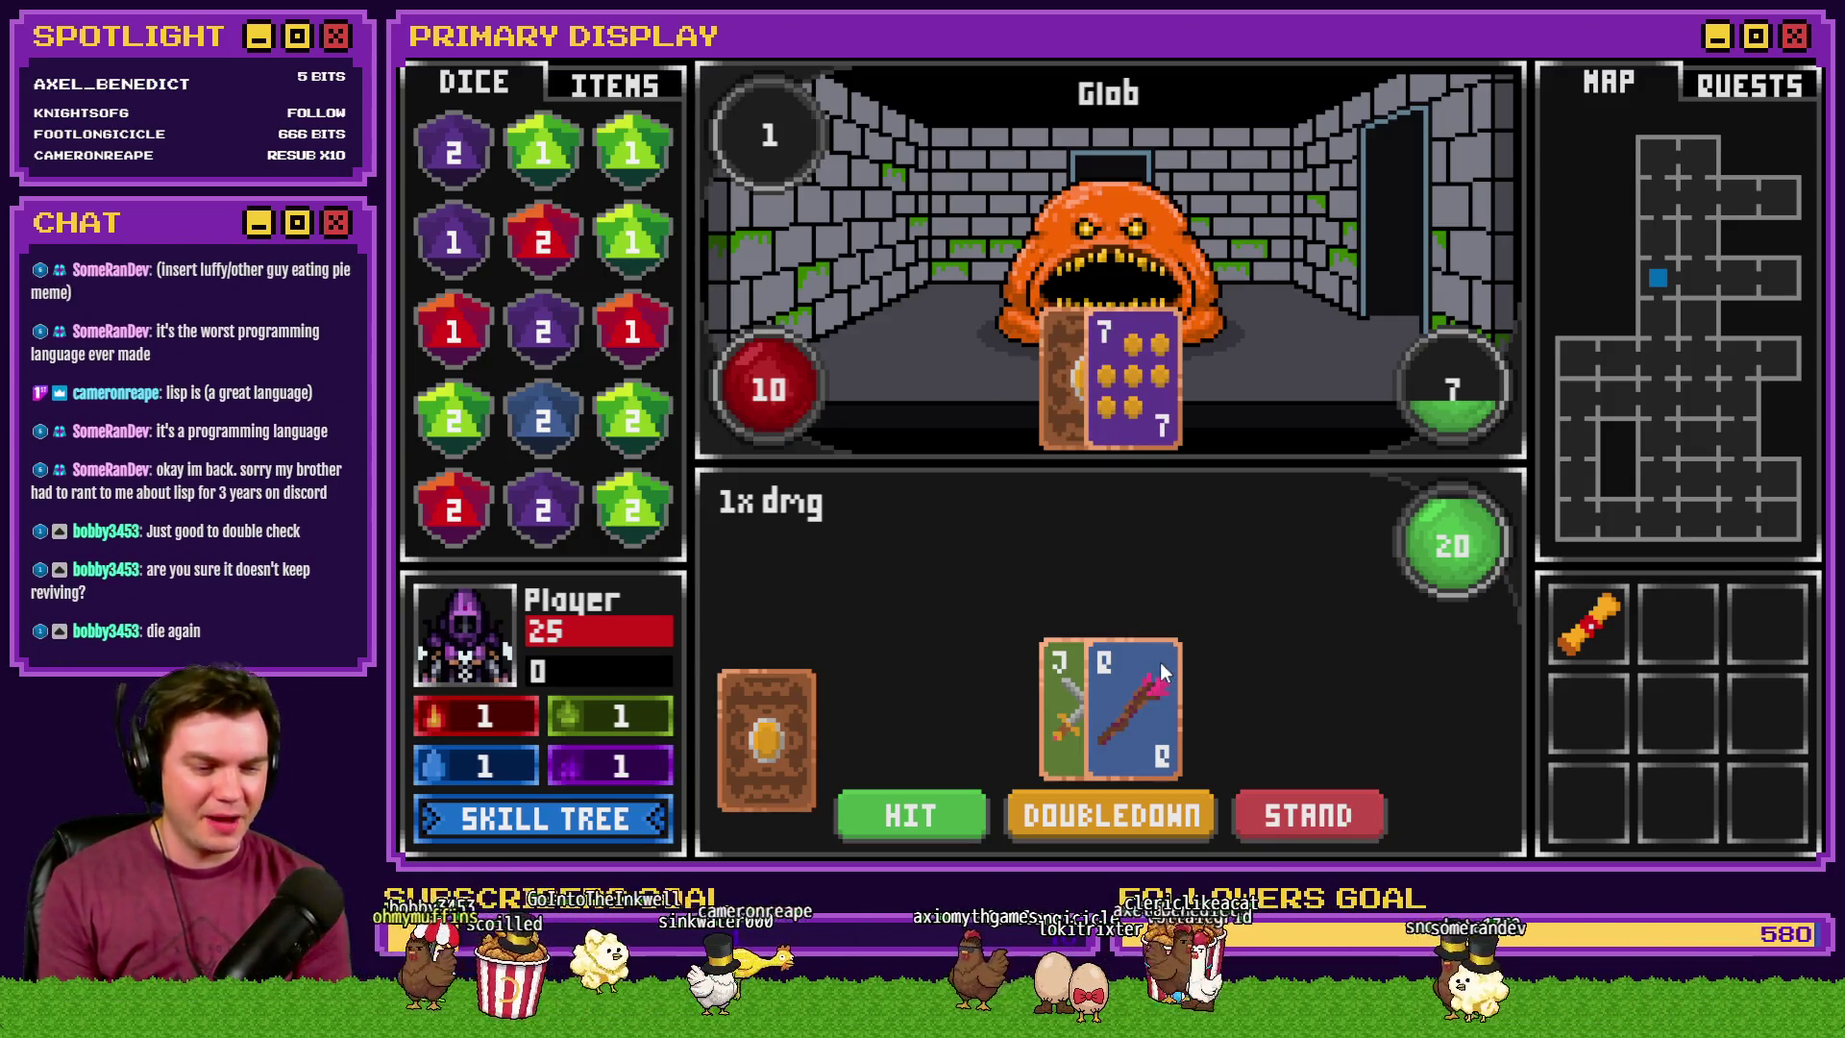
left_click(1161, 661)
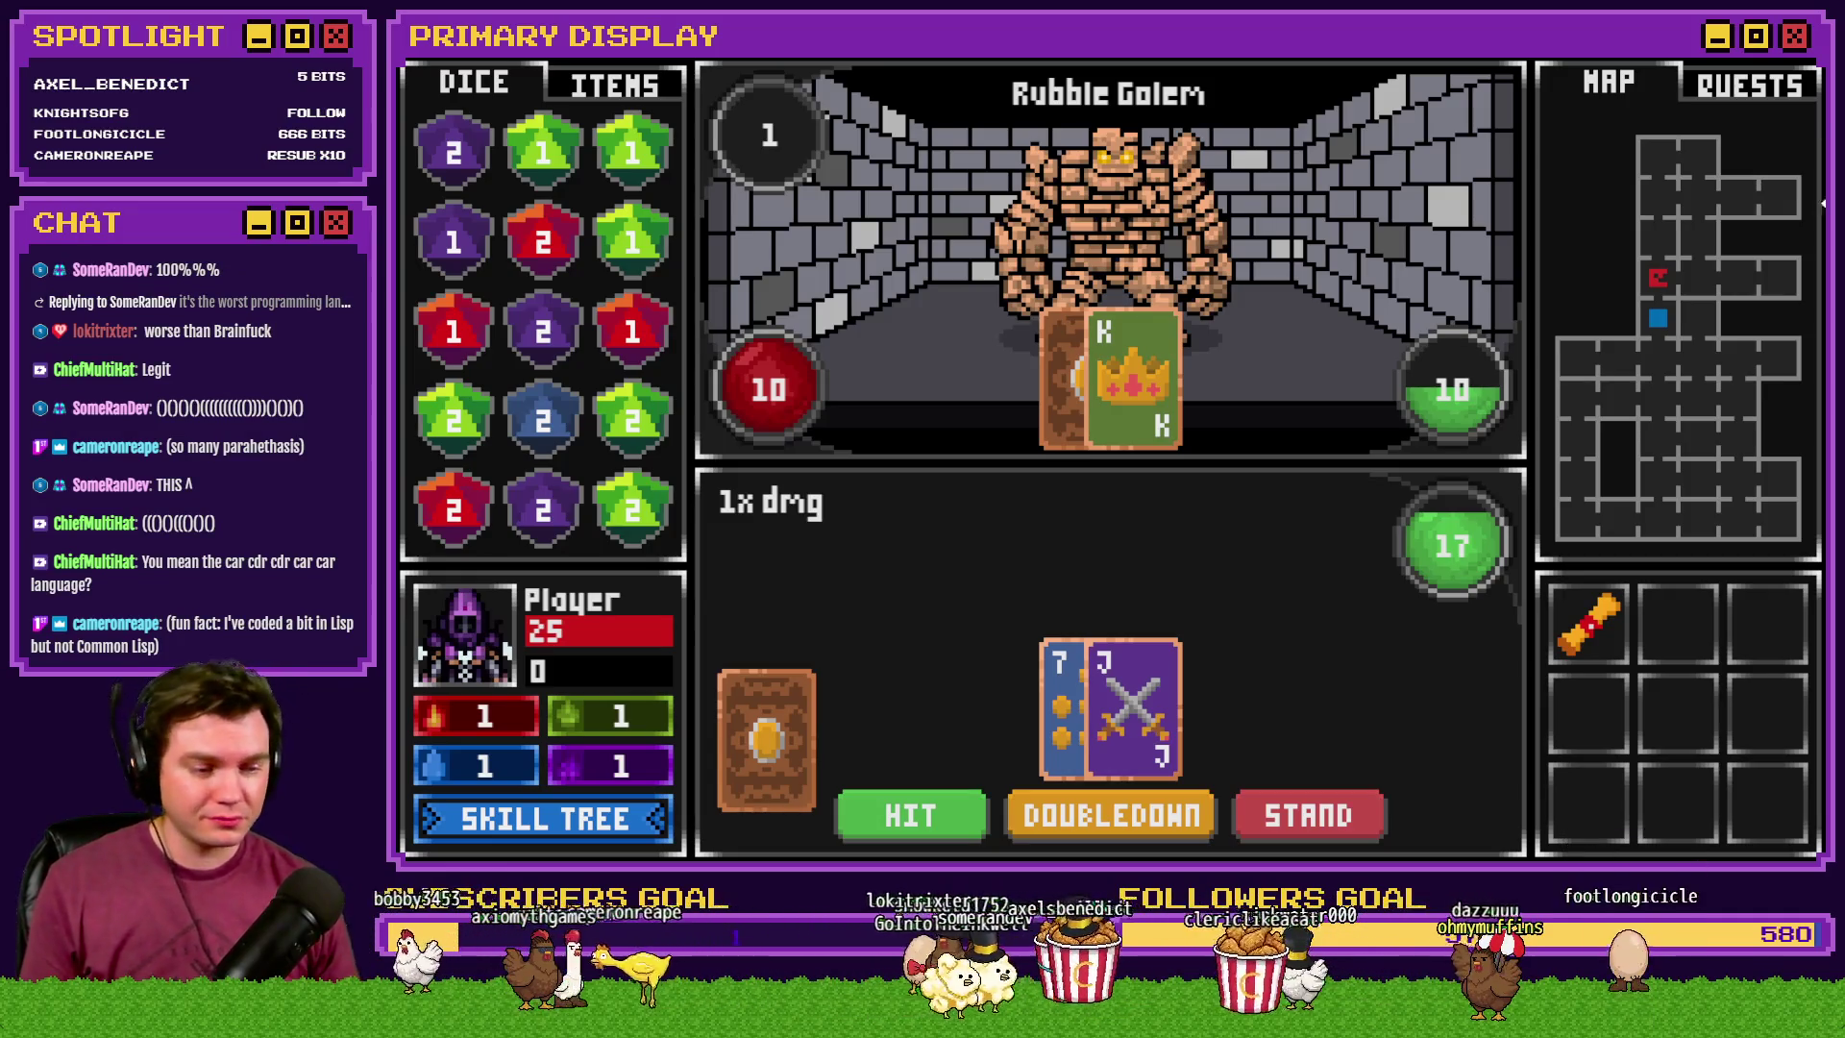
key("alt+F4")
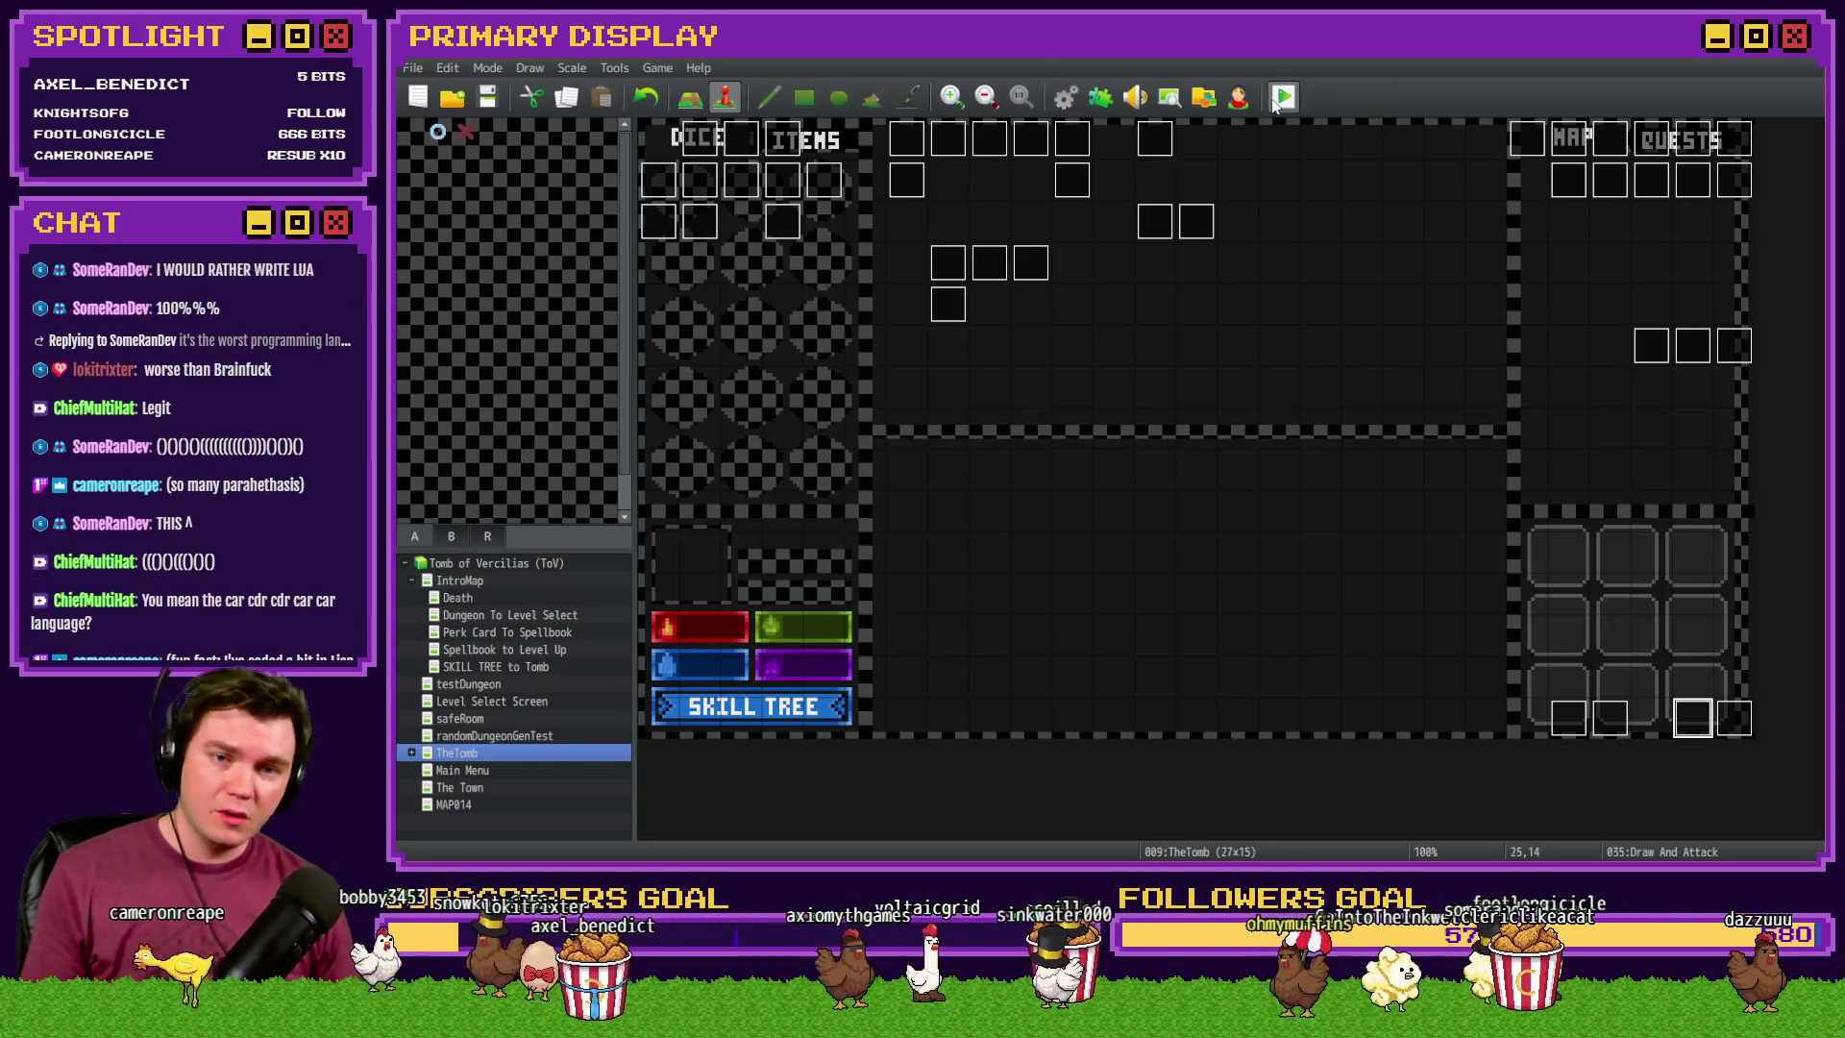
- Launch another playtest with the cheese perk card and bring up the skill tree
key("F12")
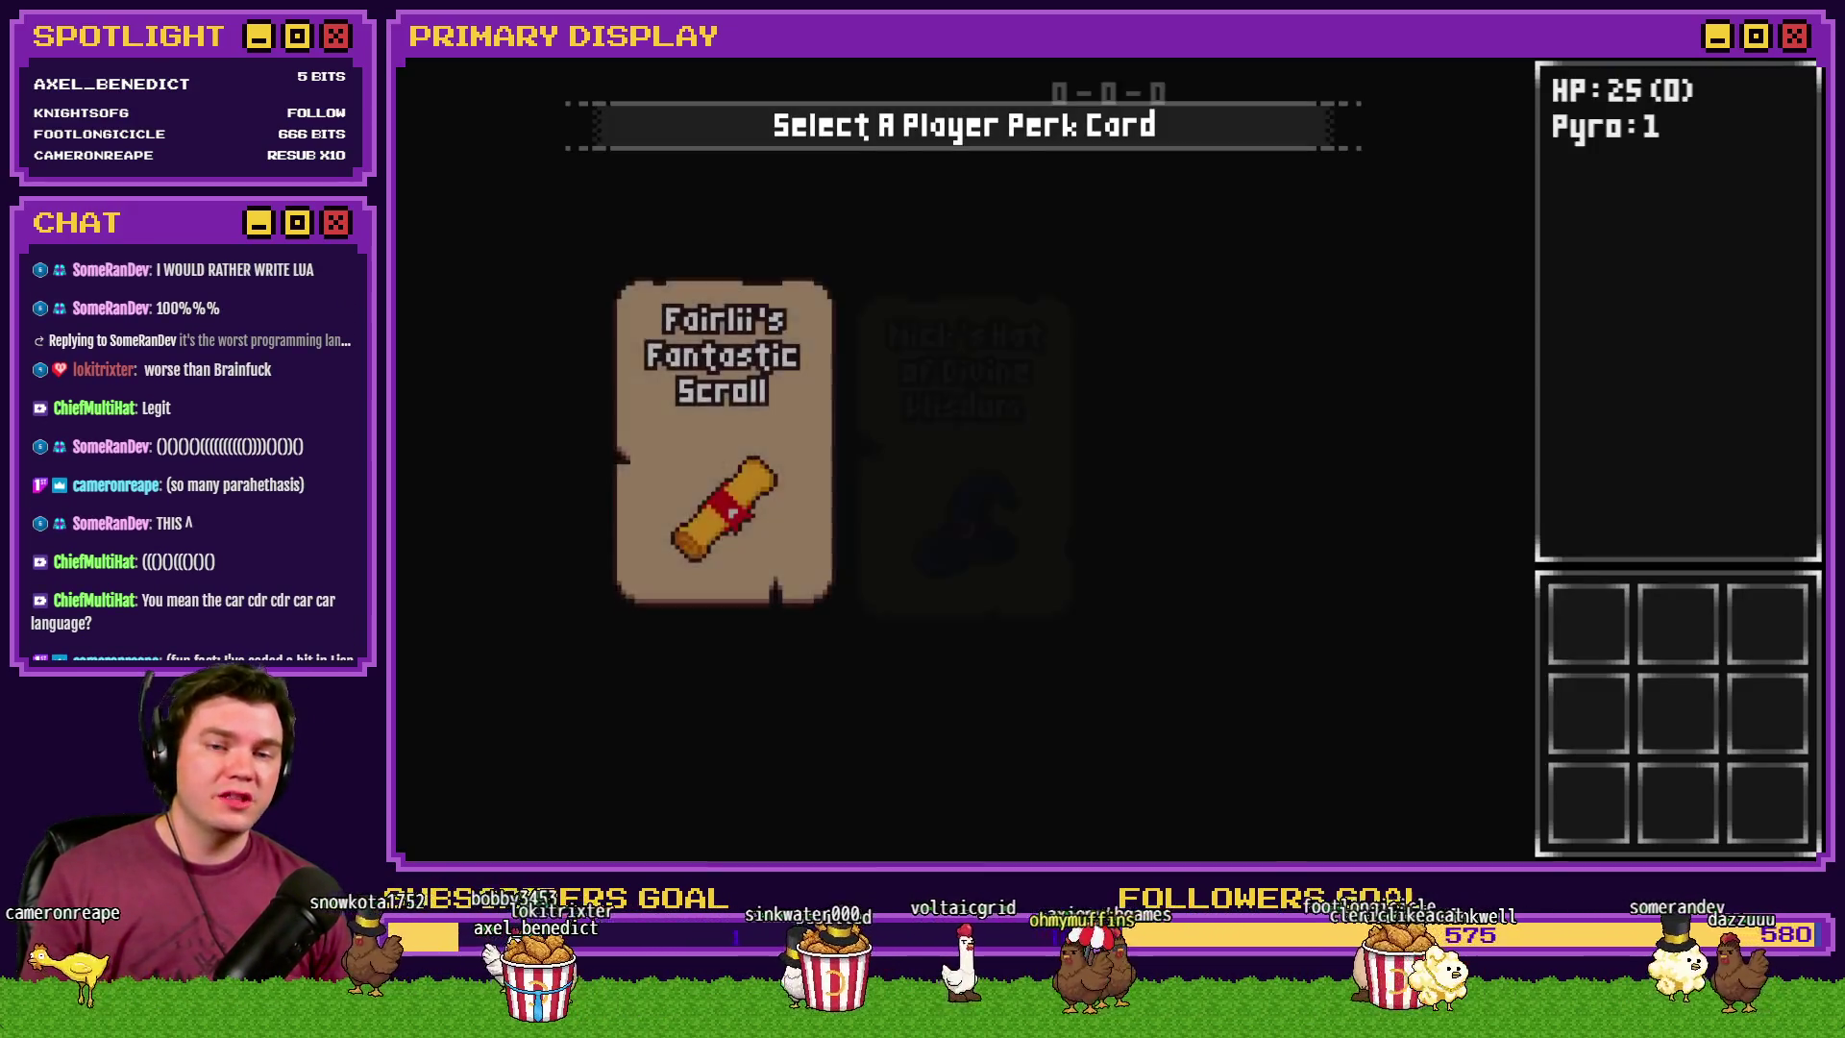
left_click(1259, 365)
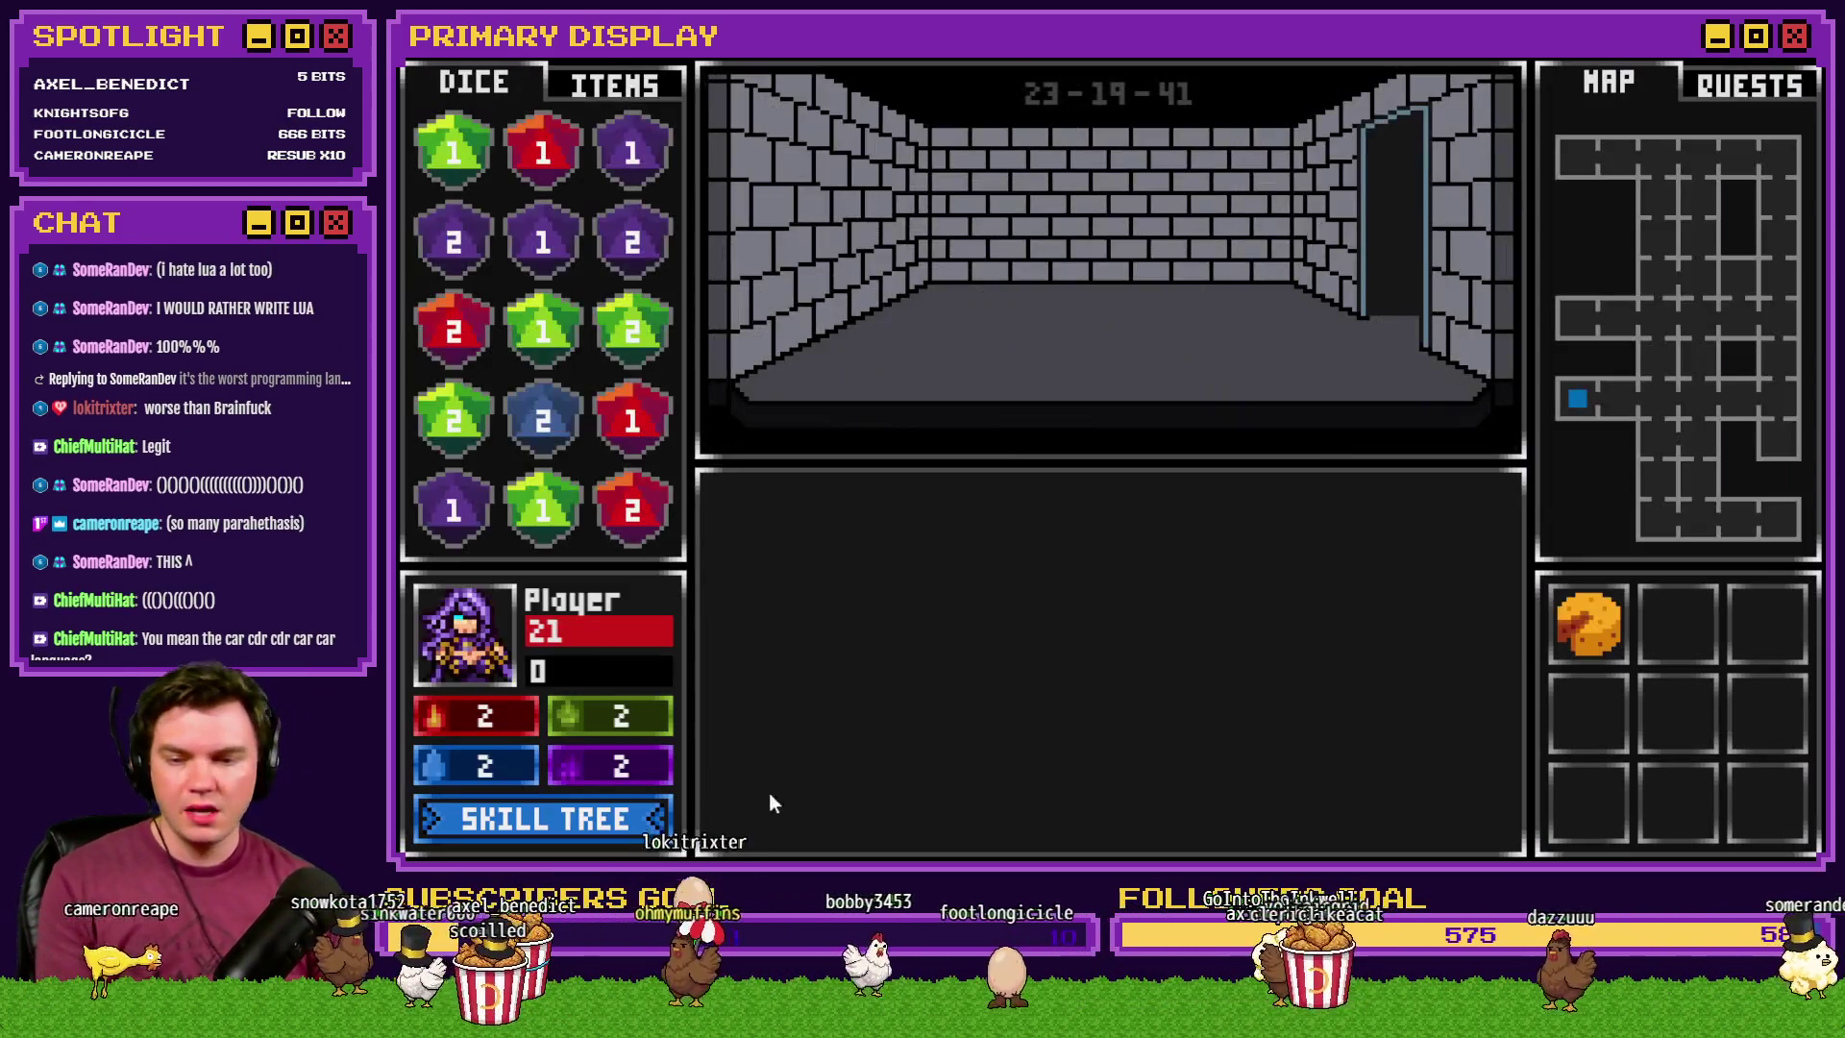
left_click(575, 820)
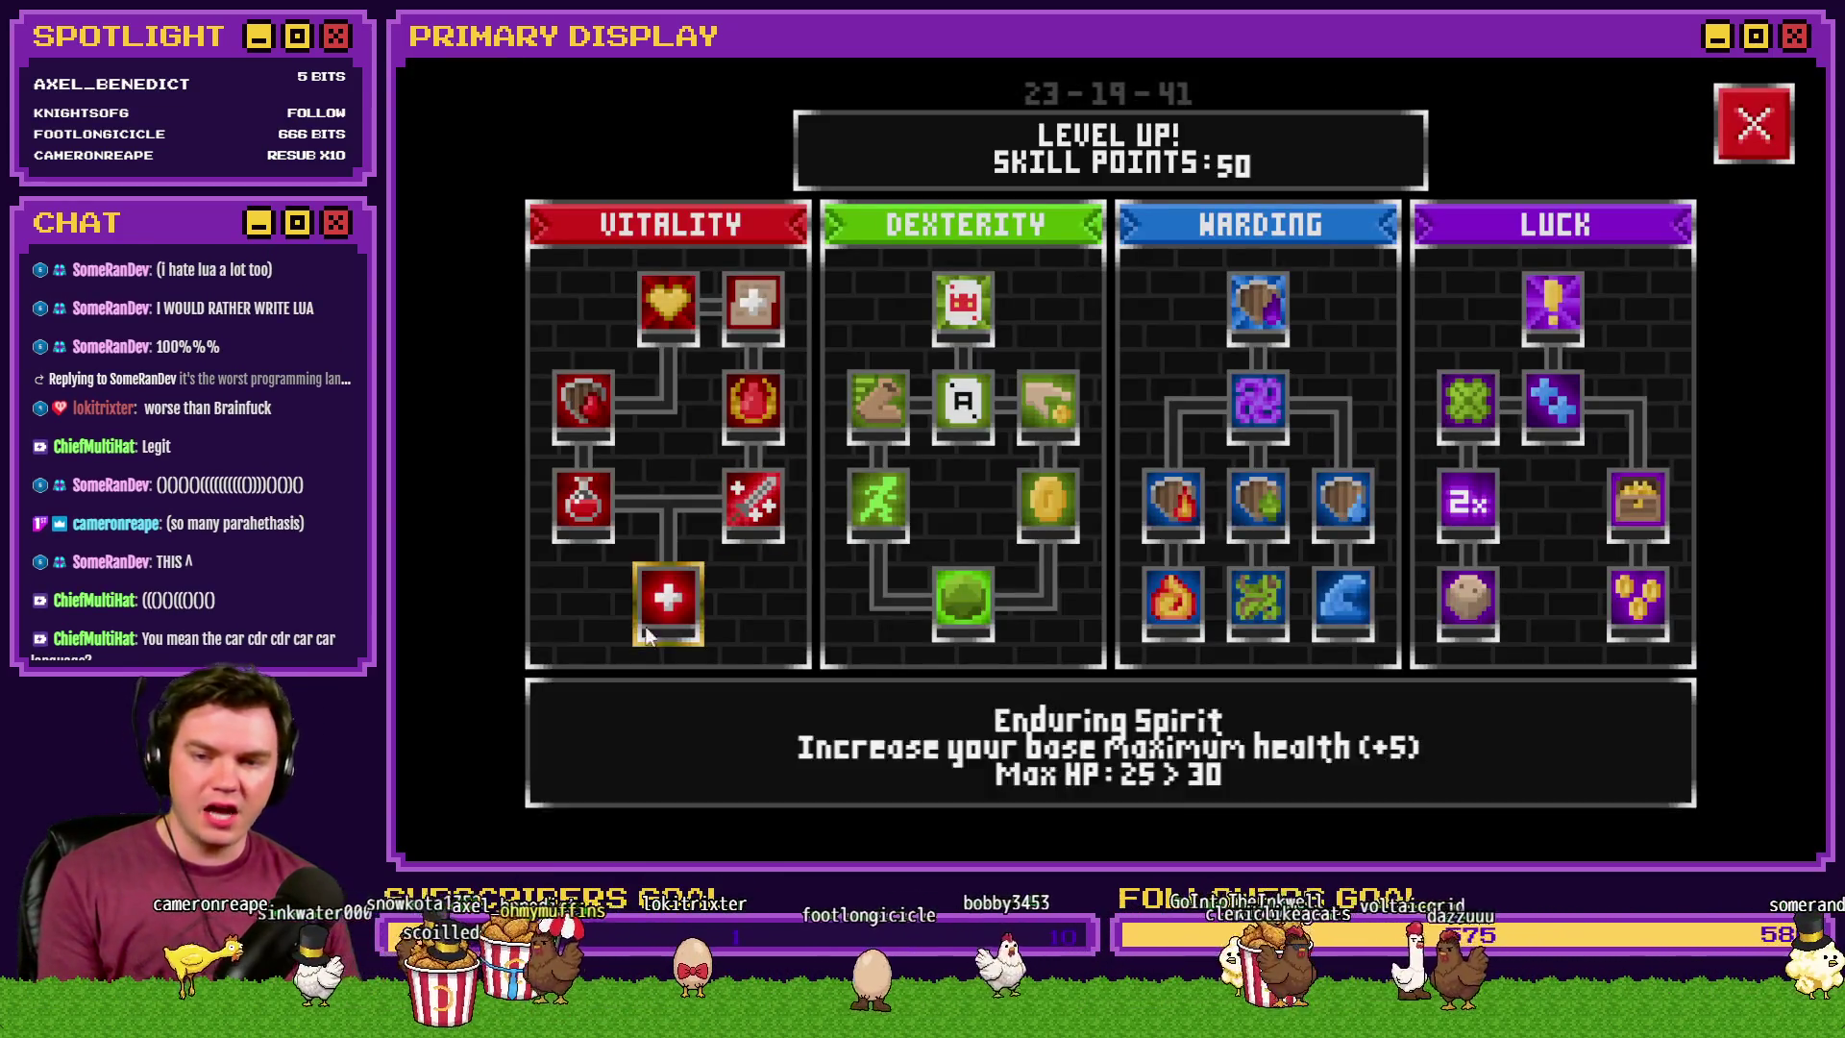
- Unlock the Vitality skills from Second Wind up to Reborn, leaving 42 points, and exit fullscreen
left_click(600, 501)
left_click(590, 409)
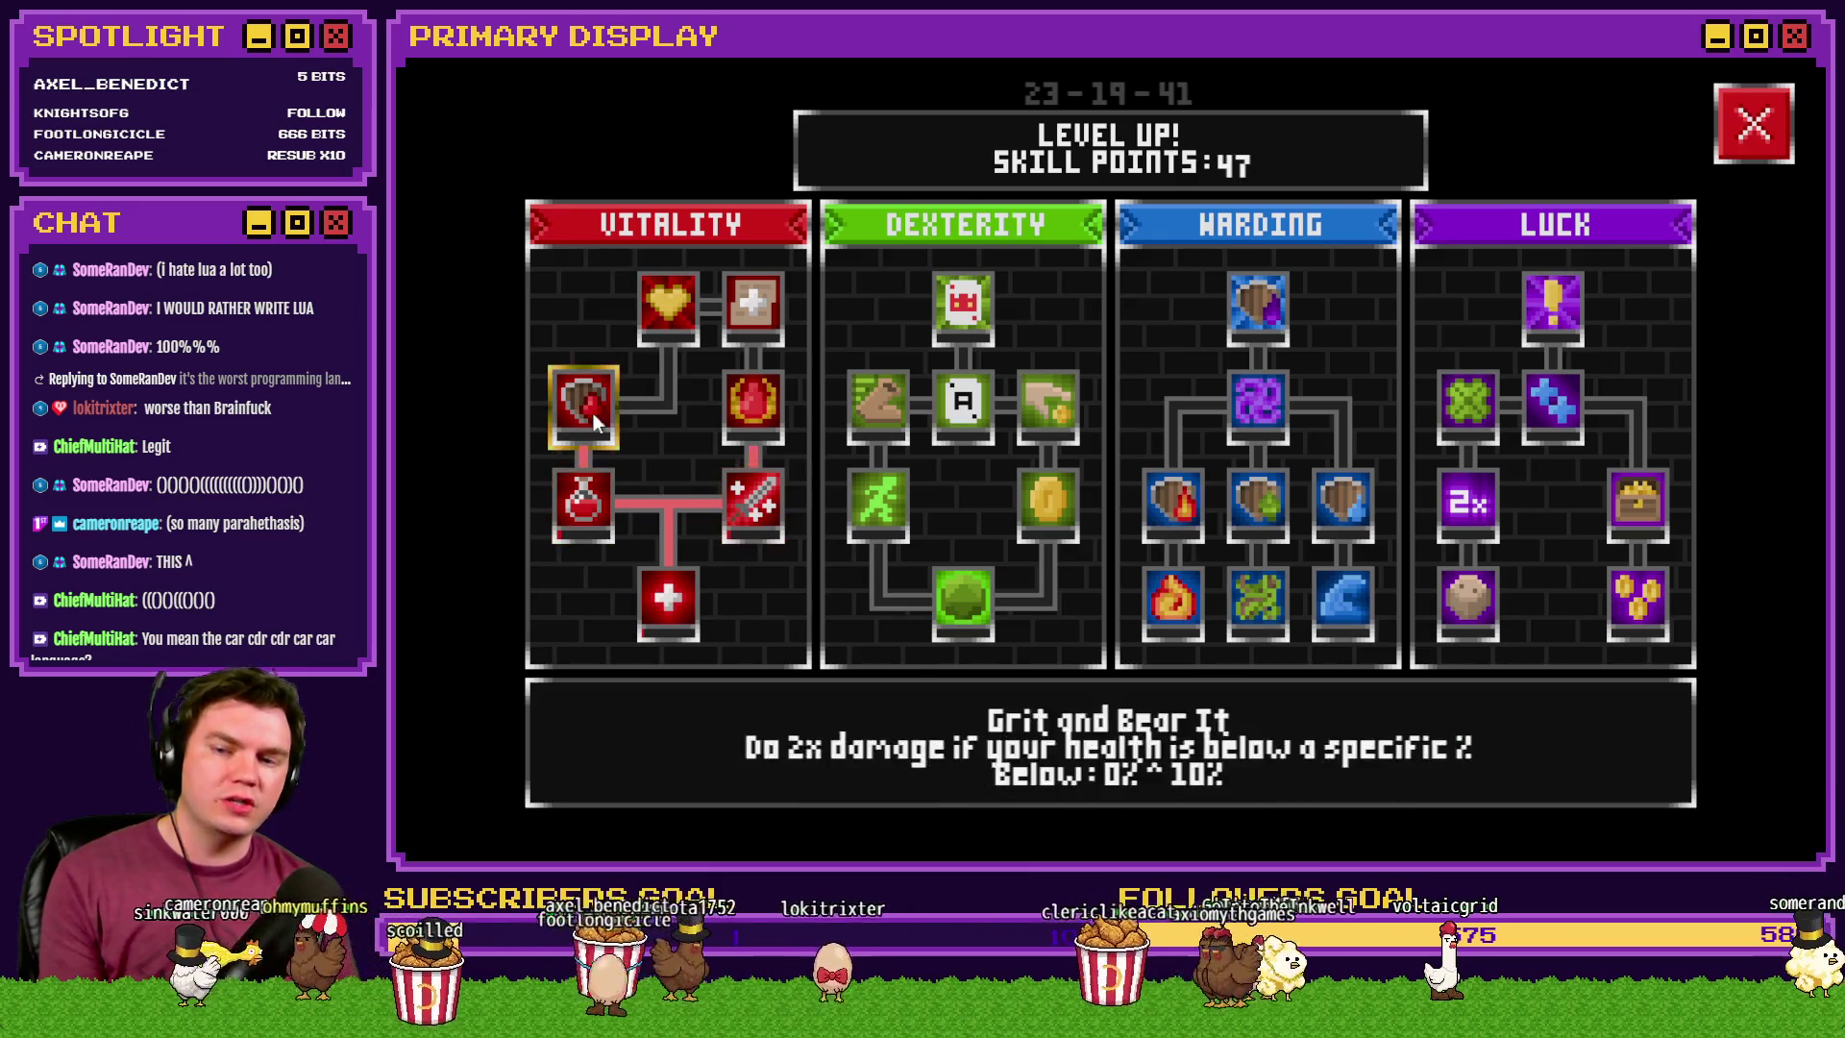
left_click(754, 384)
left_click(676, 305)
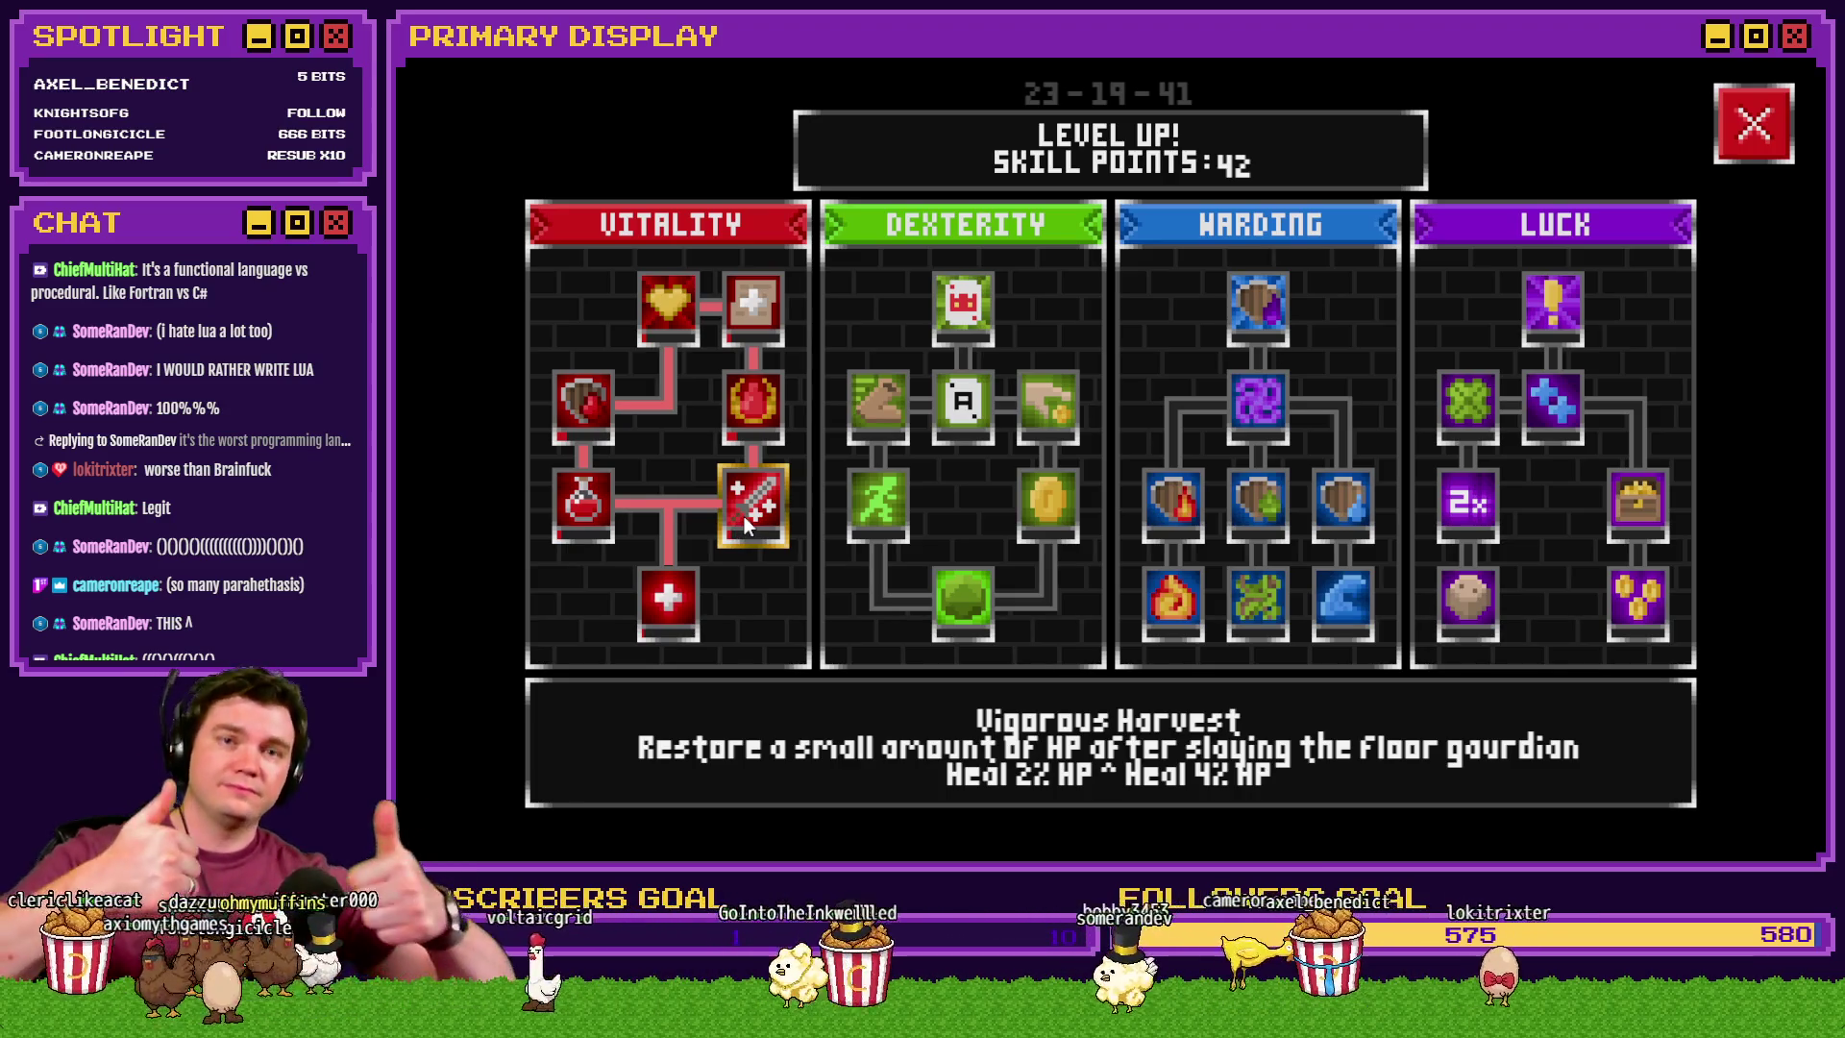
key("Escape")
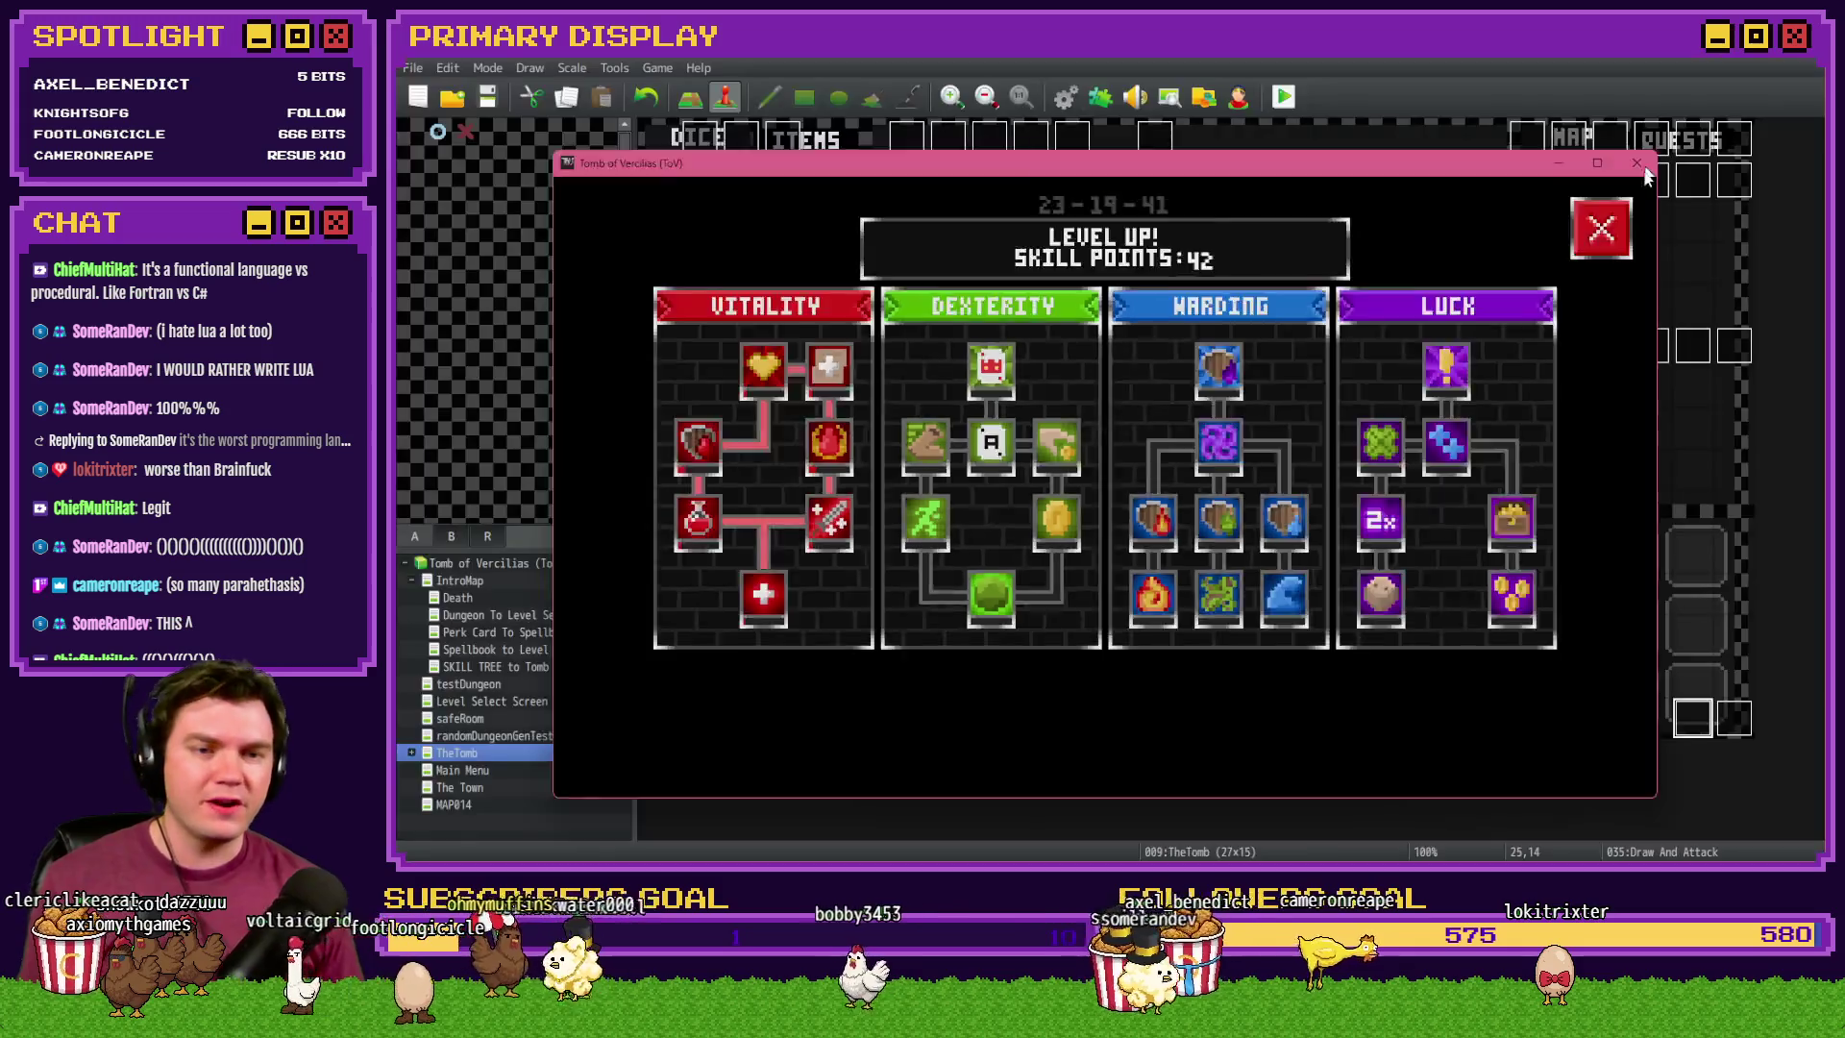
- In Trello, review the fully checked Skill Tree - Vitality card
key("alt+Tab")
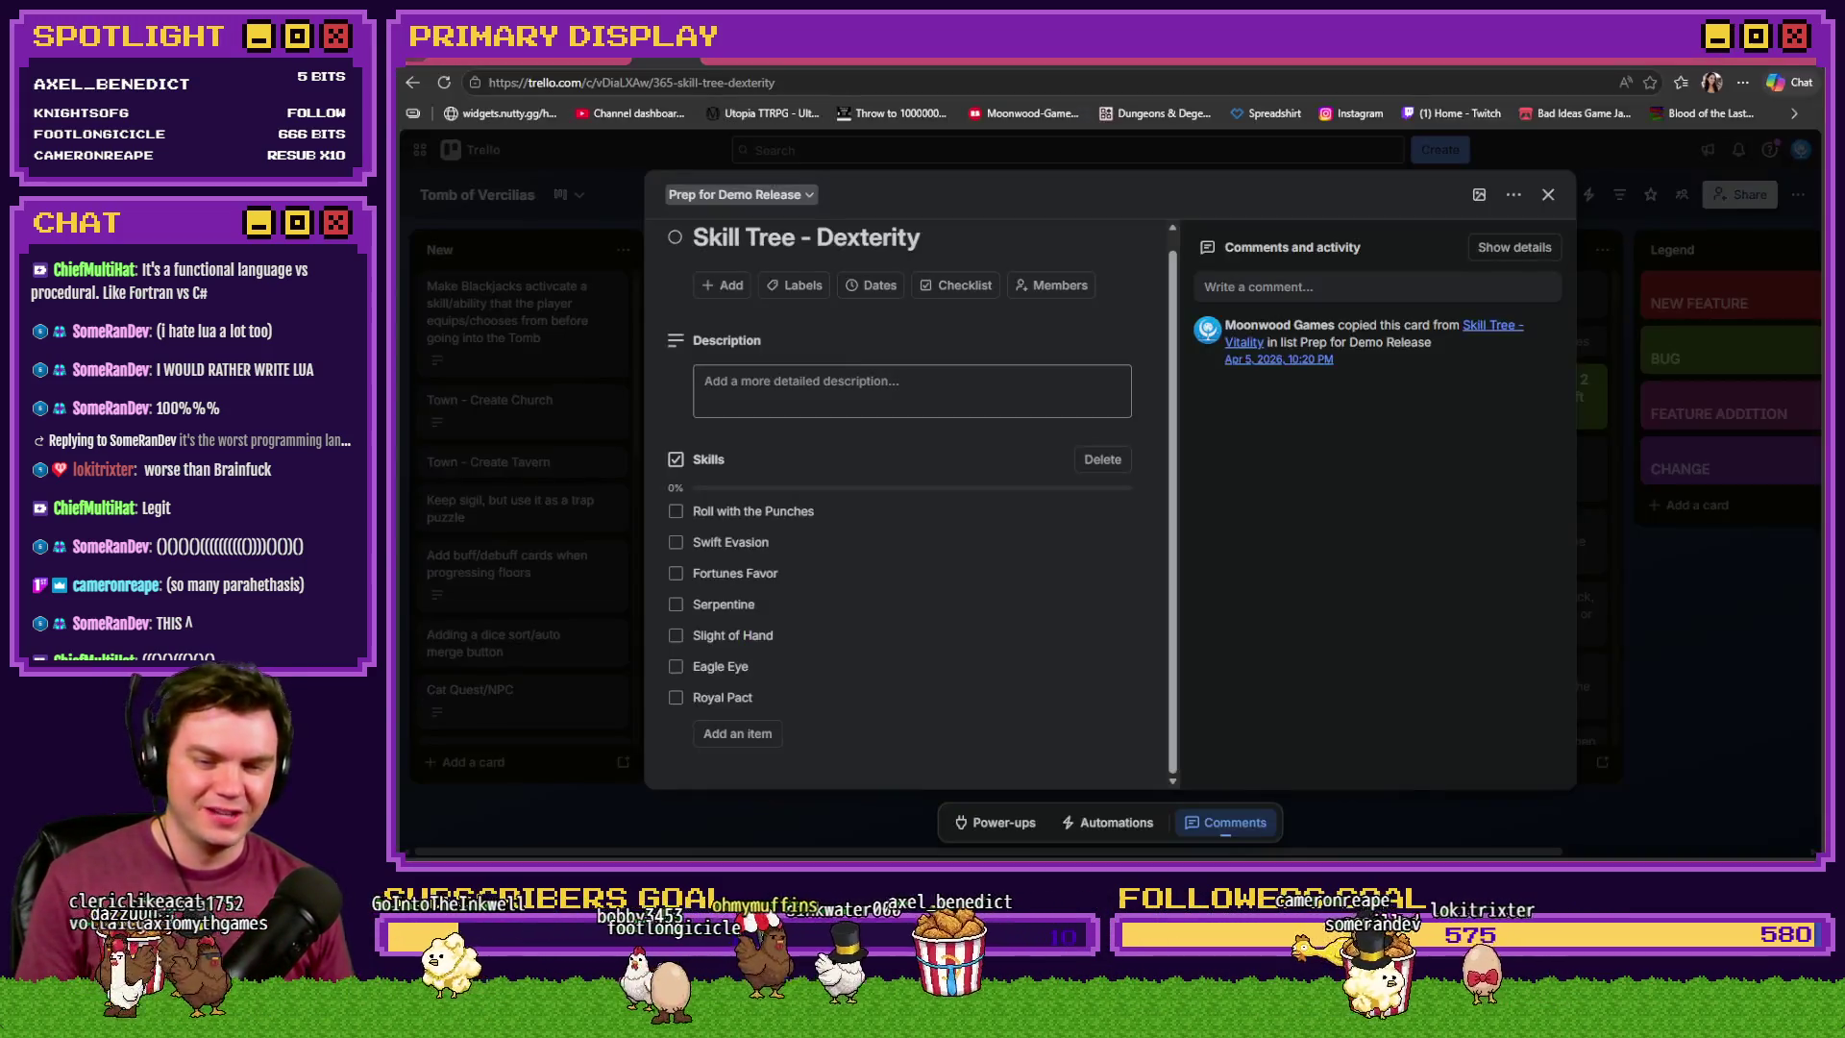
key("Escape")
scroll(861, 650, "down", 5)
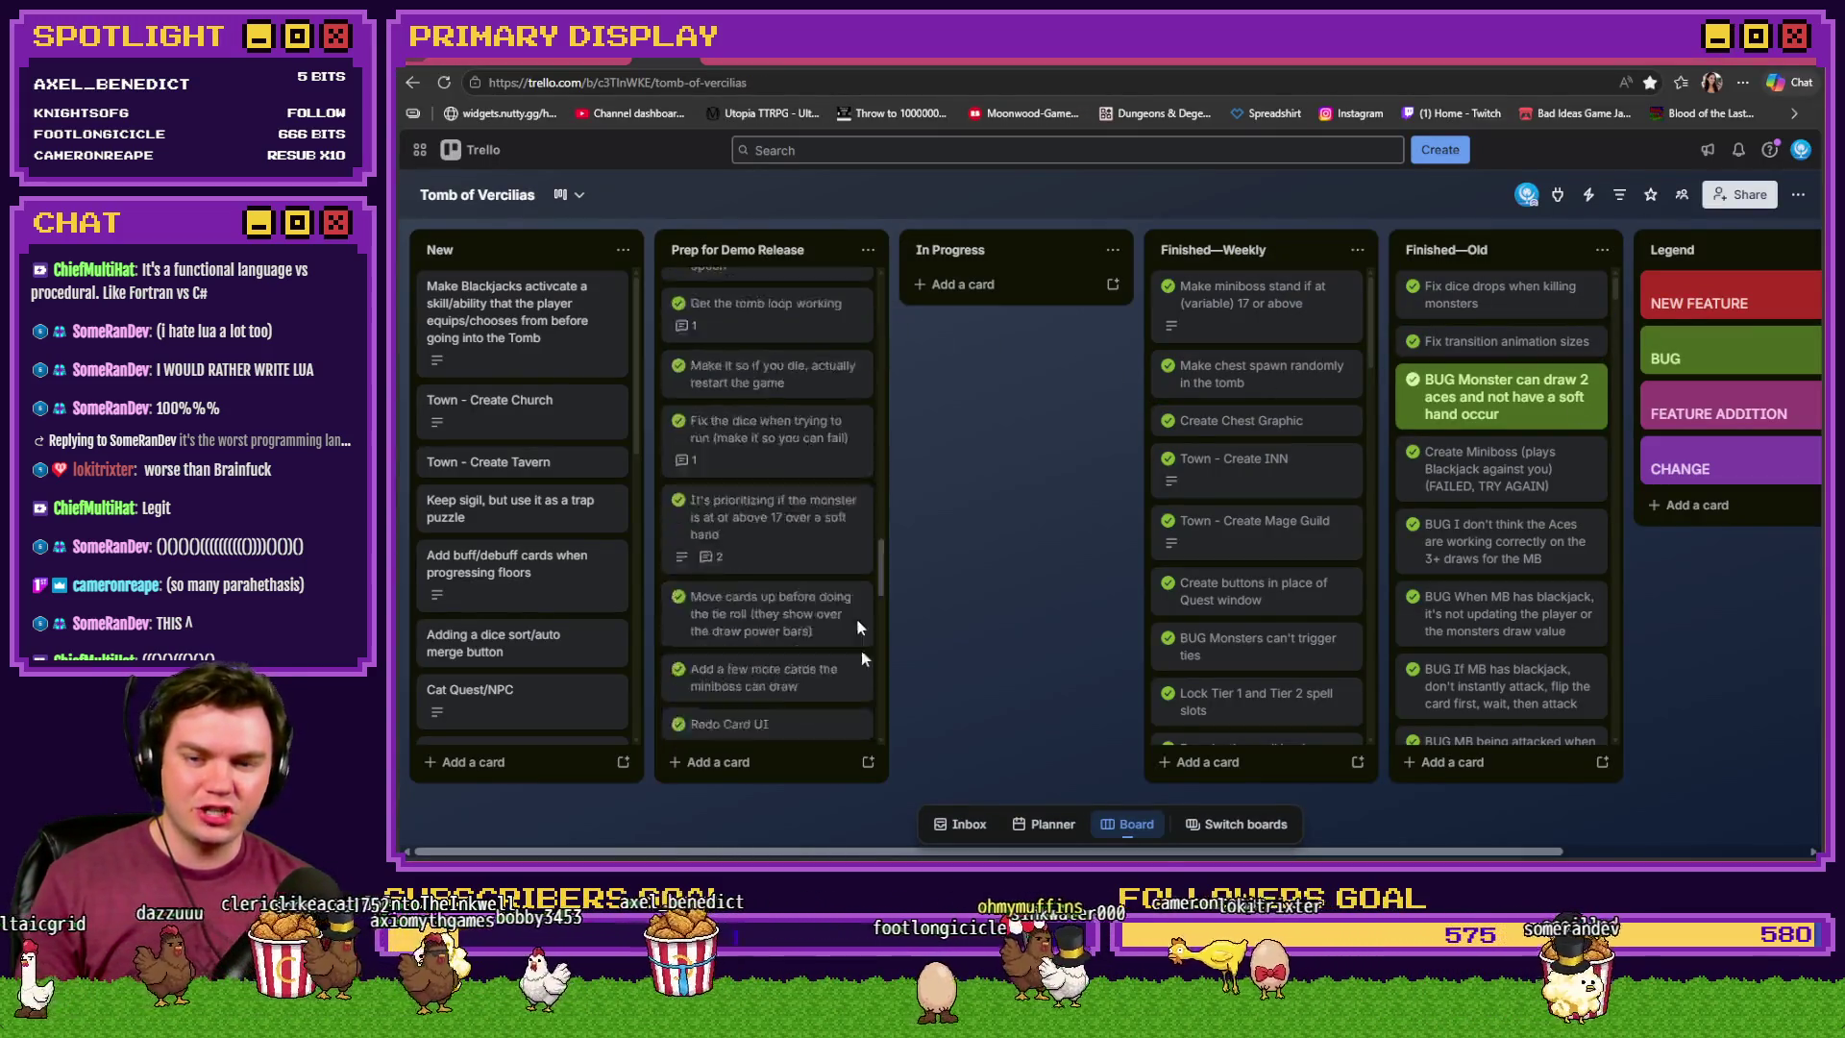
left_click(776, 702)
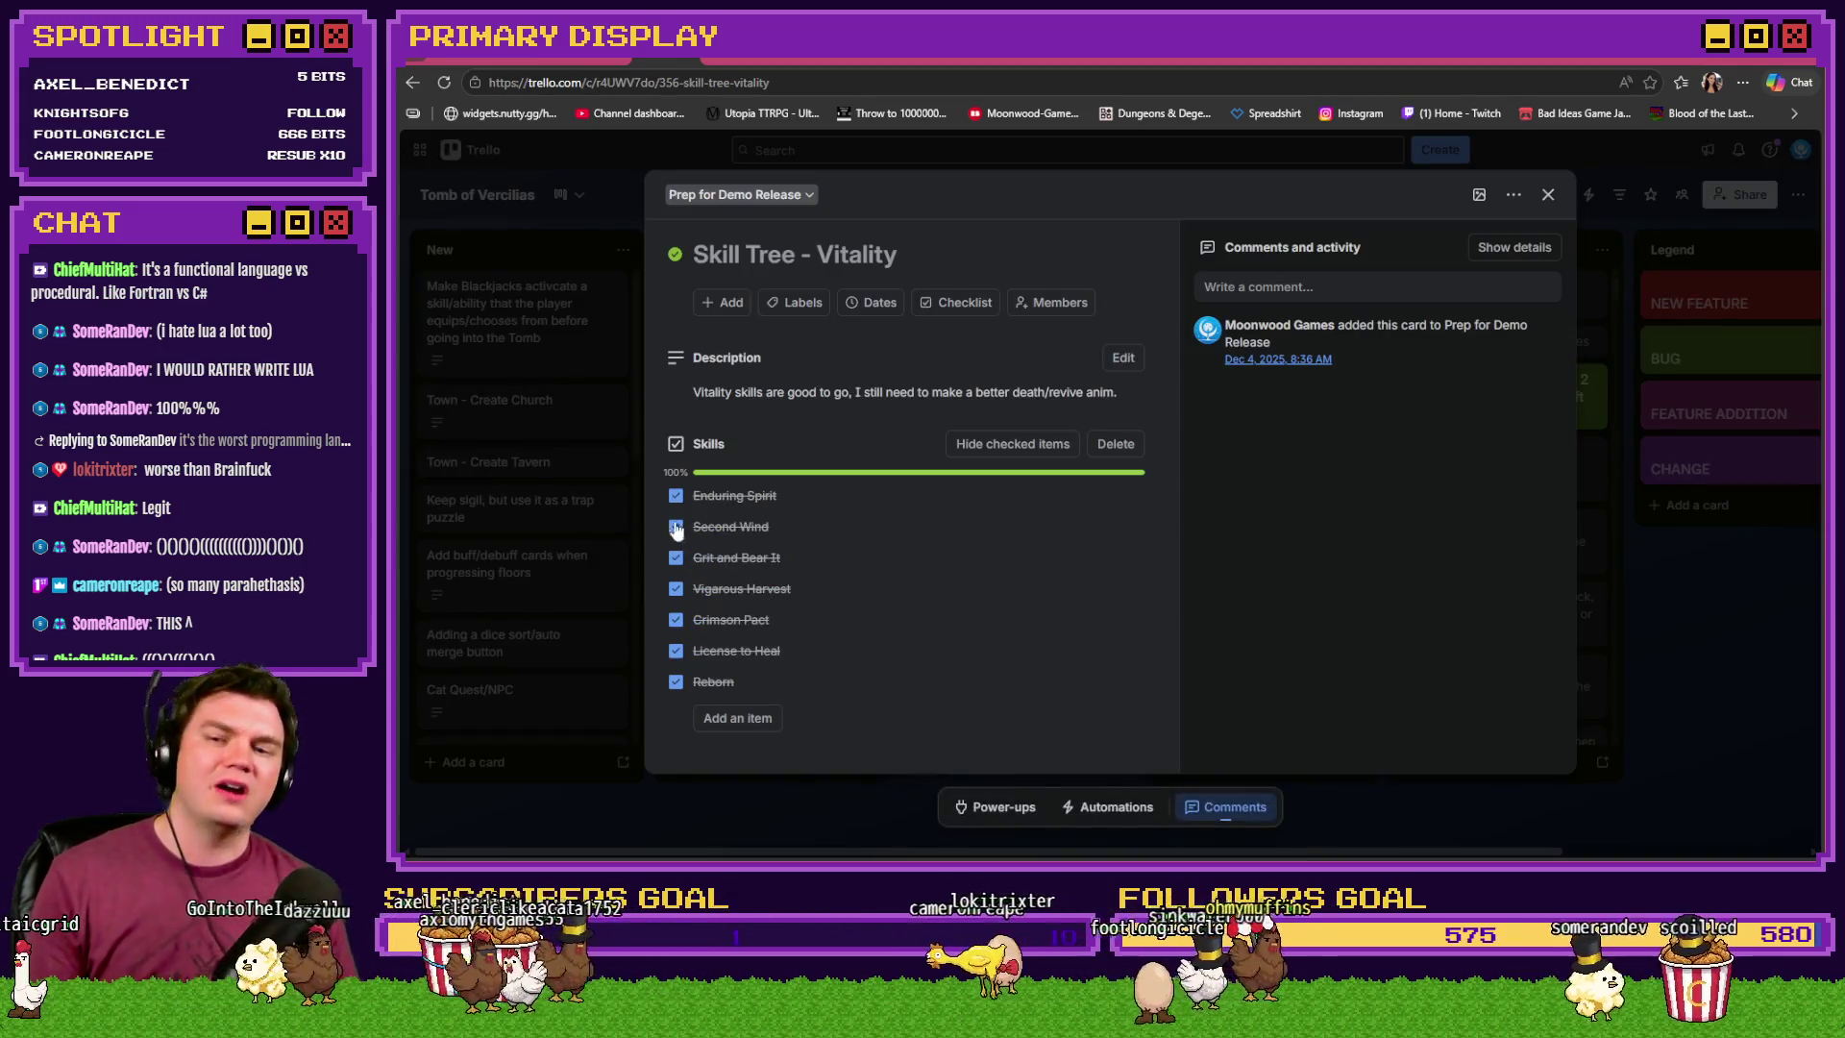
key("Escape")
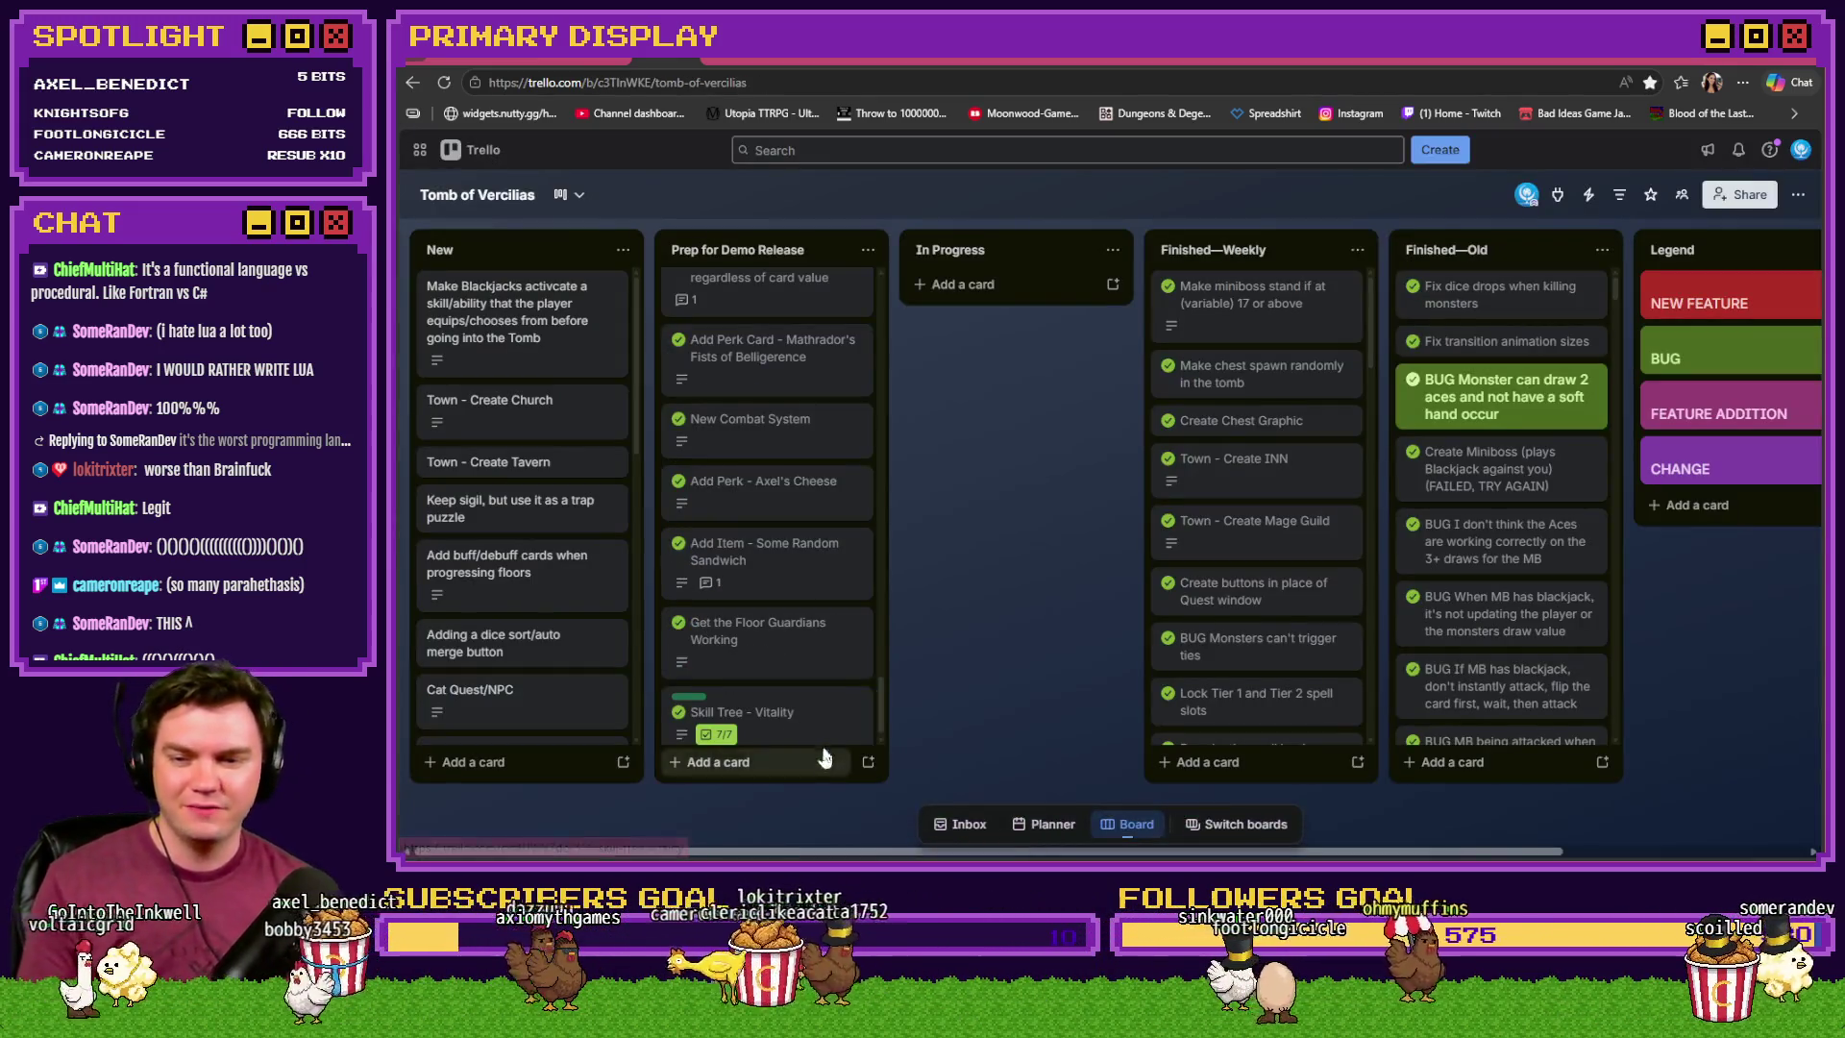
- Check the unstarted Skill Tree - Dexterity card at 0%, then return to the RPG Maker map
scroll(817, 731, "down", 1)
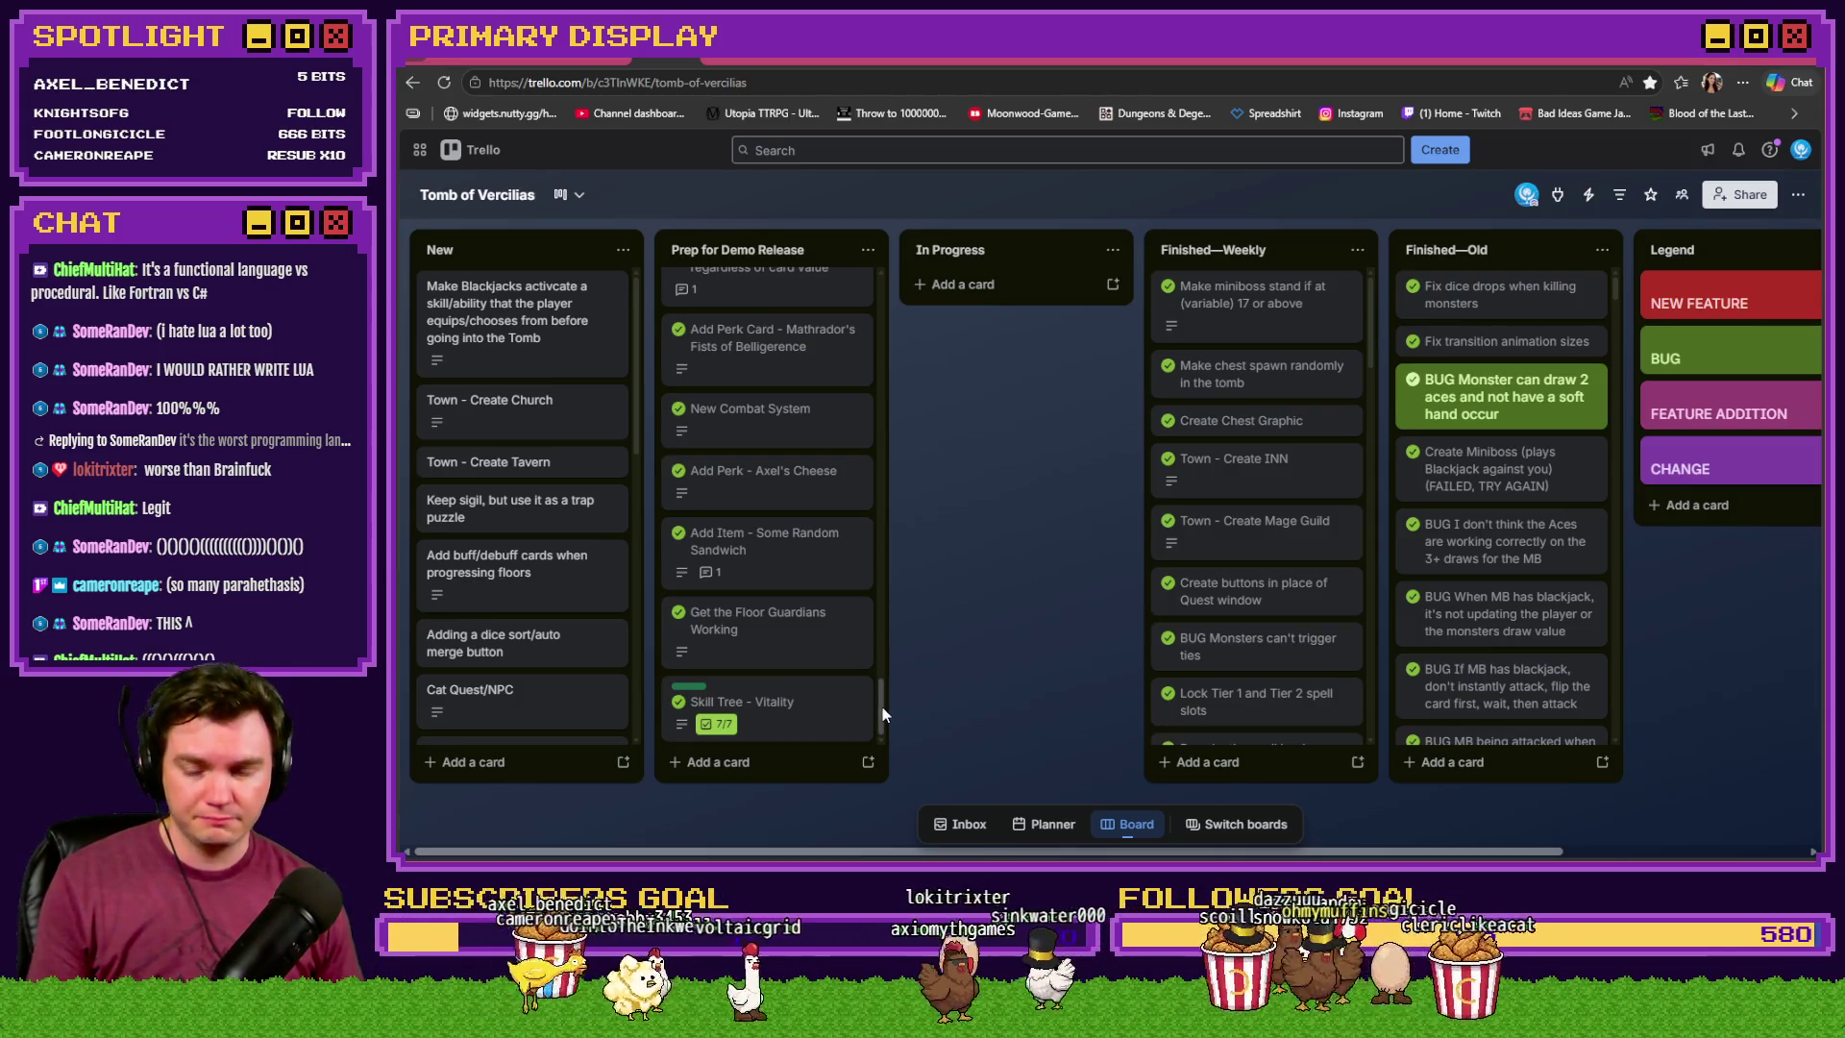
left_click_drag(878, 708, 882, 306)
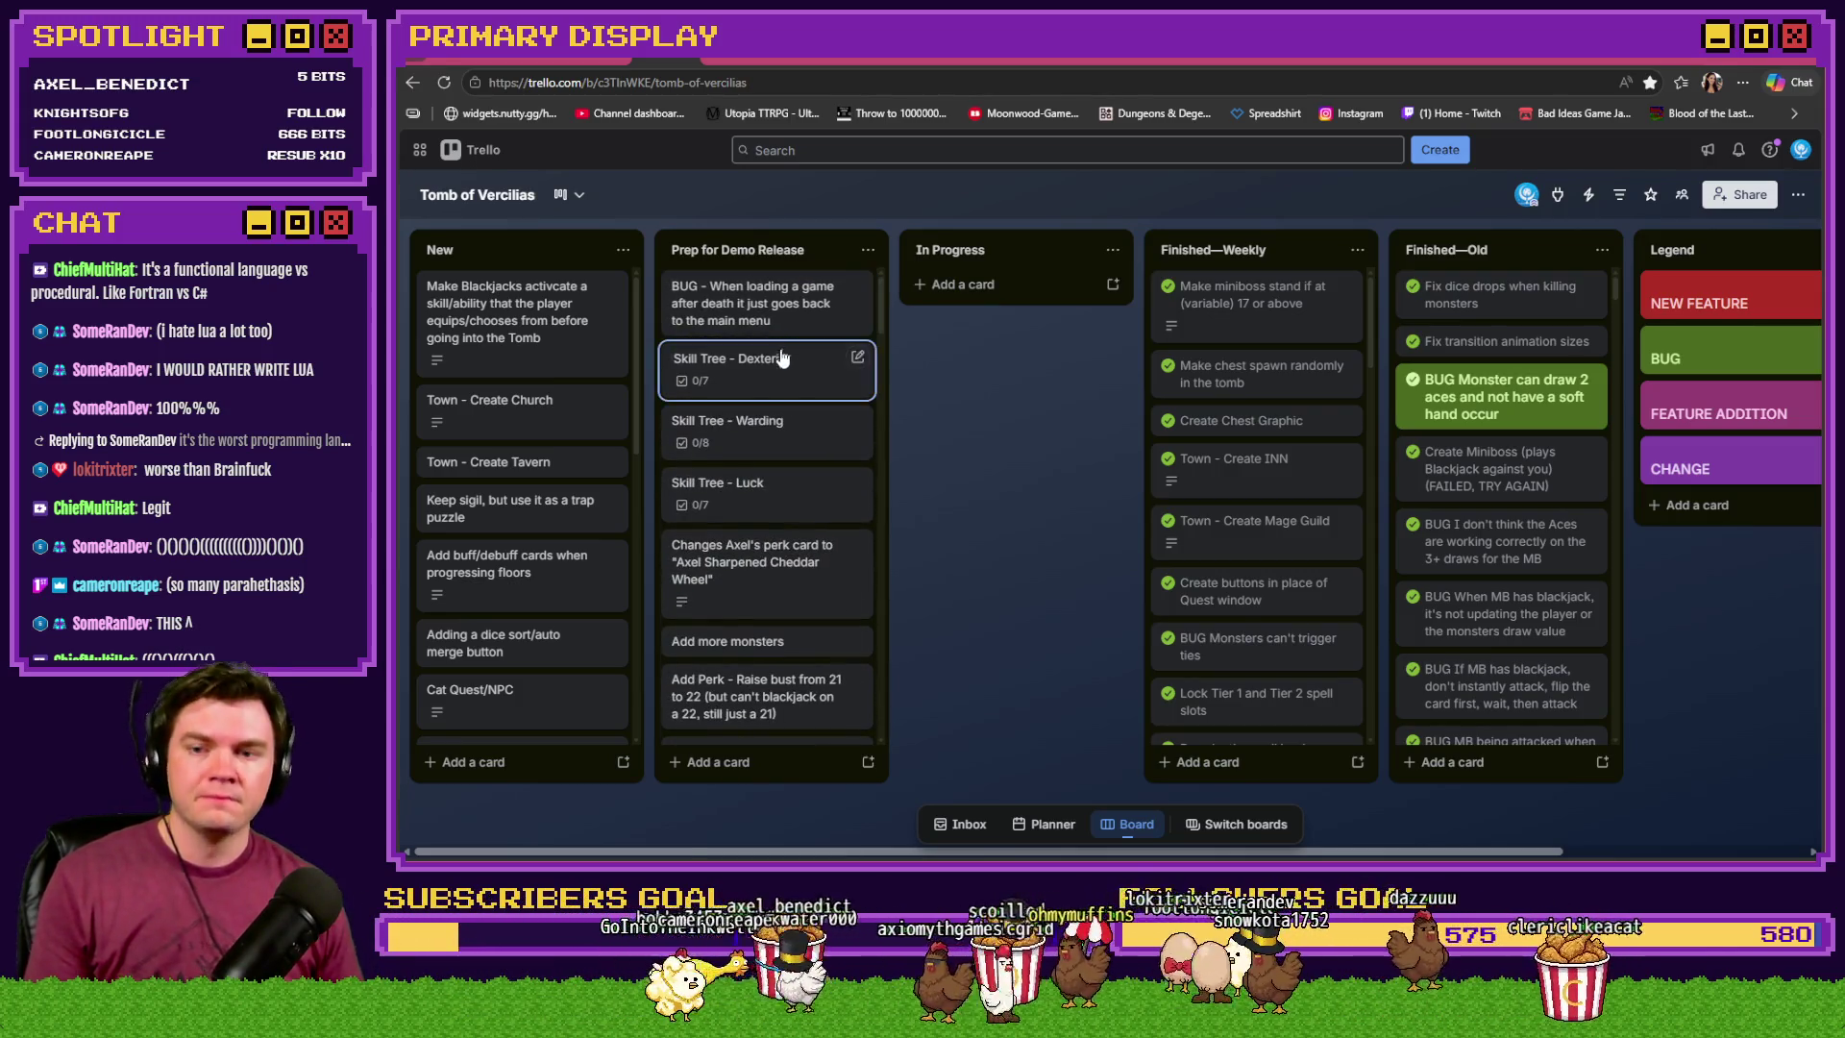
left_click(772, 361)
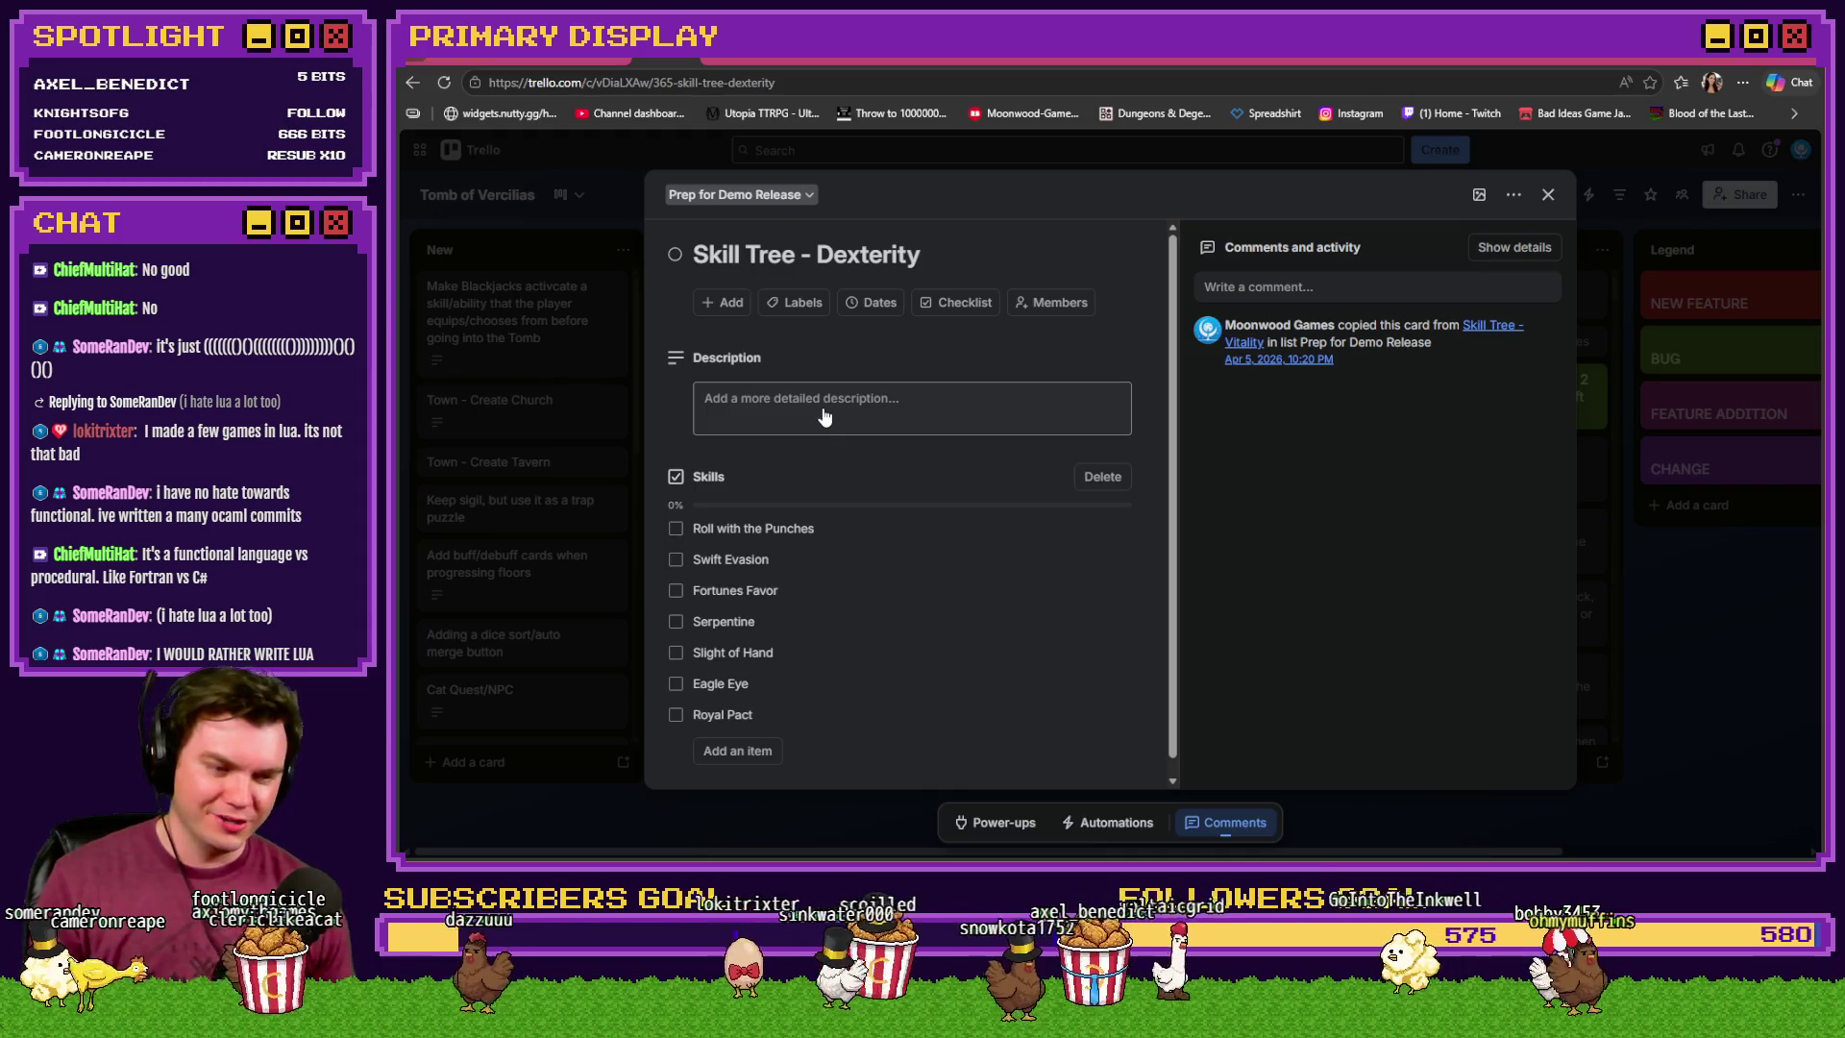
key("alt+Tab")
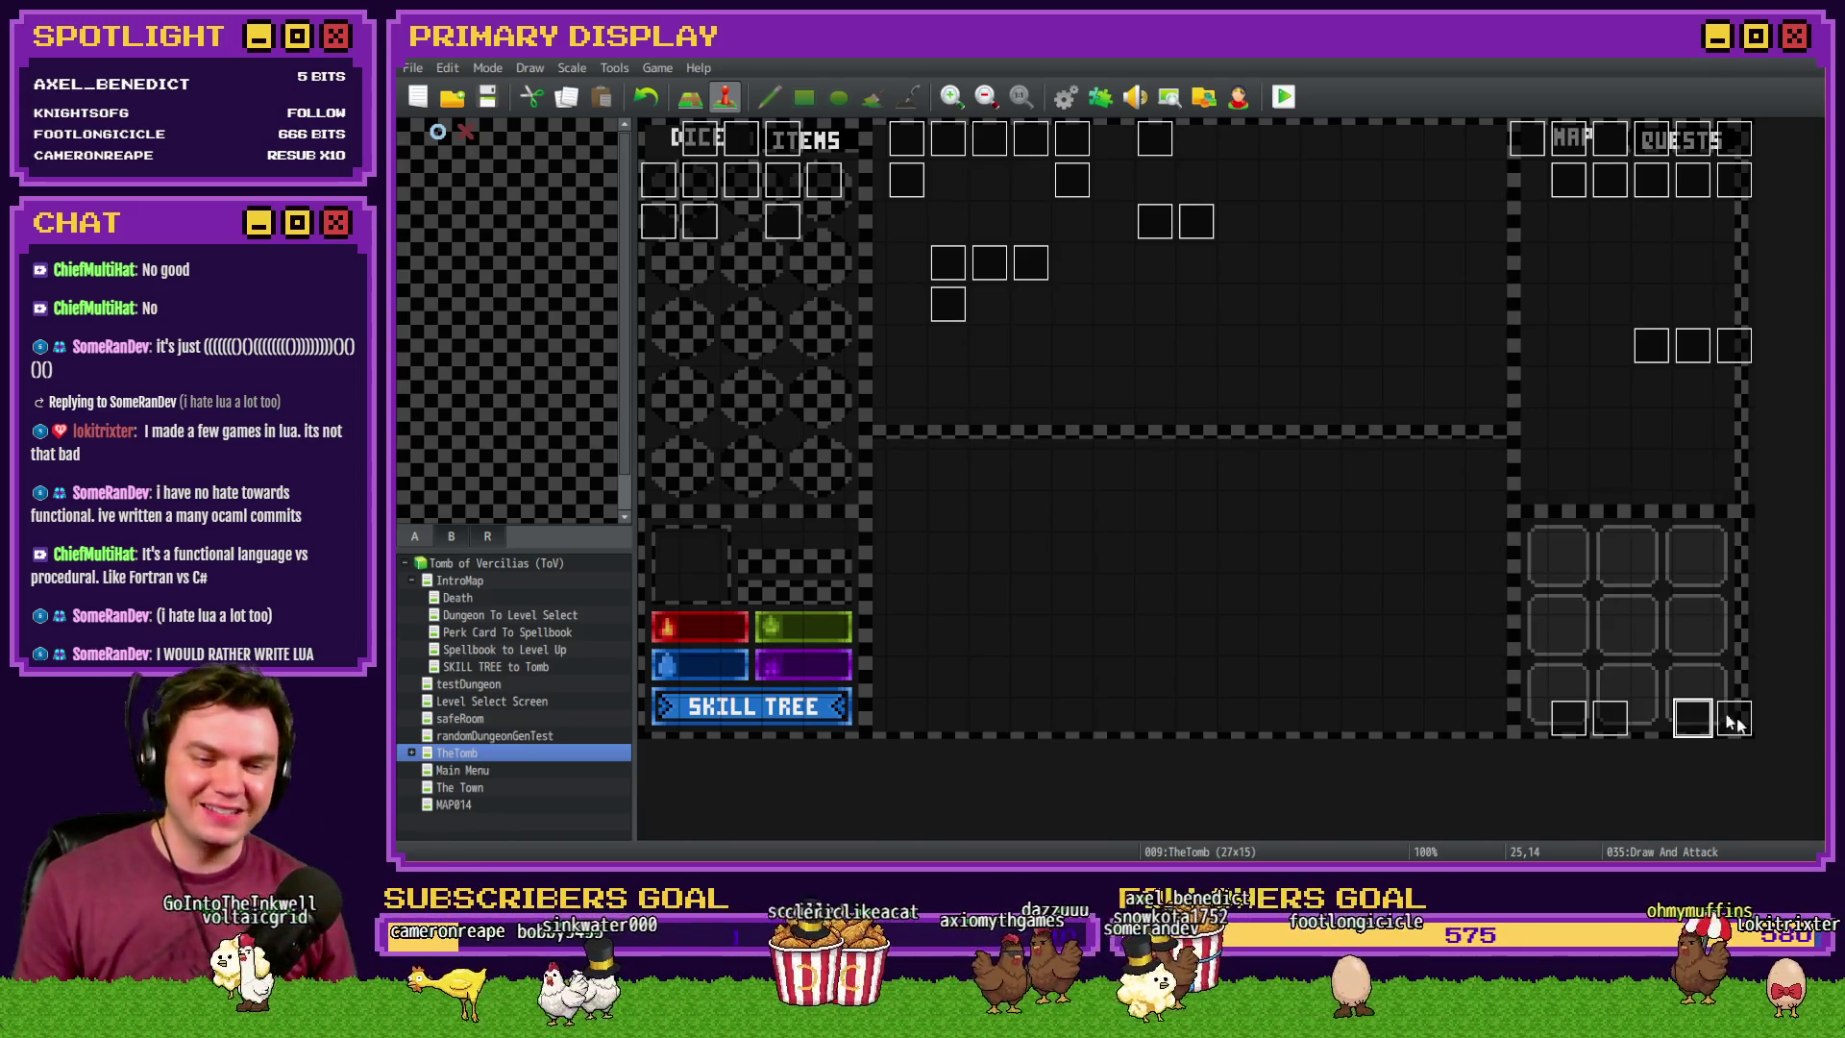
- Inspect the Swift Evasion check on page 2 of the Int/Movement event, then open the Saving Throw event
double_click(1691, 716)
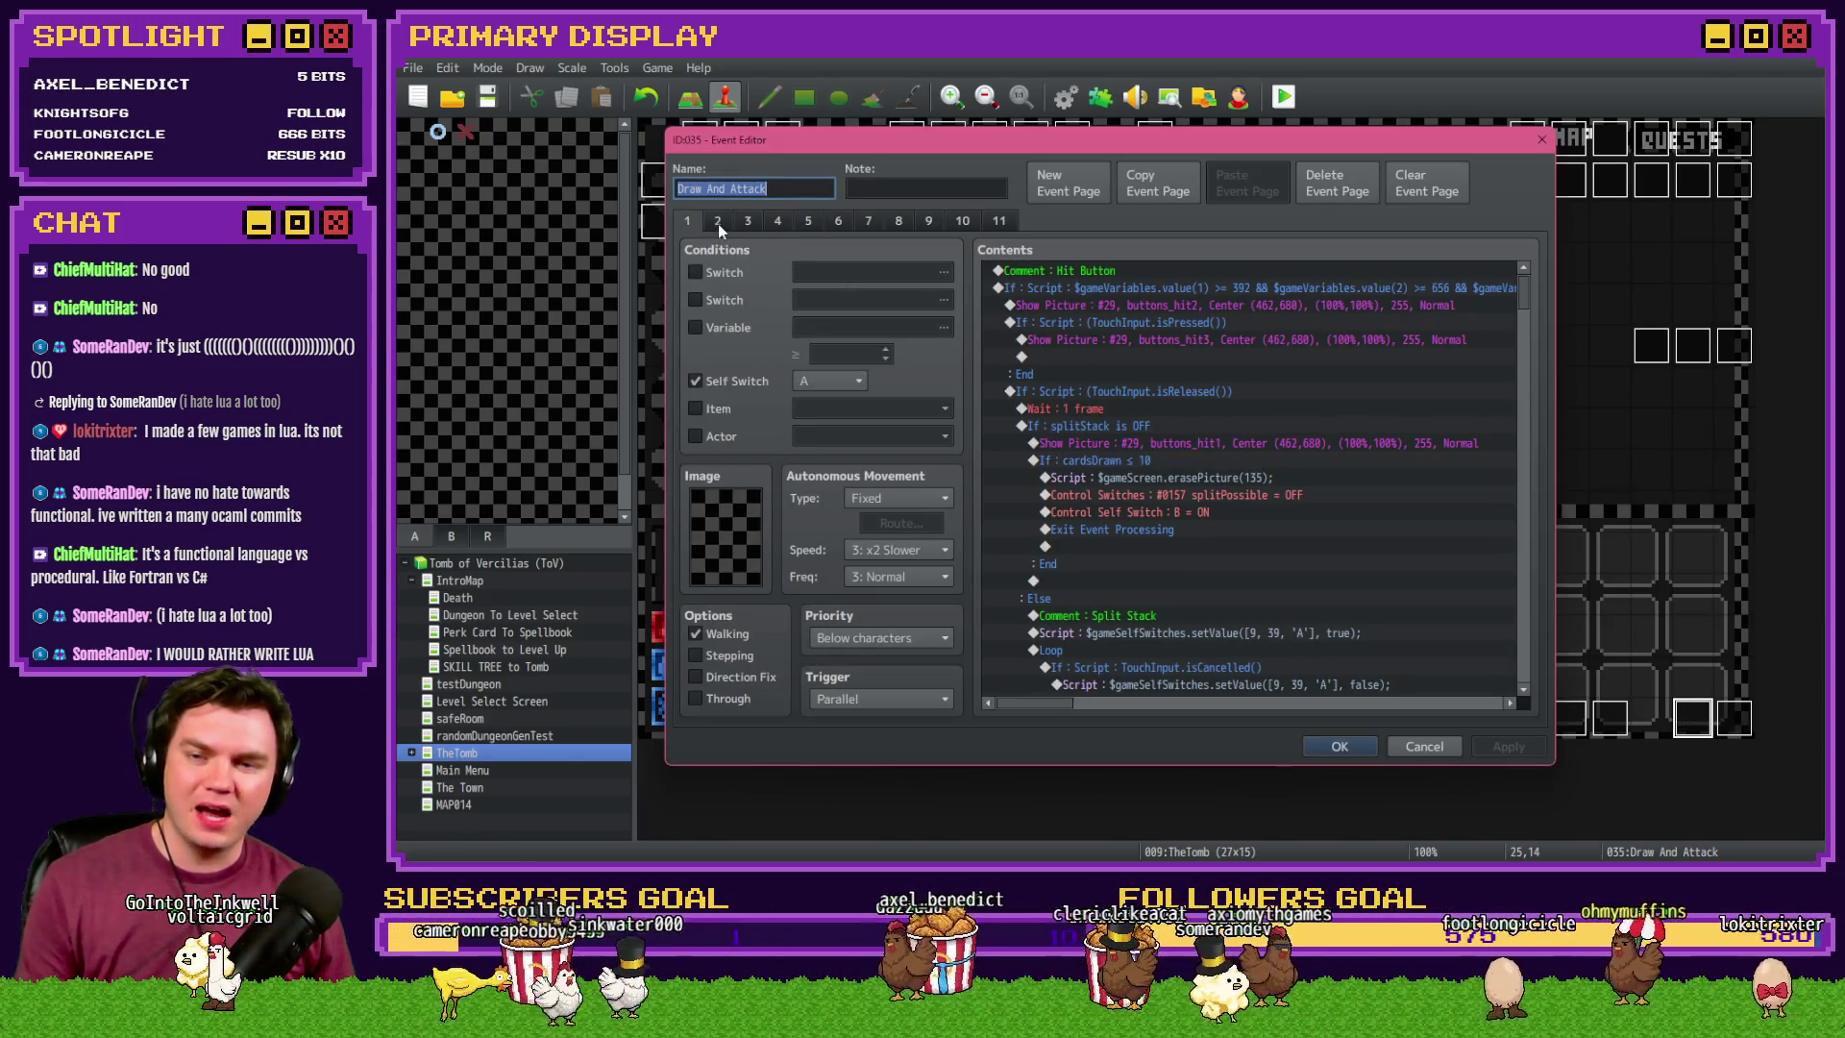
key("Escape")
double_click(686, 143)
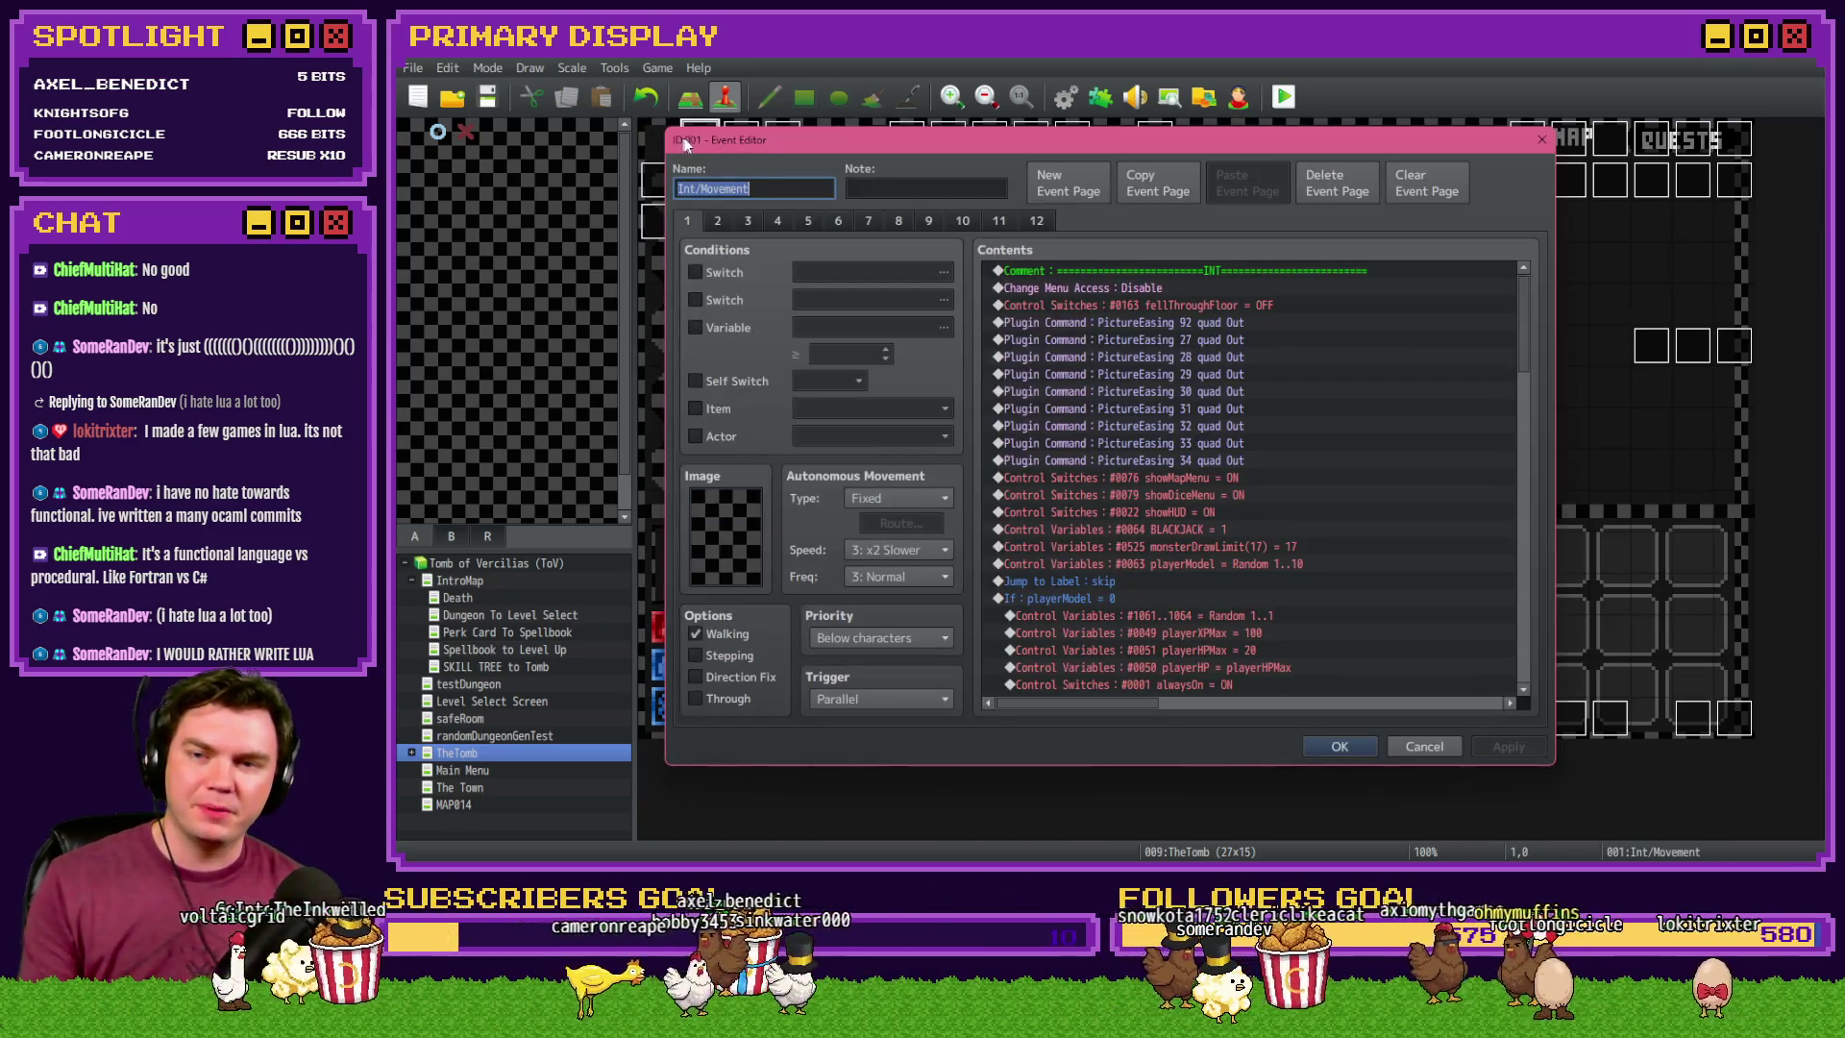
left_click(717, 221)
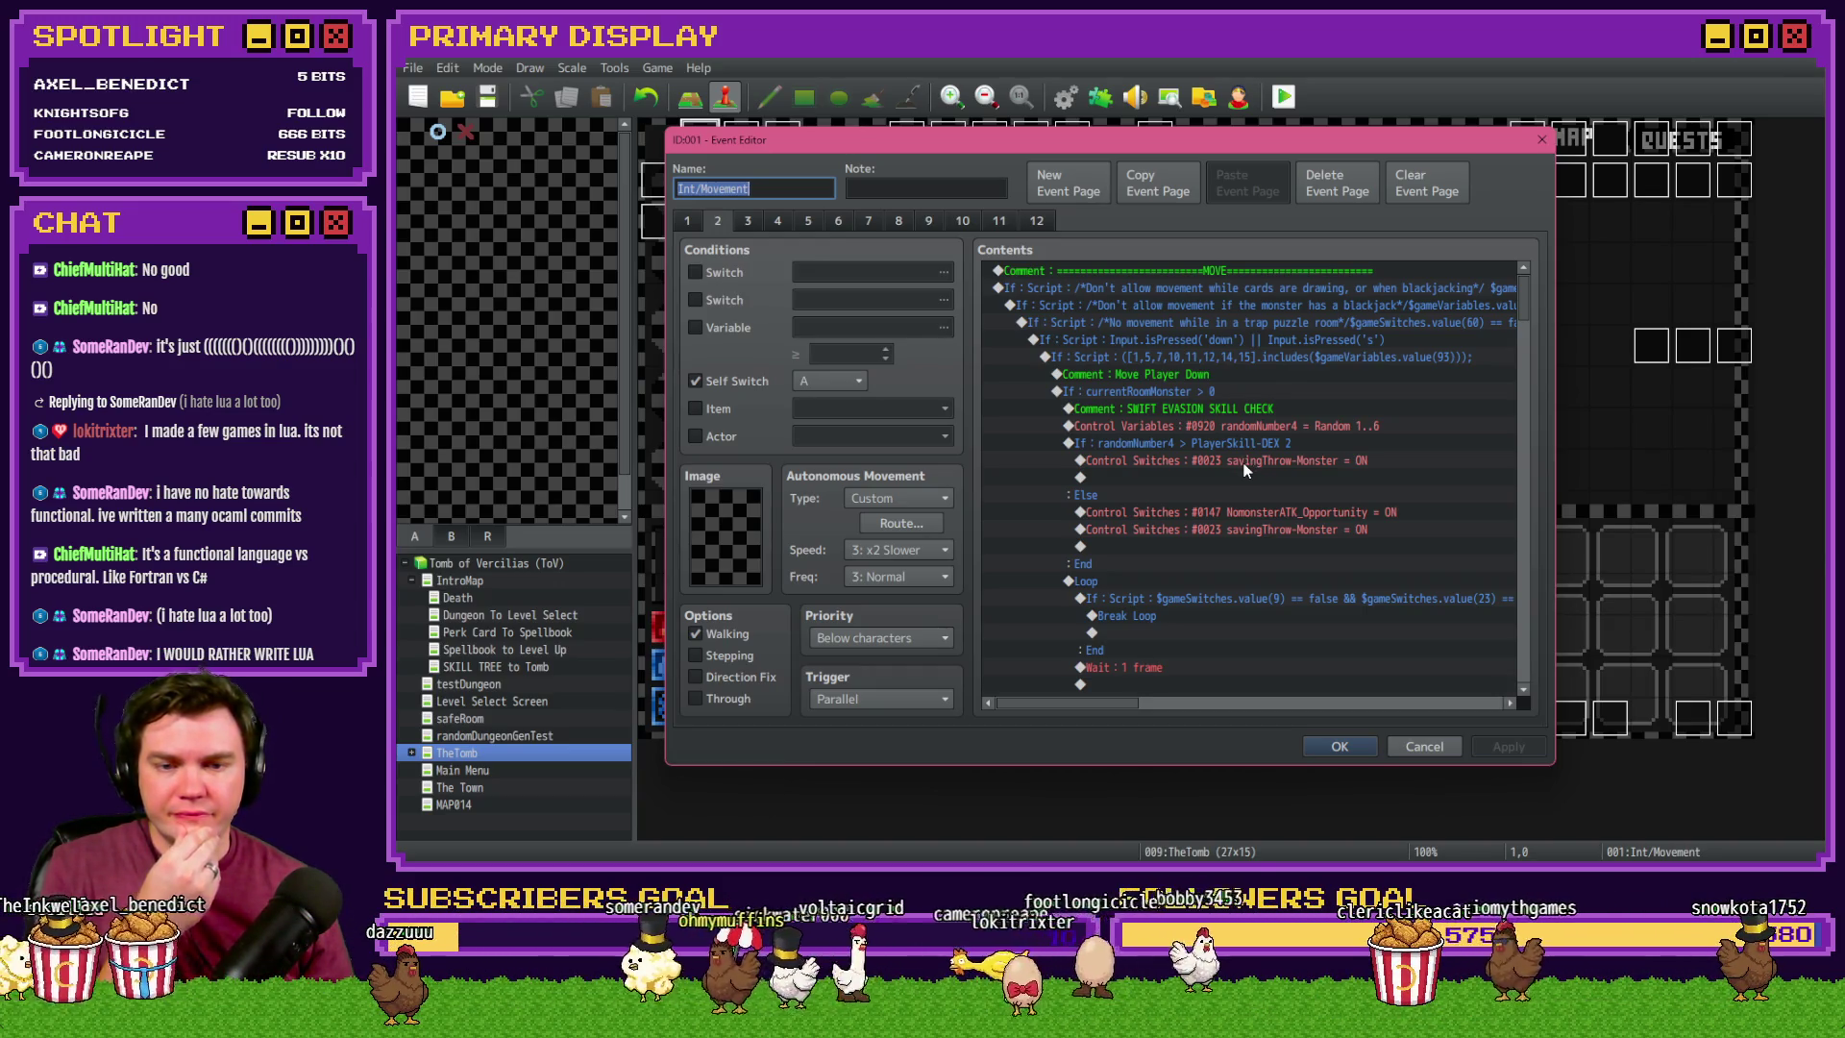
scroll(1247, 470, "down", 4)
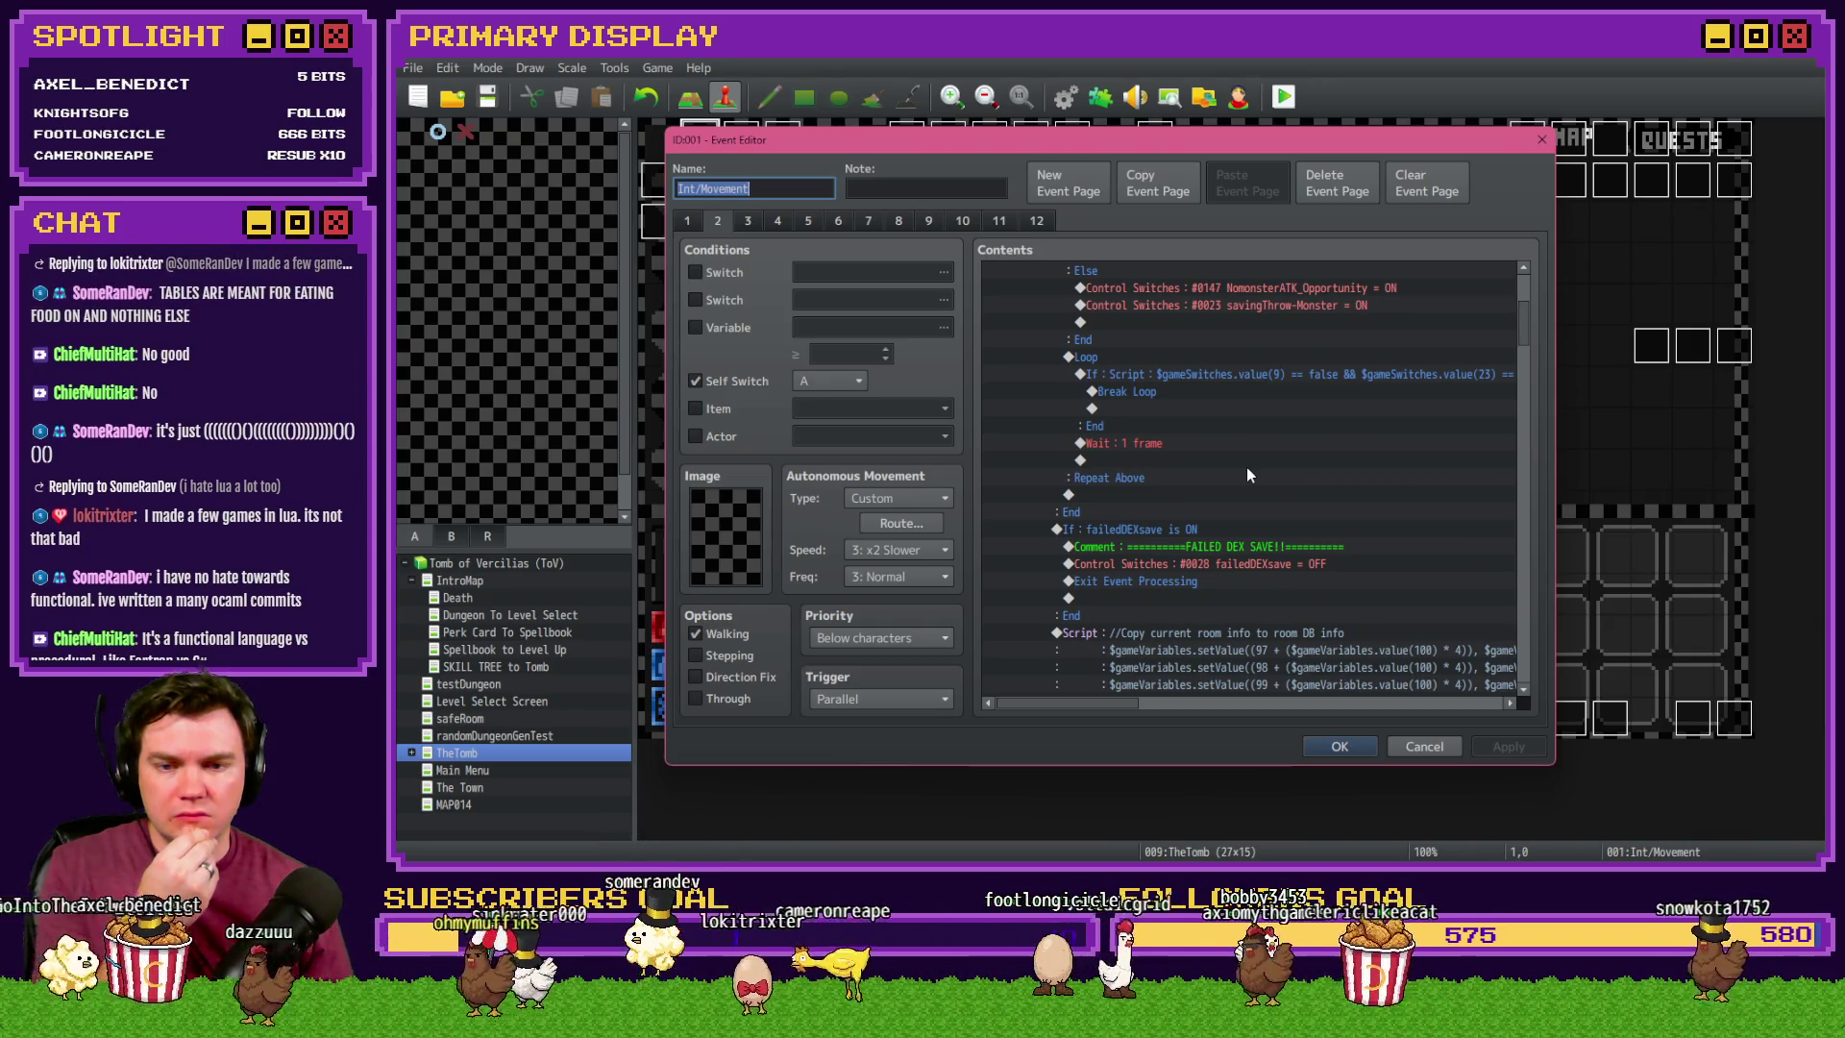
scroll(1248, 471, "up", 2)
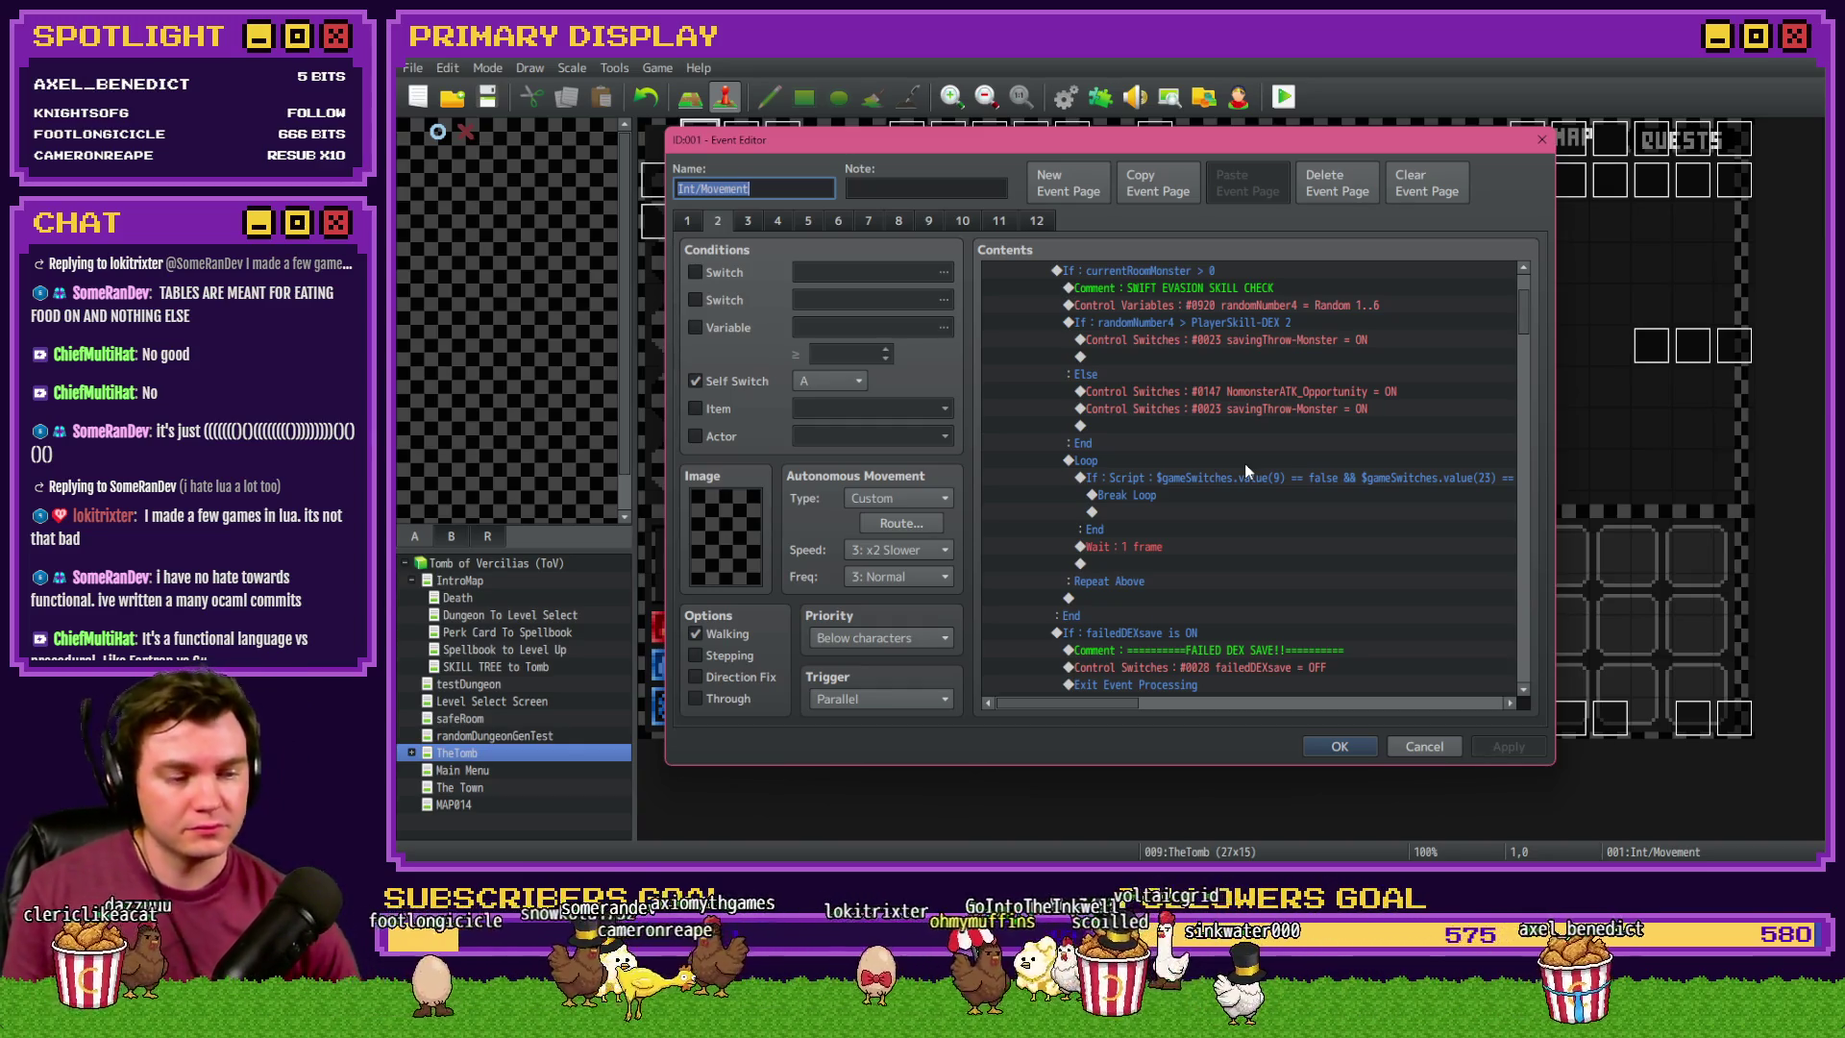
scroll(1239, 463, "up", 2)
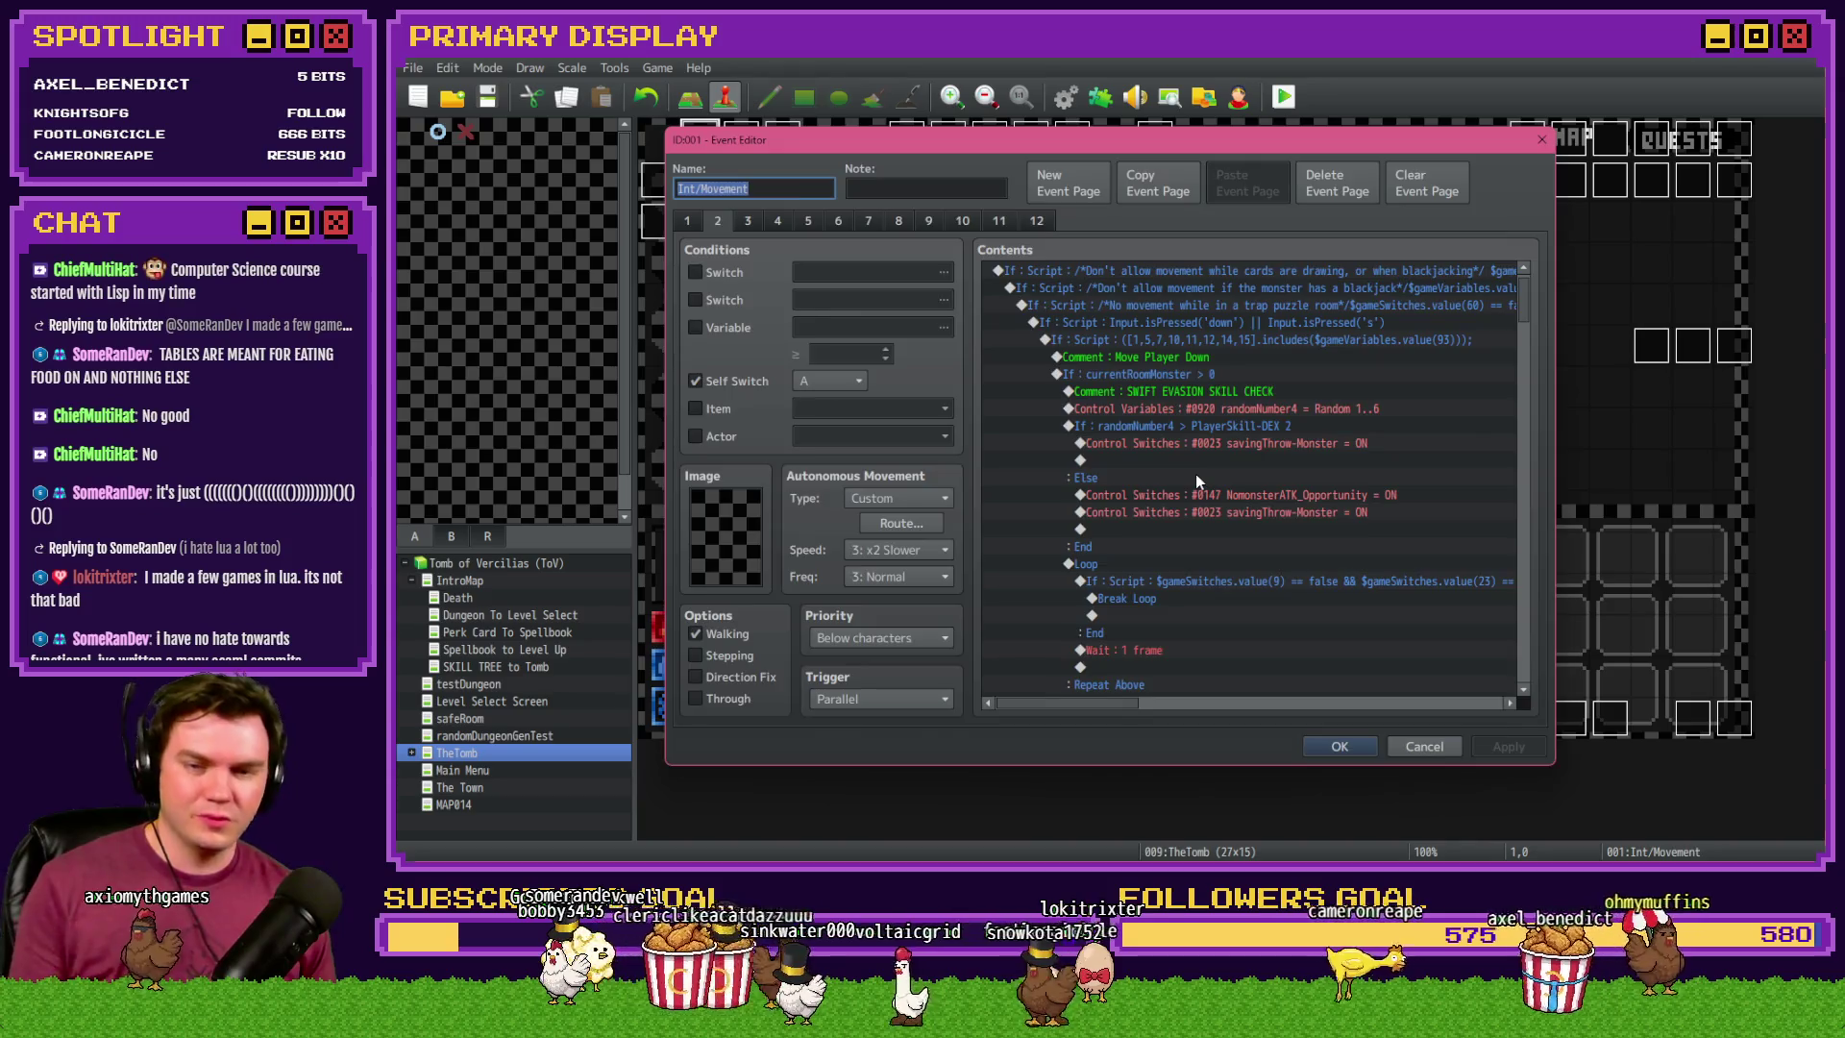
key("Escape")
double_click(901, 189)
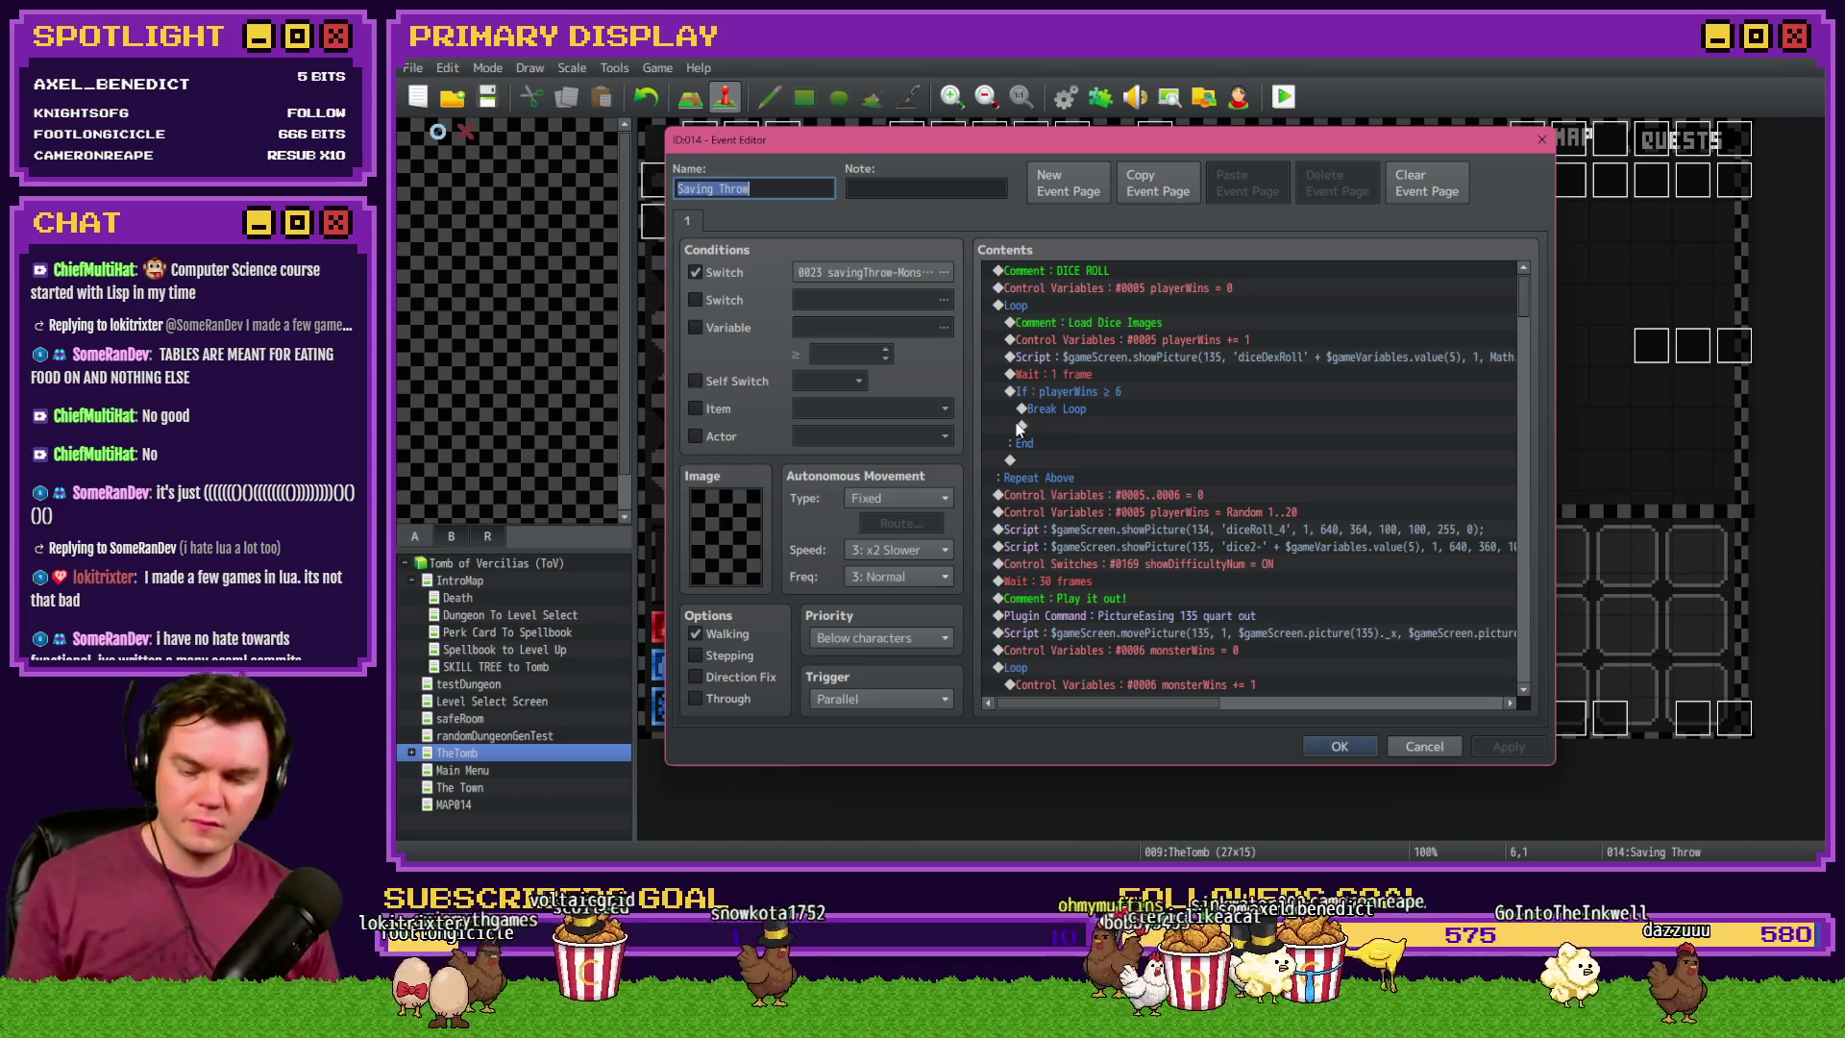
key("Escape")
double_click(700, 149)
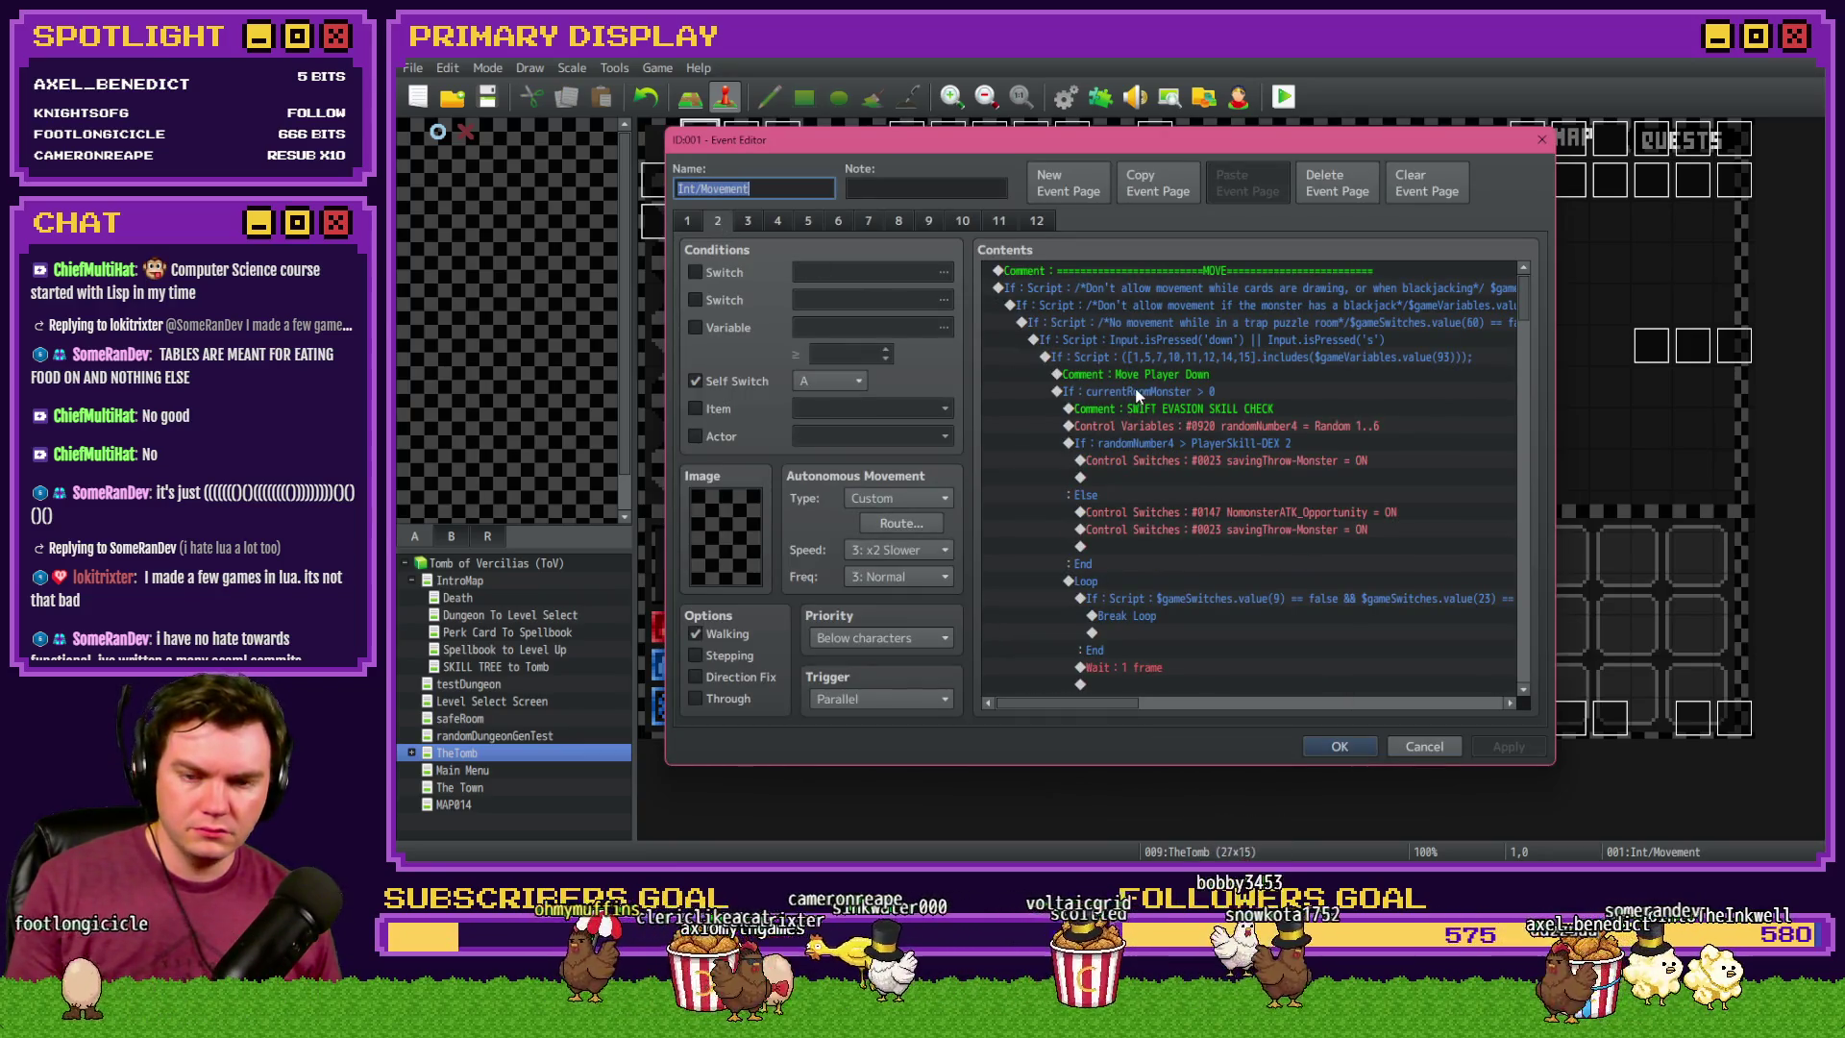
scroll(1137, 394, "down", 2)
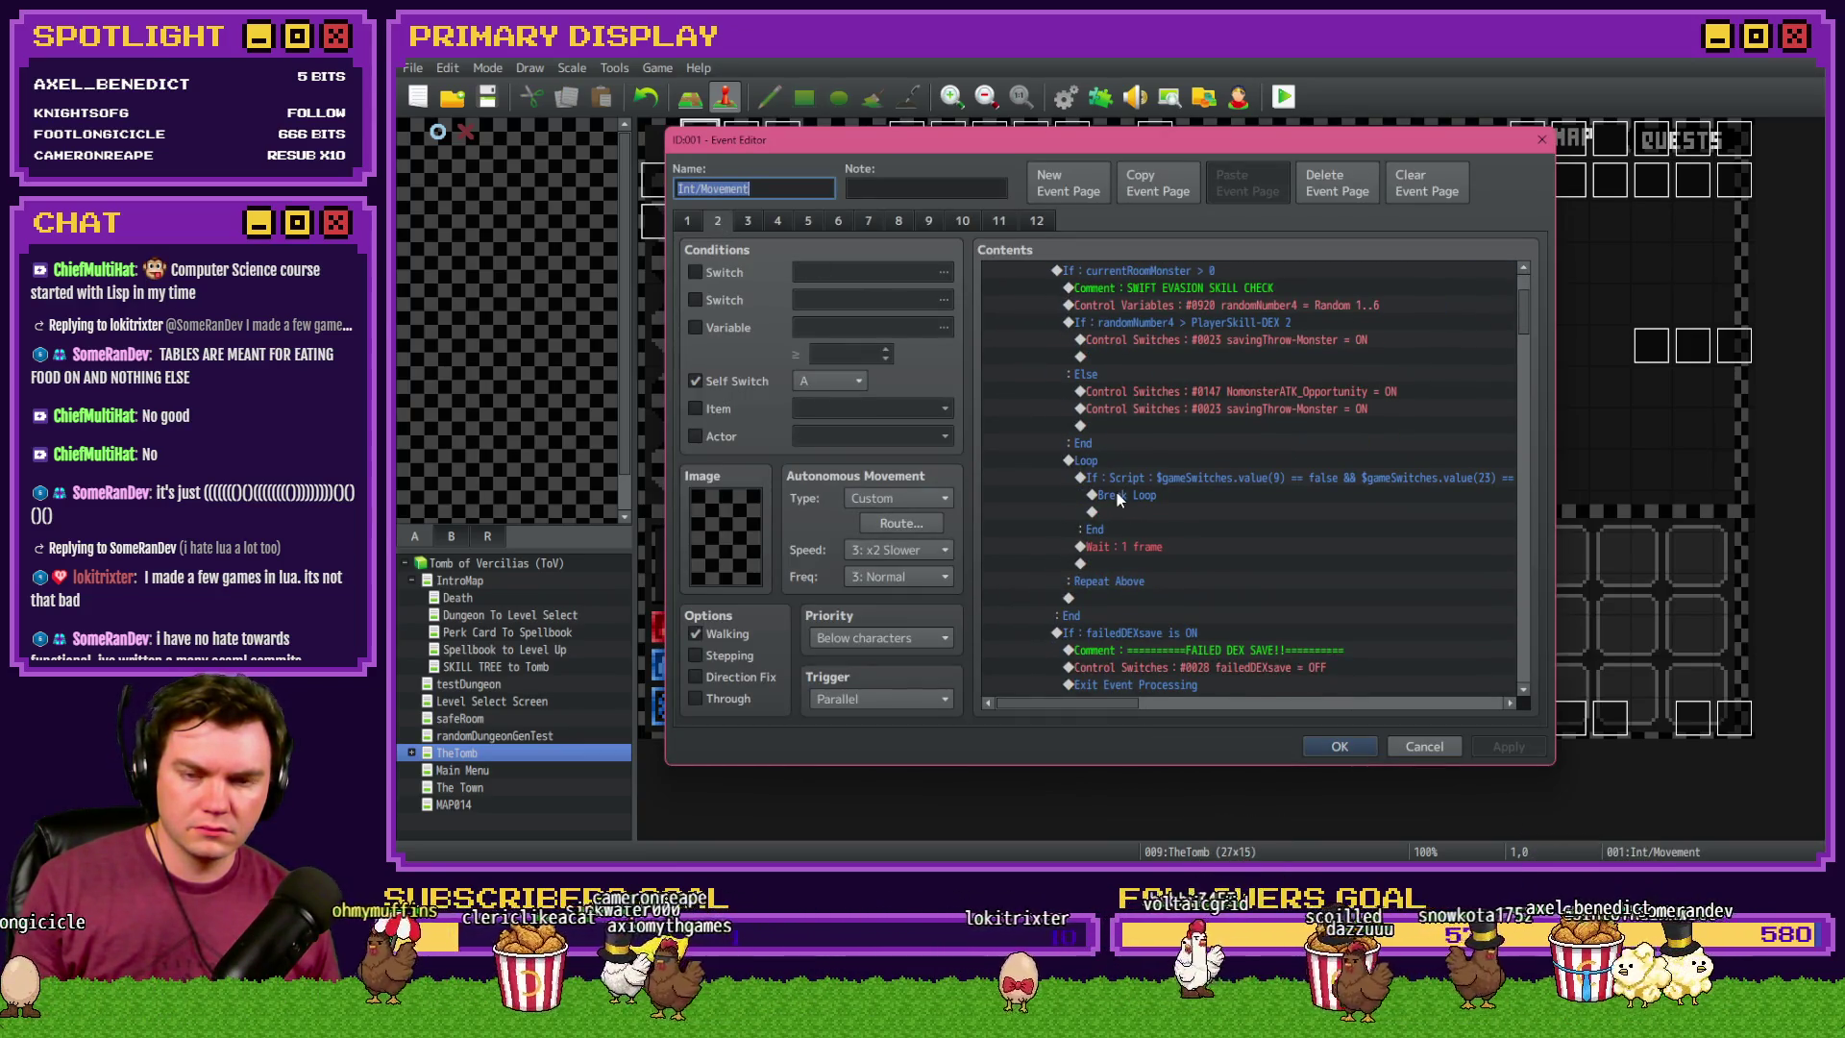
left_click(1281, 409)
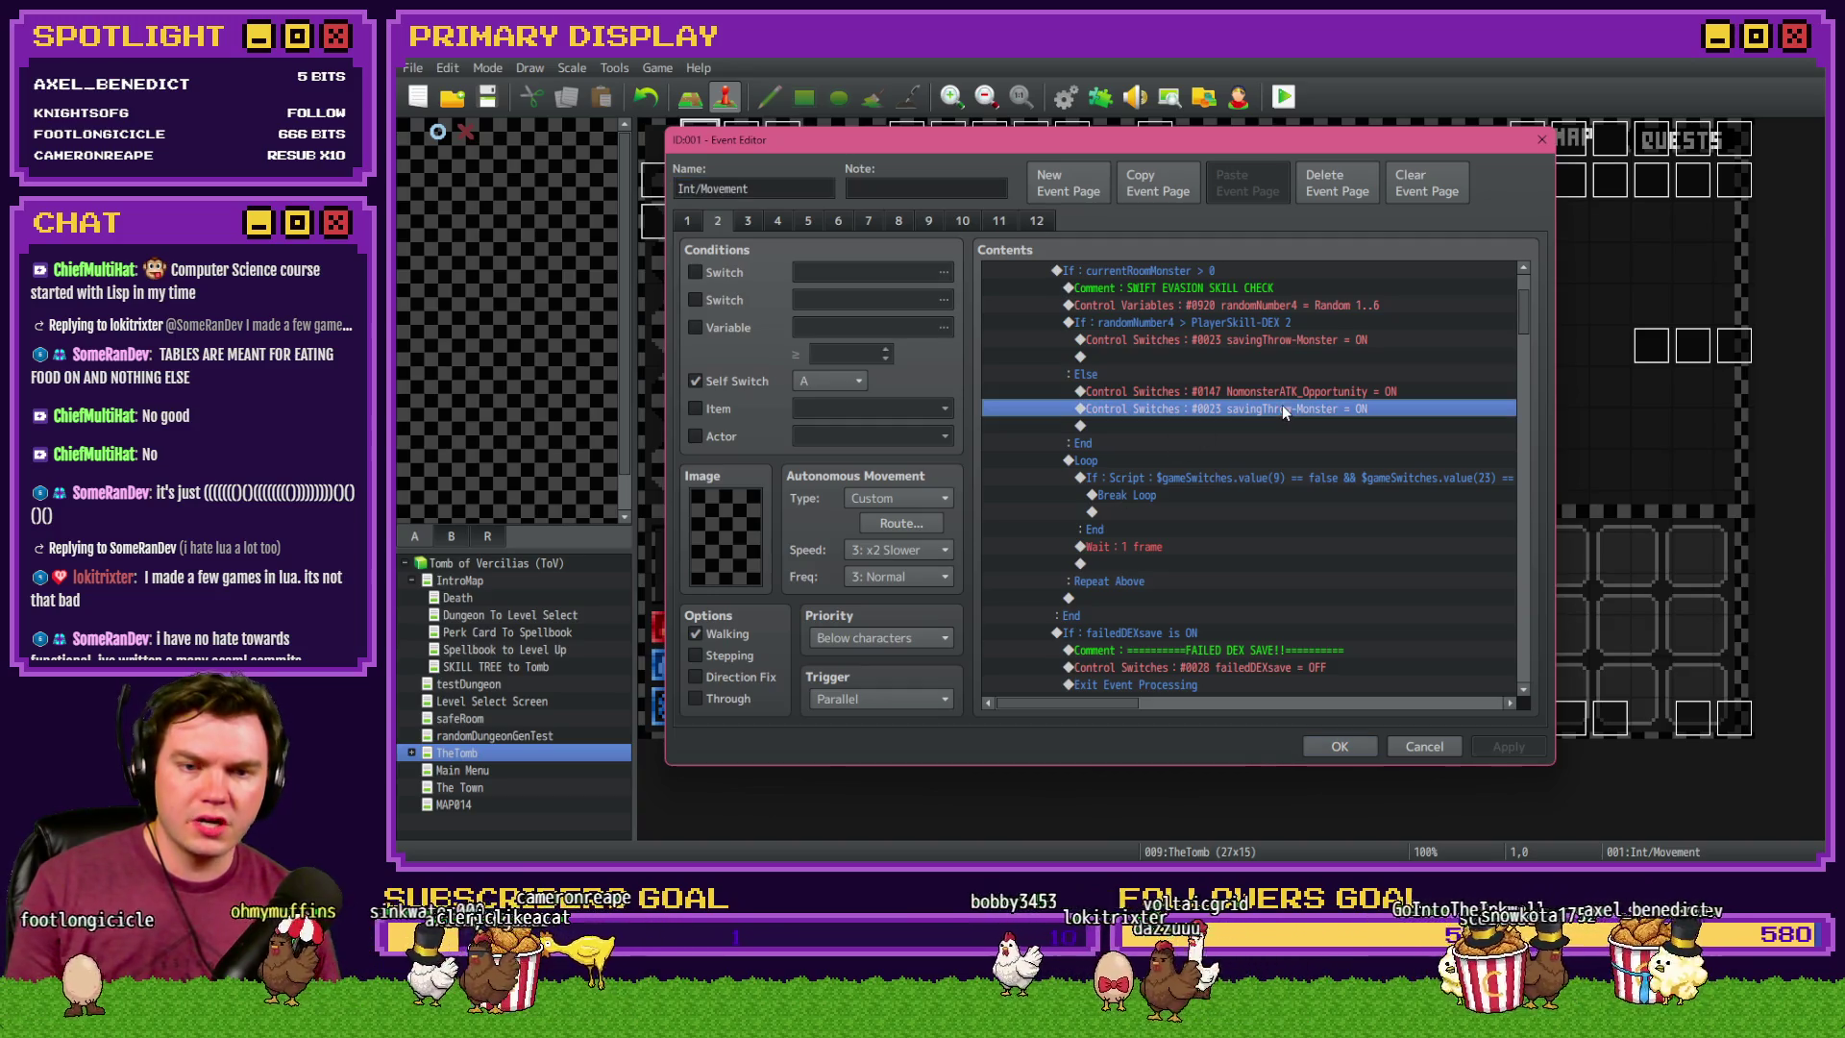
left_click(1137, 460)
left_click(1162, 479)
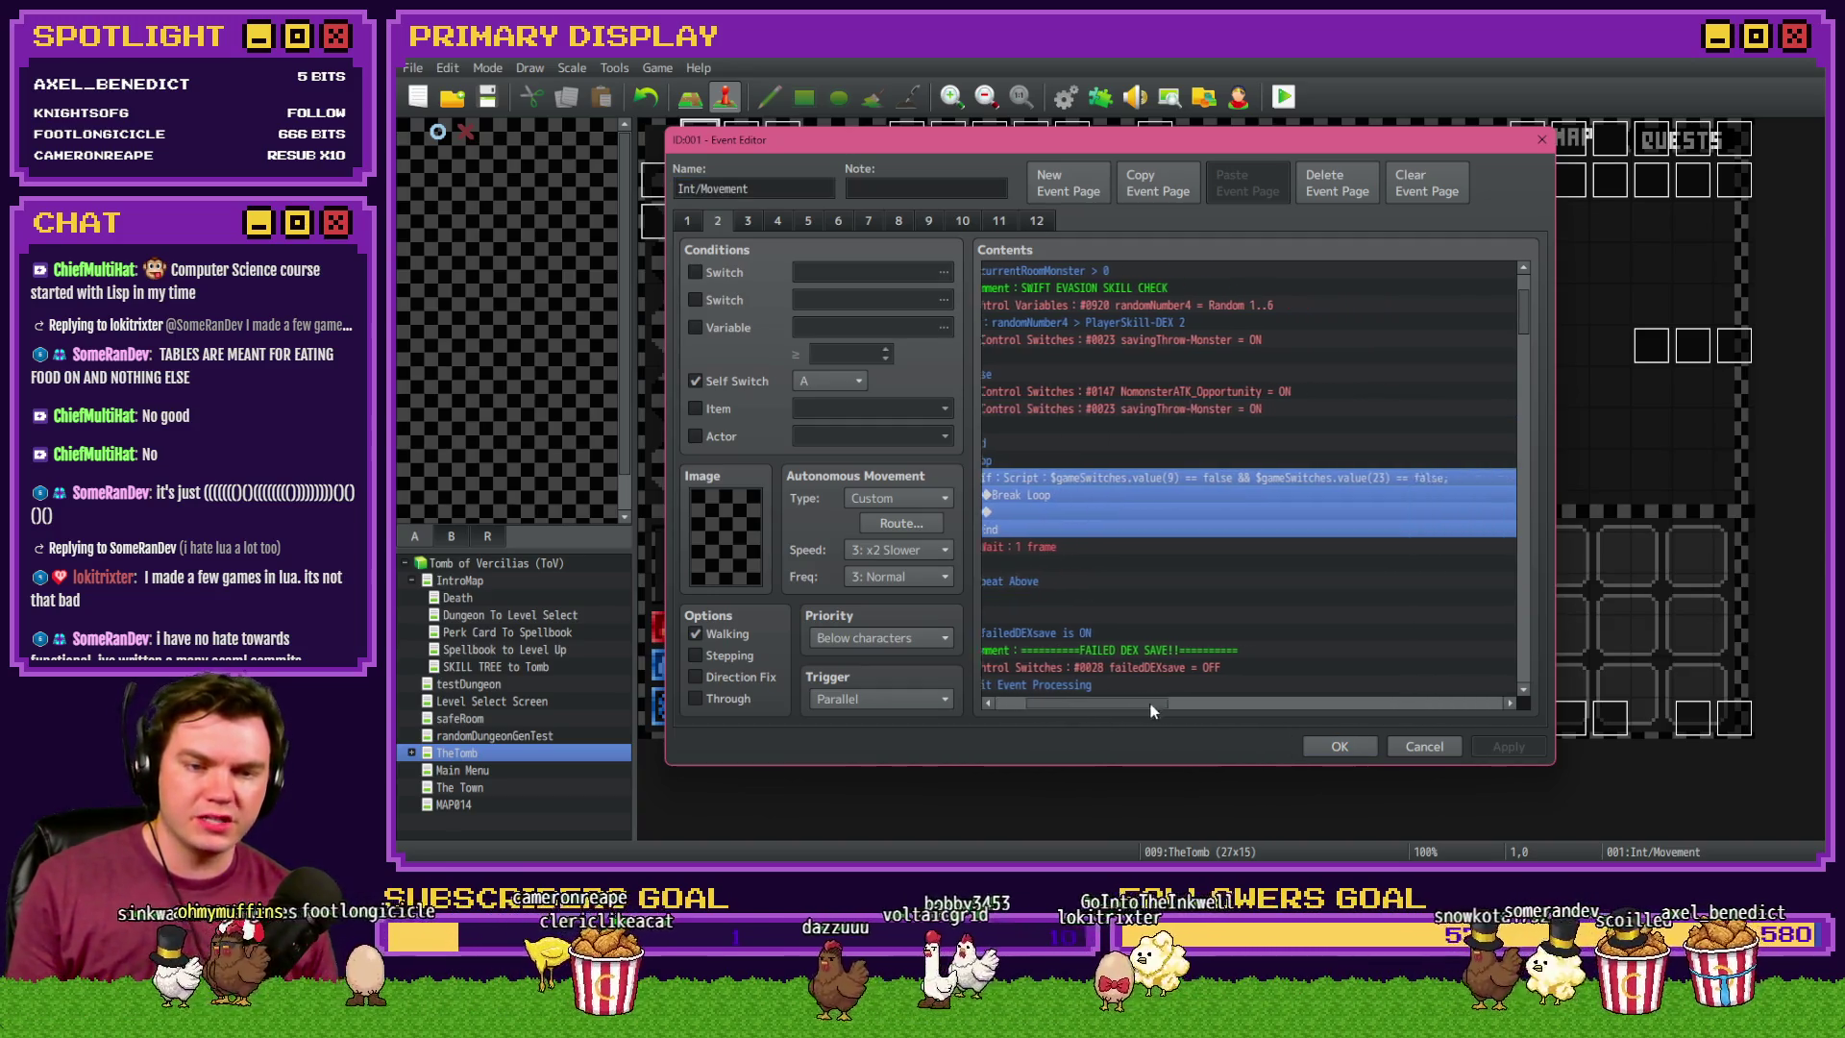
key("Escape")
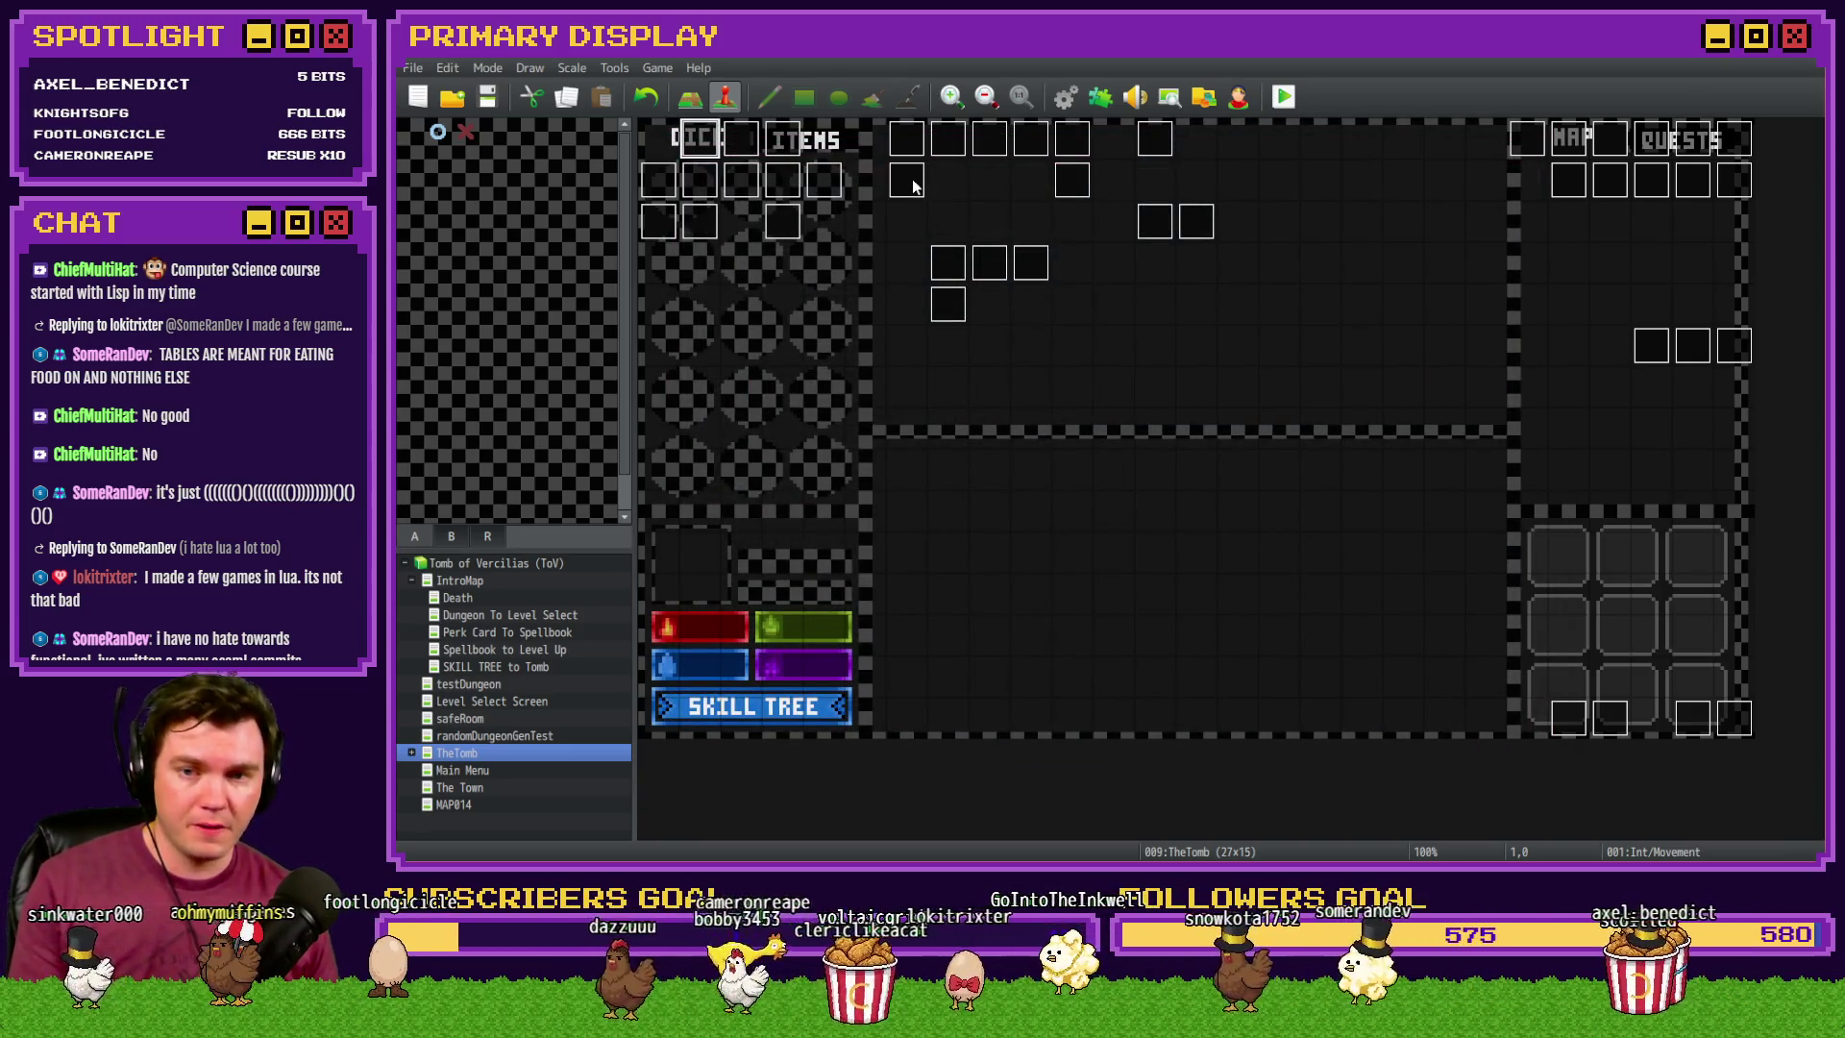
double_click(913, 179)
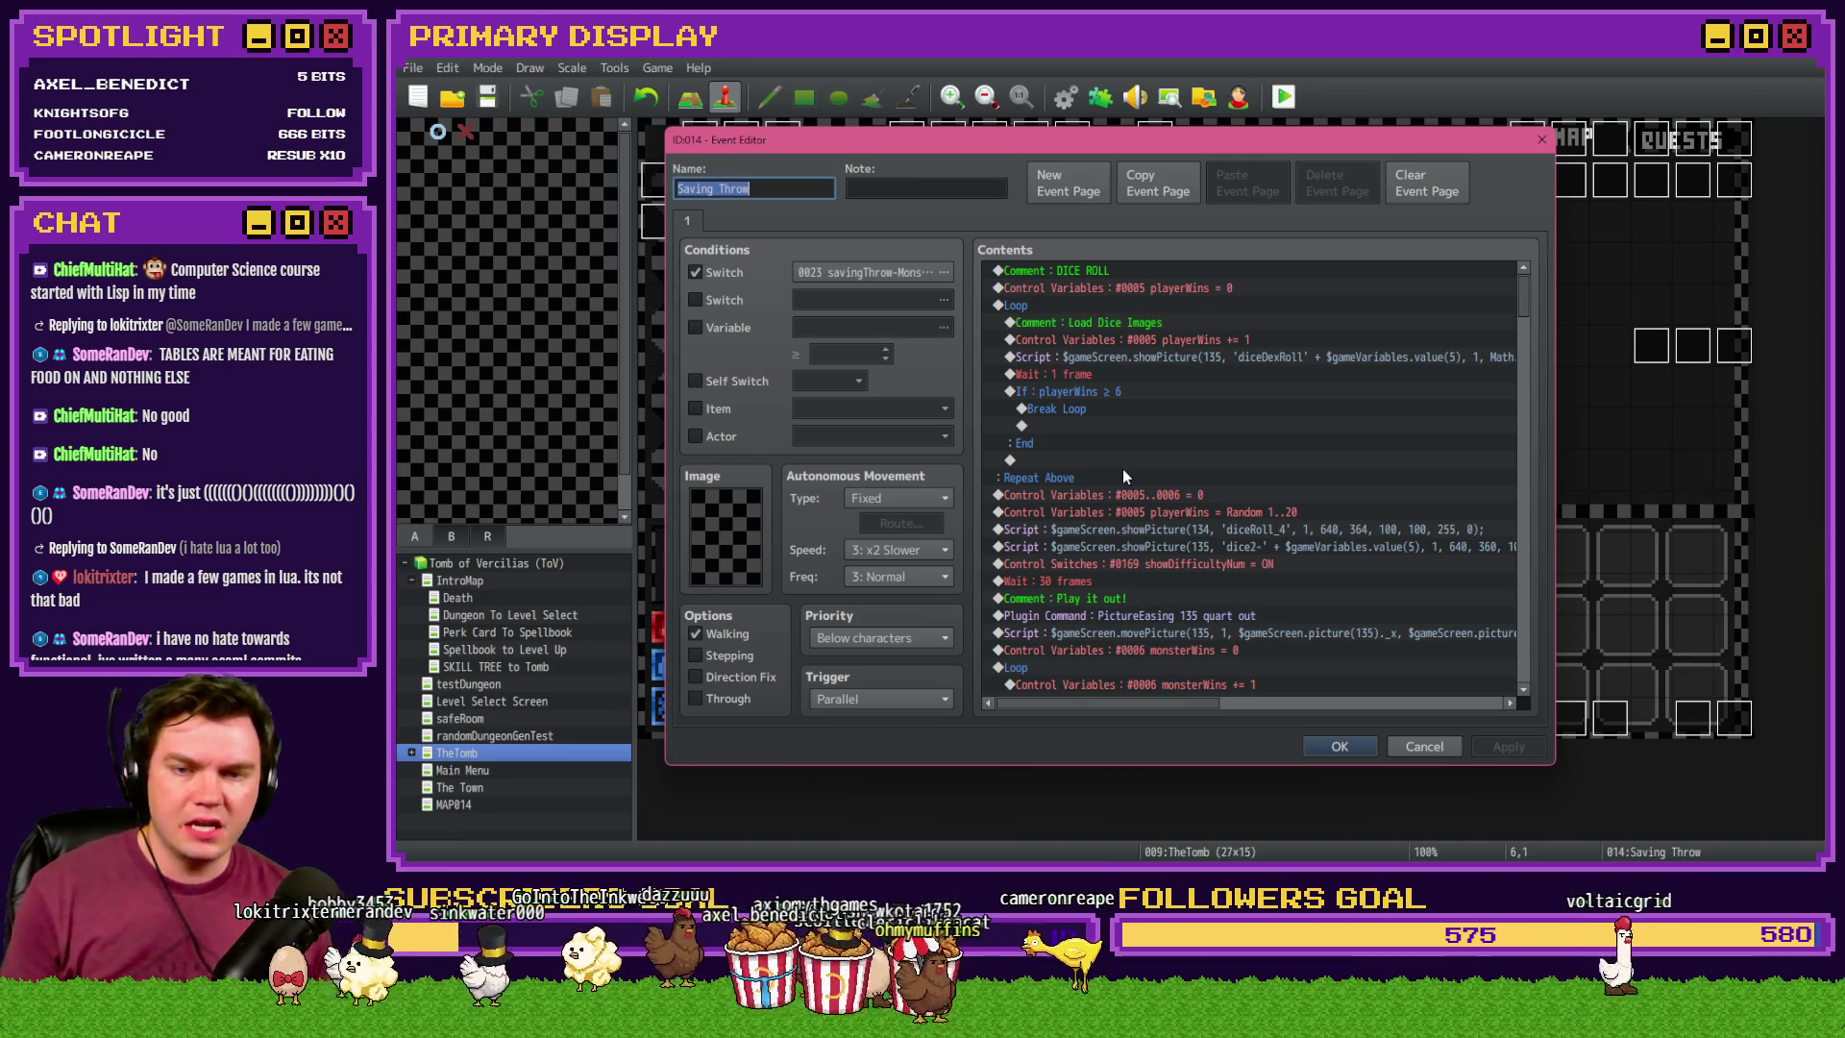
- Scroll through the Saving Throw event's command list
scroll(1123, 475, "down", 6)
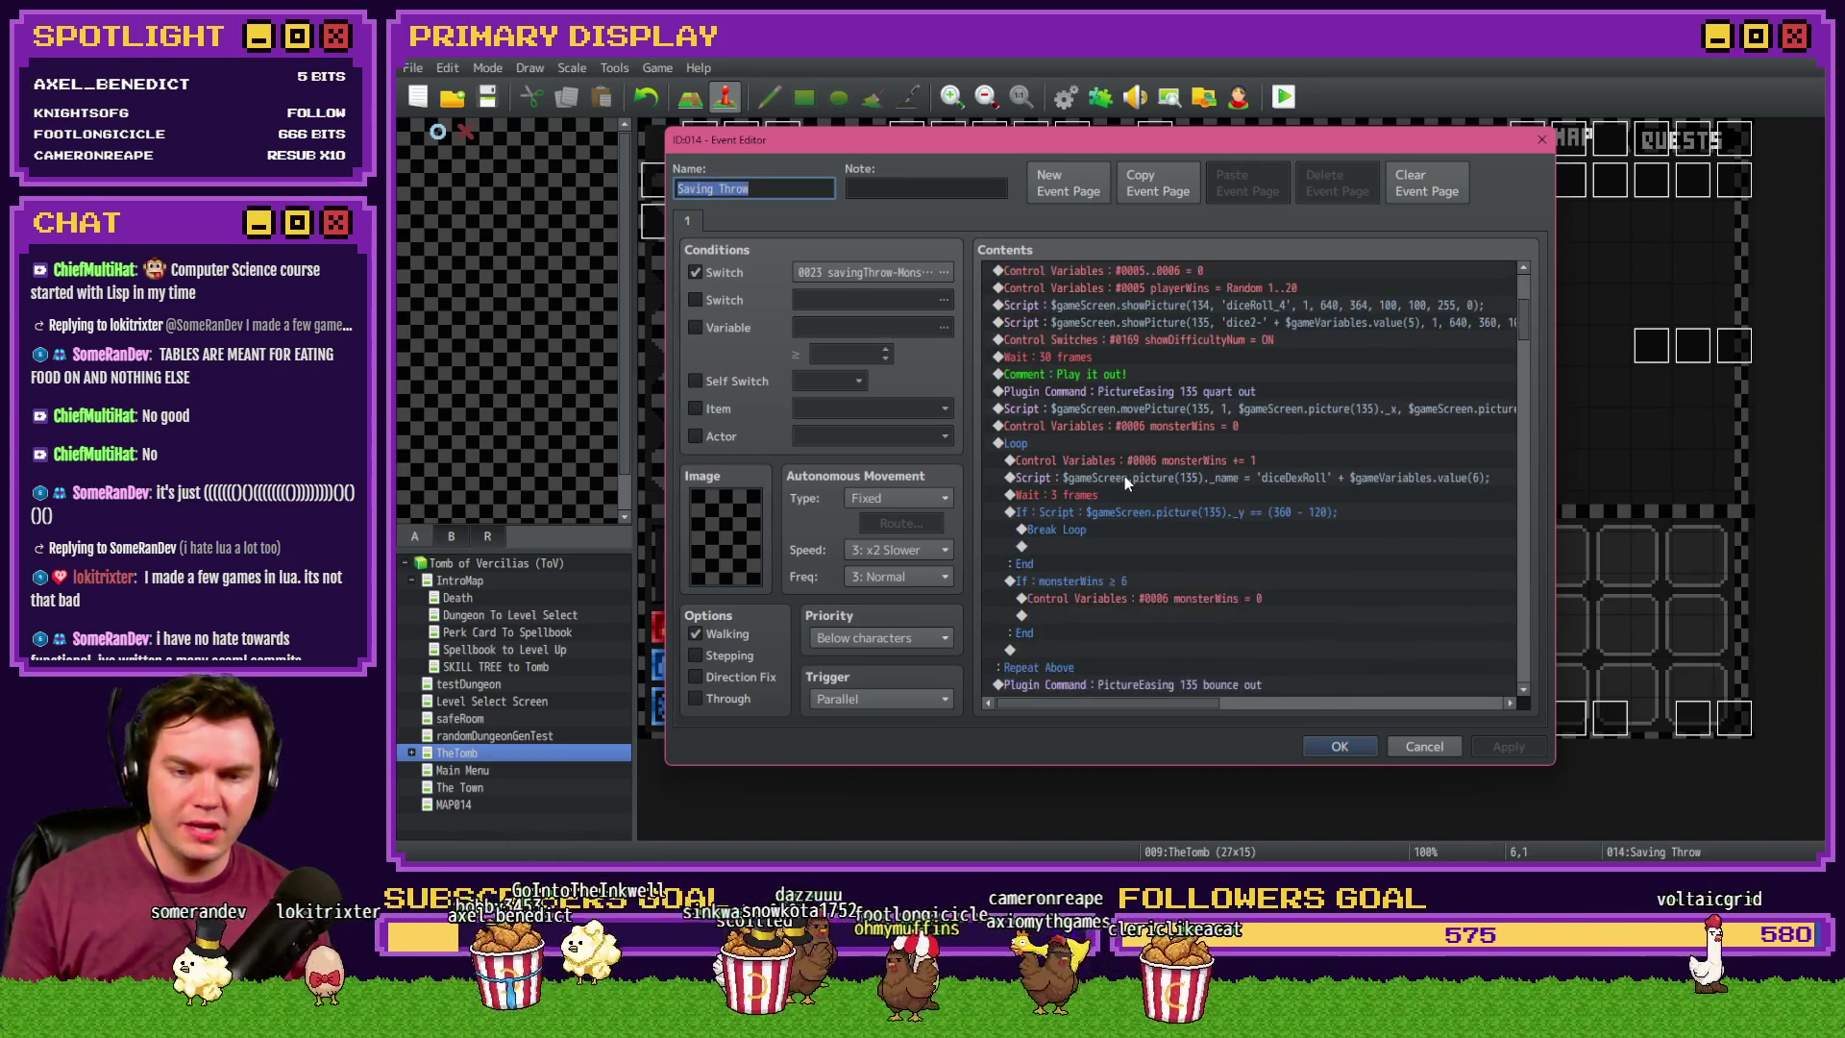
scroll(1127, 475, "down", 5)
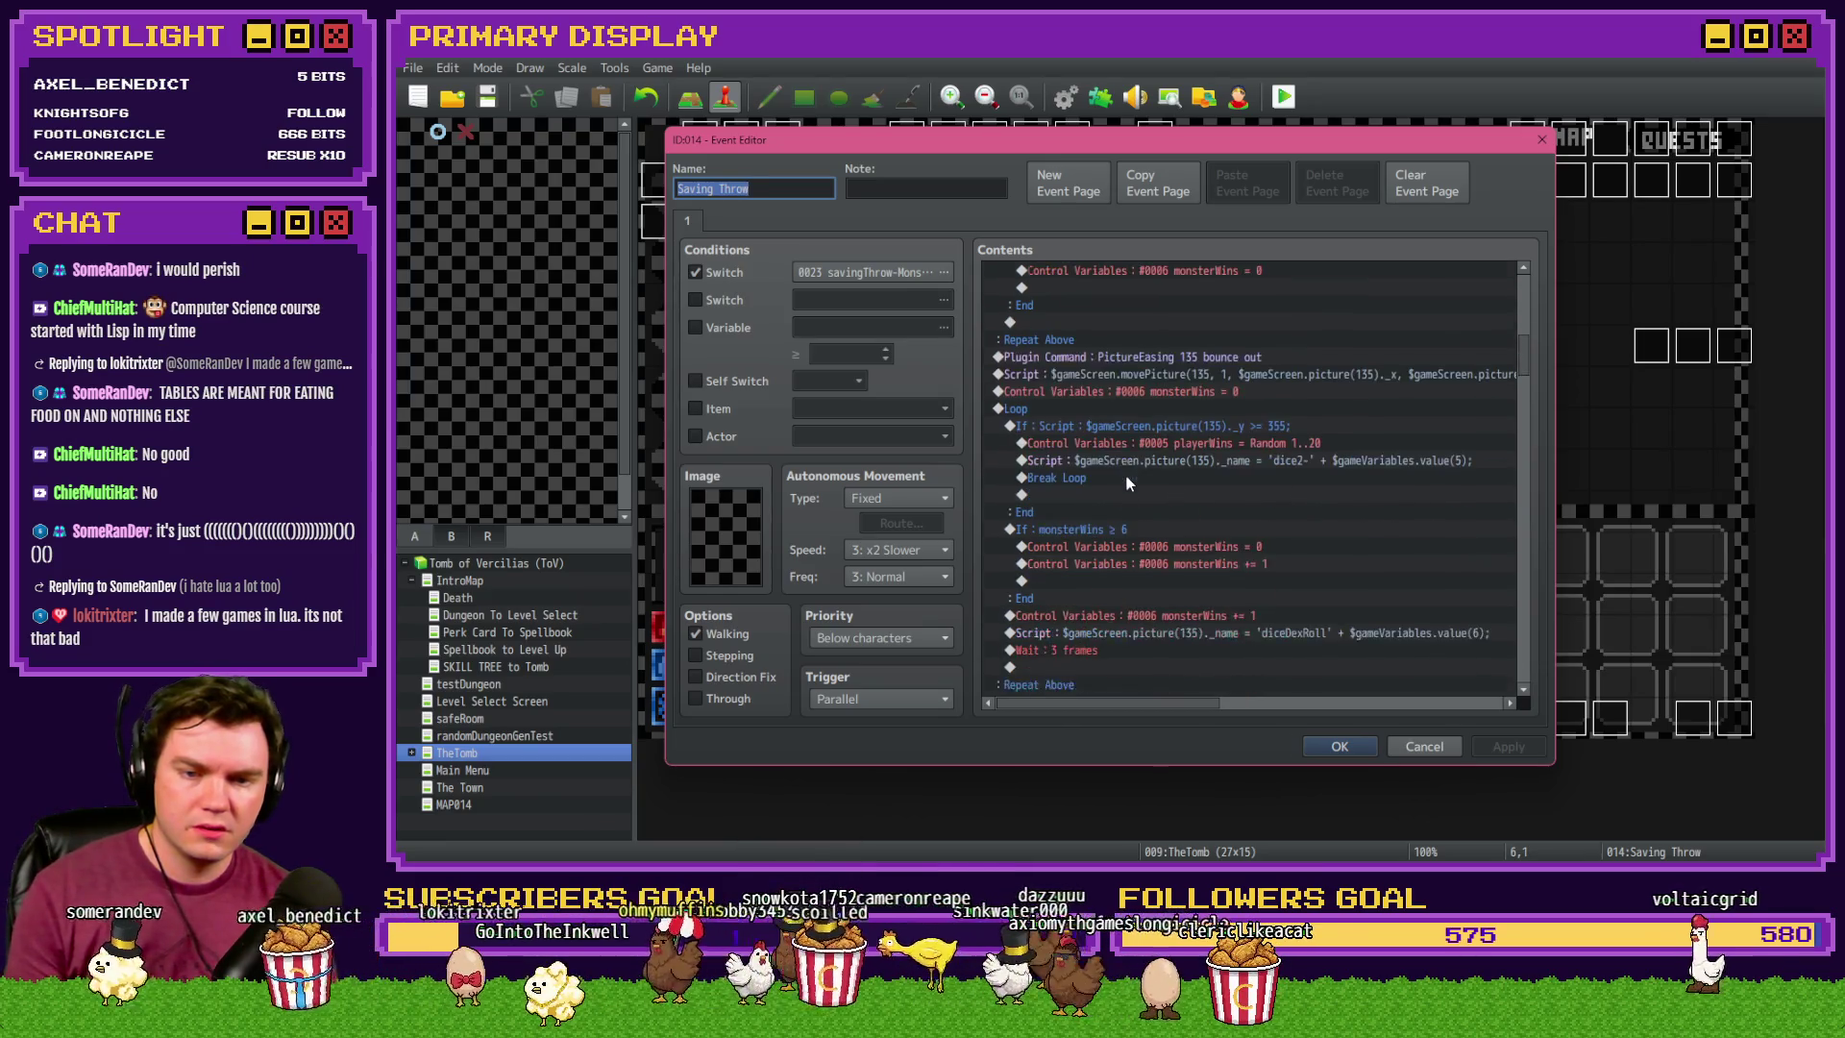
scroll(1131, 471, "down", 4)
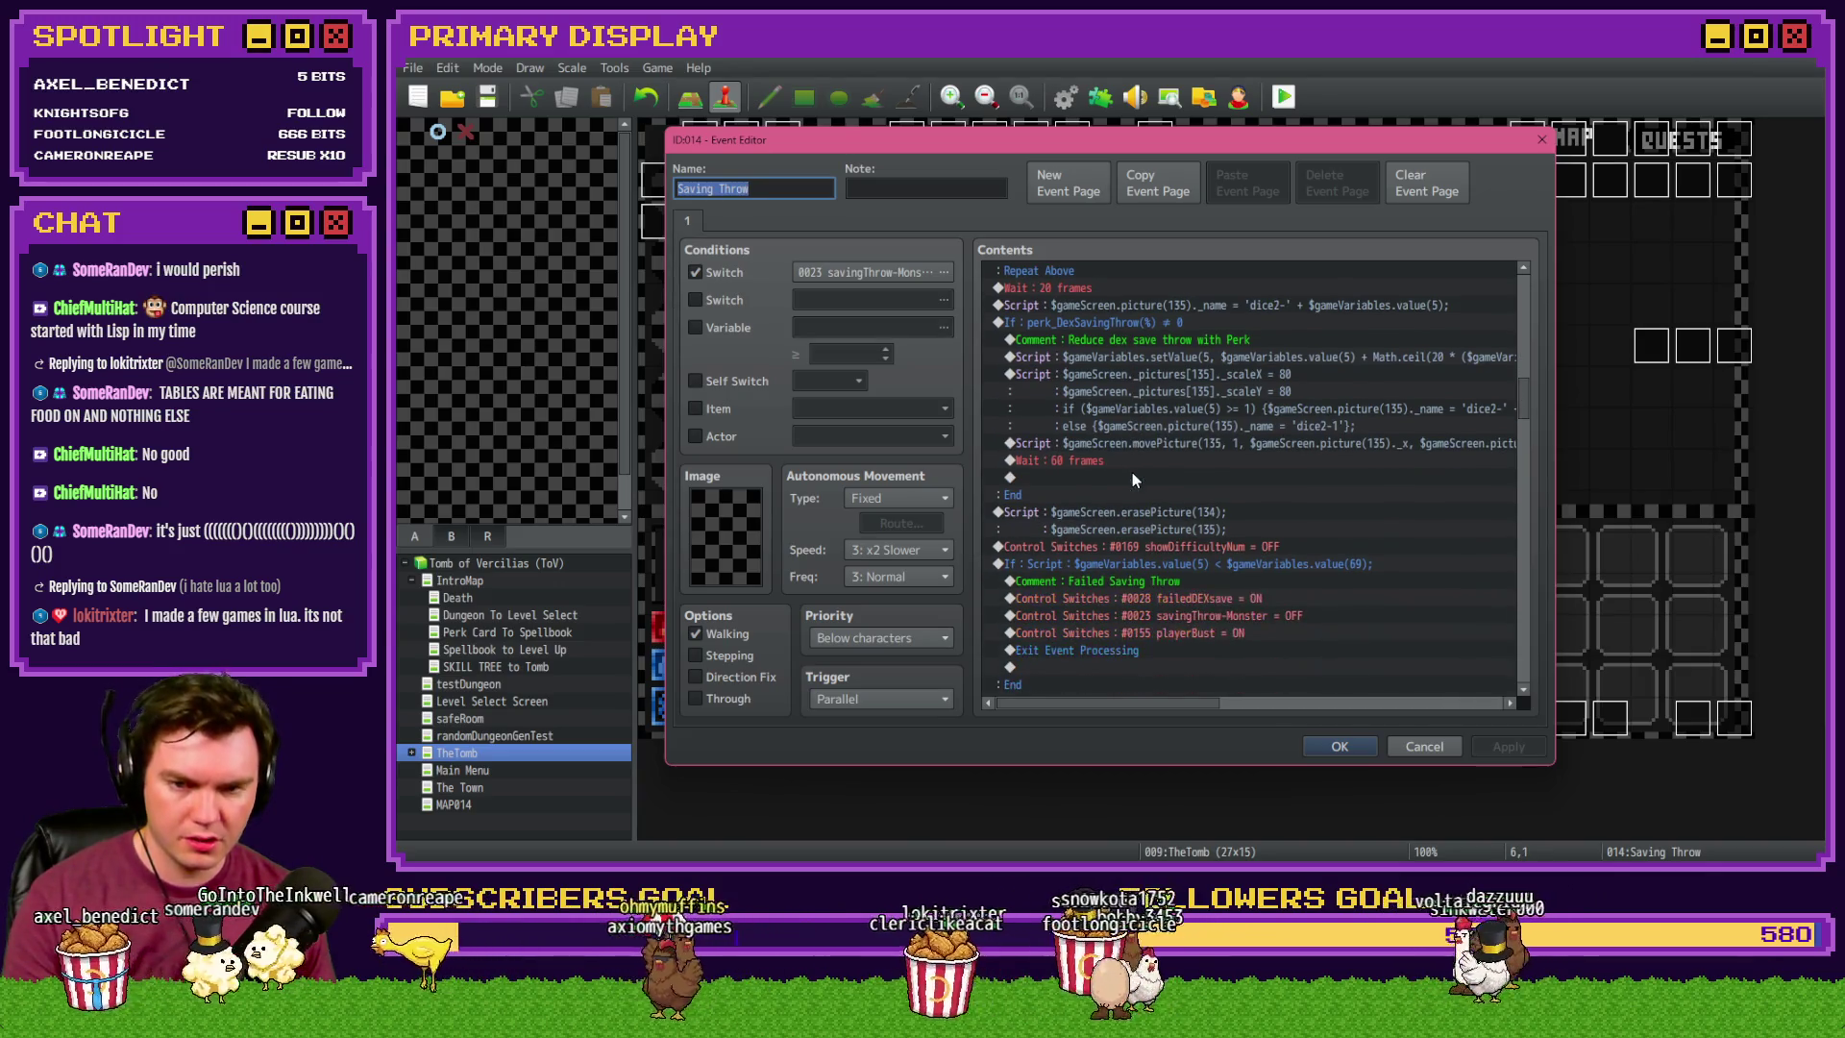
scroll(1132, 471, "down", 2)
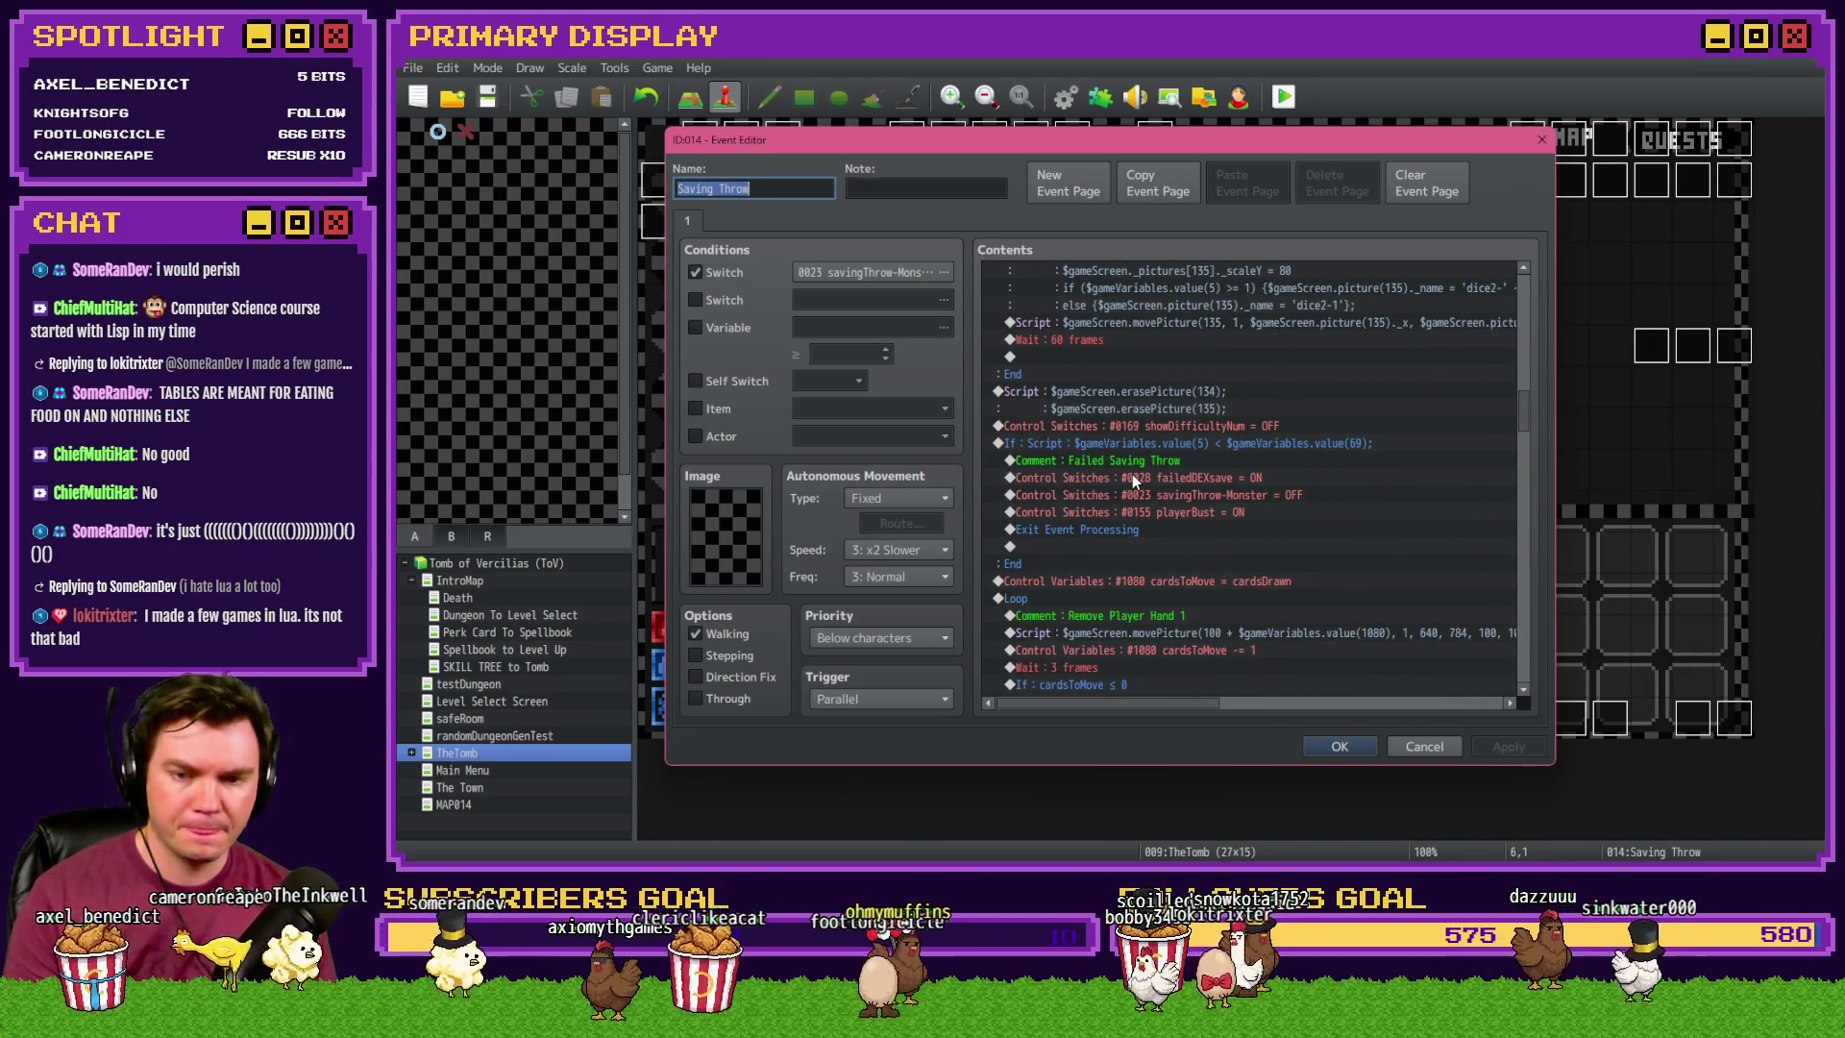
scroll(1132, 474, "up", 2)
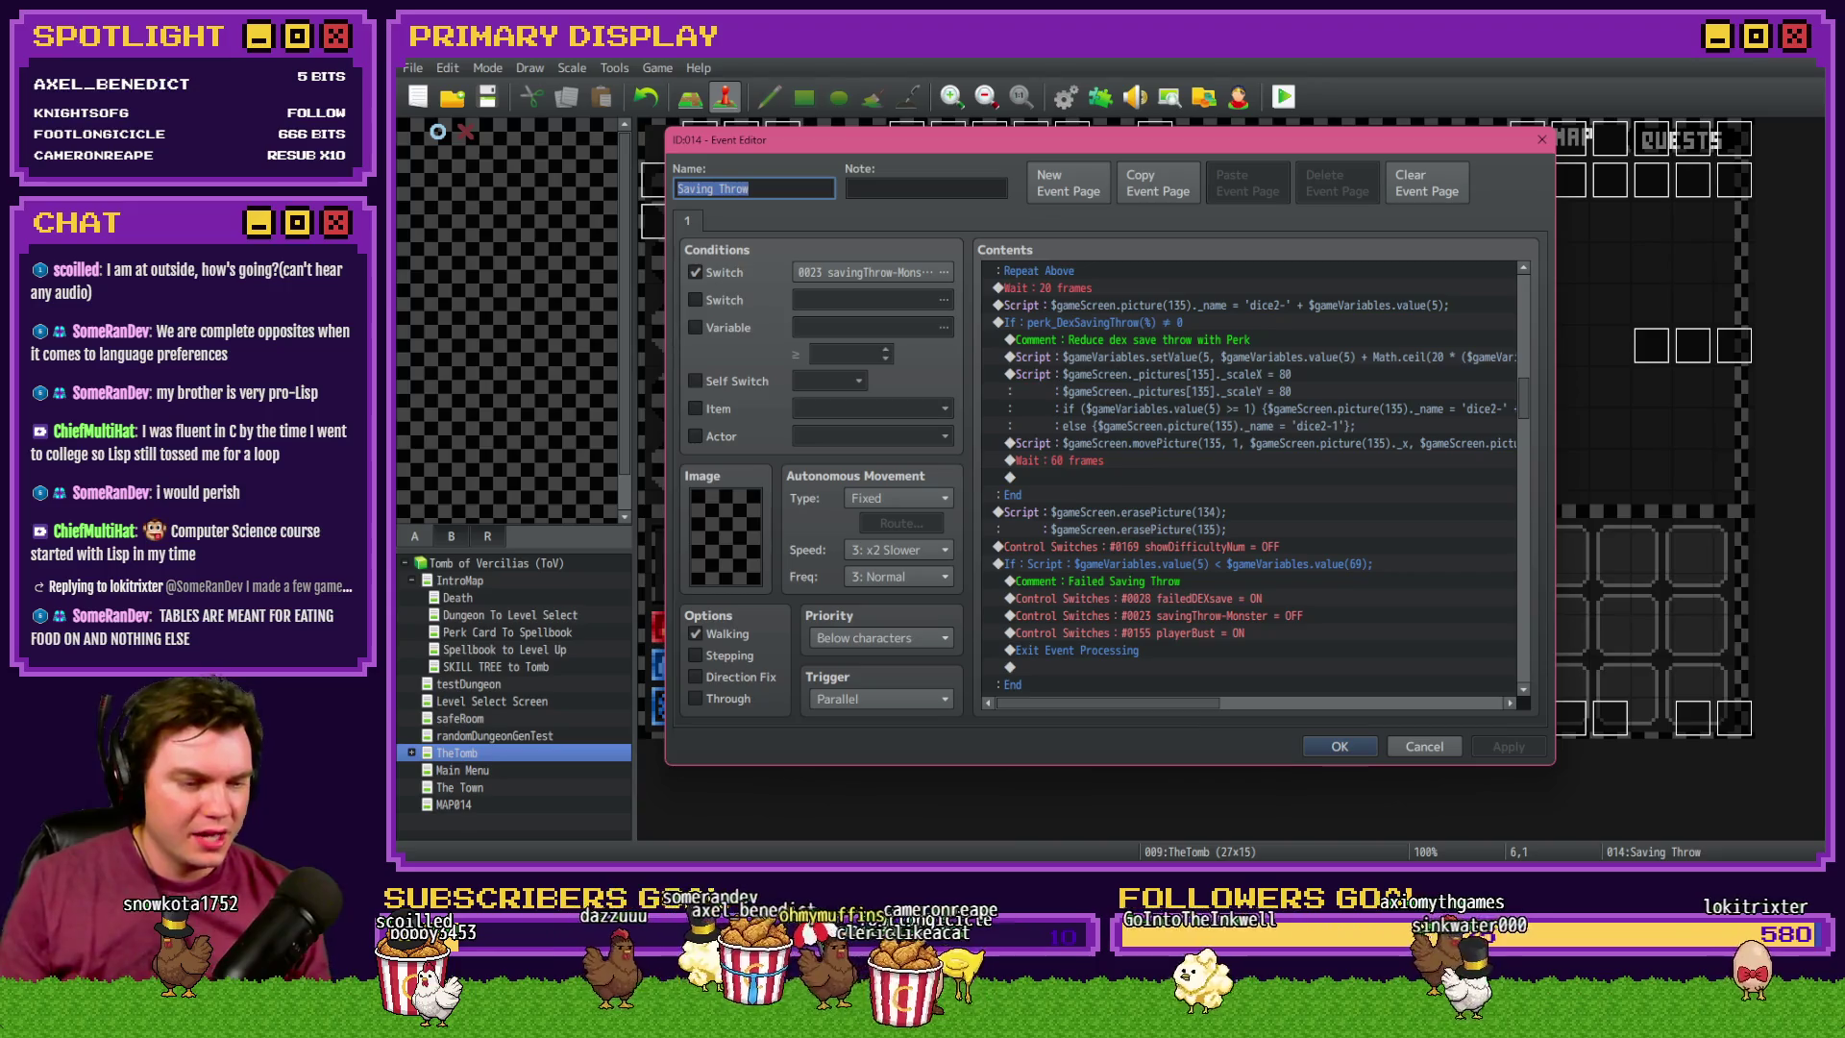
- Move from the Discord message's video over to the RPG Maker forum thread about Element Text Color
key("alt+Tab")
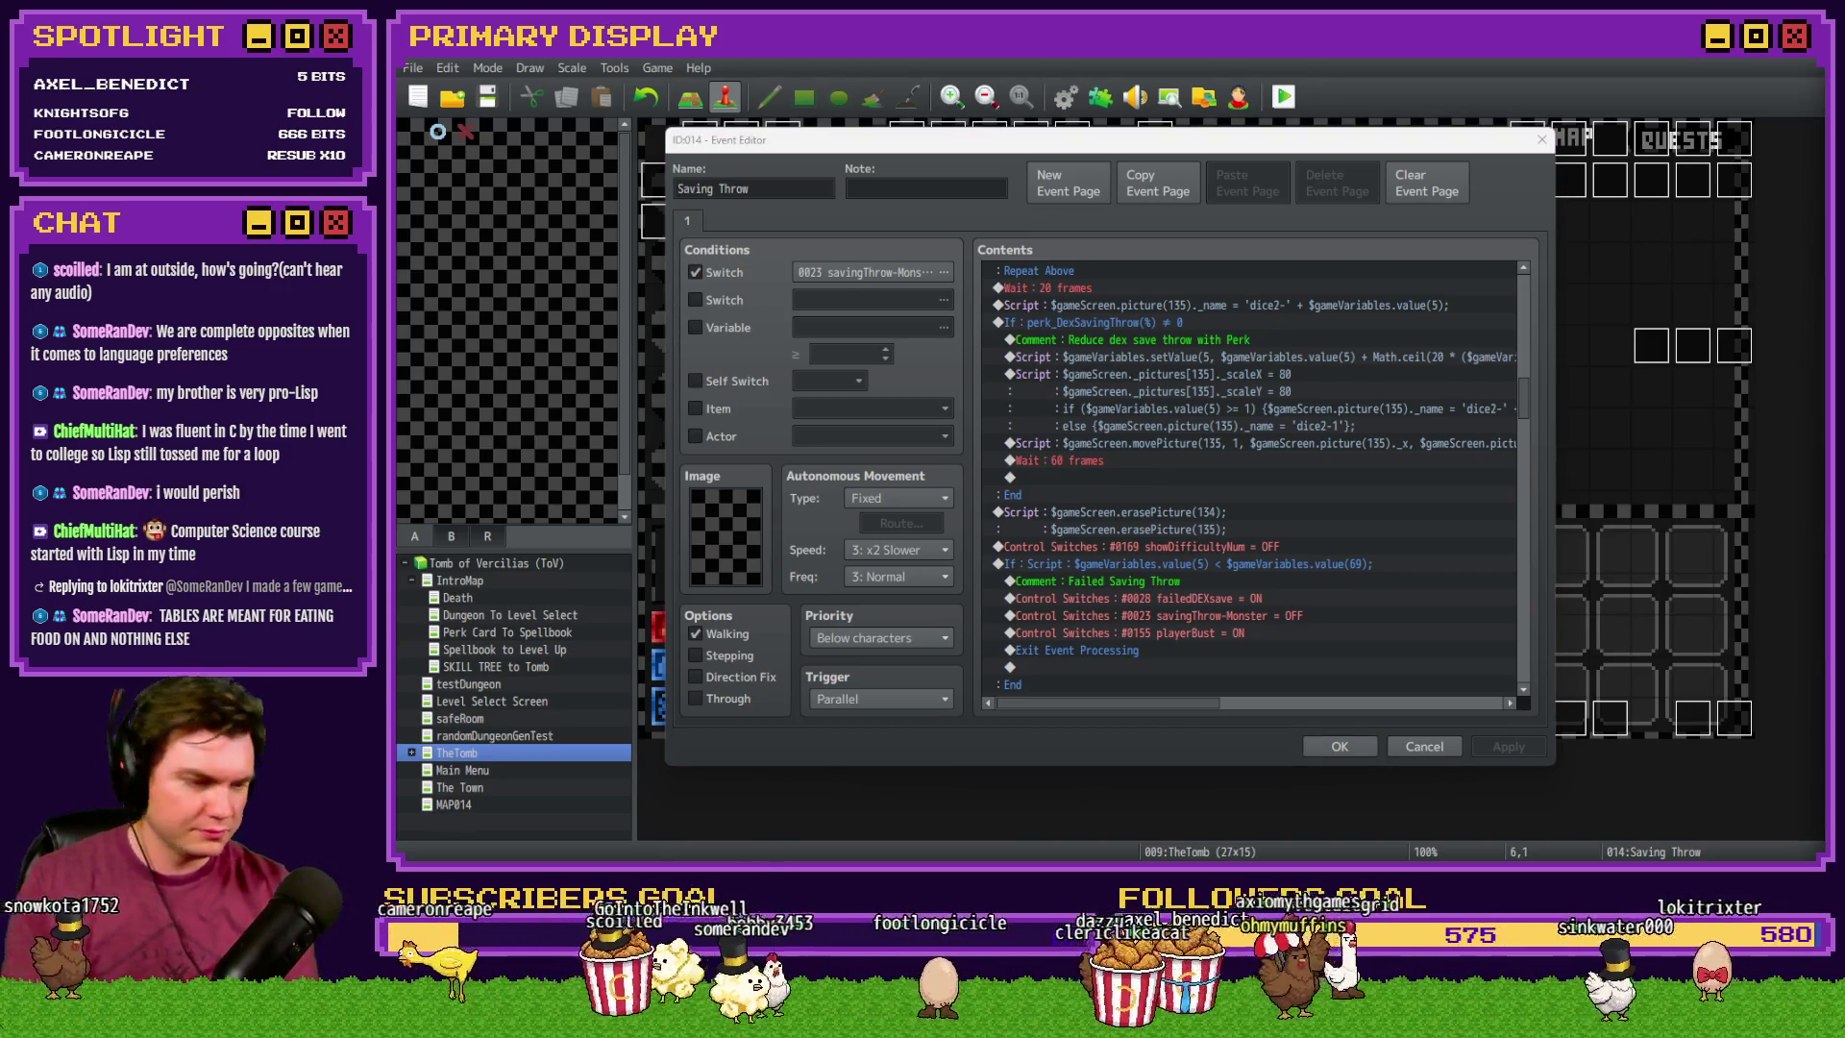
key("super")
key("super")
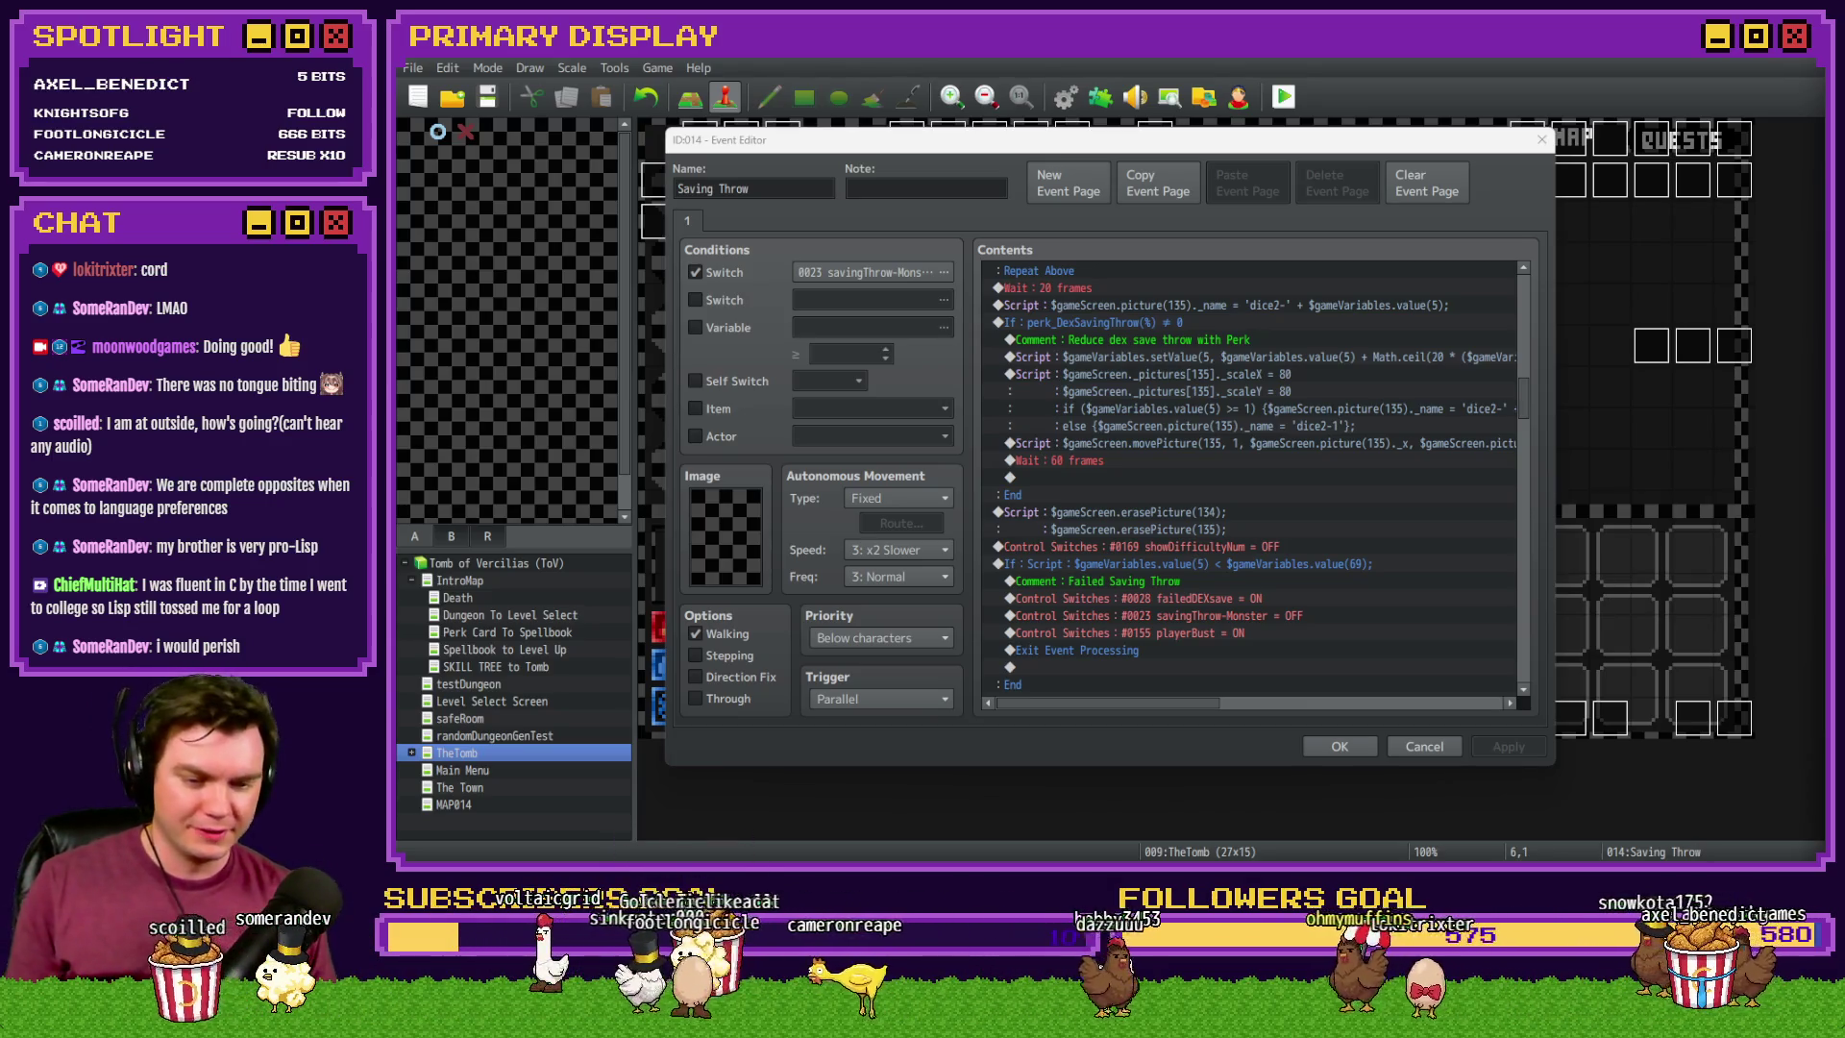
key("alt+Tab")
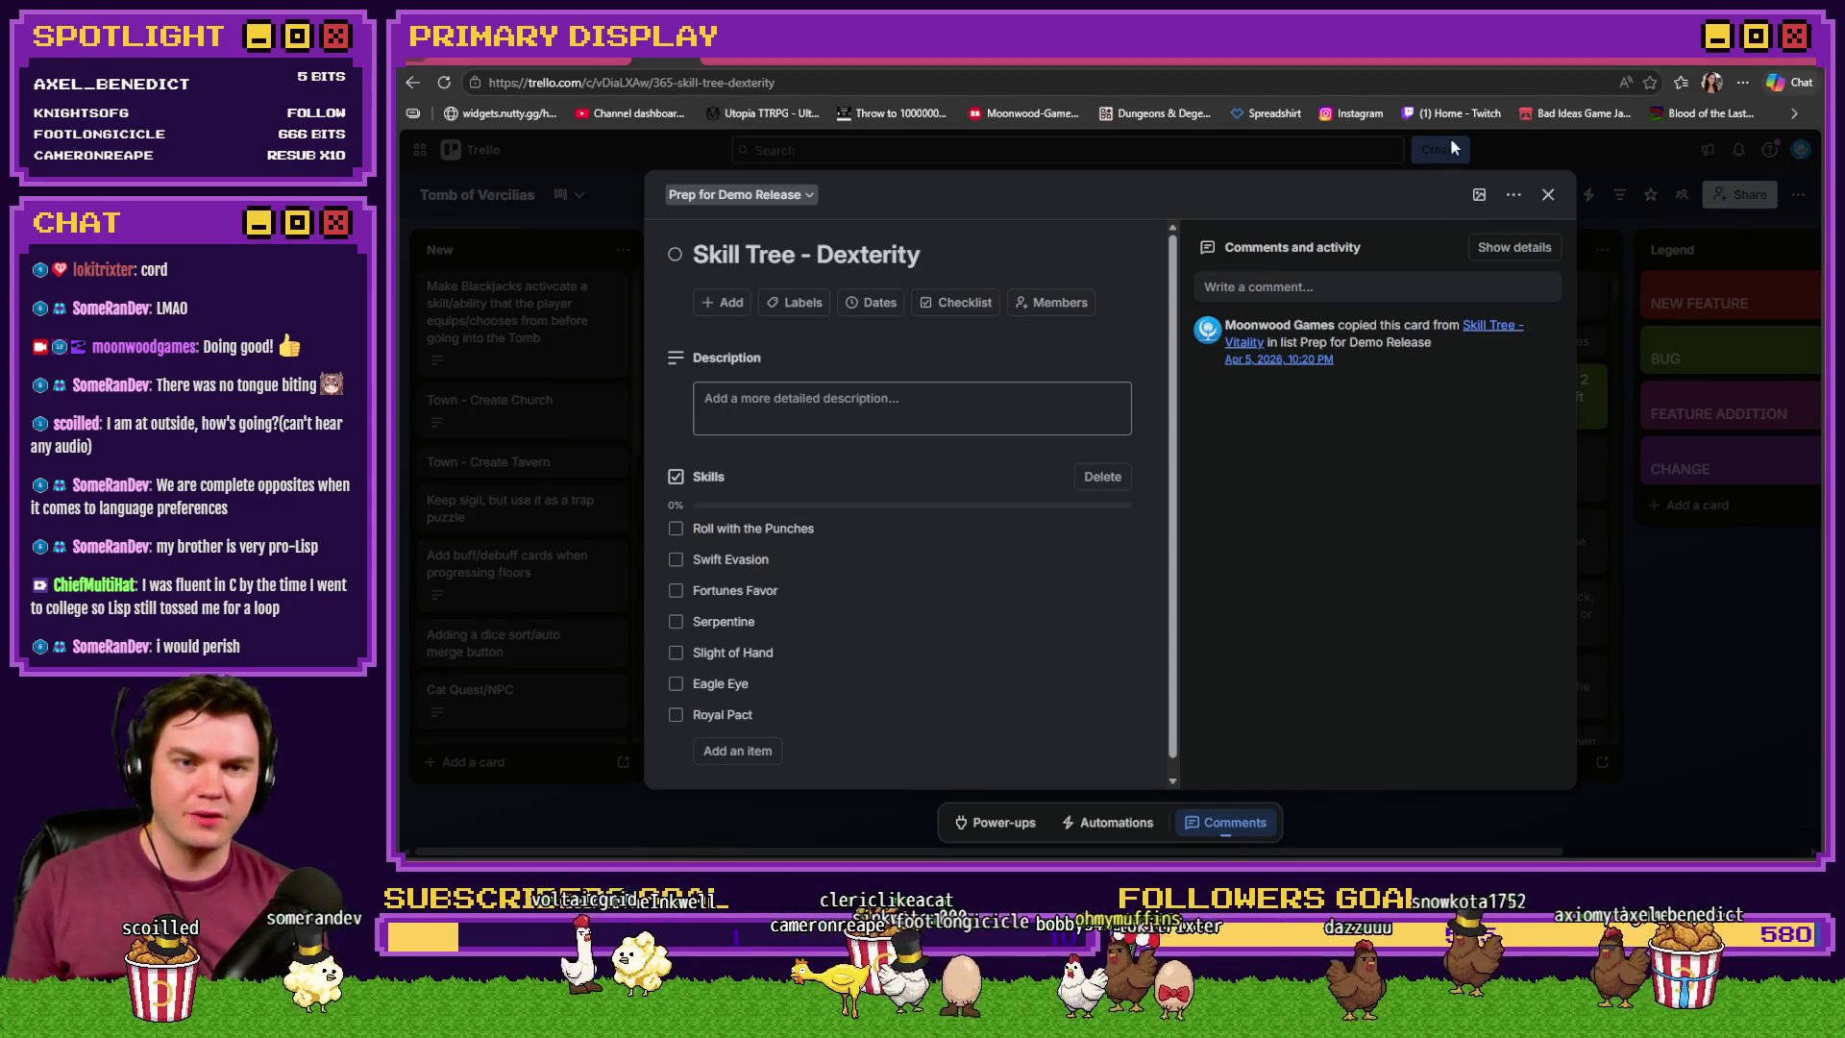
left_click(1564, 65)
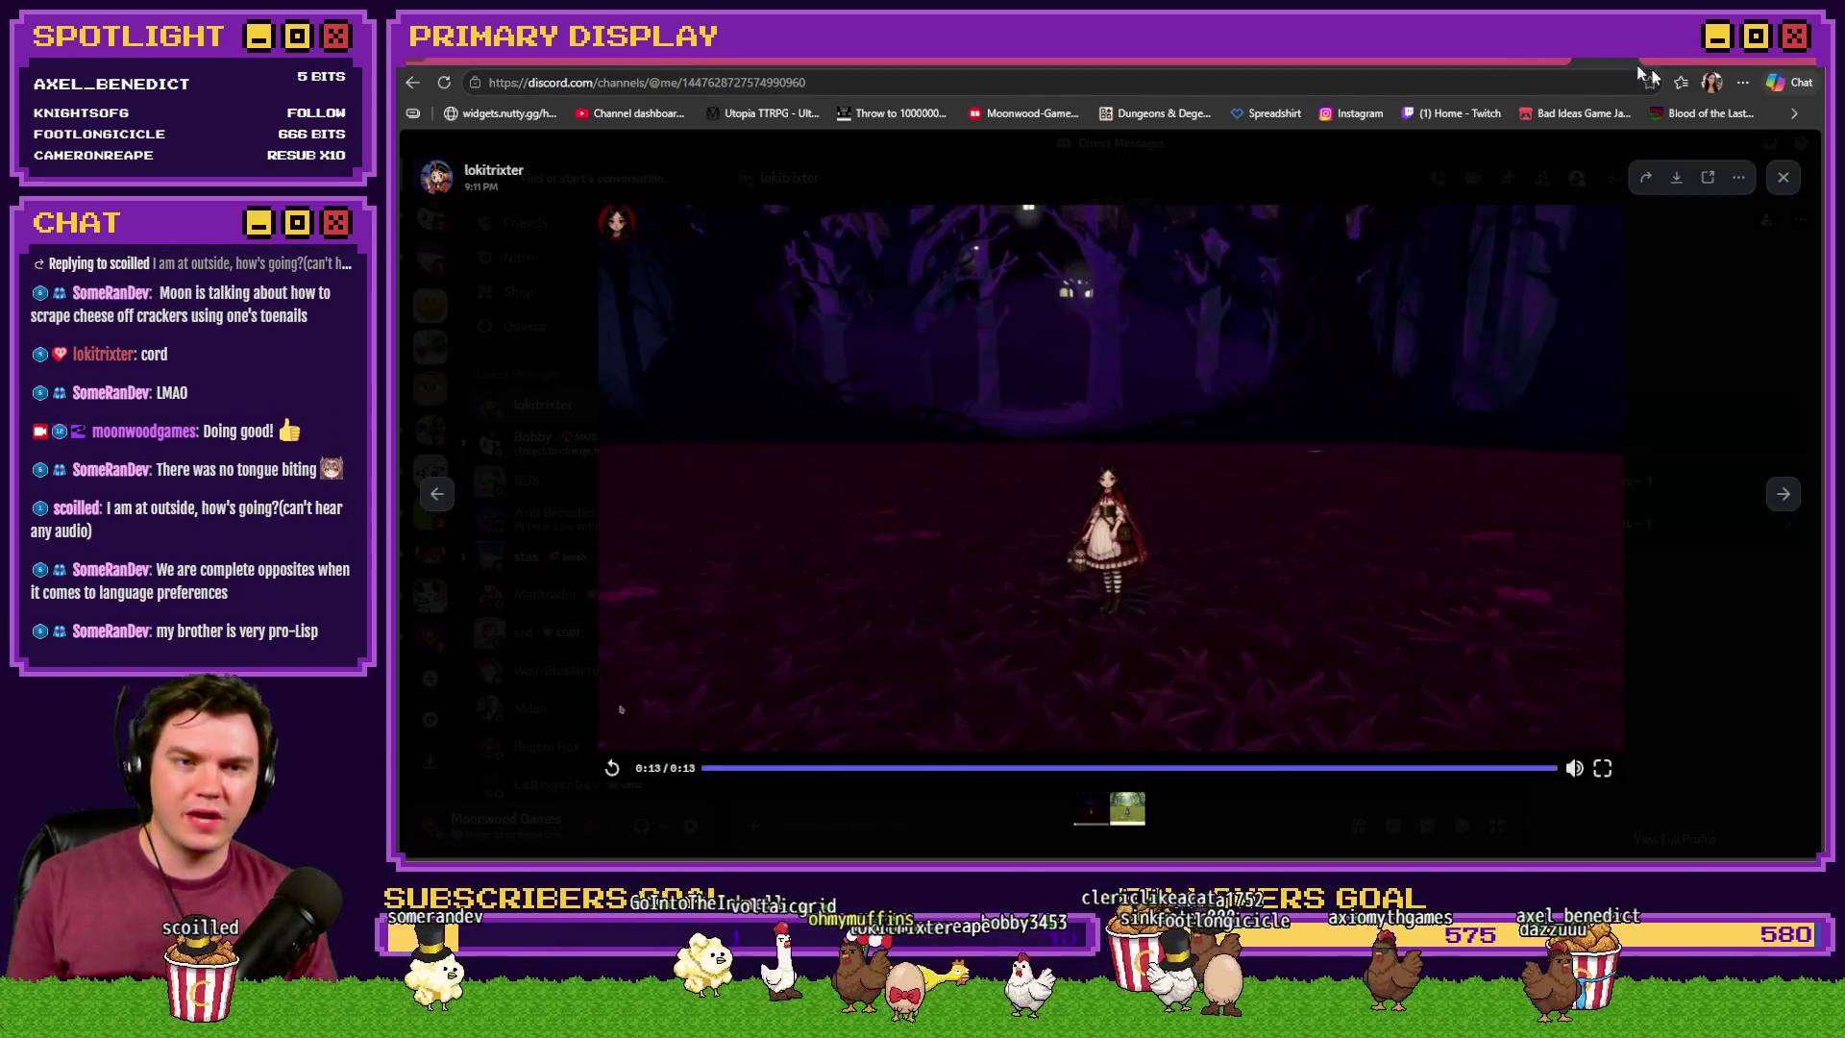
left_click(1641, 69)
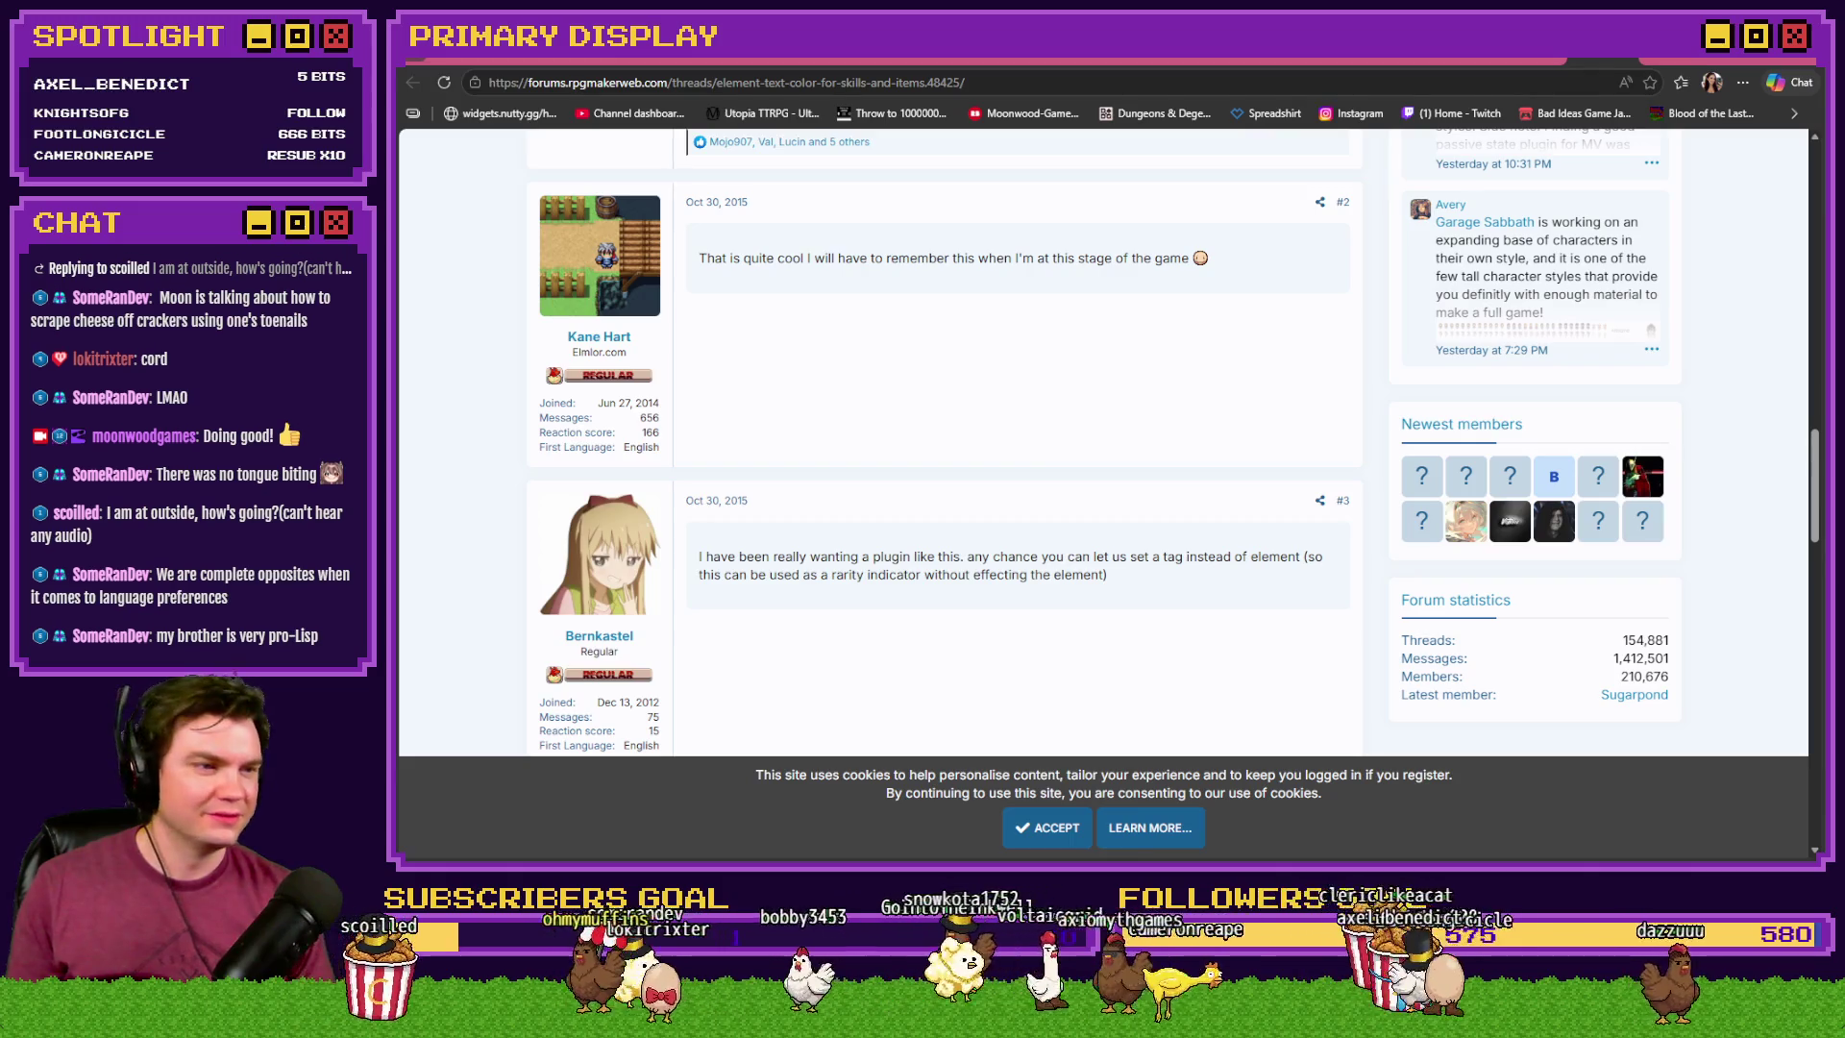
- Scroll to the top of the Element Text Color thread, then return to Discord's creator-corner channel
scroll(915, 493, "up", 10)
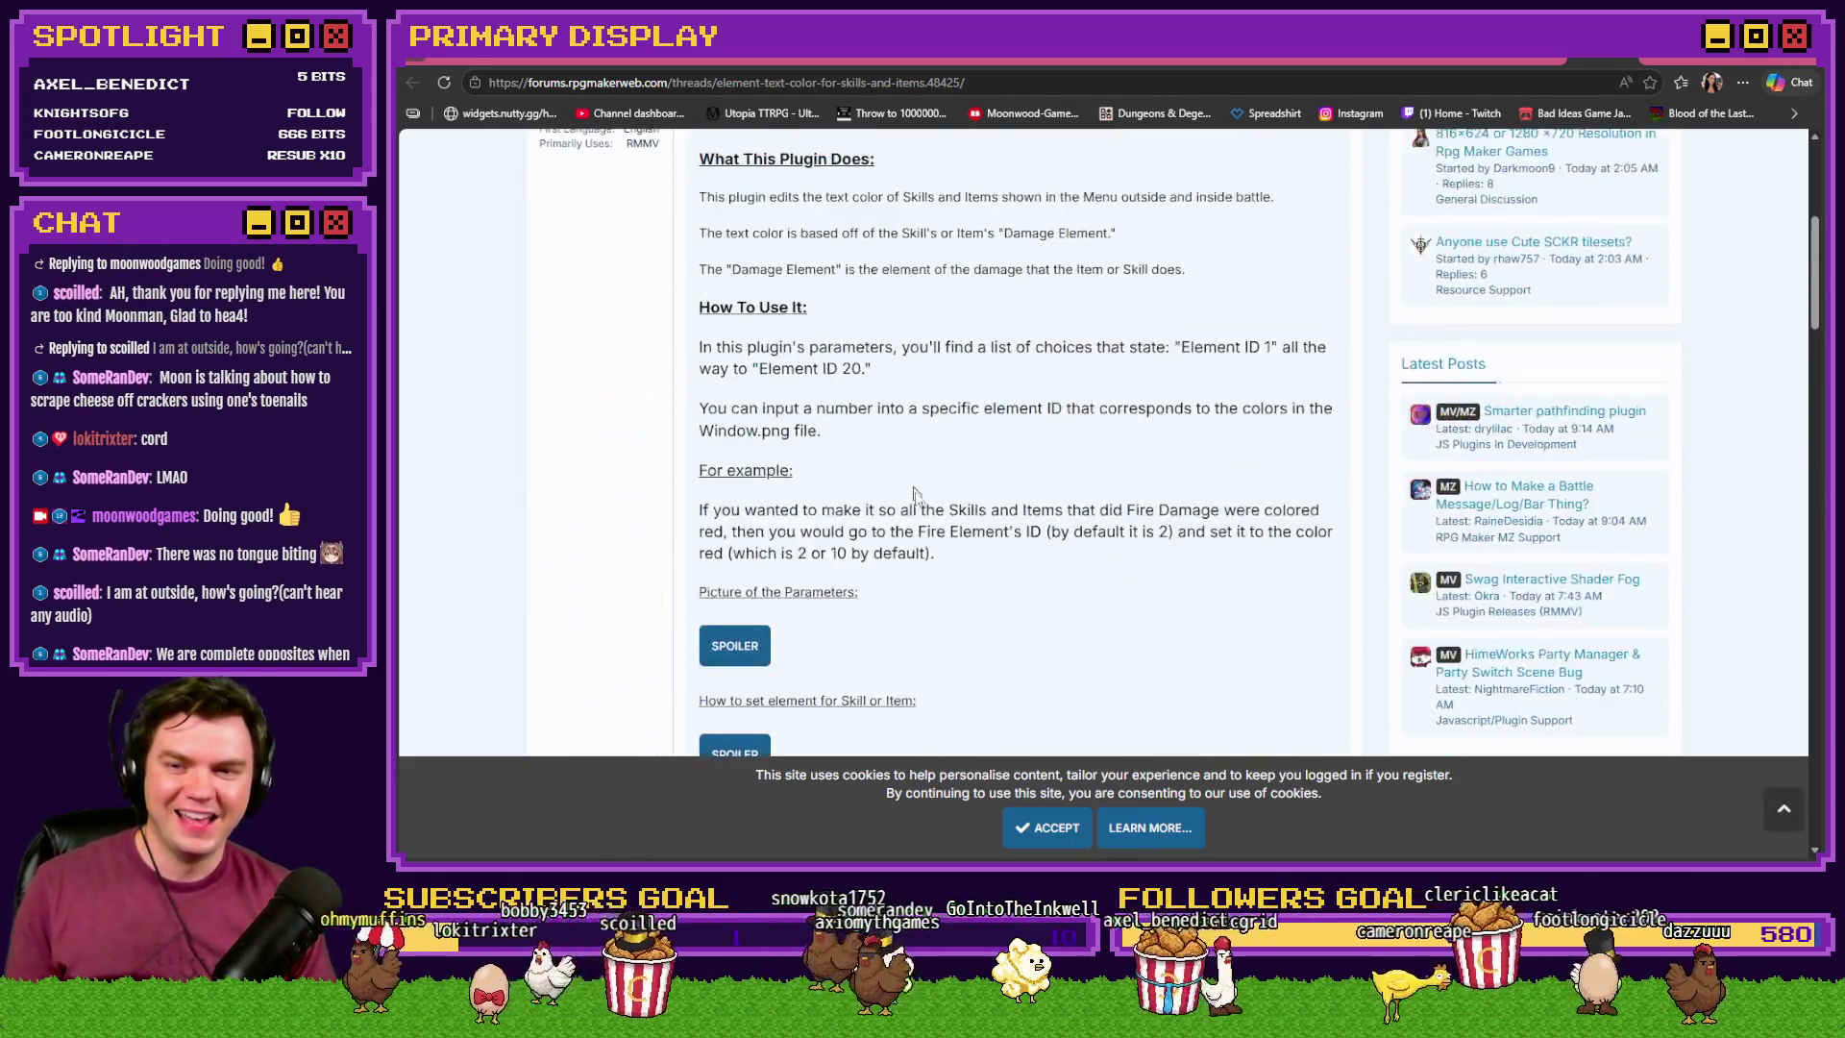
scroll(915, 493, "up", 5)
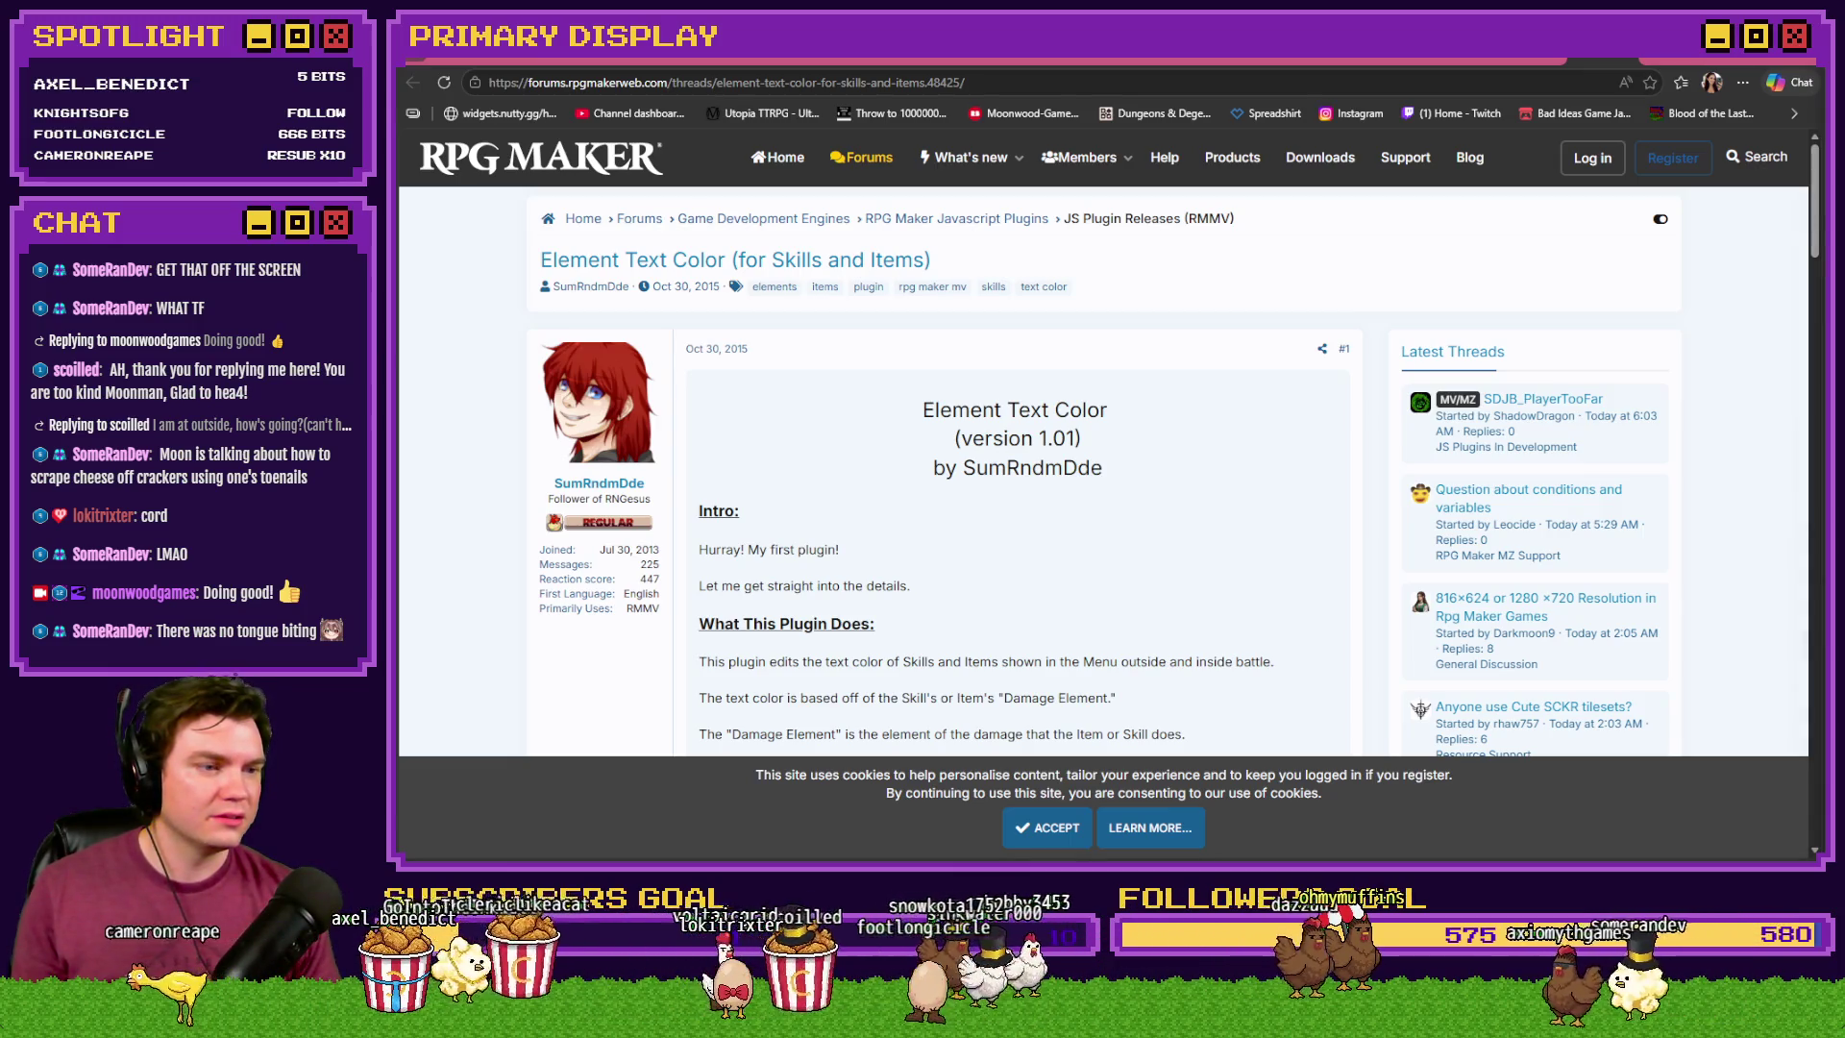
key("ctrl+Tab")
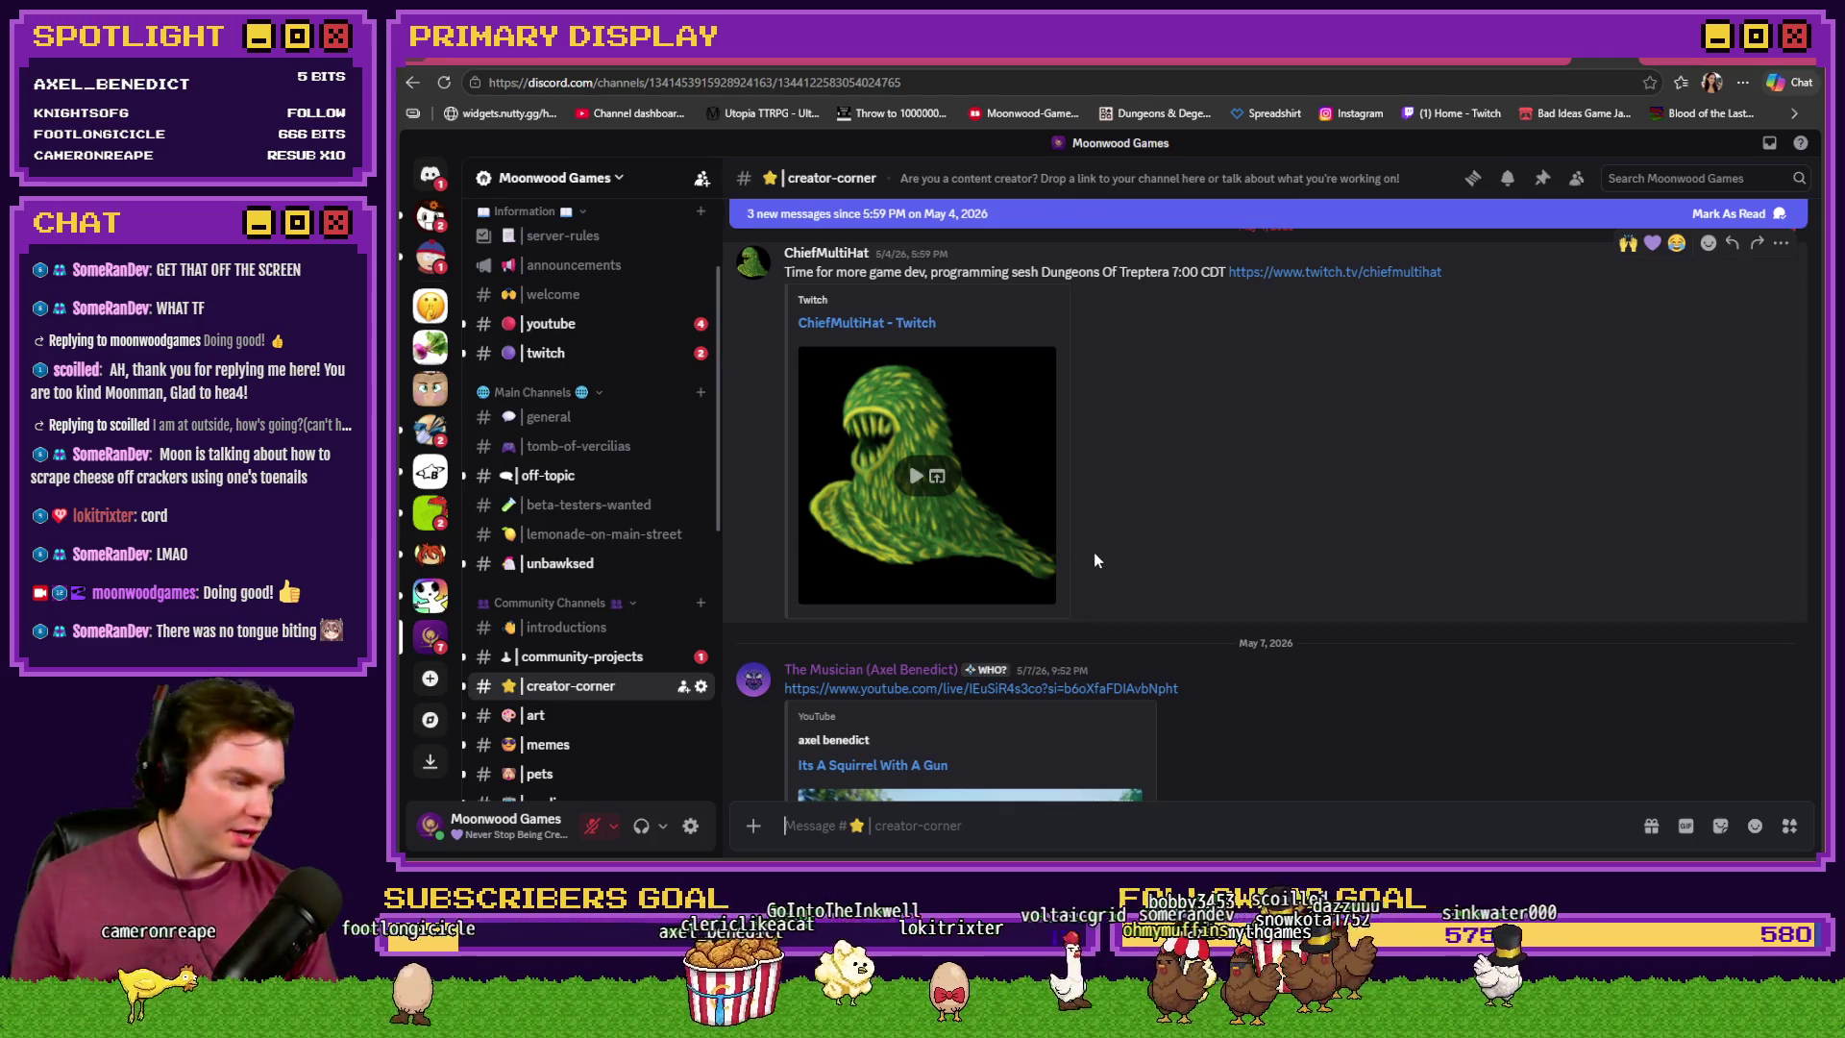
- Start the Twitch embed, then open the latest post's Shugo's Sanctuary shop clip full-view
left_click(914, 478)
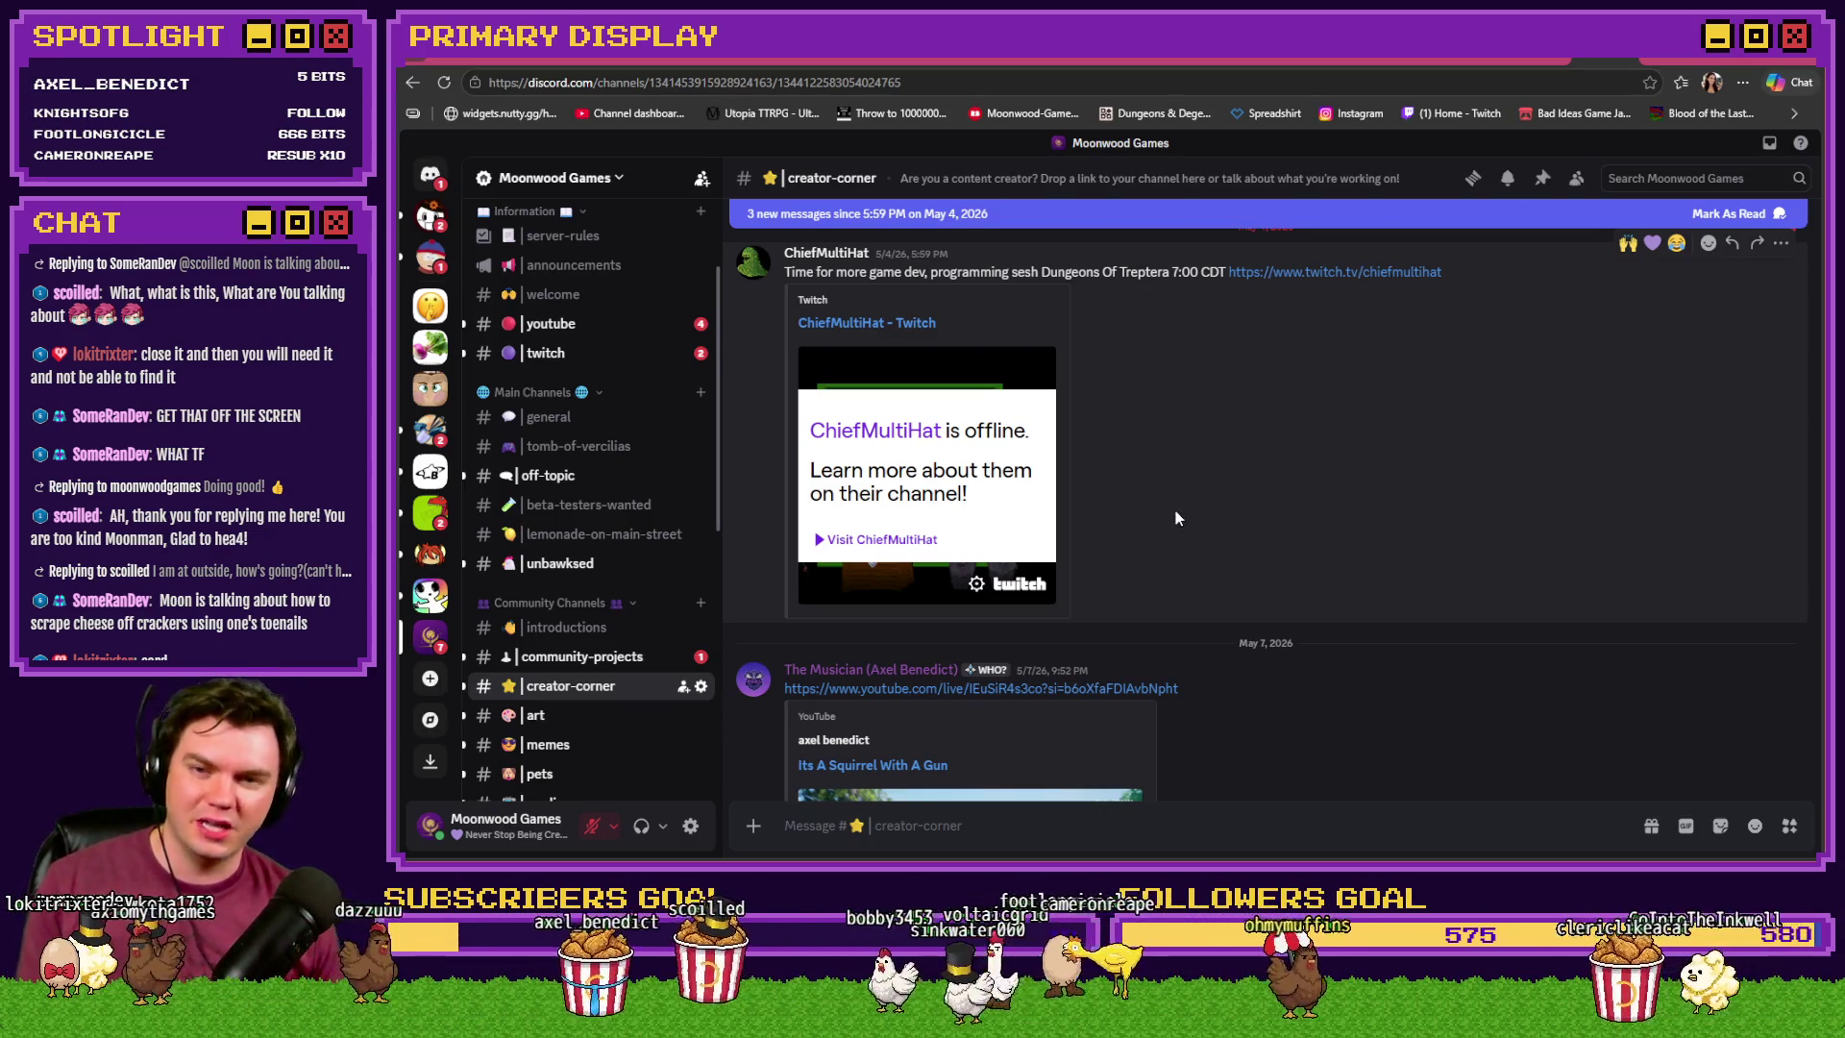
scroll(1176, 517, "down", 3)
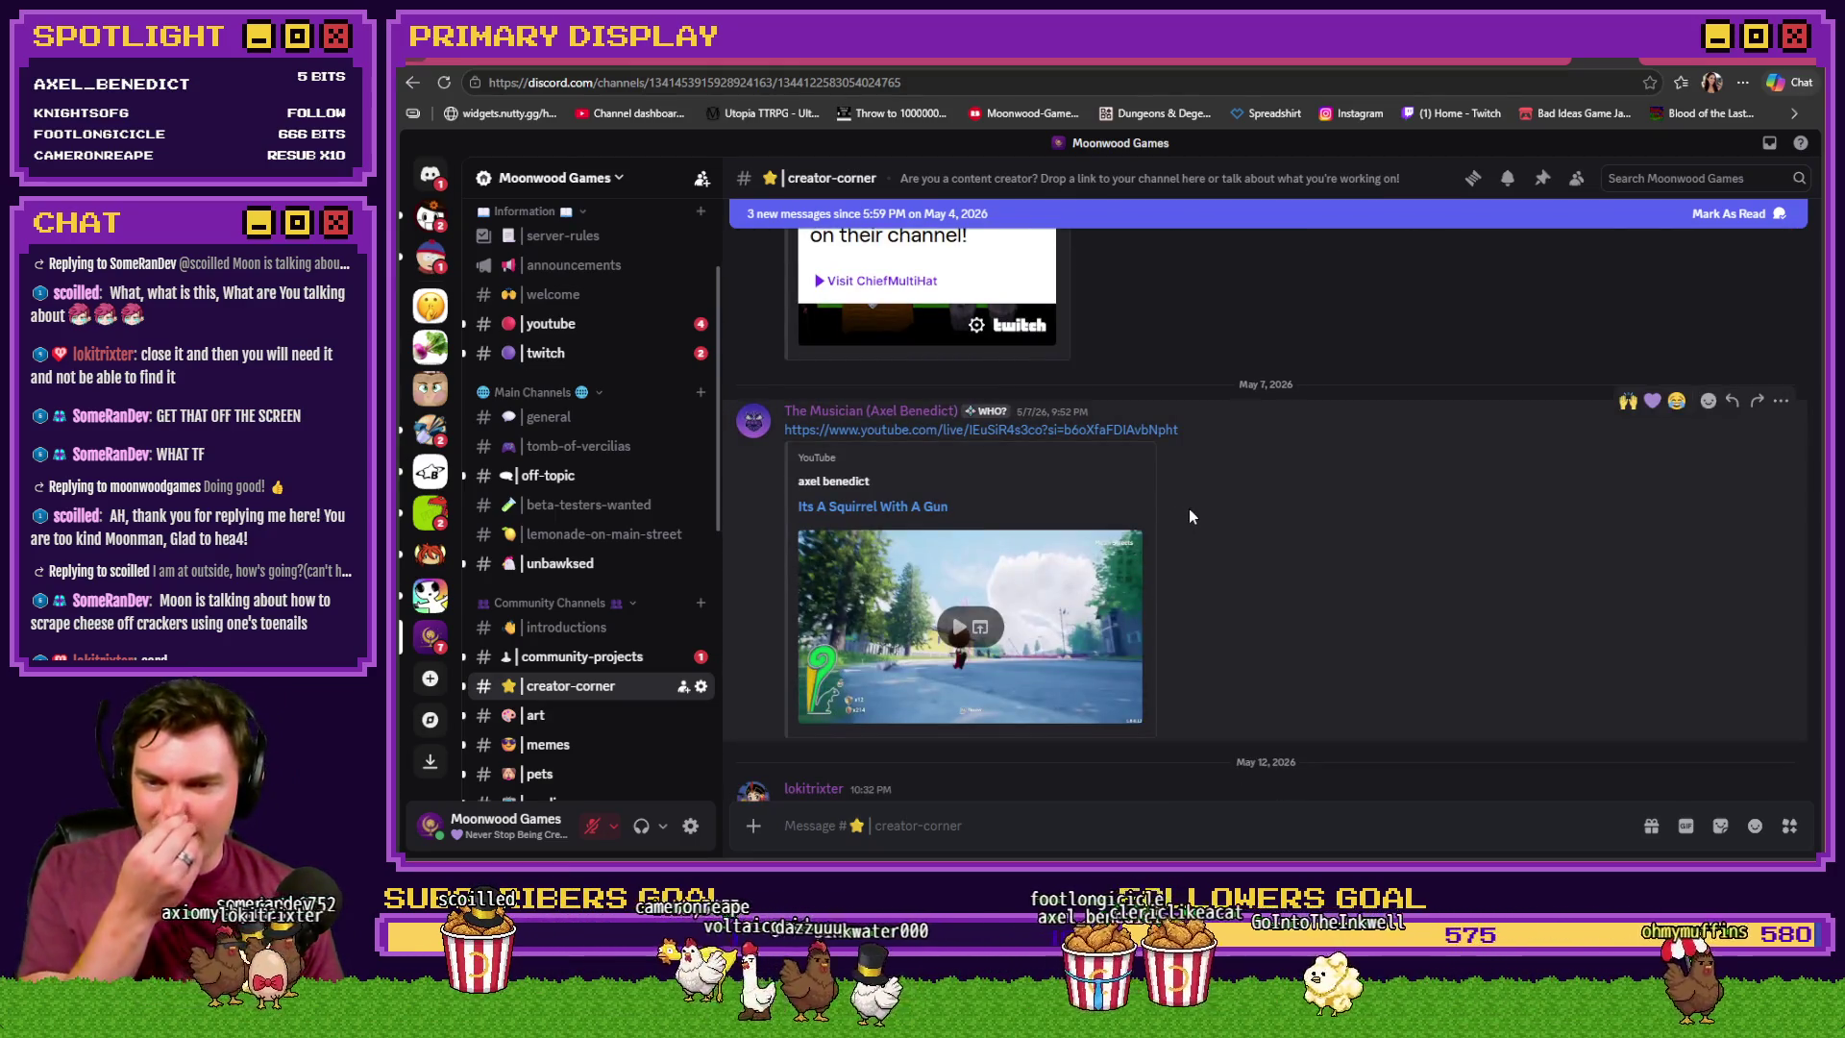
scroll(1190, 517, "down", 3)
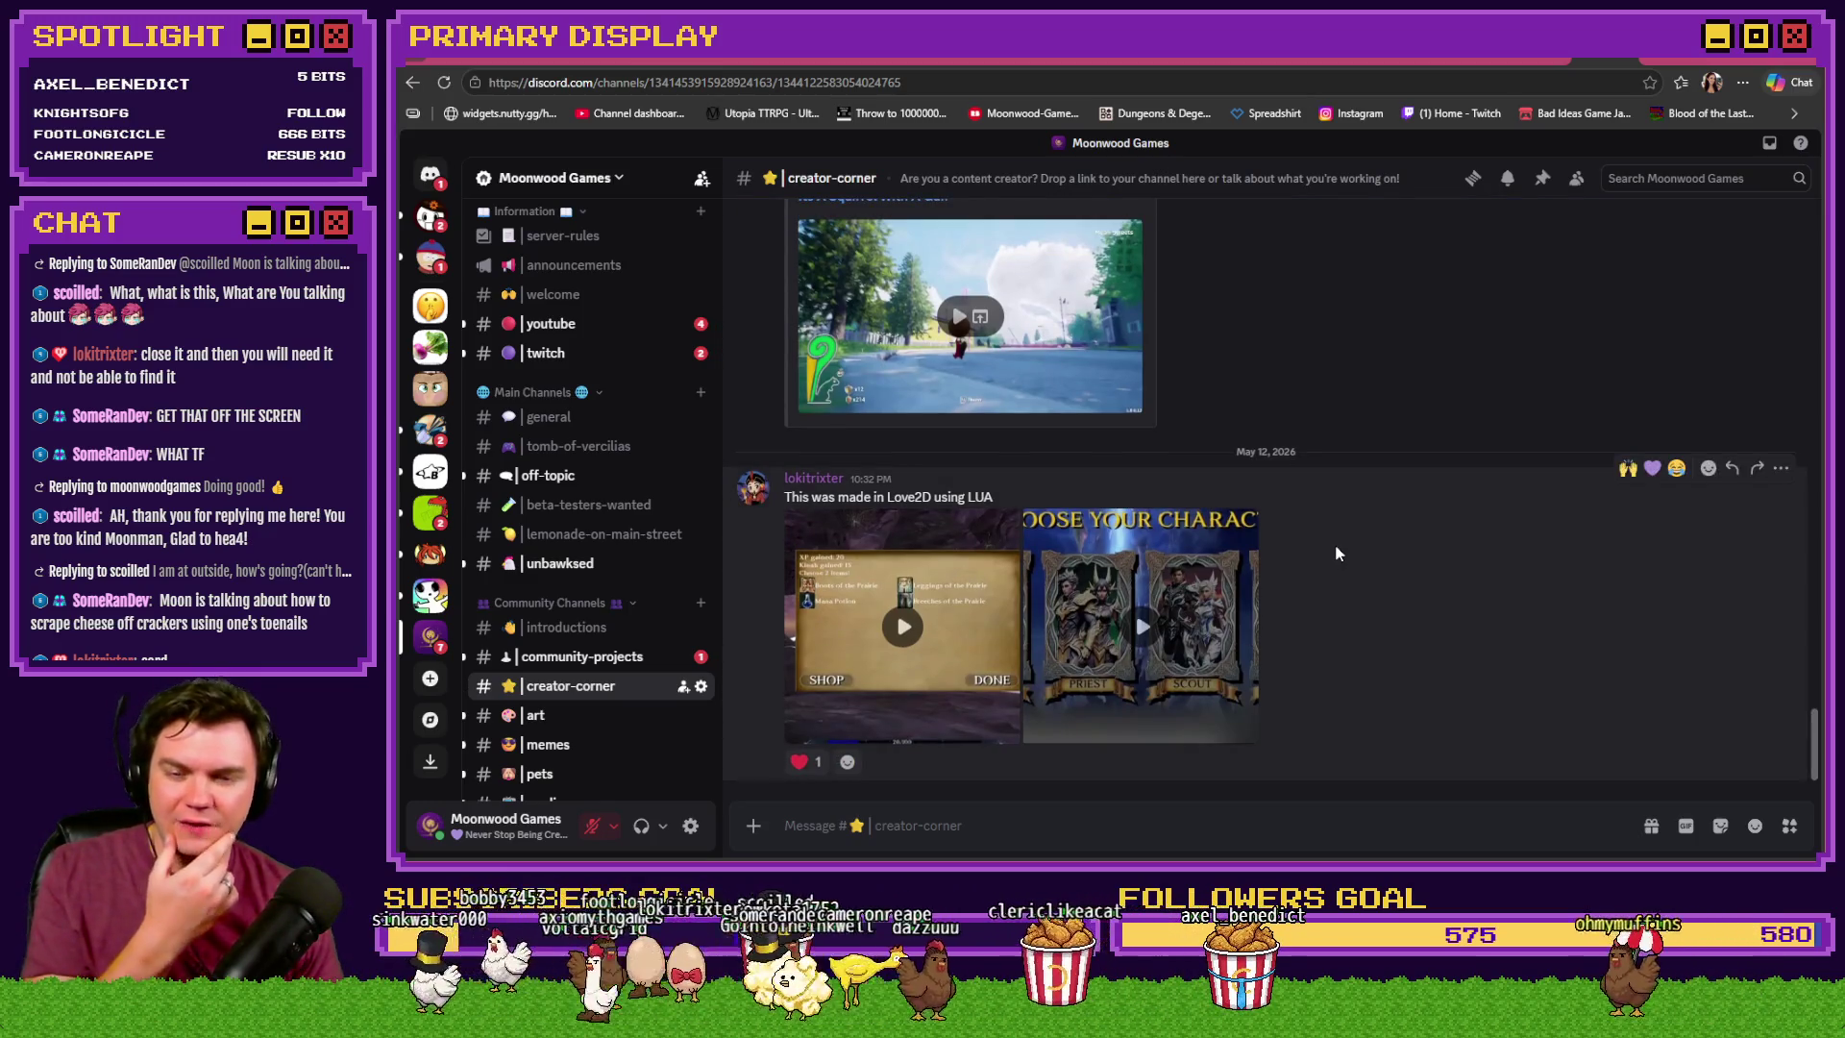
left_click(930, 600)
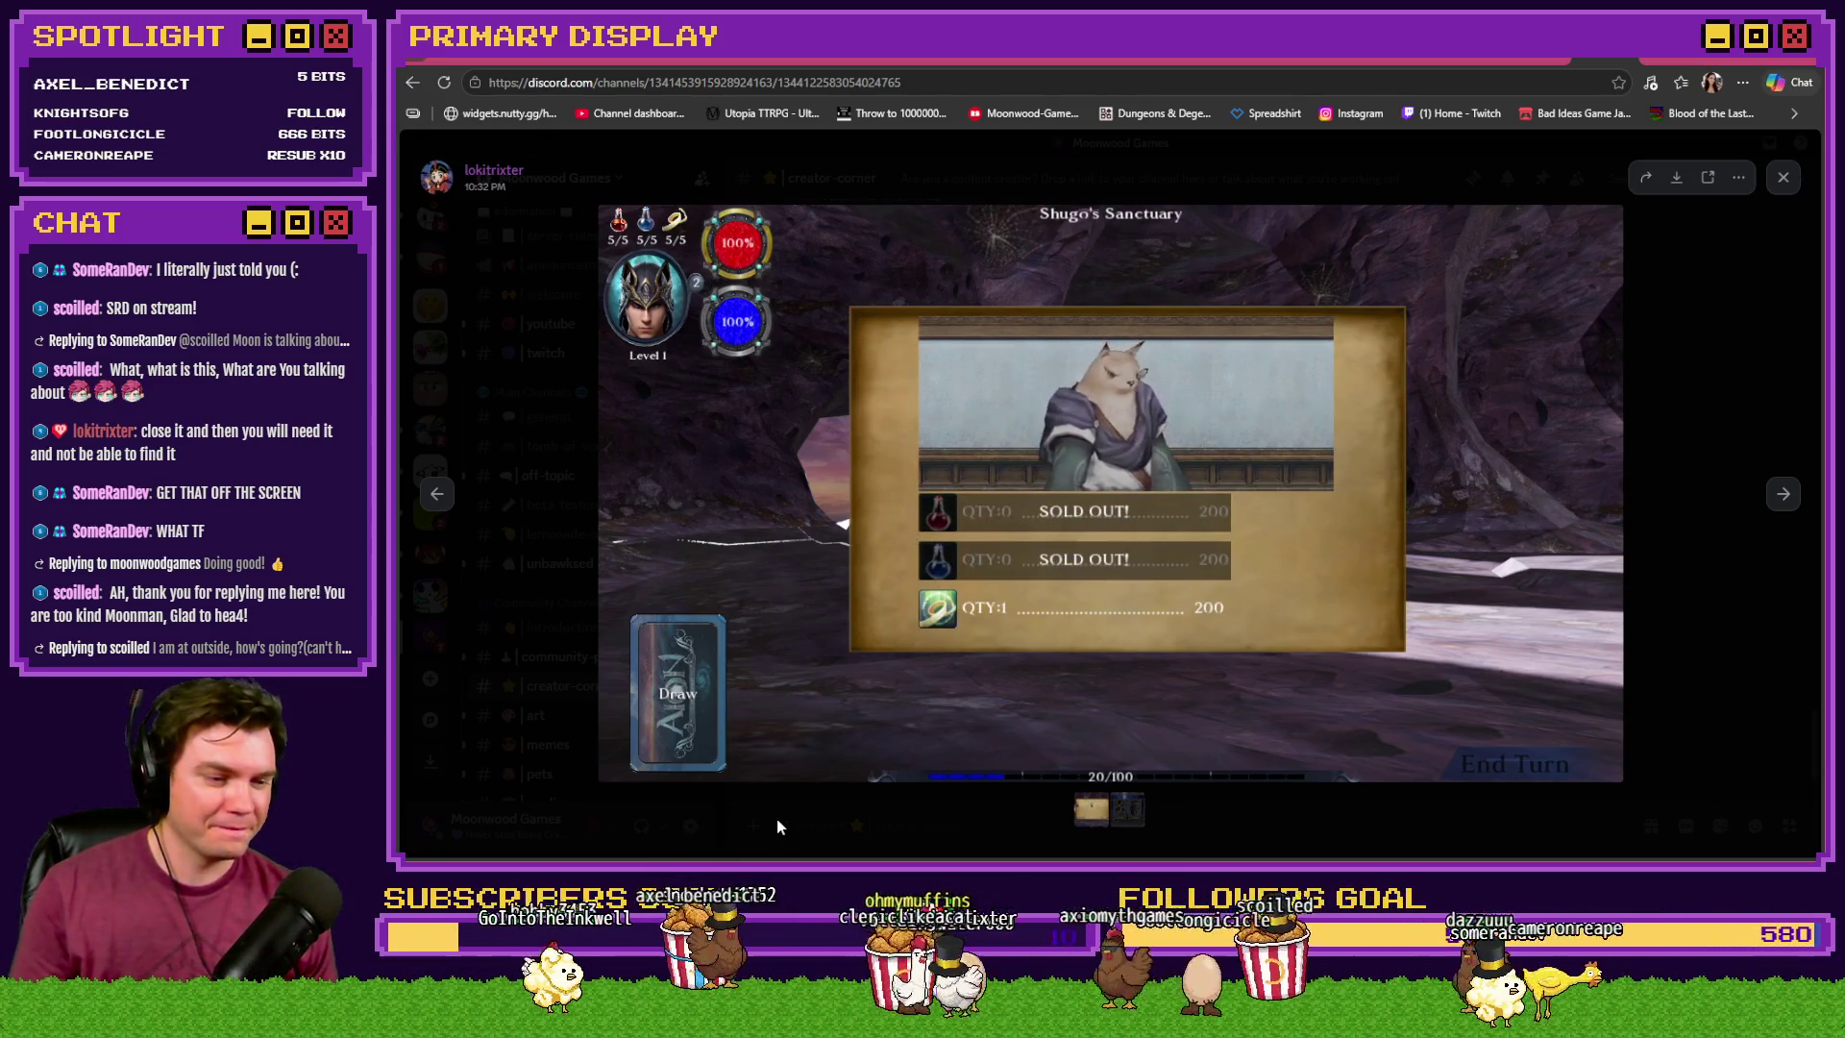
- Switch the viewer to the second video attachment, then move to the Element Text Color forum thread
mouse_move(895, 688)
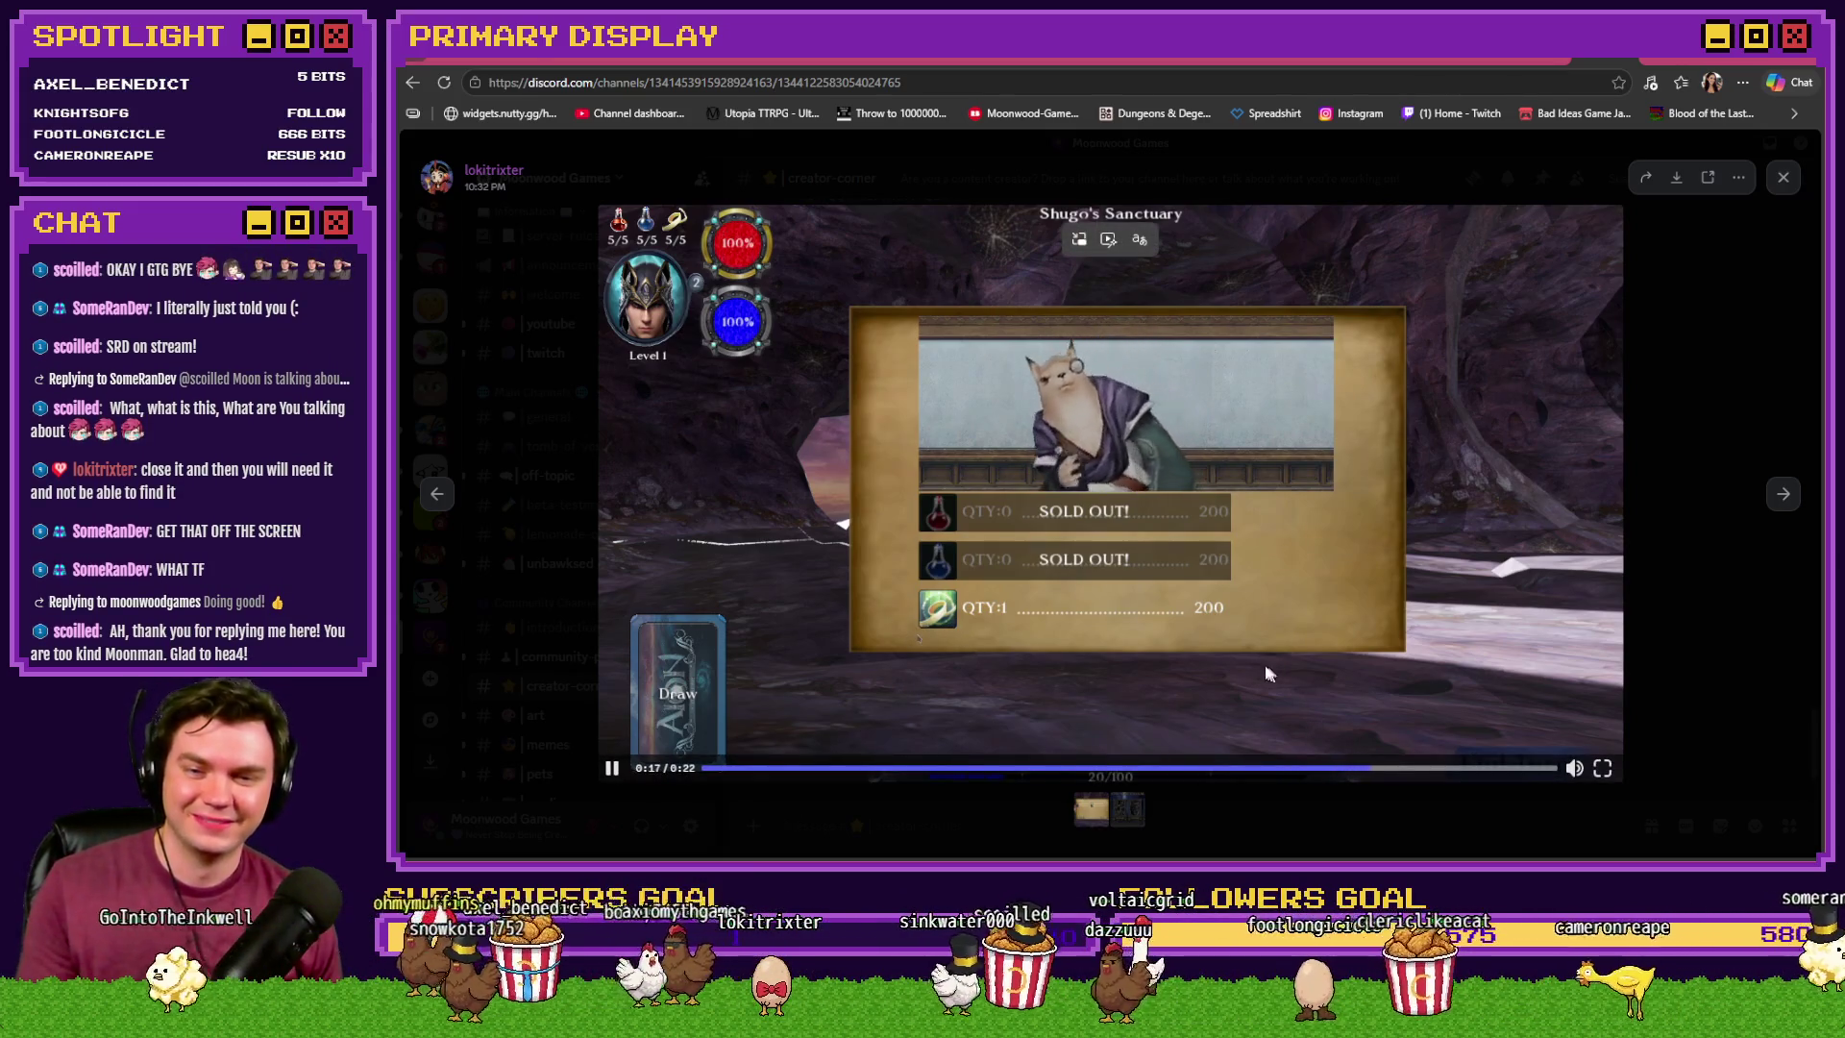
left_click(1128, 813)
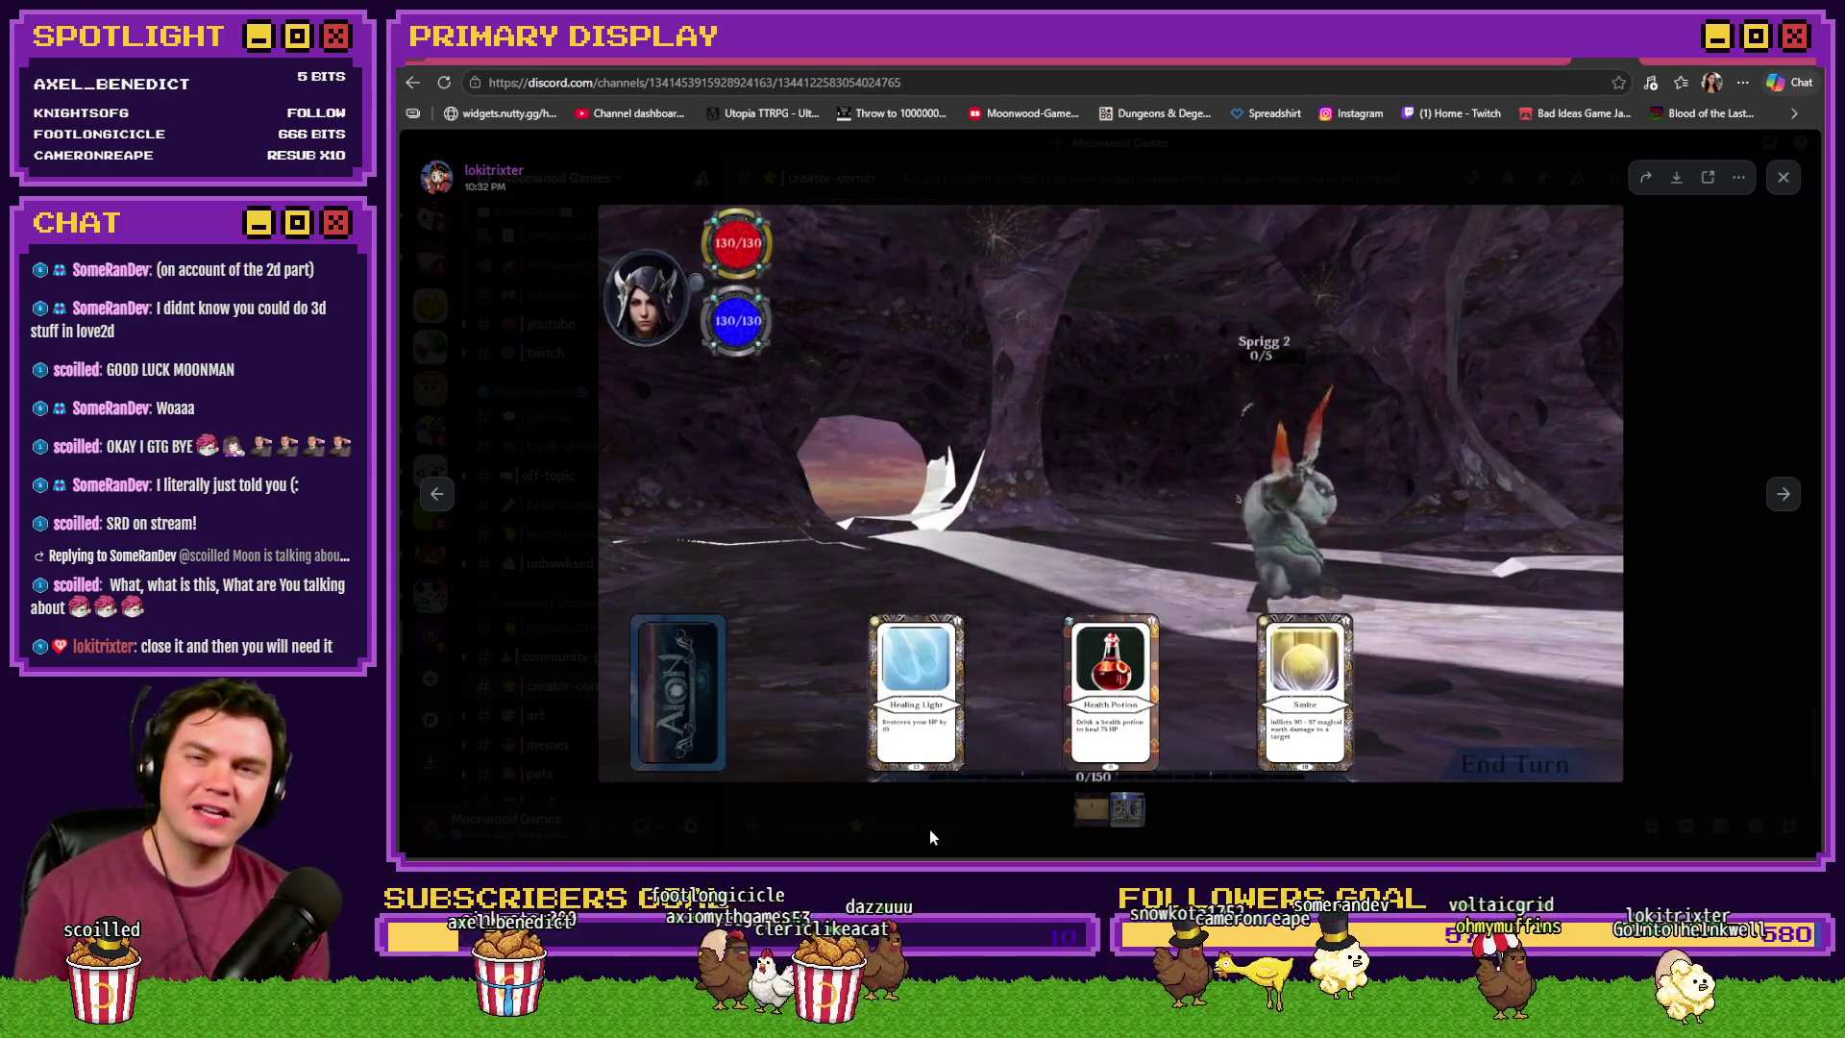
mouse_move(1197, 598)
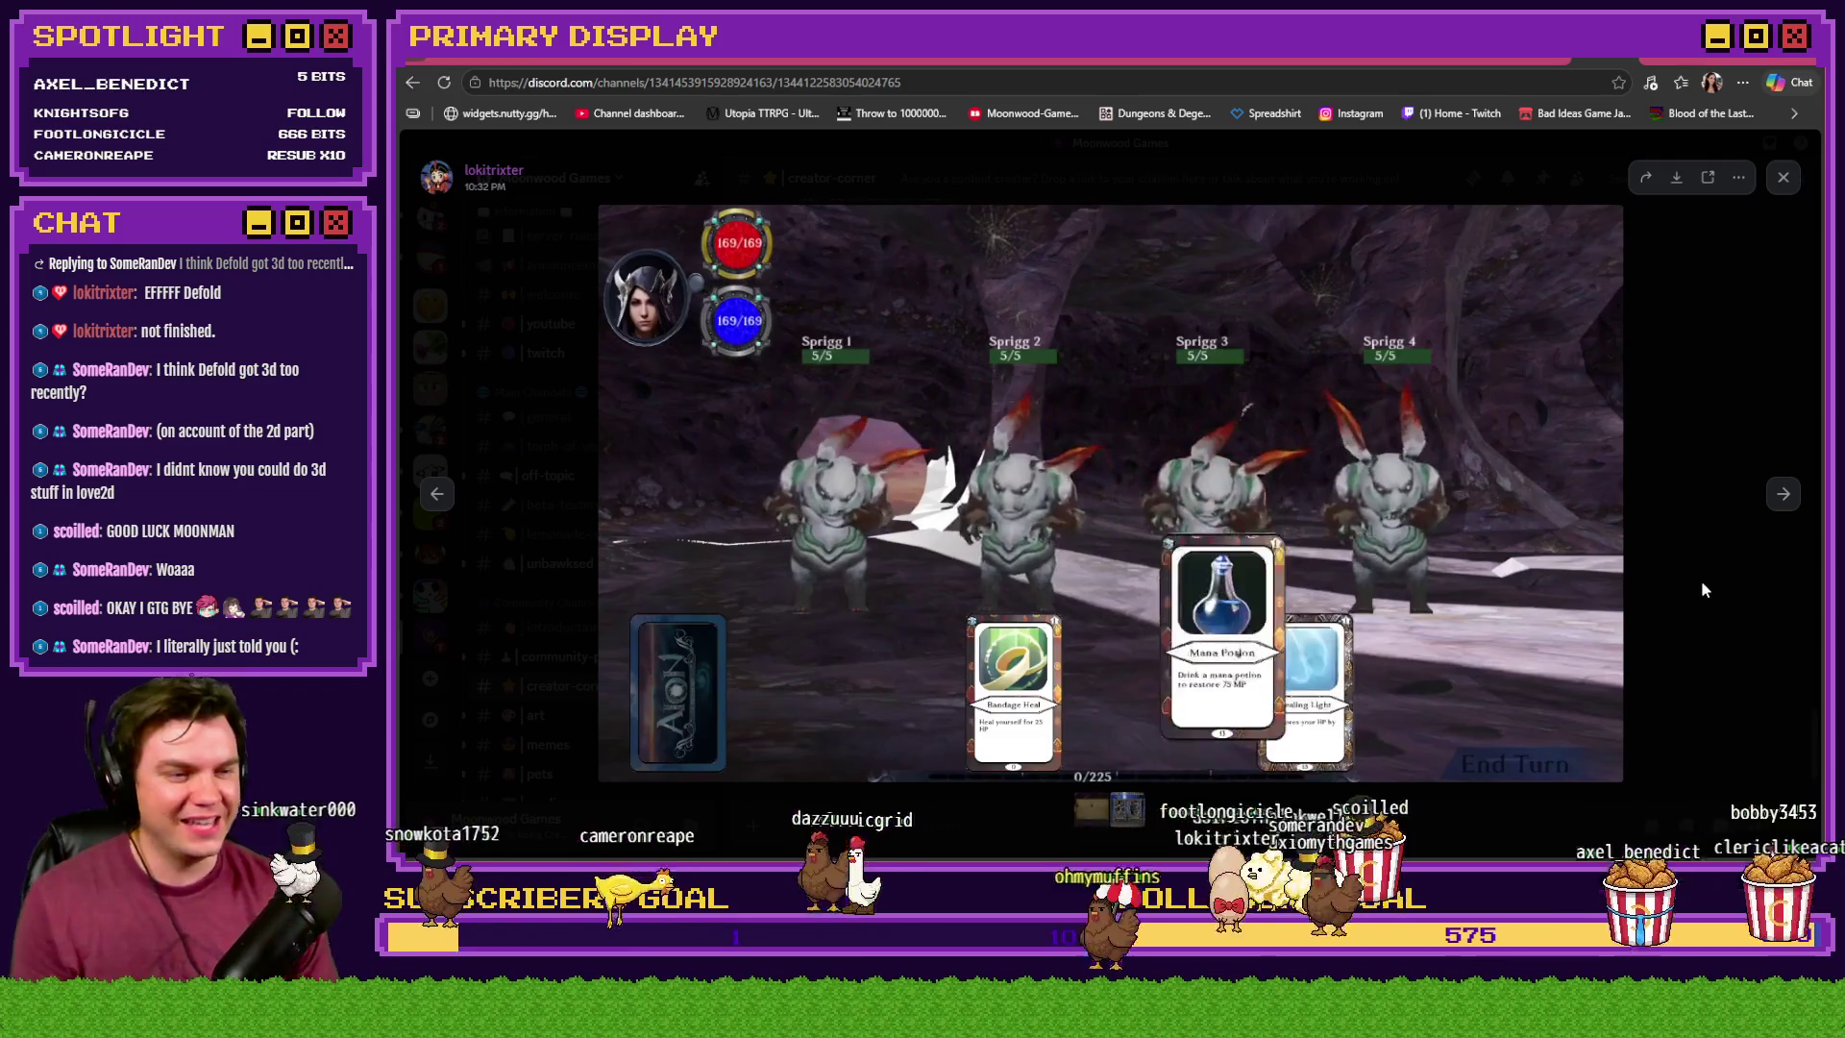
left_click(1530, 61)
scroll(1220, 510, "down", 7)
- Accept the forum's cookie notice, then go back to Discord and close the clip viewer
scroll(1174, 601, "up", 4)
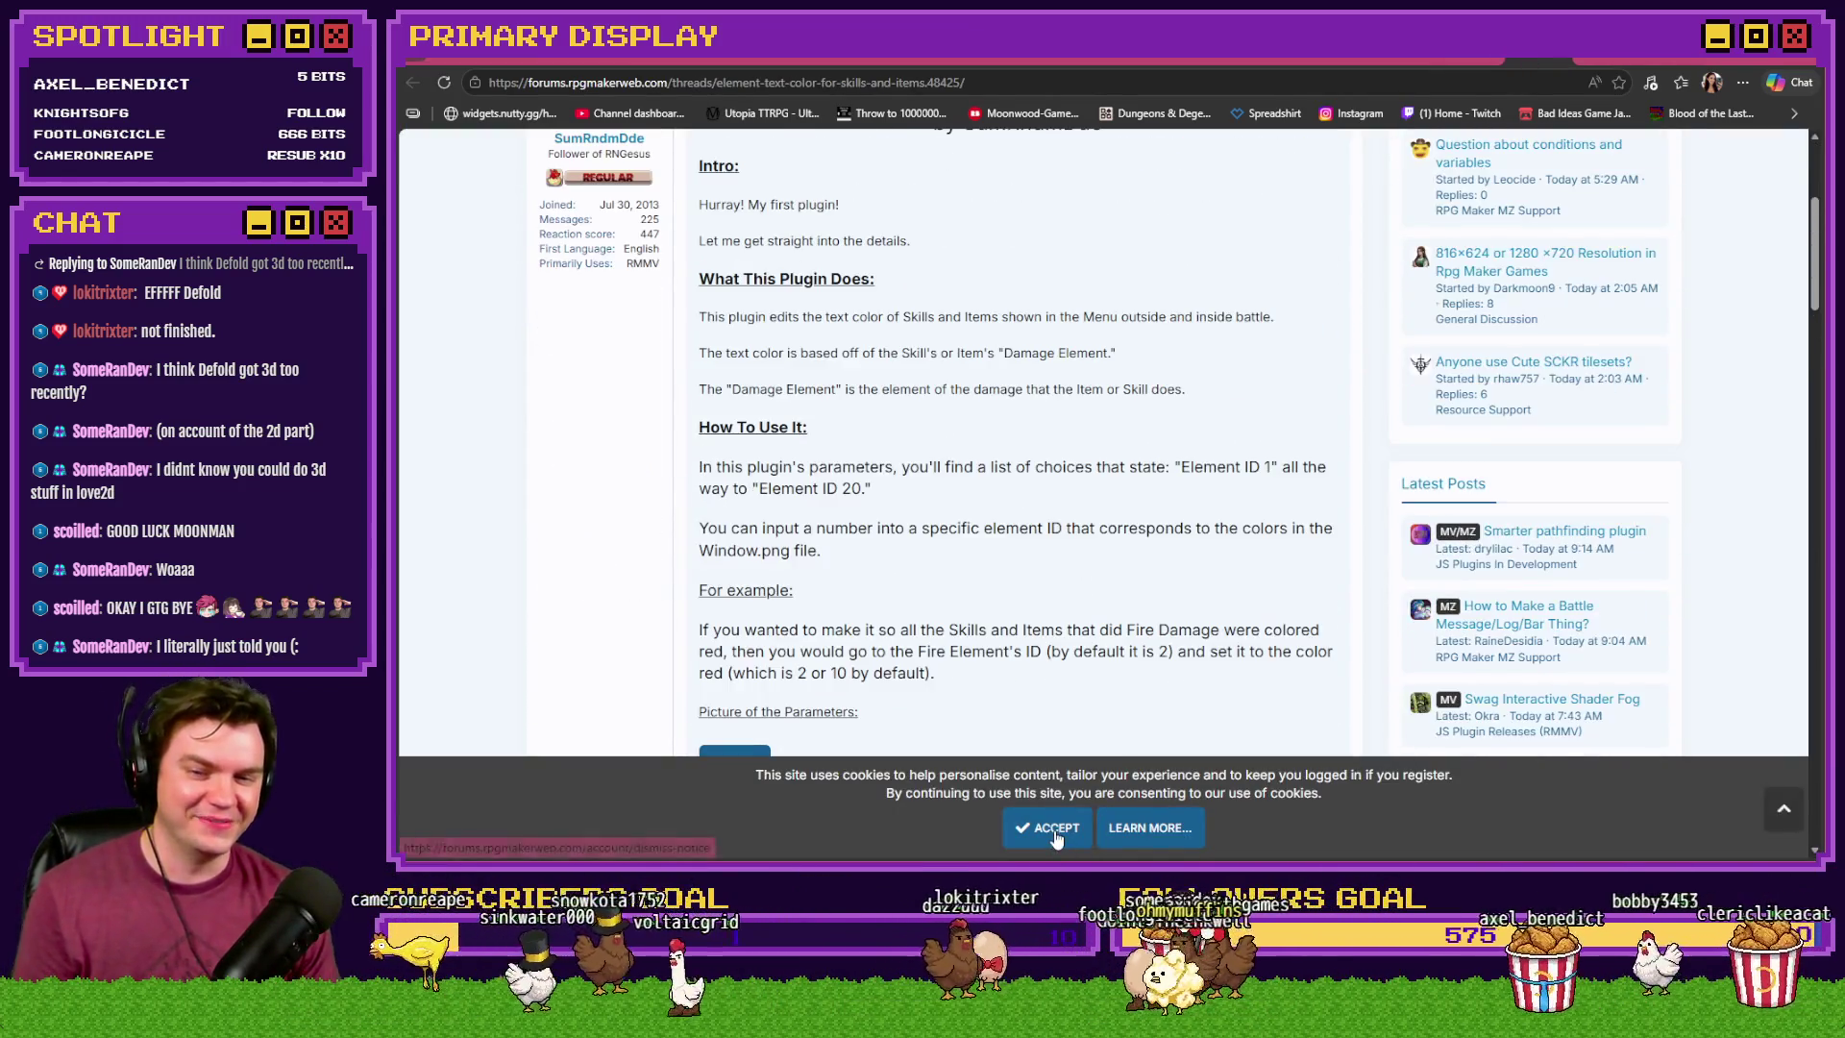
left_click(1056, 832)
scroll(1087, 728, "down", 10)
scroll(1090, 728, "up", 15)
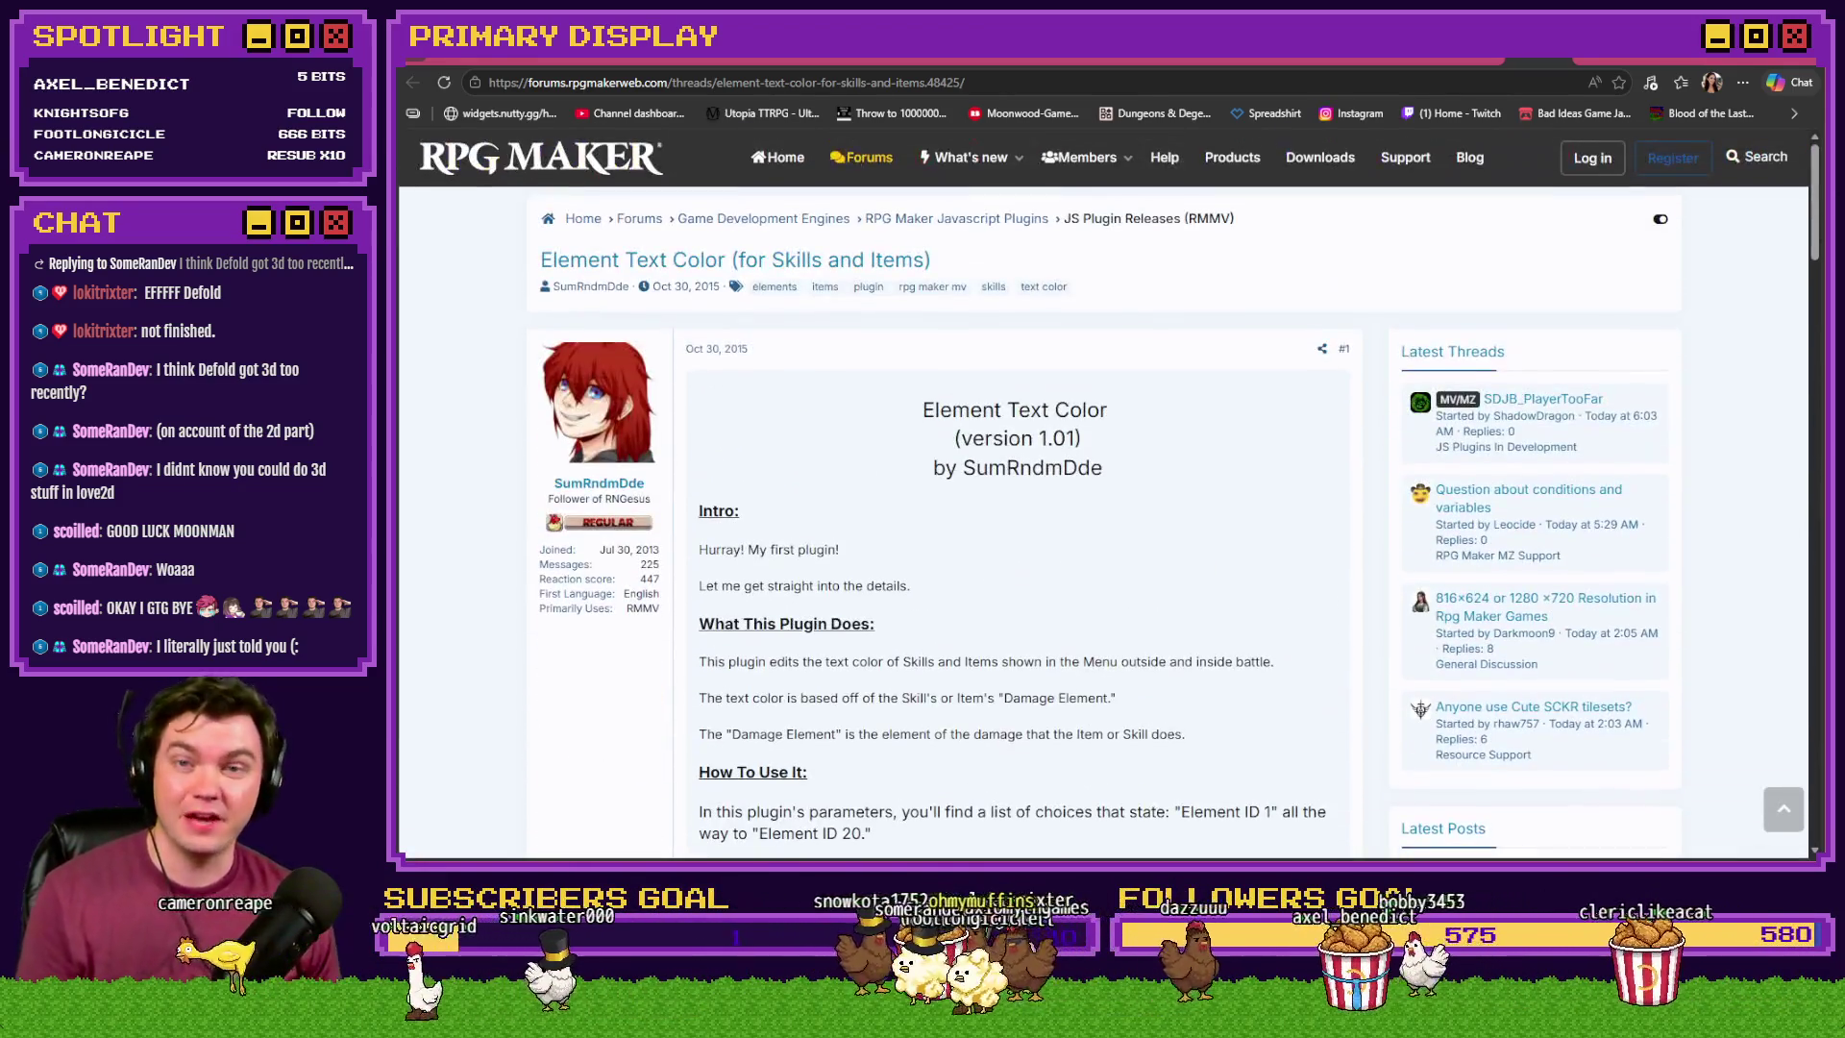
left_click(1605, 60)
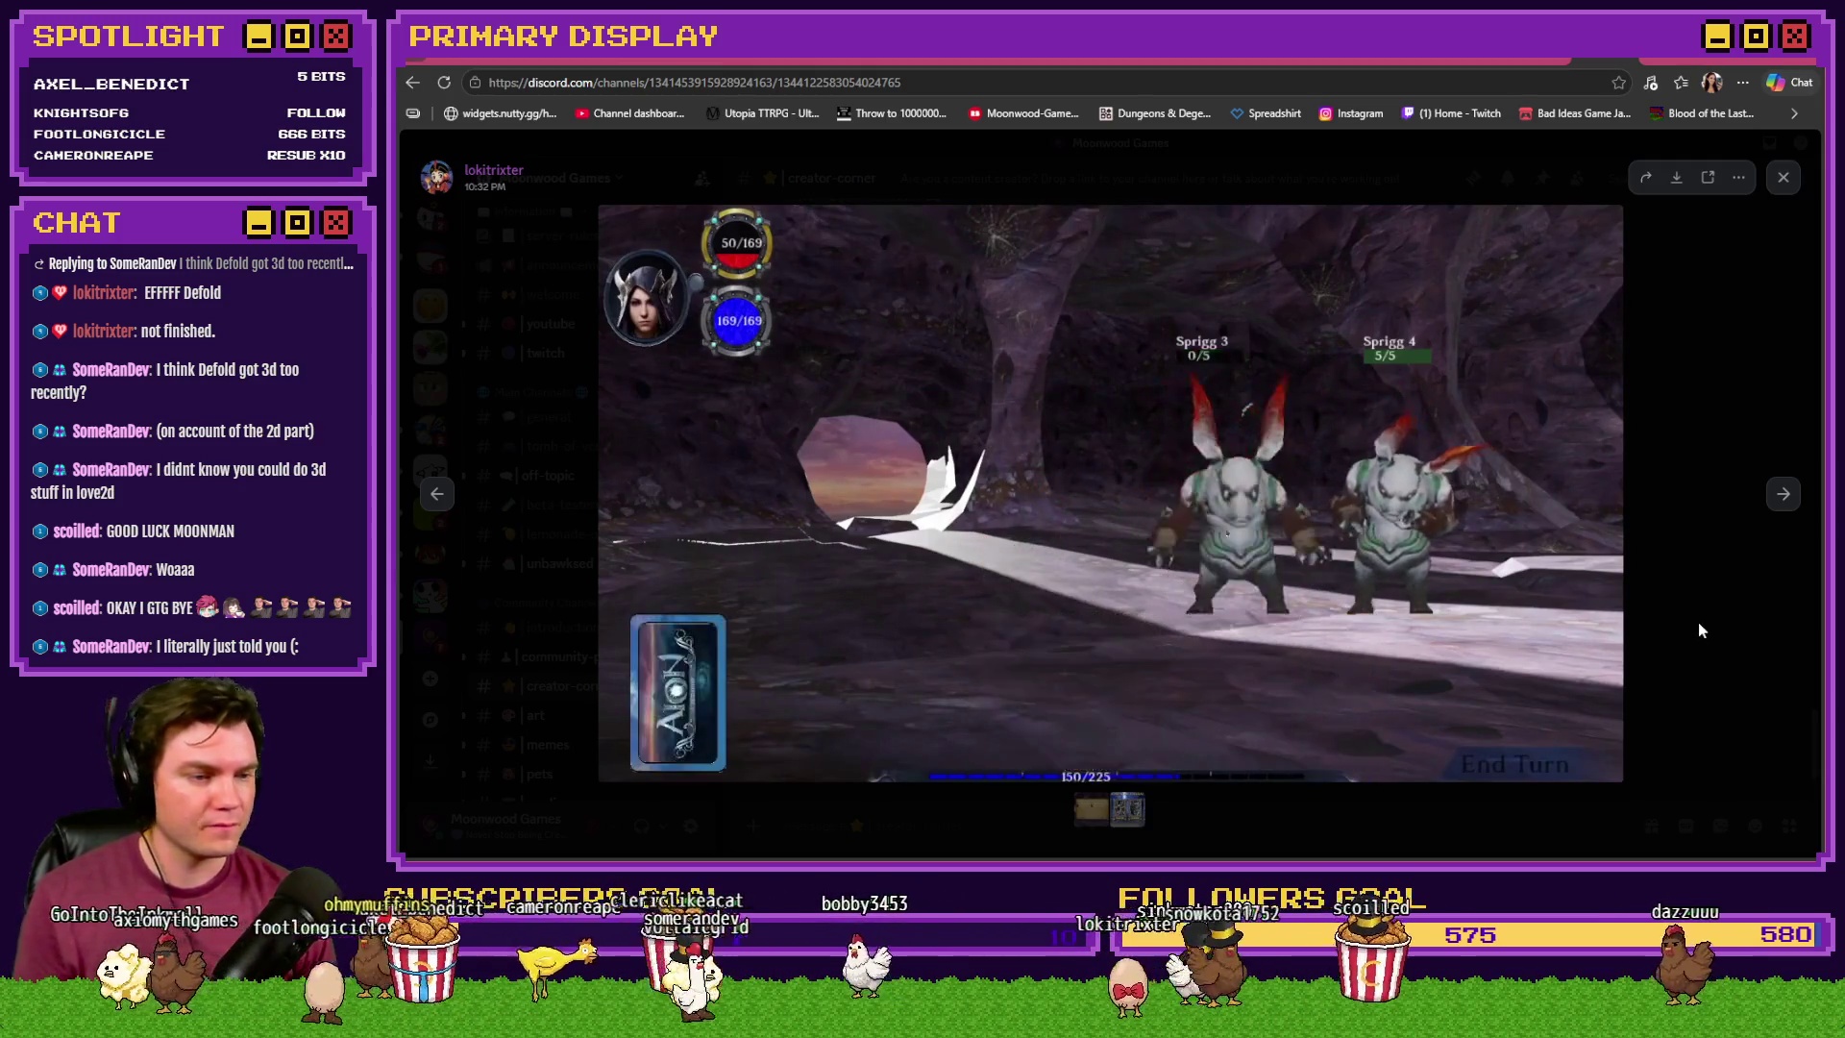
left_click(1698, 623)
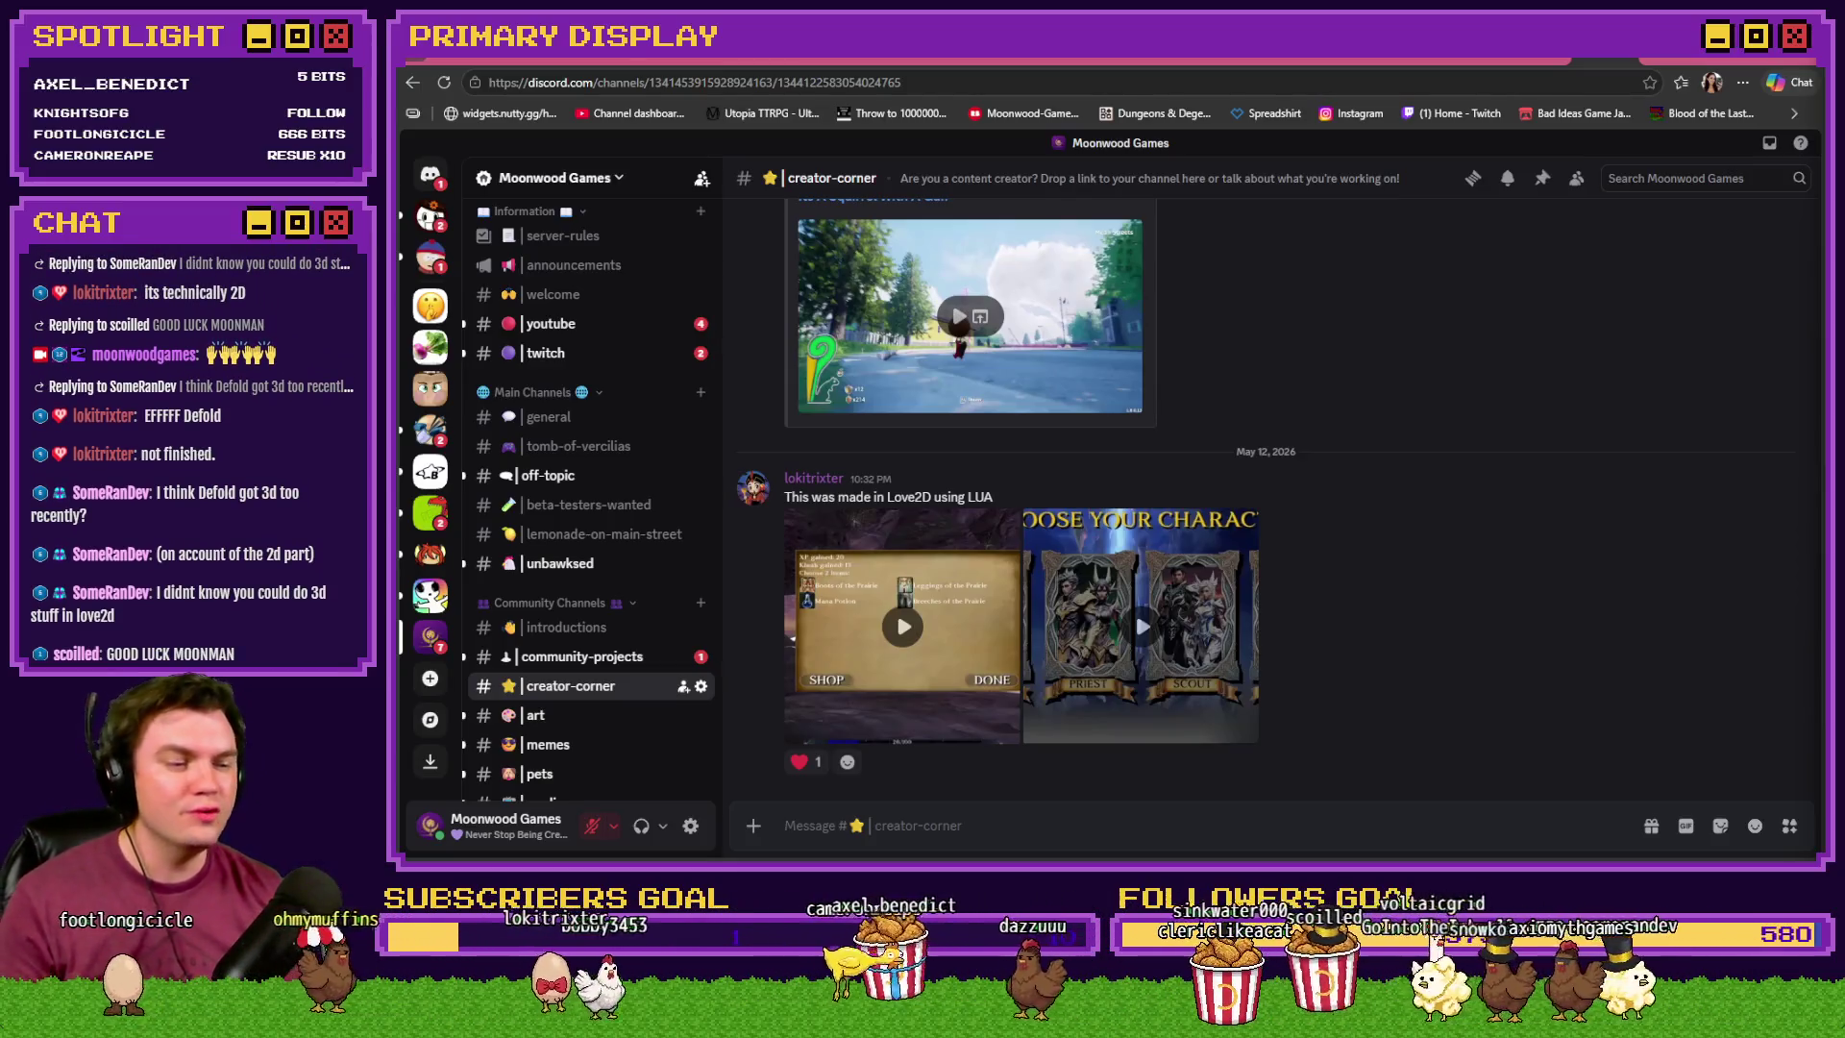
- Open the character-select Love2D clip full size and seek to 0:18
left_click(1138, 623)
left_click(843, 766)
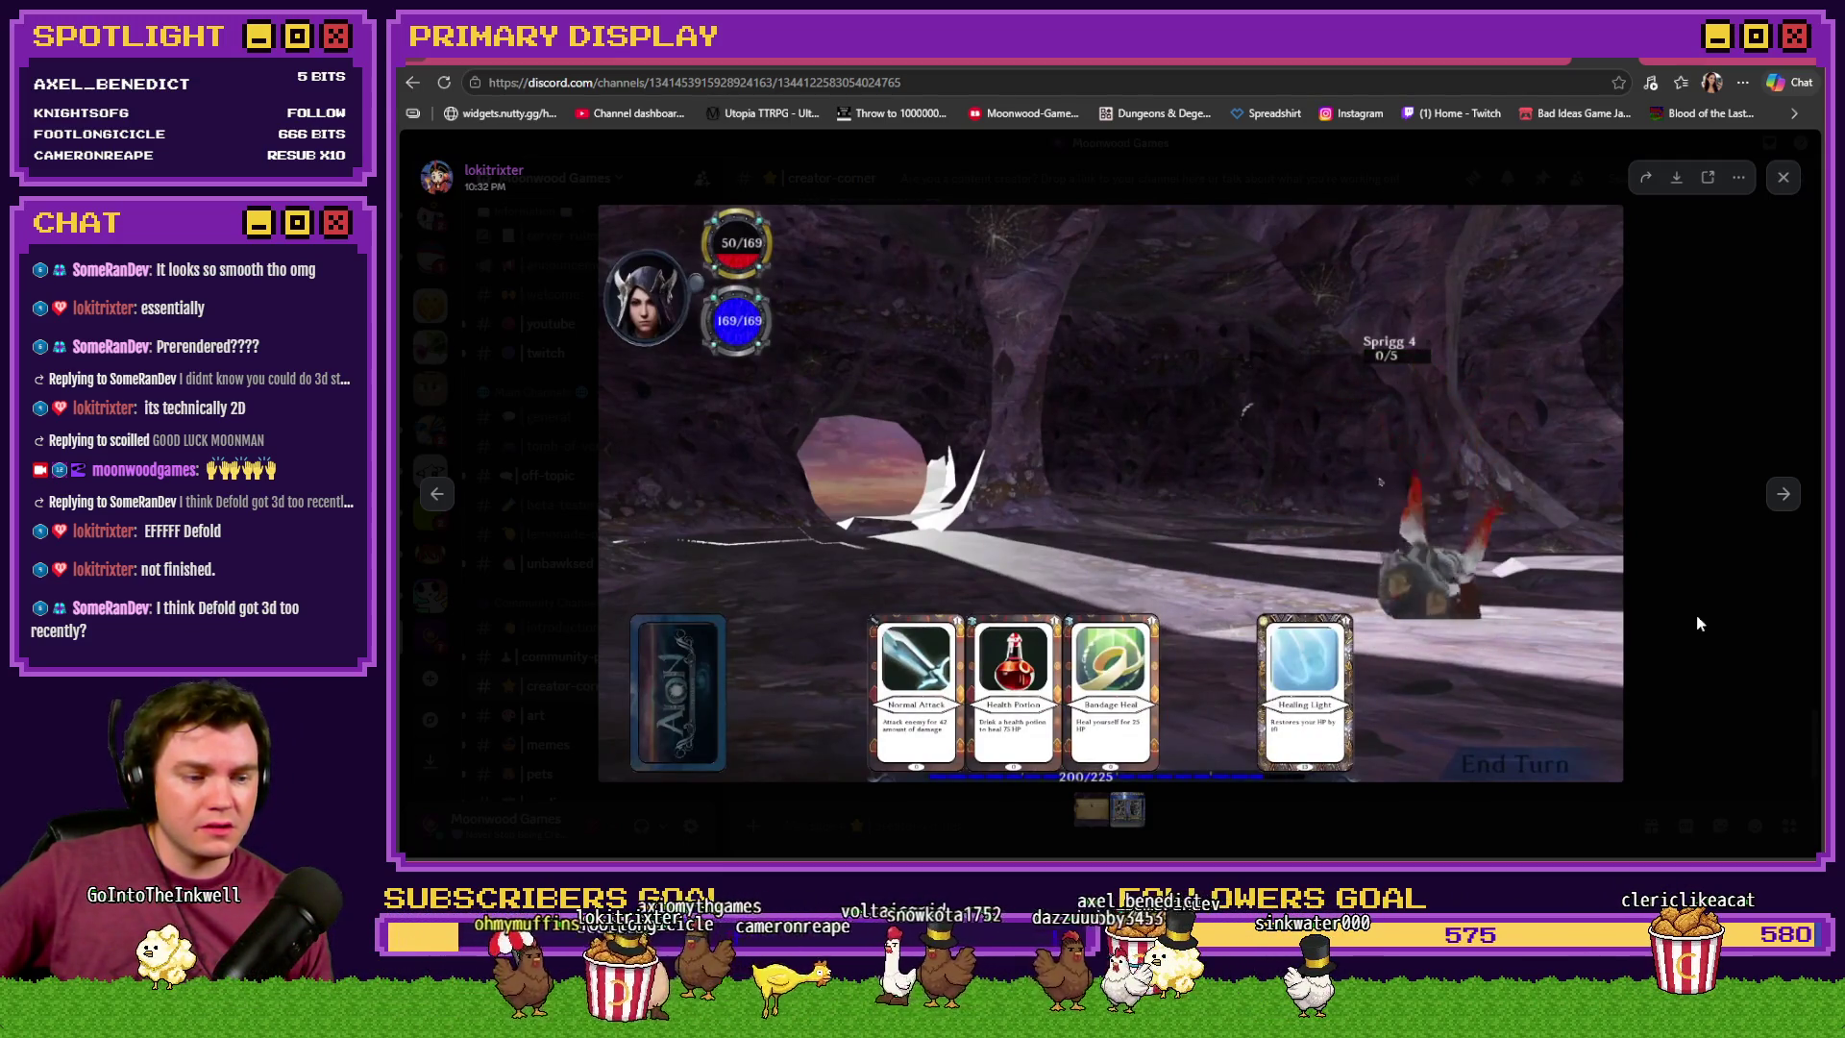
- Close Discord's video viewer, view the Skill Tree - Dexterity Trello card, then return to the Saving Throw event
left_click(1698, 623)
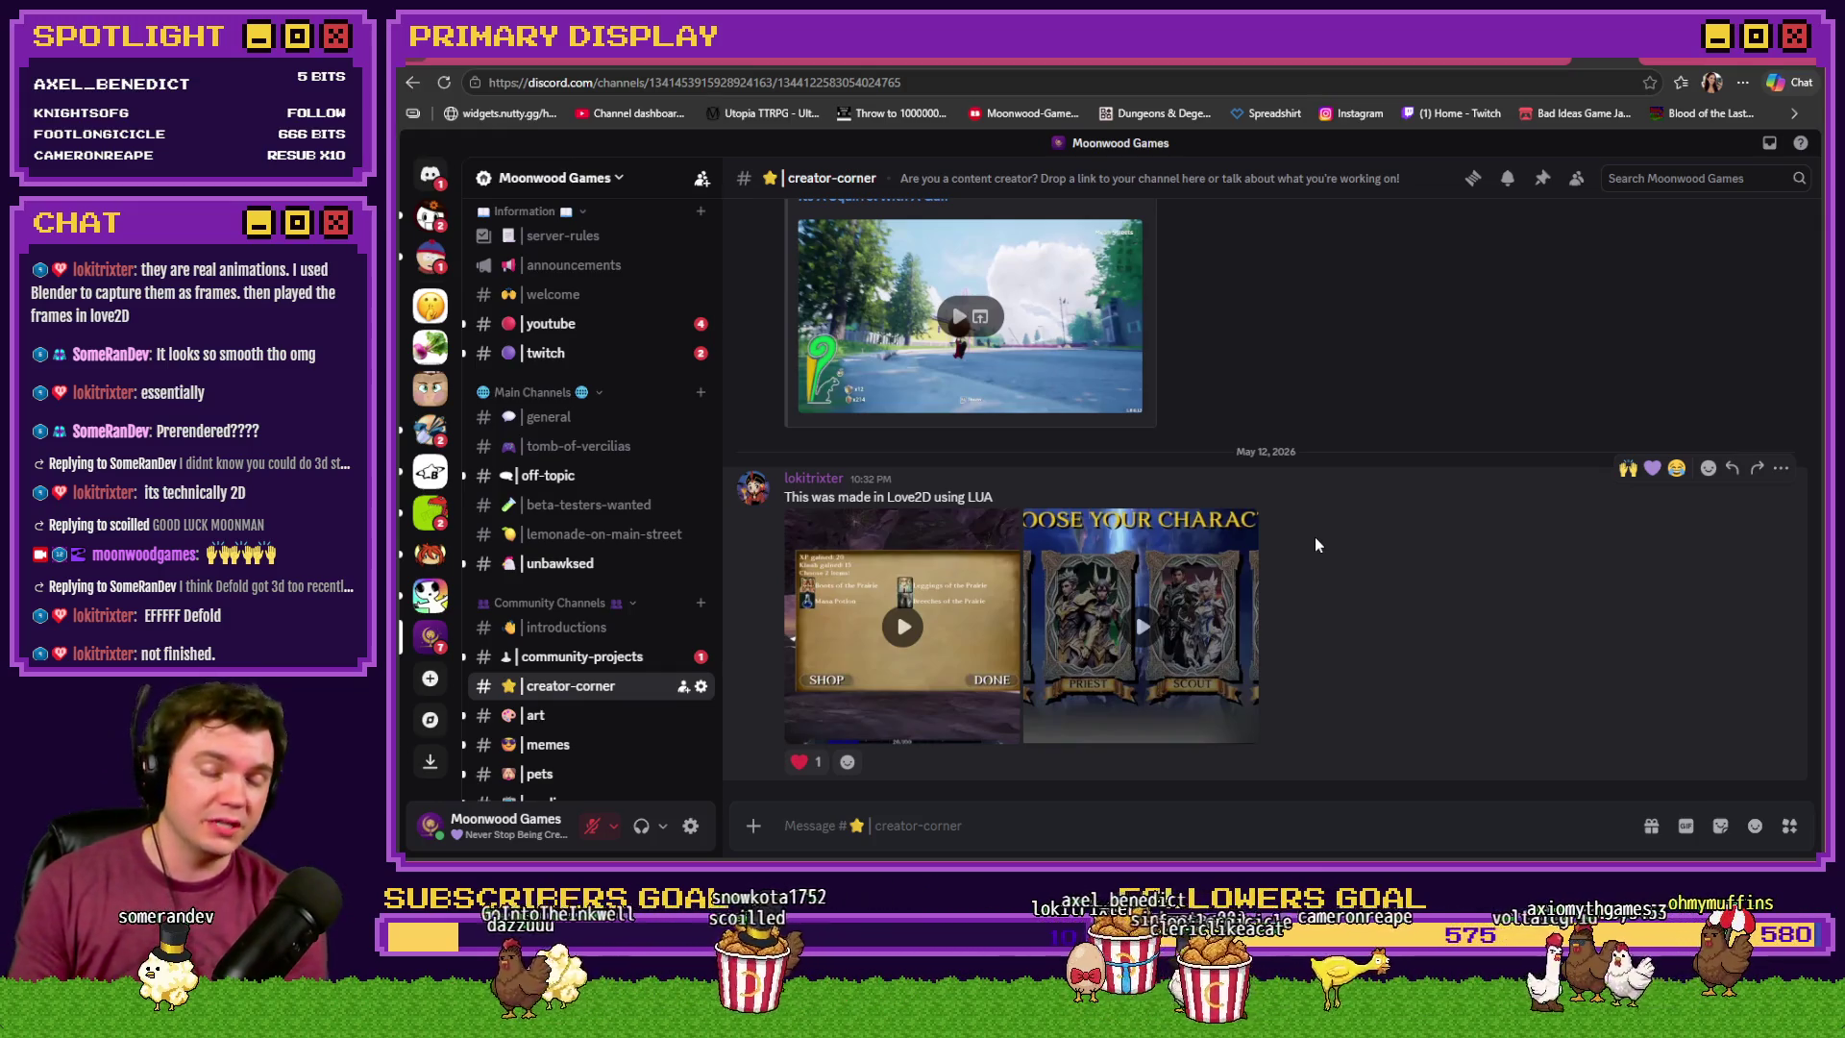
left_click(656, 61)
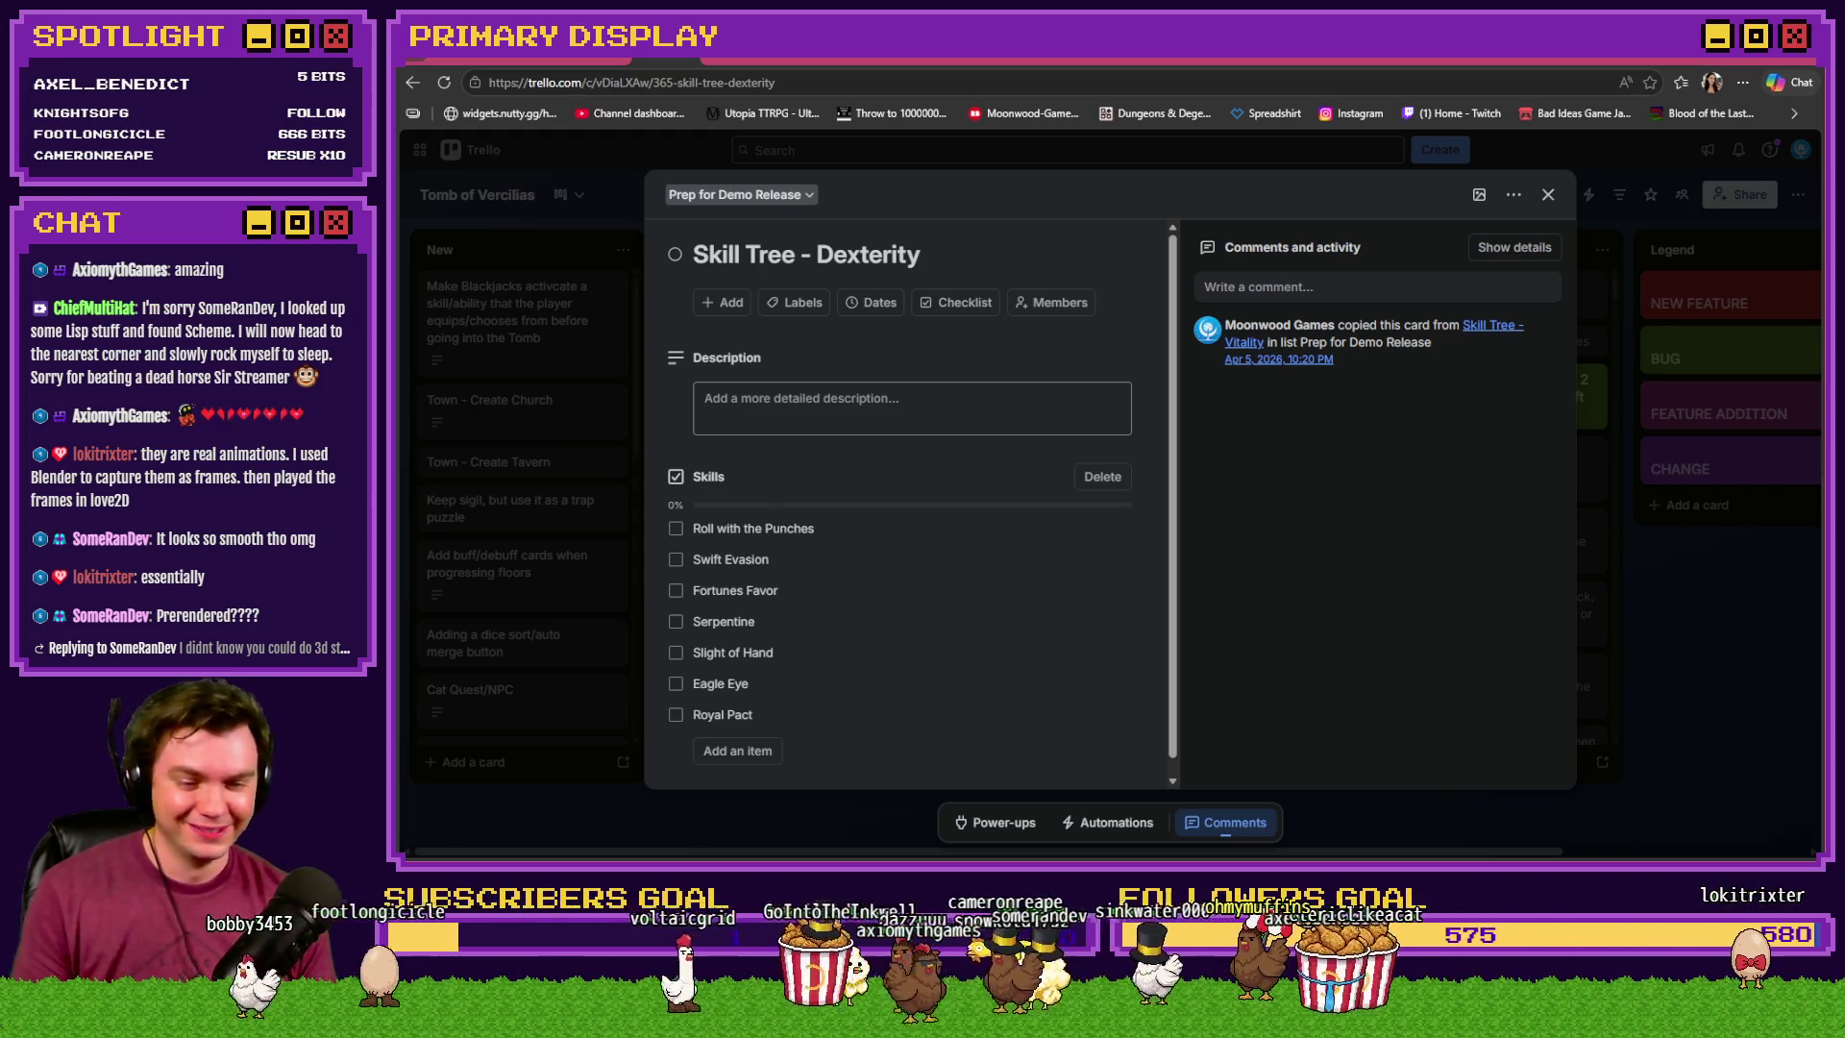
key("alt+Tab")
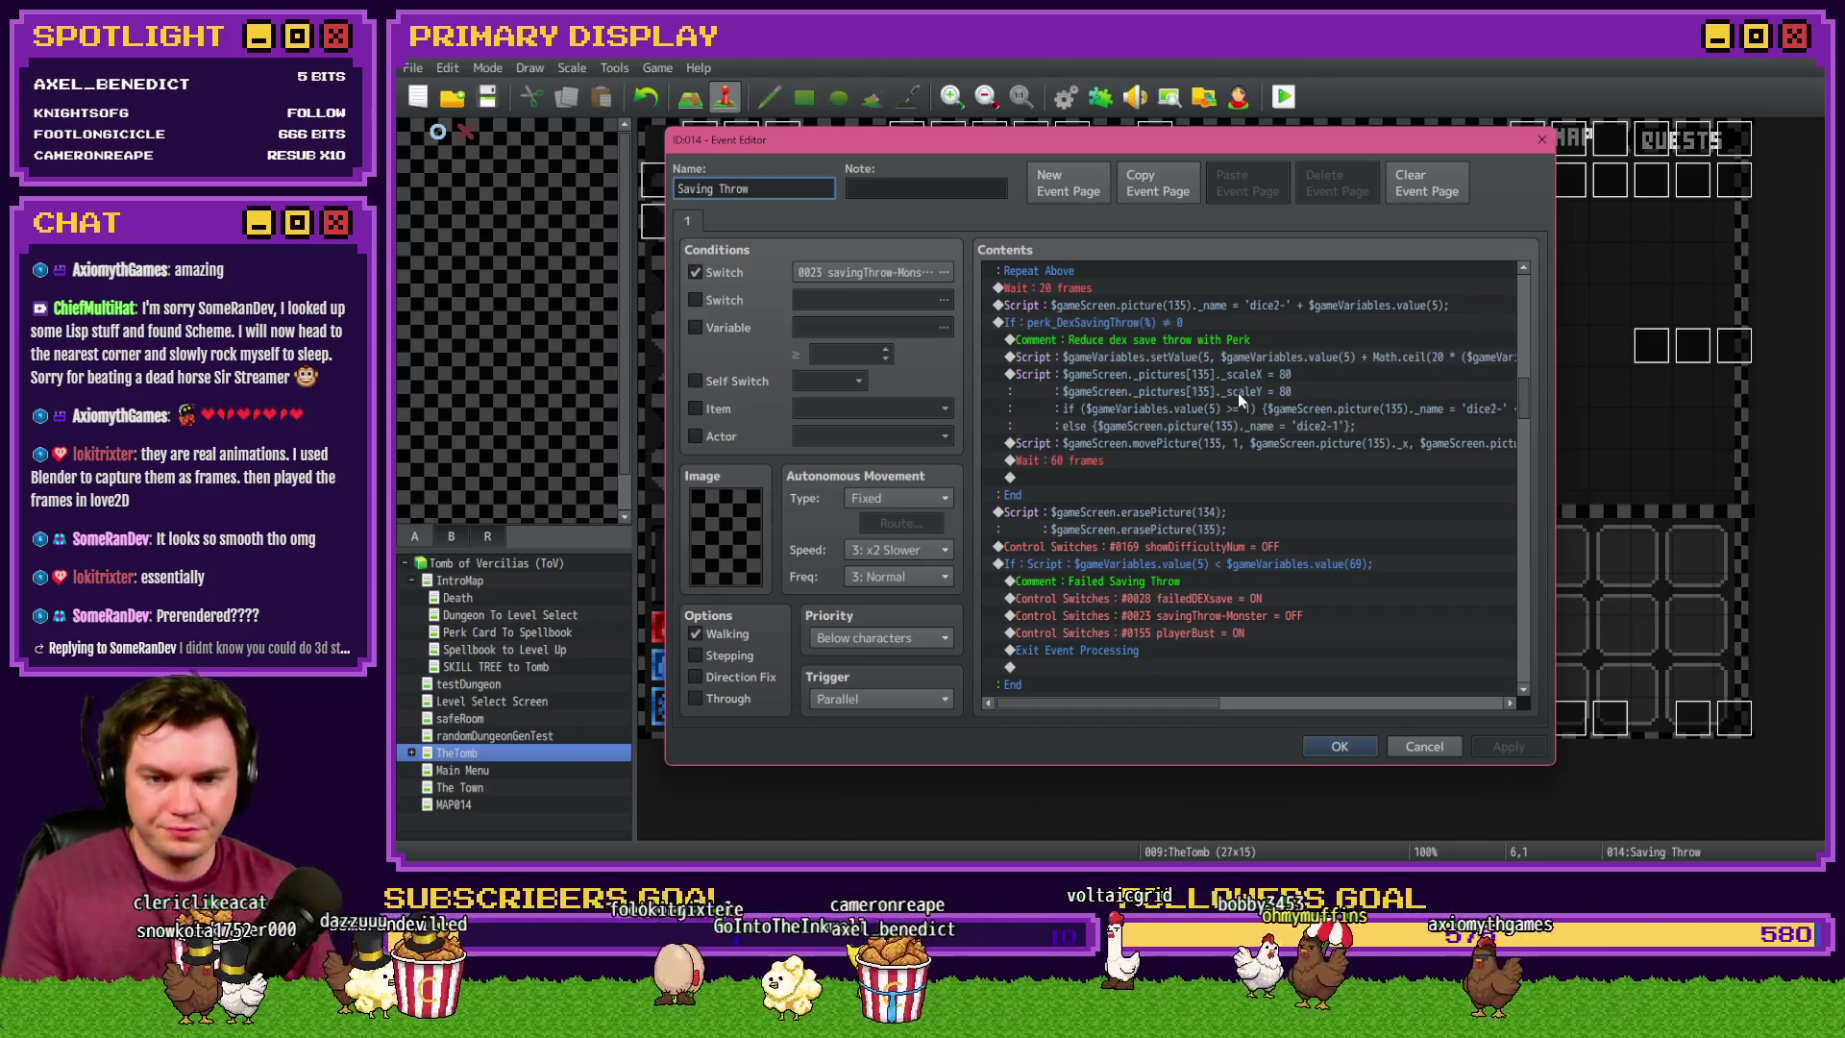
- Copy the If perk_DexSavingThrow block, paste a duplicate below it, and open its condition
left_click(1184, 321)
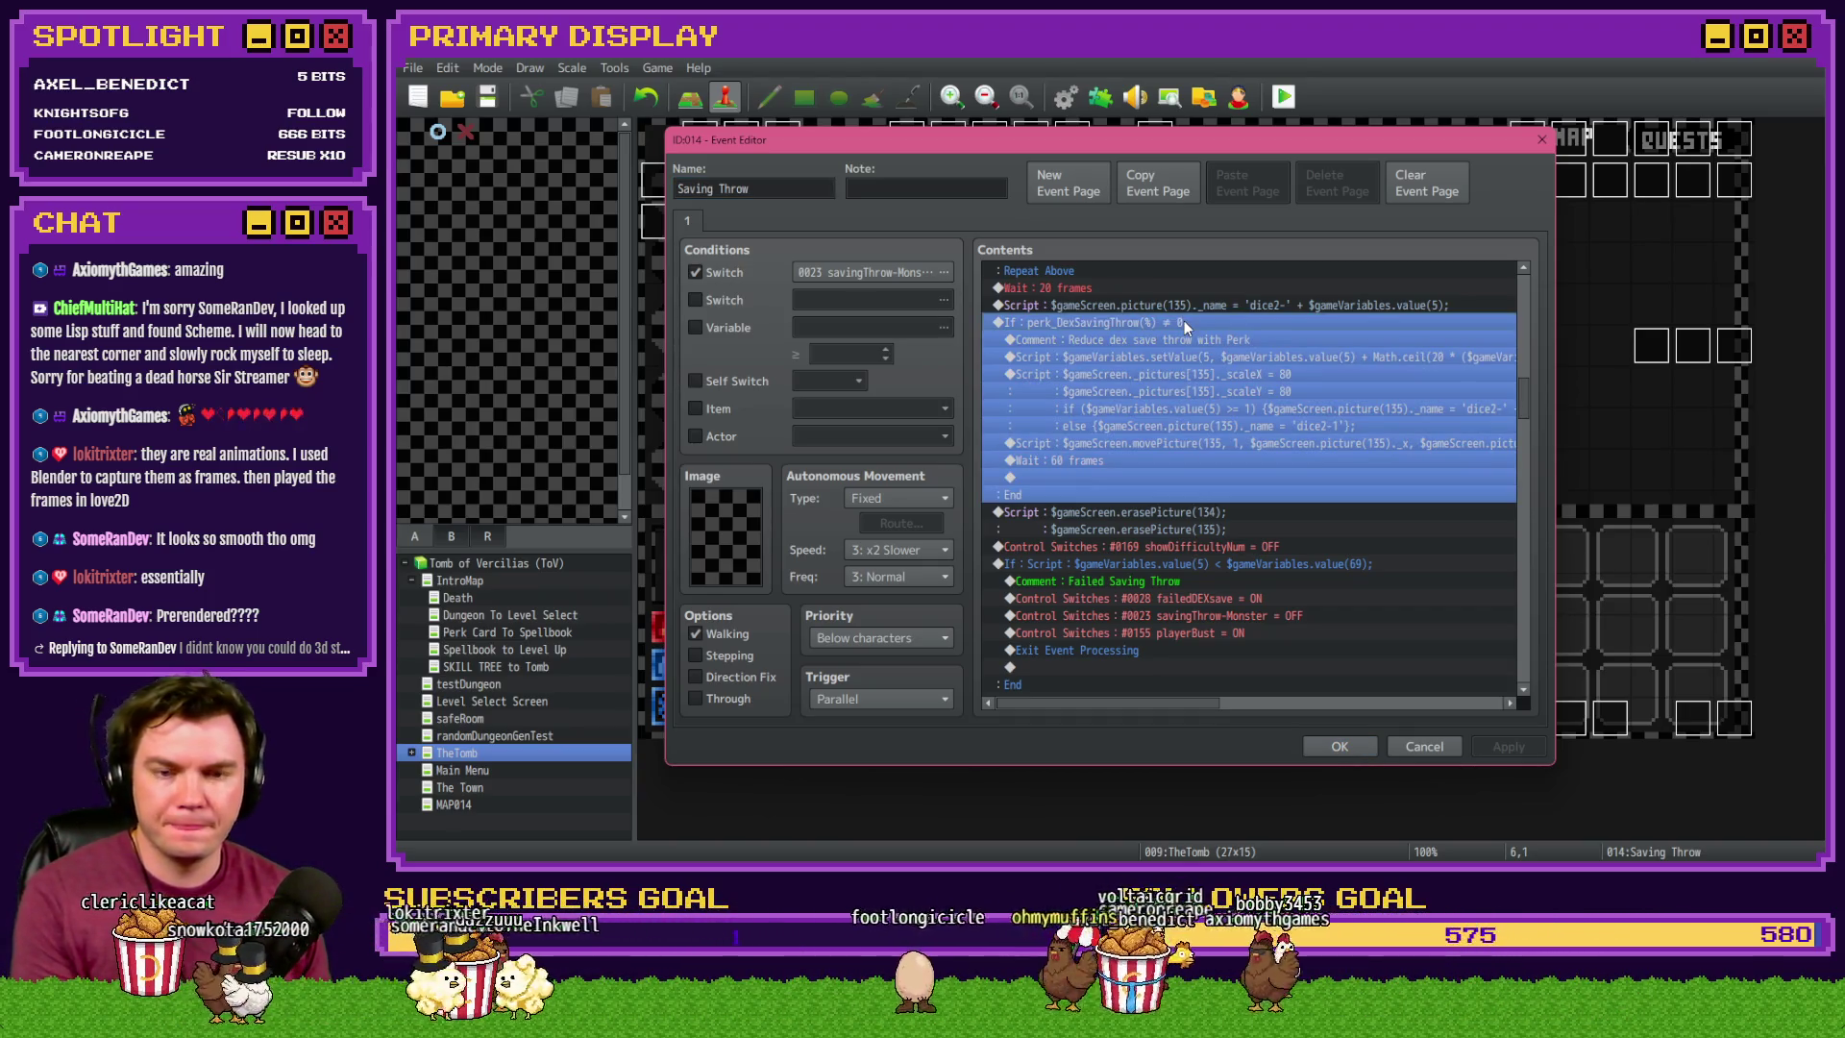
left_click(1202, 394)
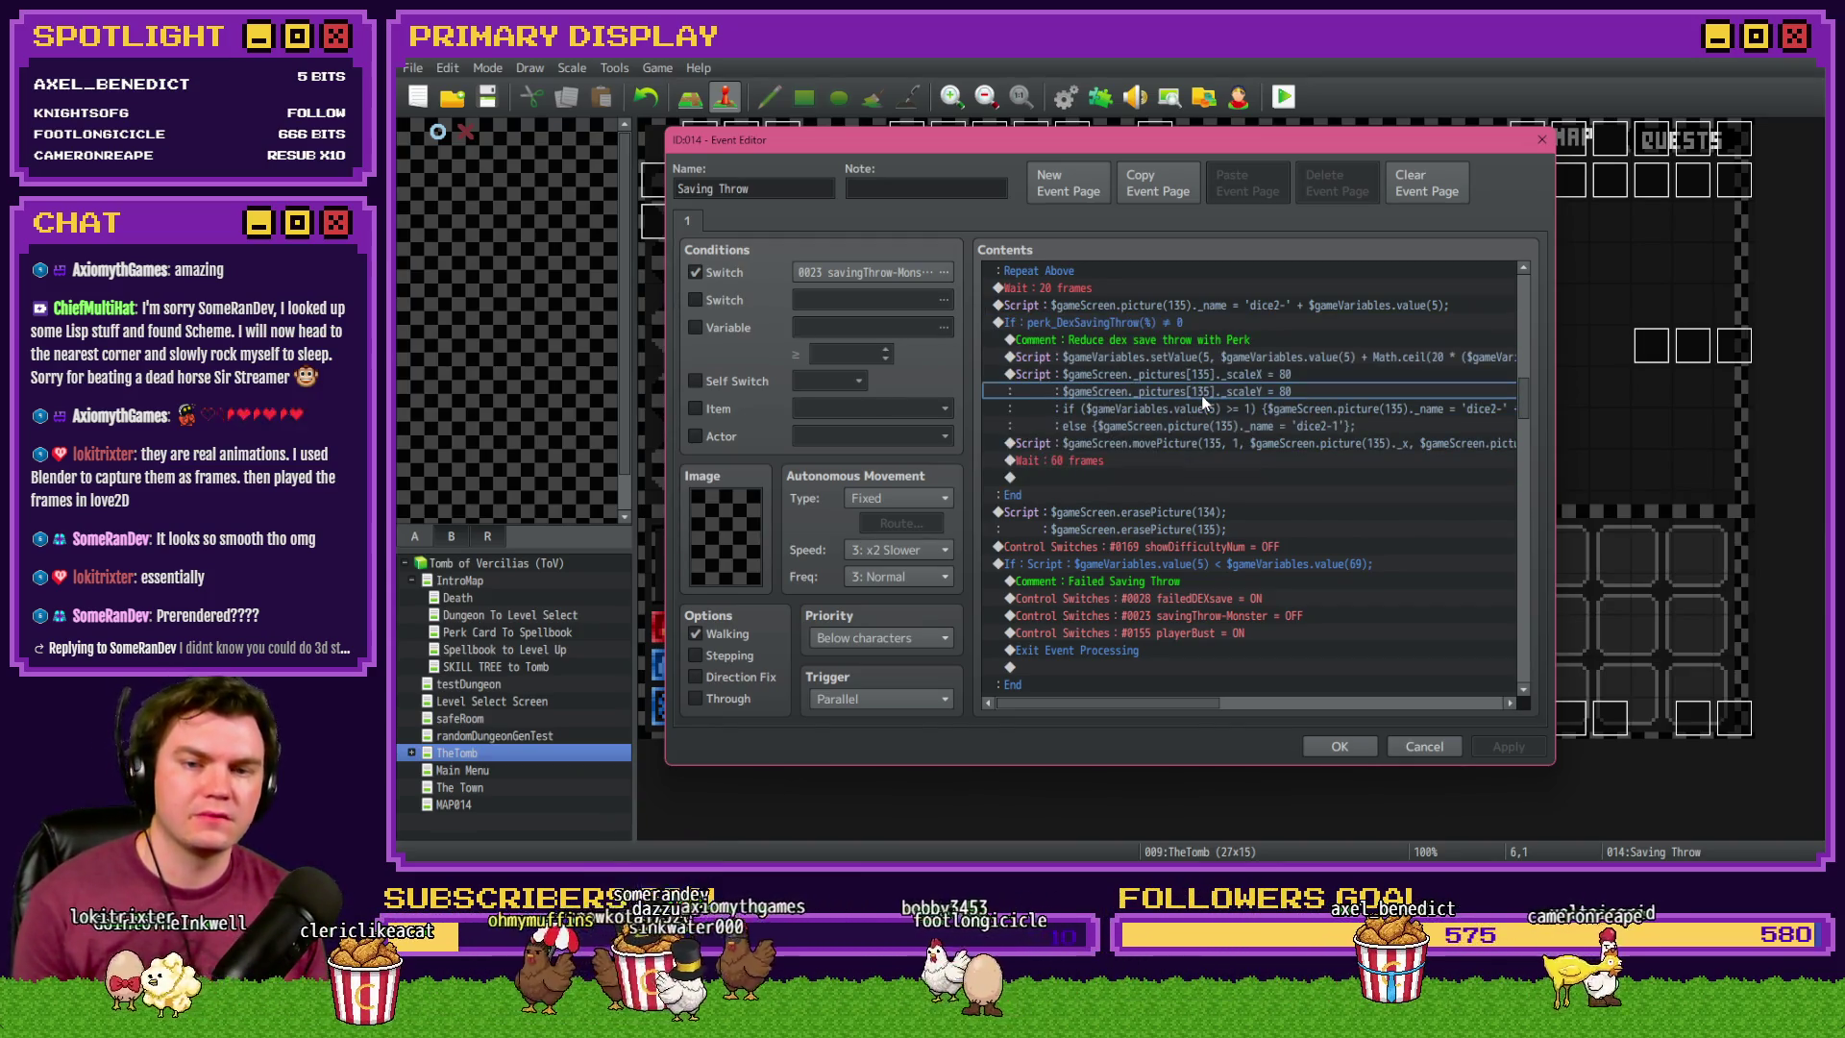
left_click(1197, 321)
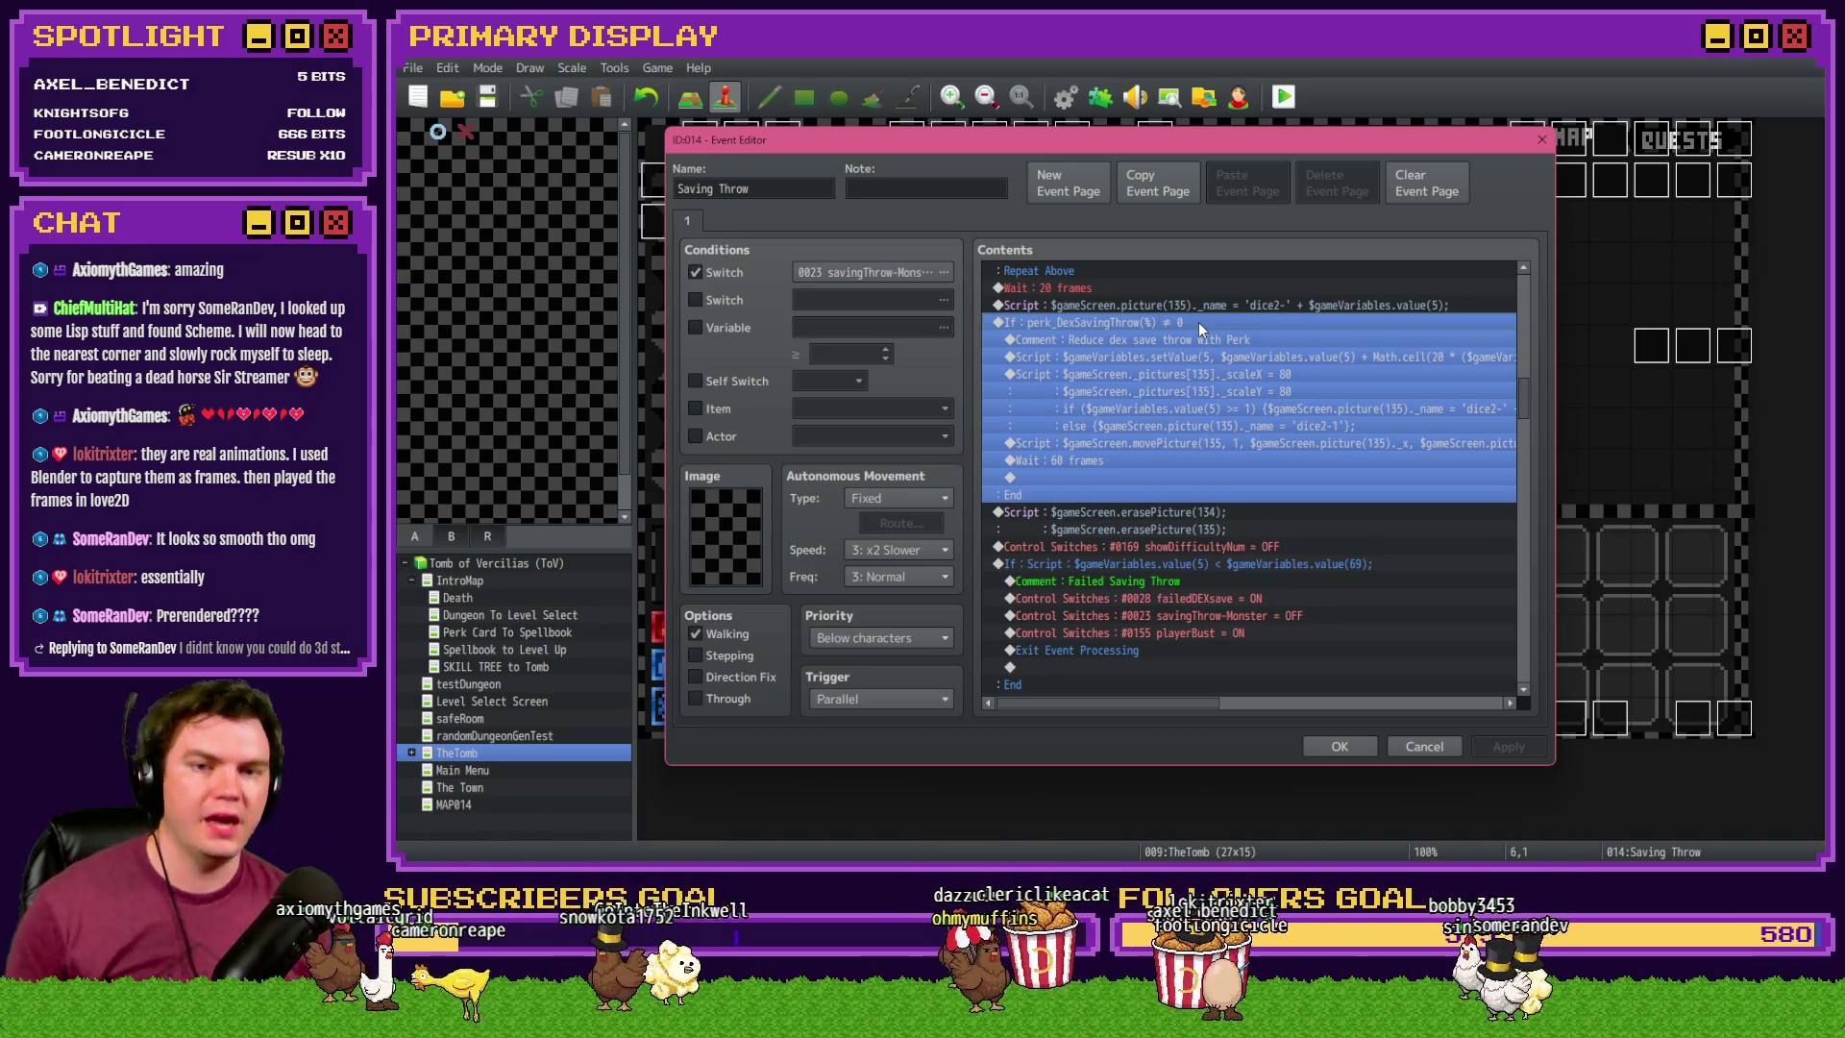
scroll(1196, 317, "up", 2)
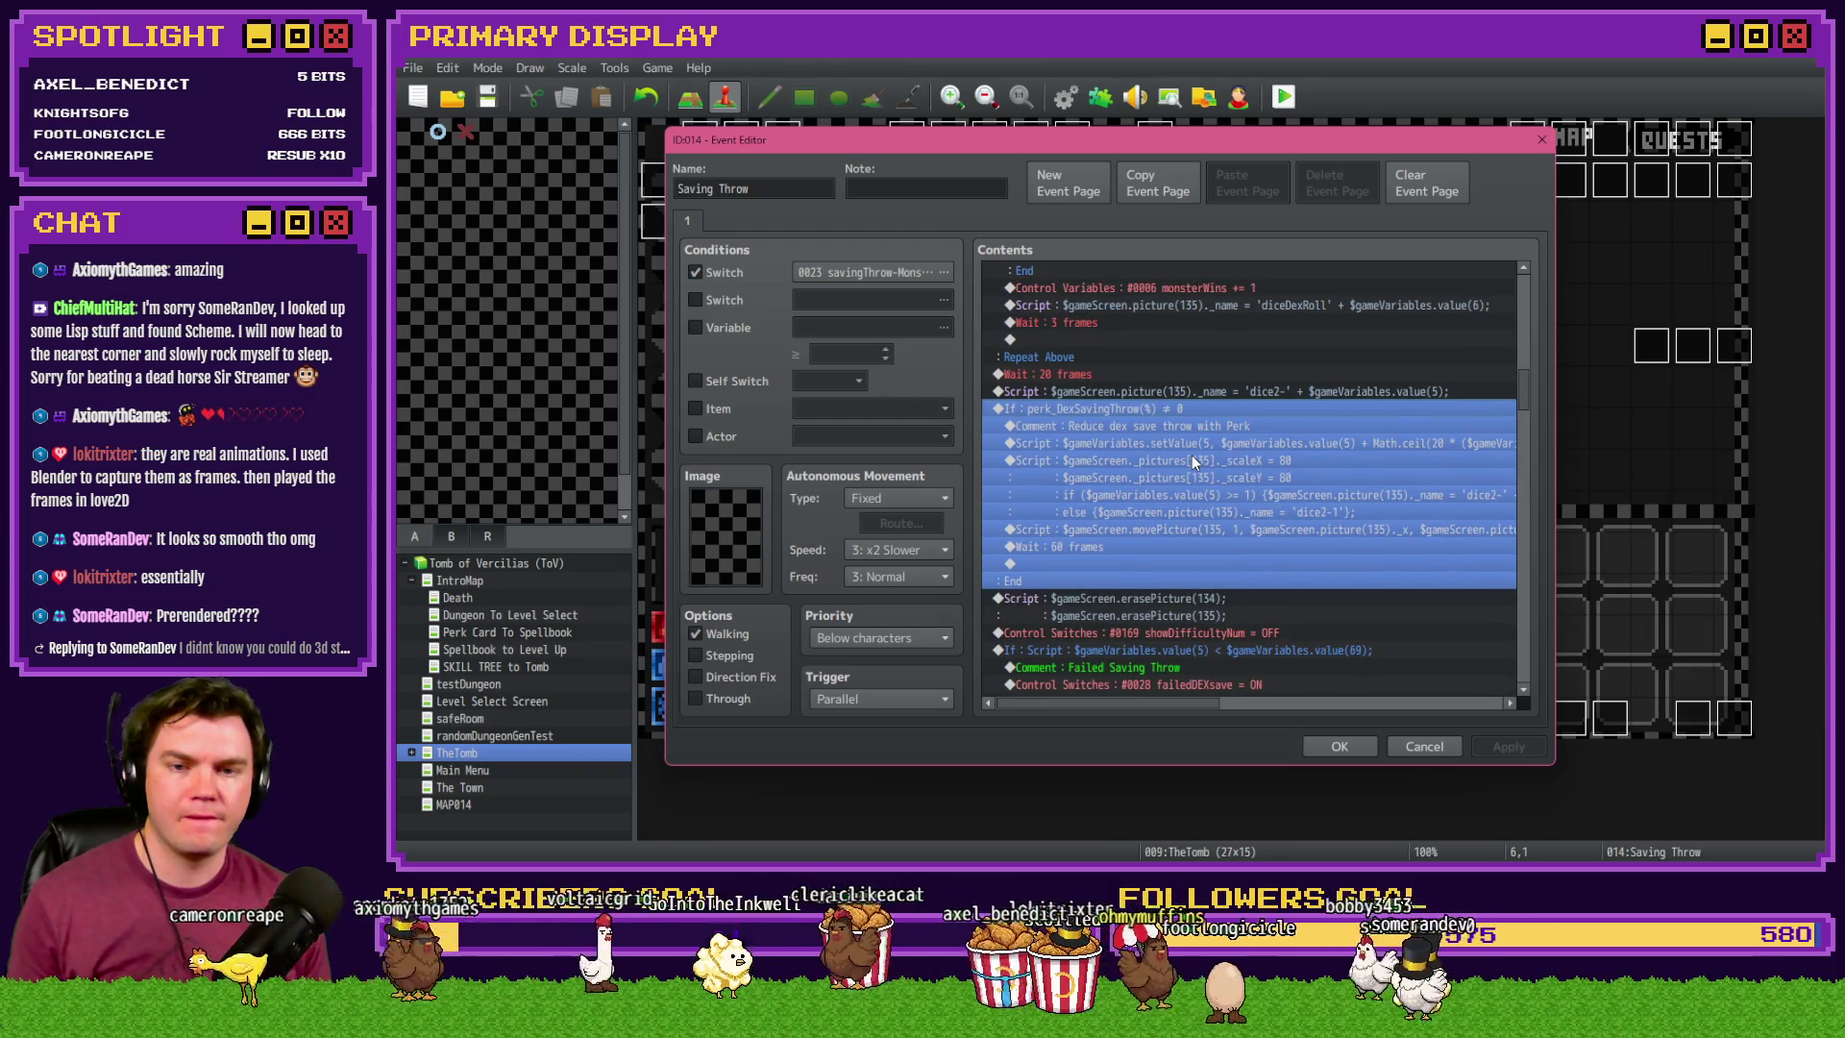
key("Up")
key("Up")
key("Down")
key("Down")
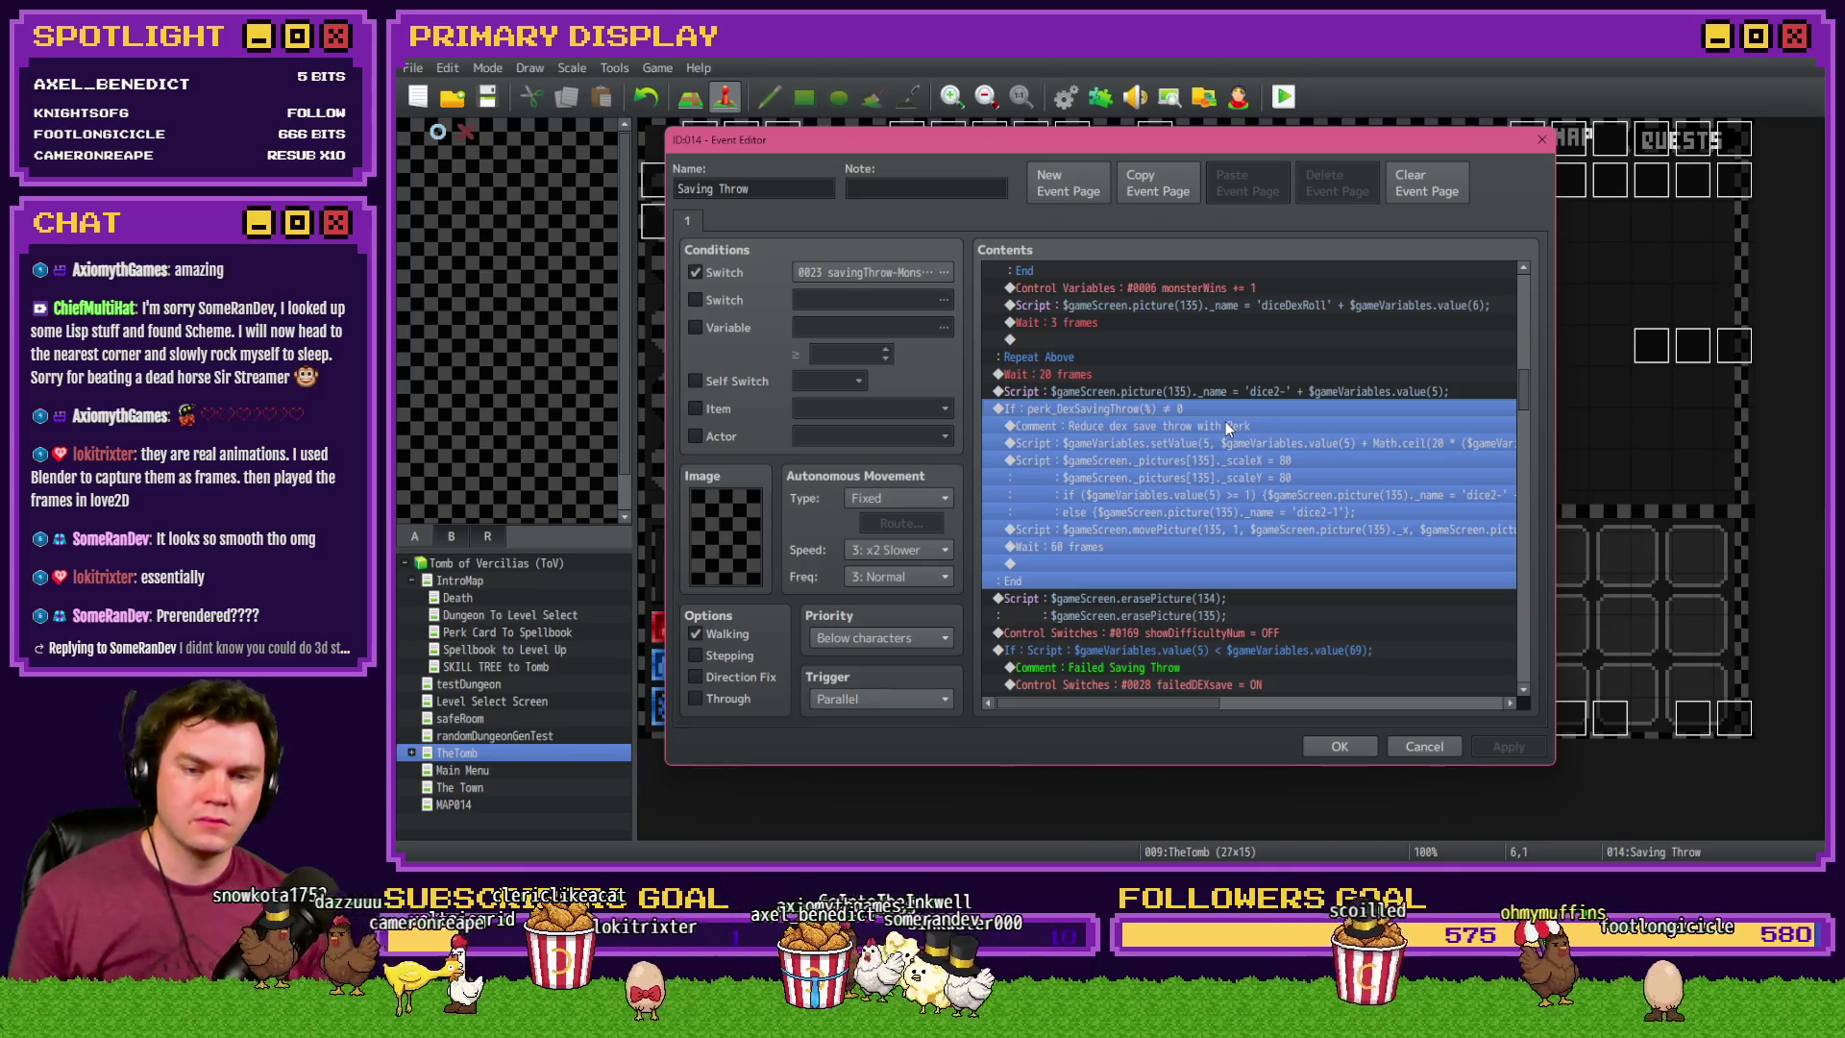
key("ctrl+v")
key("space")
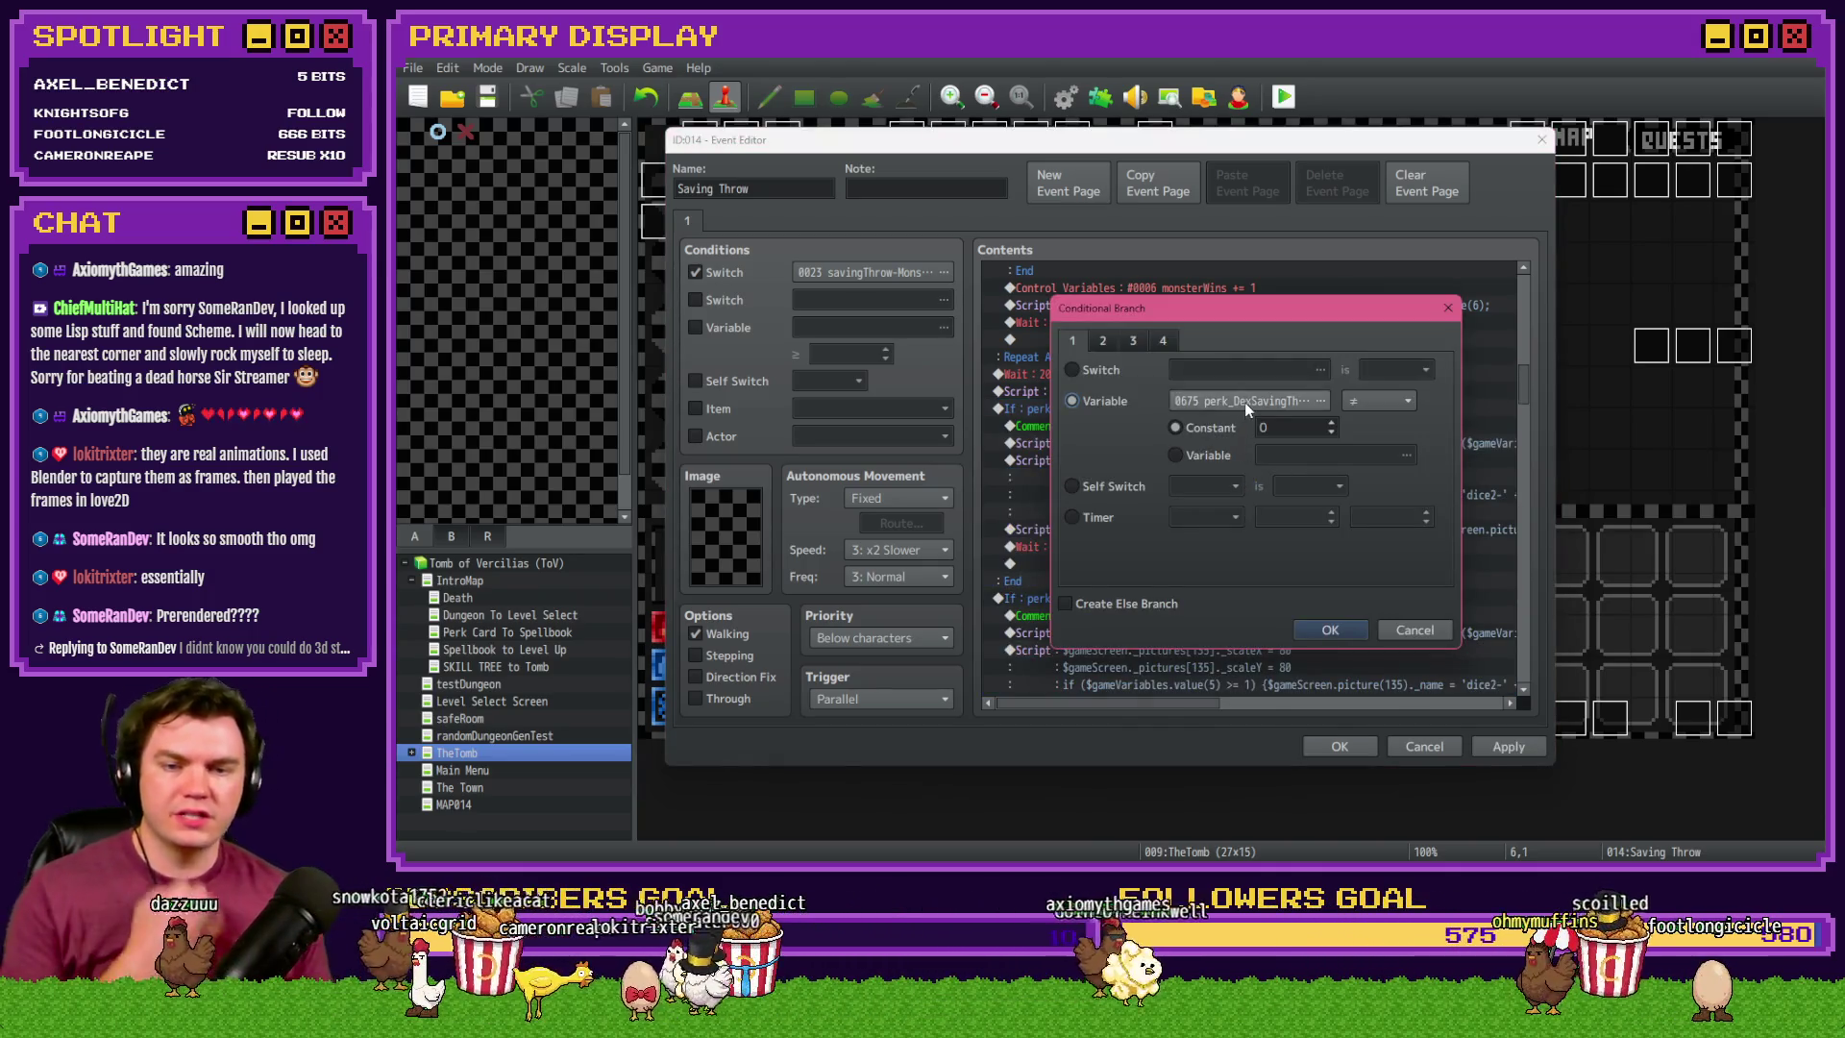
- Change the duplicated branch's condition to Variable PlayerSkill-DEX 1 ≥ 1
left_click(1243, 402)
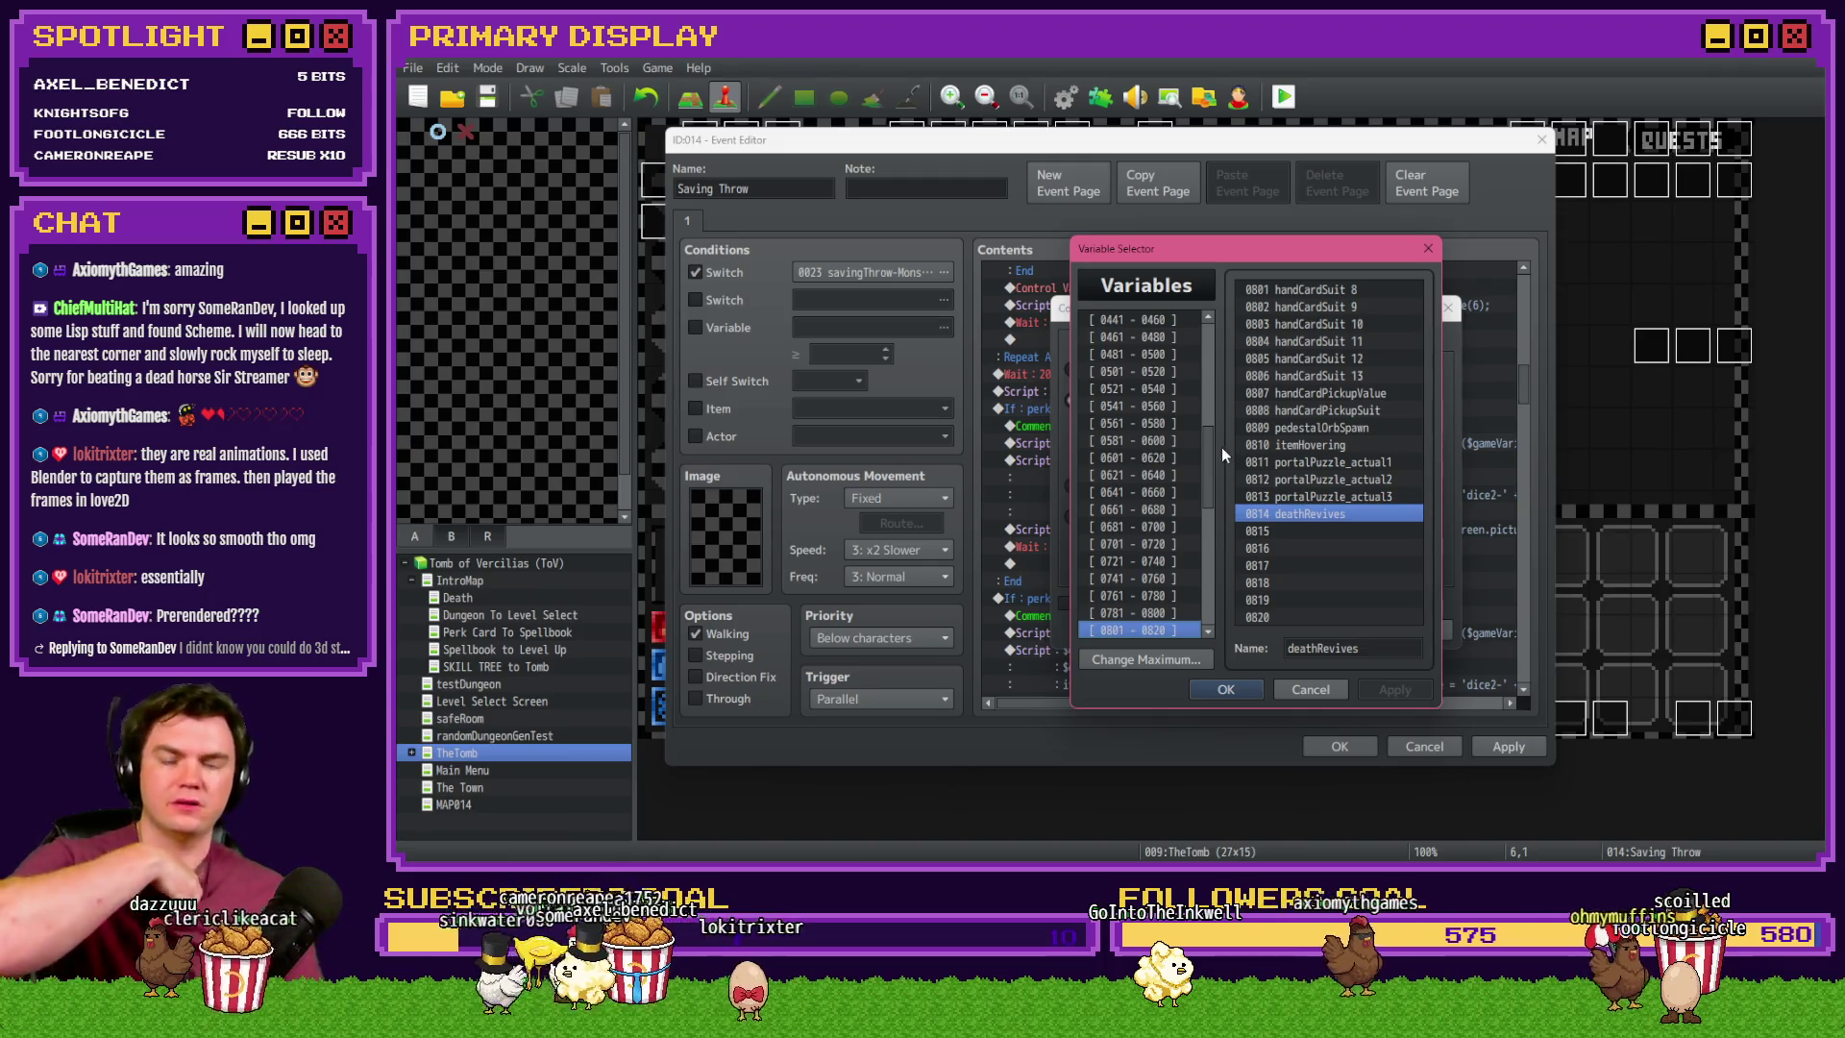
left_click(1172, 440)
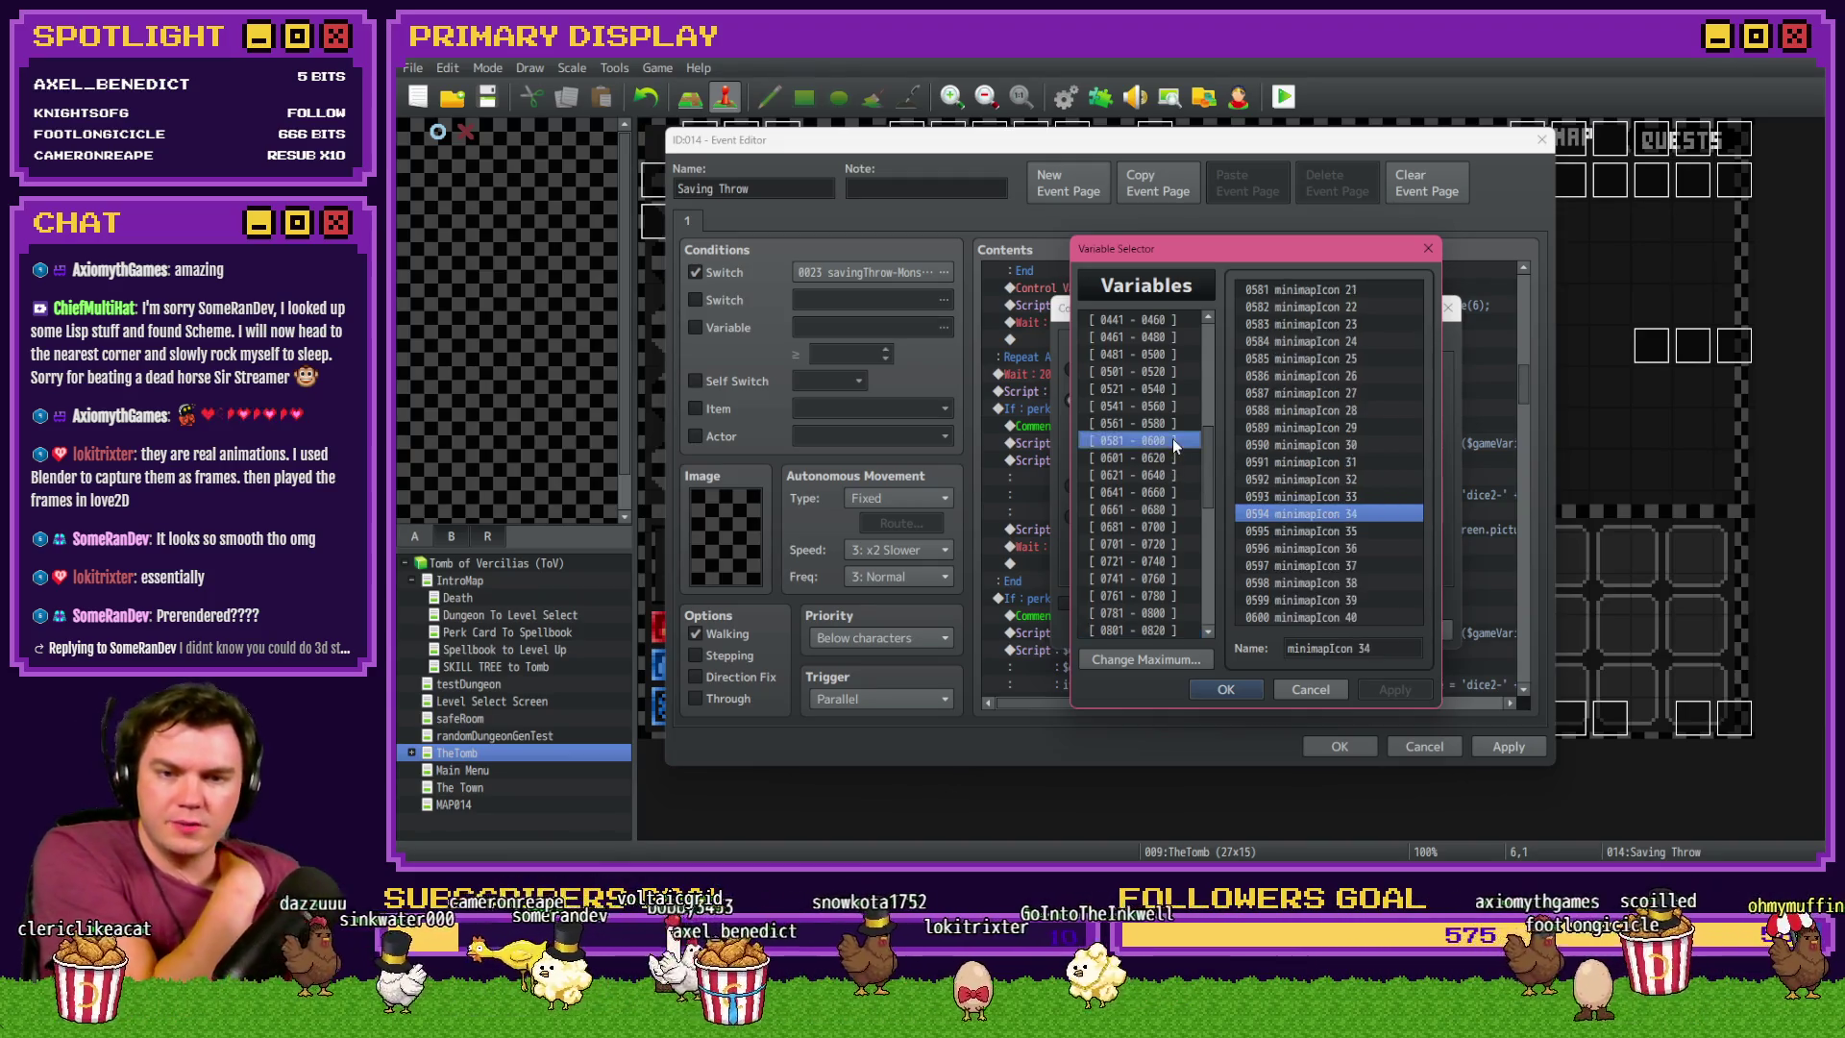
key("Down")
key("Down")
key("Down")
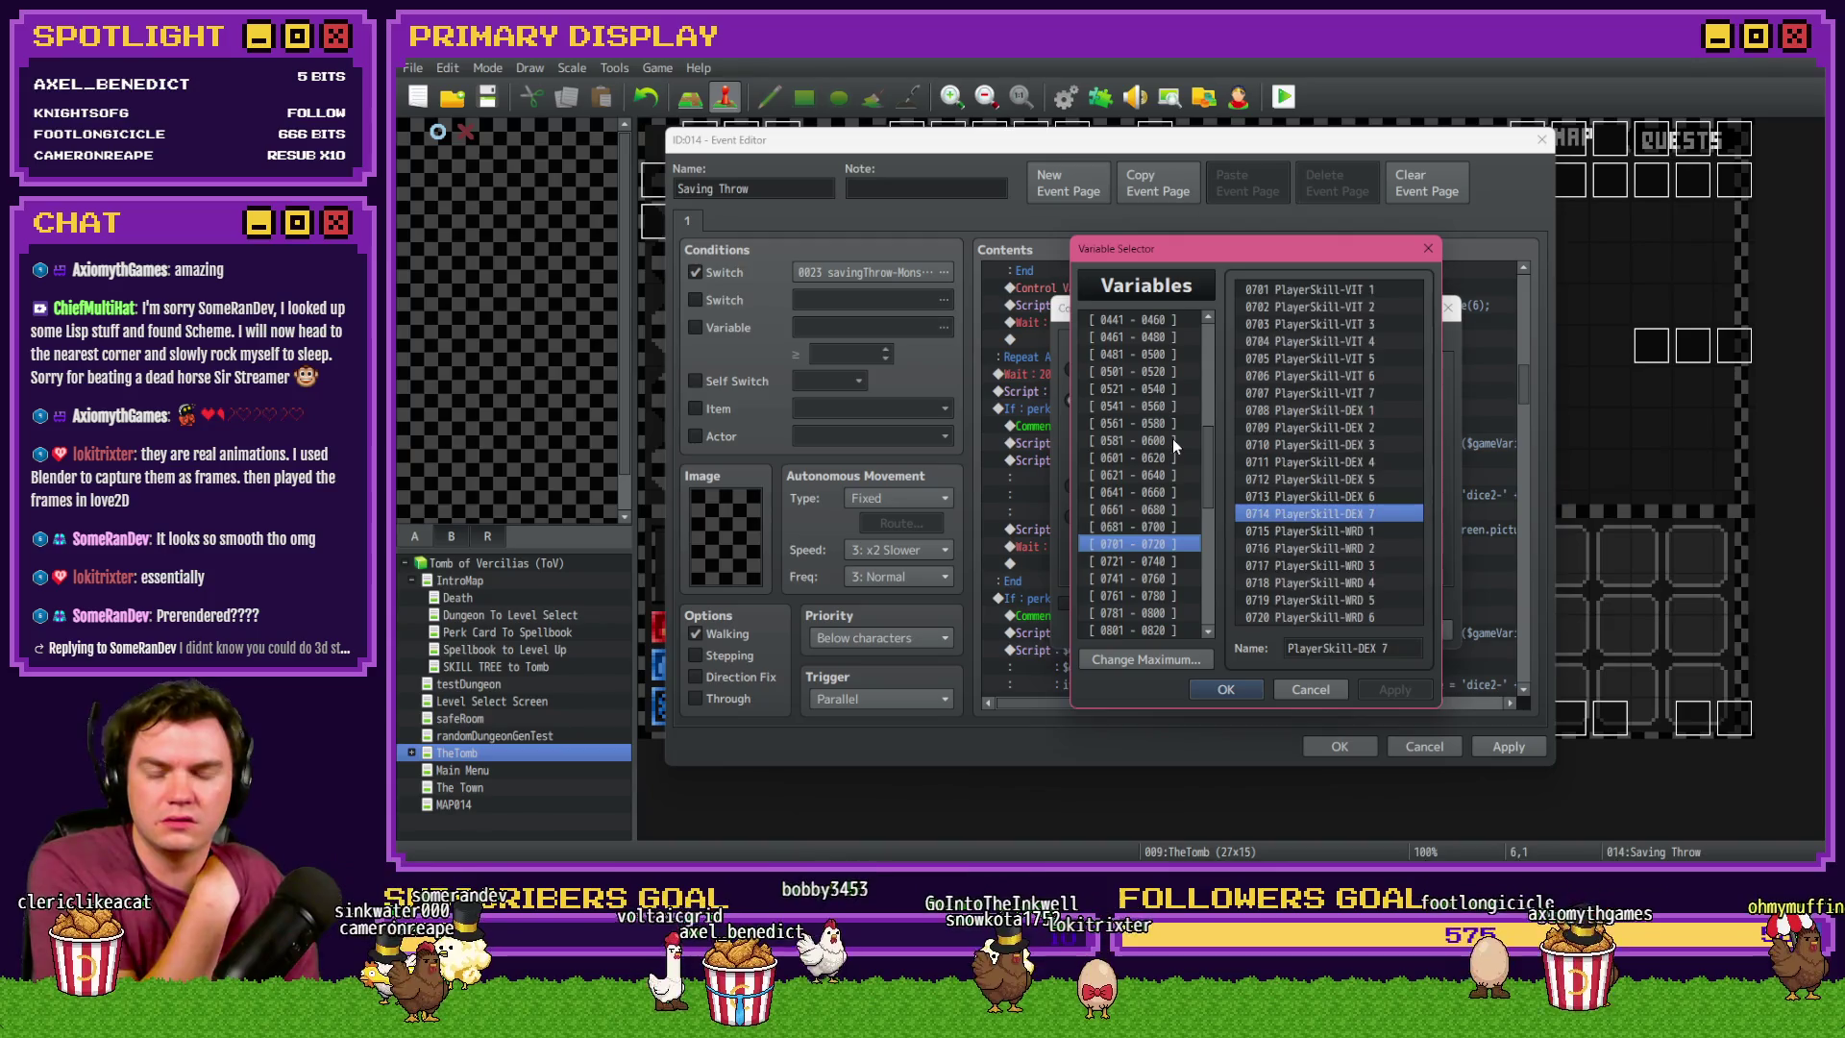
double_click(1319, 420)
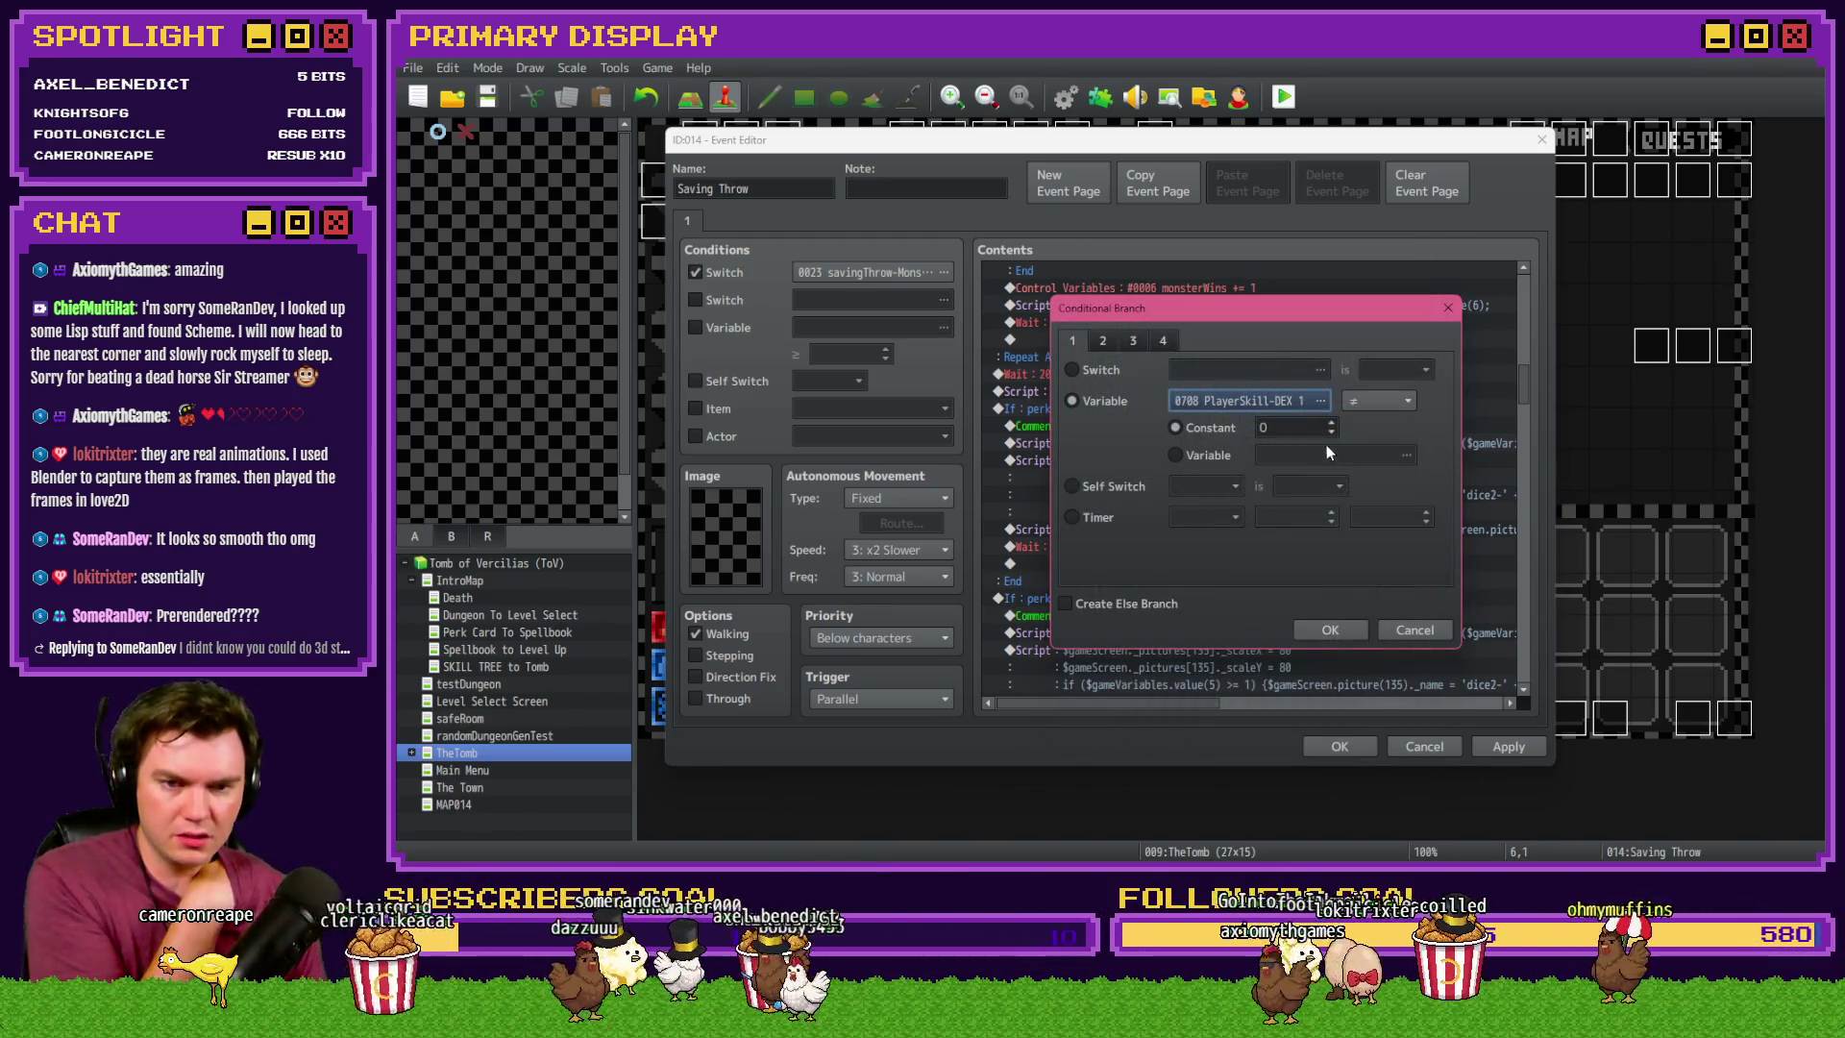
left_click(1363, 408)
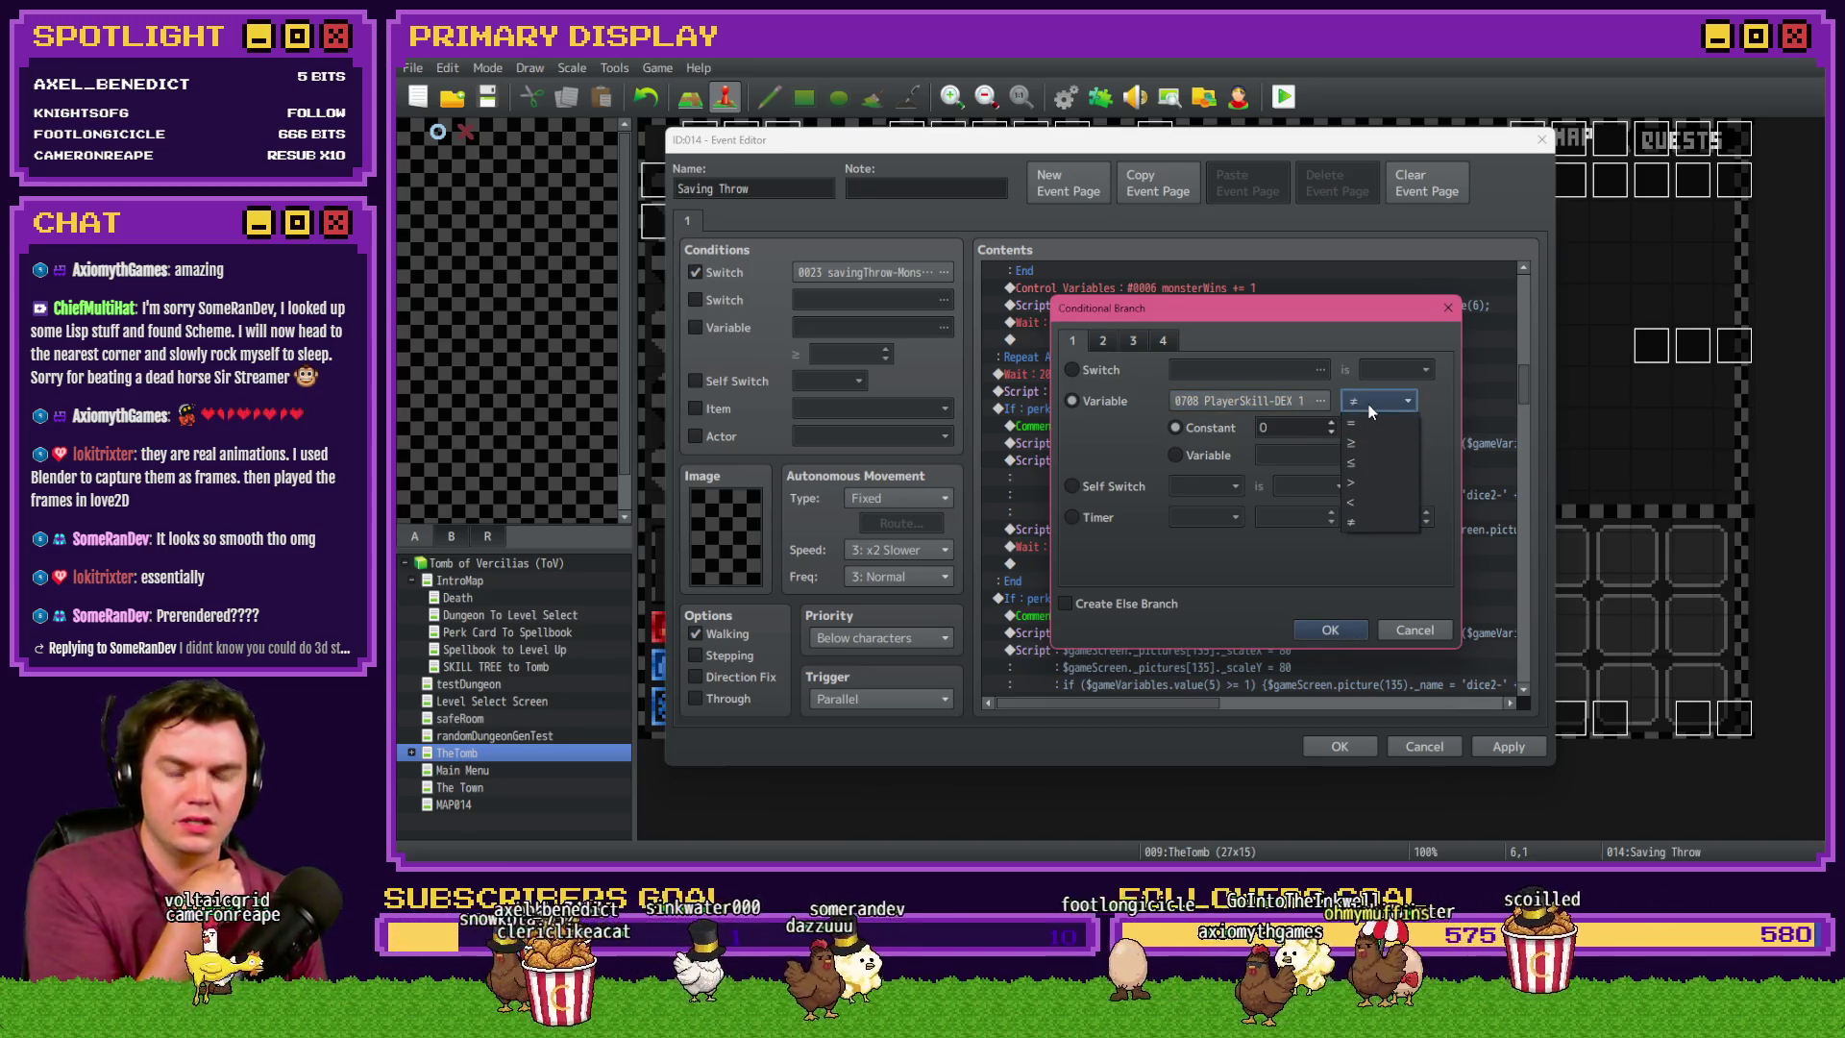
left_click(1380, 444)
left_click(1331, 423)
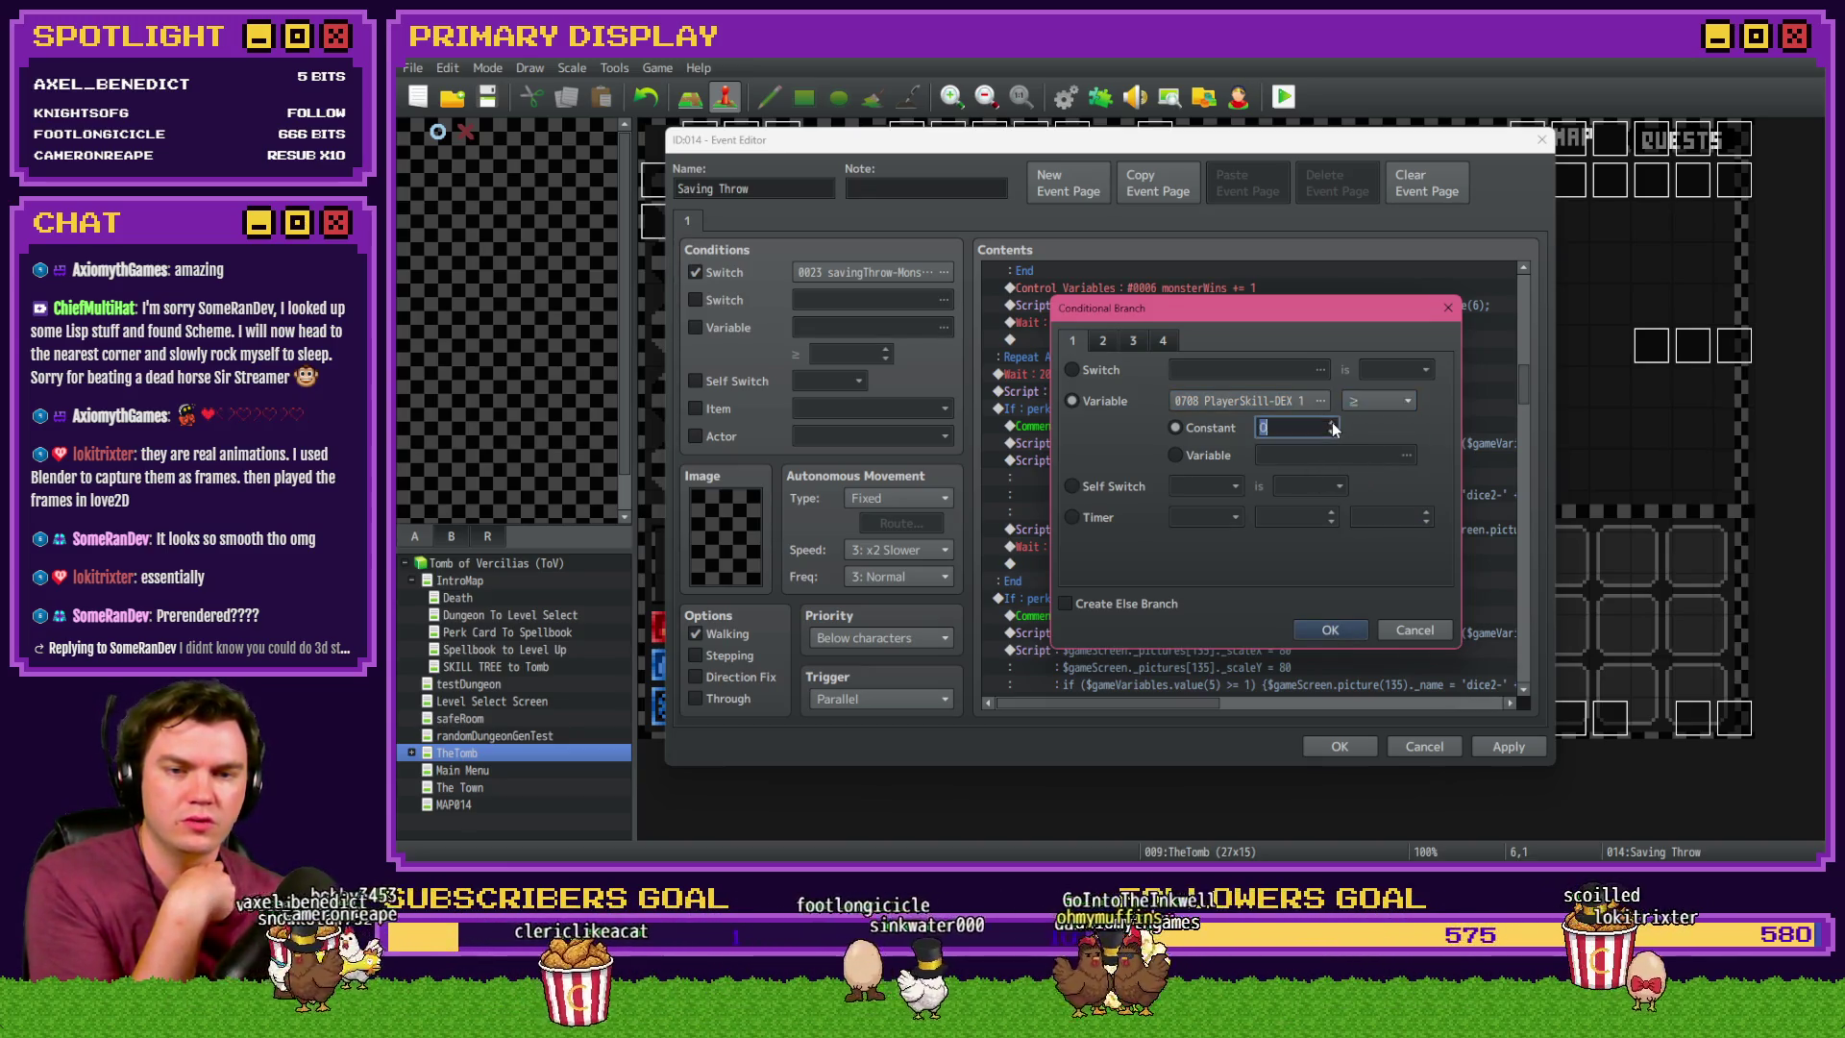
left_click(1330, 630)
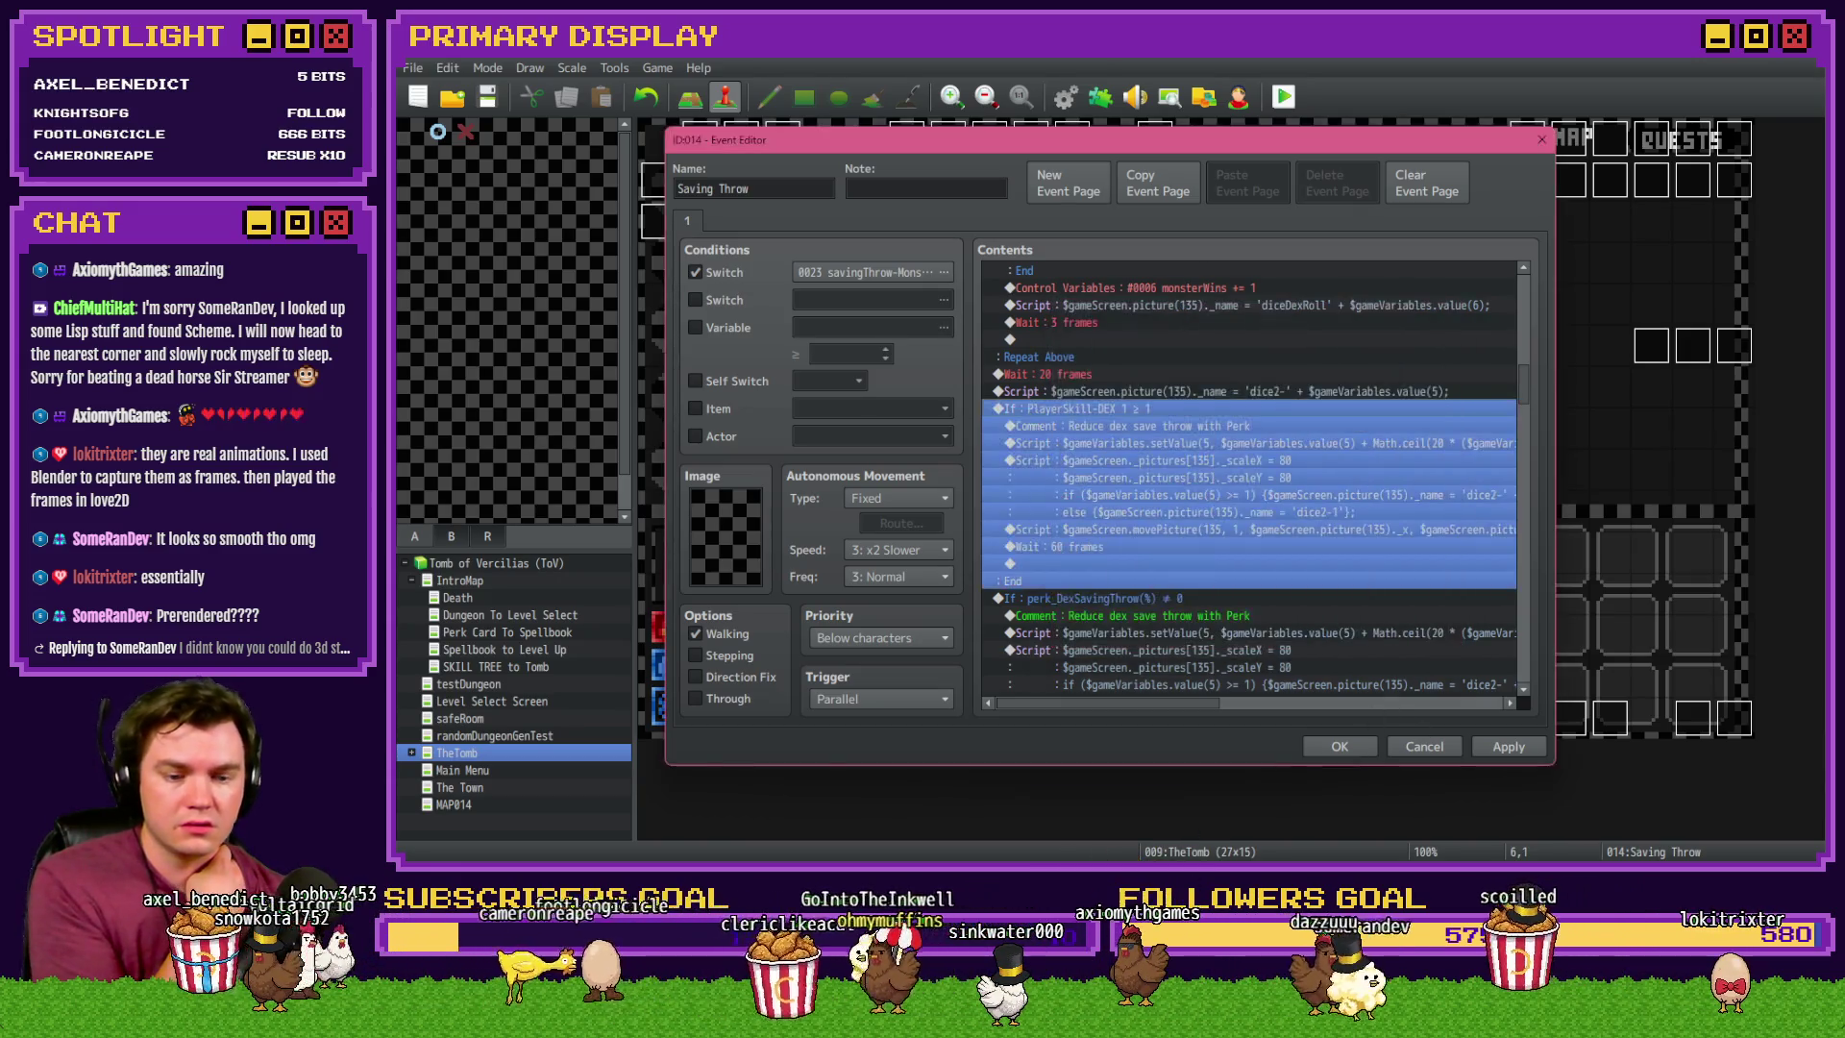
key("alt+Tab")
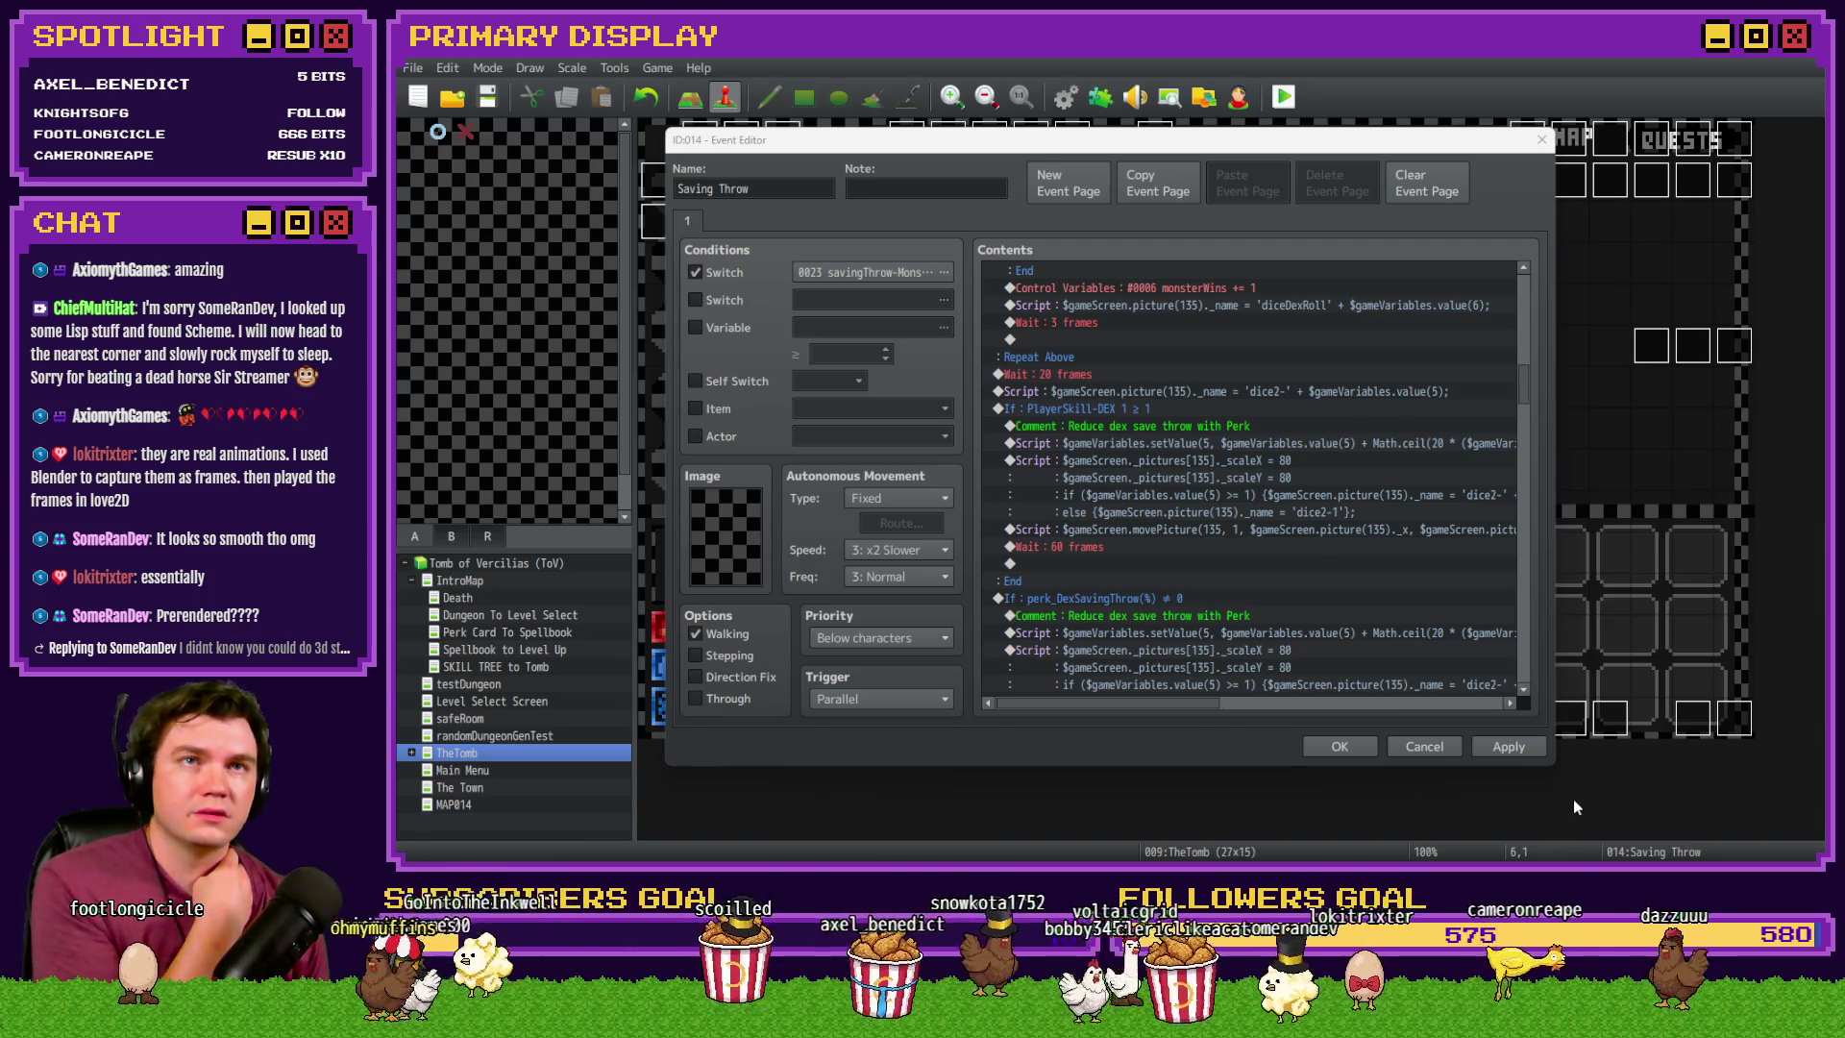
- Replace the branch's comment text with 'Increase DEX roll with skill'
left_click(1368, 146)
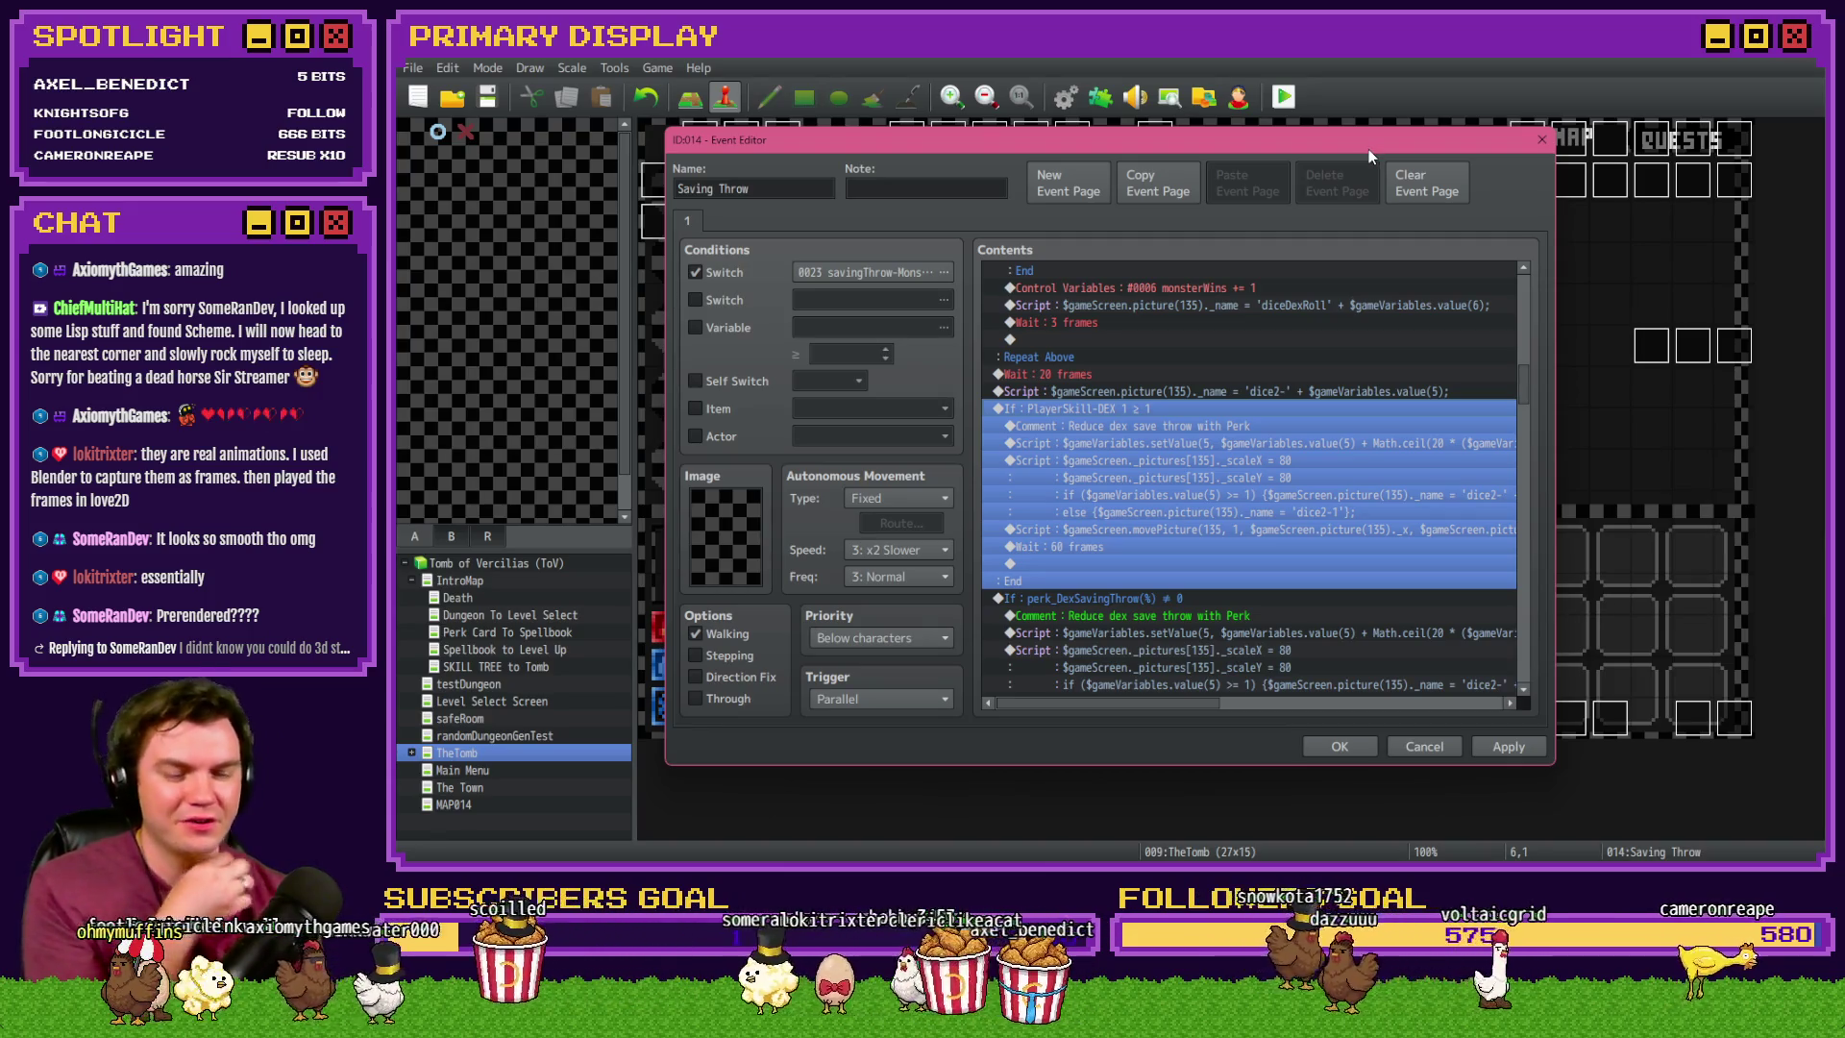
left_click(1210, 424)
double_click(1208, 426)
left_click_drag(1272, 423, 1051, 415)
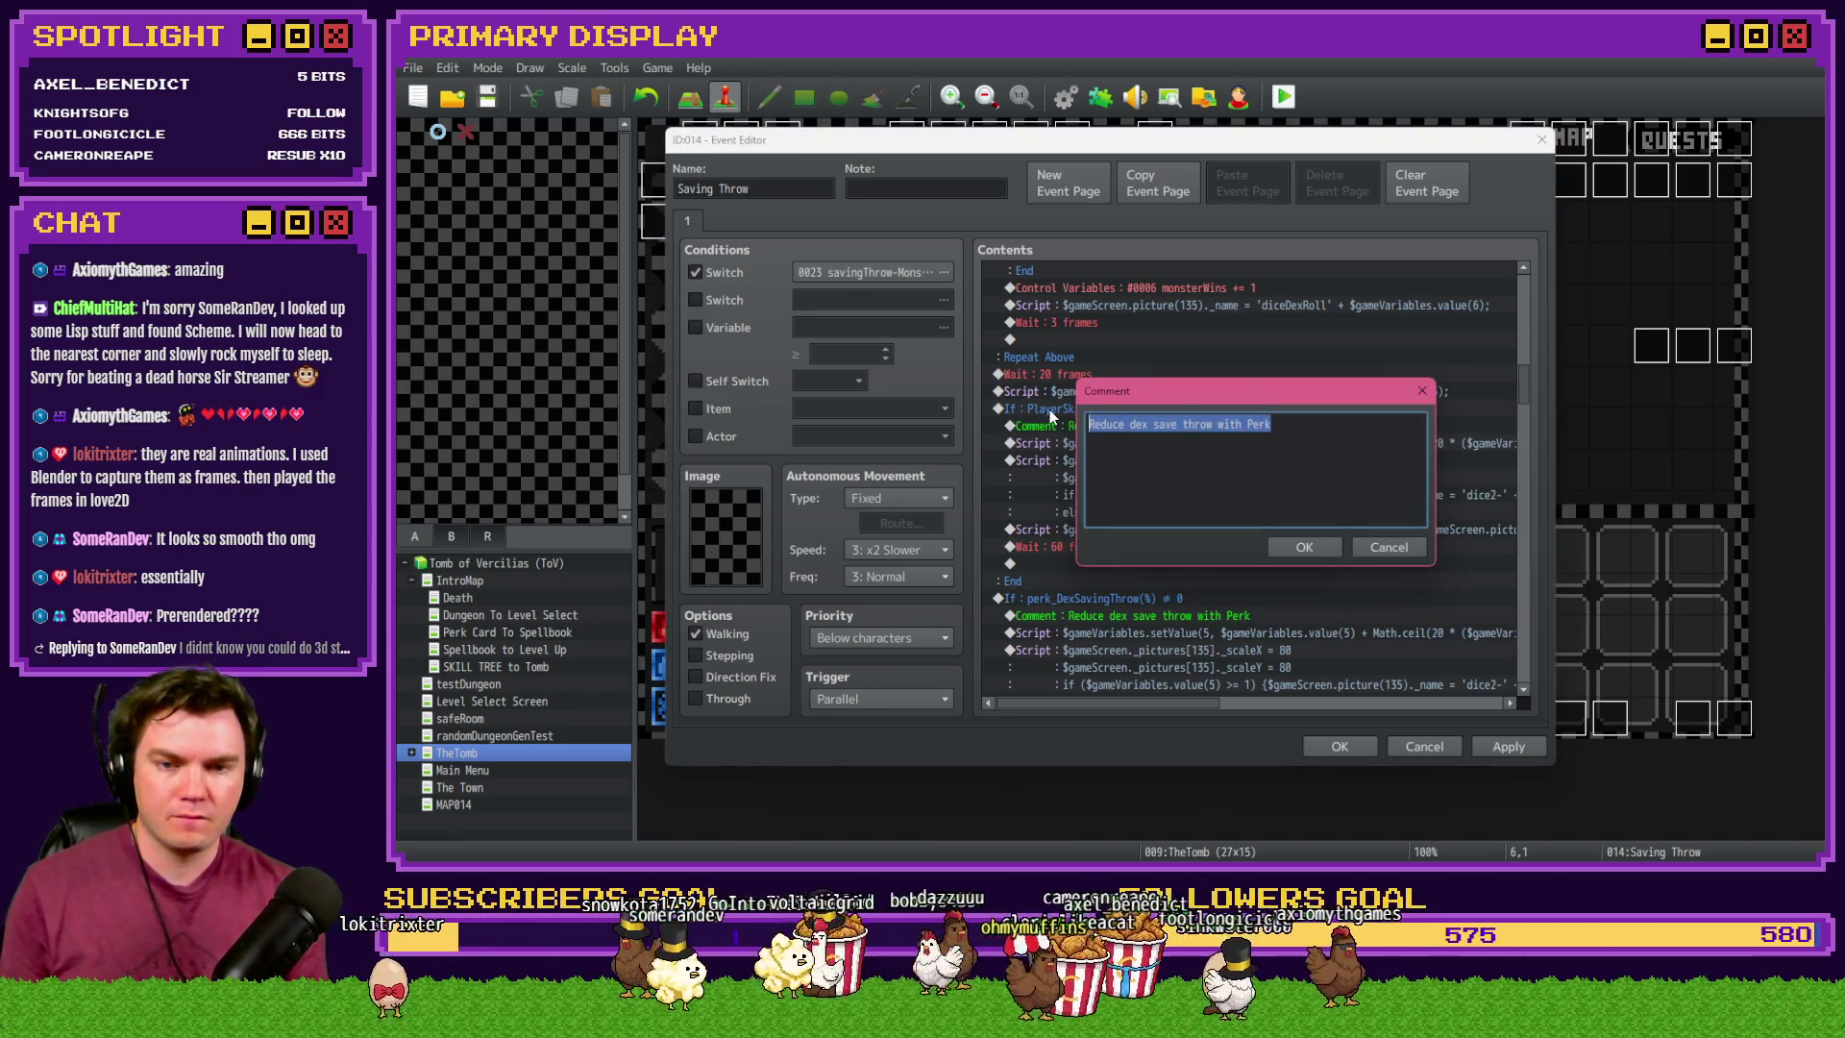
type("Incr")
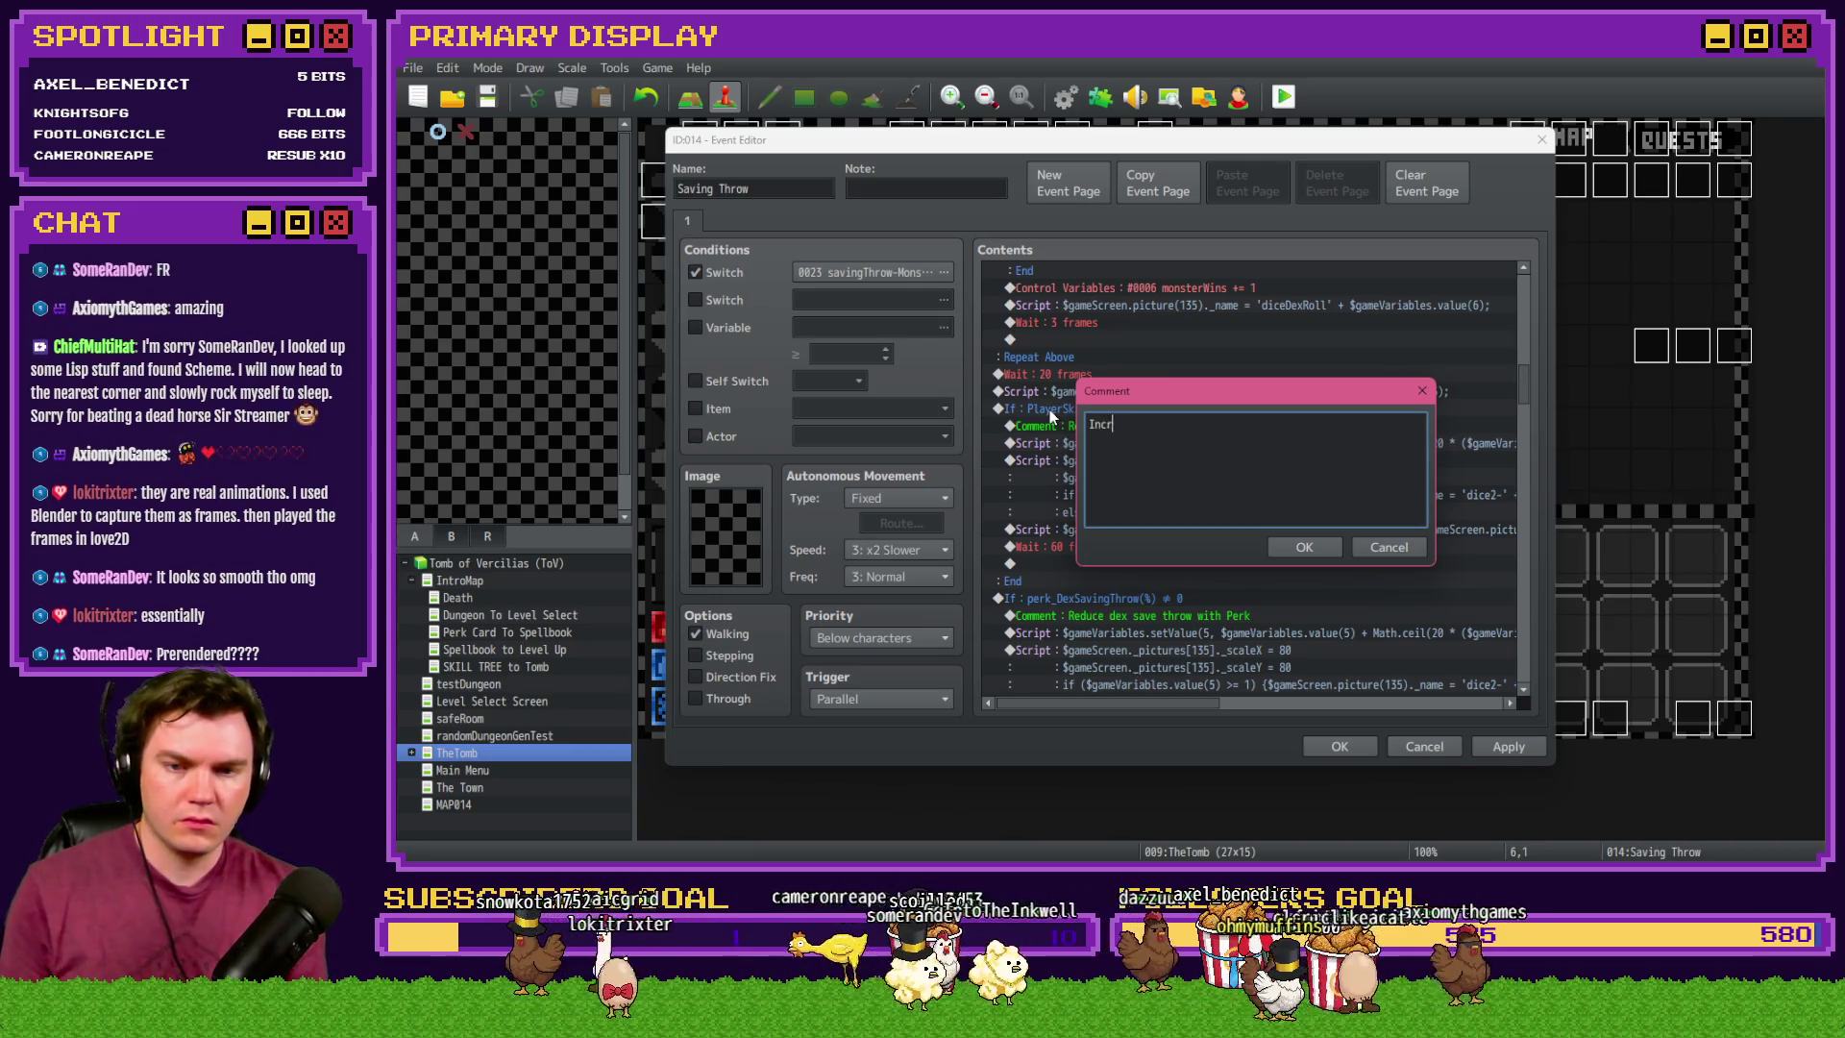
type("ease DEX roll with")
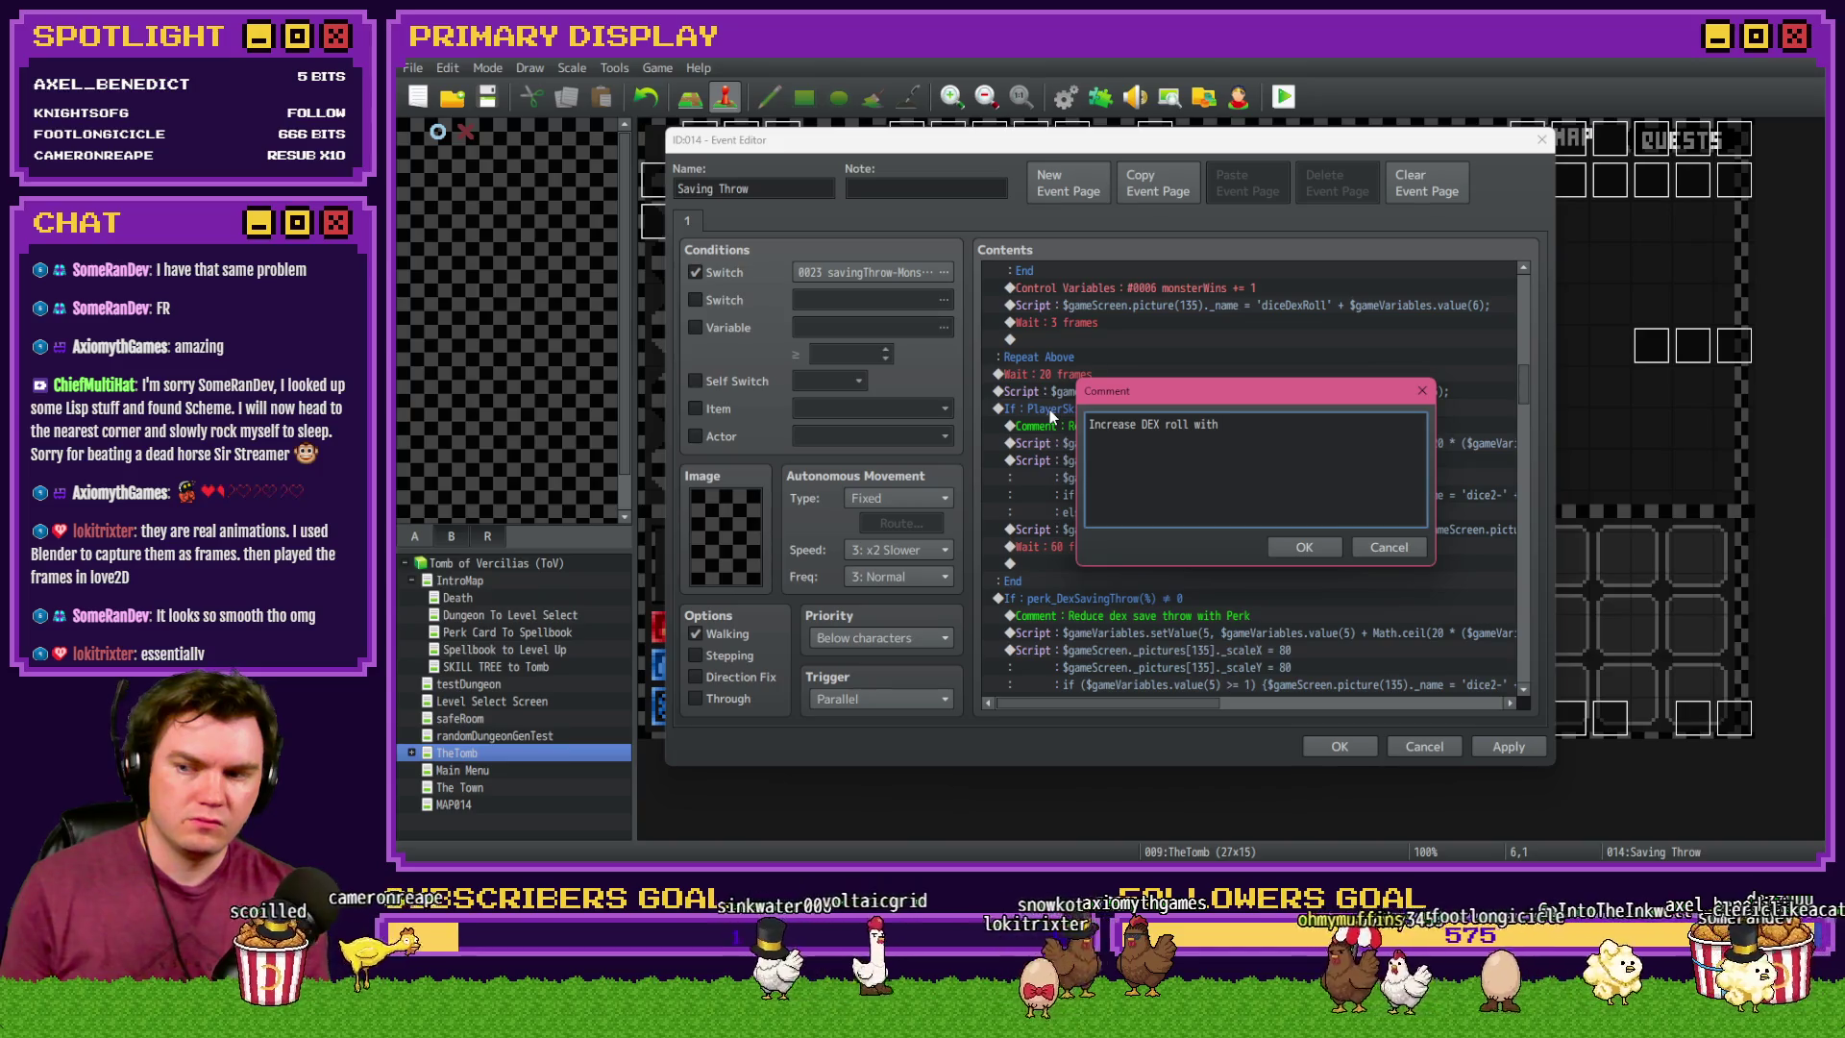
type(" skill")
key("ctrl+Return")
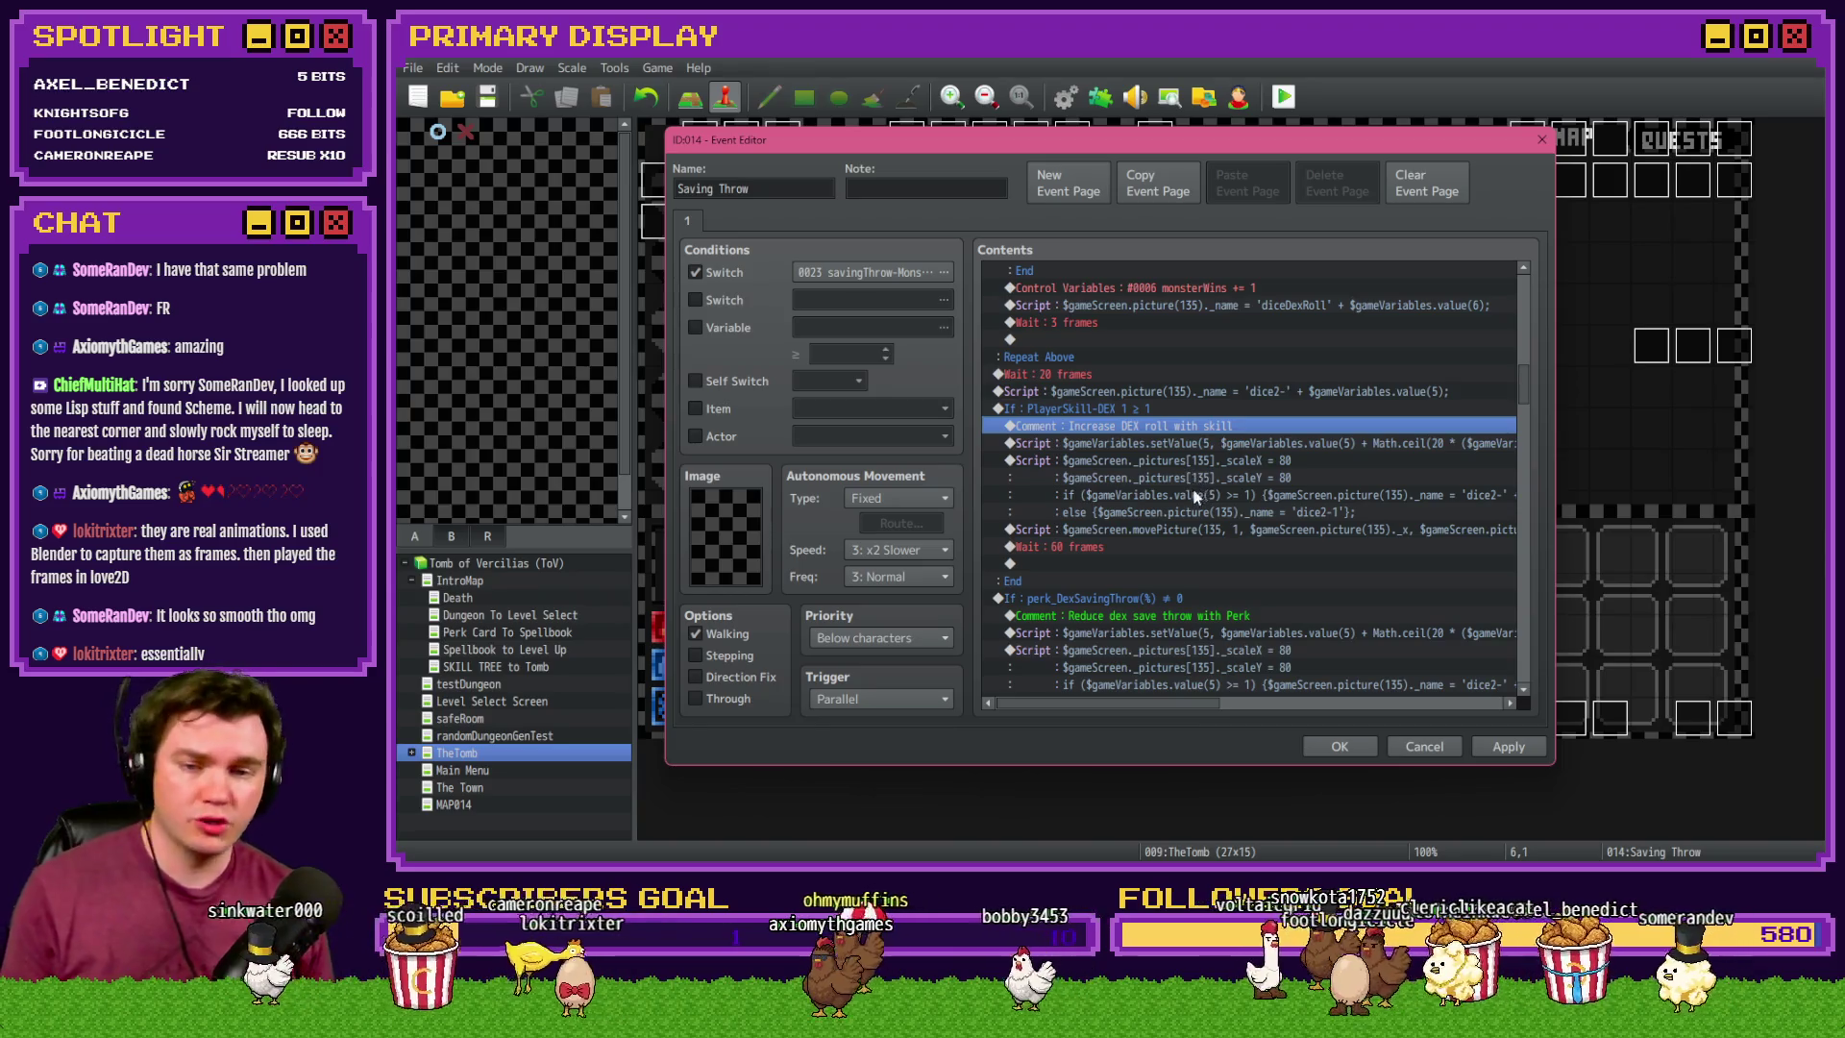
- Revise the comment, changing 'roll' to 'throw'
double_click(1186, 428)
double_click(1174, 423)
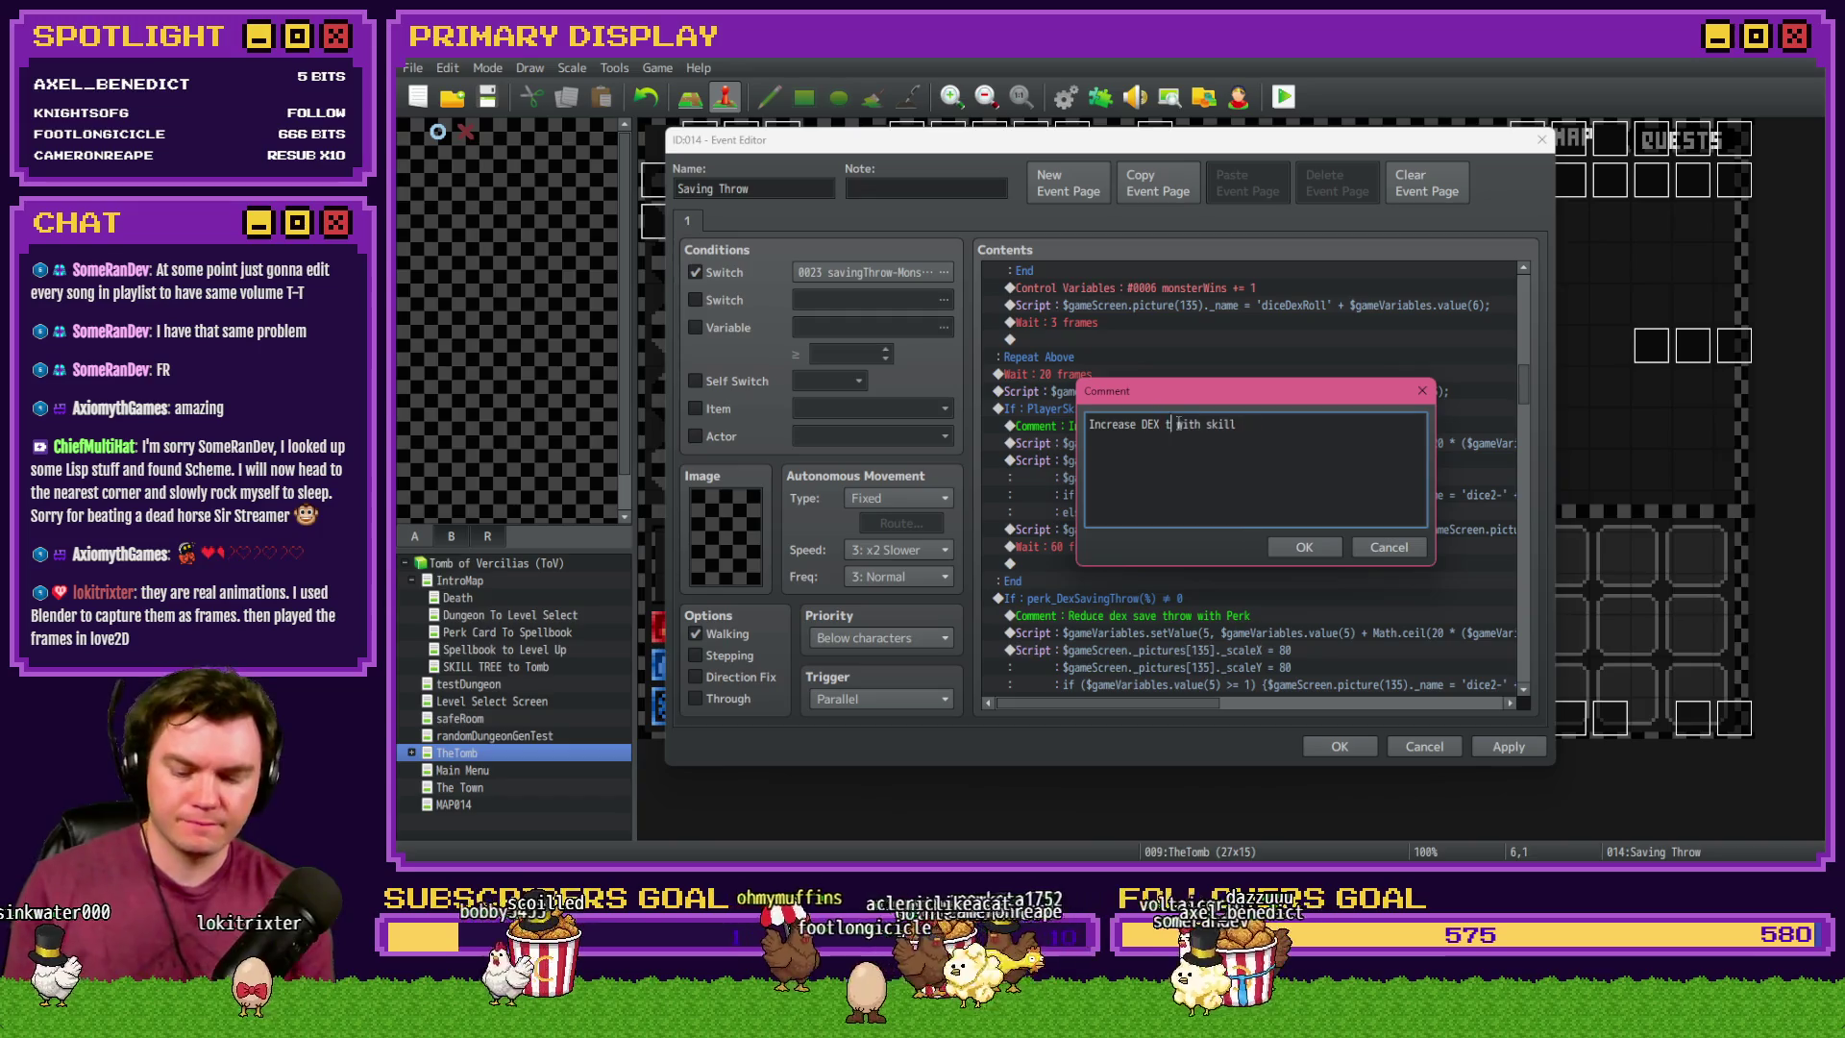
type("hrow")
key("ctrl+Return")
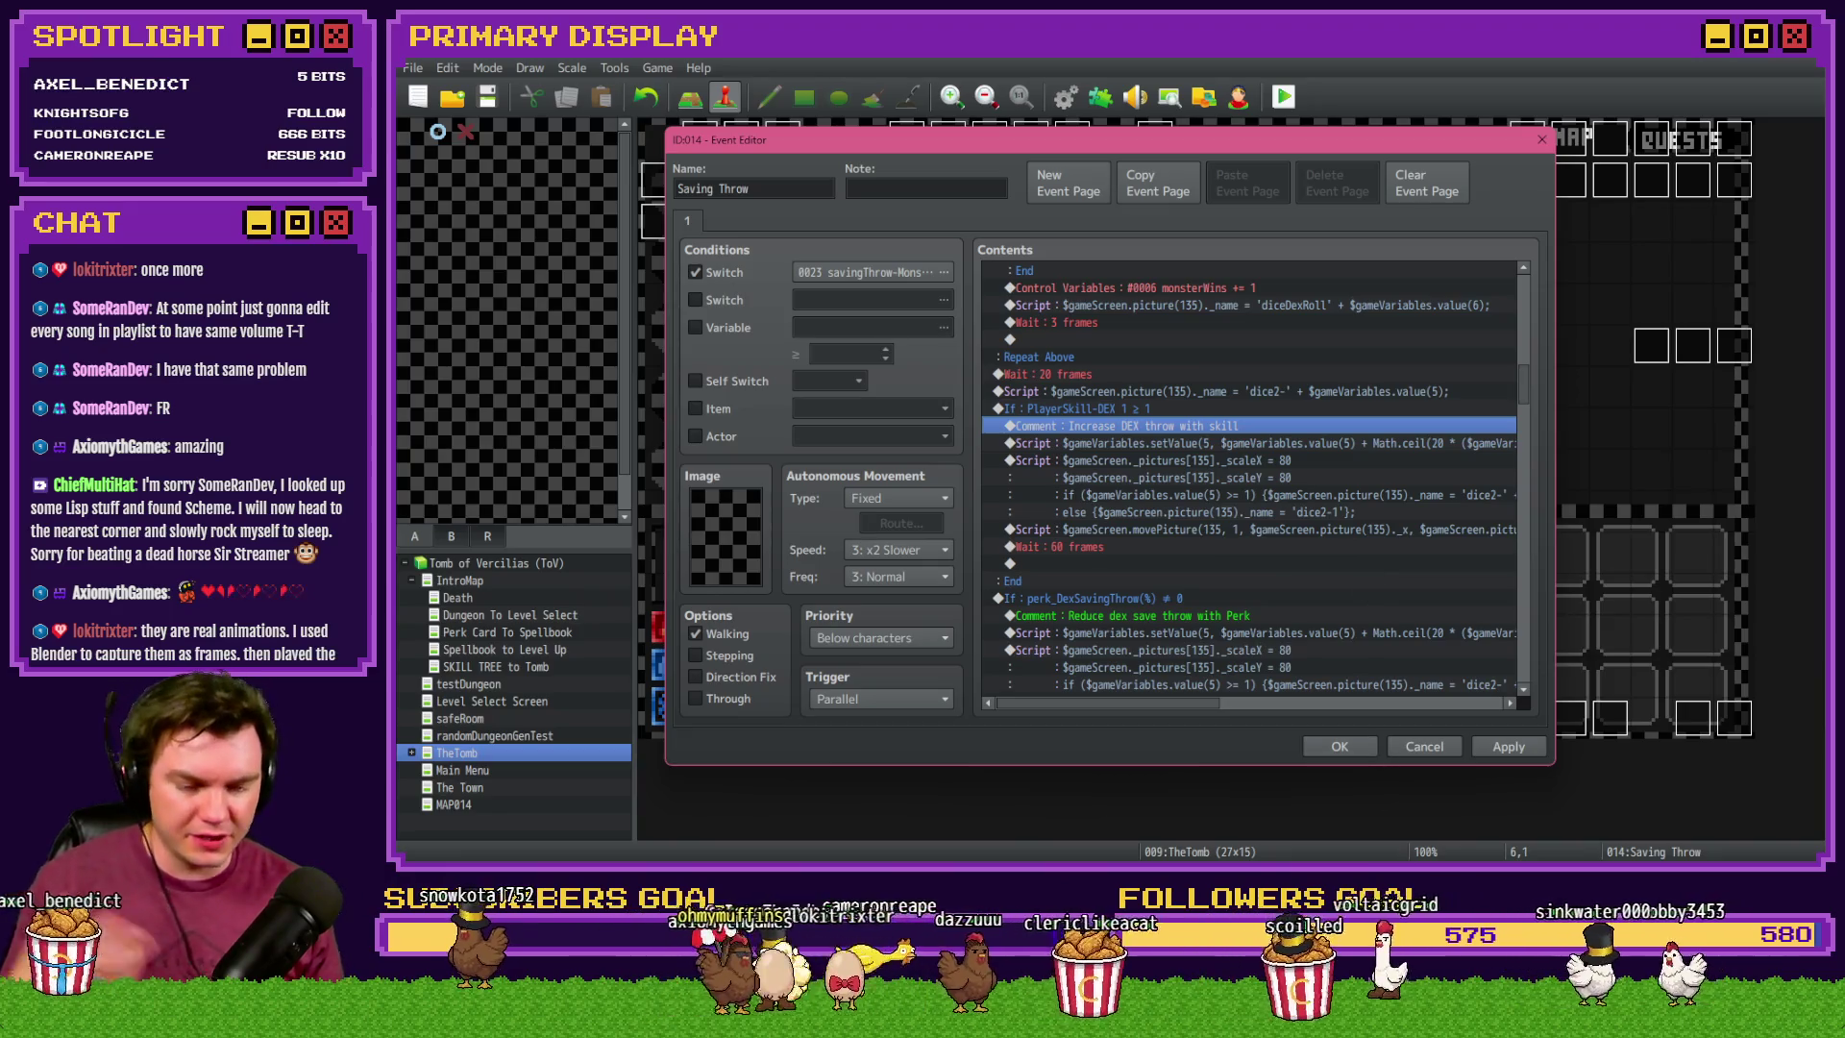
key("alt+Tab")
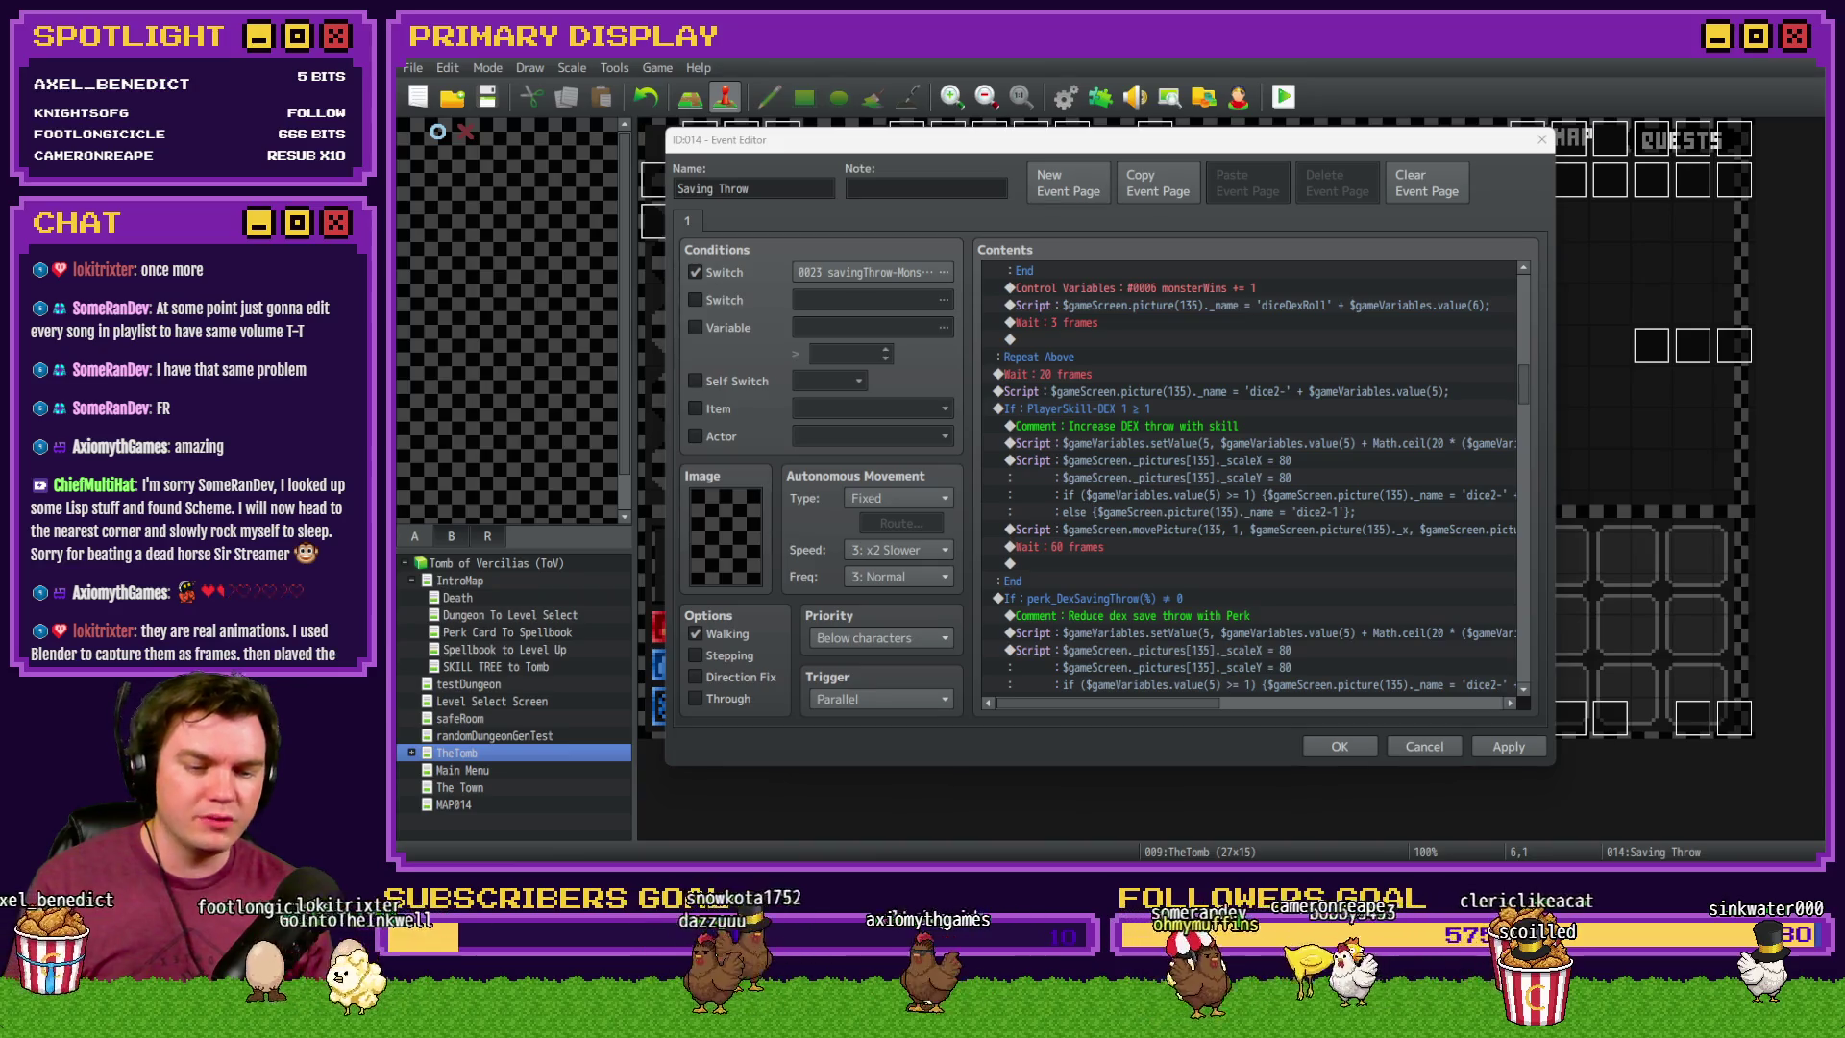
left_click(1194, 746)
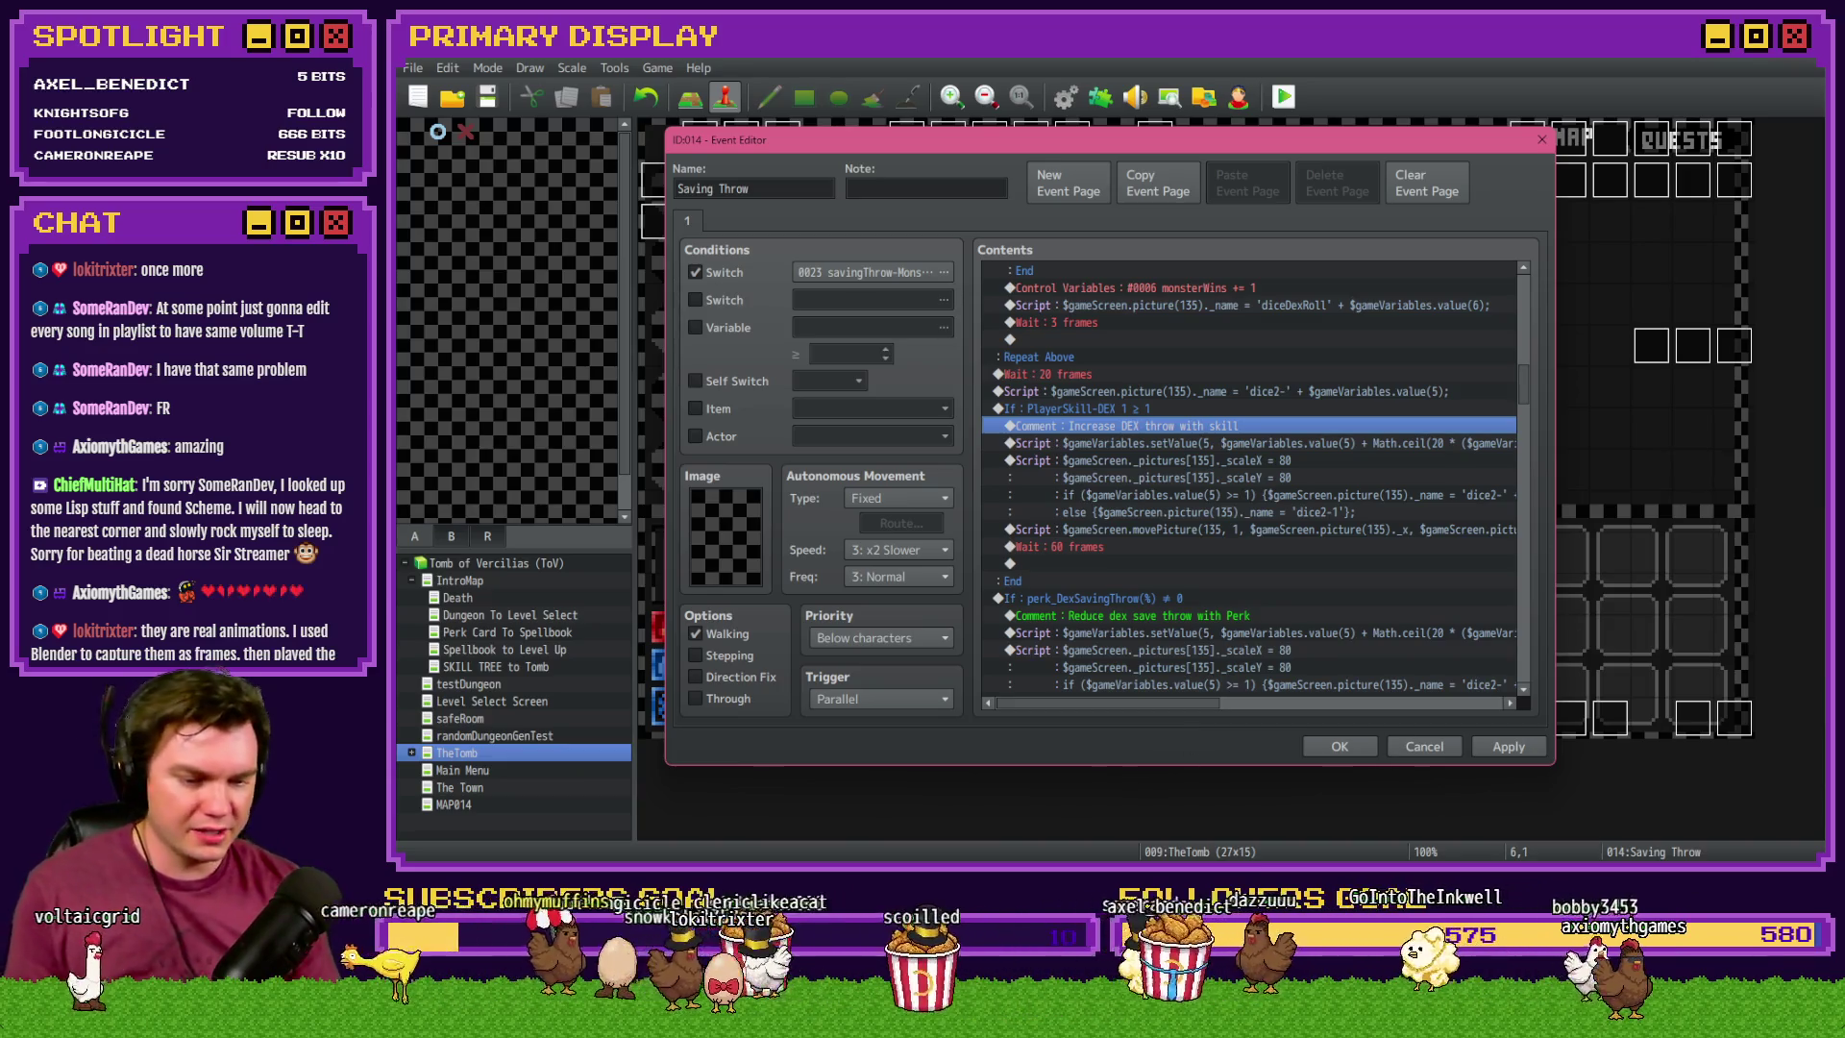
key("alt+Tab")
key("ctrl+Tab")
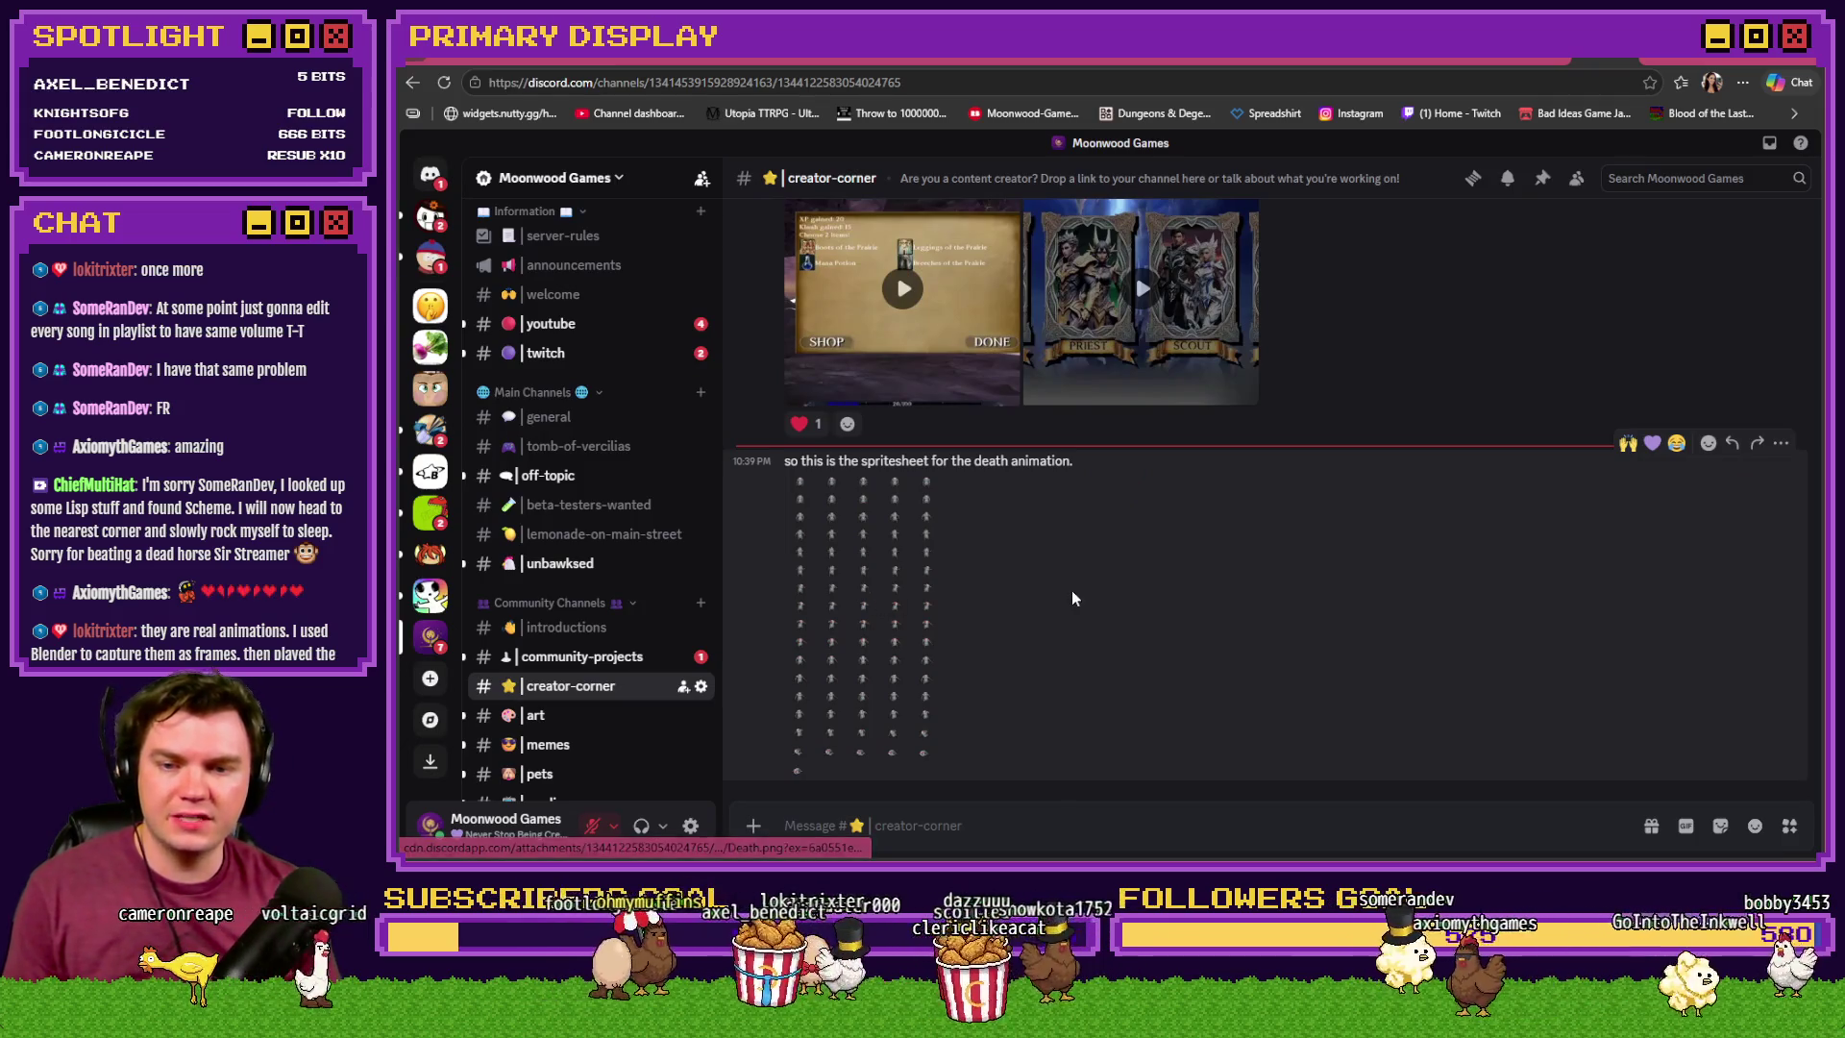
- React to the game-video post with 🙌 and 💜
scroll(1105, 619, "up", 3)
left_click(1627, 474)
left_click(1652, 475)
scroll(1304, 639, "down", 1)
- Open the death-animation spritesheet, zoom in to inspect its frames, then close it
left_click(857, 538)
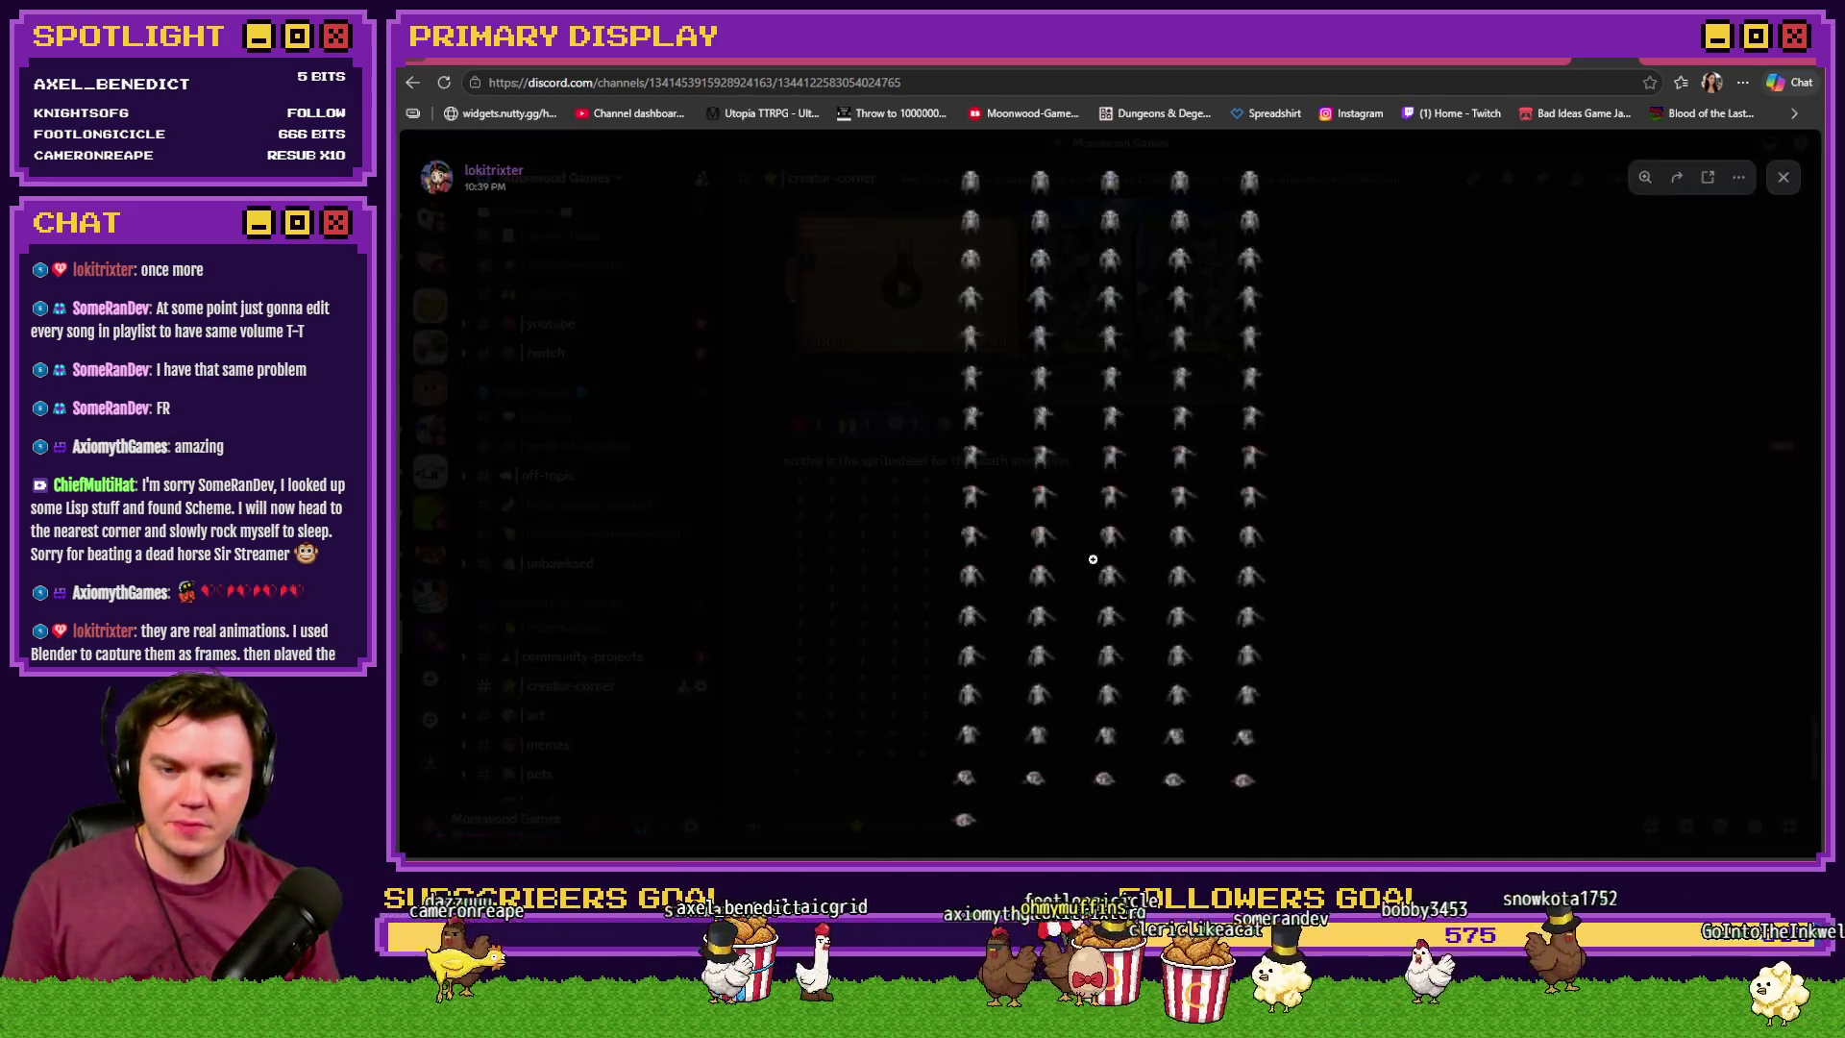
left_click(1034, 239)
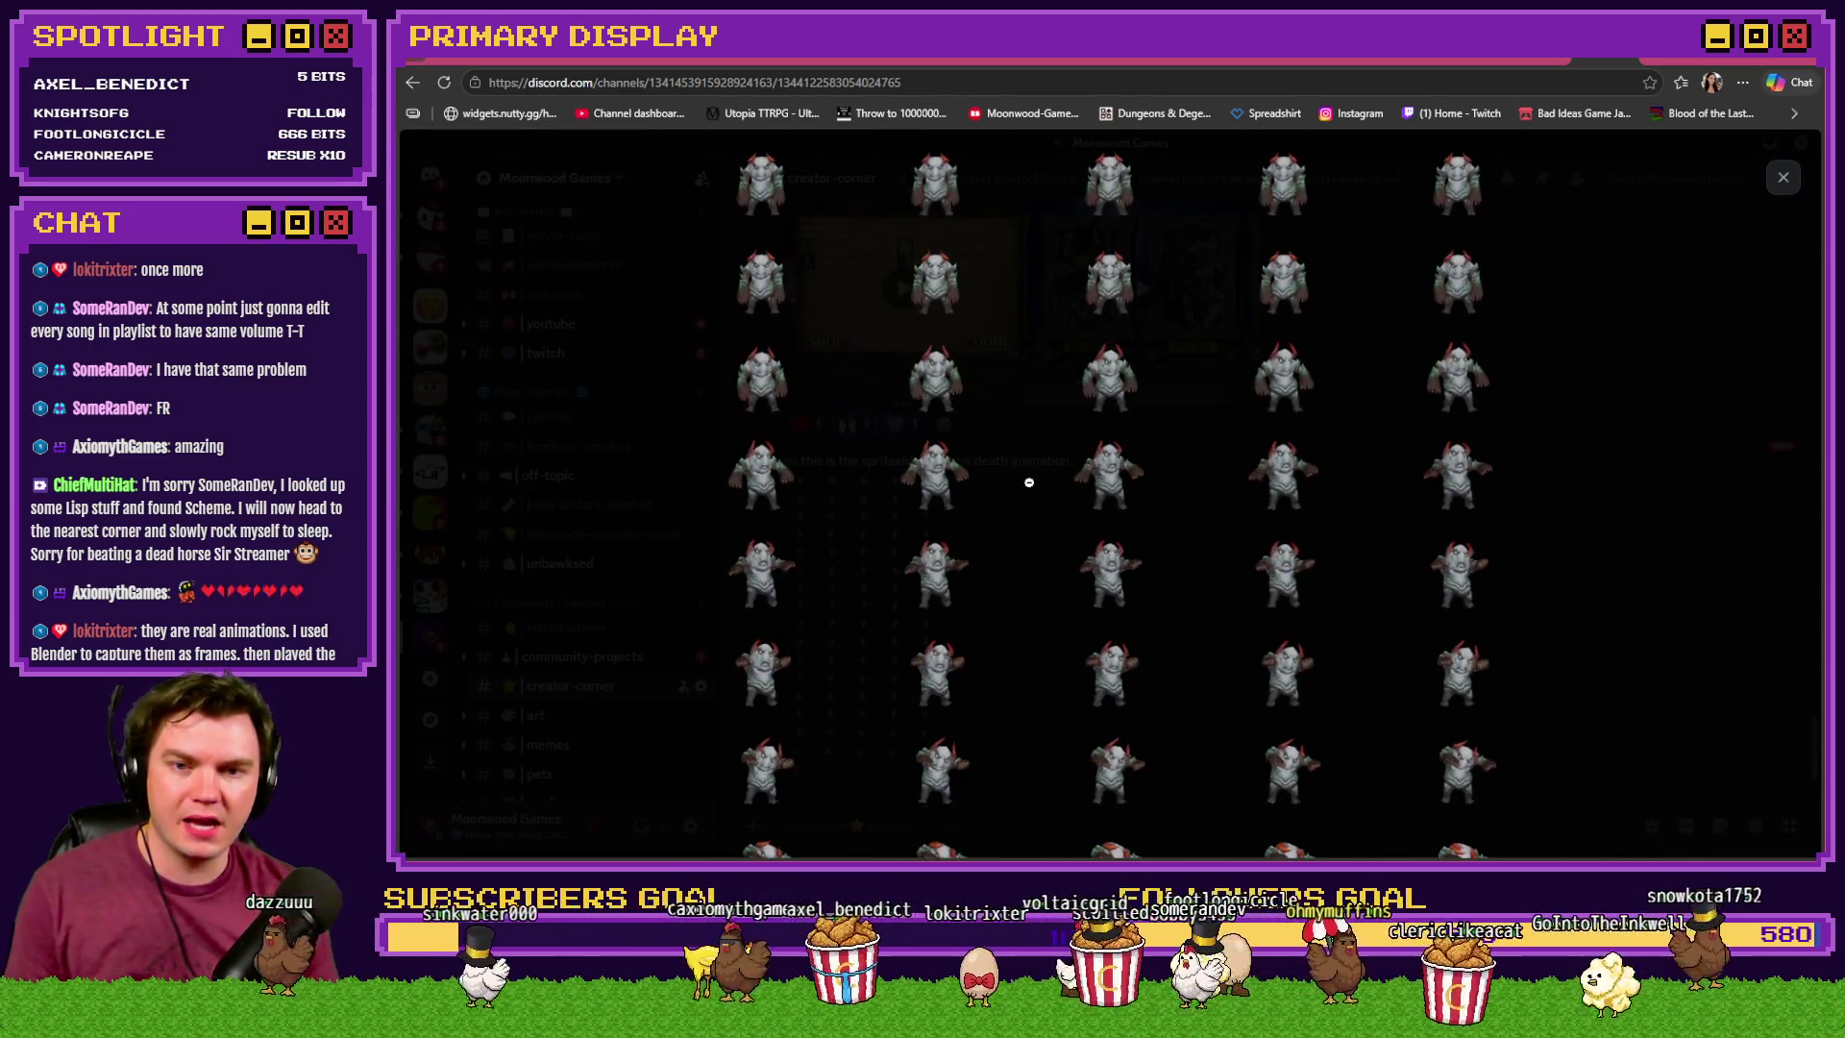
scroll(1043, 502, "down", 3)
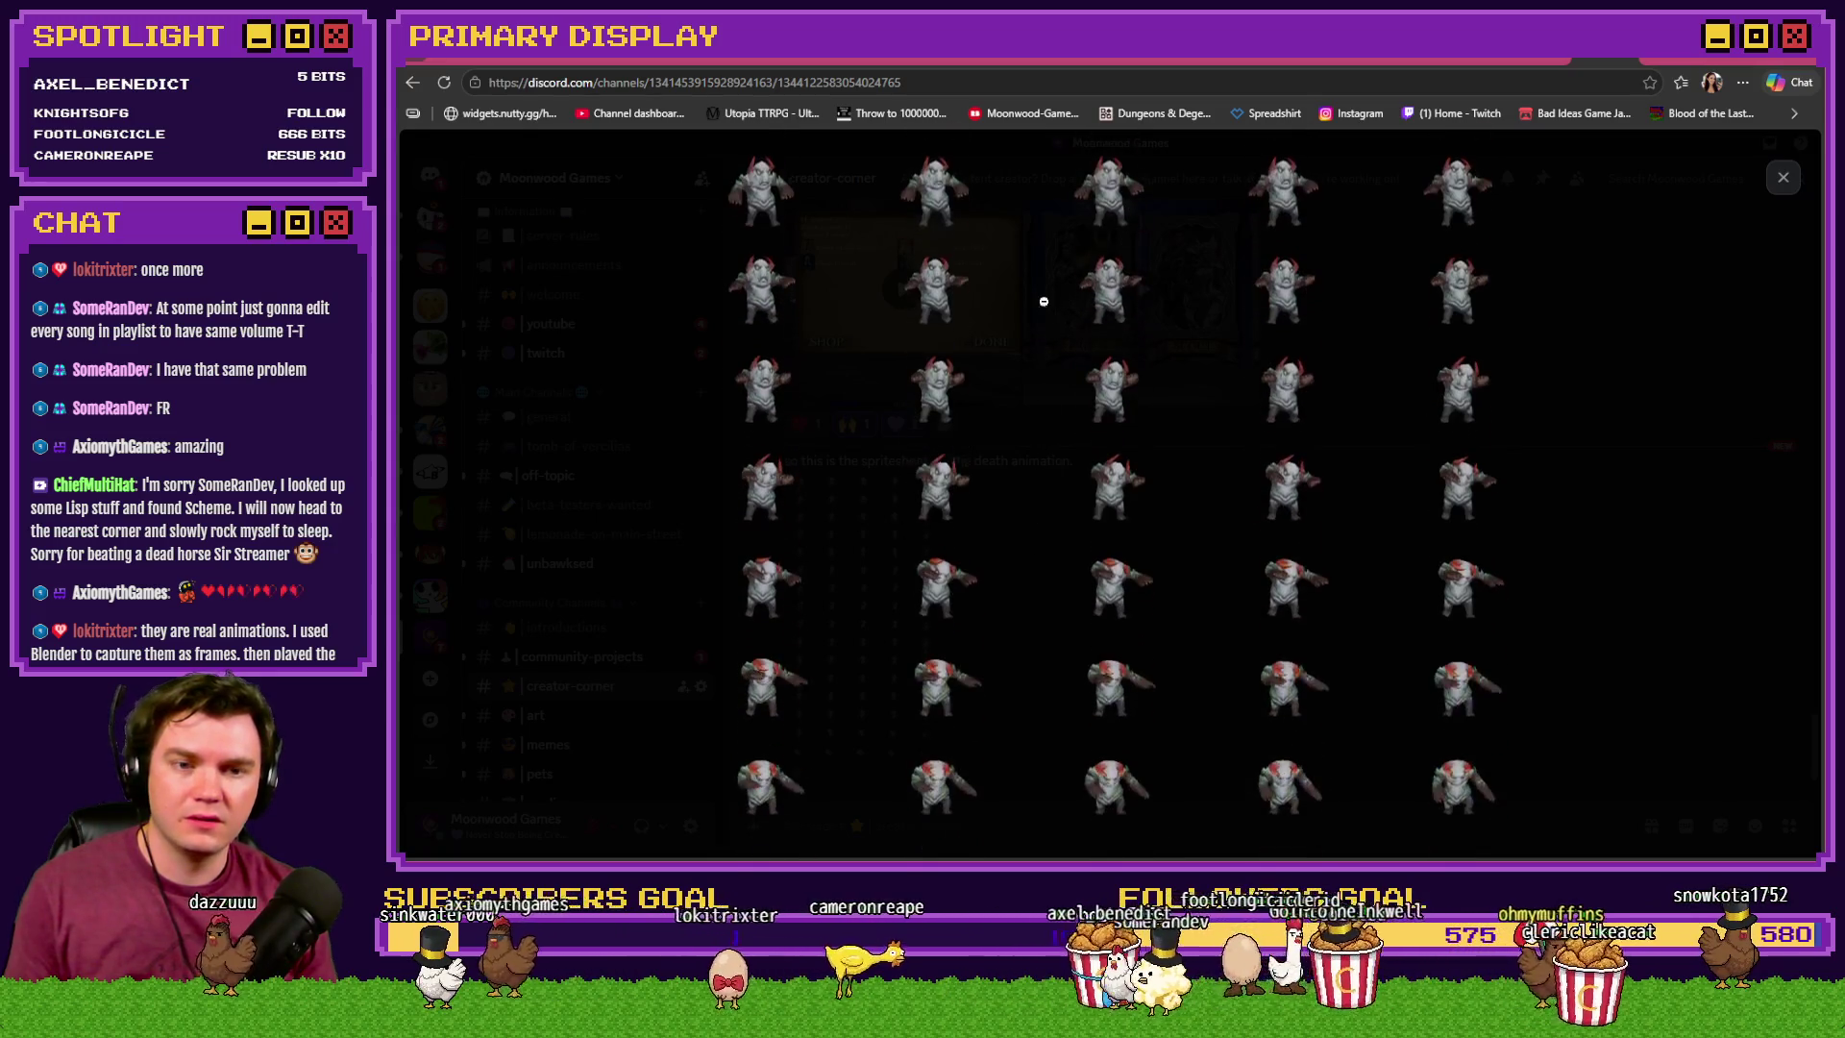
scroll(1056, 377, "down", 2)
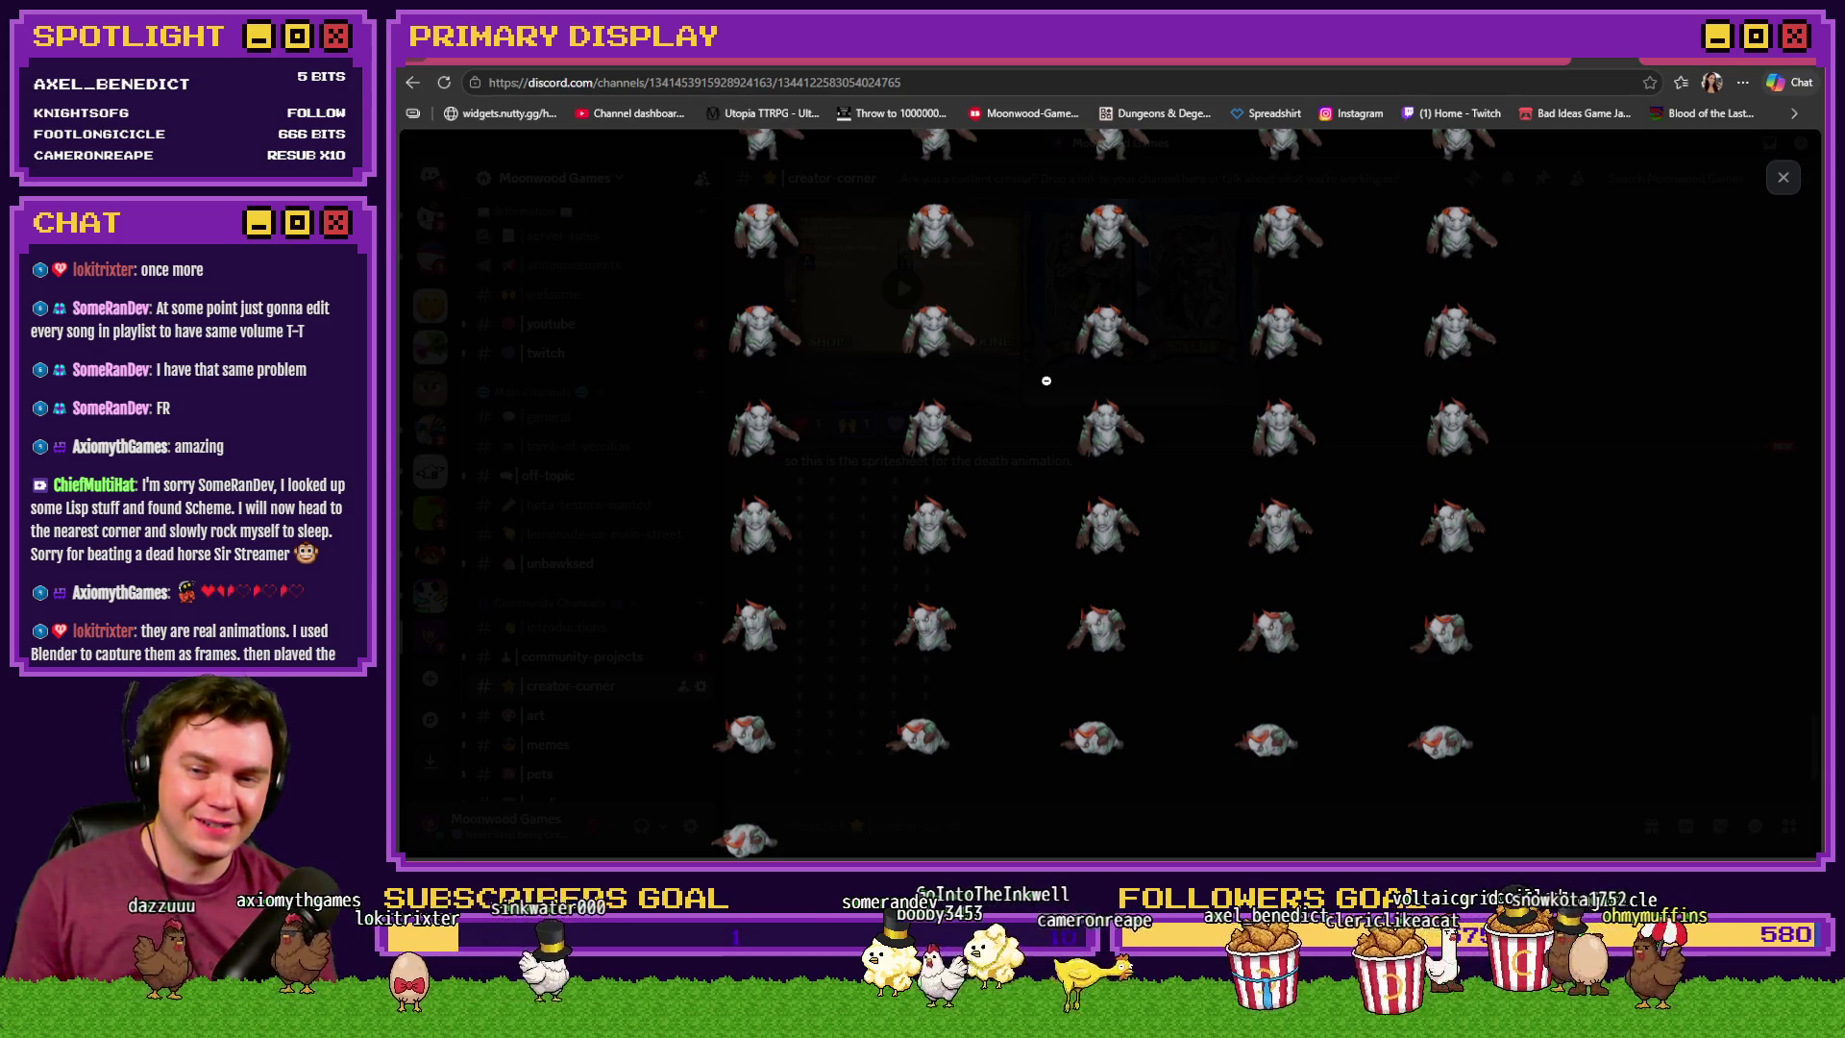
scroll(1046, 440, "up", 3)
scroll(1040, 485, "up", 3)
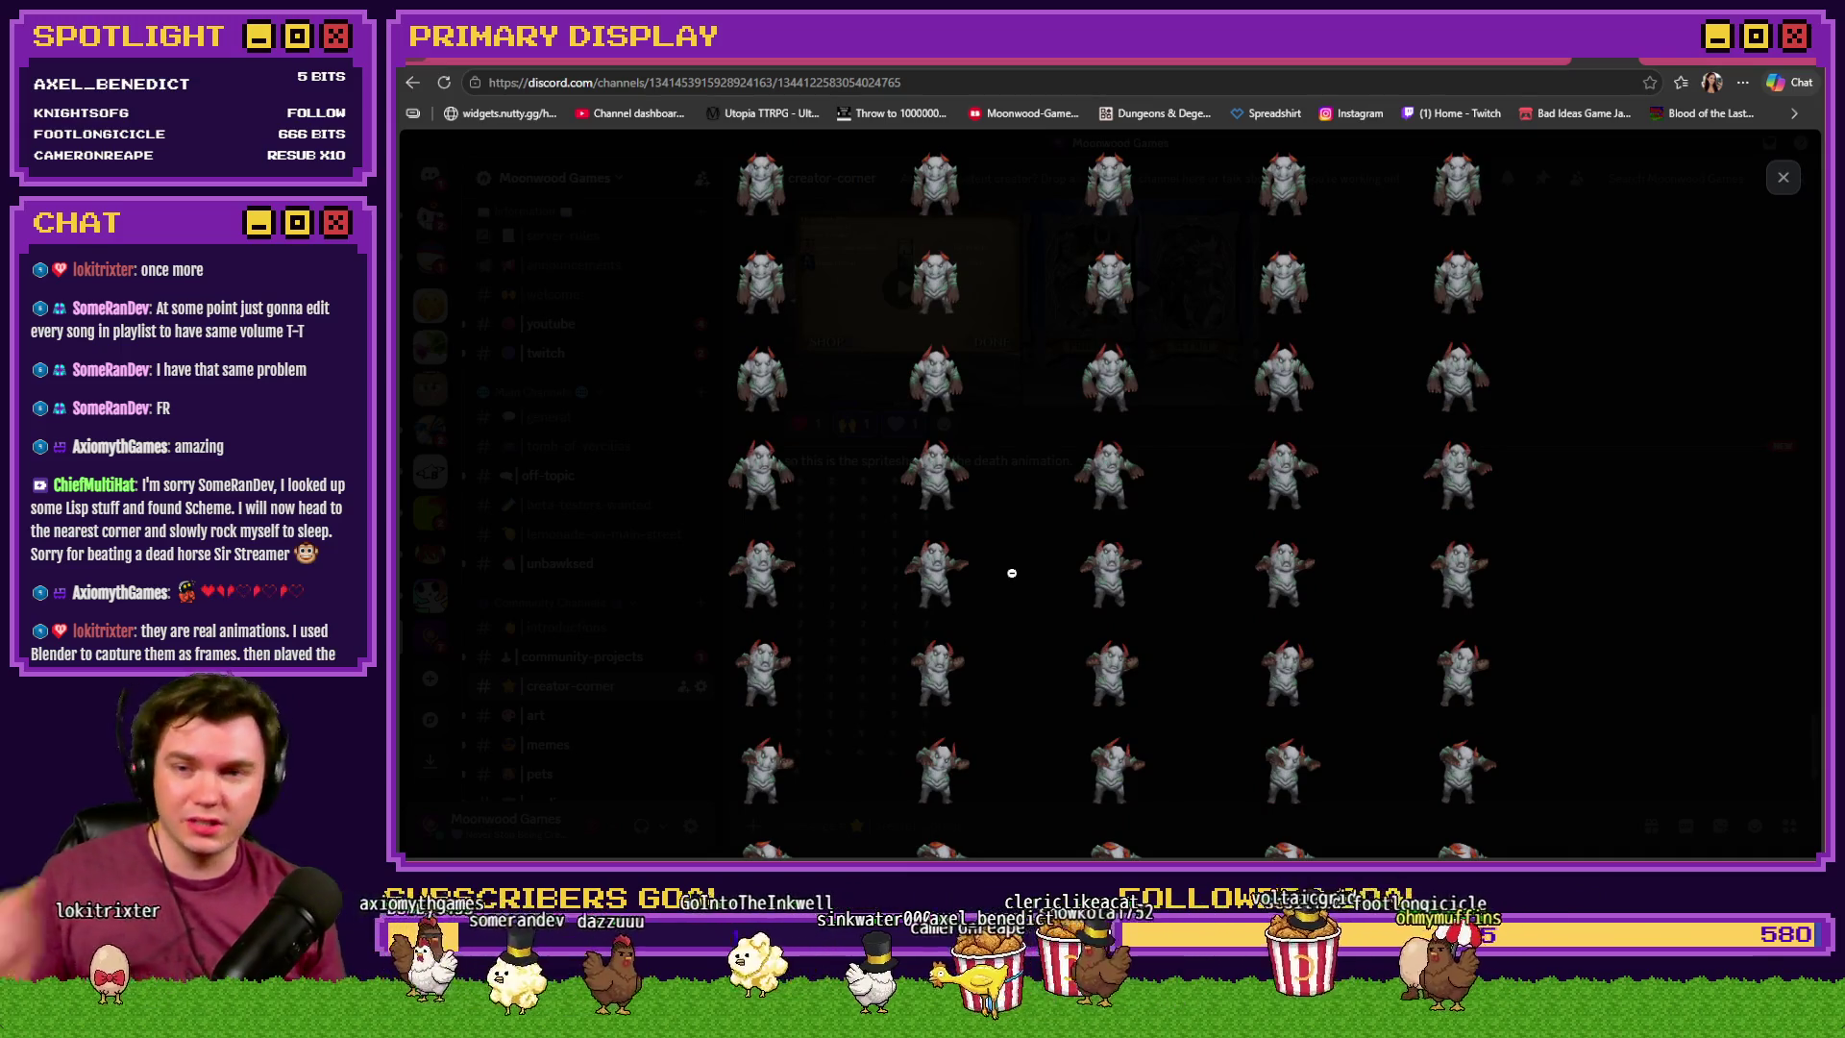
scroll(1010, 577, "down", 2)
scroll(1035, 350, "down", 2)
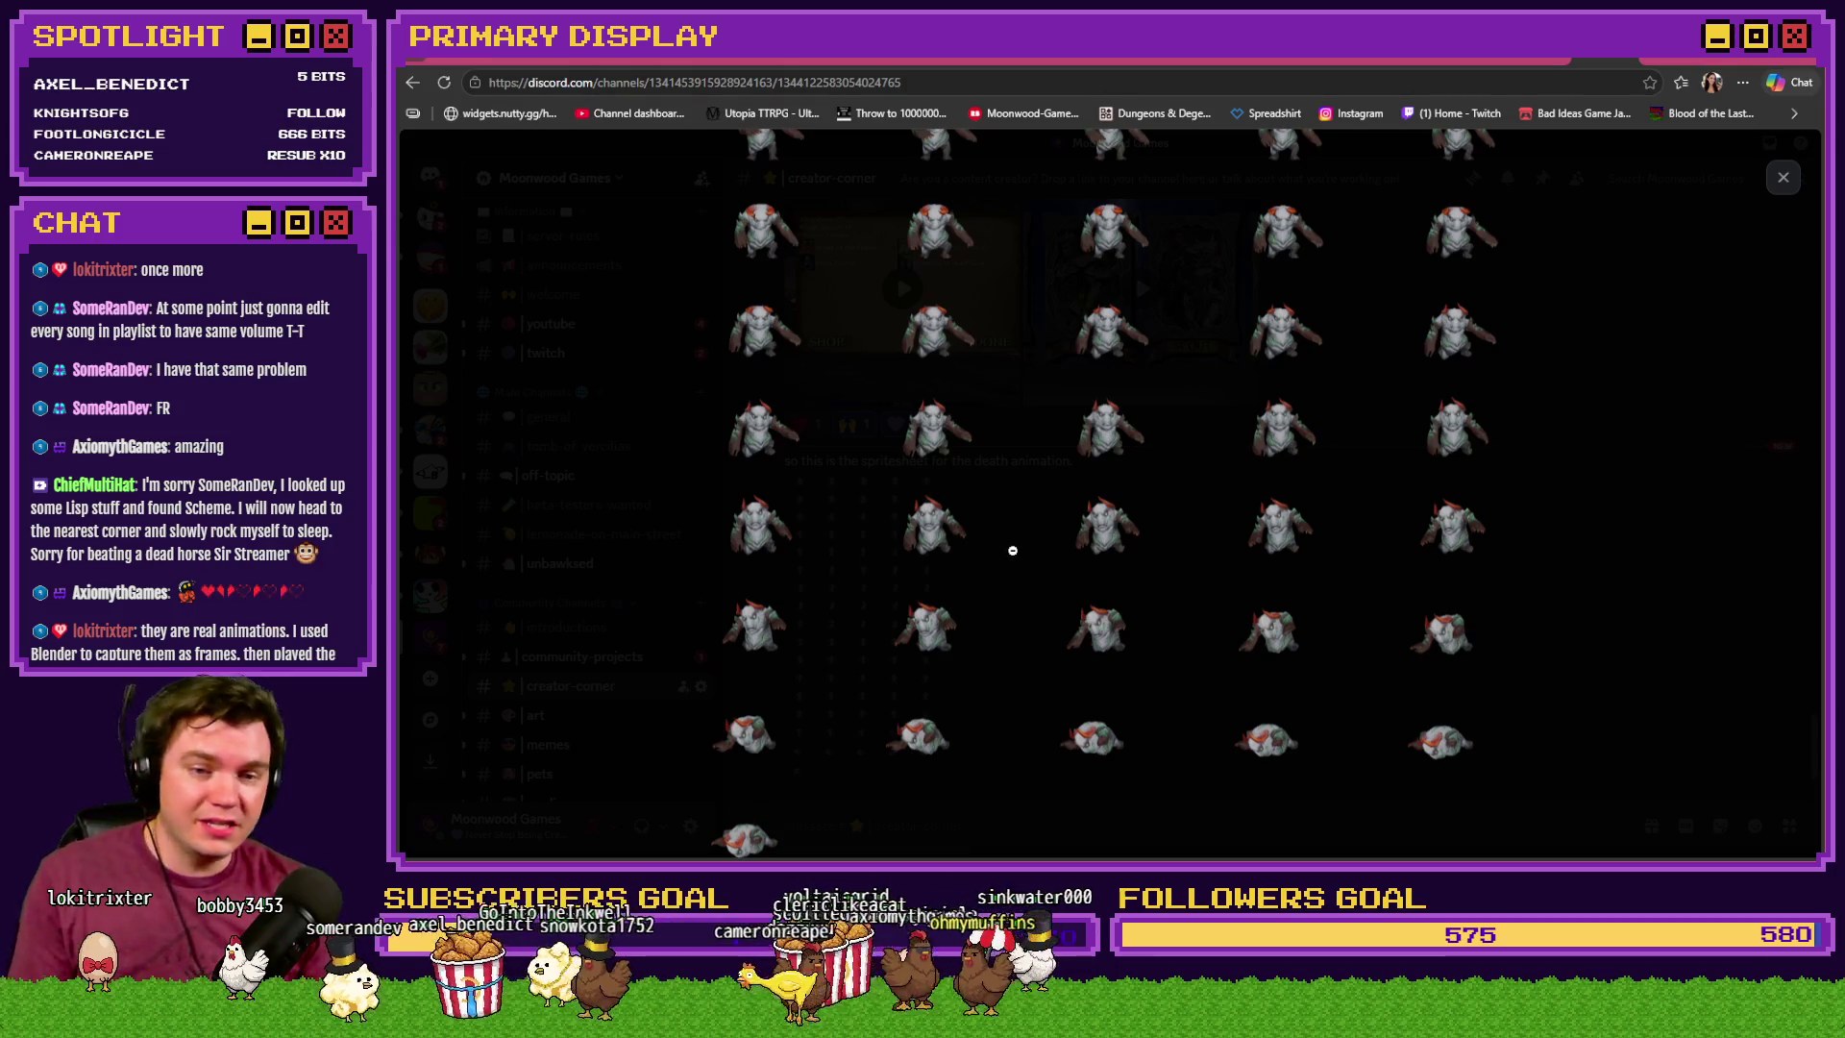
left_click(1573, 567)
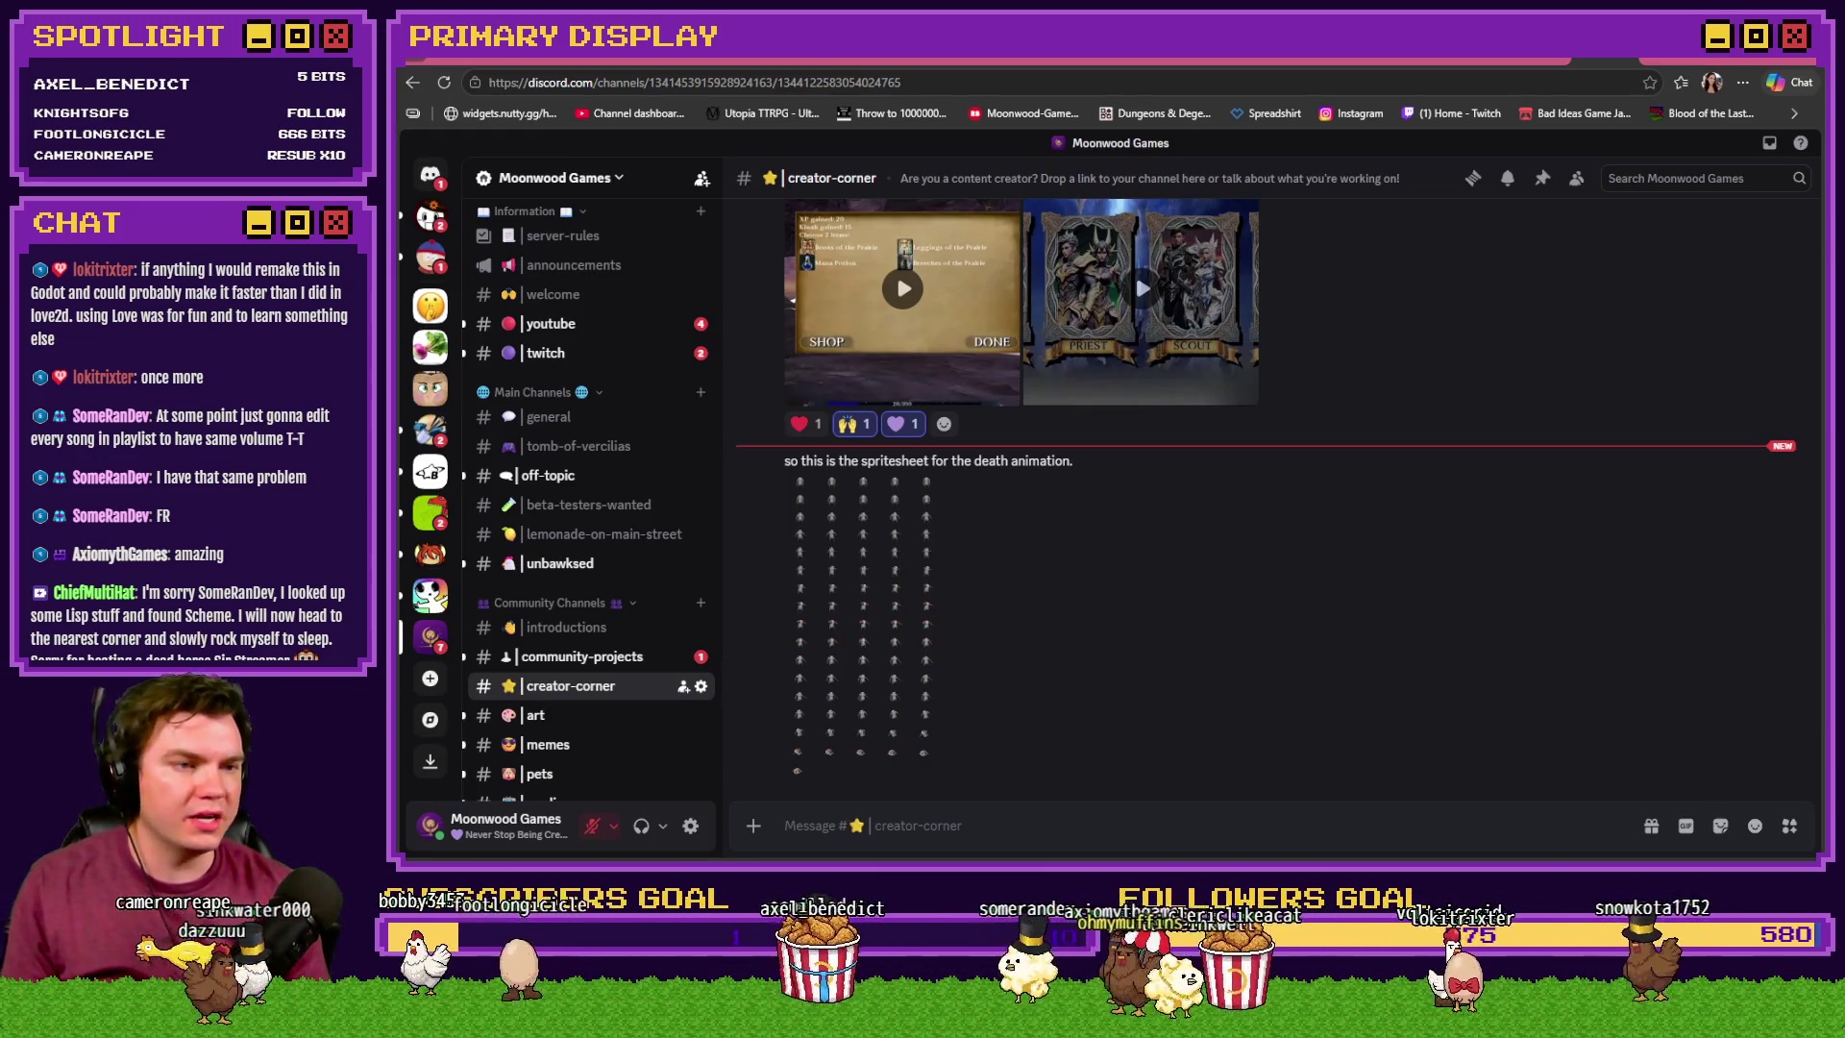
- Open the Medieval_HighSeas_Adaro folder and preview its MVsv sprite sheet and battler image
key("alt+Tab")
double_click(1230, 206)
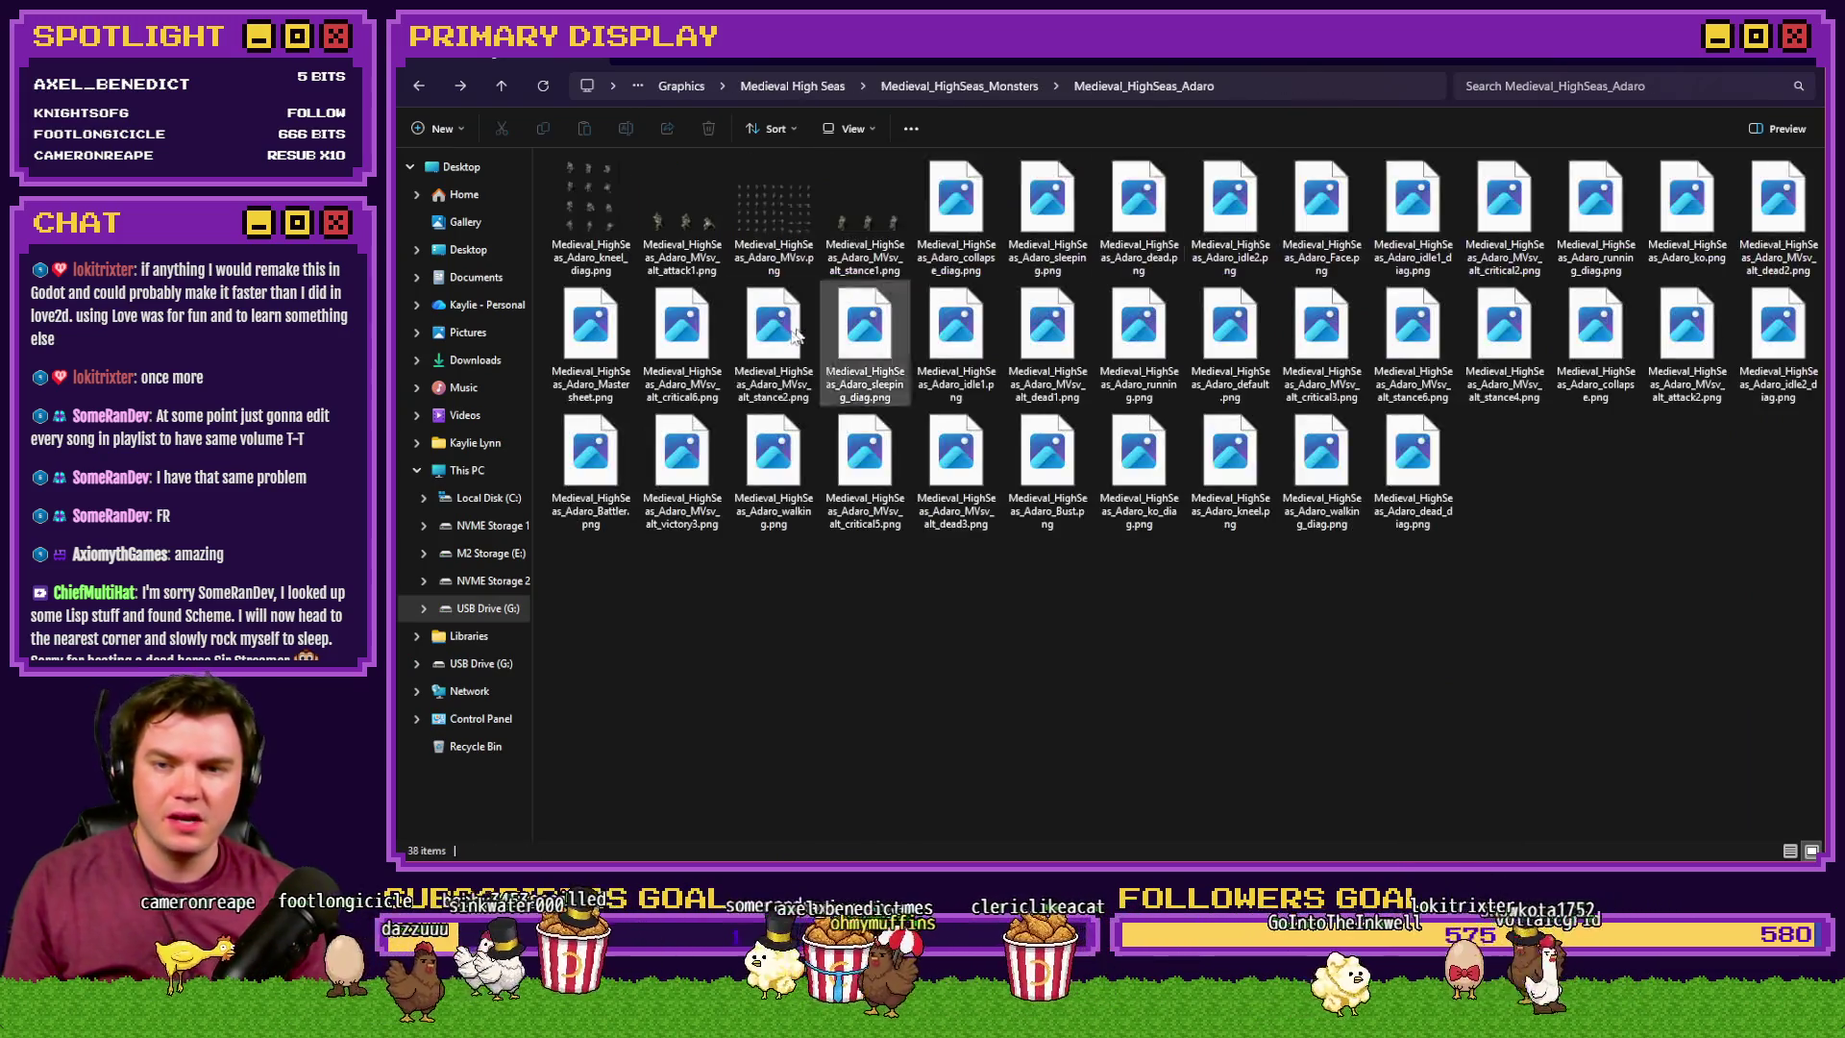
left_click(808, 231)
double_click(808, 231)
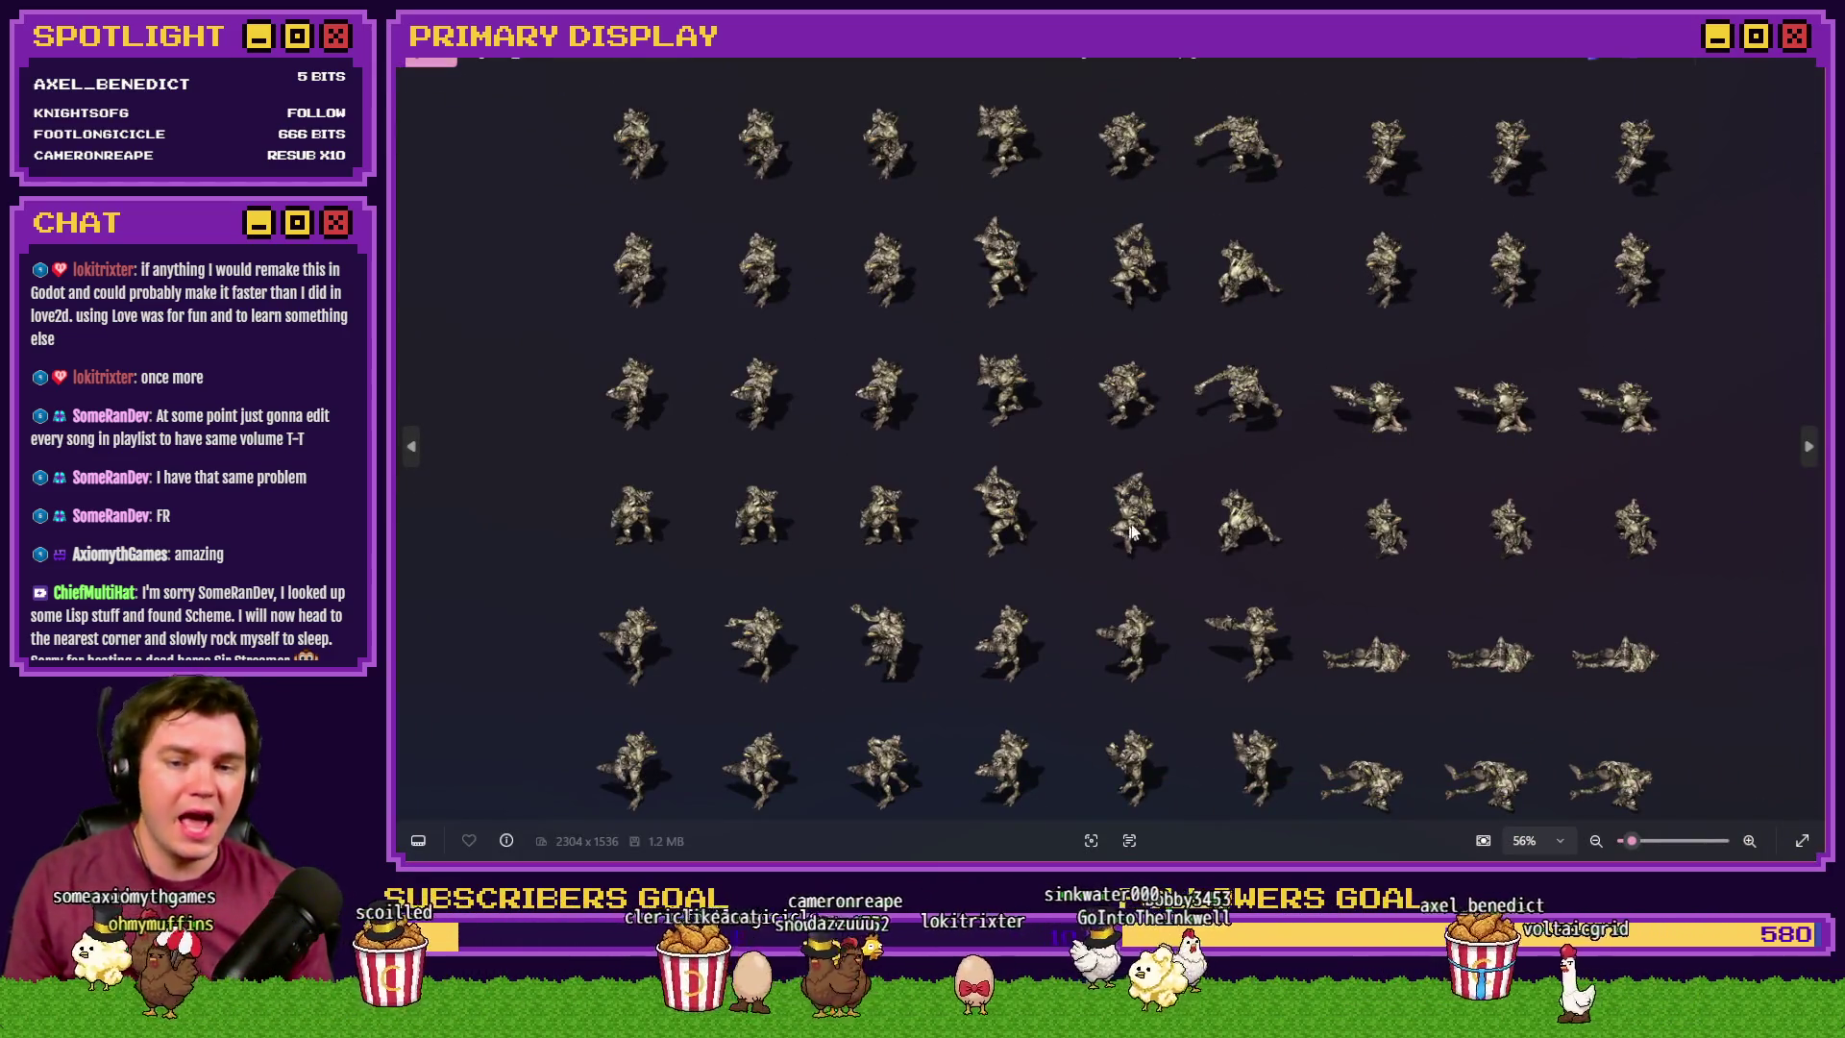
left_click(1814, 63)
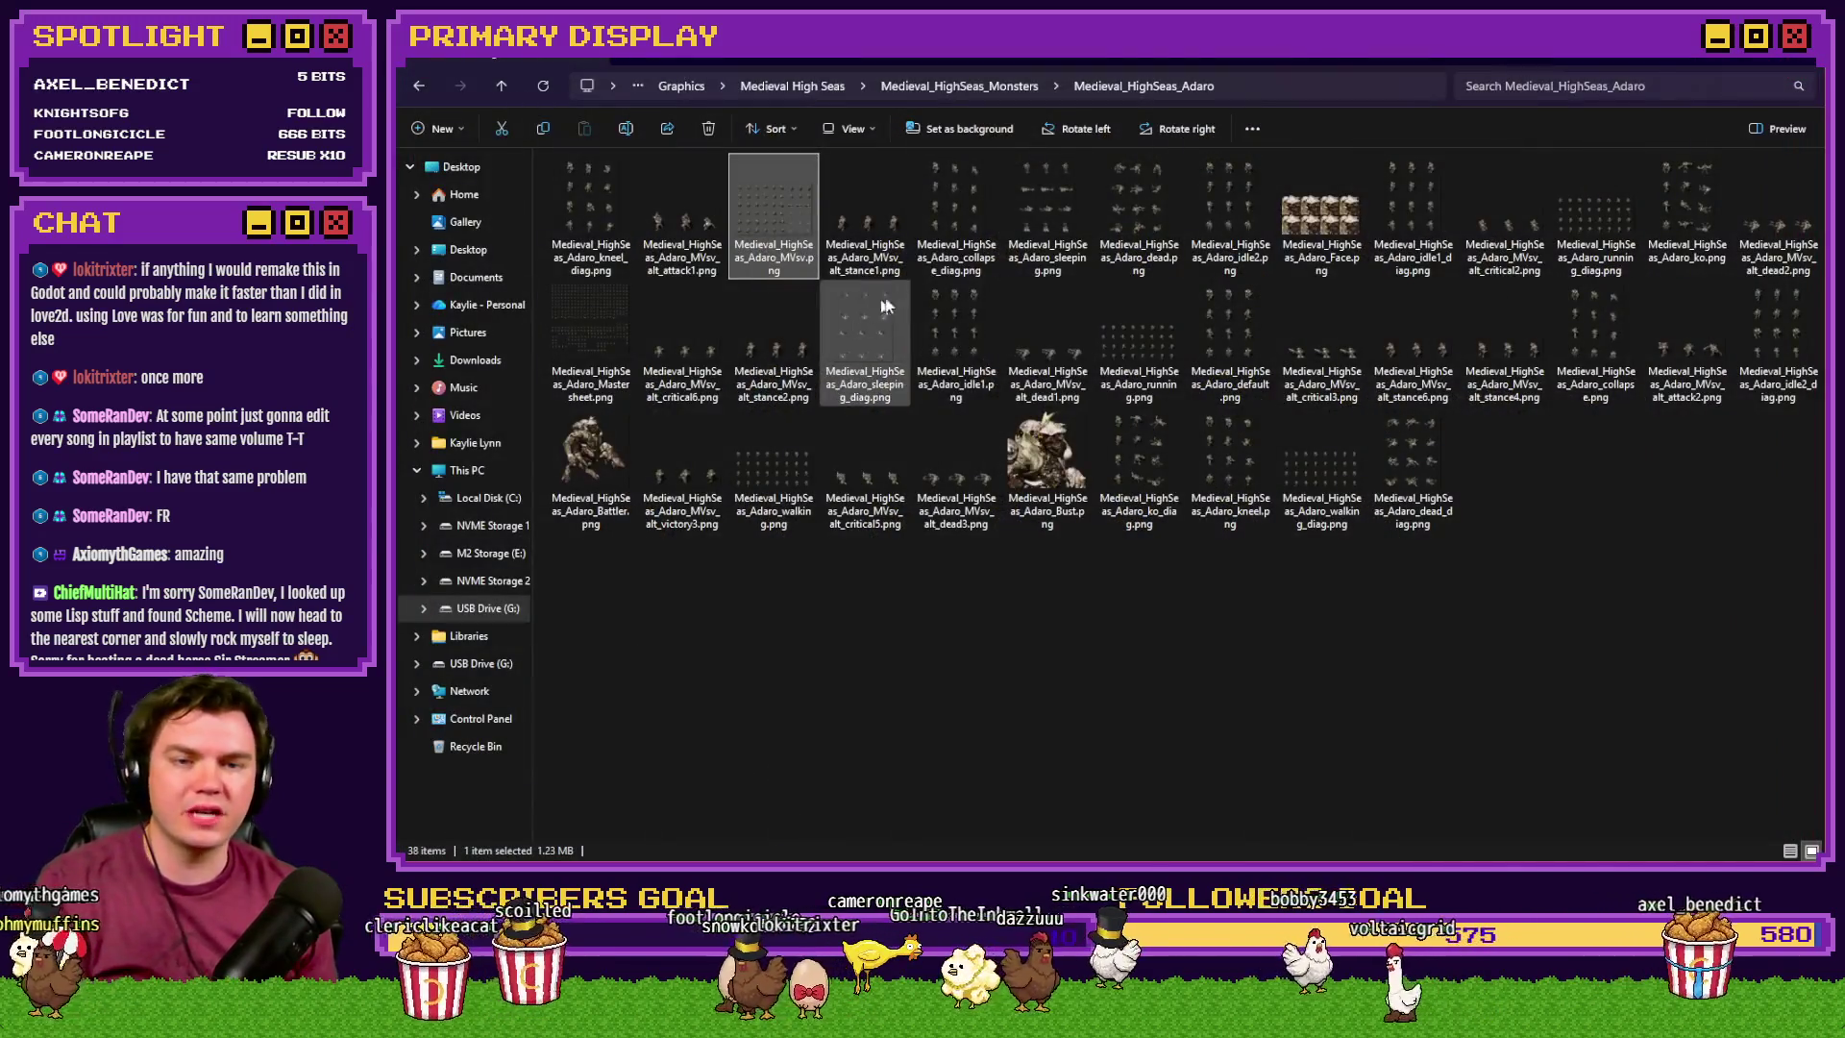
double_click(614, 448)
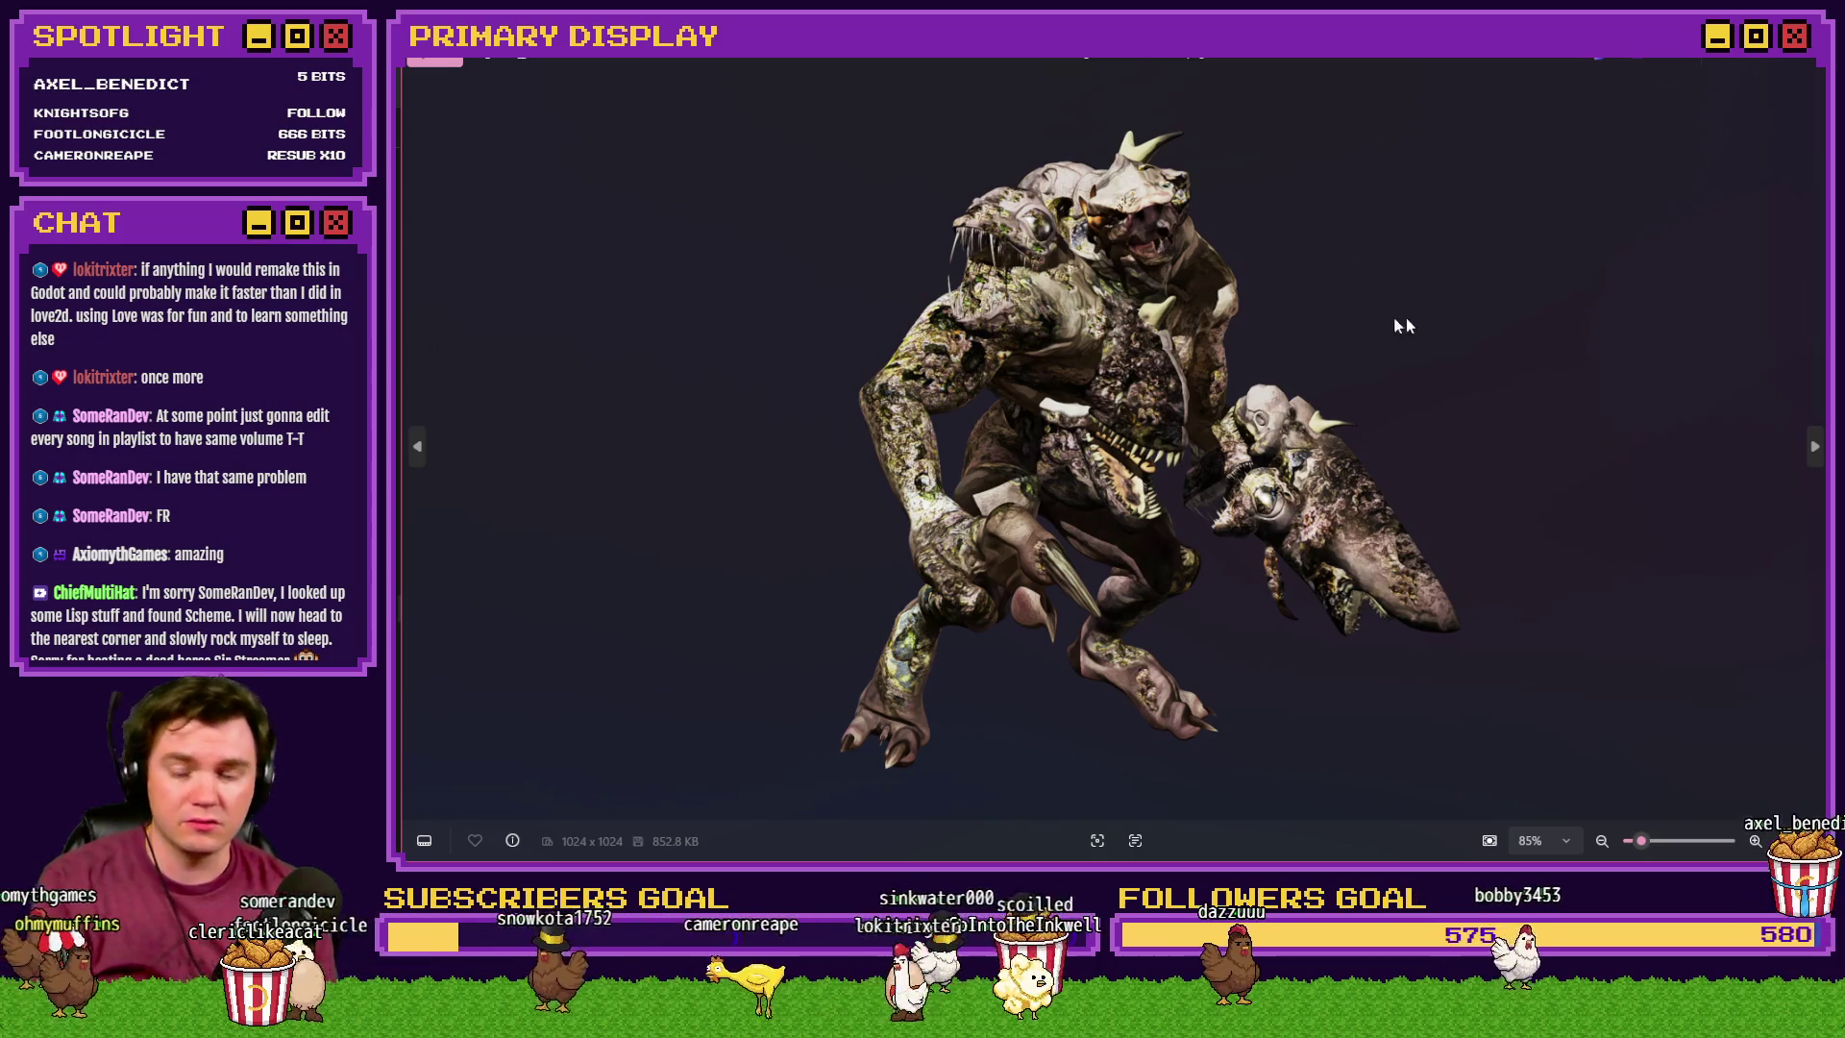
left_click(1815, 63)
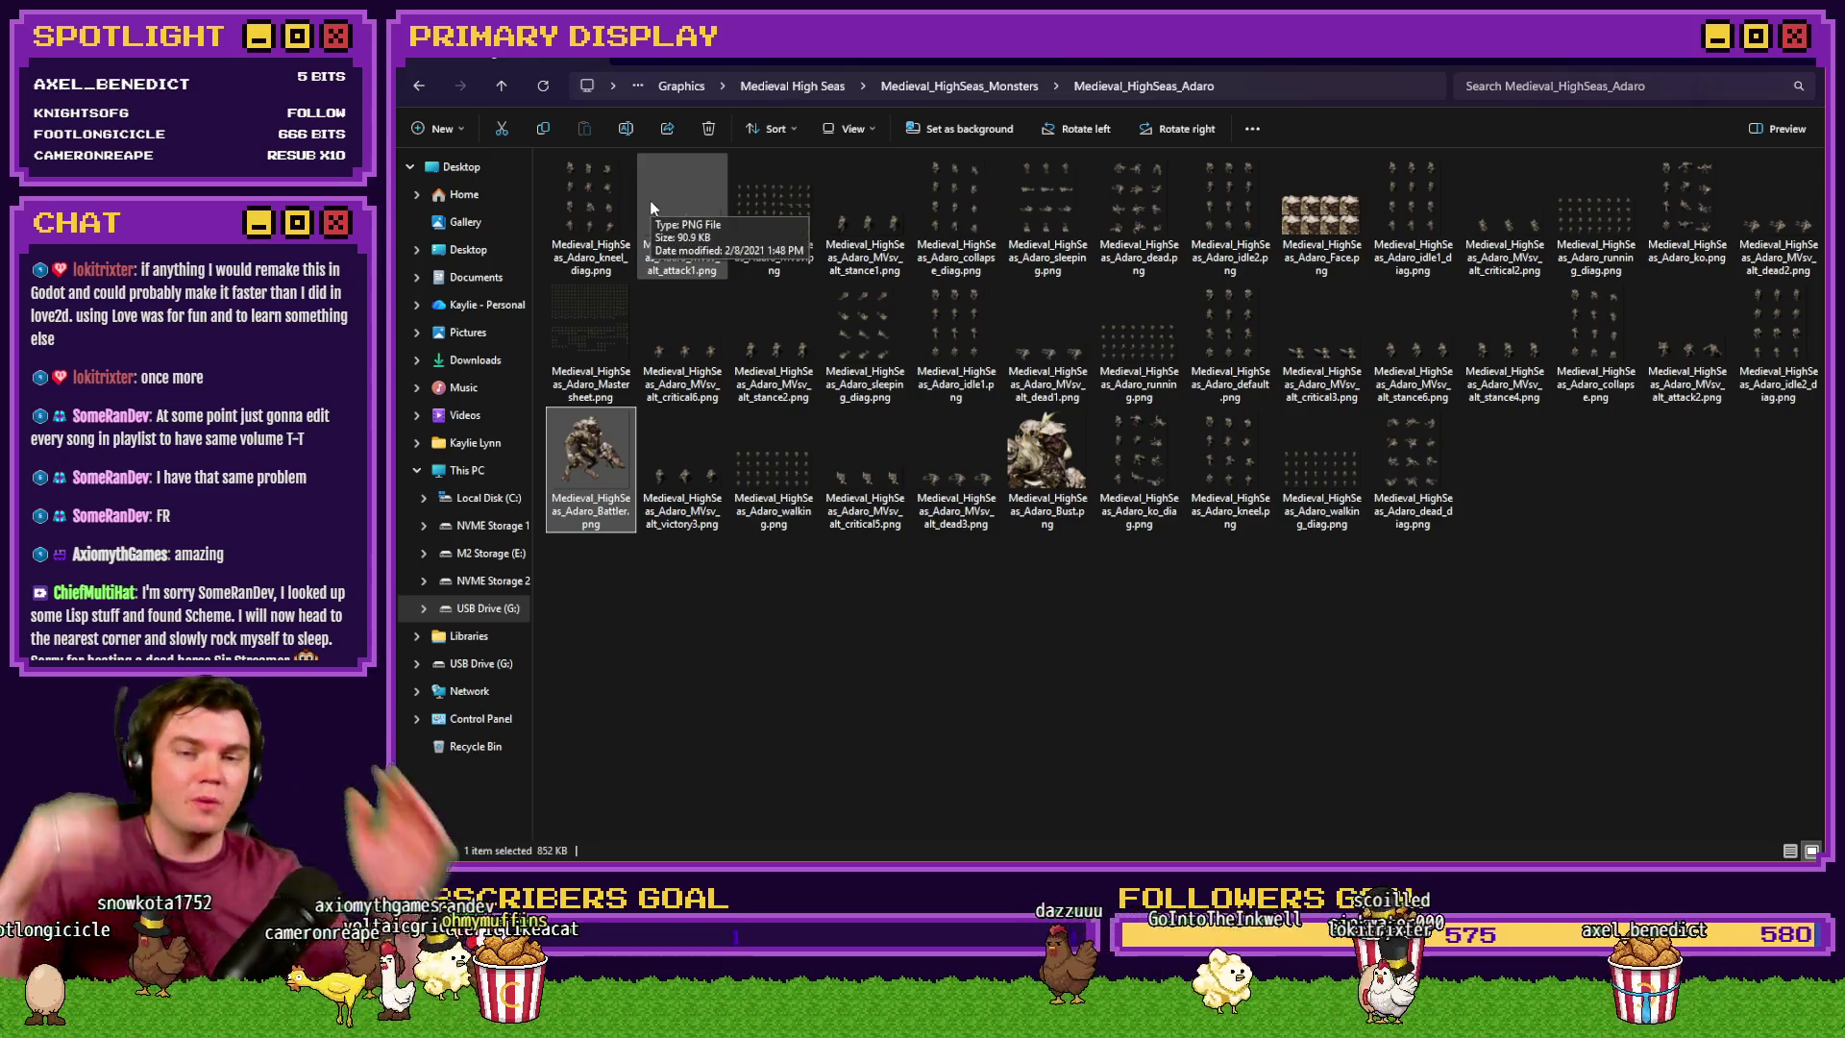
- Recheck the Adaro MVsv sheet, view the running_diag sheet, then return to Medieval_HighSeas_Monsters
double_click(753, 200)
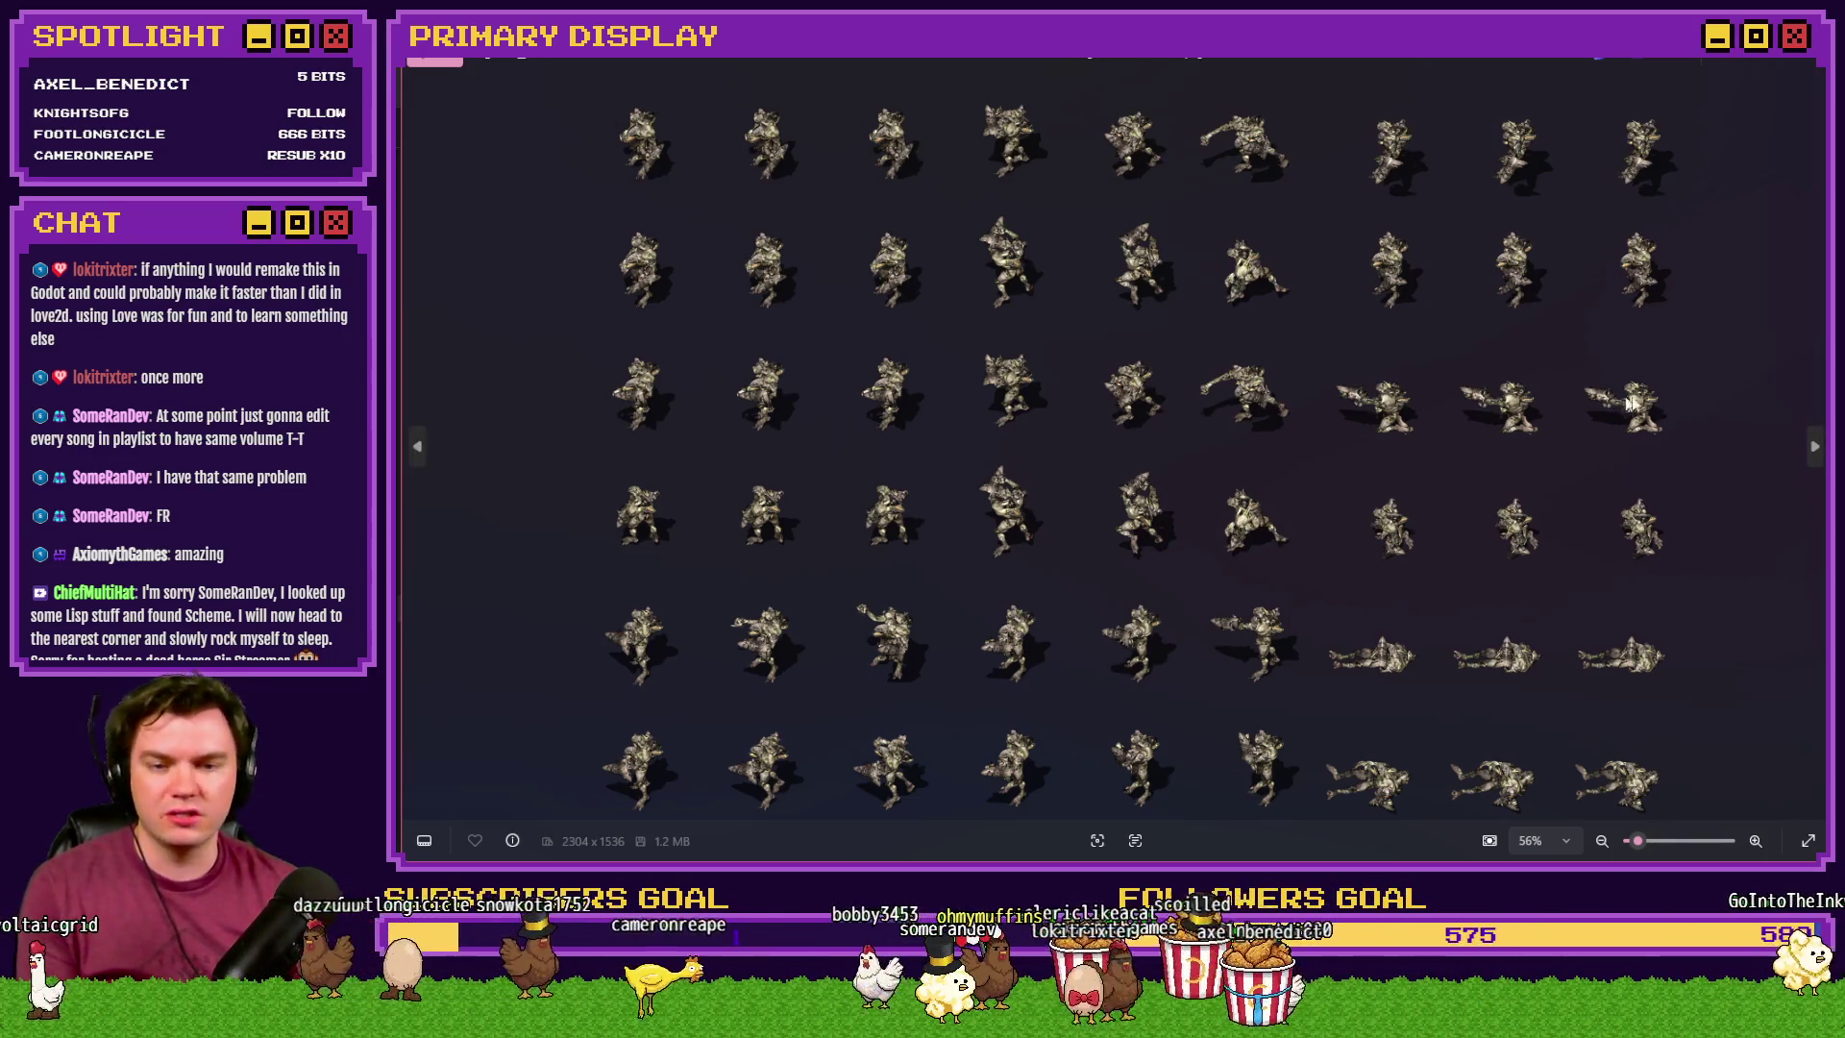
left_click(1807, 64)
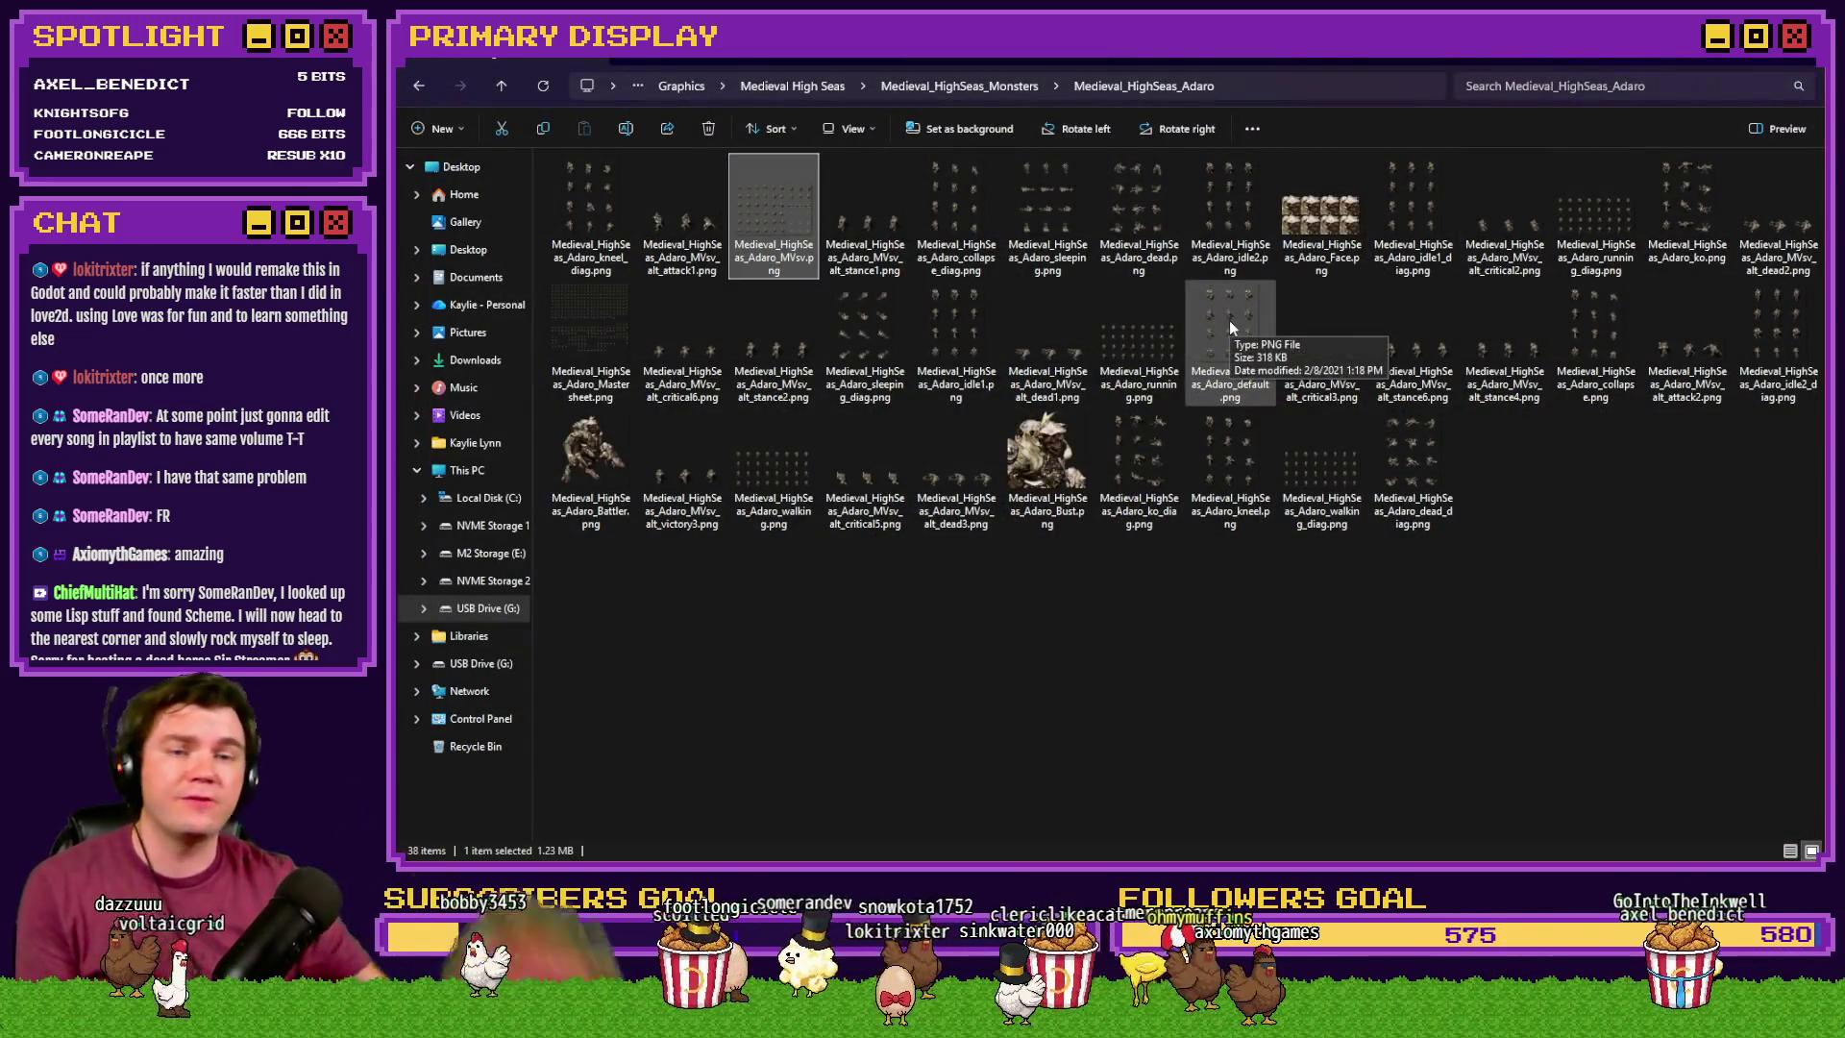
left_click(1590, 209)
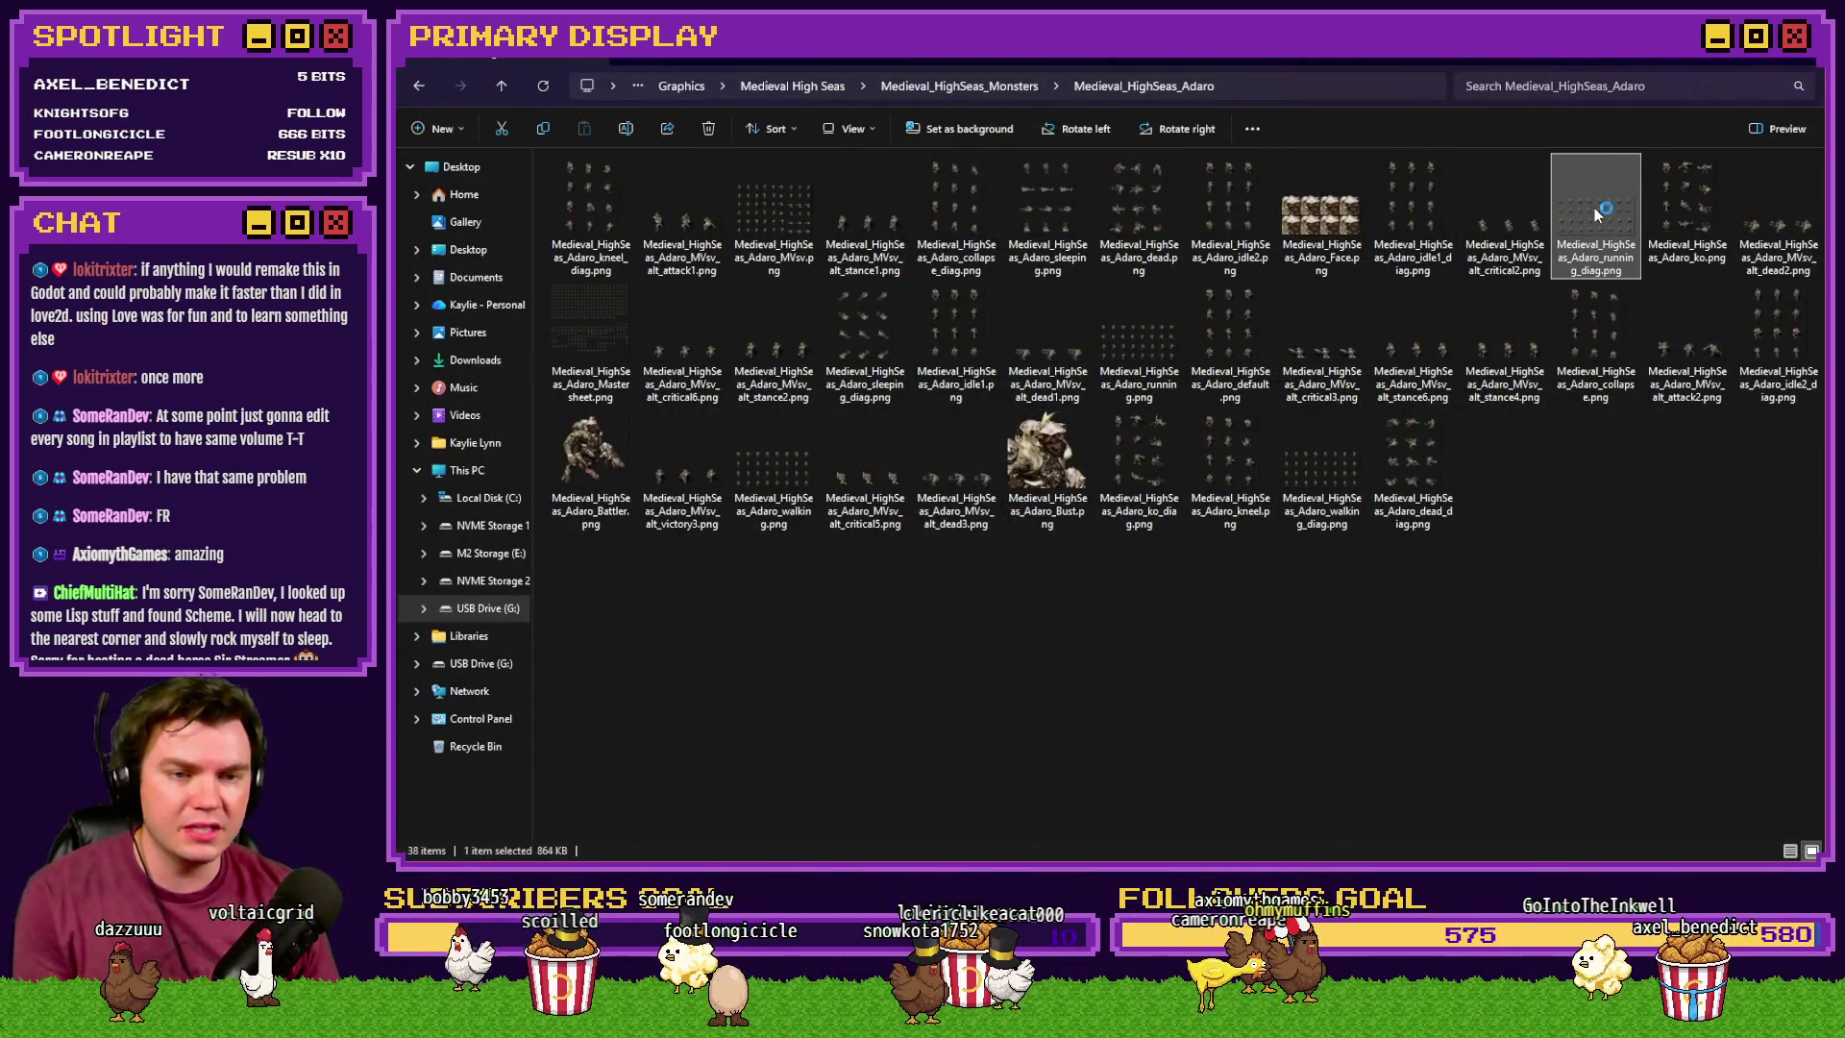
double_click(1593, 207)
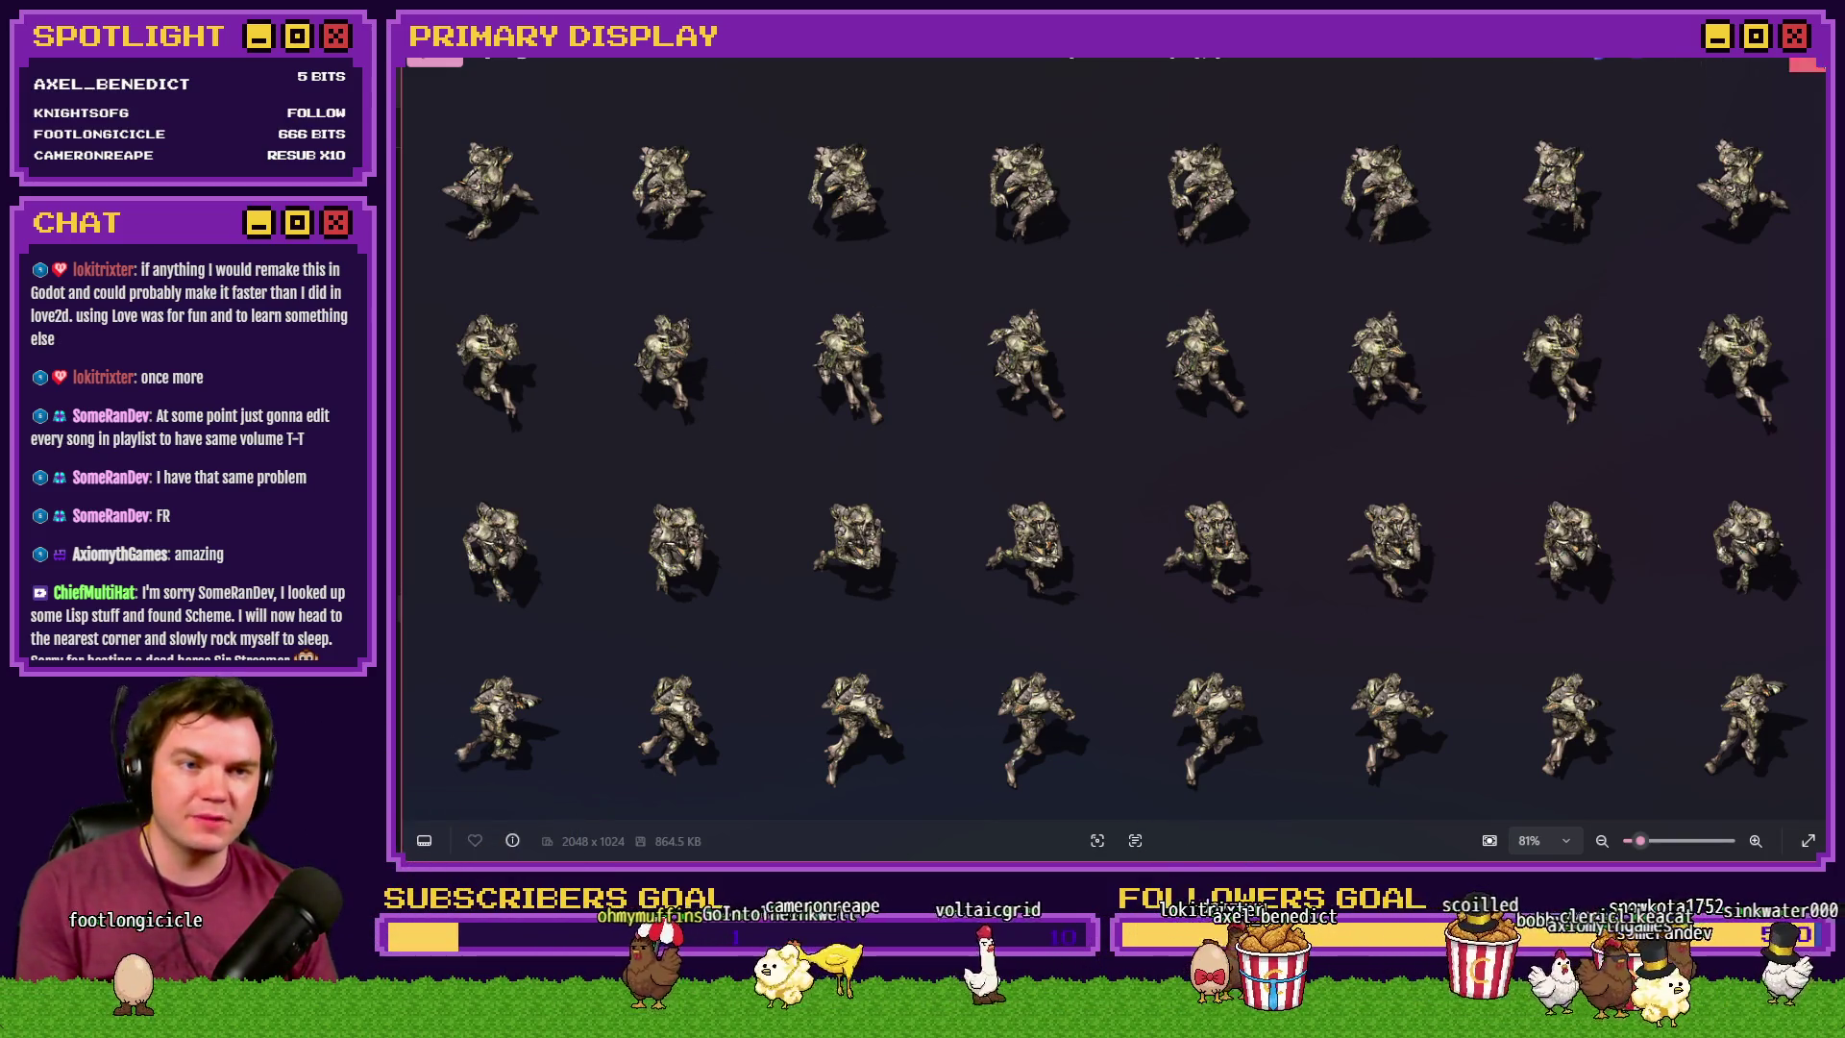
left_click(1805, 64)
key("alt+Left")
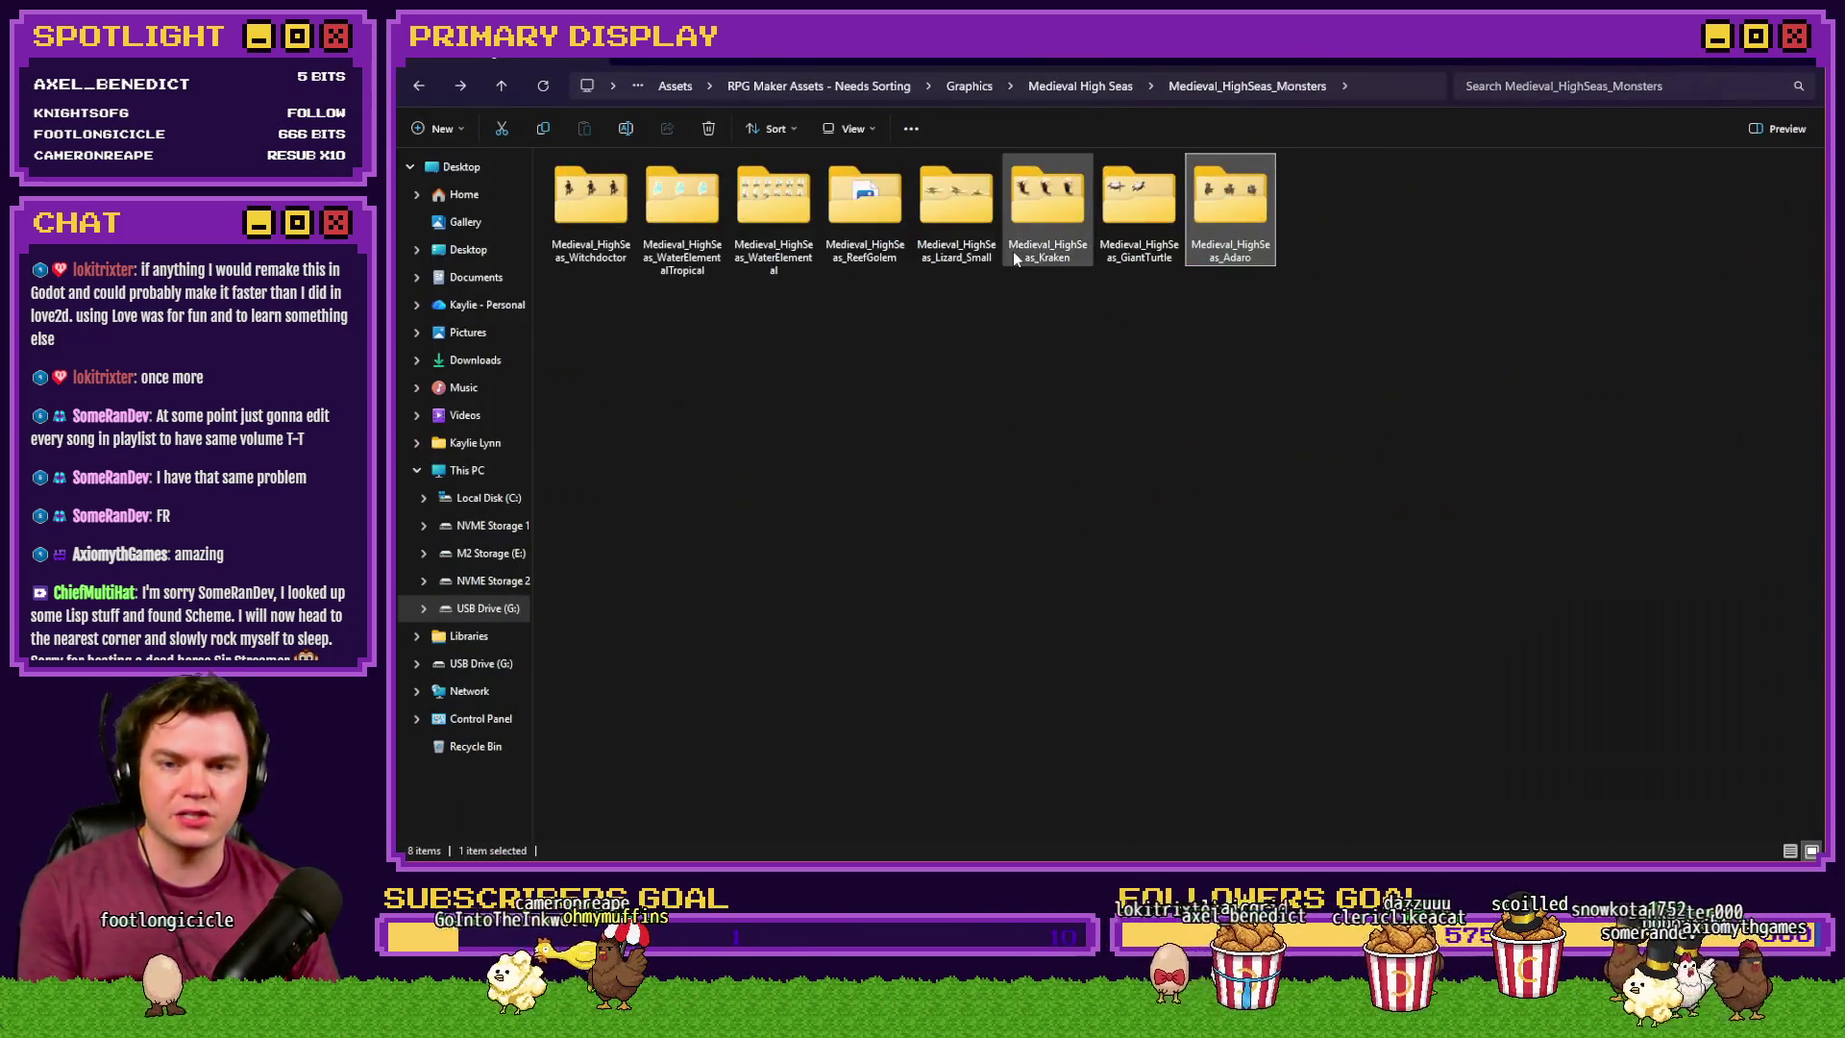
- Glance into GiantTurtle, then preview the Kraken MVsv sprite sheet and return to the monsters folder
double_click(1169, 211)
key("alt+Left")
double_click(1057, 226)
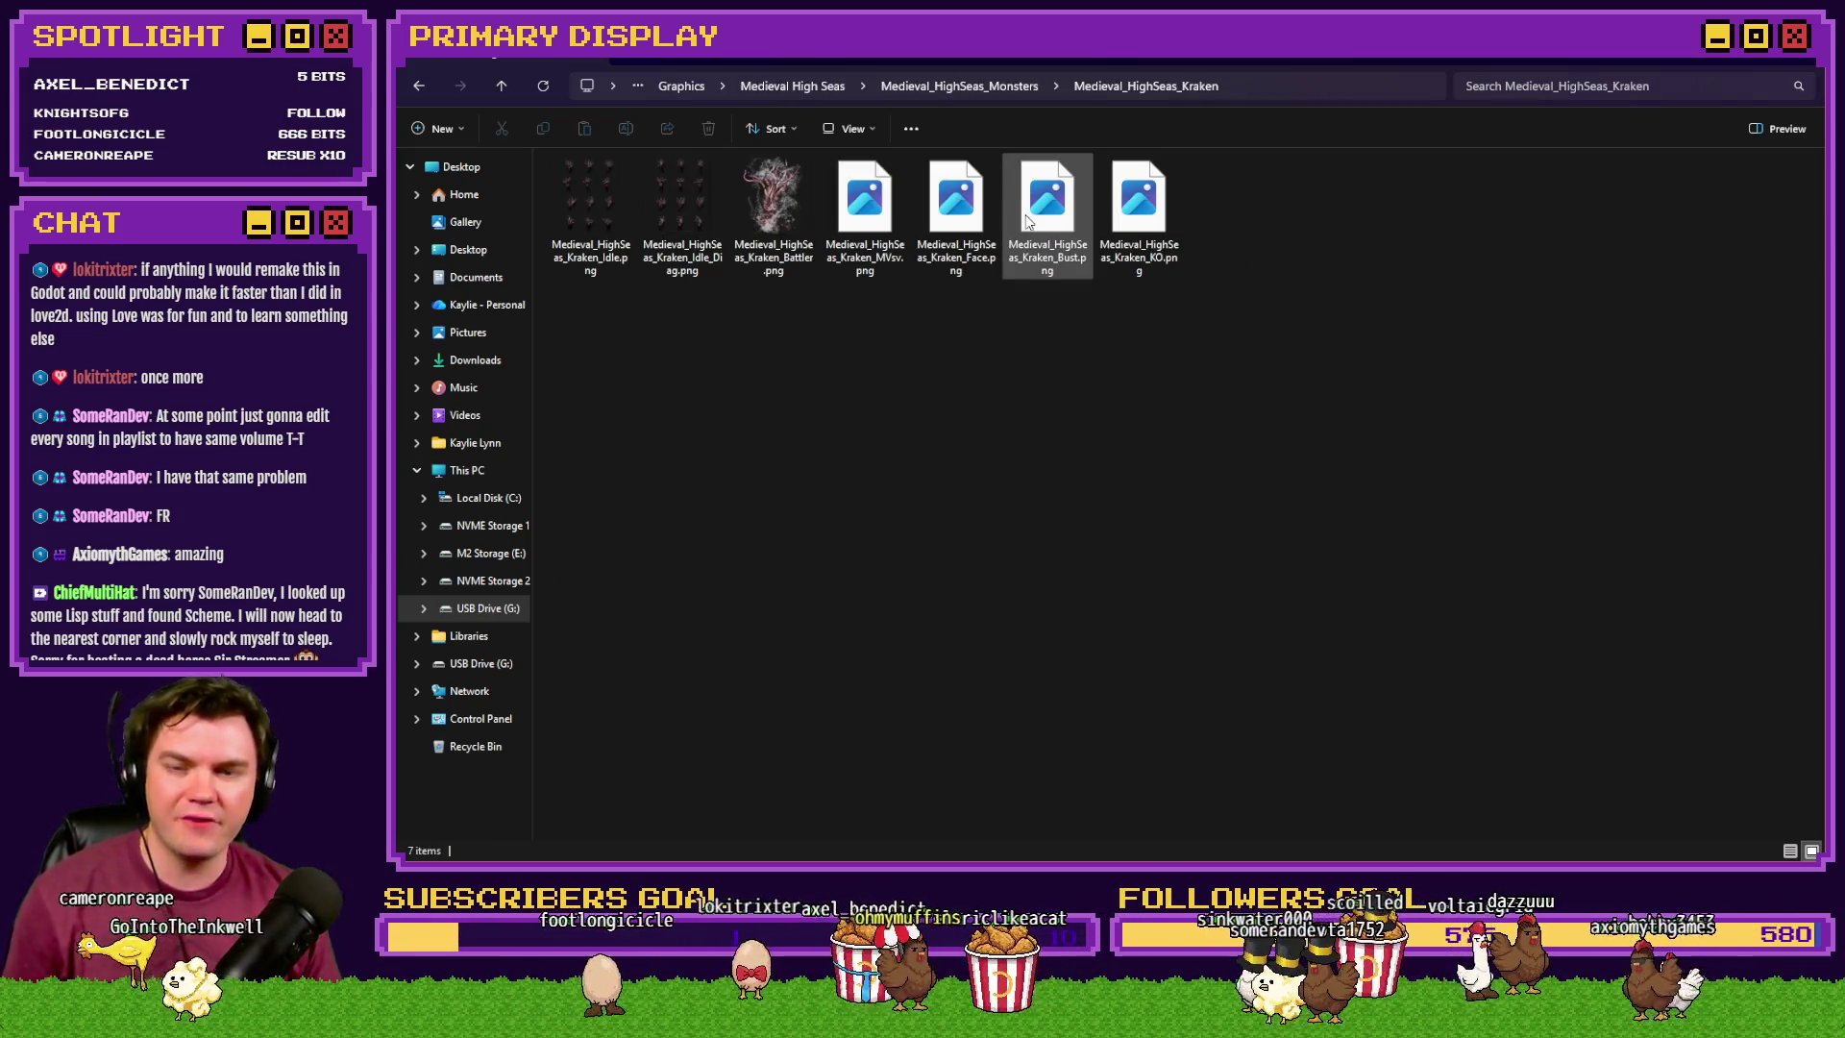
double_click(867, 221)
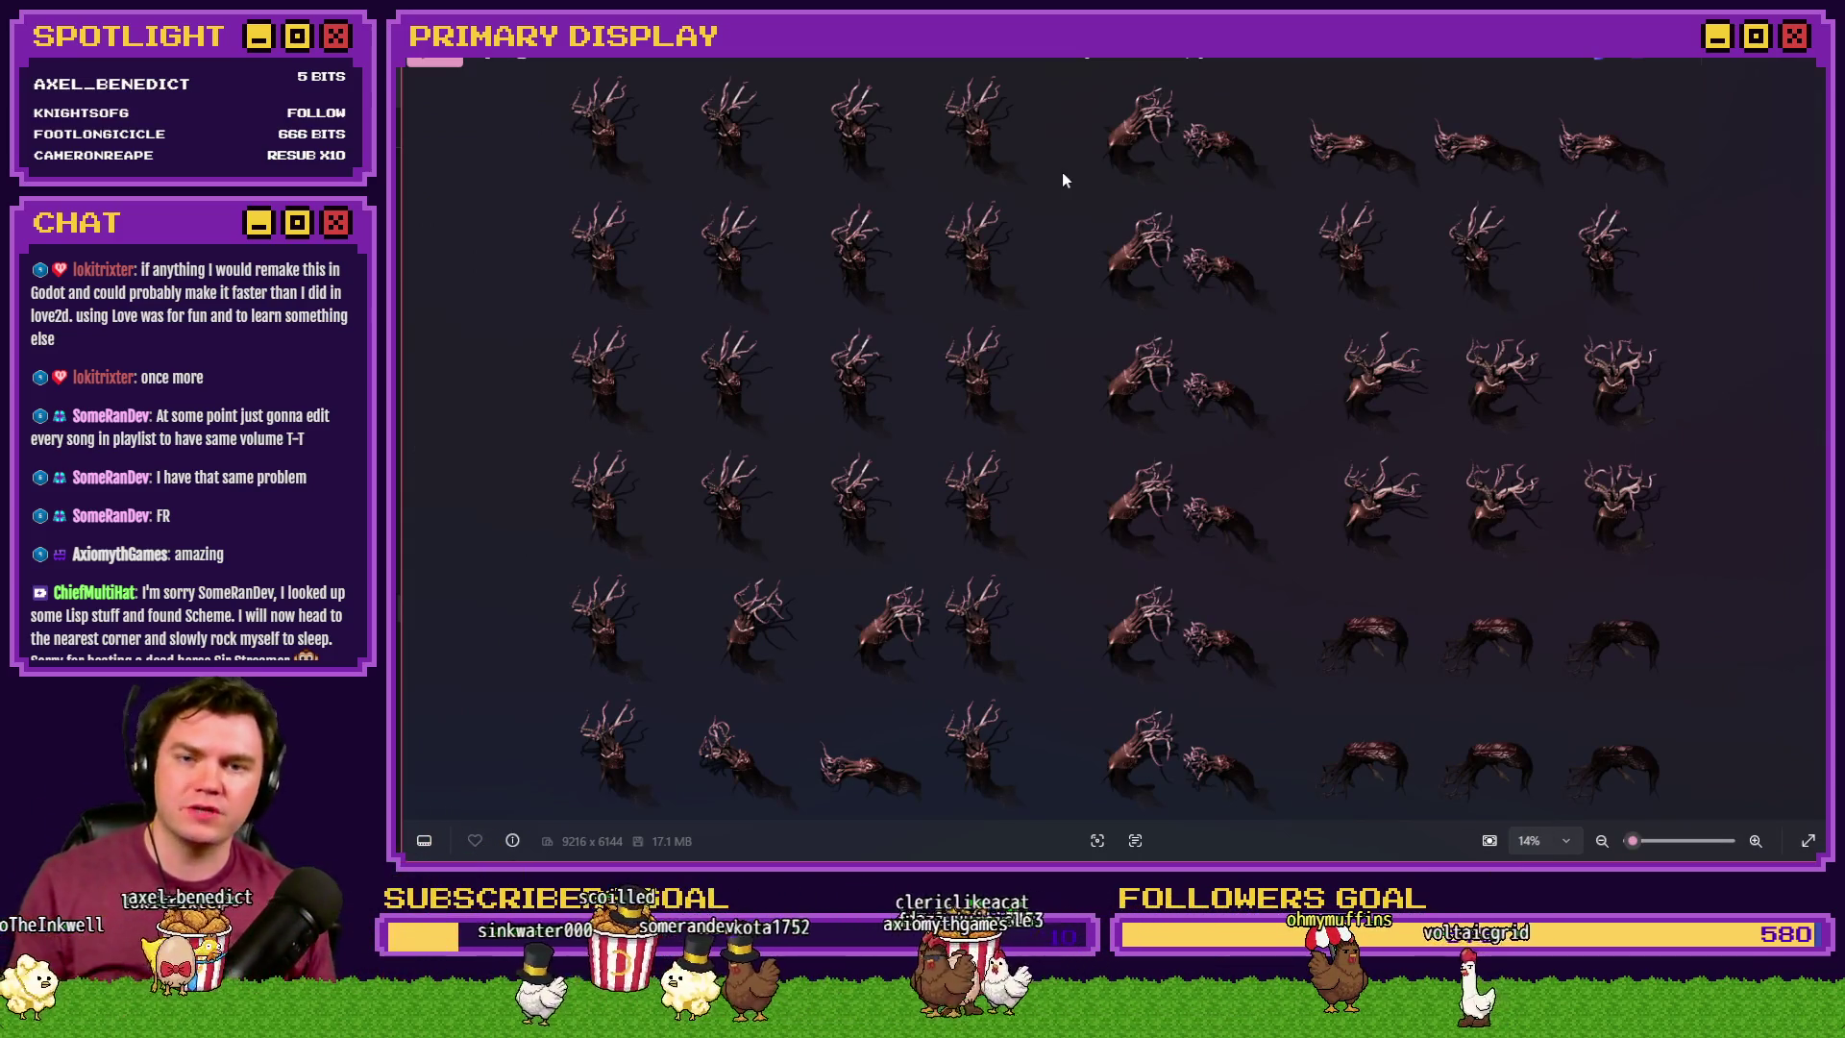
left_click(1807, 63)
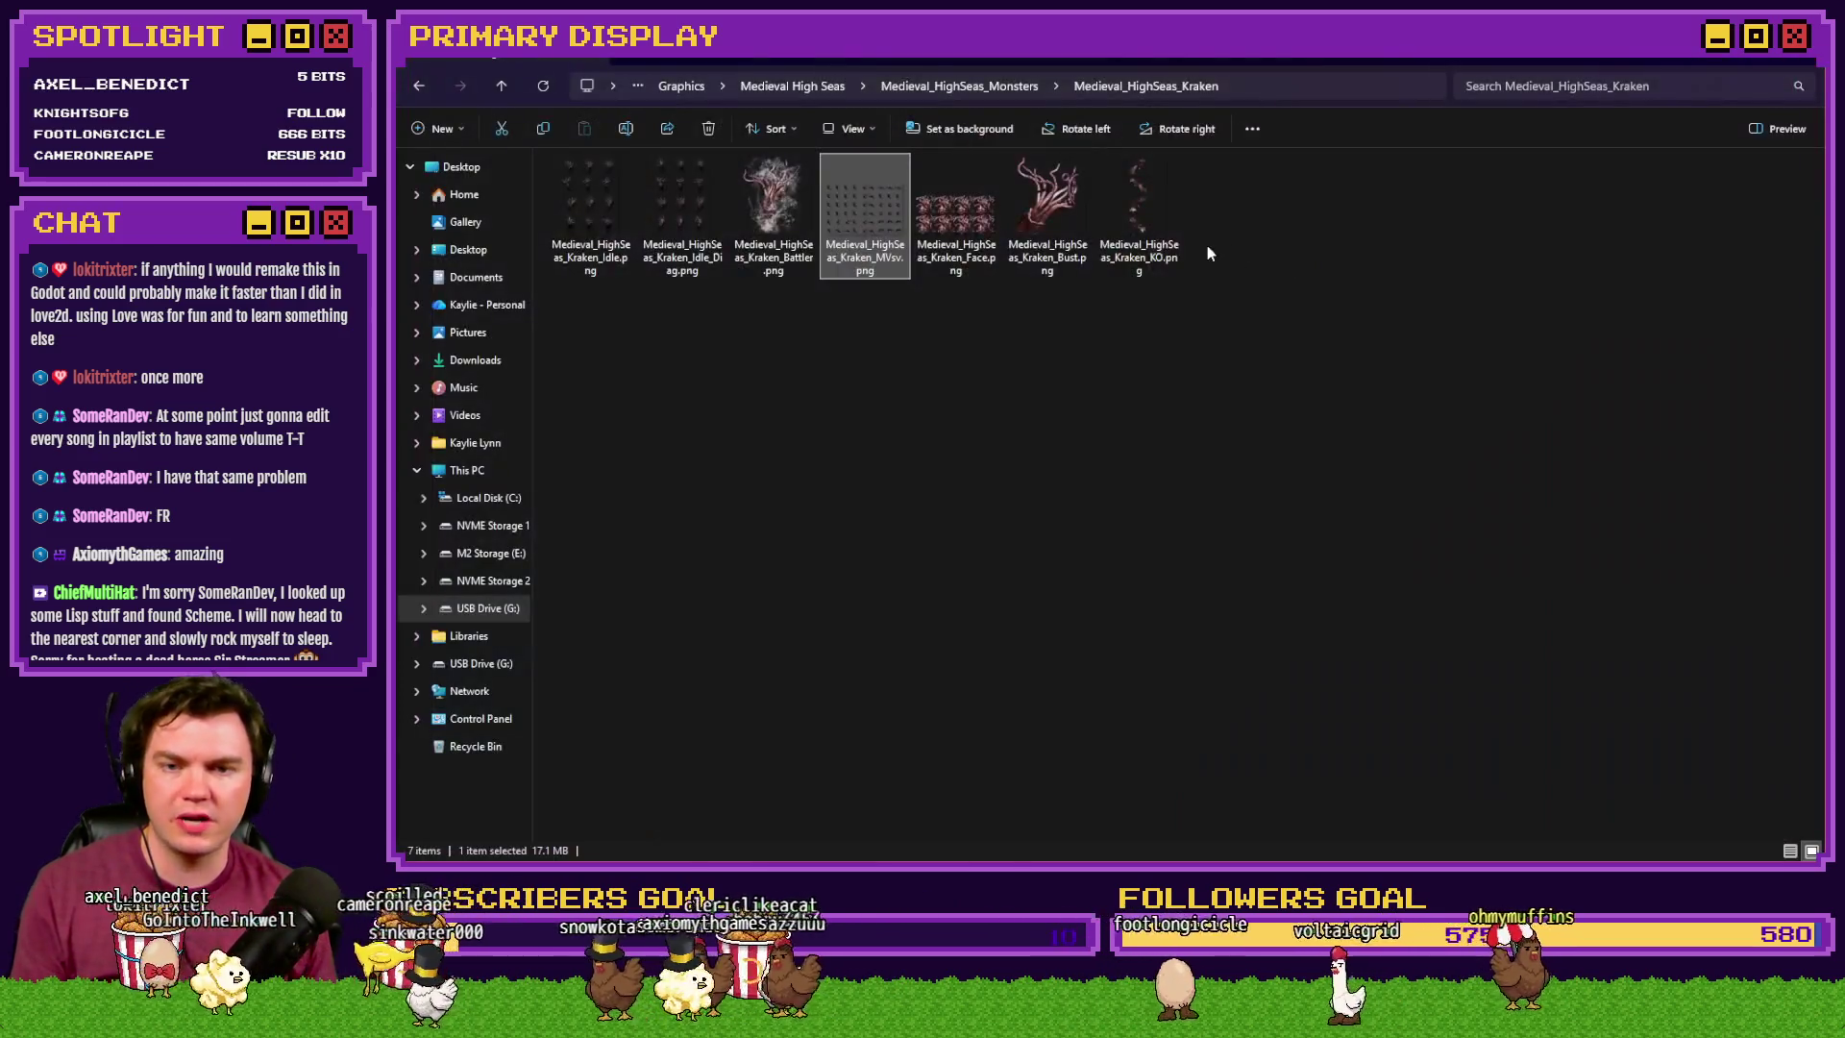
key("alt+Up")
- Preview the Lizard_Small diagonal walking sheet, then go up to the Medieval High Seas folder
double_click(930, 221)
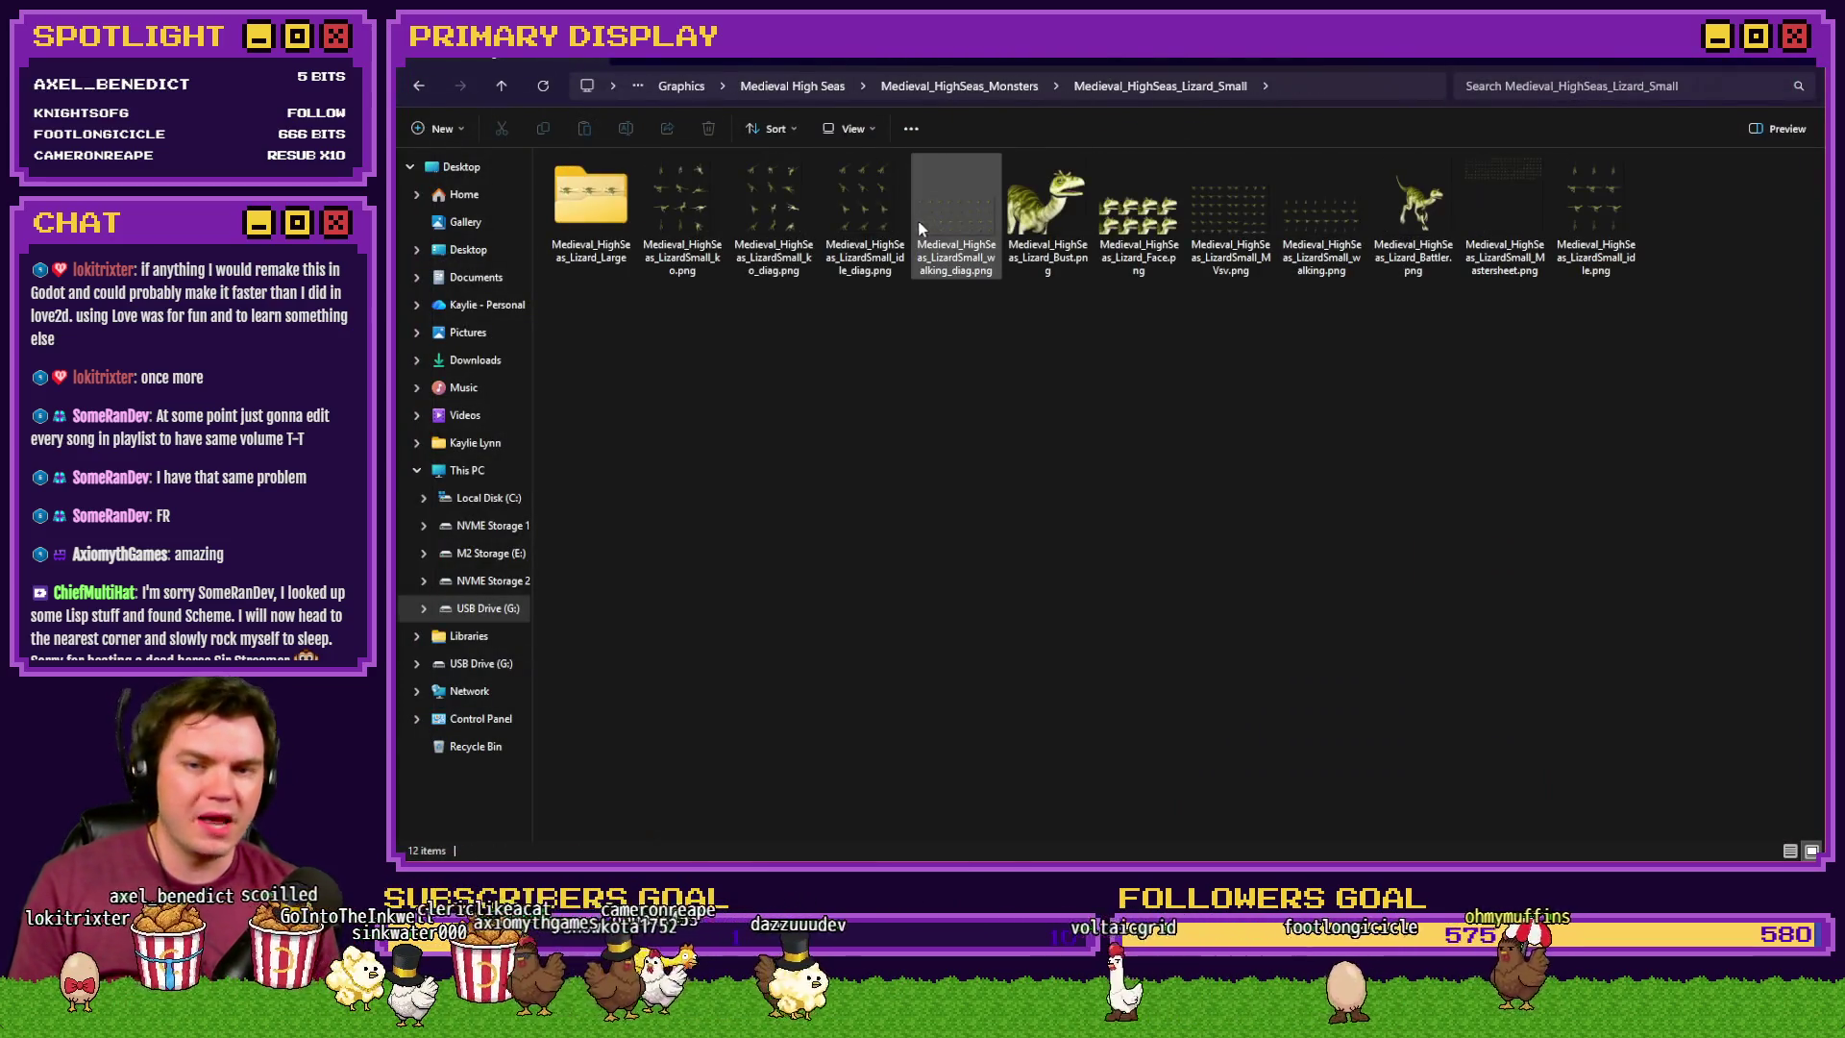
left_click(926, 219)
double_click(925, 219)
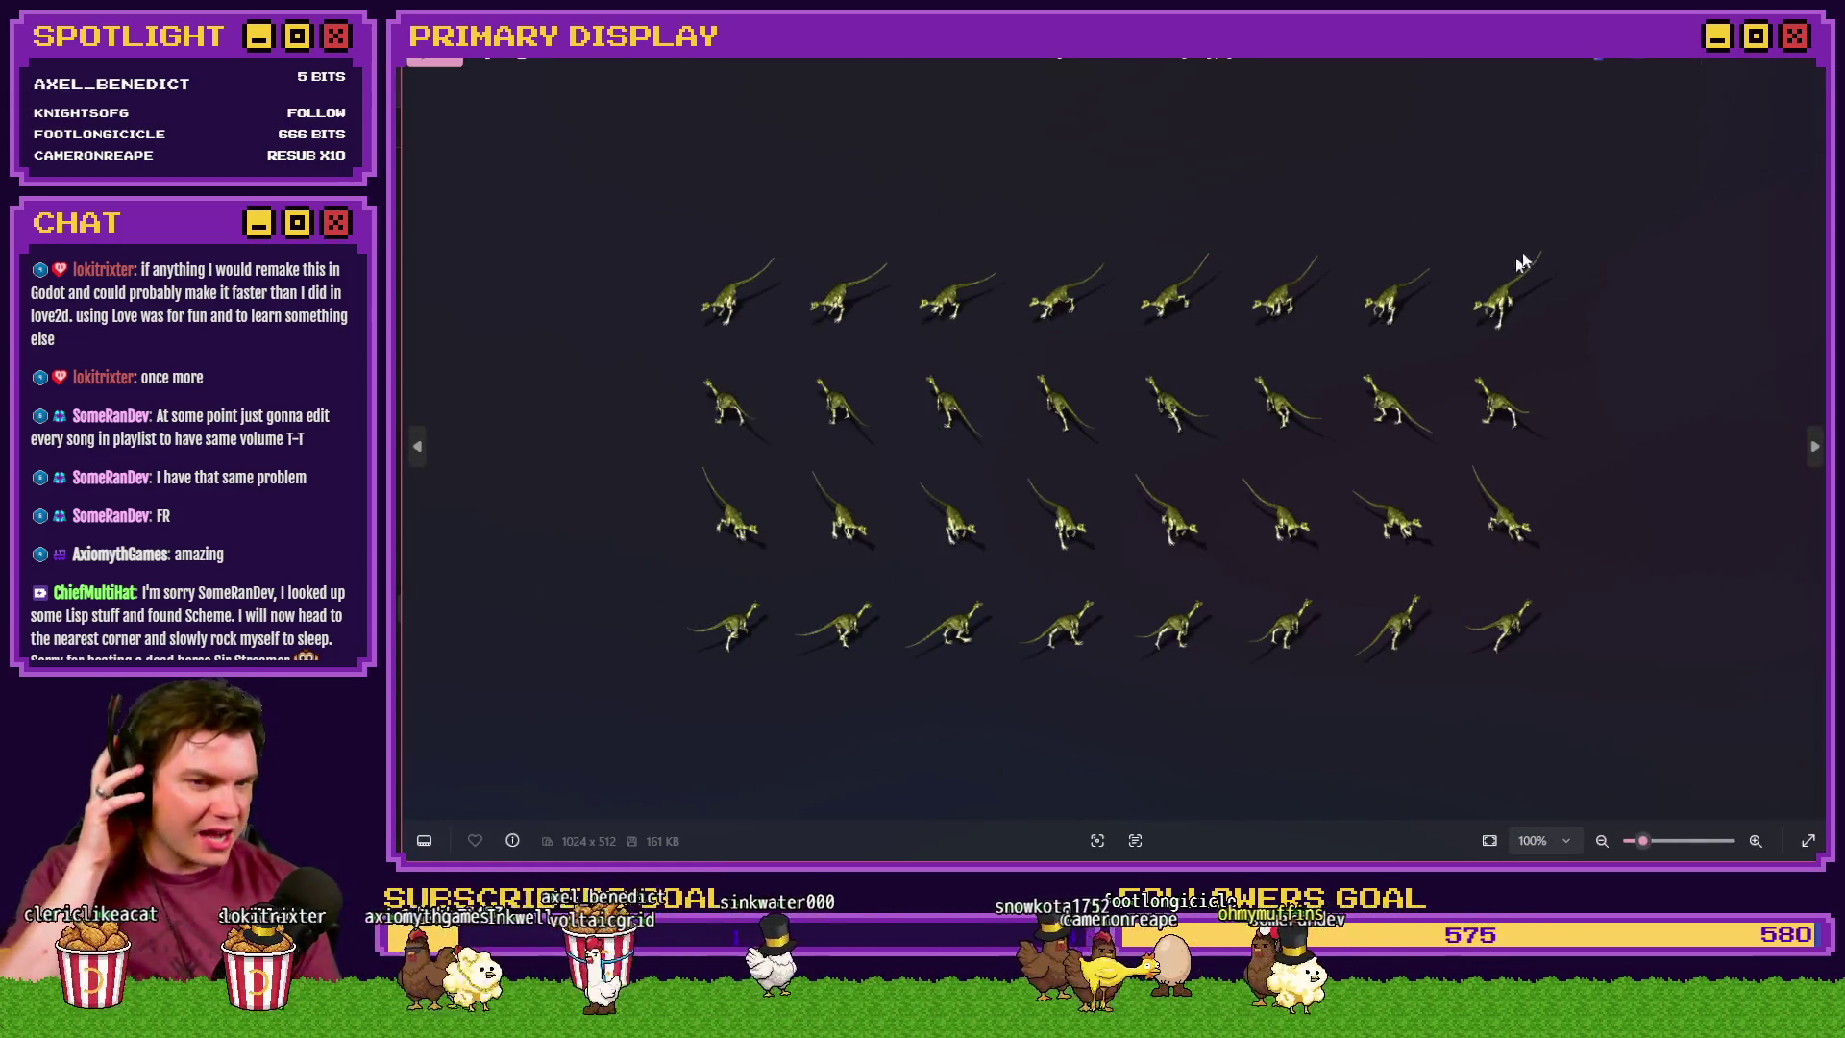
left_click(1807, 63)
key("alt+Up")
key("alt+Up")
key("alt+Up")
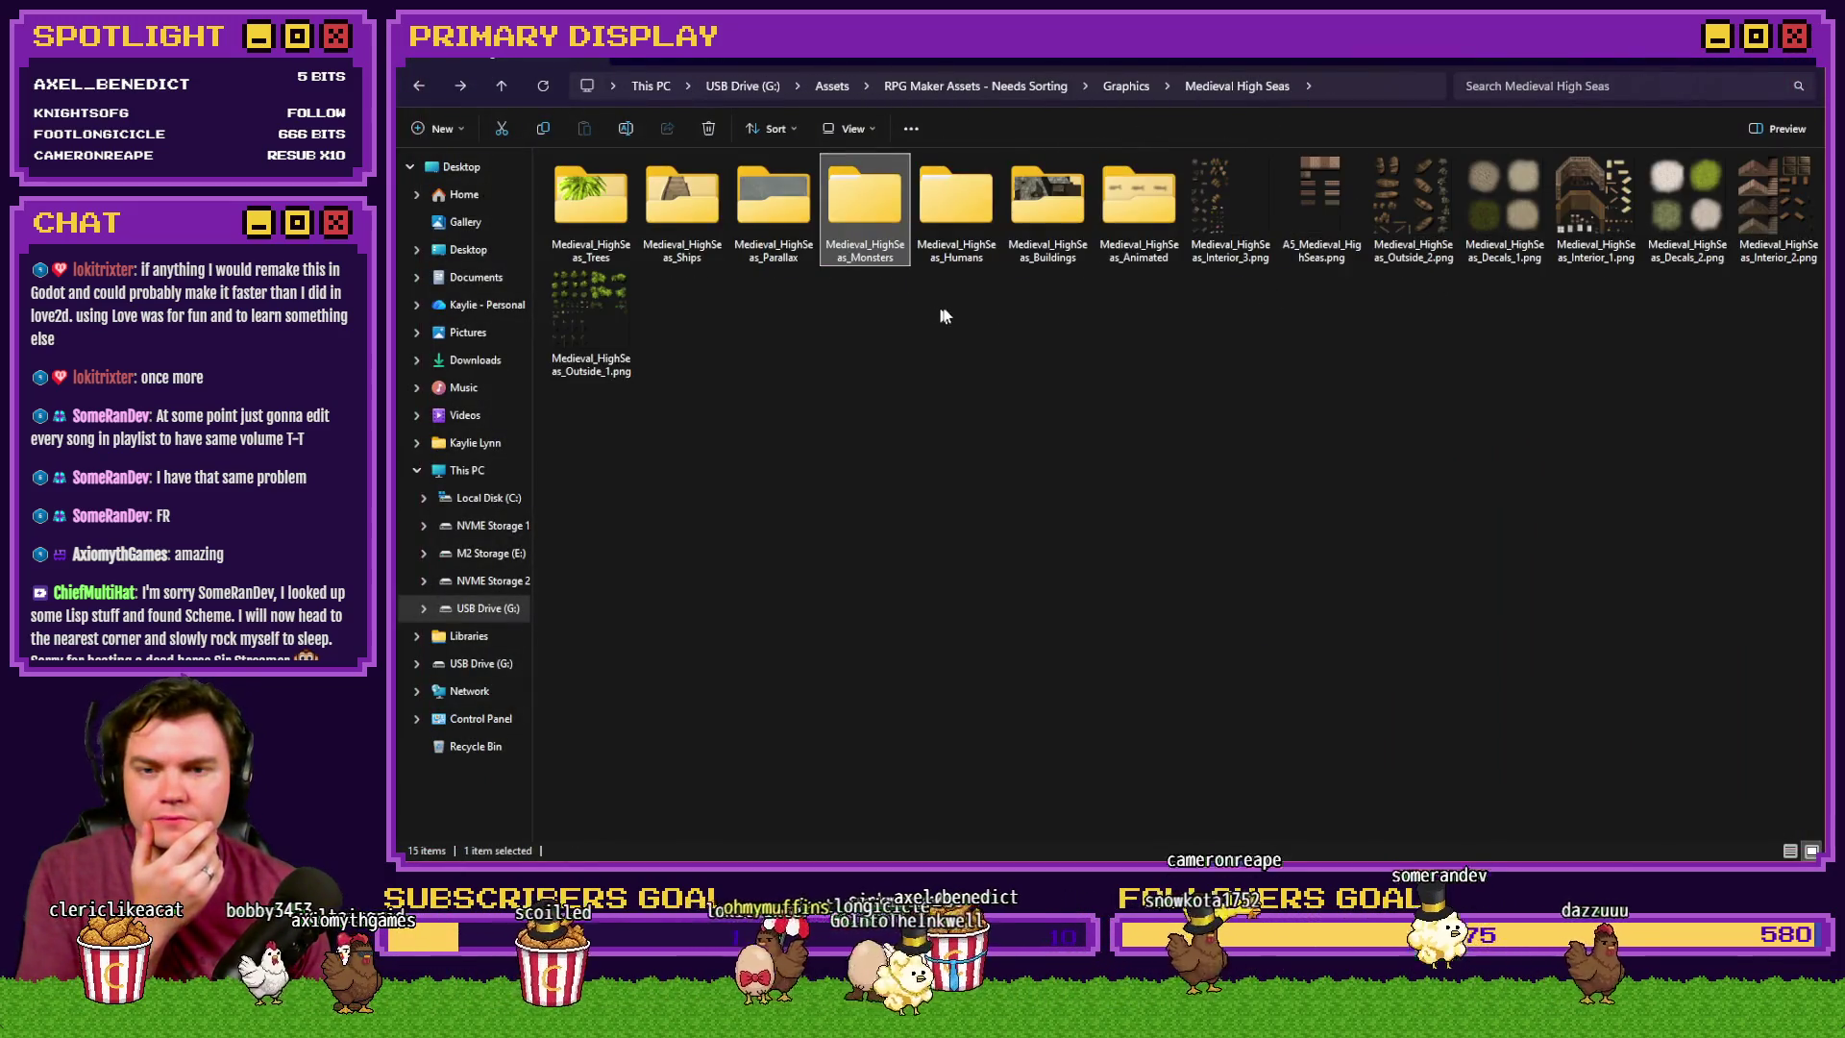
left_click(1051, 204)
double_click(1051, 204)
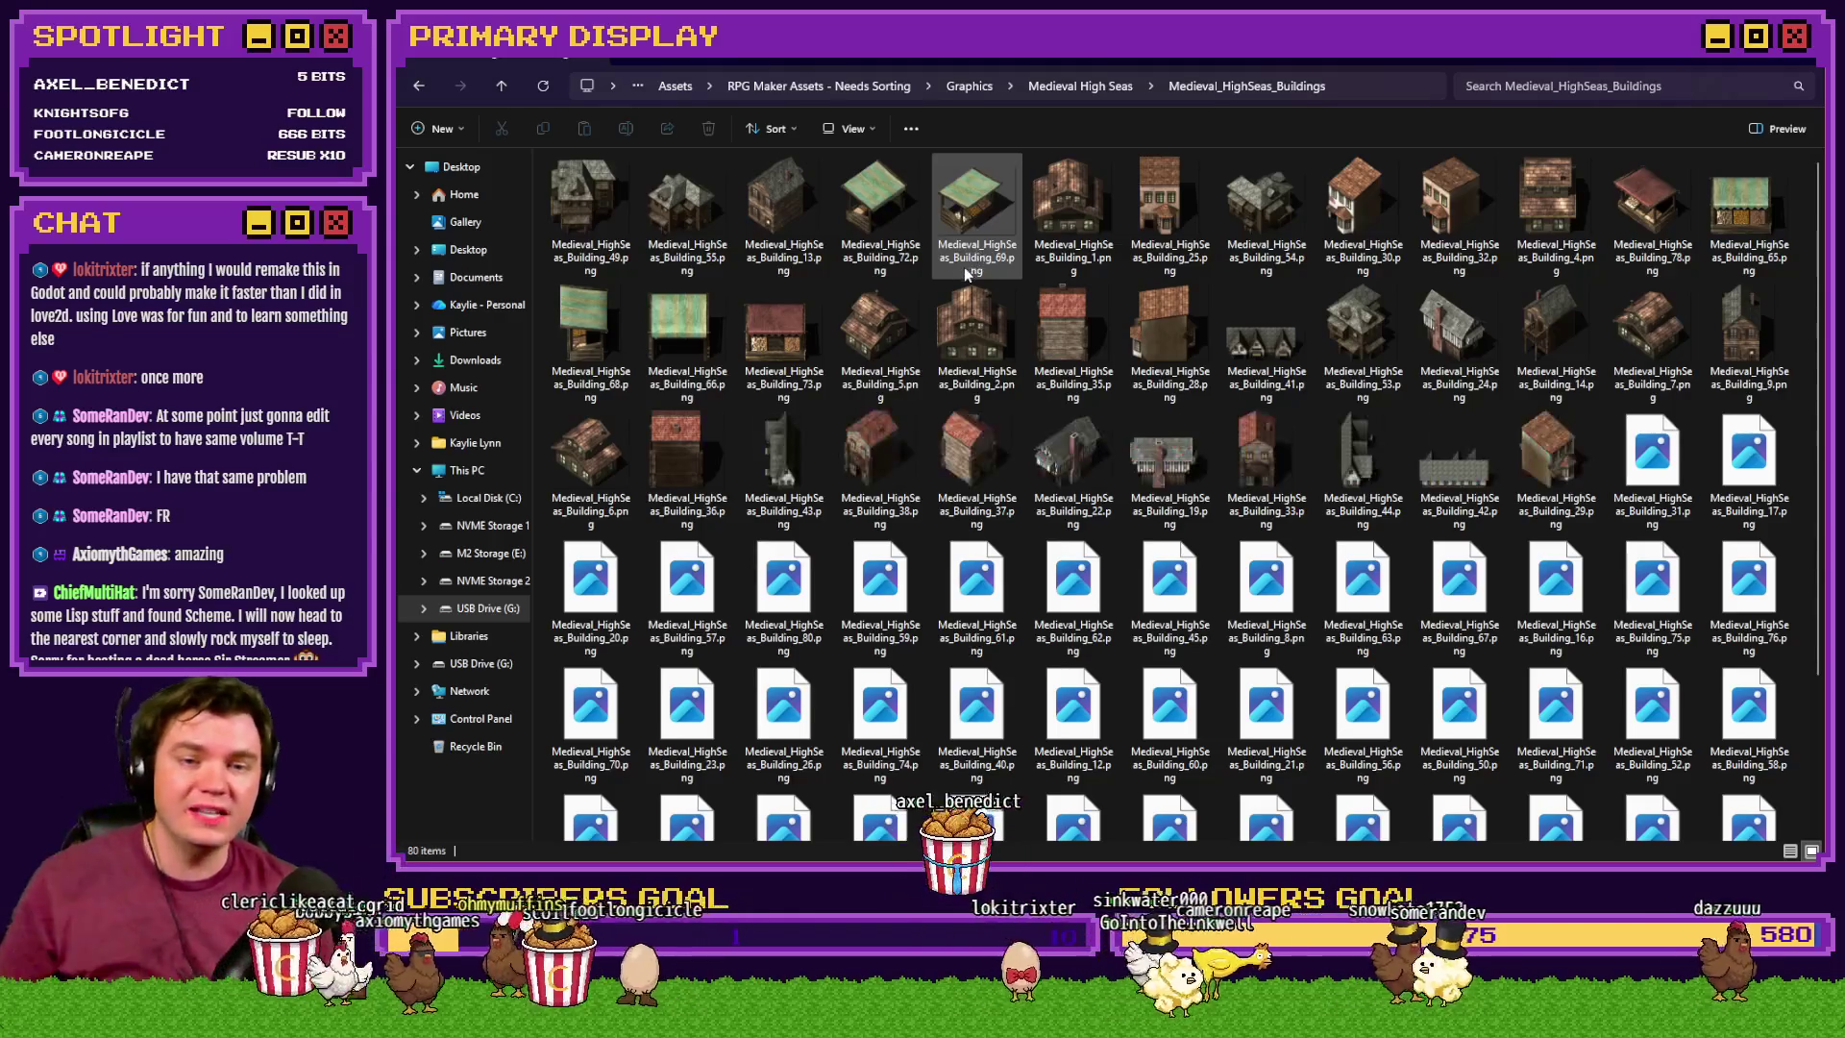
left_click(1363, 356)
double_click(1362, 356)
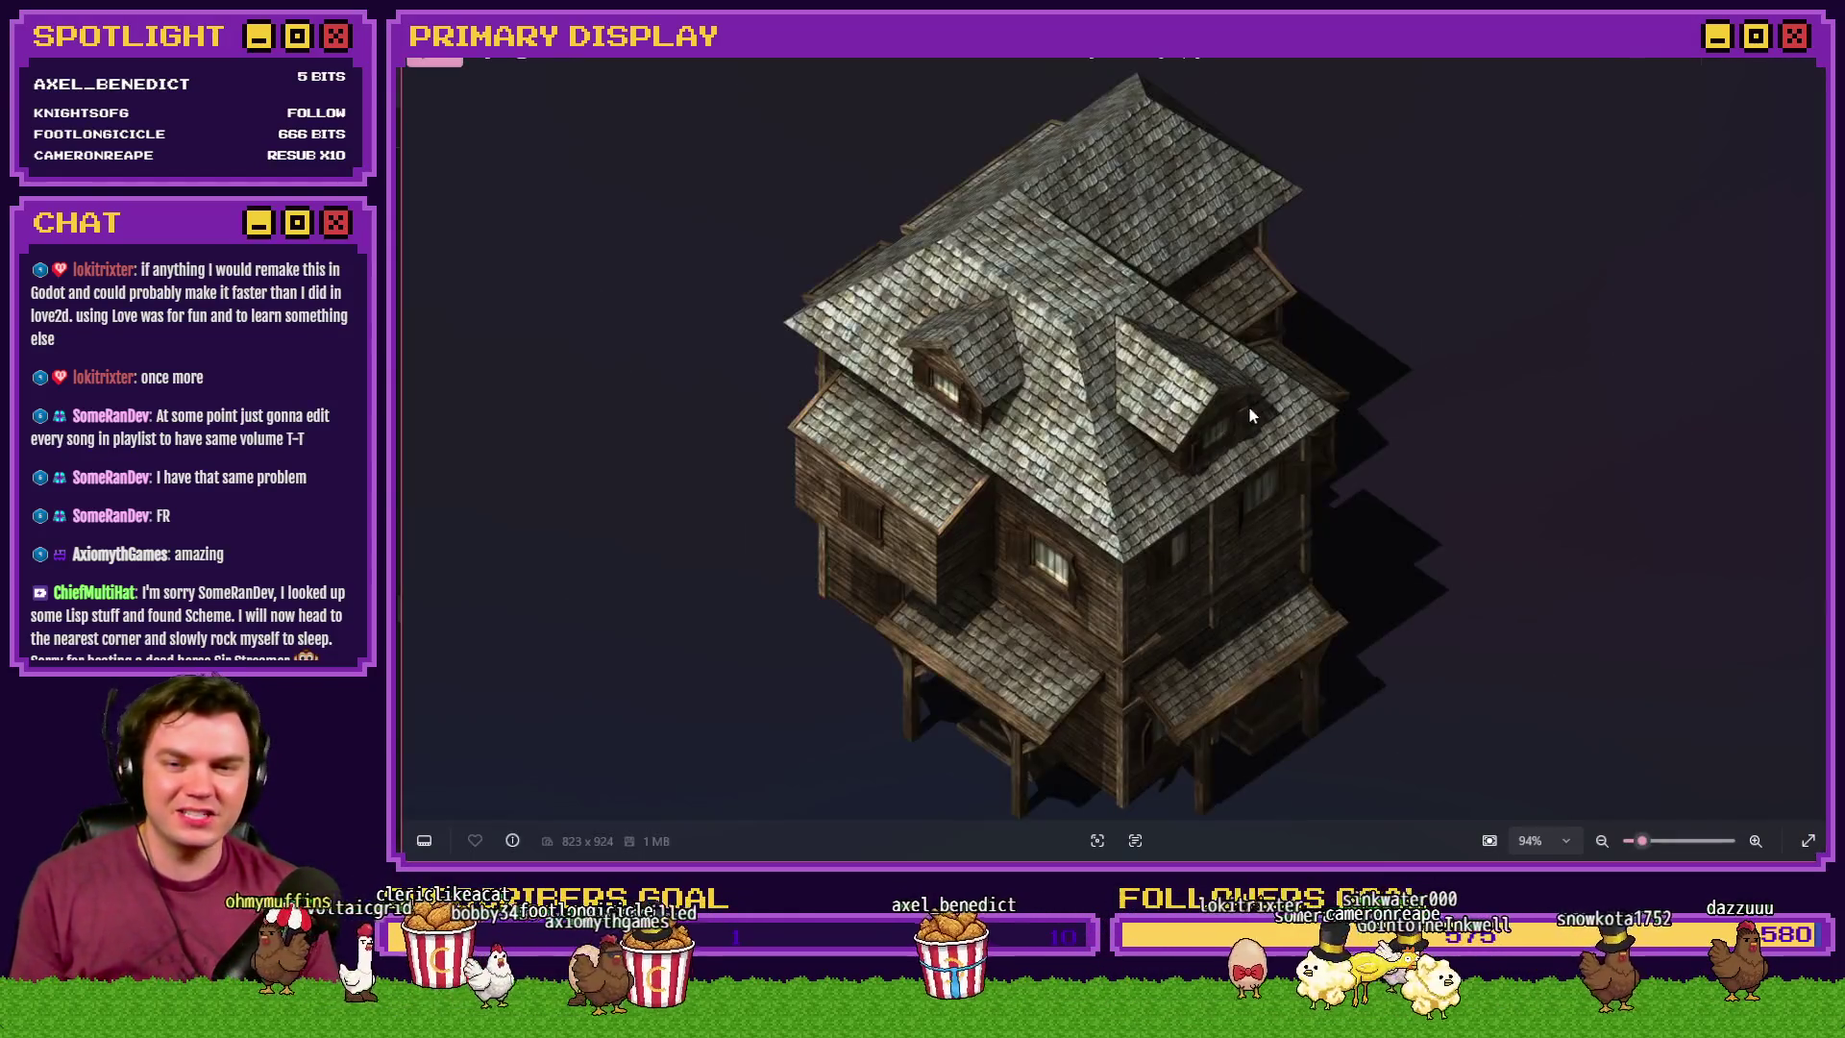
key("Right")
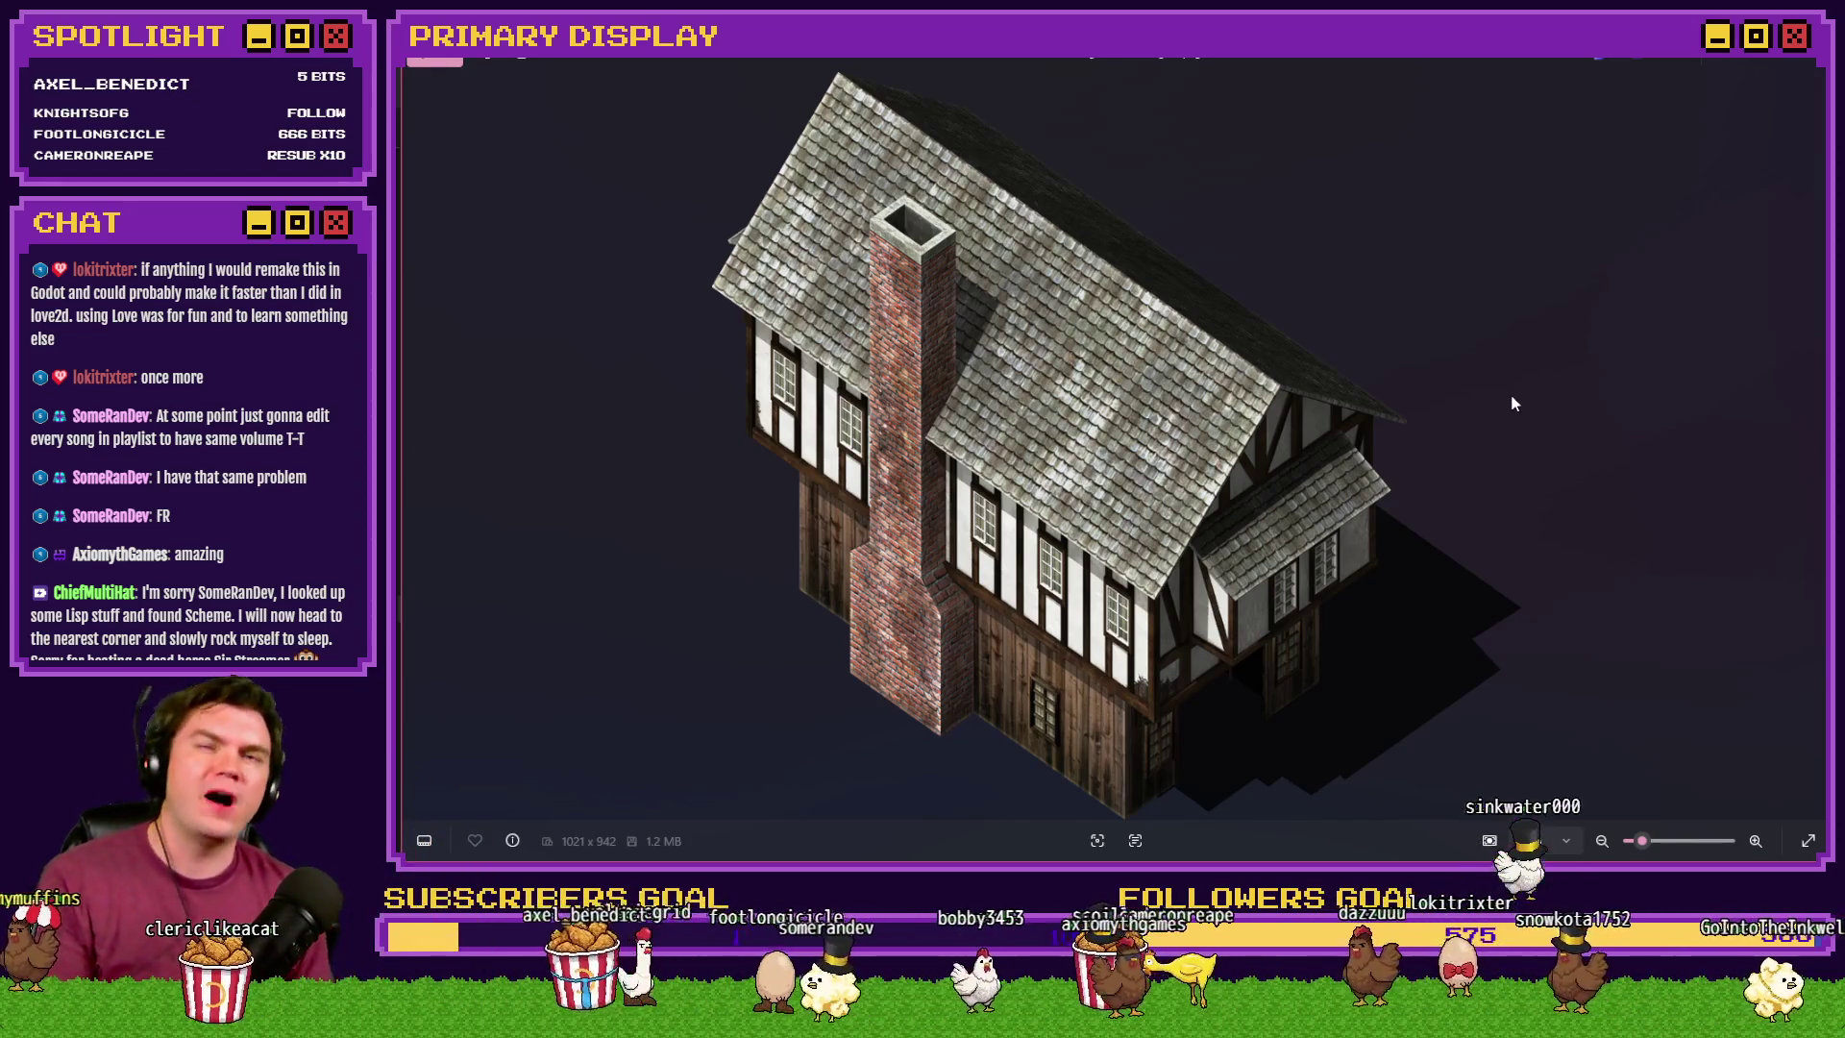
key("Right")
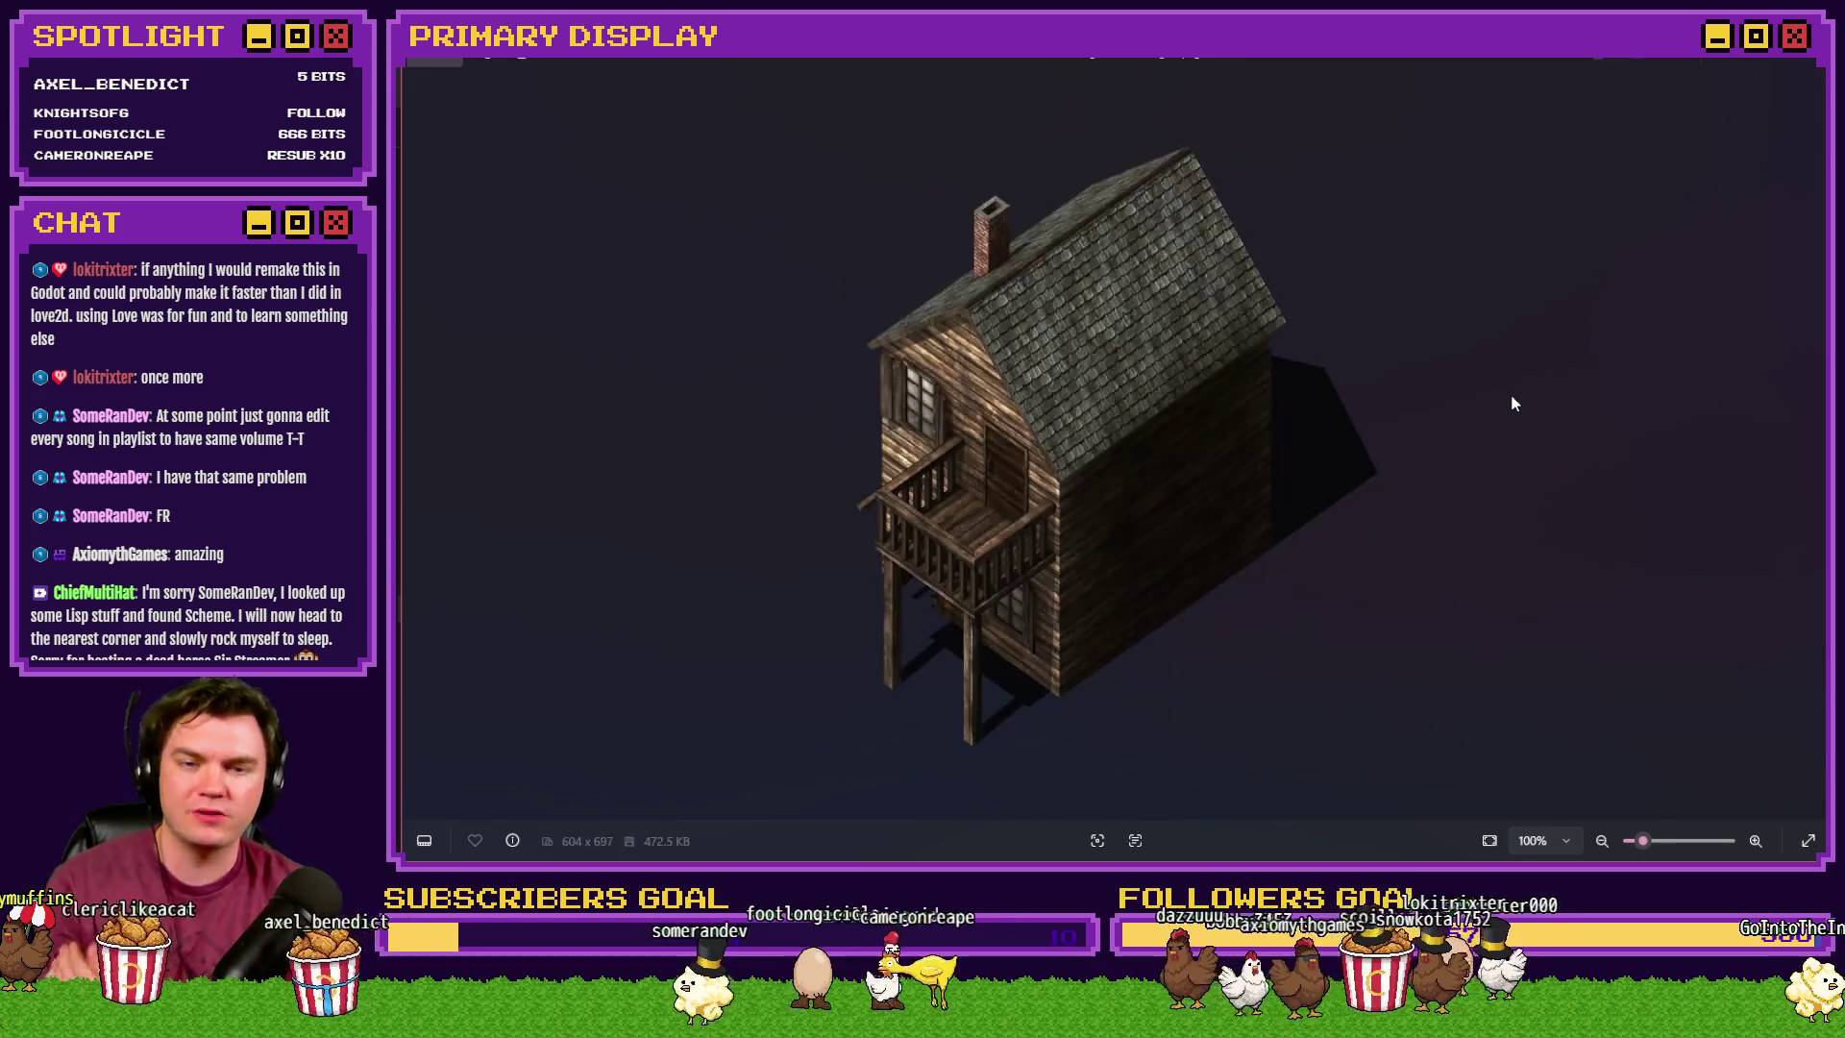
key("Right")
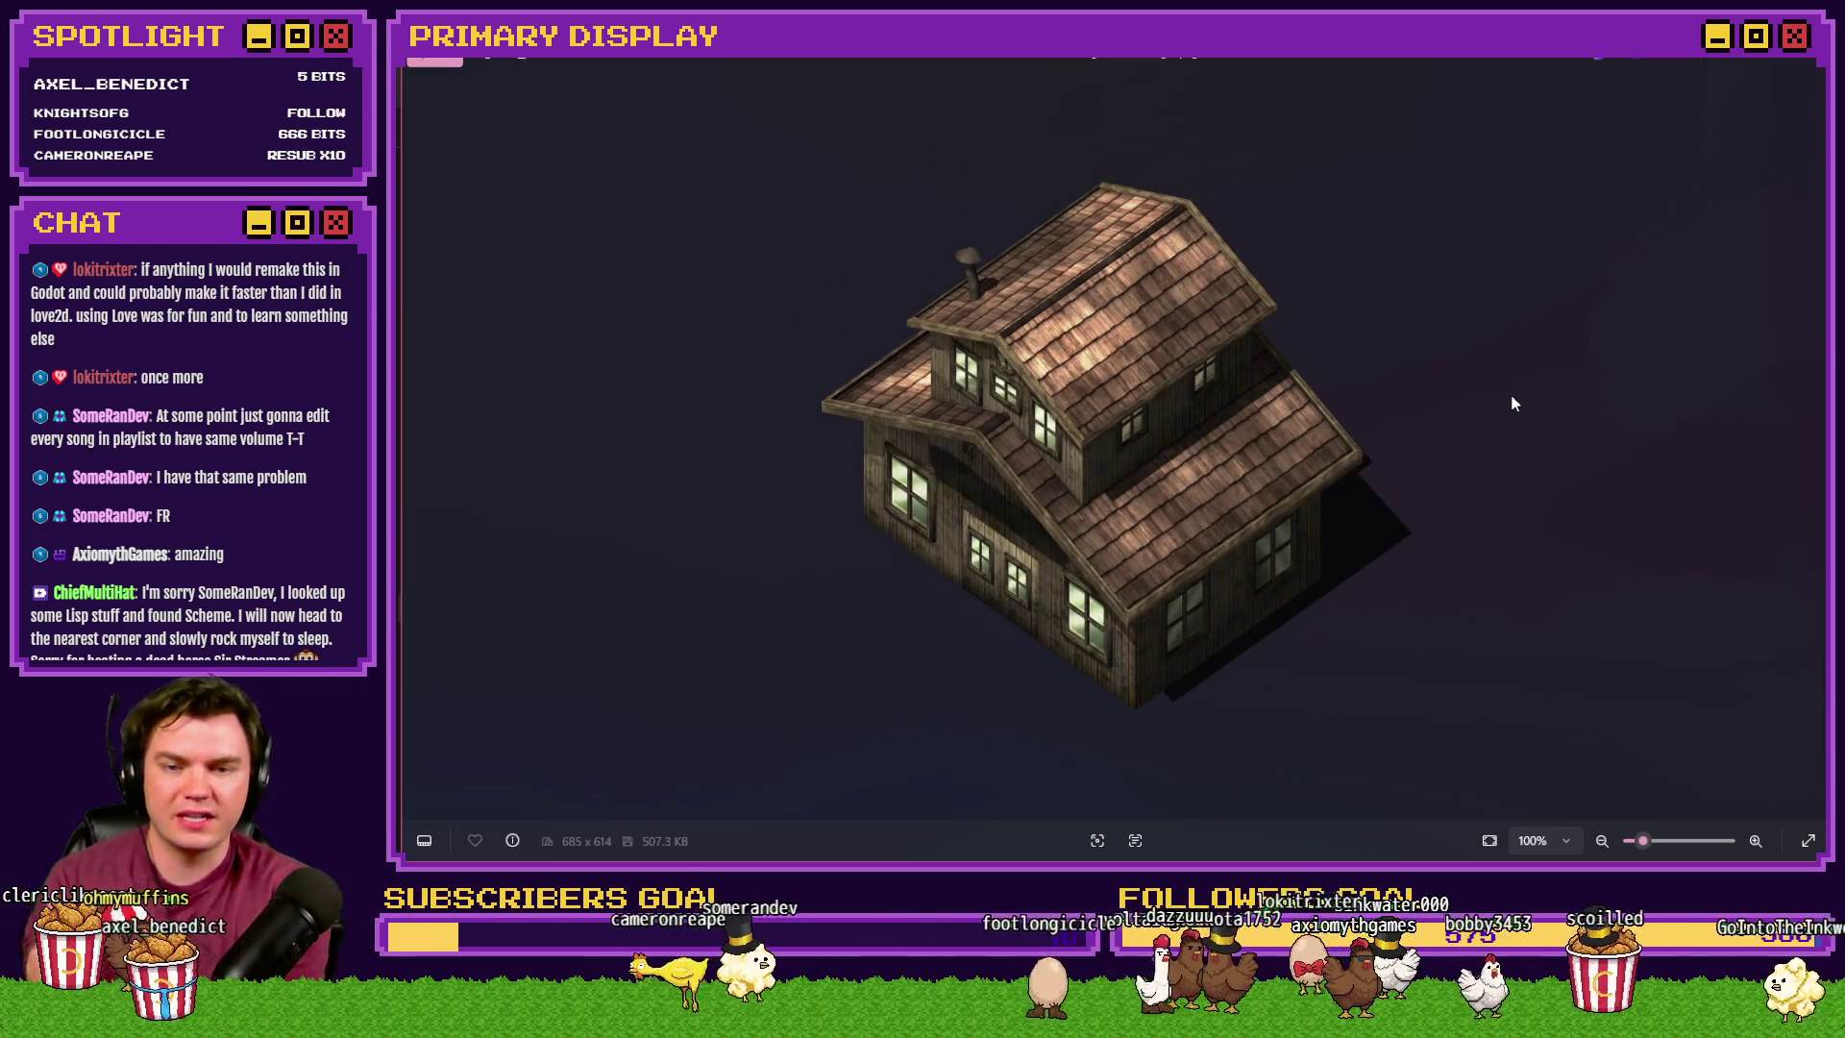
key("Right")
key("Right")
key("Right")
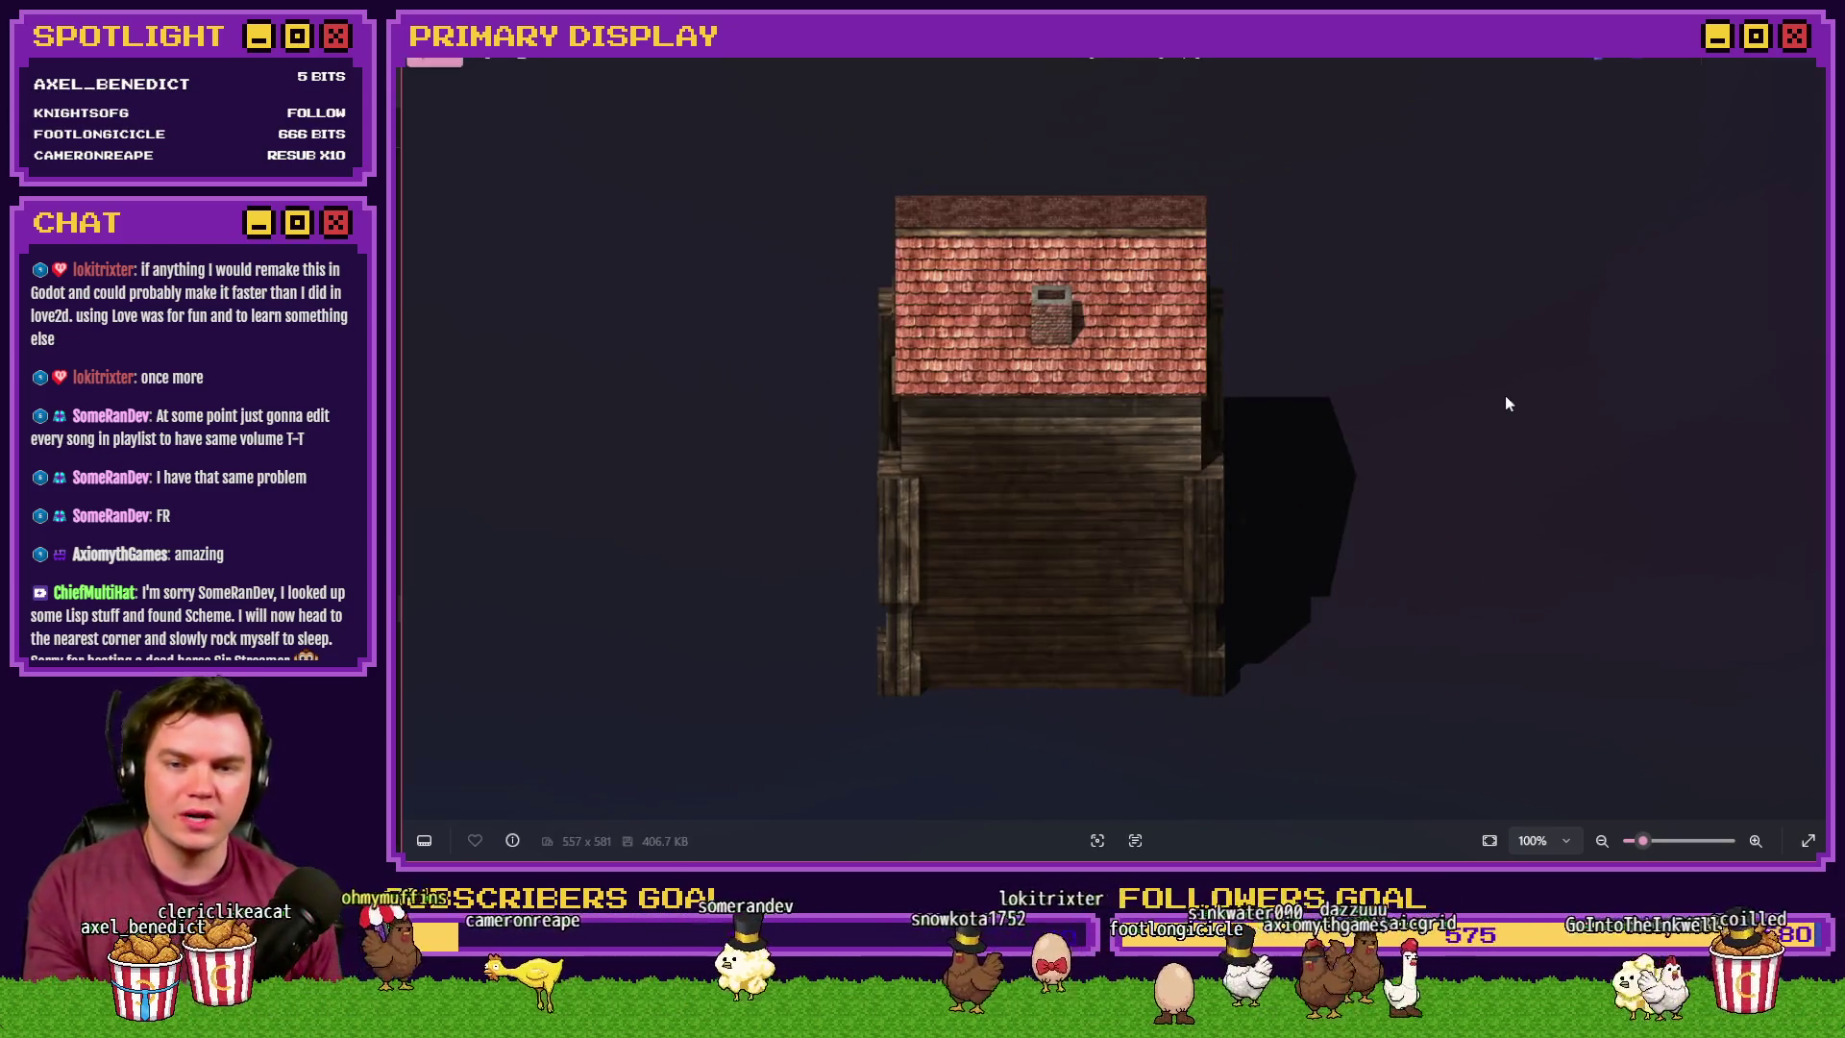
key("Right")
key("Right")
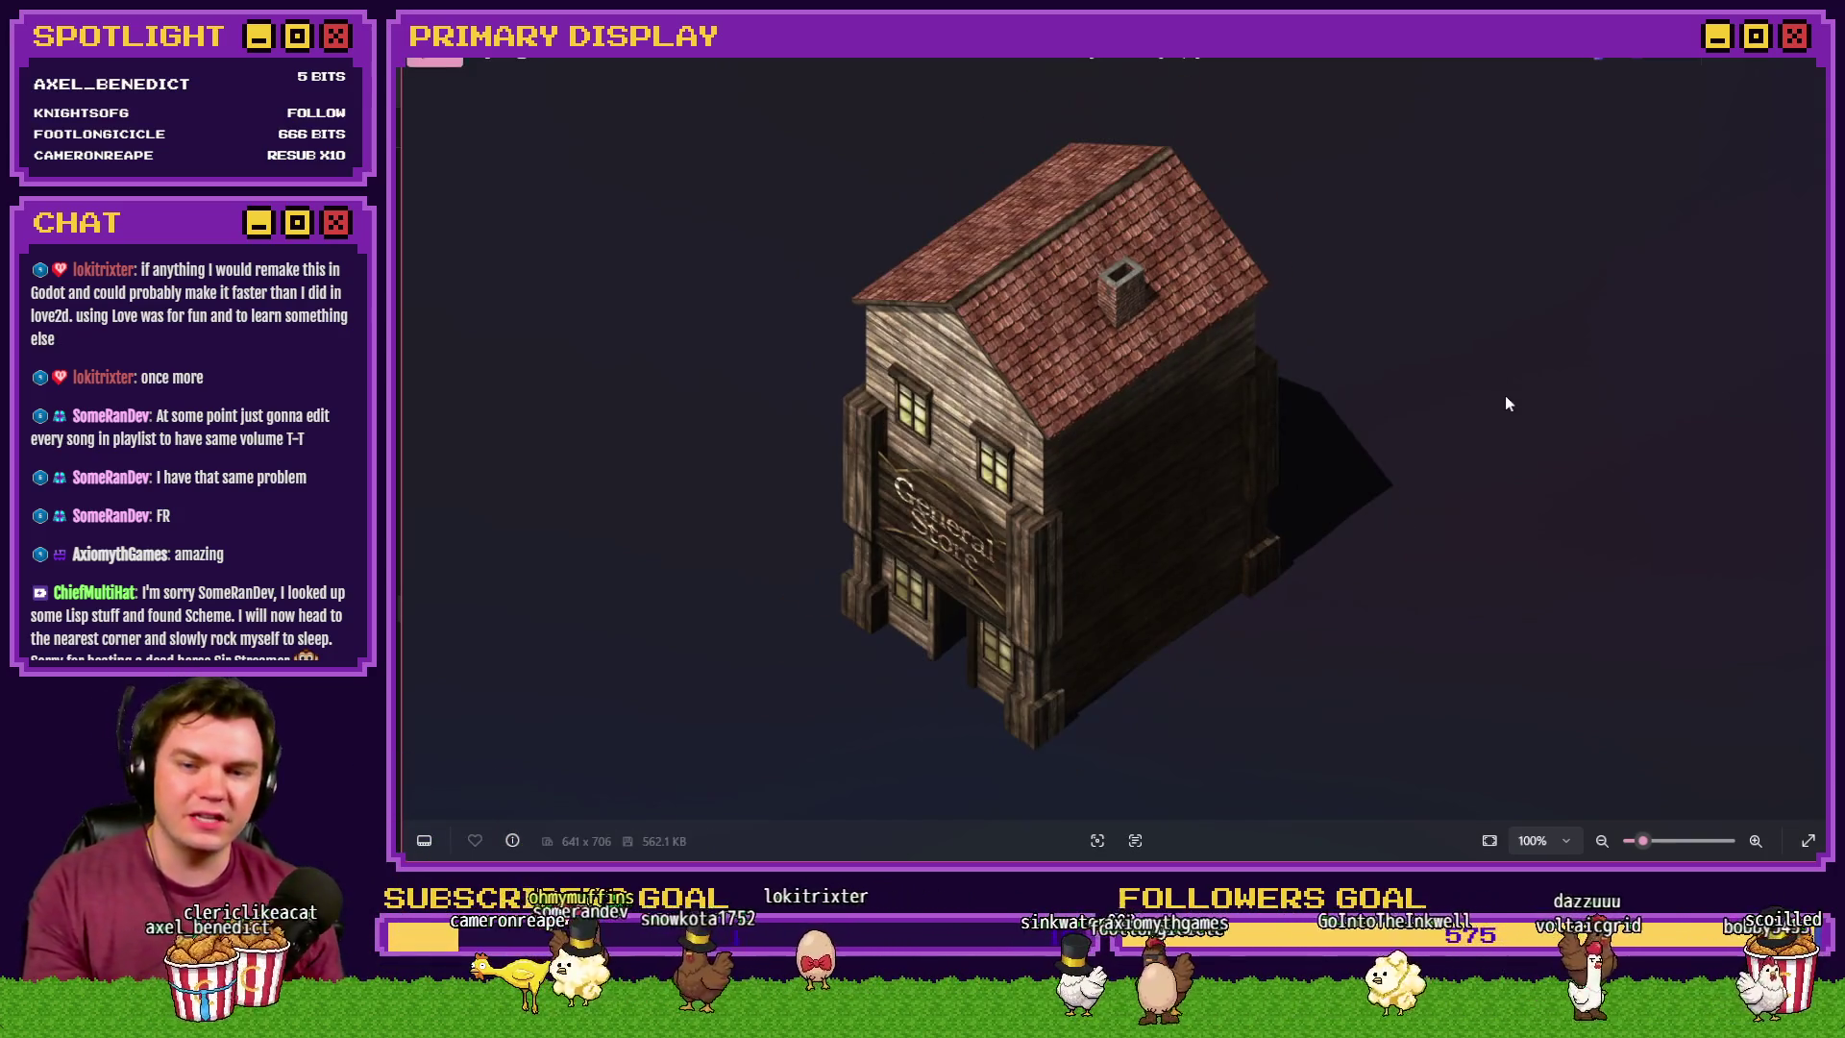
key("Right")
key("Right")
key("Right")
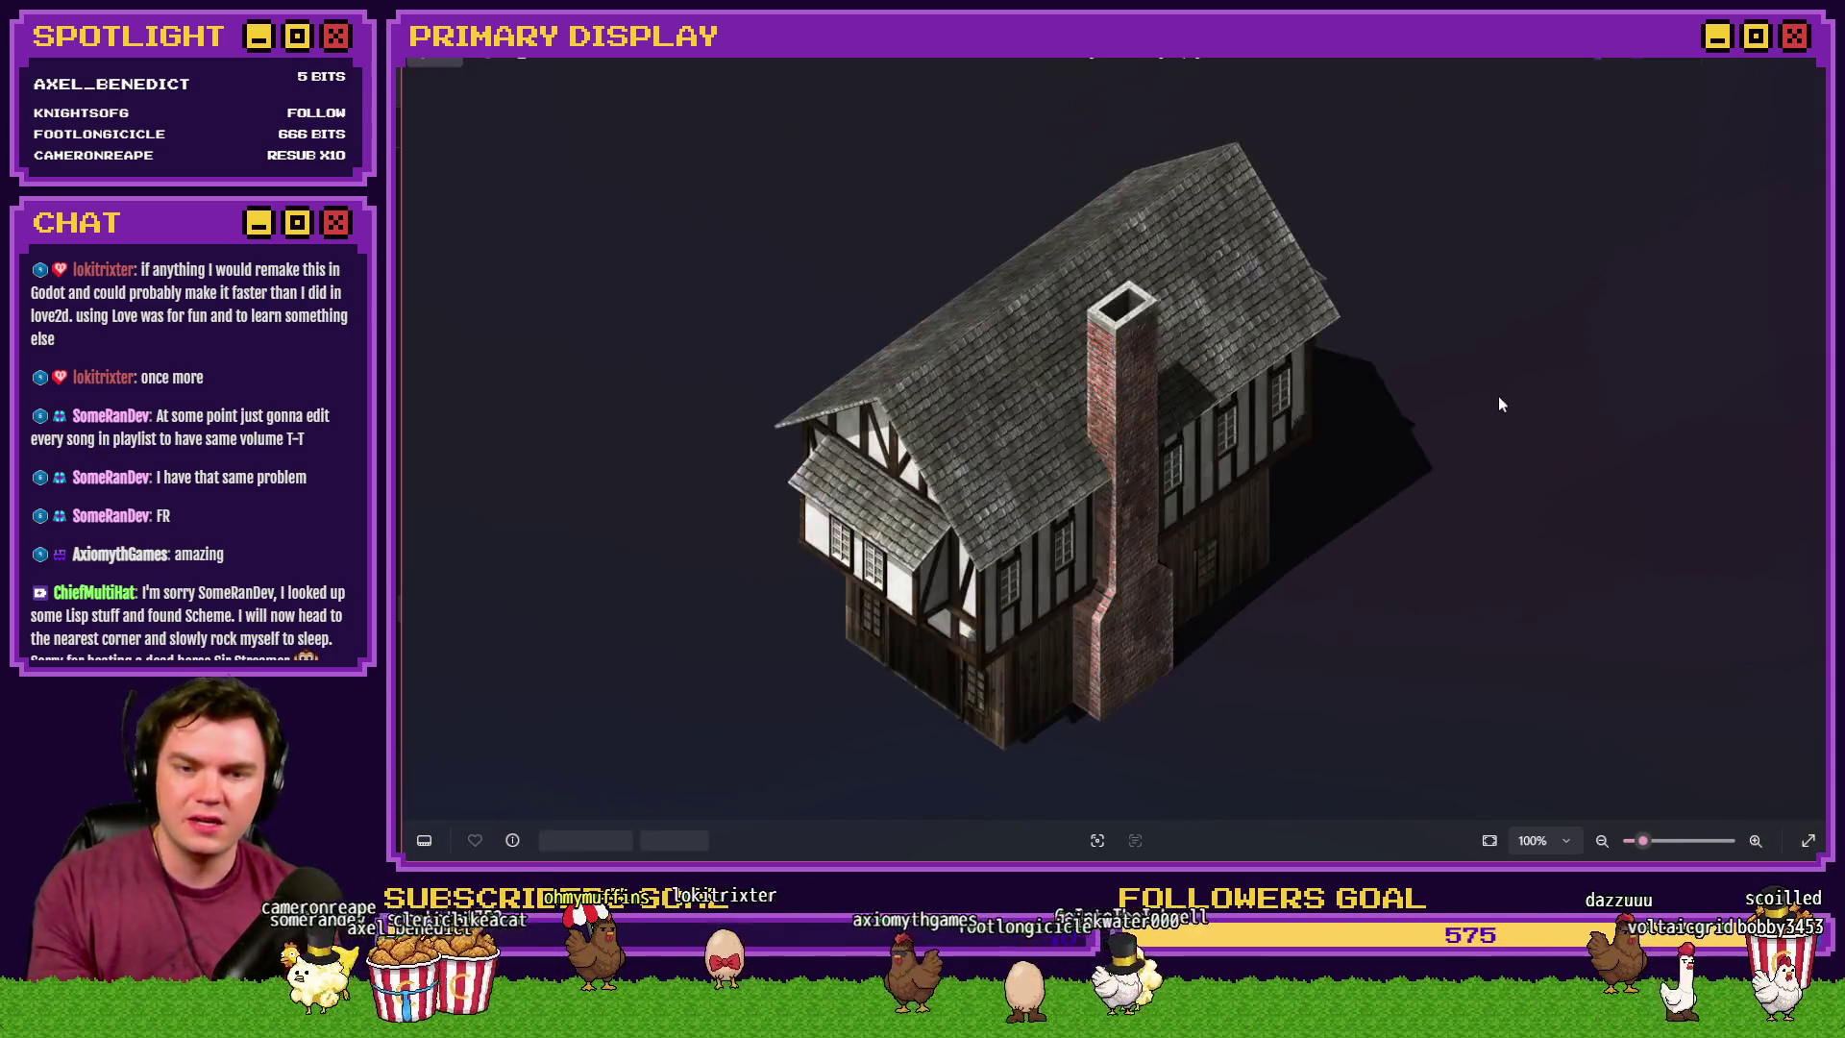
key("Right")
key("Right")
key("Right")
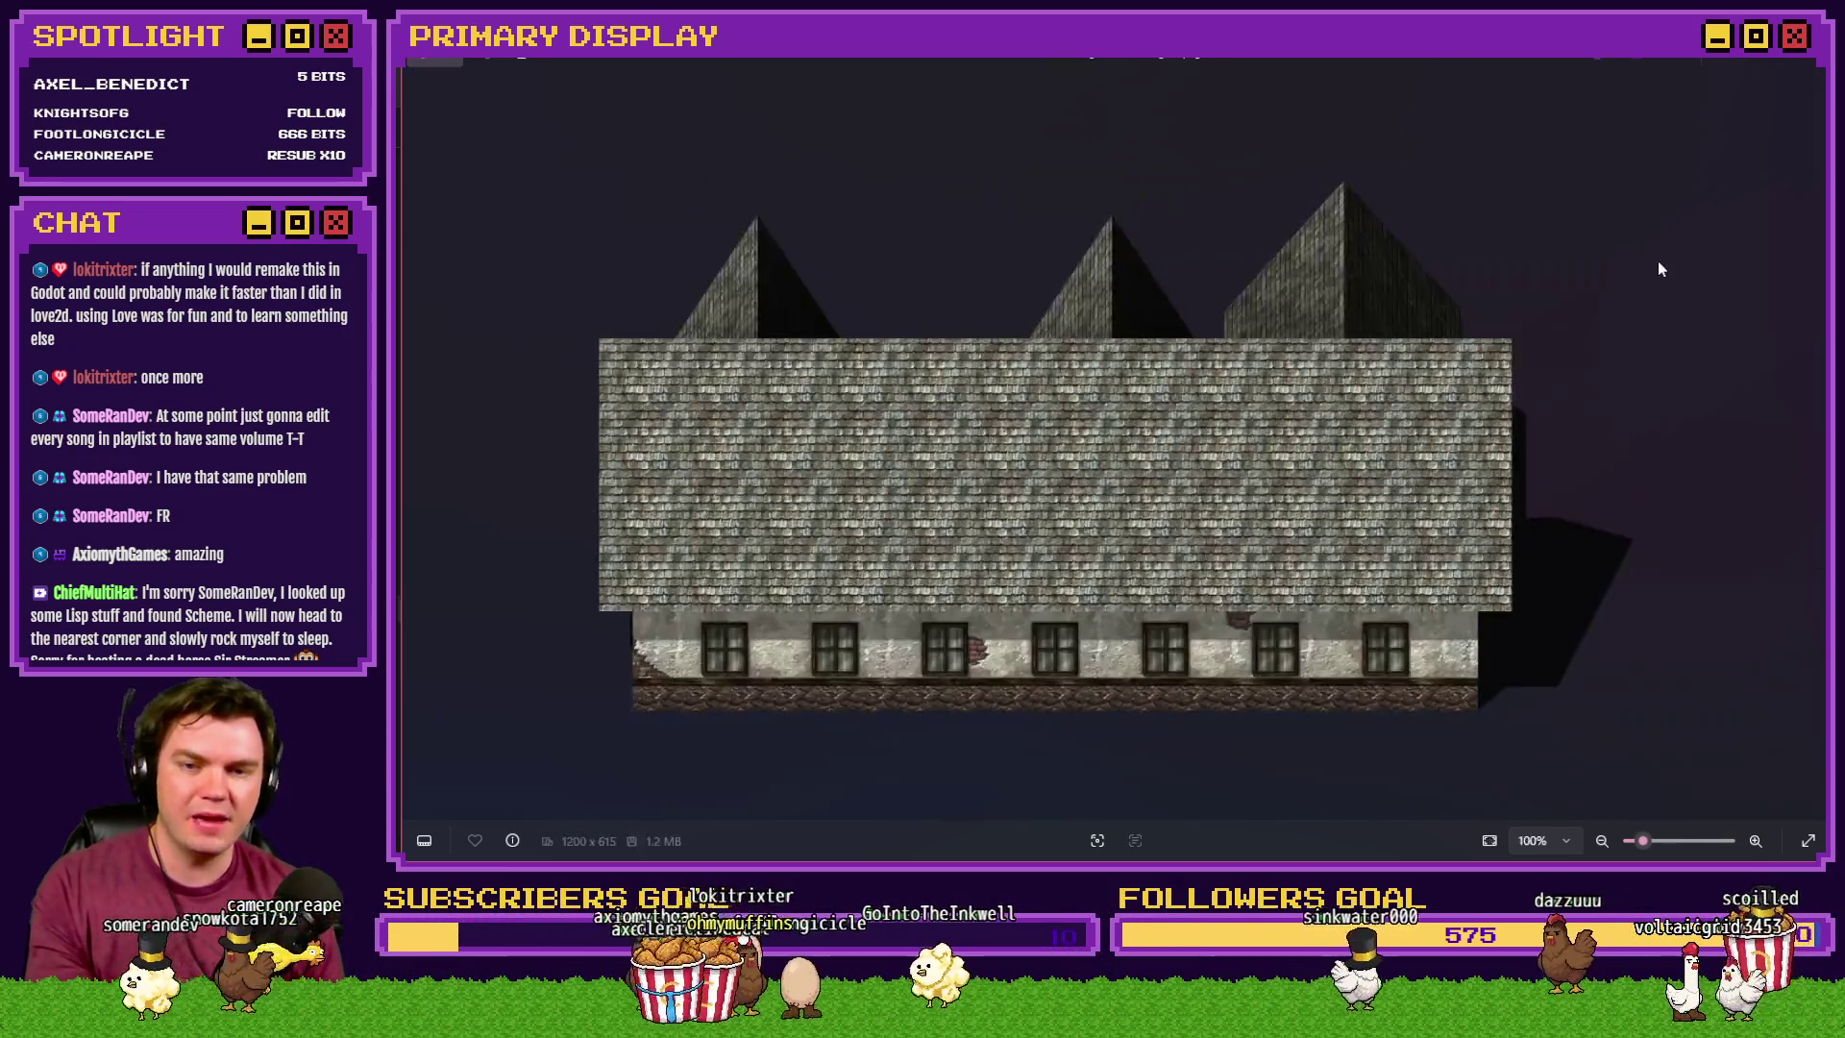
left_click(1804, 55)
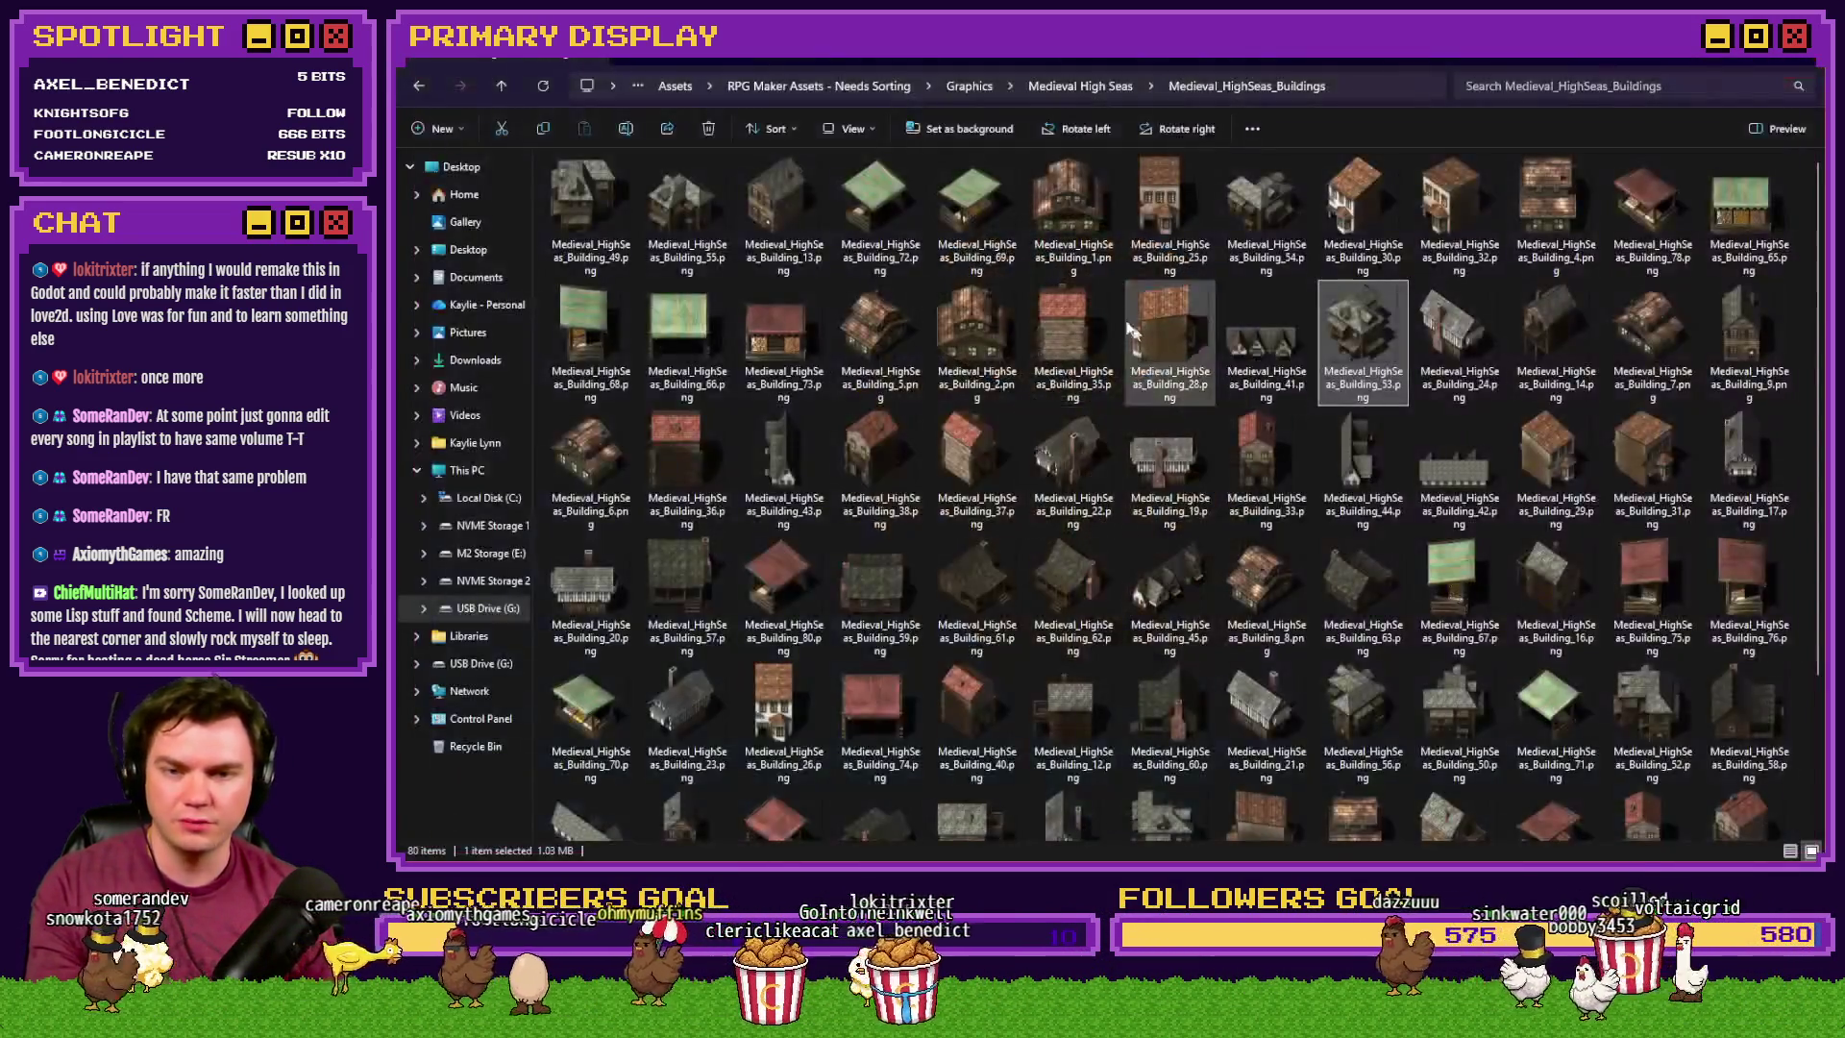
key("alt+Up")
double_click(1393, 237)
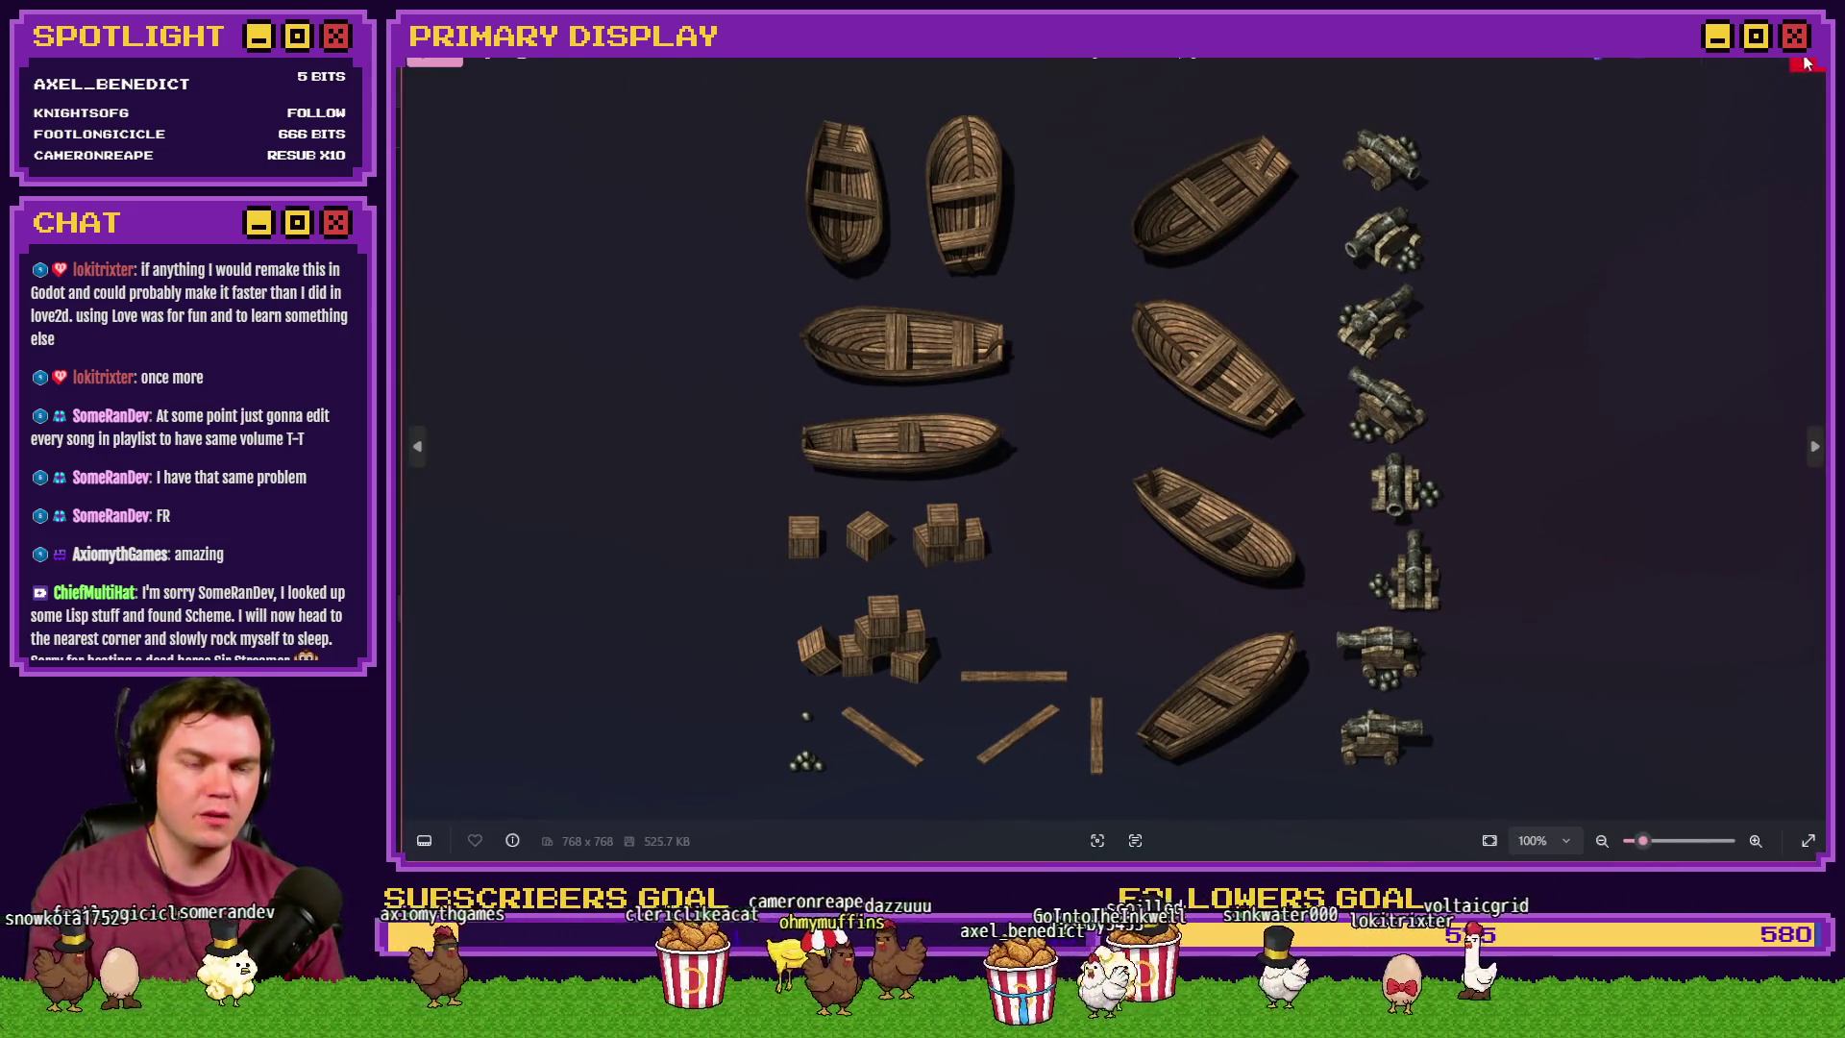
left_click(1804, 60)
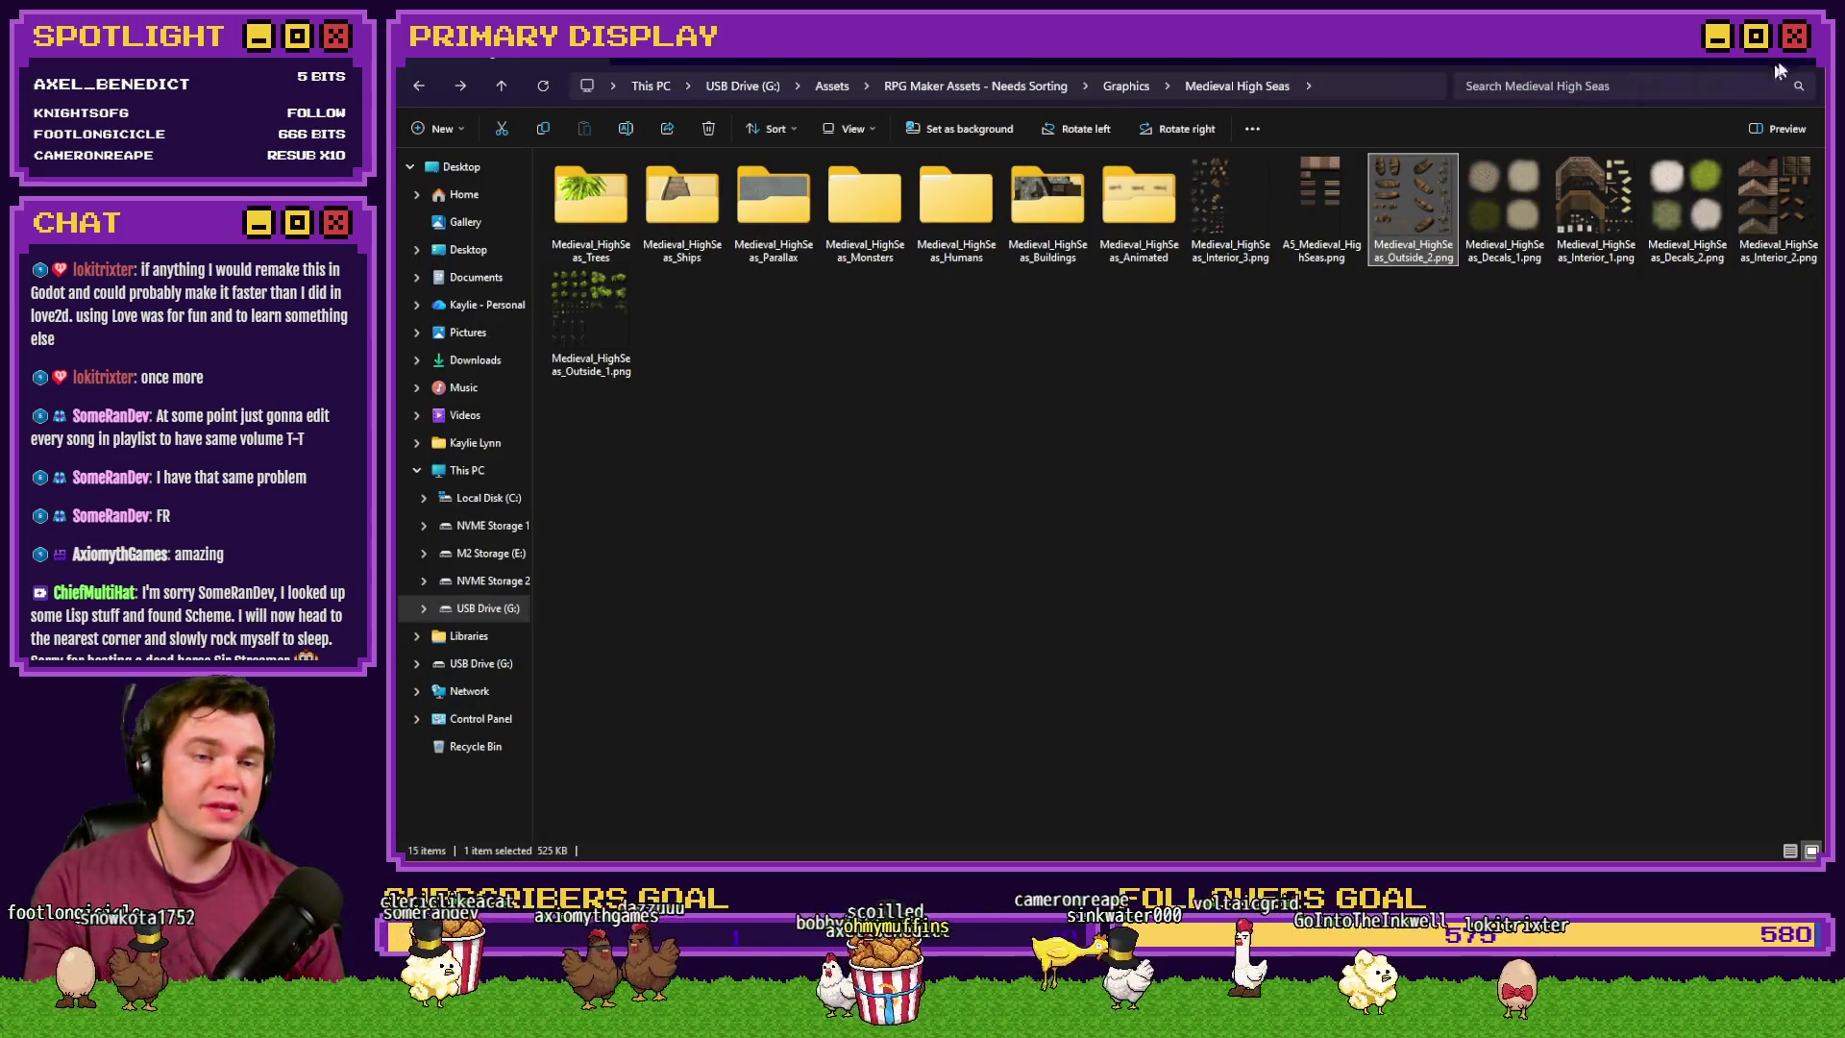
key("alt+Tab")
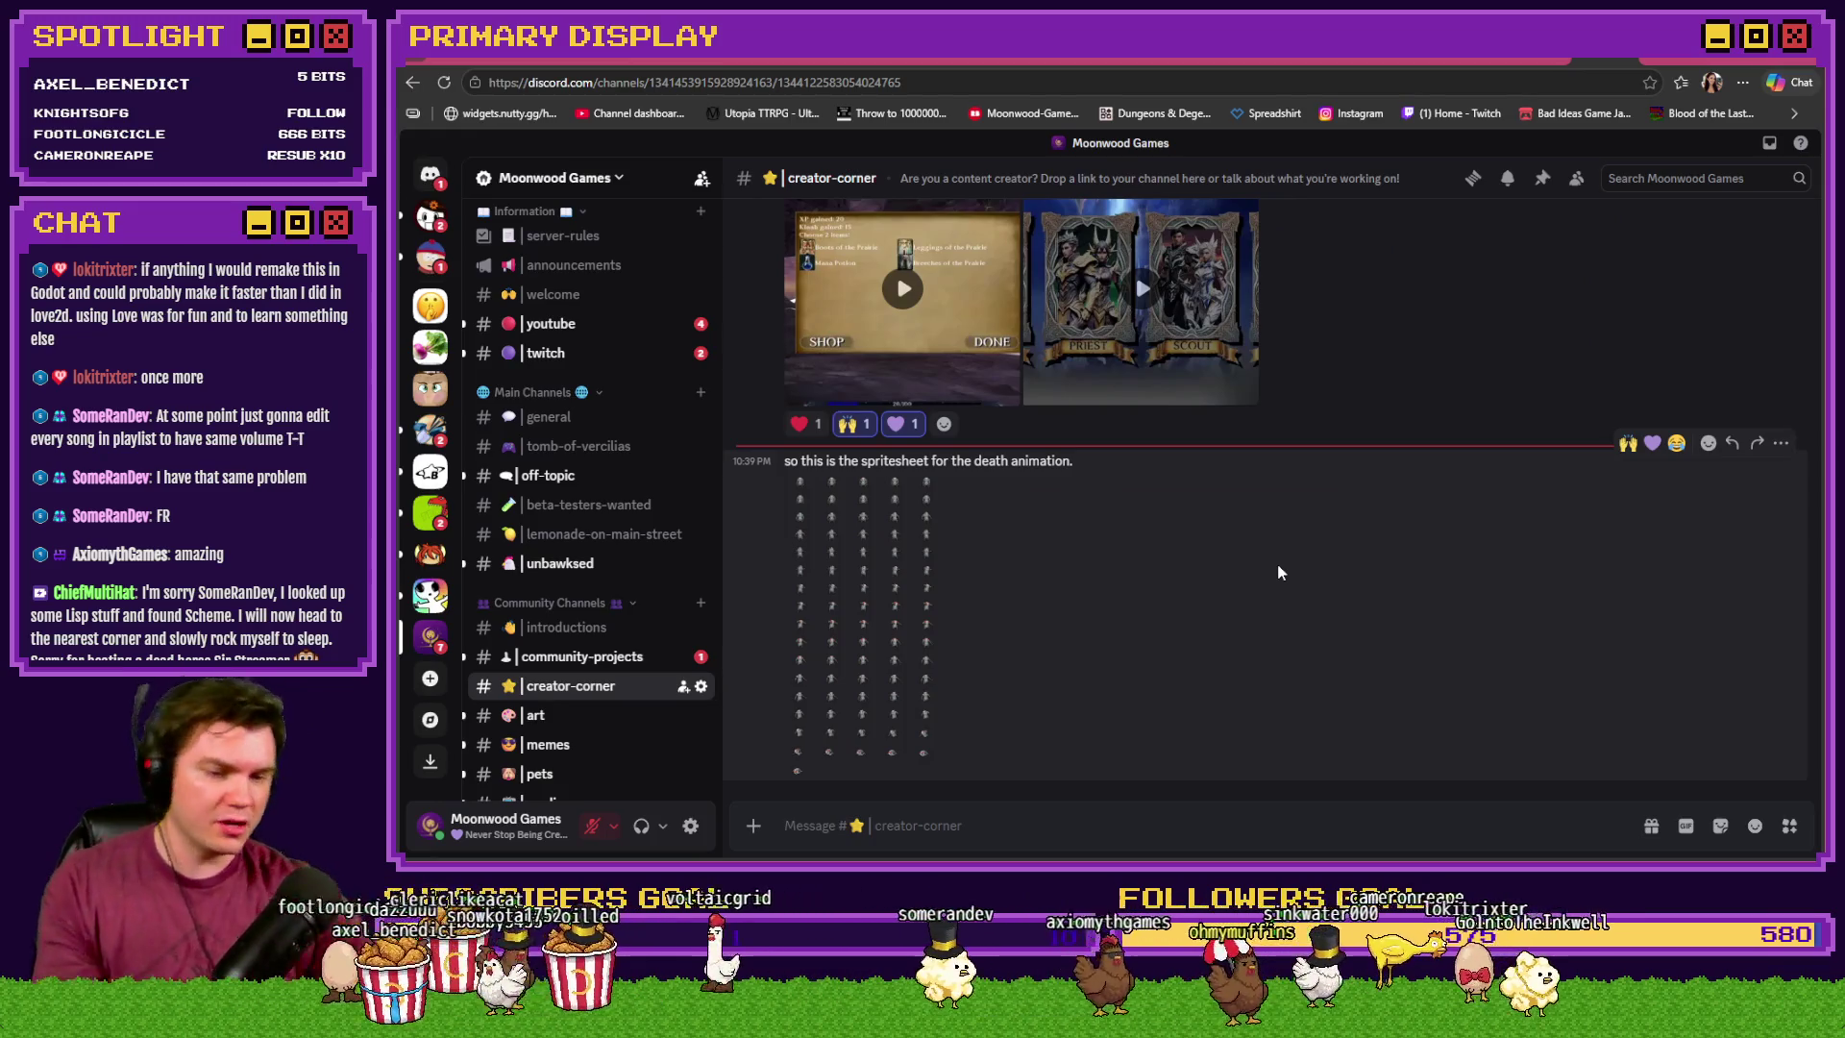
- React with 🙌 and 💜 to the death-animation spritesheet post in creator-corner
left_click(1627, 443)
left_click(1652, 443)
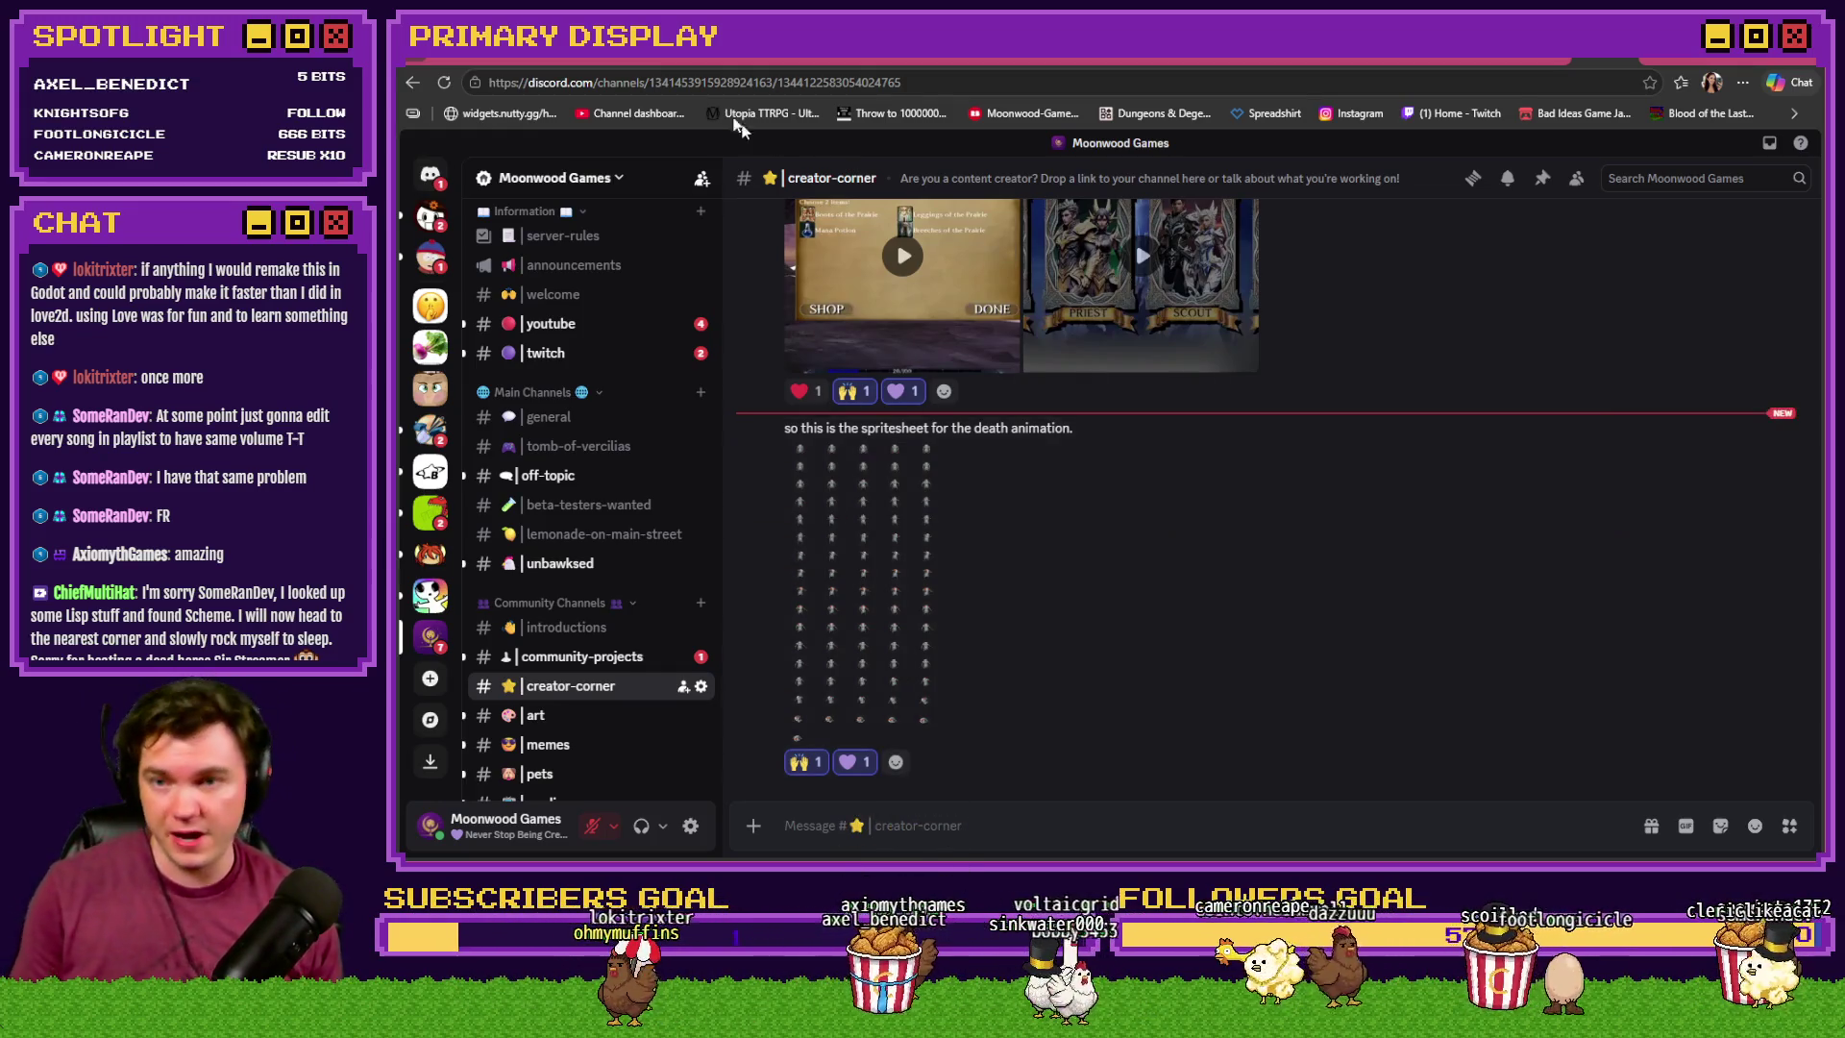
left_click(652, 55)
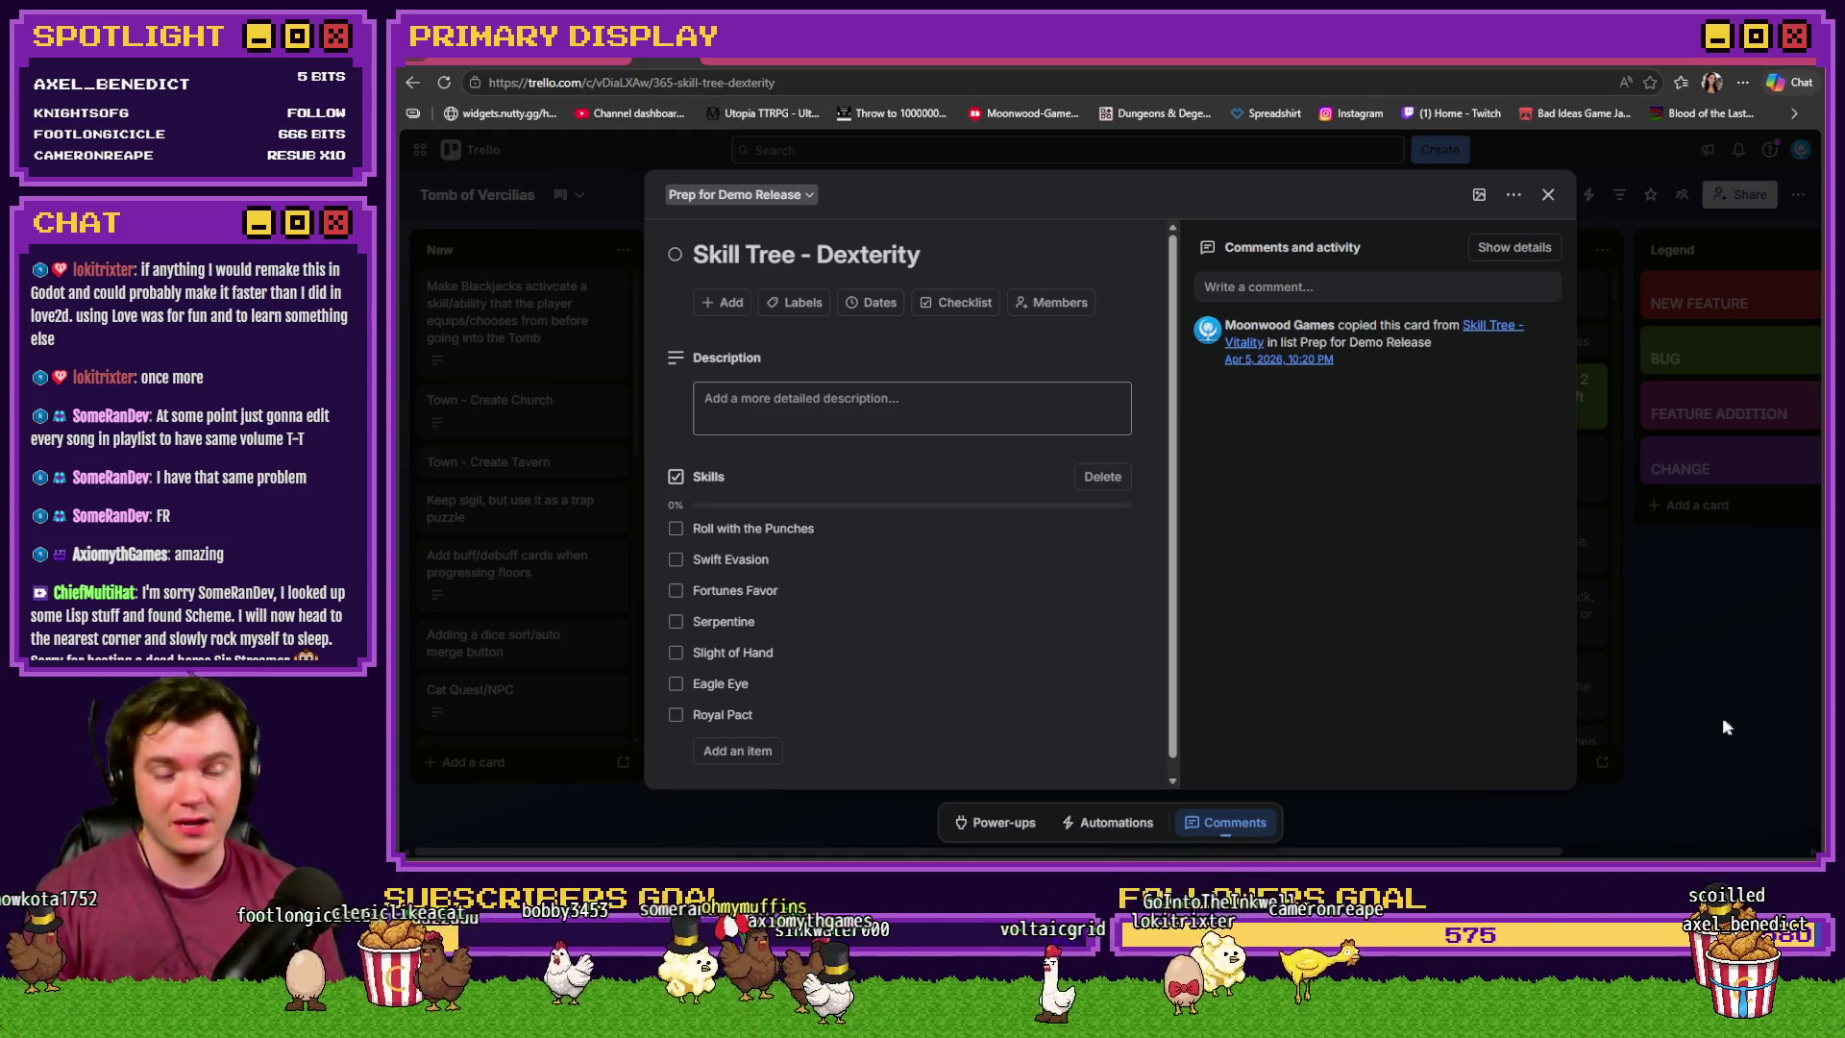
- Leave the Skill Tree - Dexterity card (still 0%) and return to the Saving Throw event editor
key("alt+Tab")
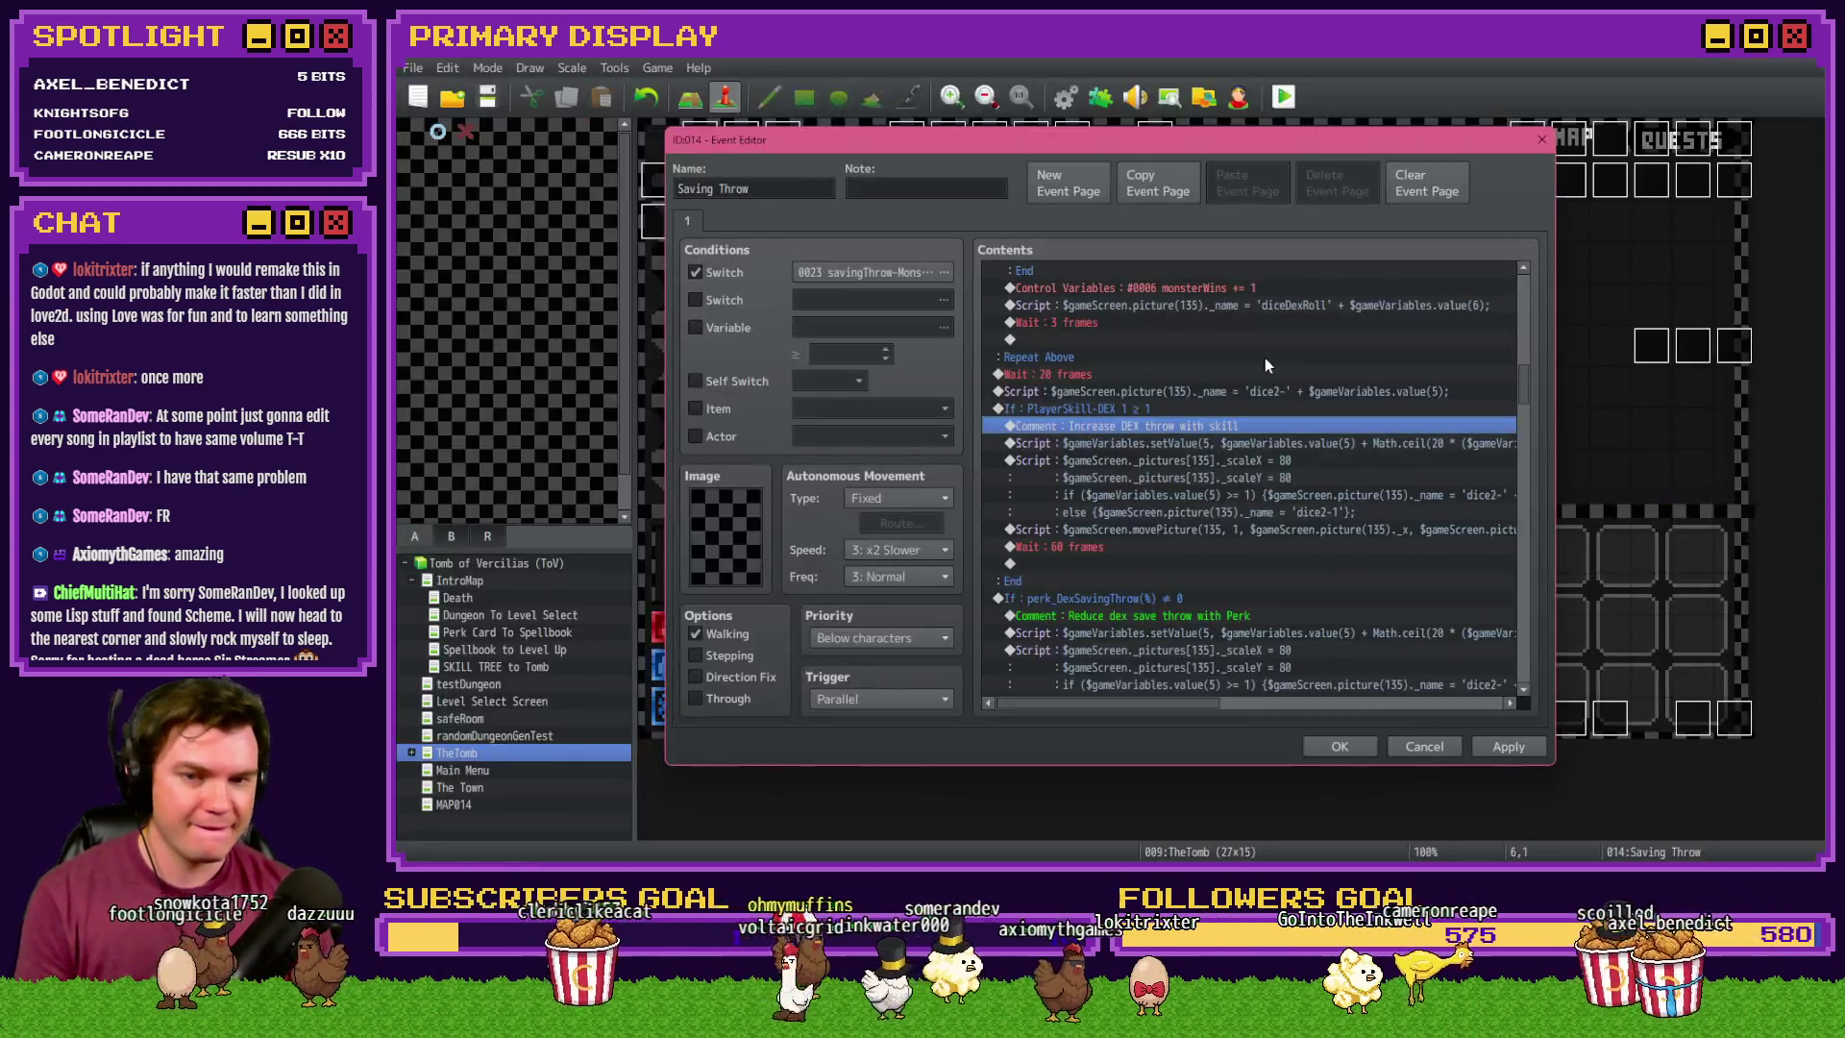
key("Up")
key("Down")
key("Up")
key("Down")
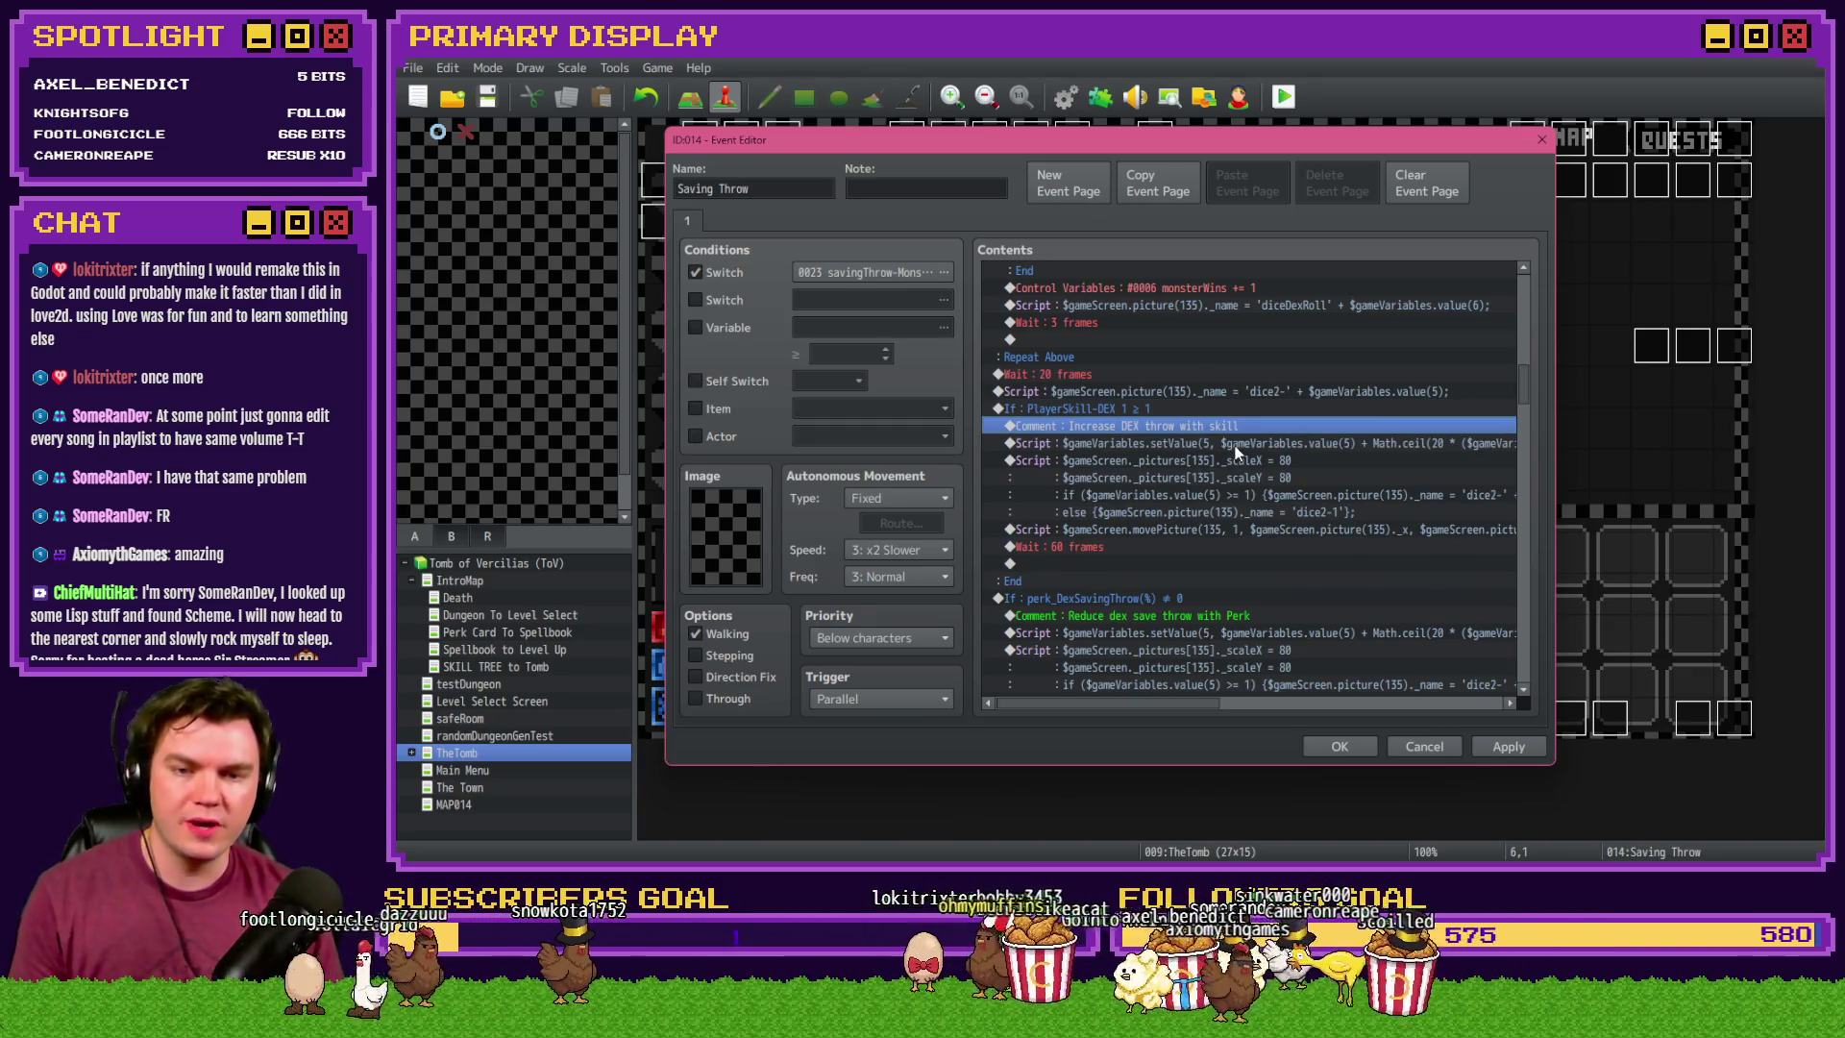
left_click(1236, 448)
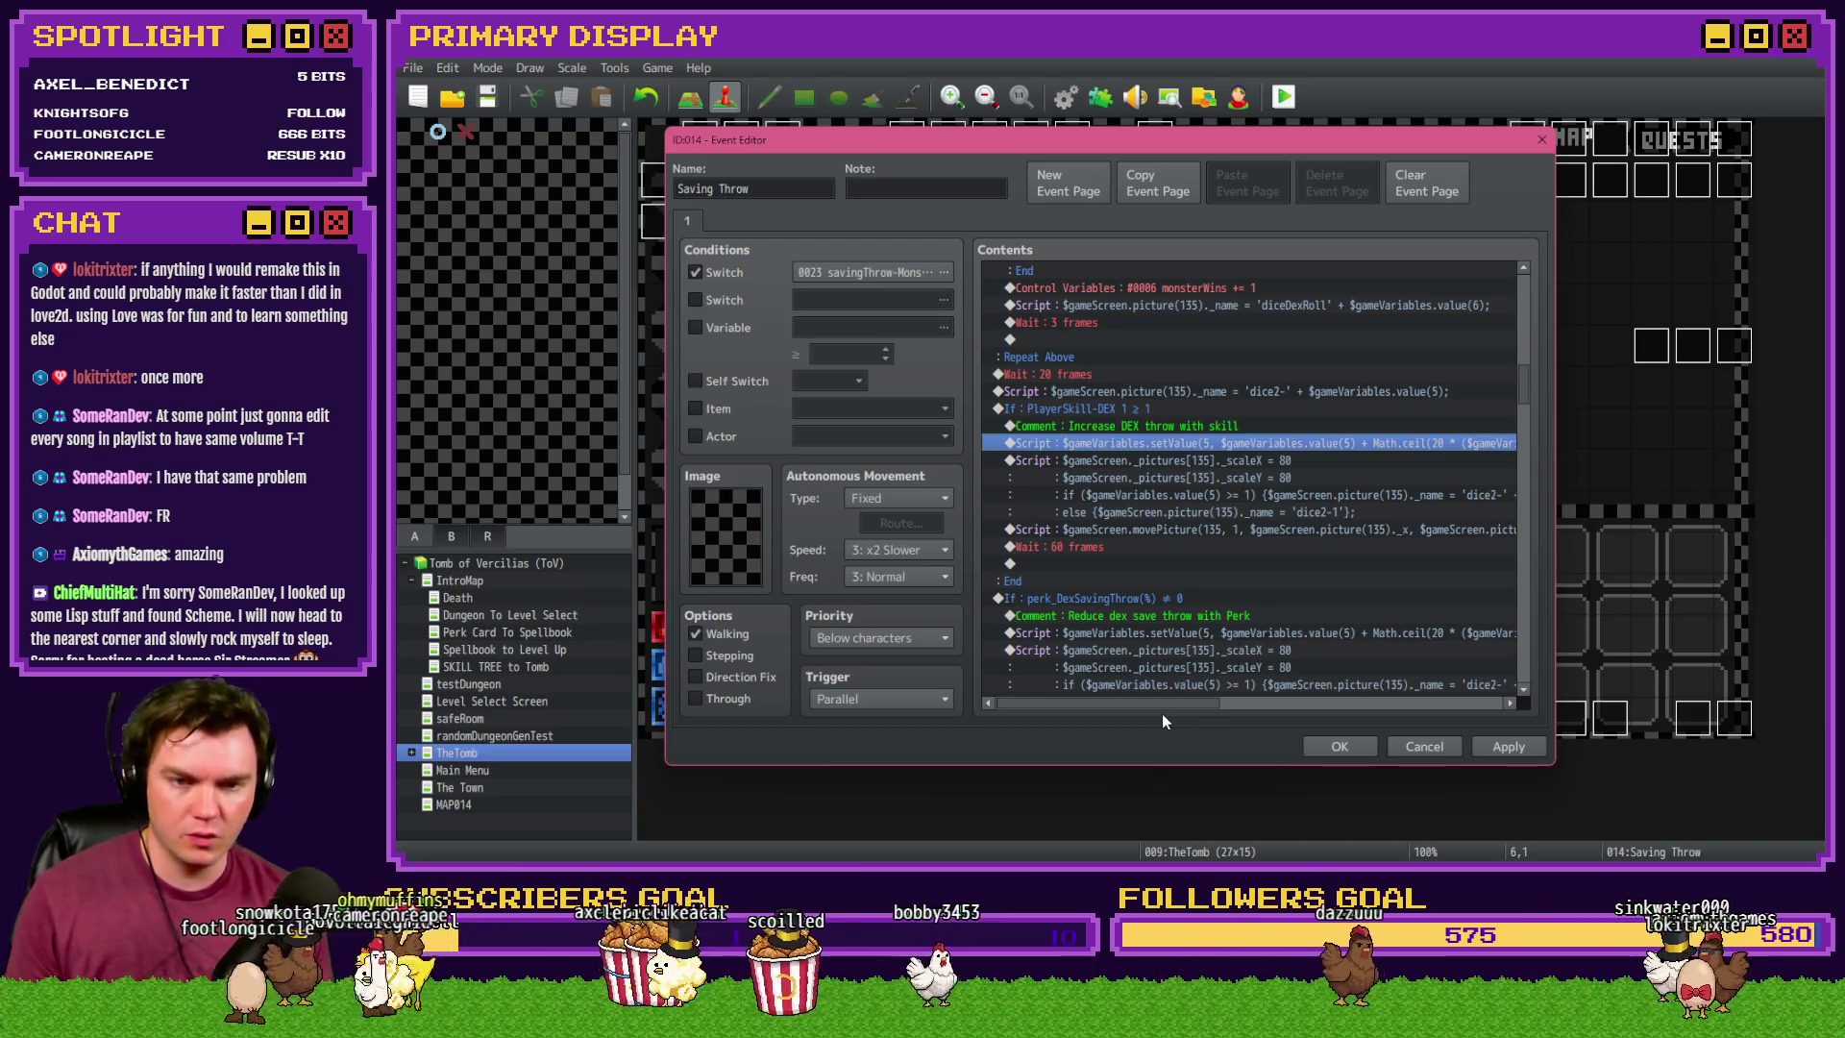
left_click_drag(1161, 707, 1278, 707)
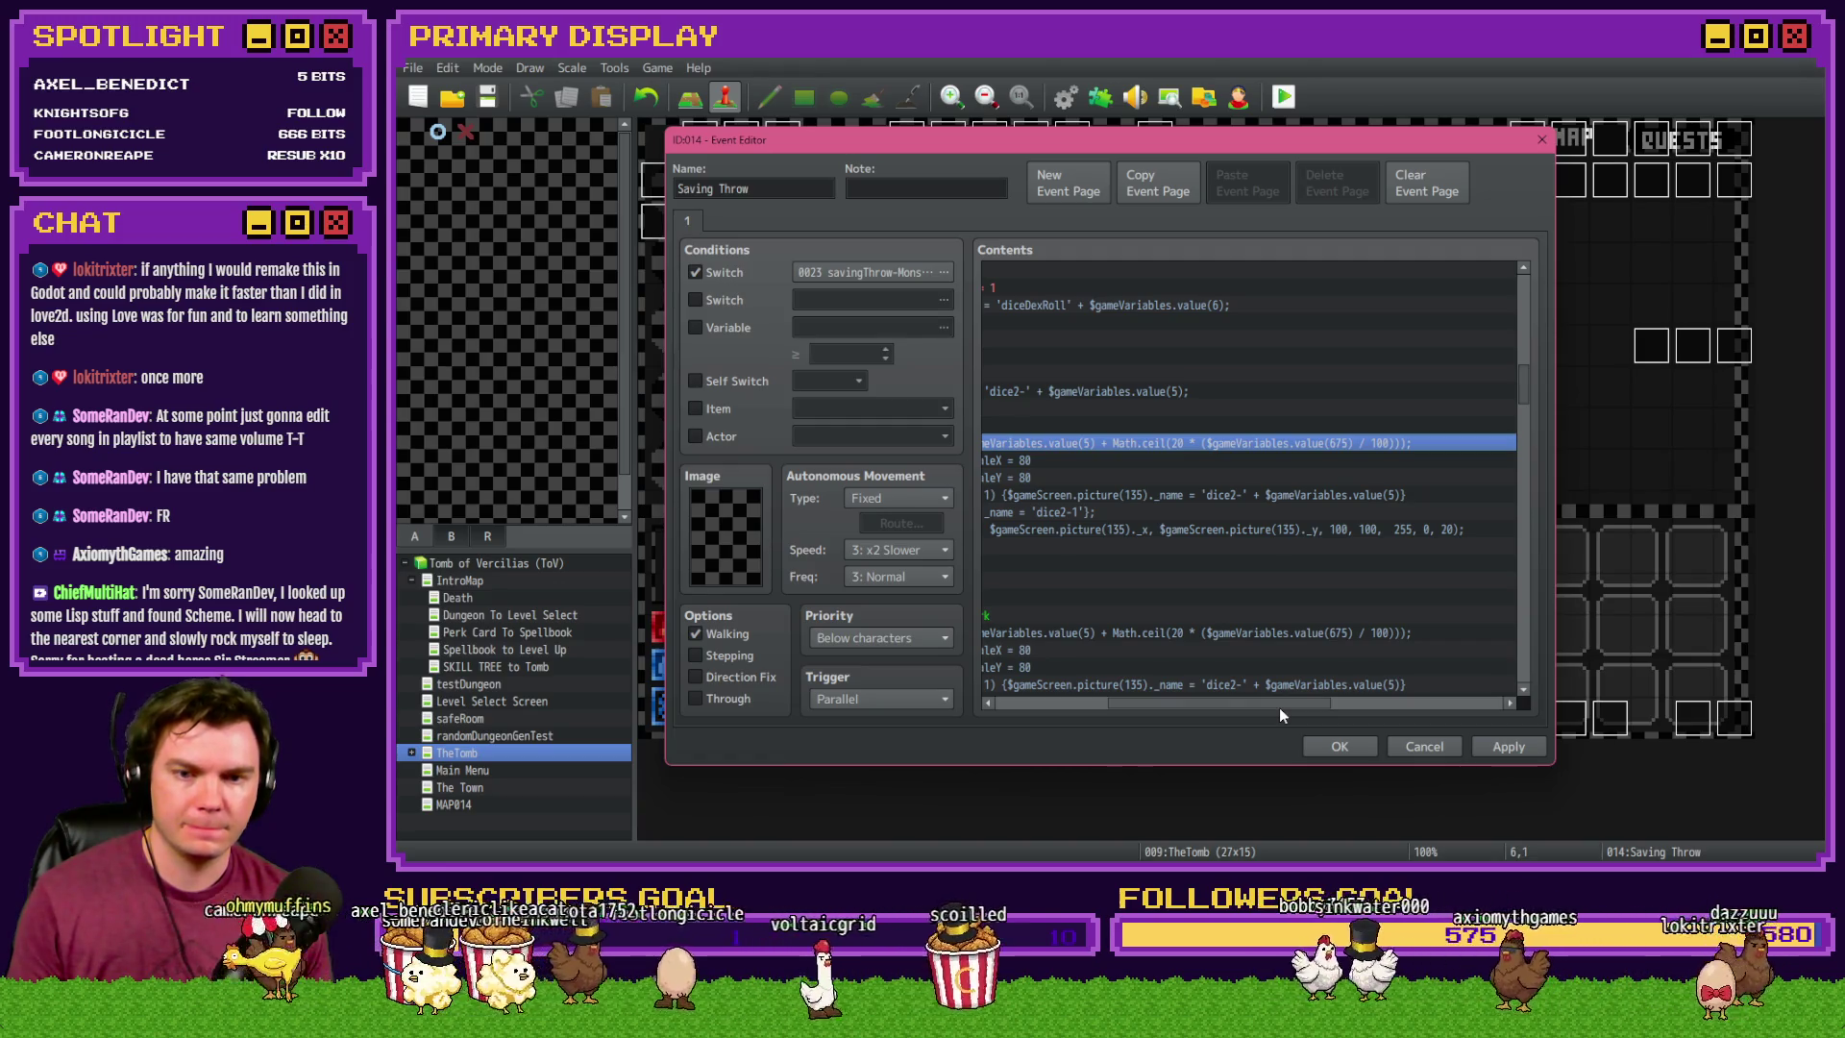
left_click_drag(1278, 707, 1173, 712)
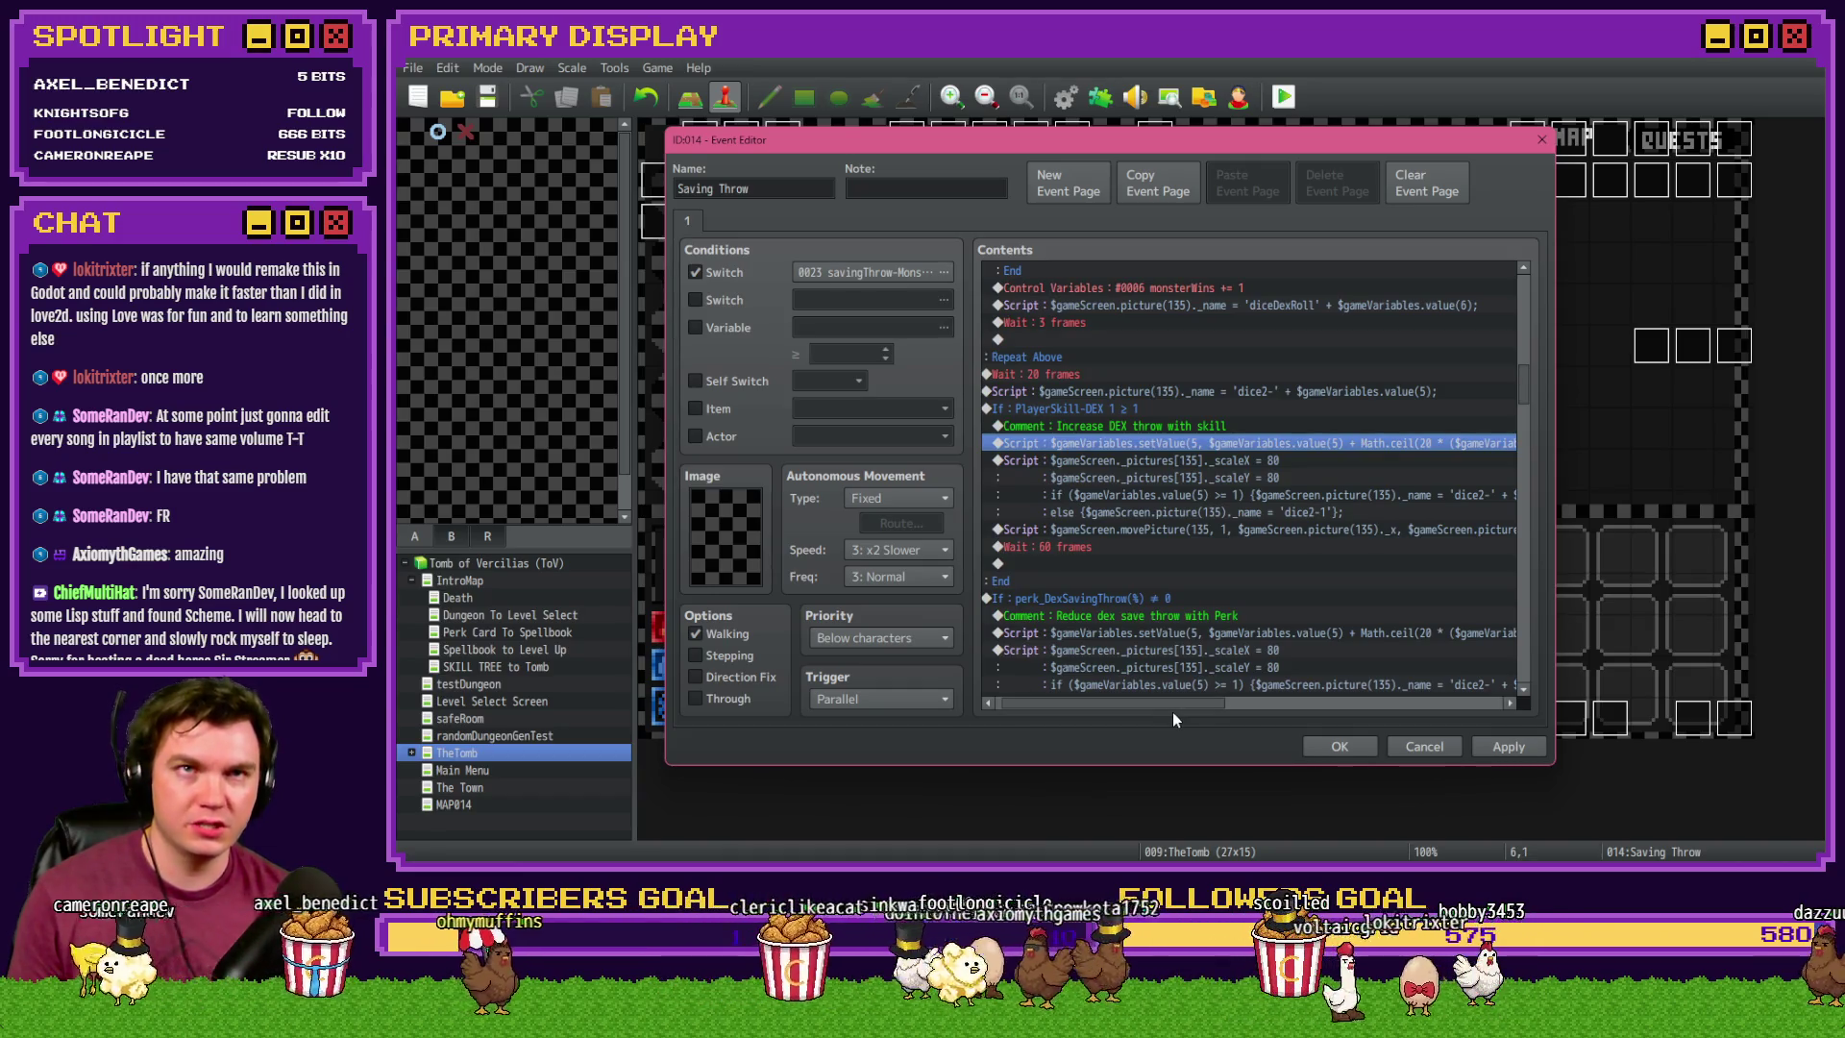
key("alt+Tab")
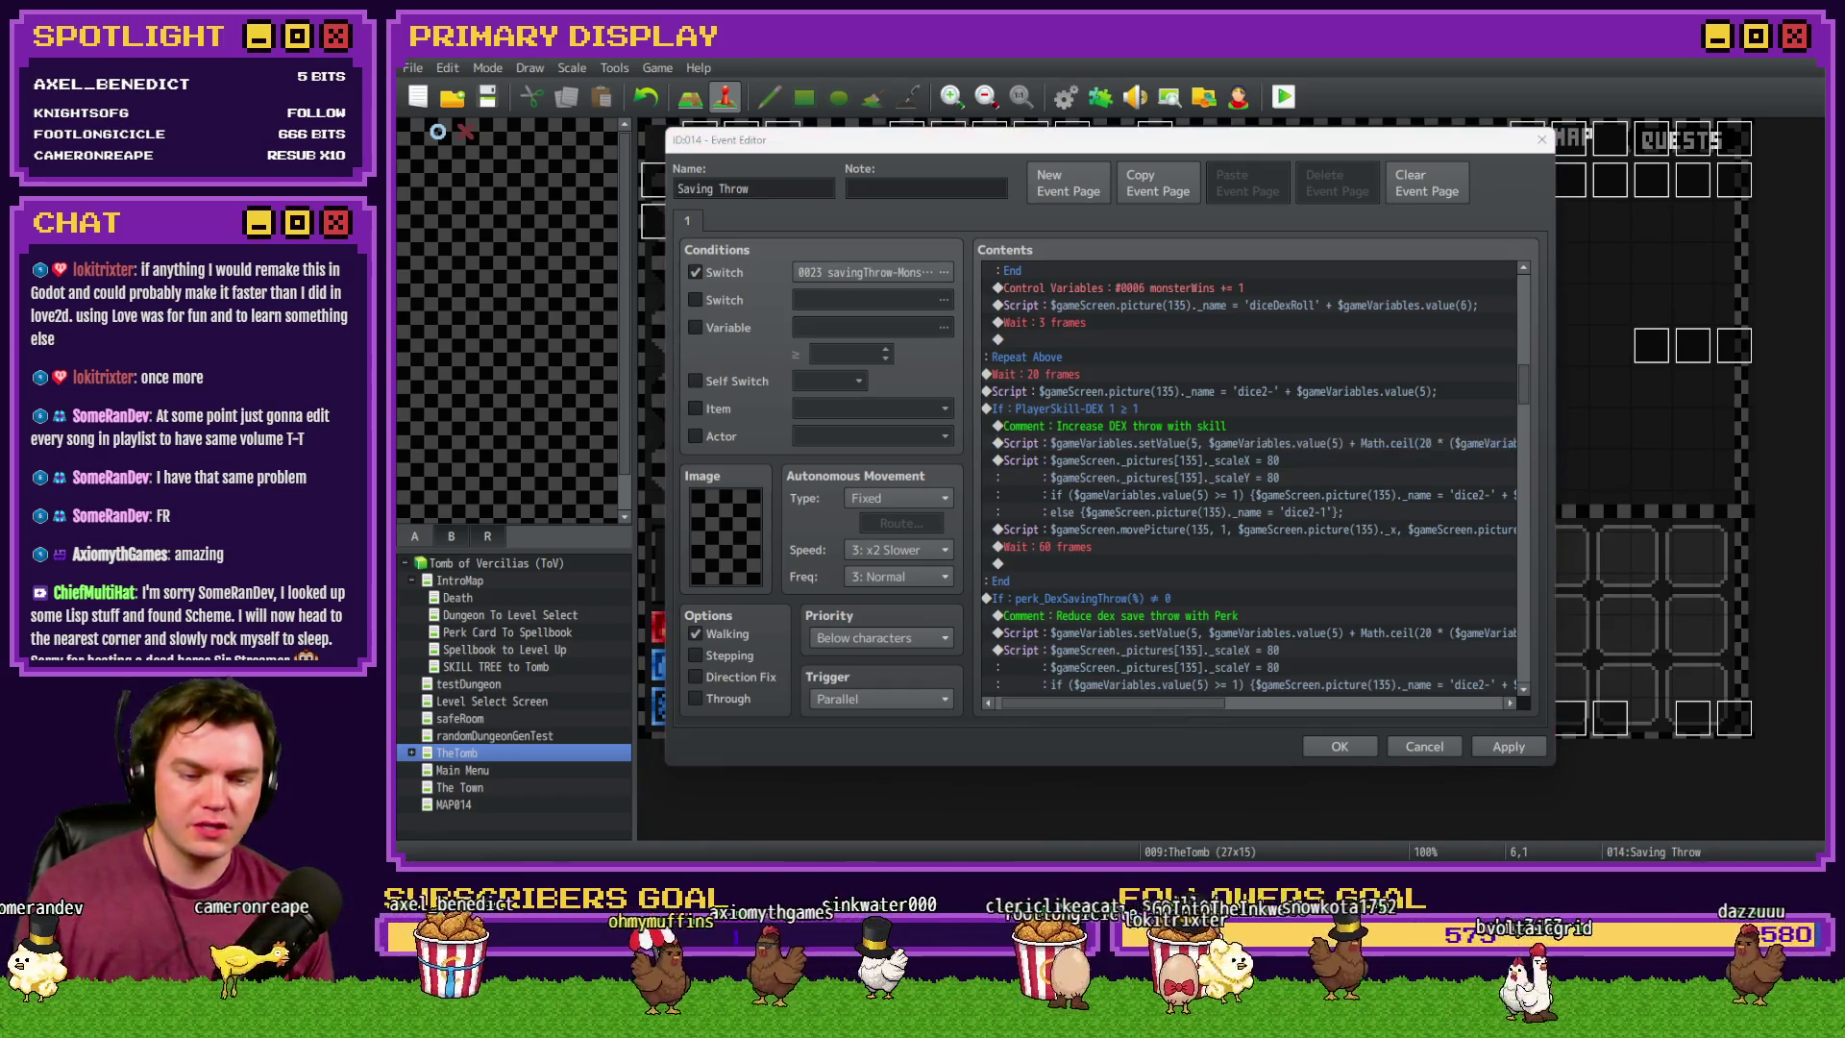
left_click(1274, 485)
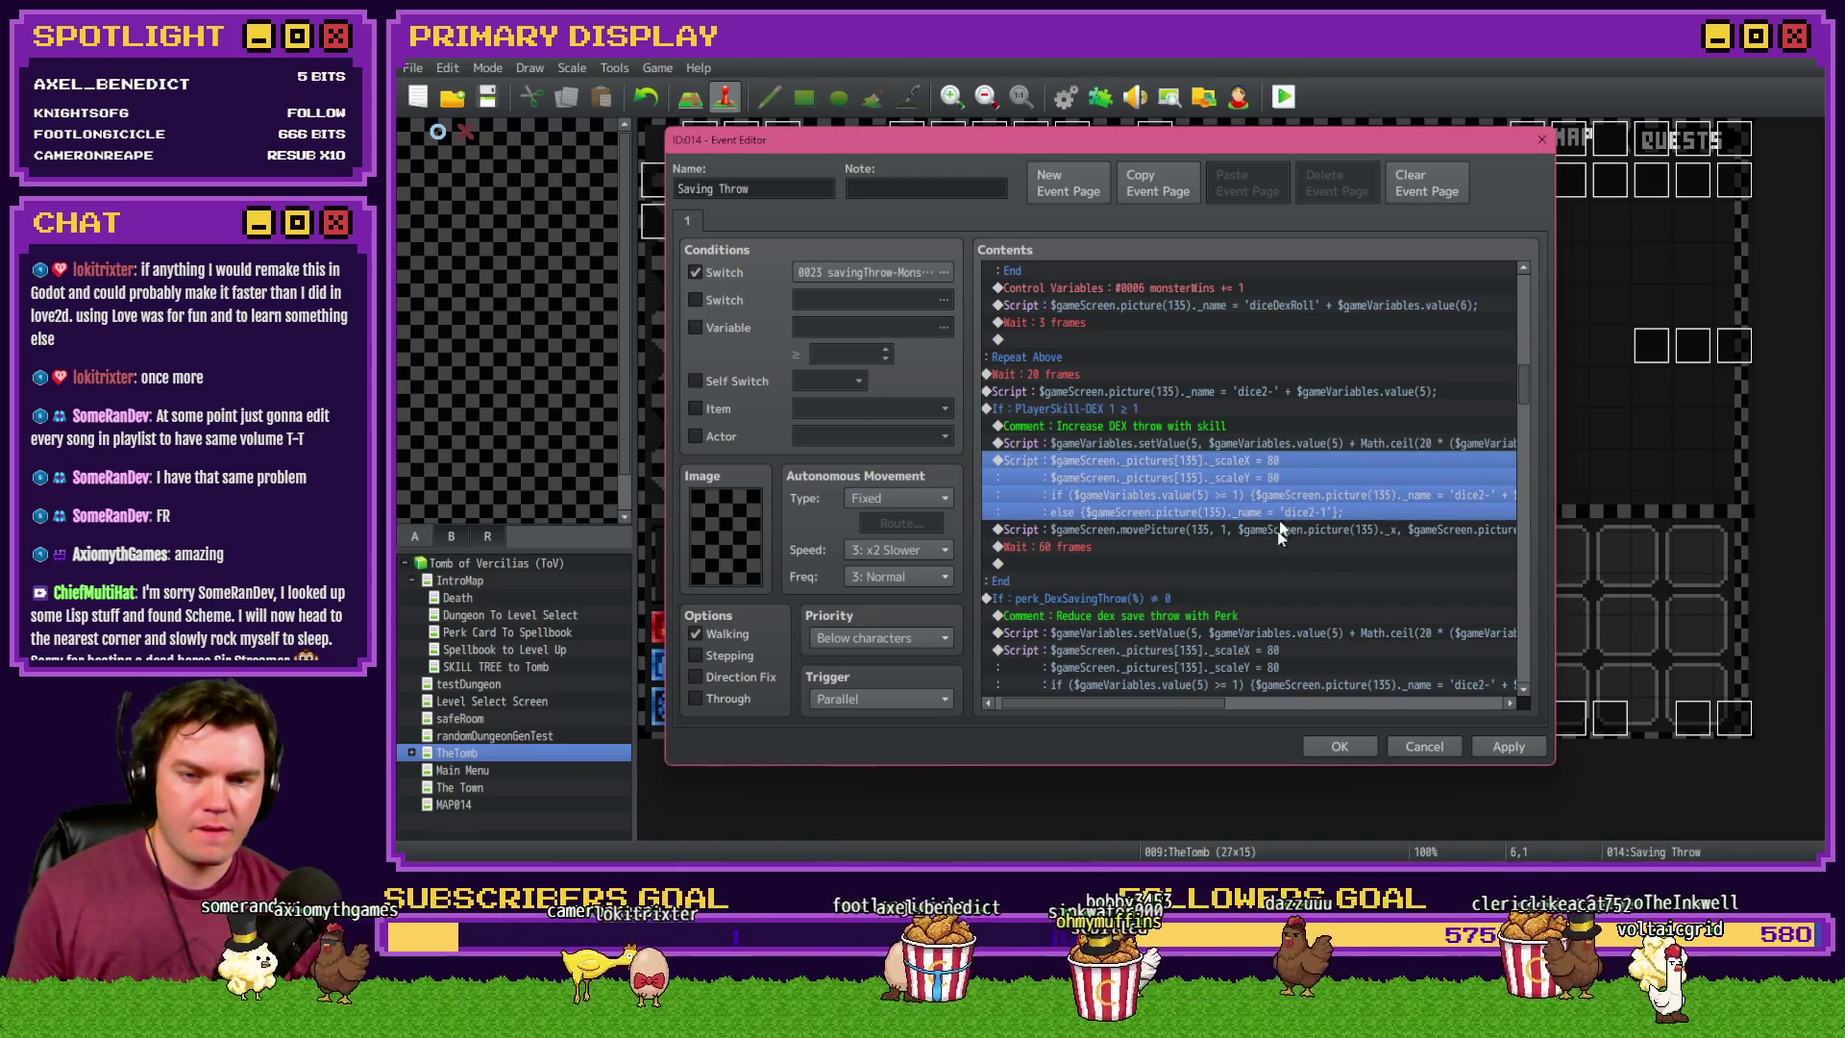
left_click_drag(1228, 707, 1190, 704)
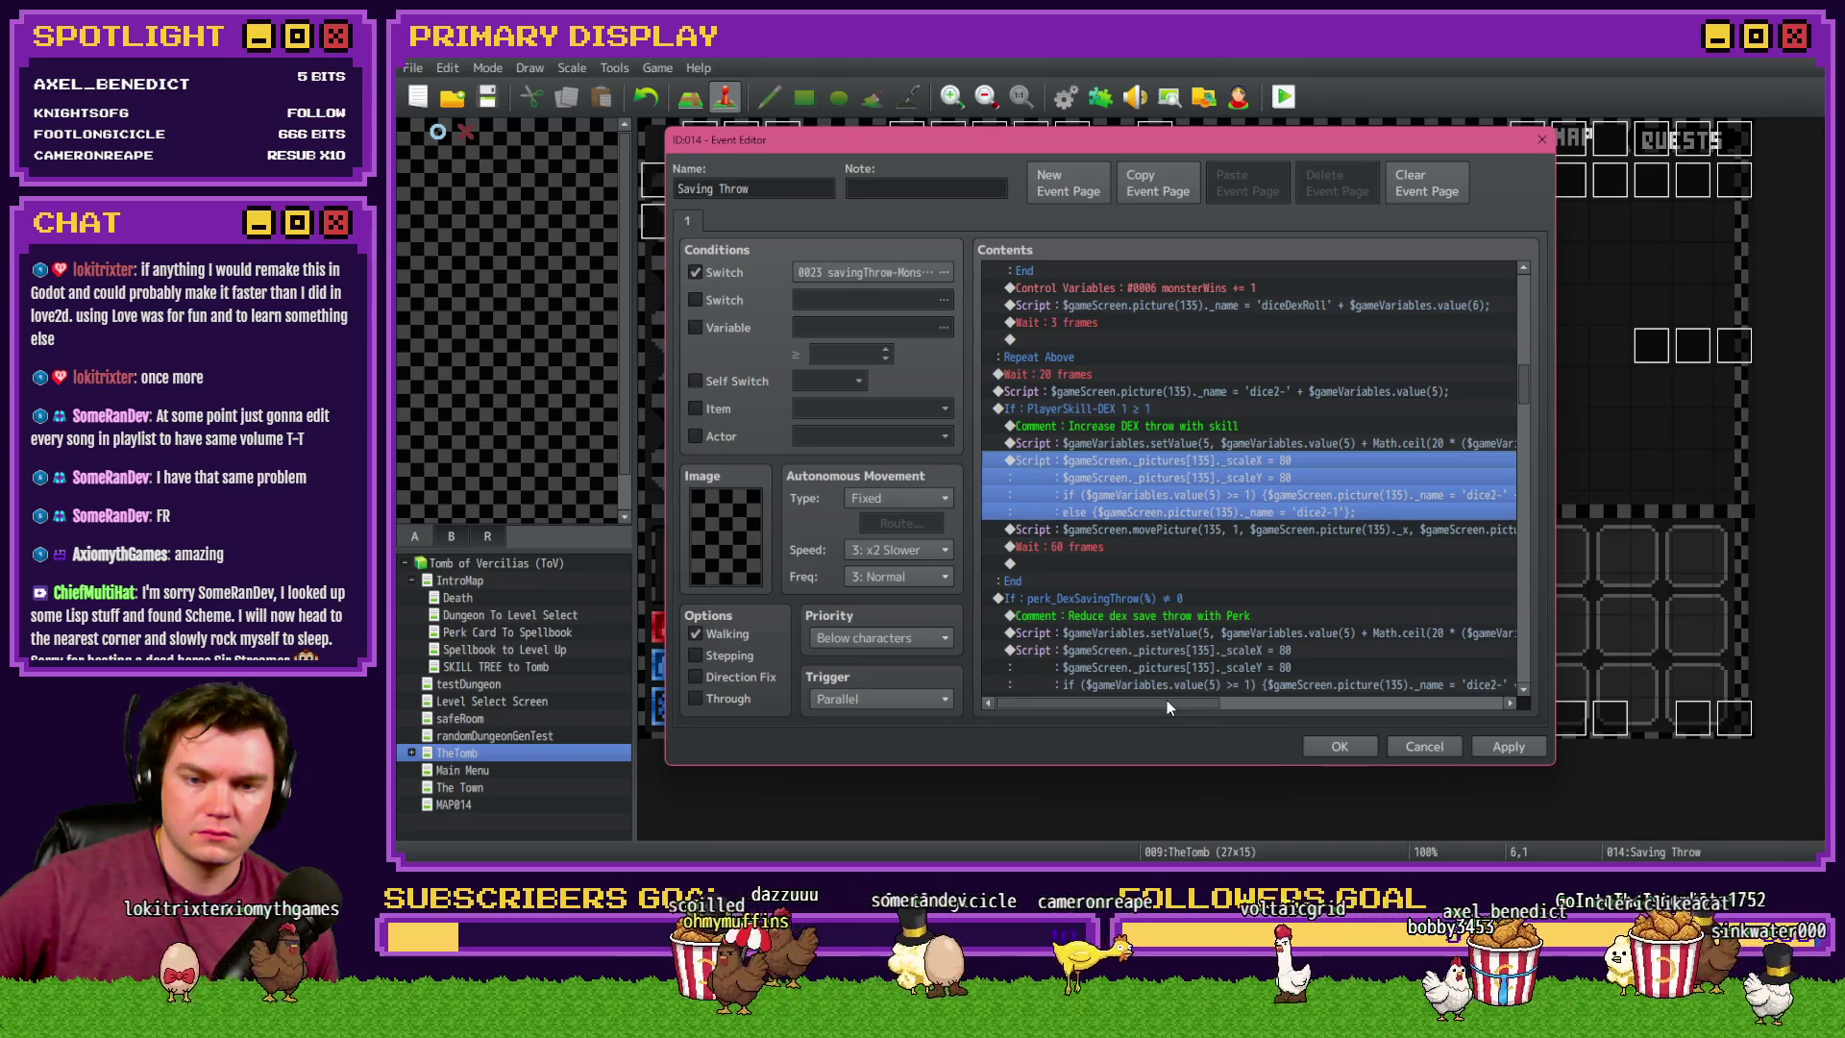
left_click(1227, 443)
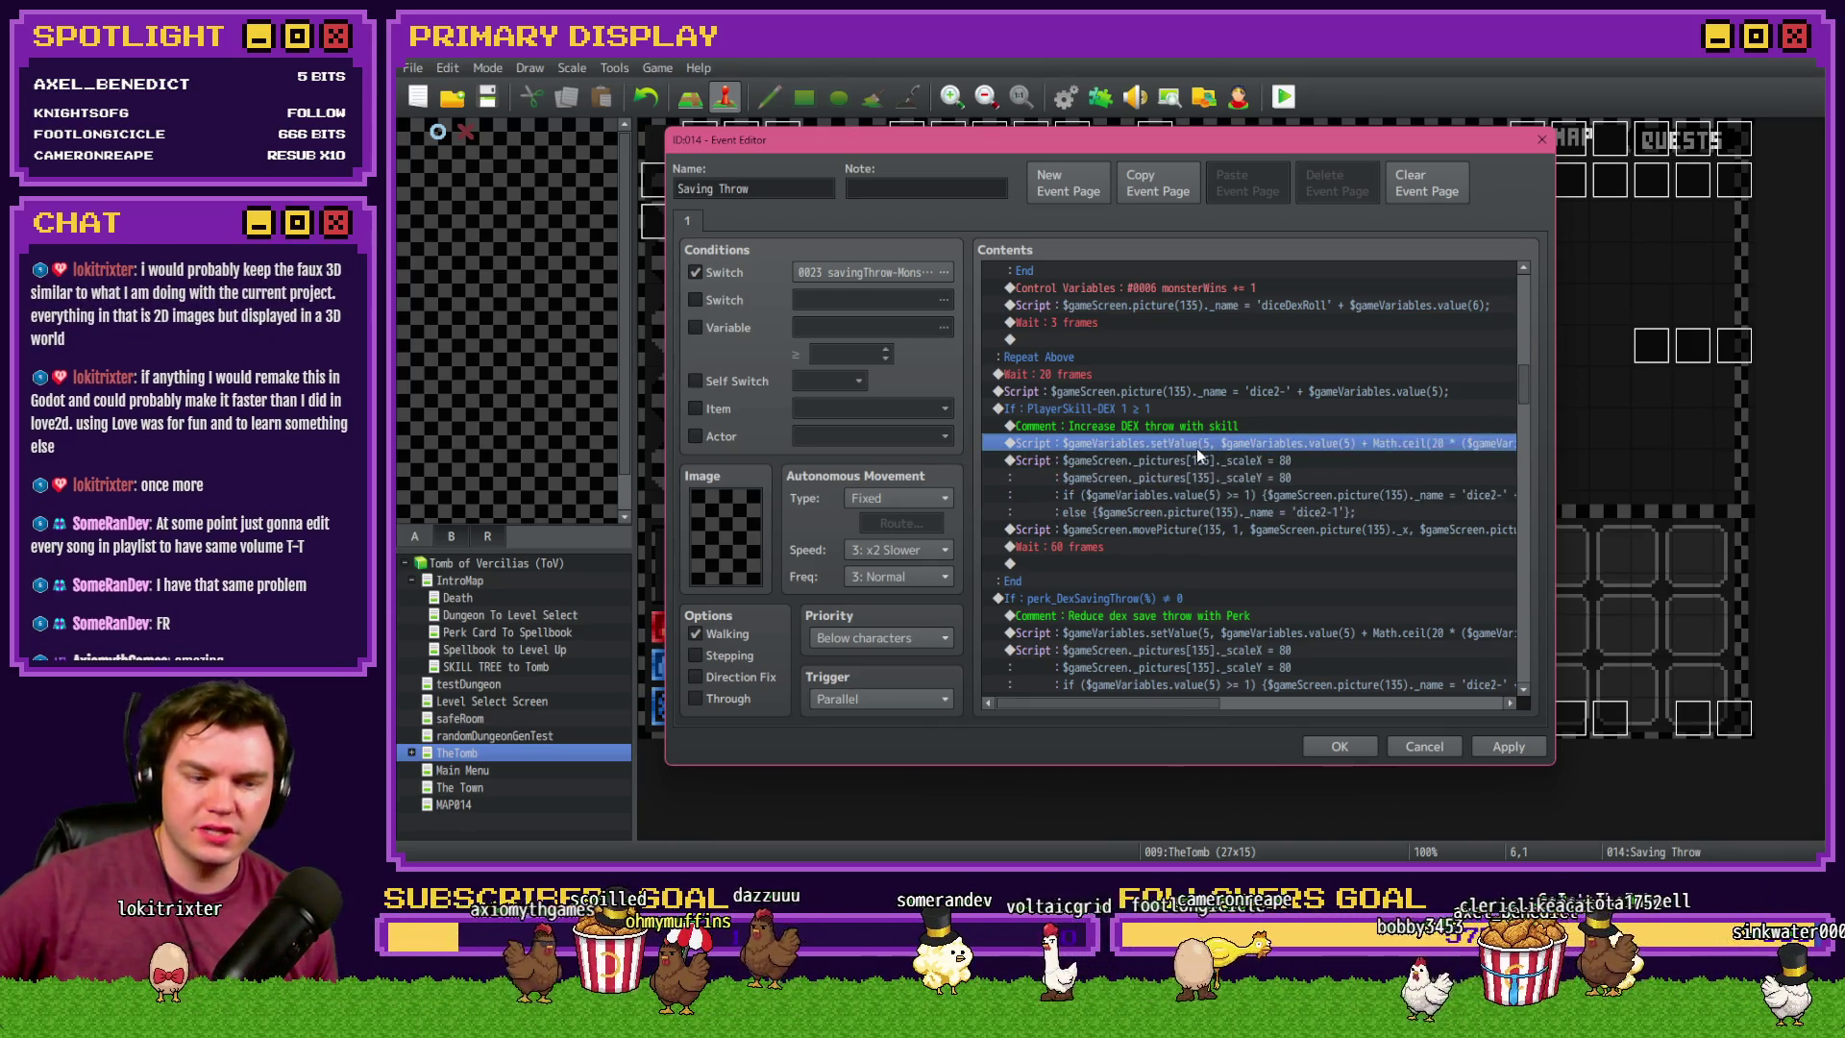
left_click(1199, 461, "shift")
left_click(1190, 530)
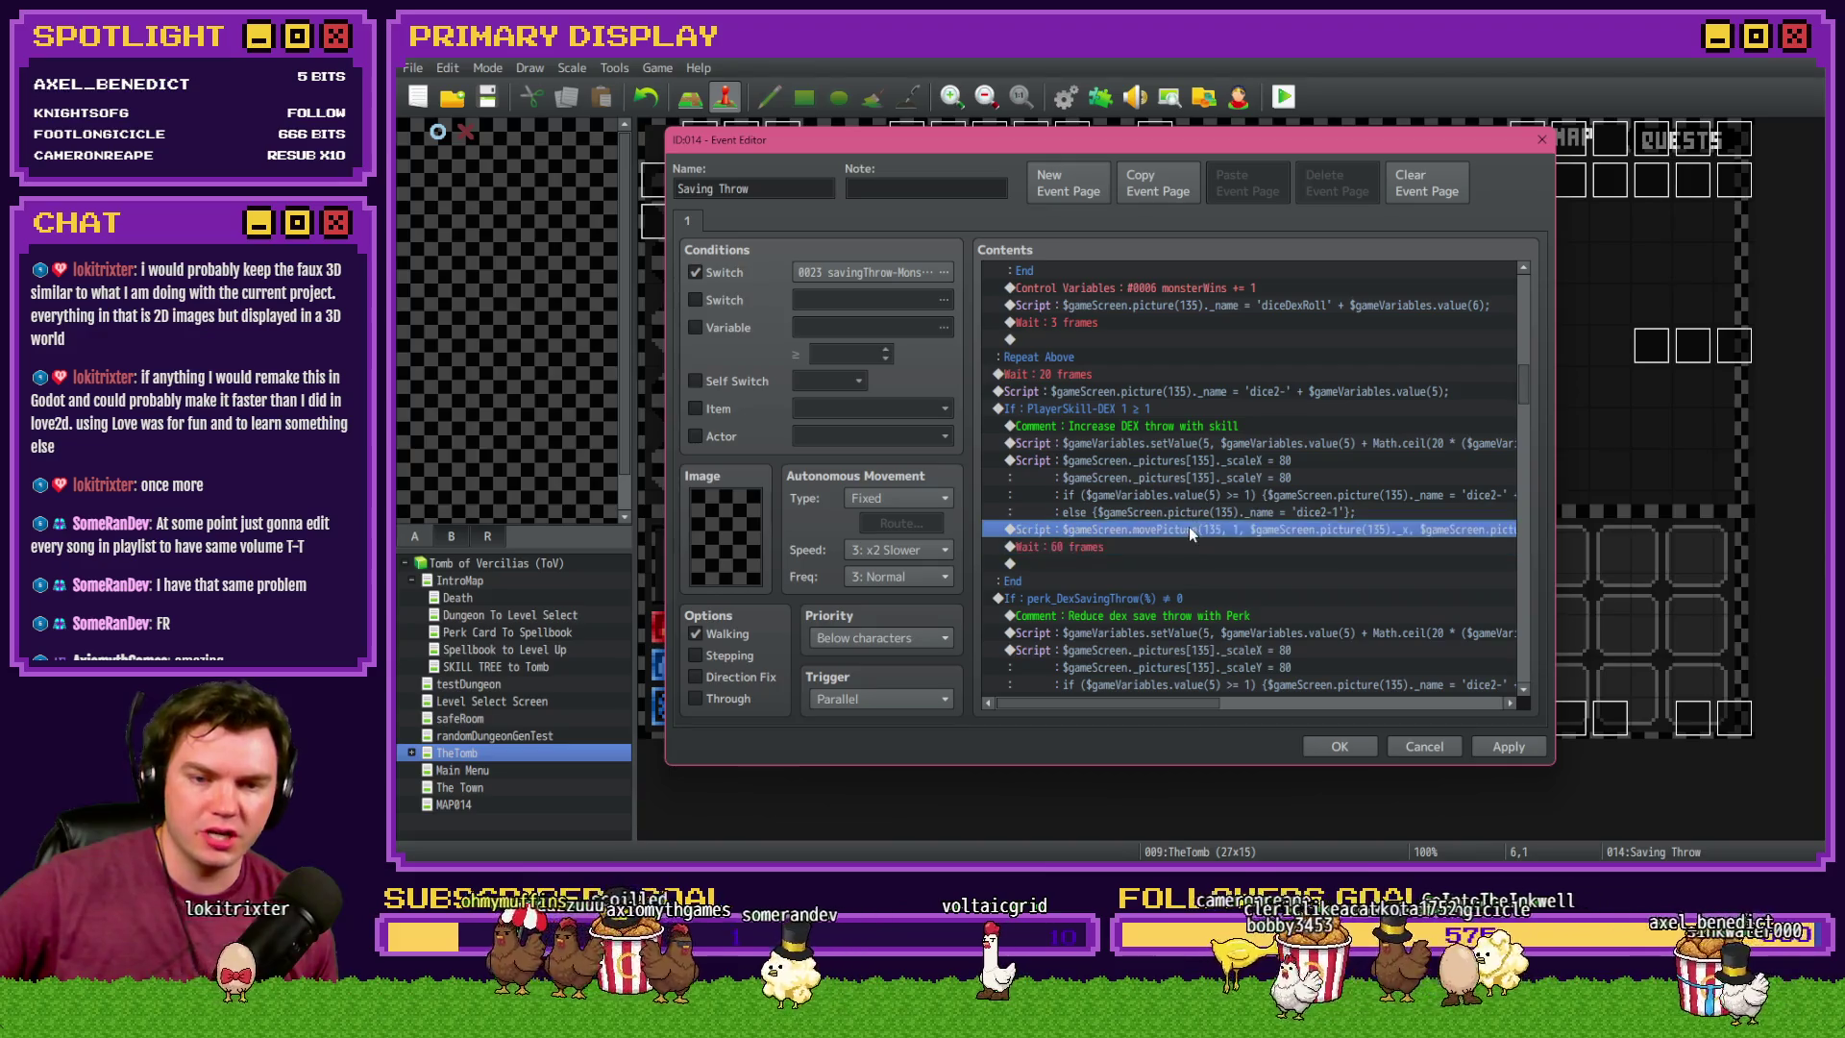
left_click(1203, 443)
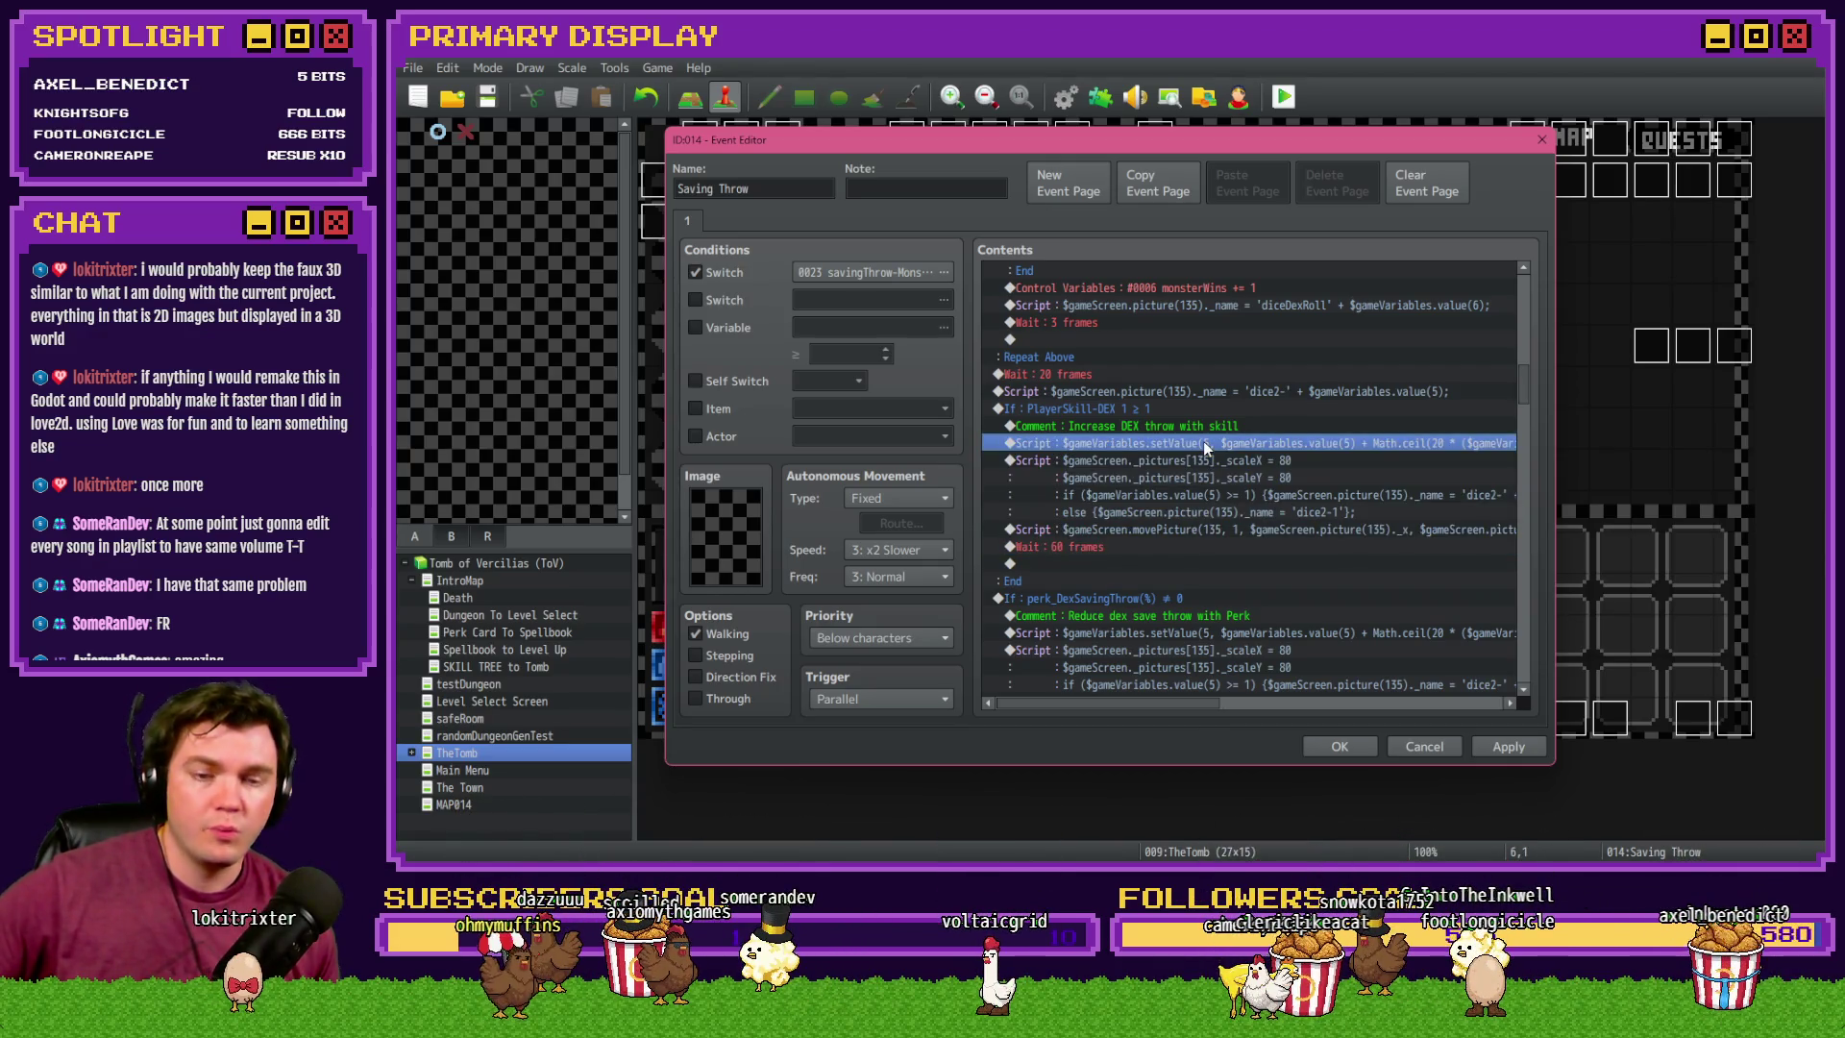
left_click(1206, 425)
left_click(1208, 443)
left_click(1211, 428)
left_click(1211, 443)
left_click(1213, 427)
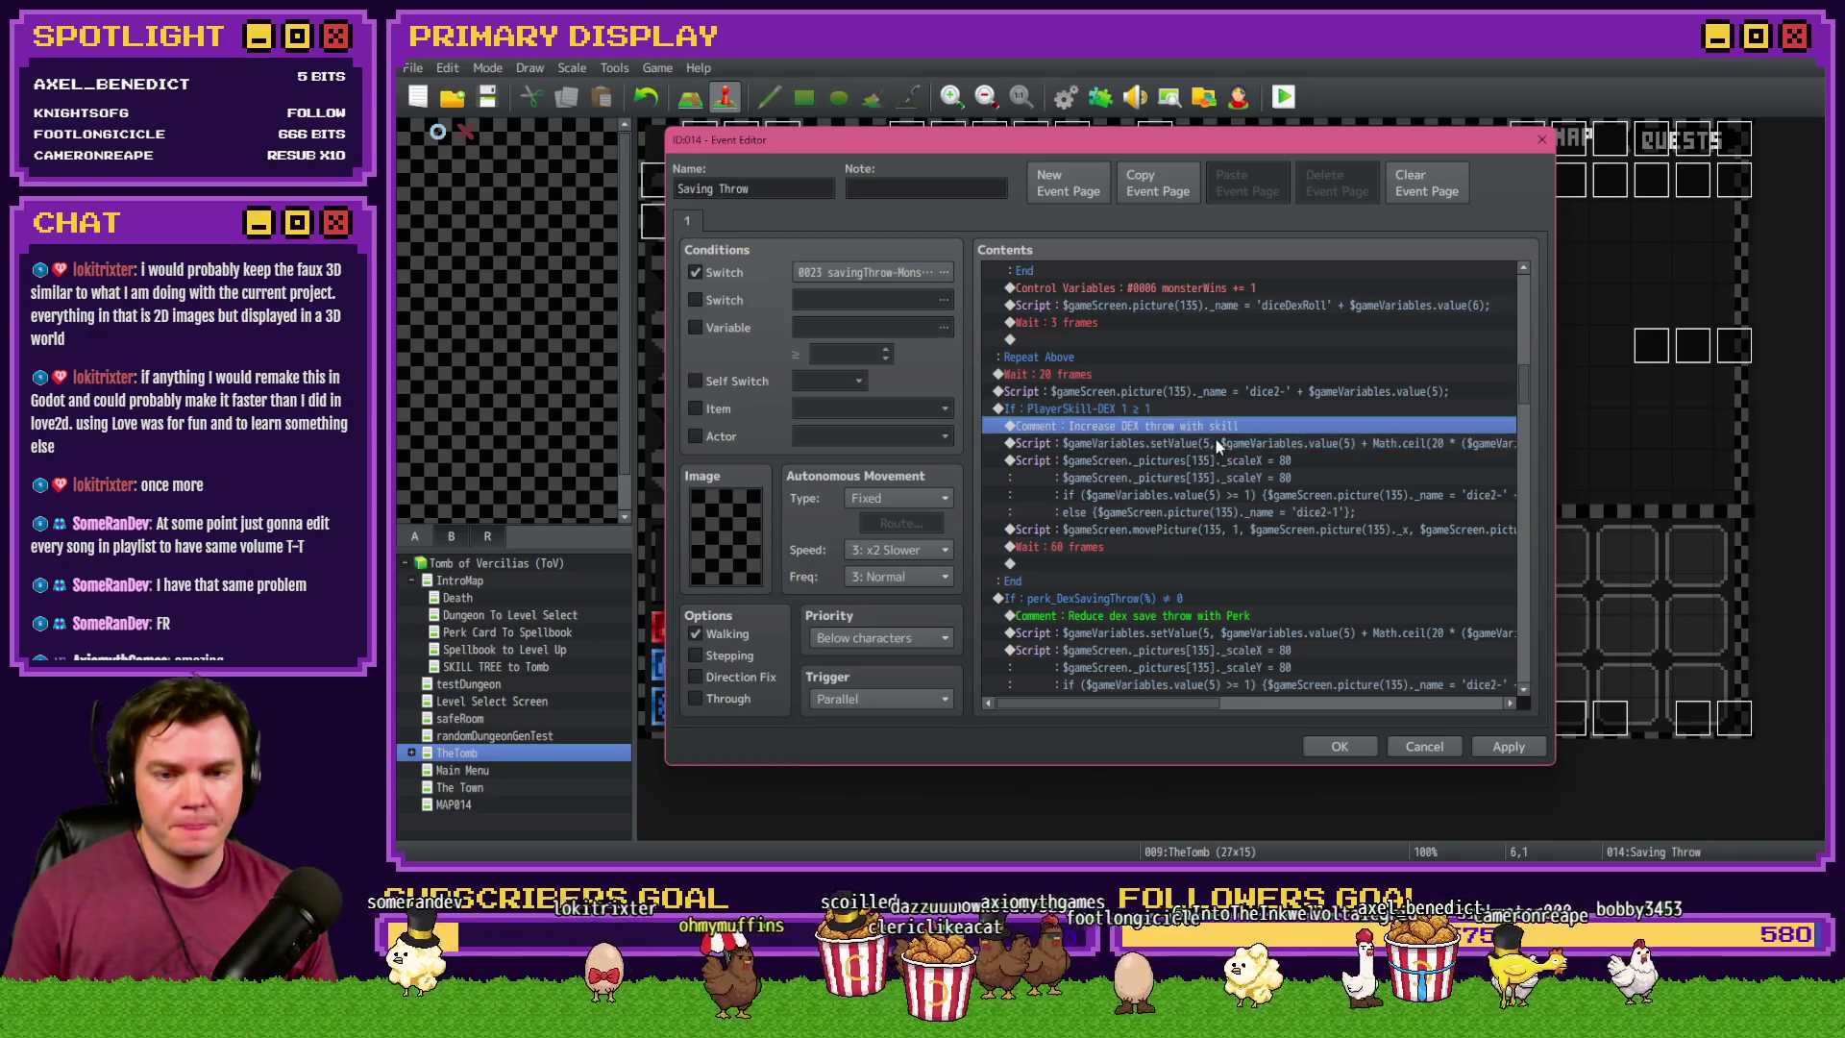
left_click(1216, 443)
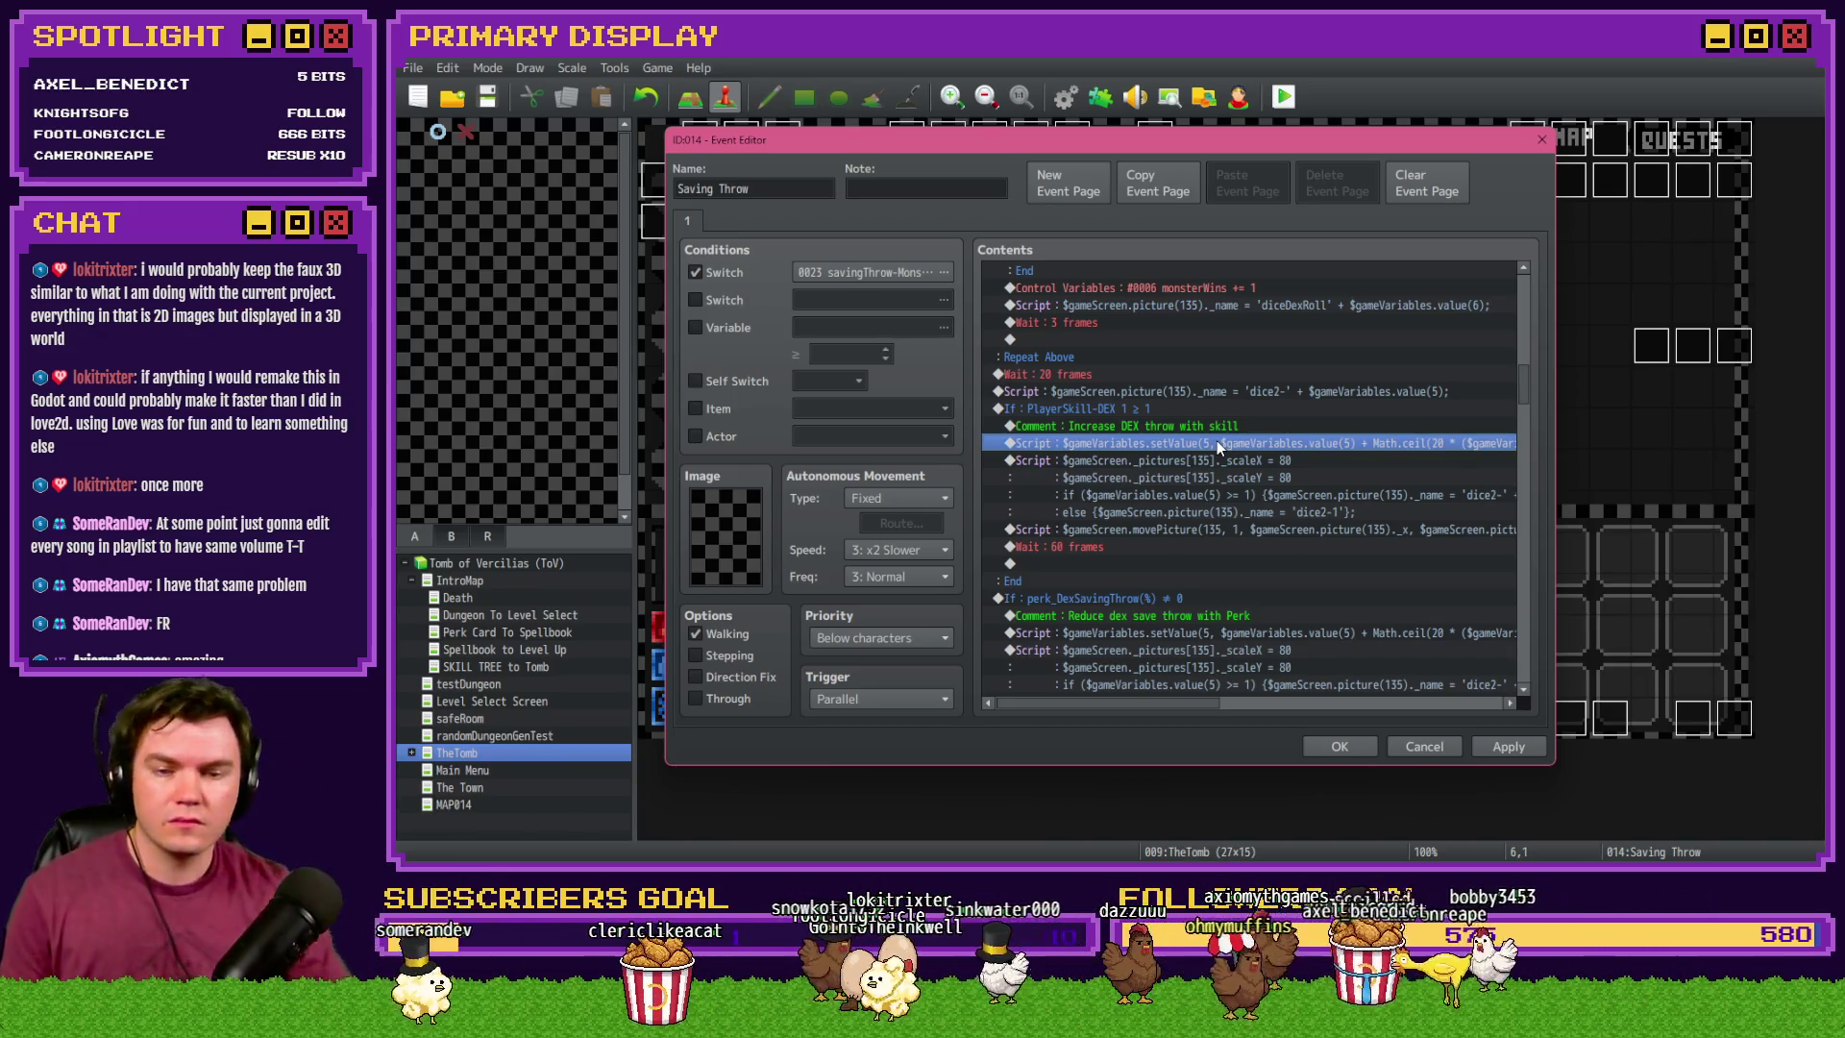
scroll(1201, 705, "right", 3)
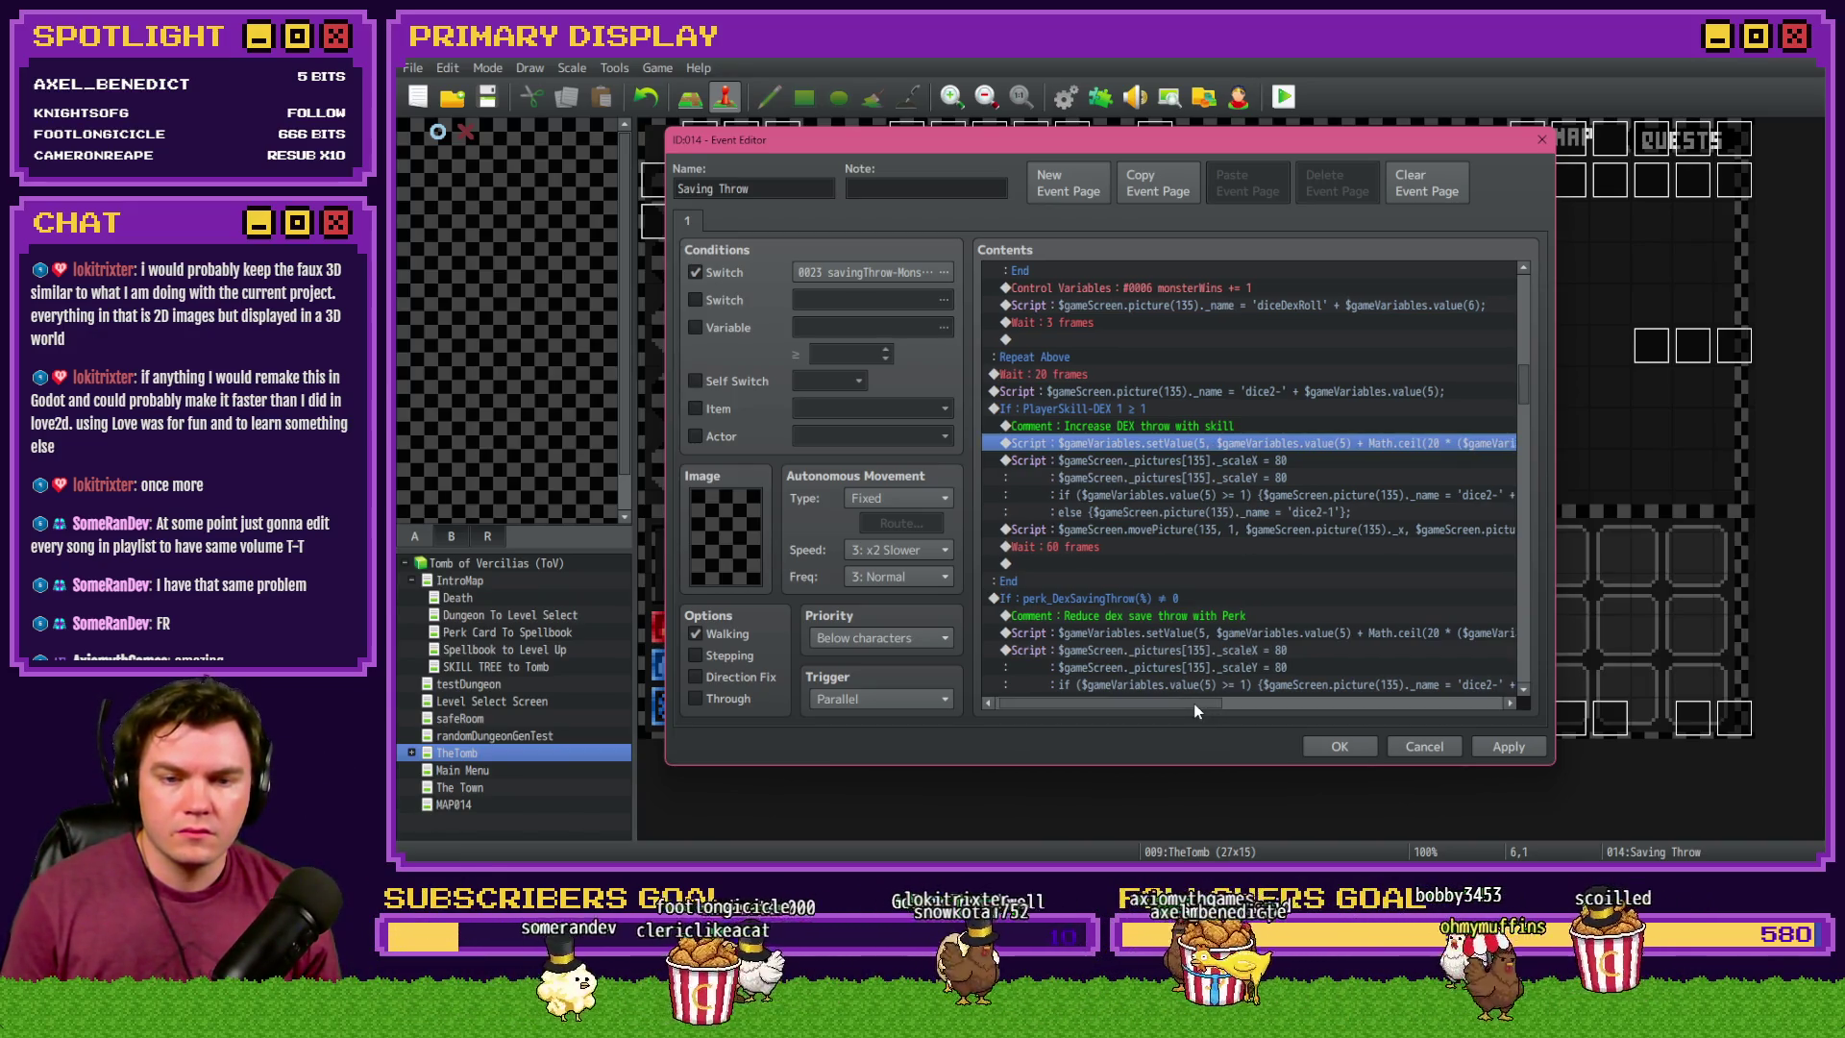
mouse_move(1195, 706)
left_mouse_down()
mouse_move(1288, 702)
mouse_move(1222, 695)
mouse_move(1134, 450)
left_mouse_up()
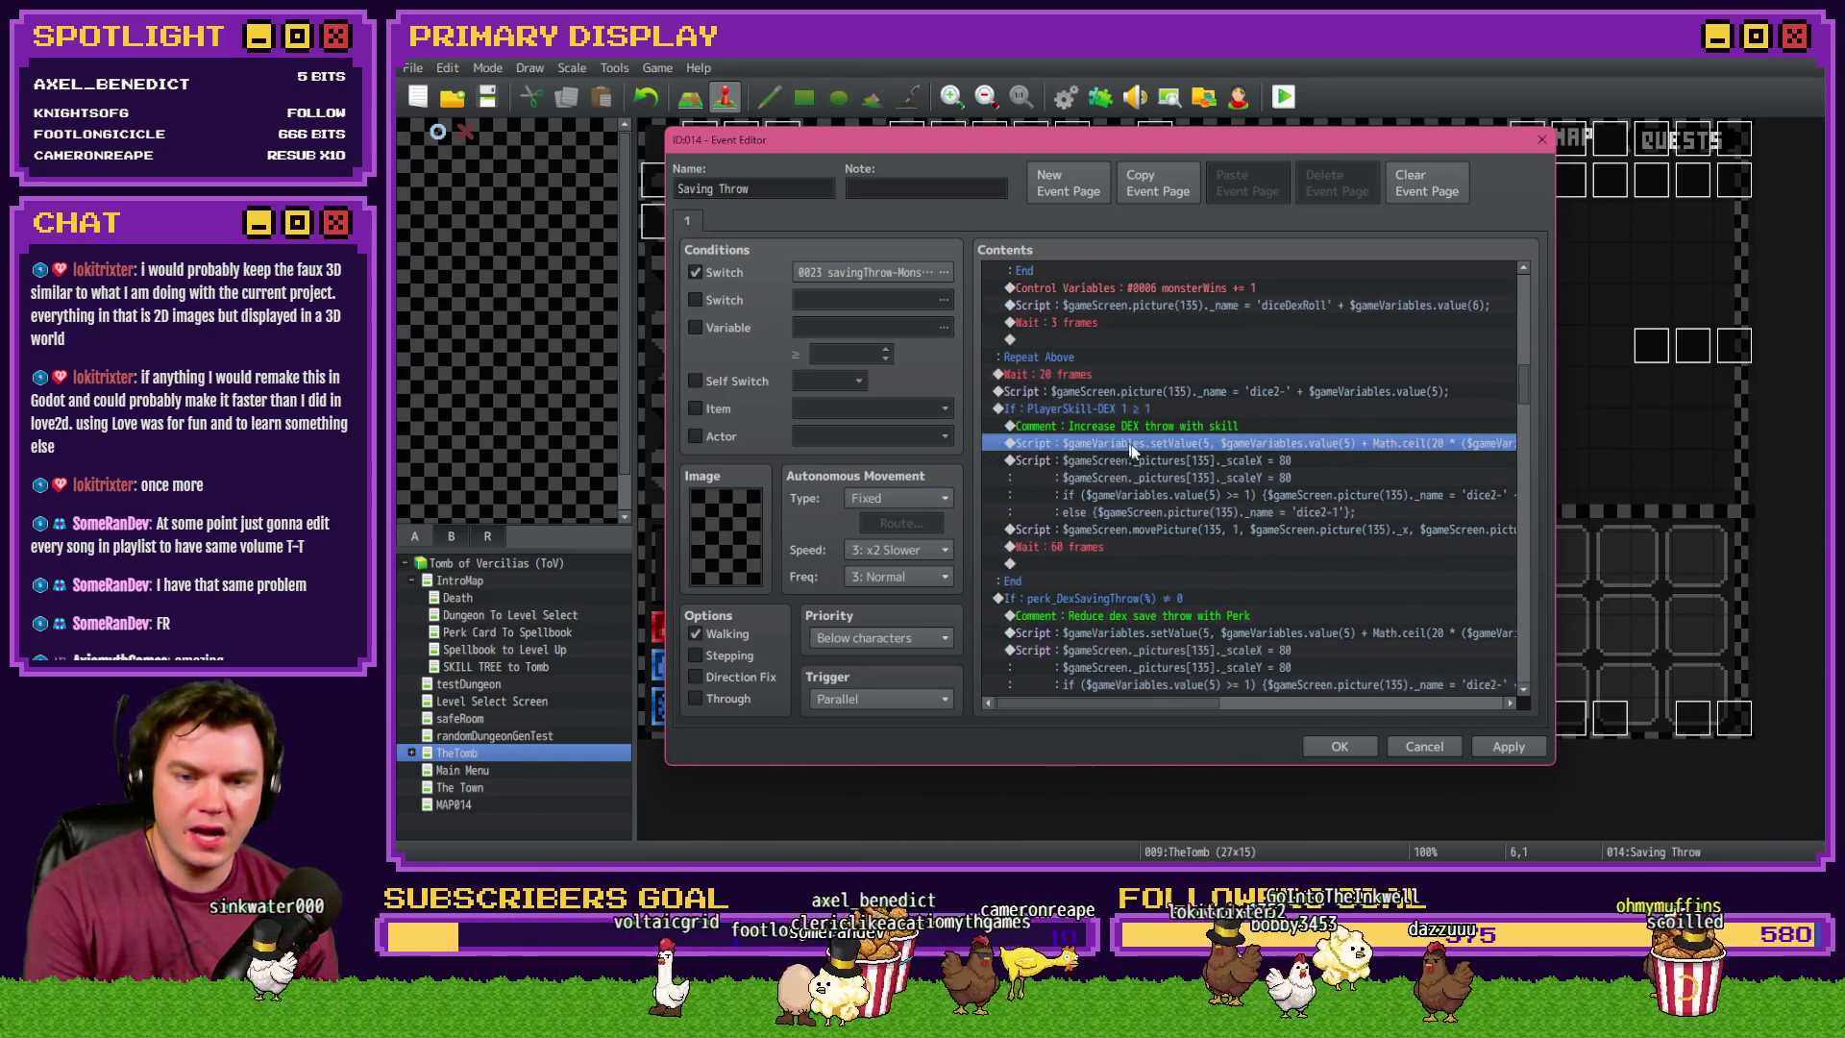
double_click(1133, 449)
left_click(1173, 438)
left_click(1220, 355)
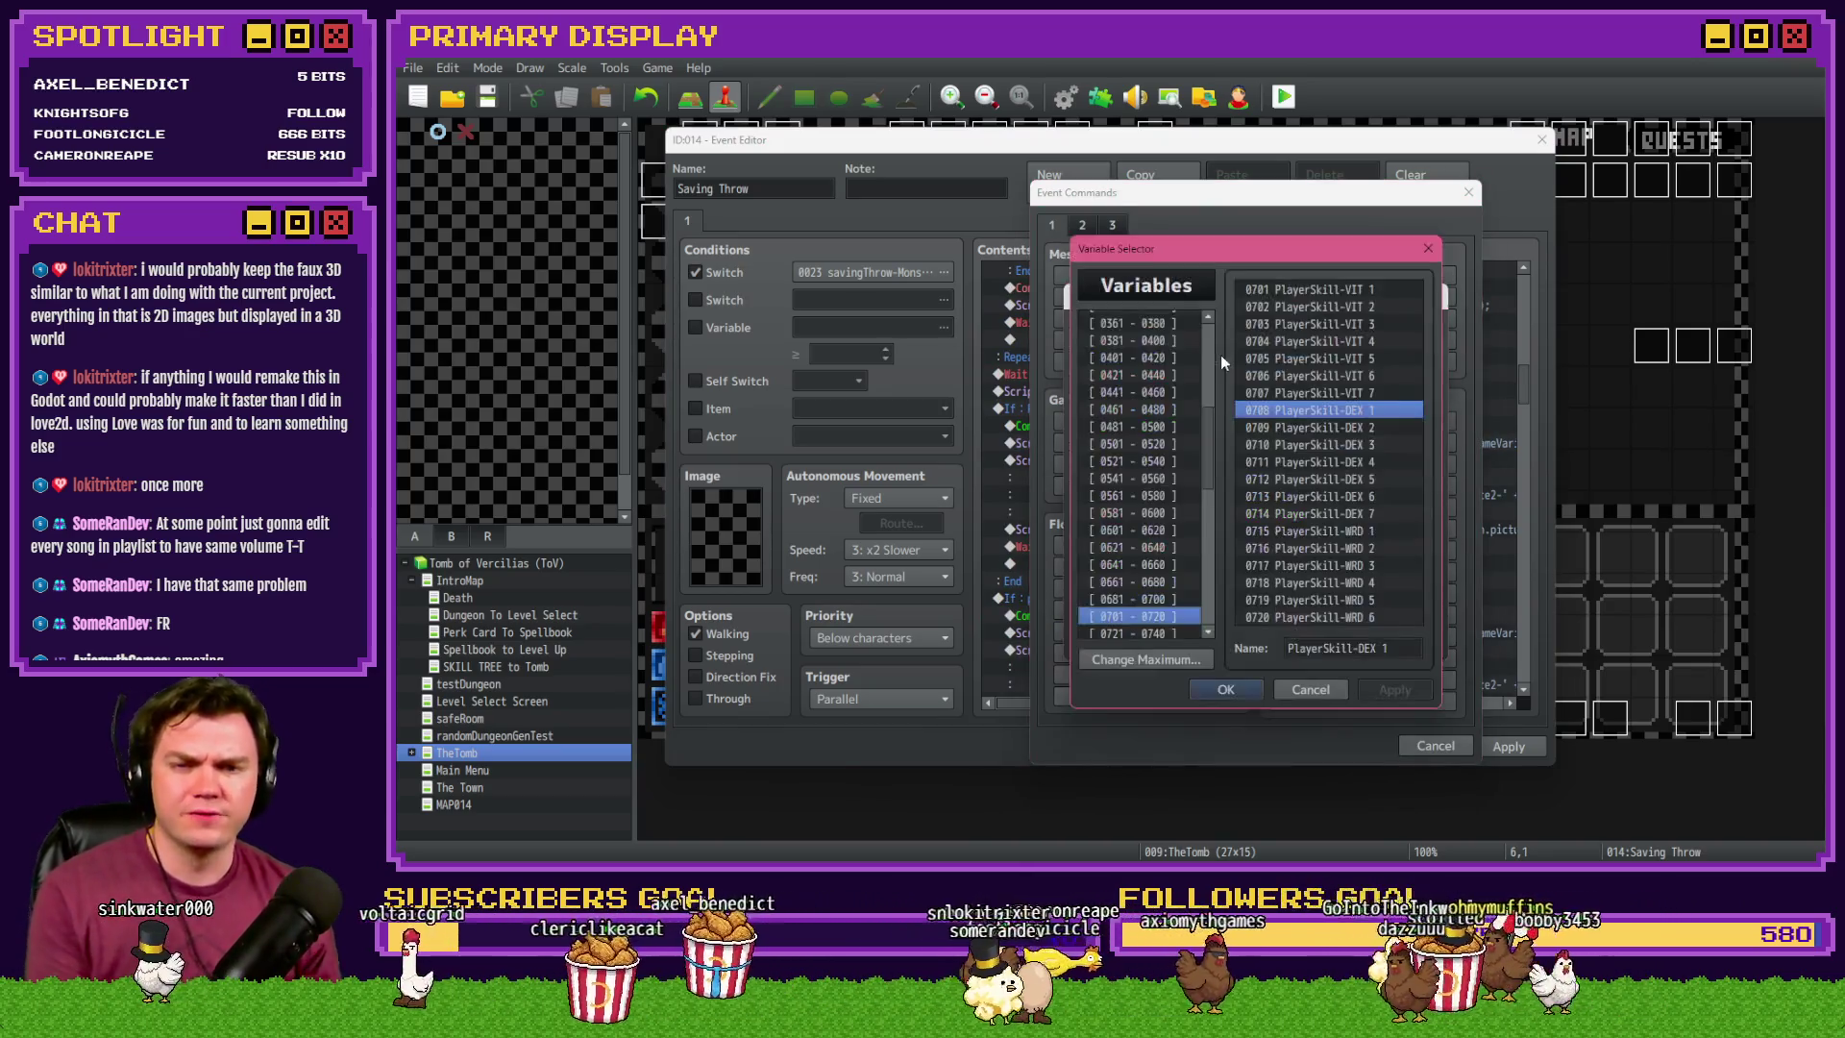
left_click(1172, 320)
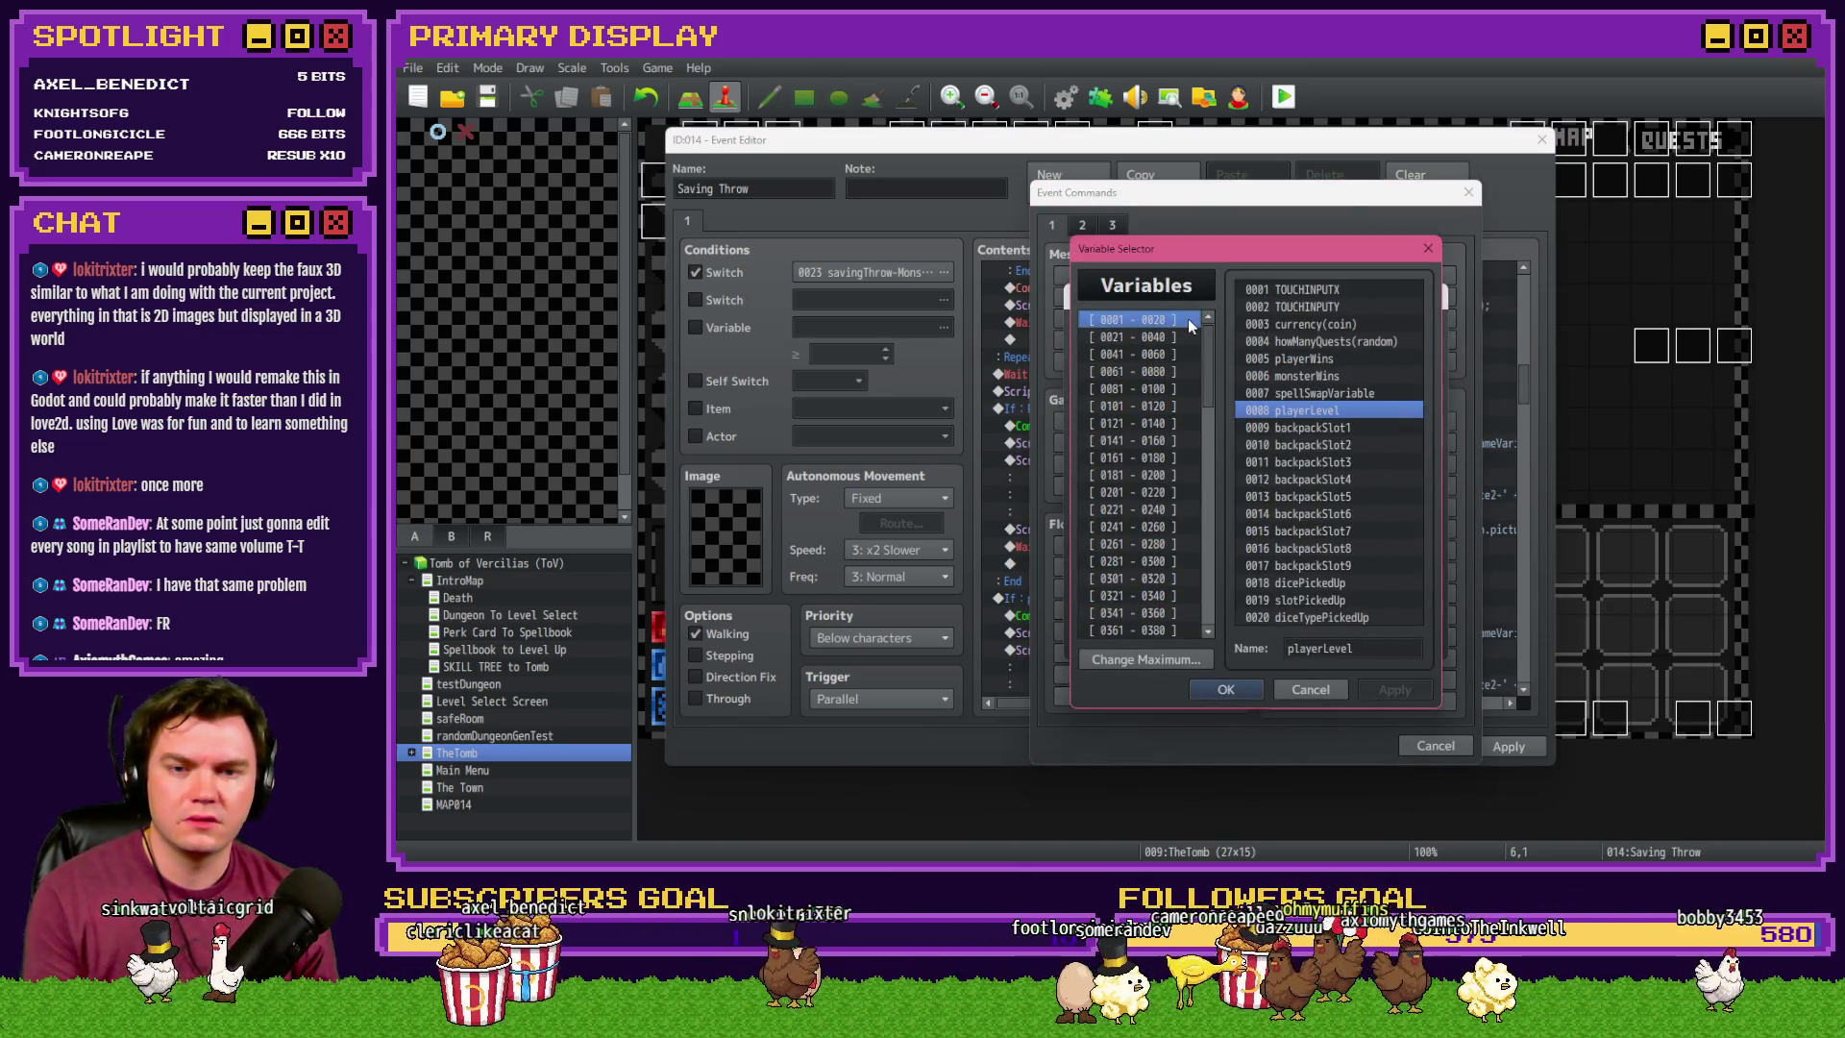
left_click(1305, 358)
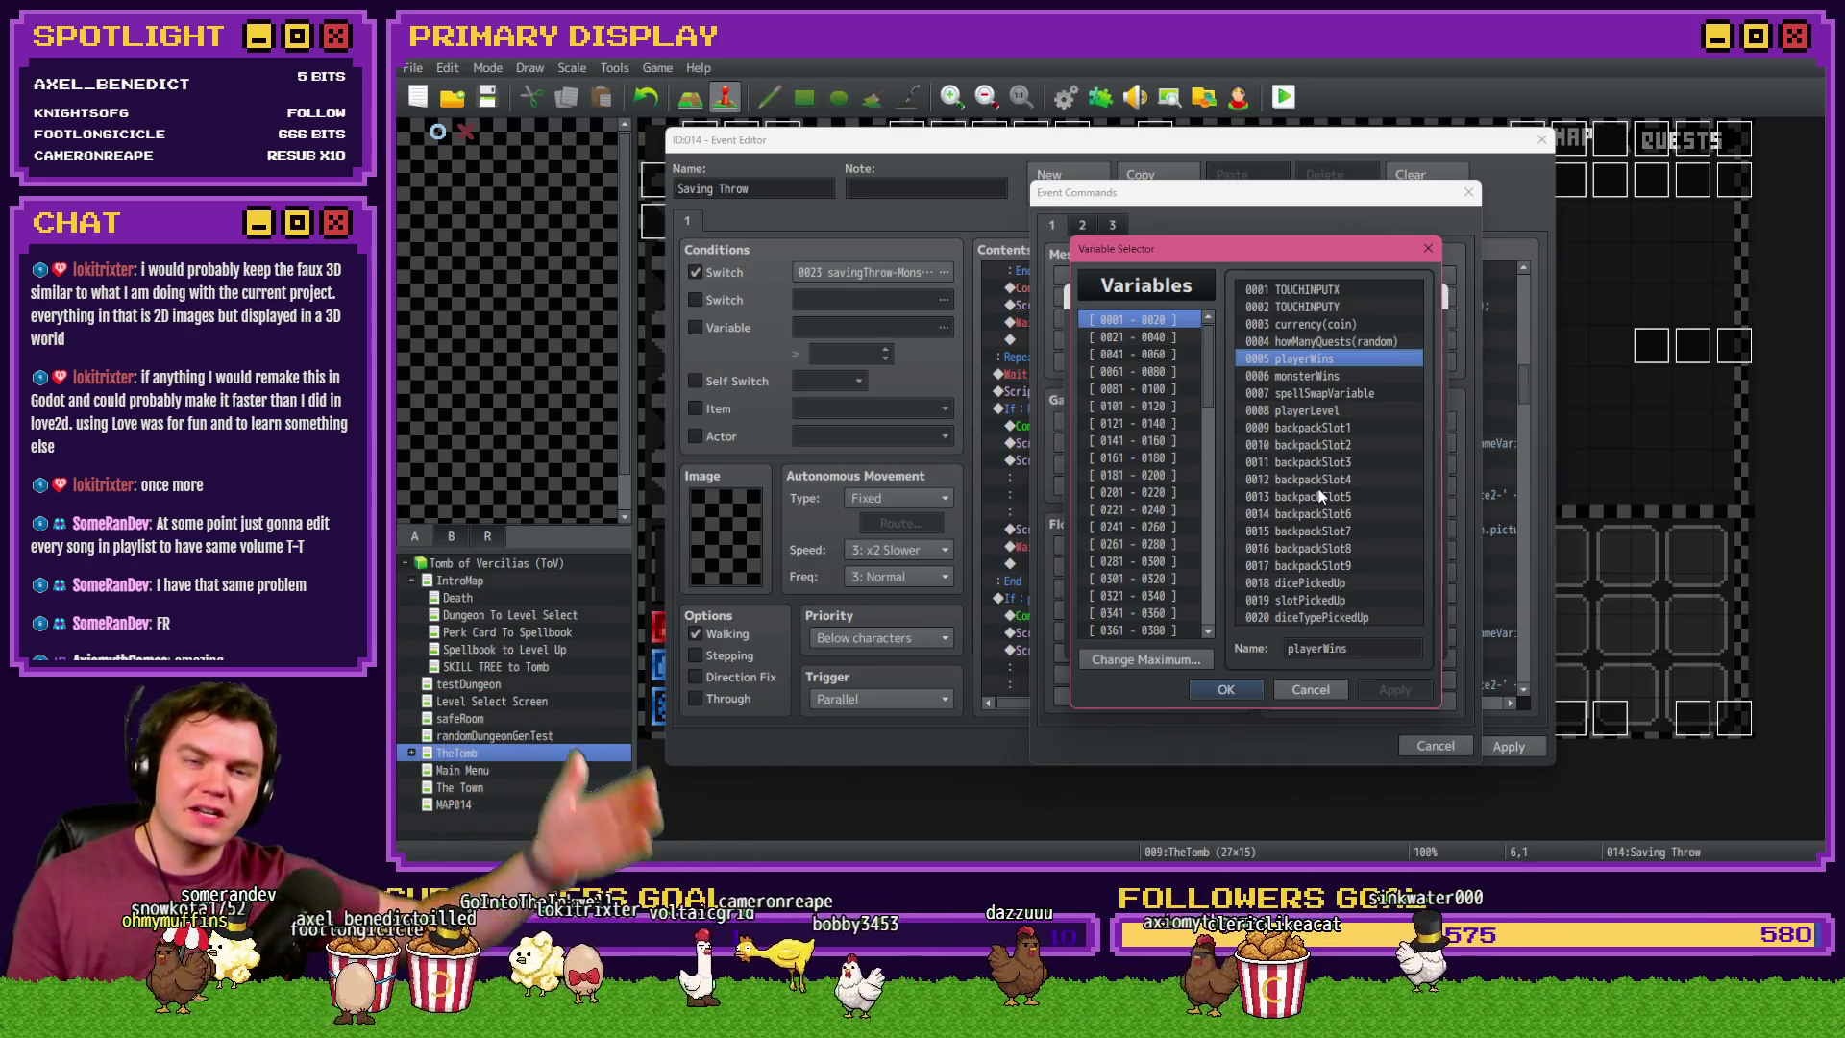
key("Escape")
left_click(1402, 642)
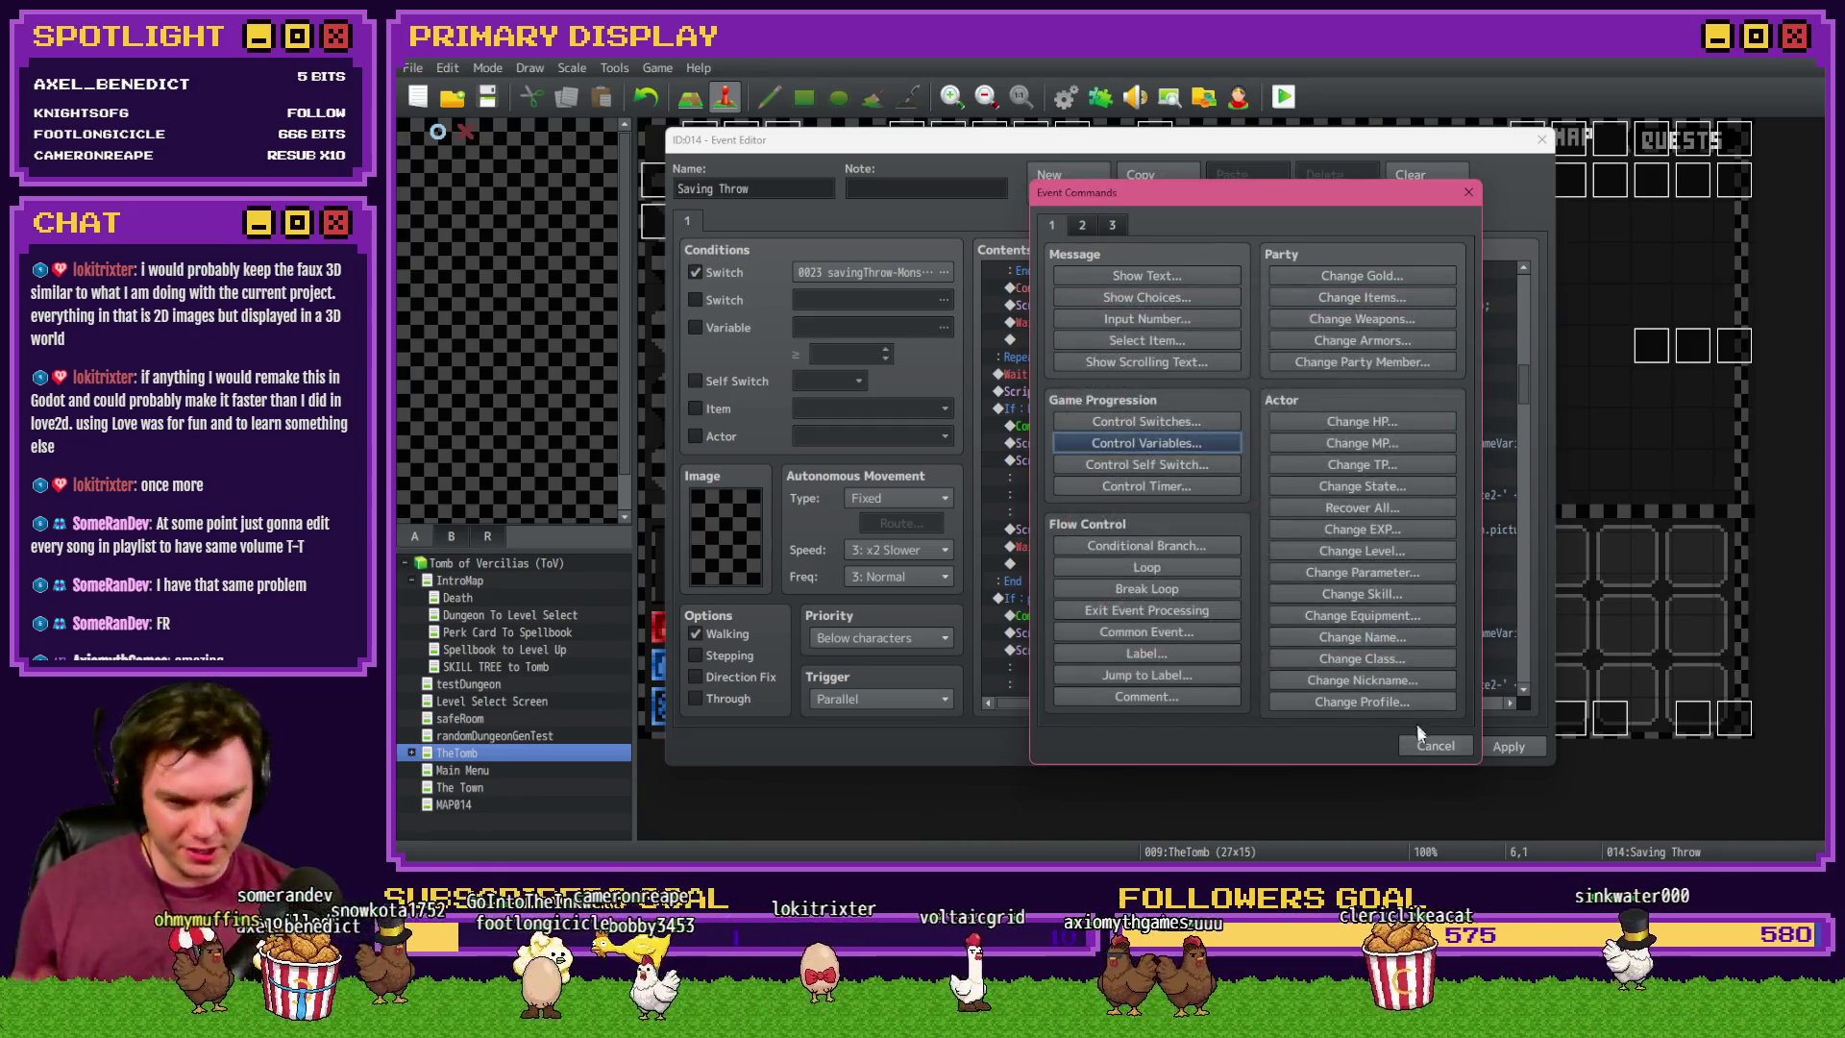
left_click(1429, 746)
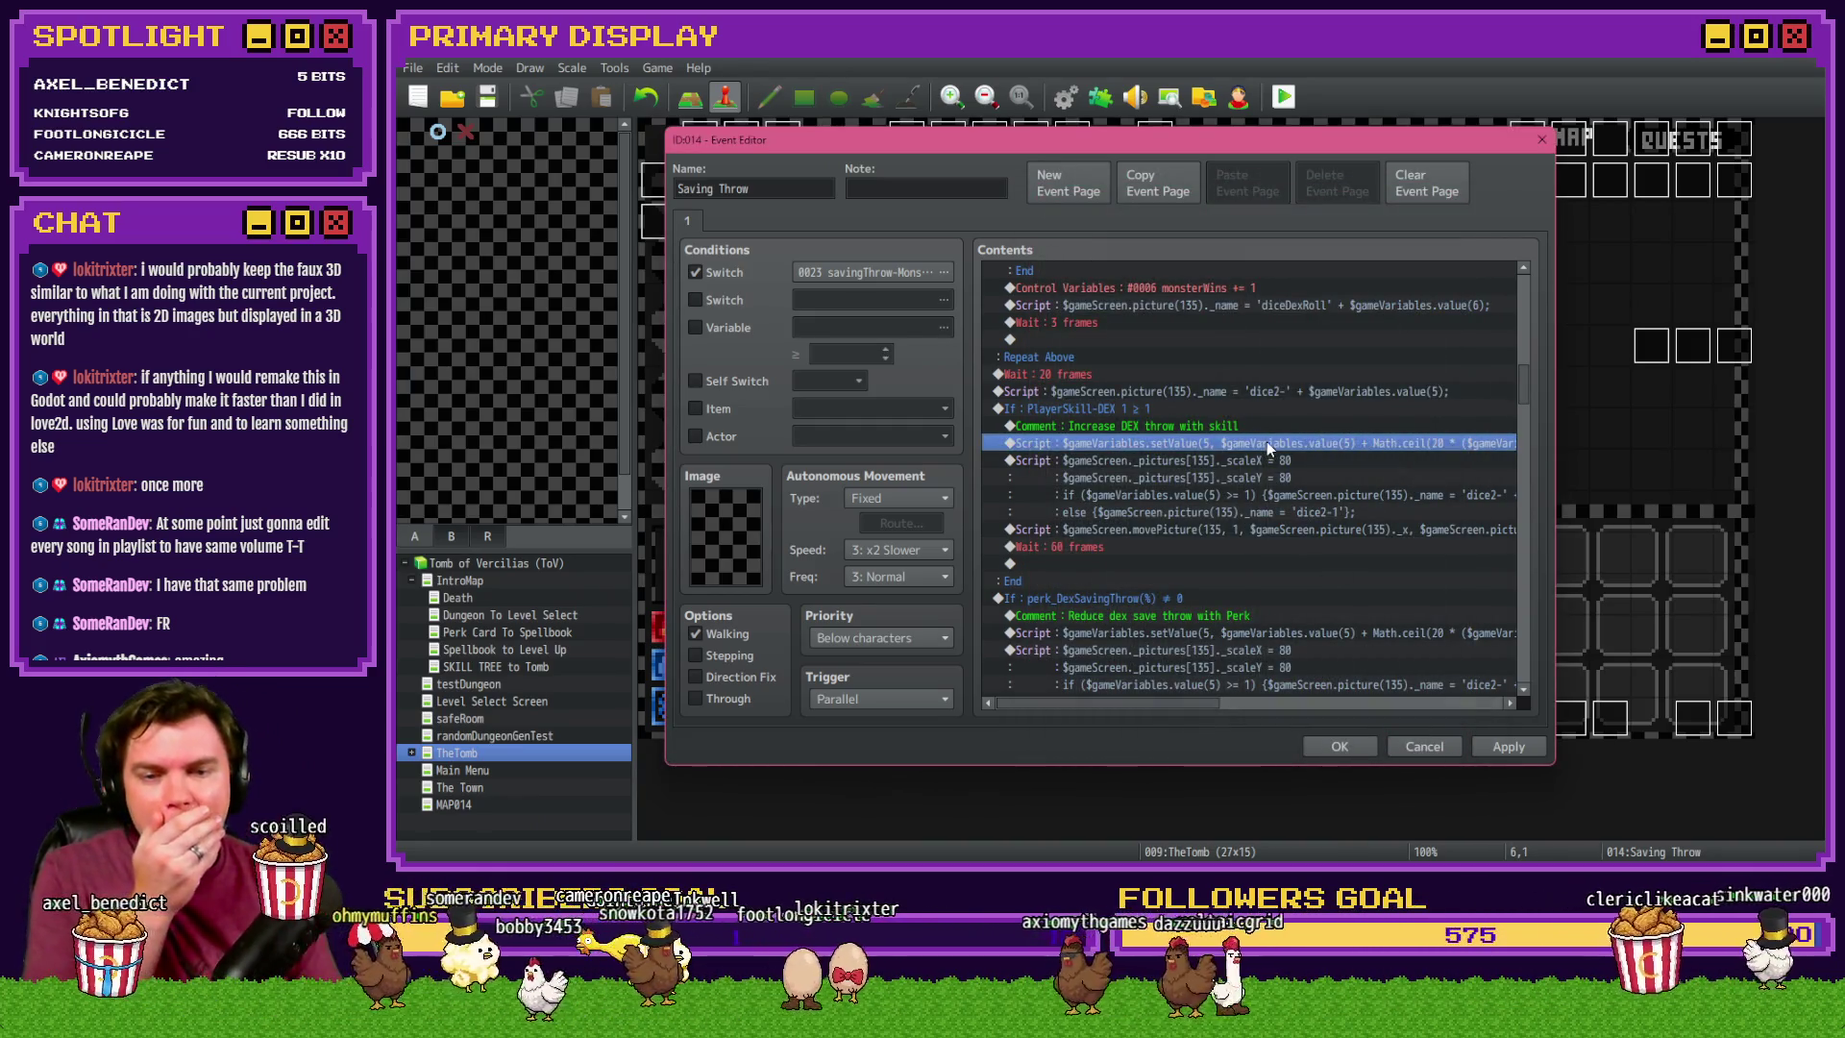
- Scroll Contents sideways and select the $gameVariables.setValue(5, …) script line under If PlayerSkill-DEX 1
mouse_move(1185, 701)
left_mouse_down()
mouse_move(1283, 719)
mouse_move(1162, 712)
left_mouse_up()
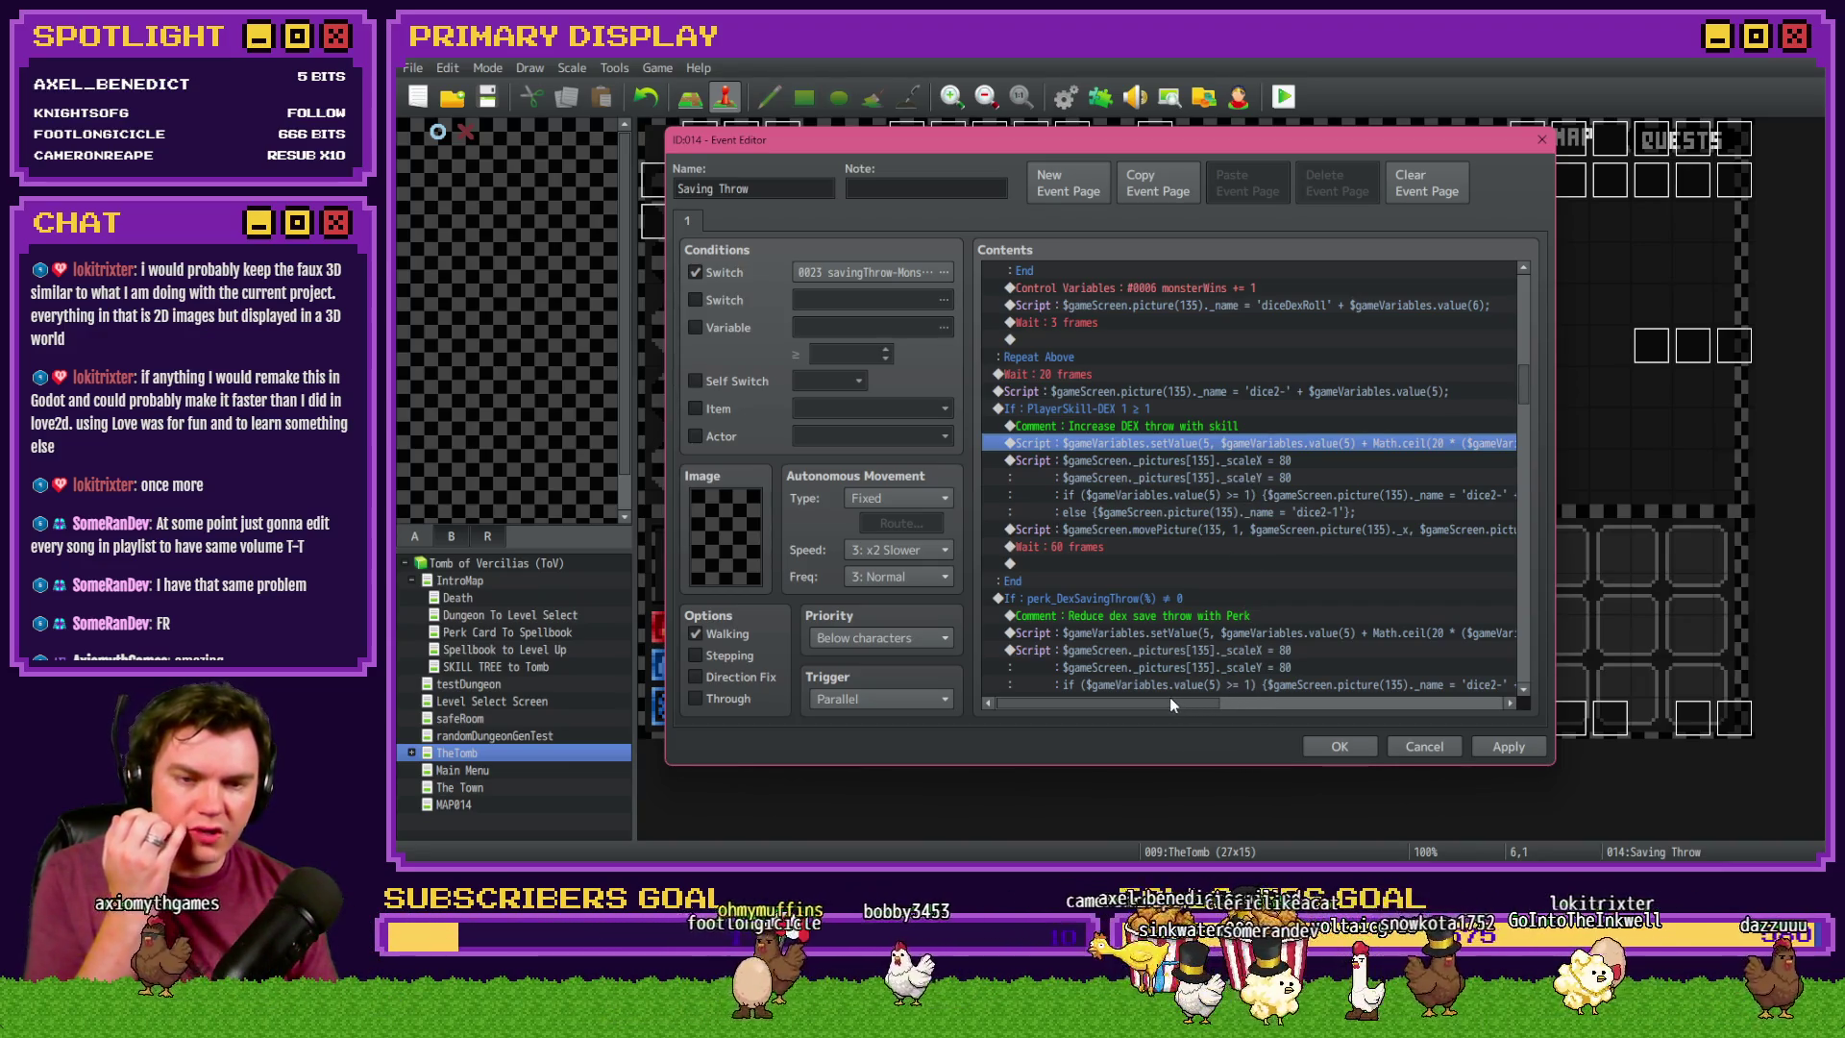
mouse_move(1171, 705)
left_mouse_down()
mouse_move(1249, 706)
mouse_move(1172, 706)
left_mouse_up()
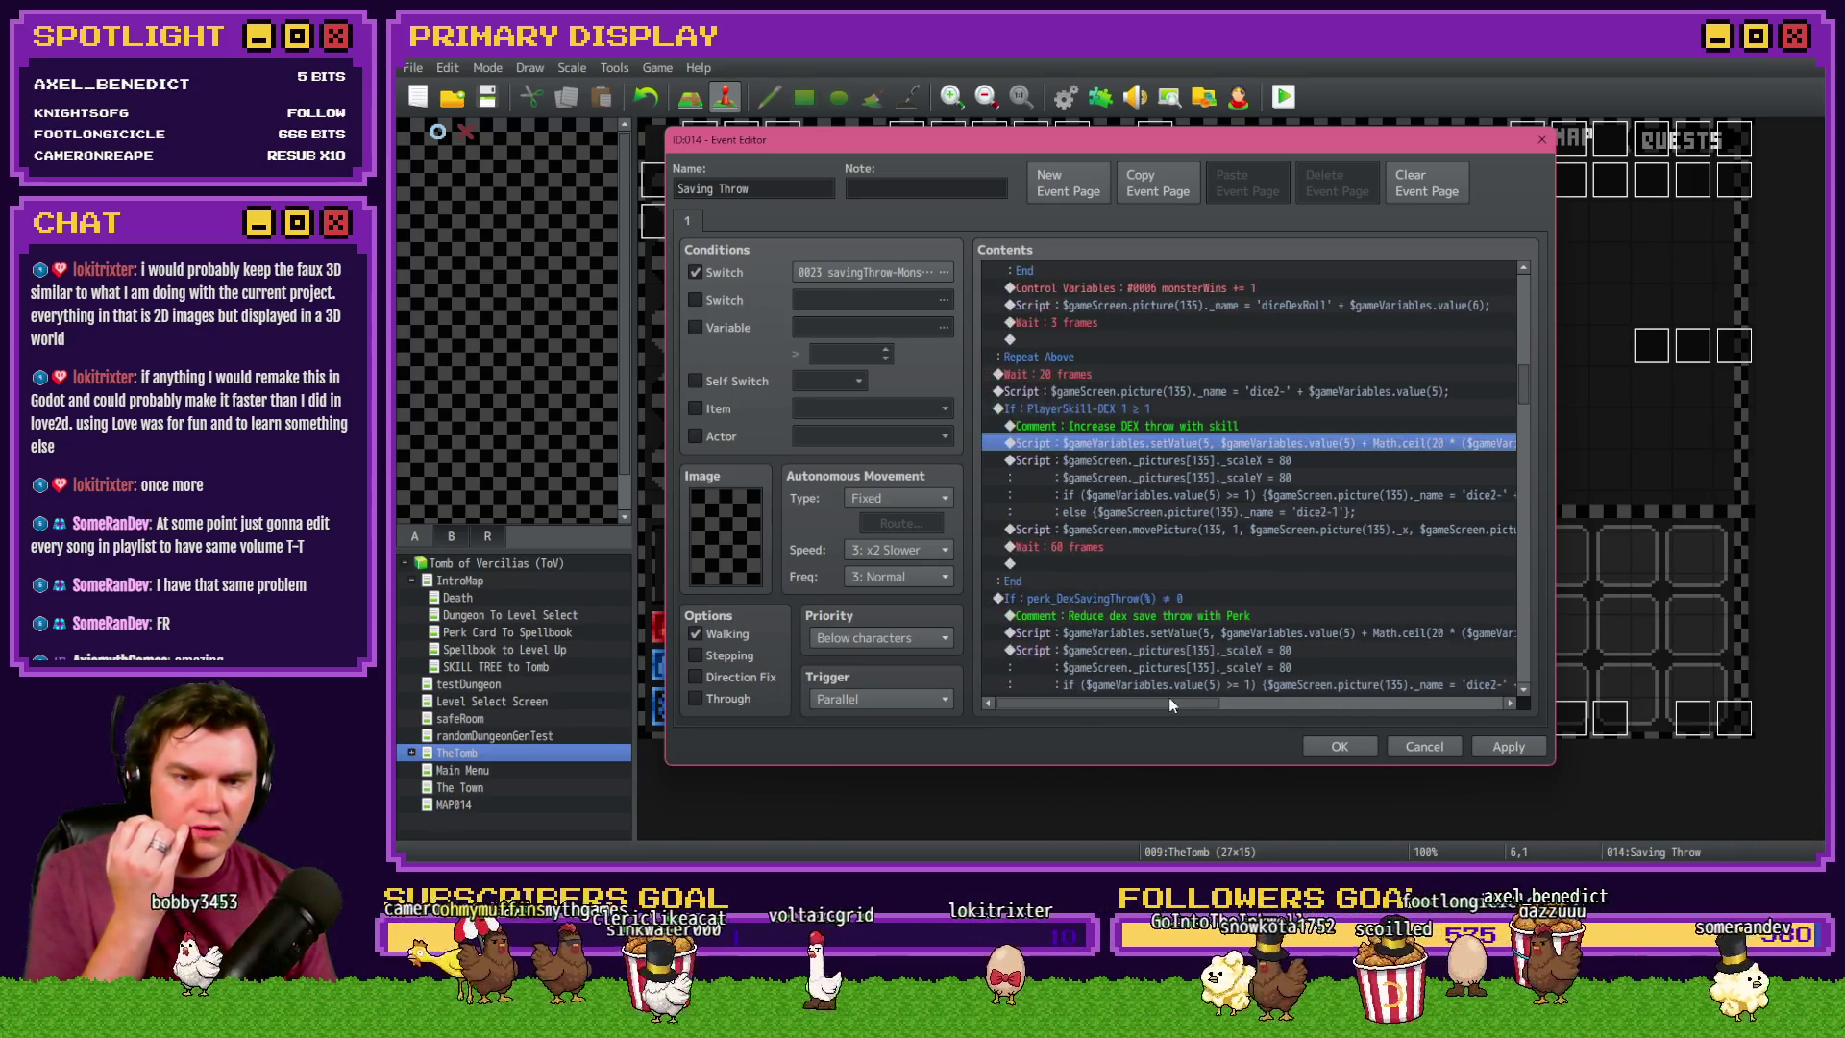
left_click(1199, 429)
left_click(1197, 446)
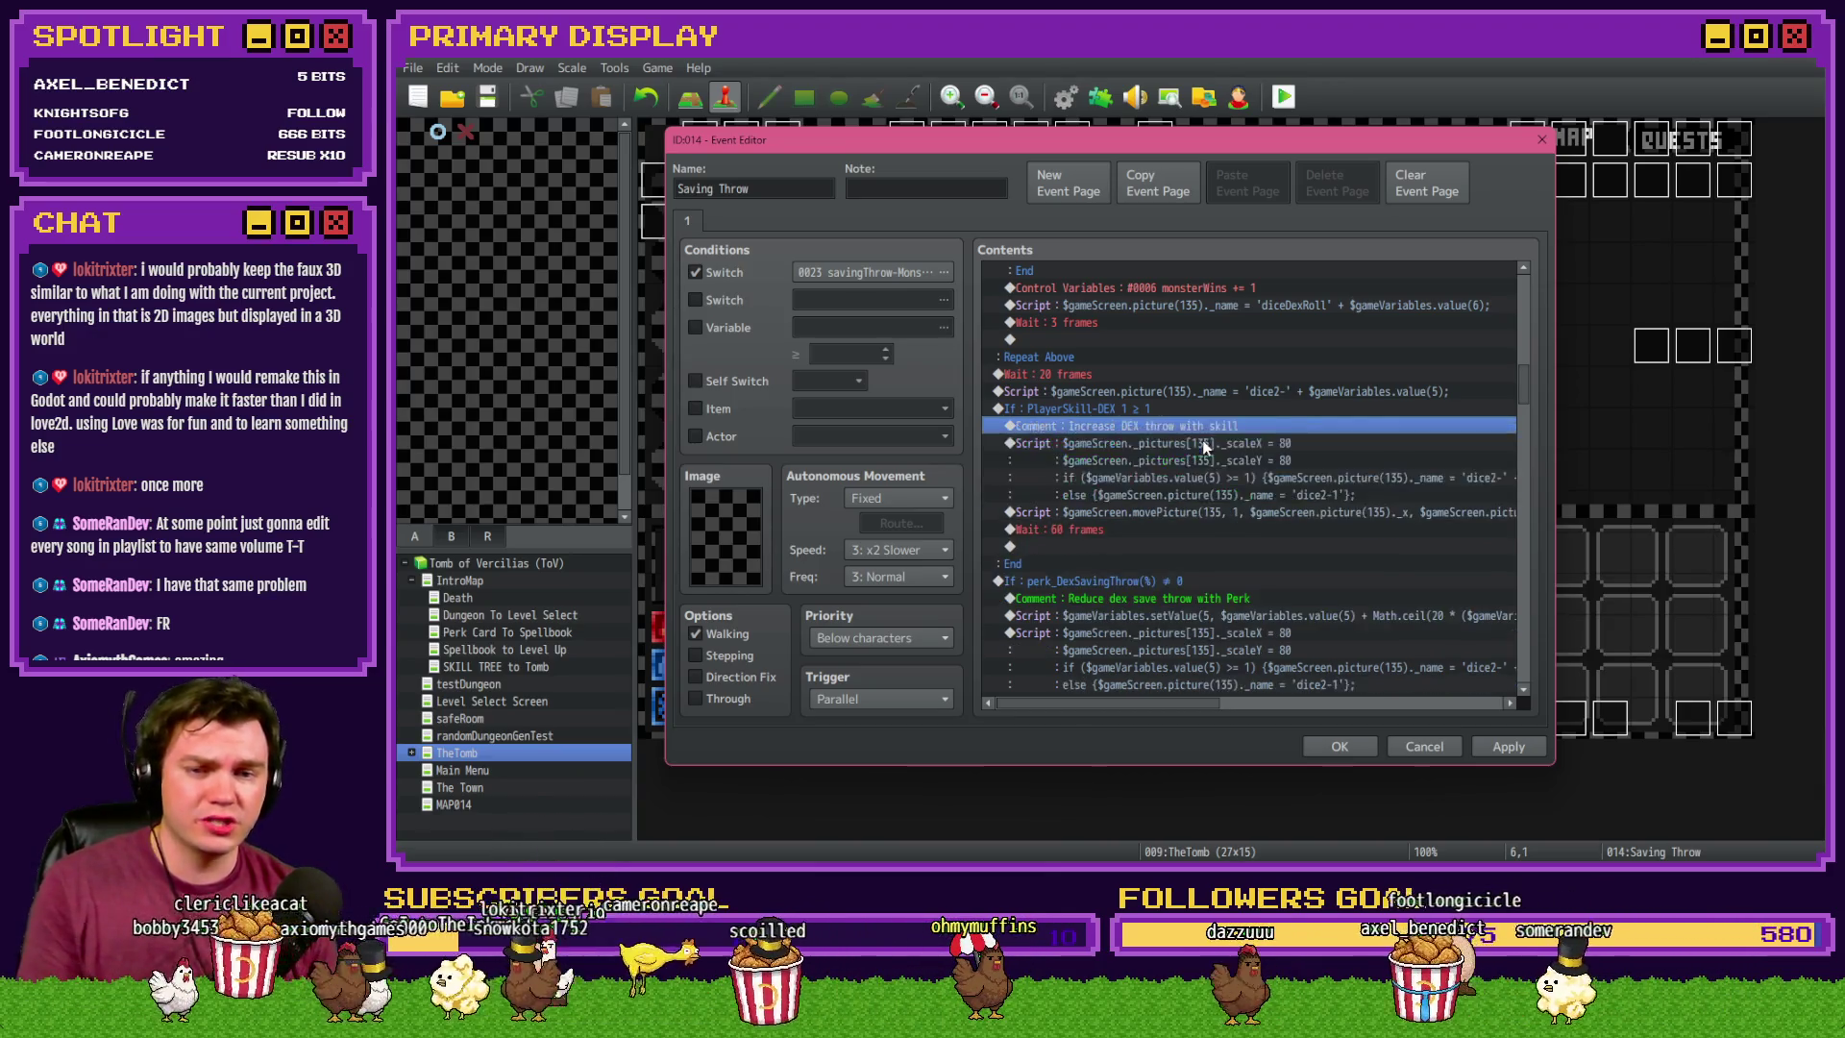
- Insert a Control Variables command, locate 0708 PlayerSkill-DEX 1, and switch the operand to Variable
key("Insert")
left_click(1168, 444)
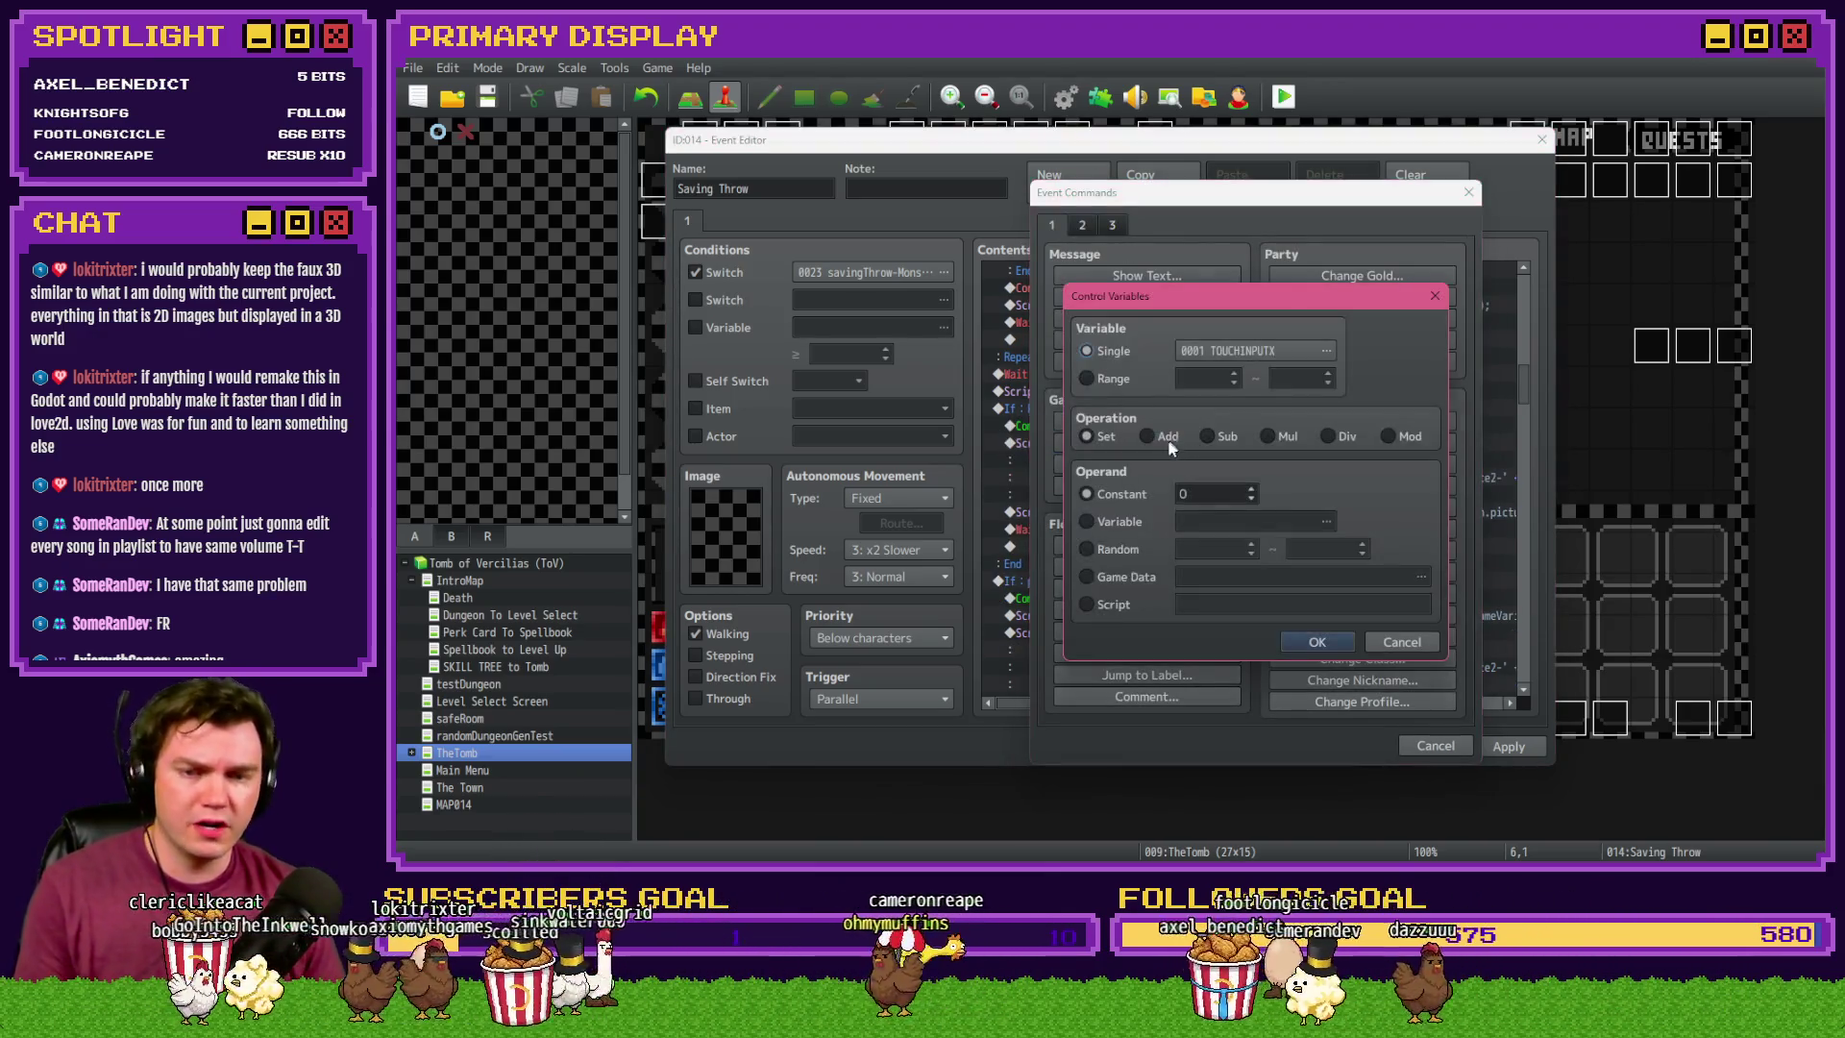
left_click(1234, 350)
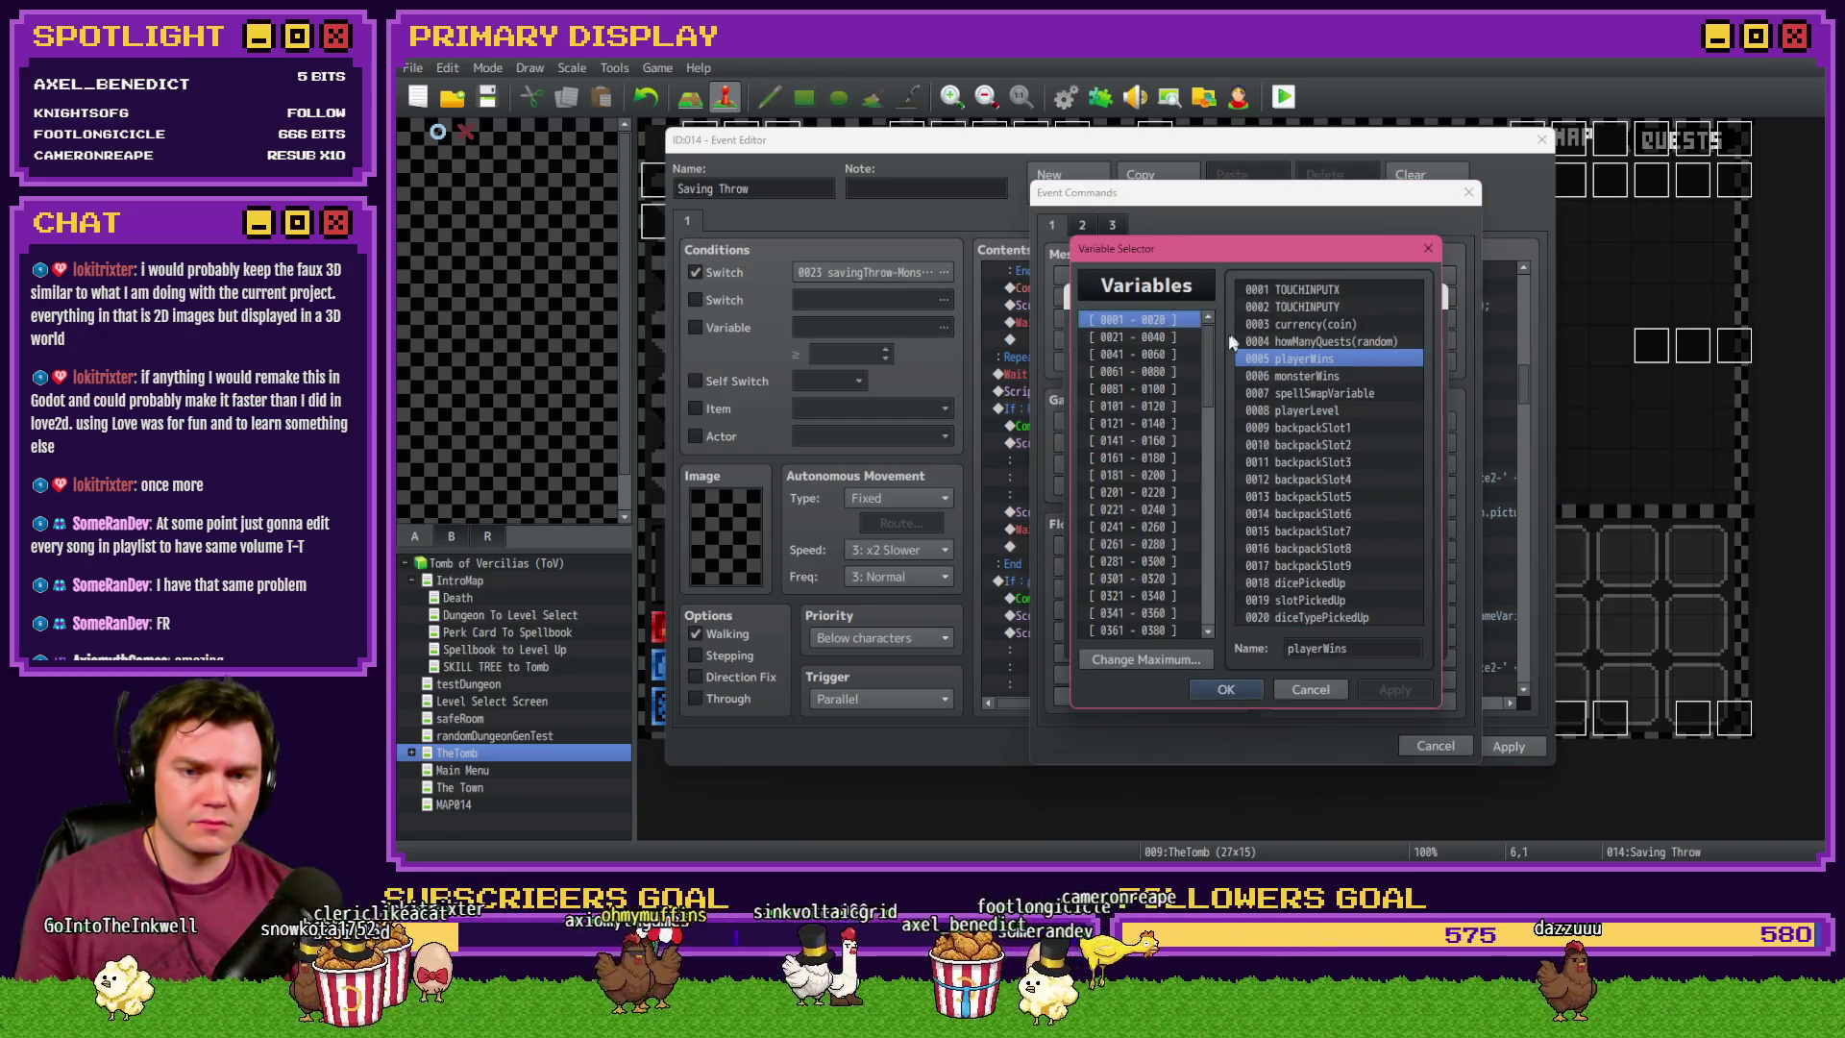
scroll(1215, 534, "down", 6)
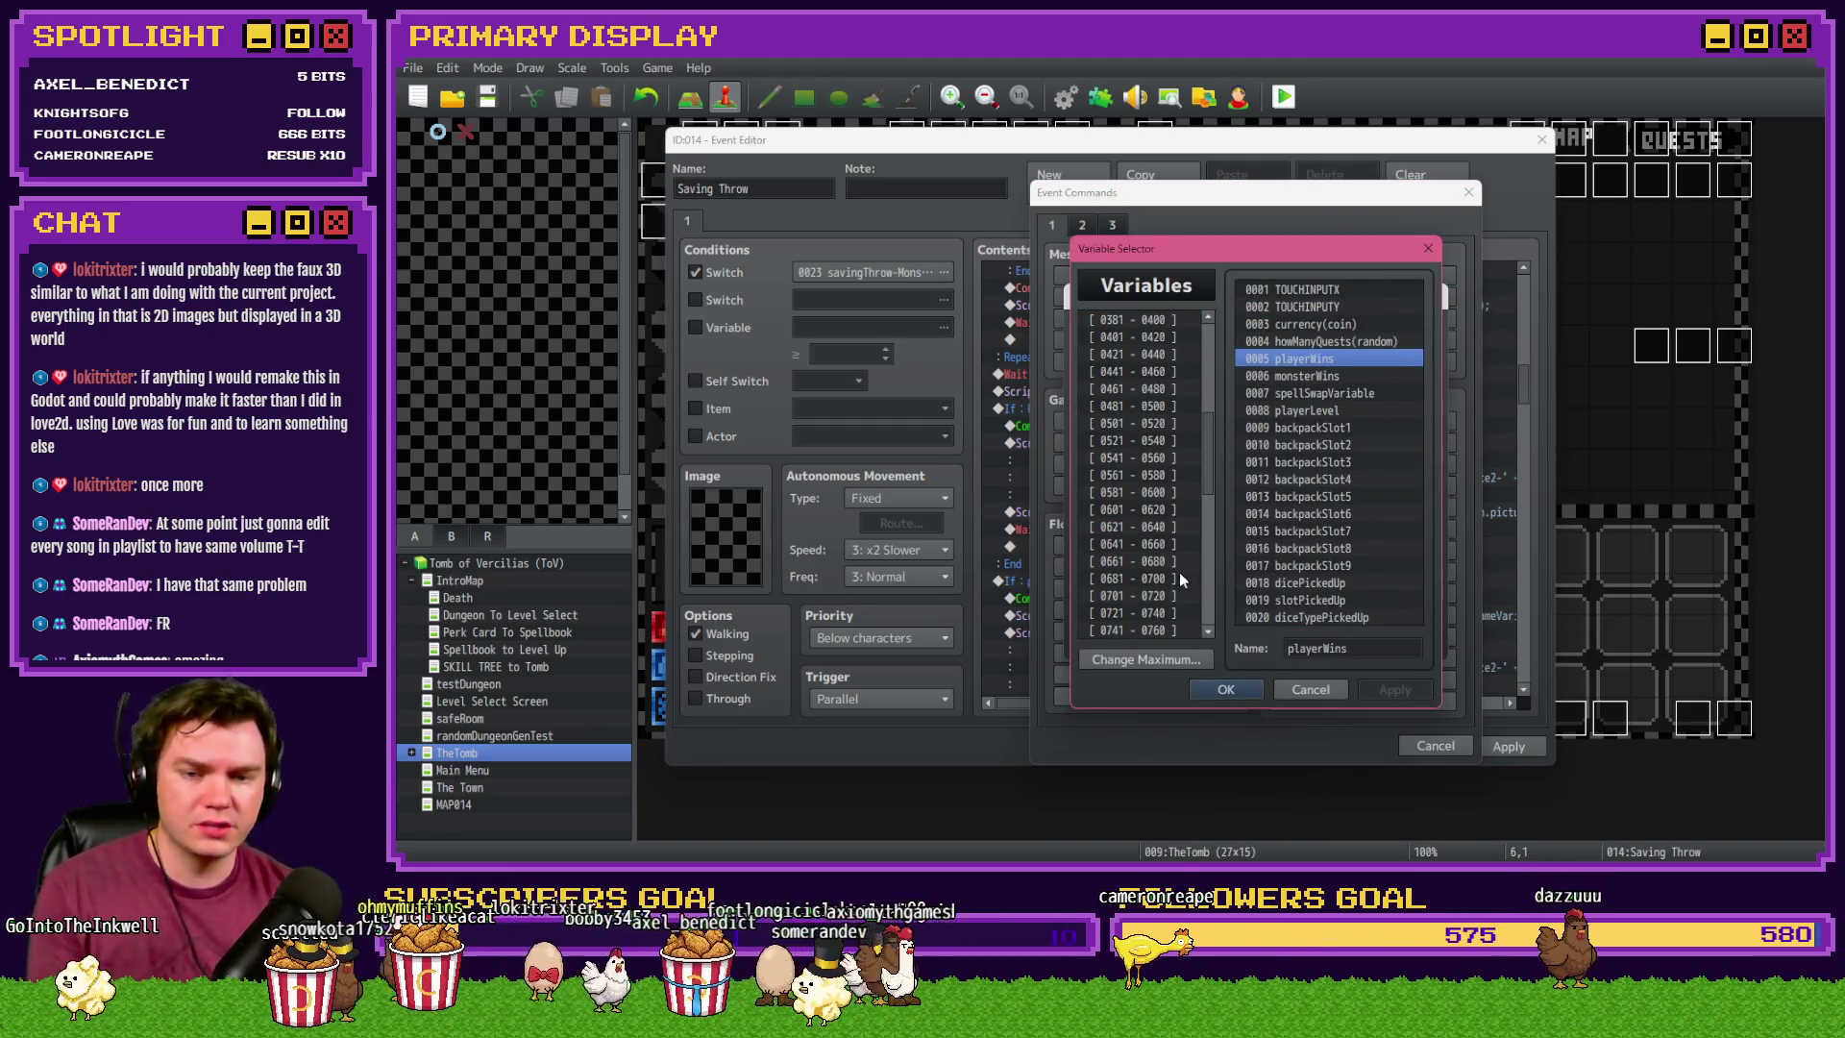
left_click(1182, 578)
key("Down")
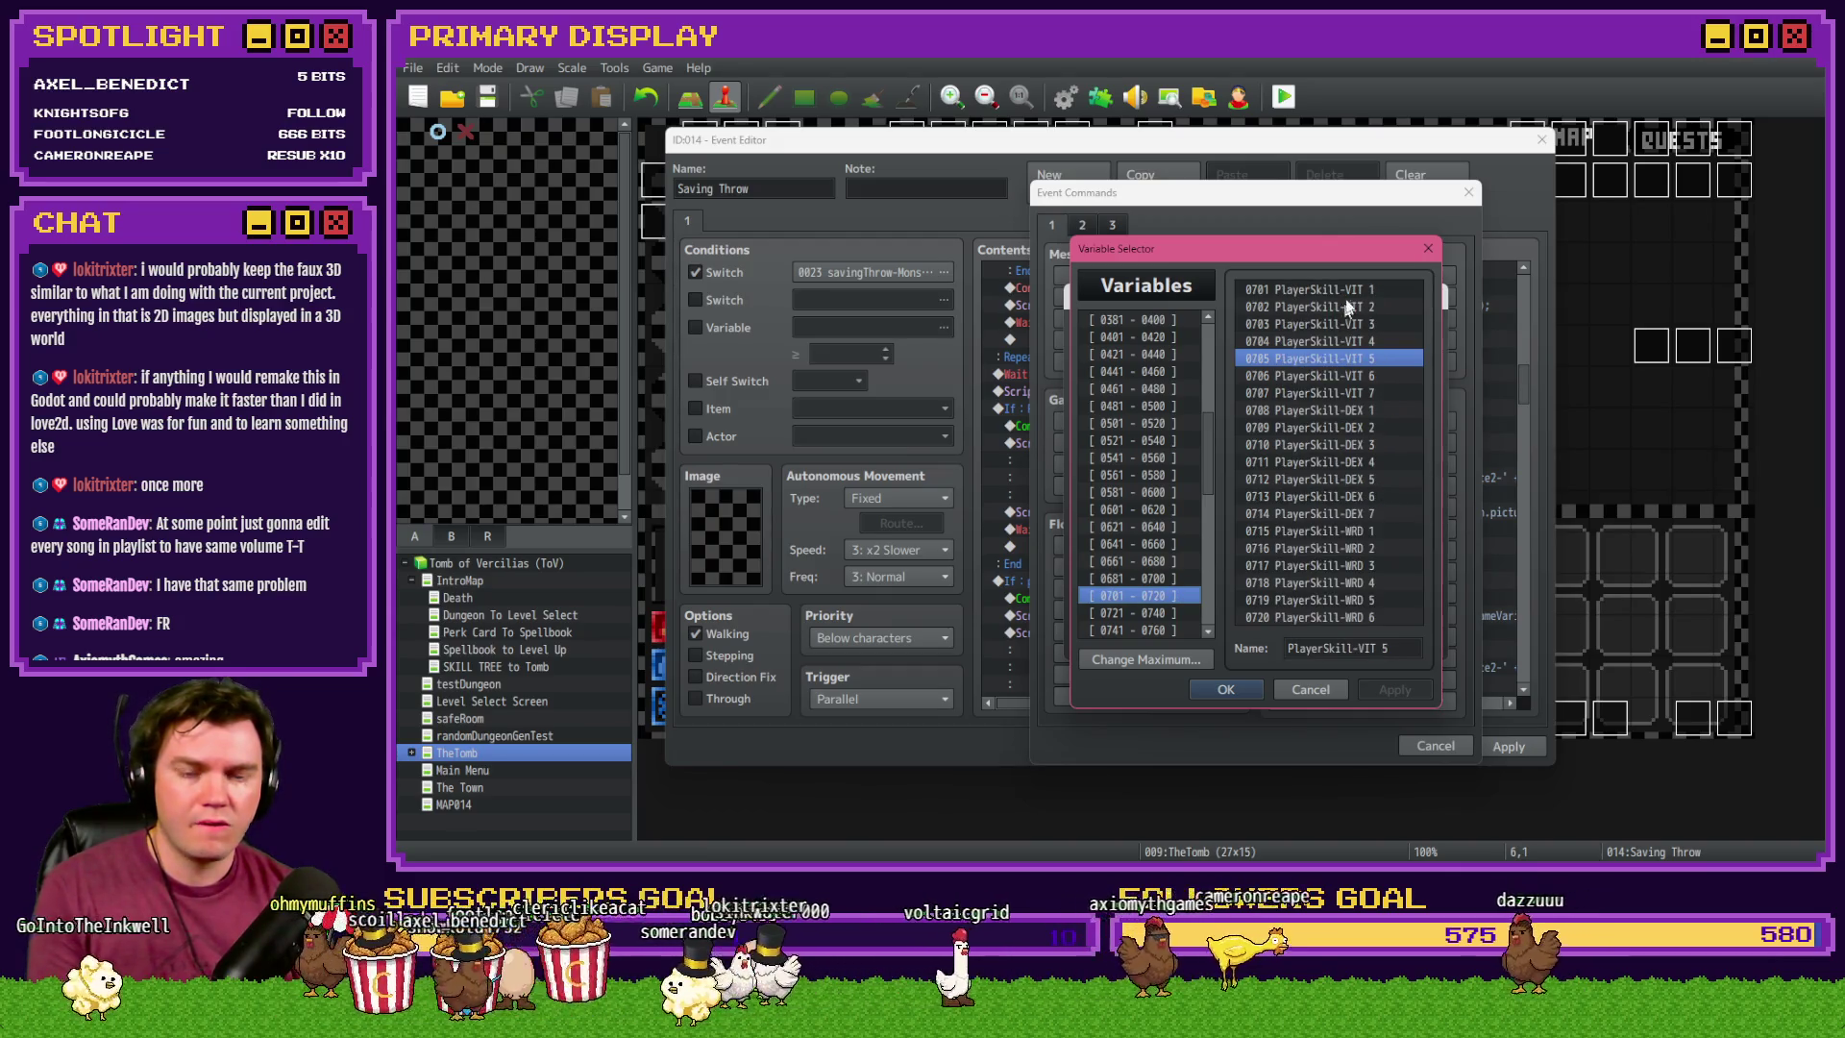
double_click(1363, 409)
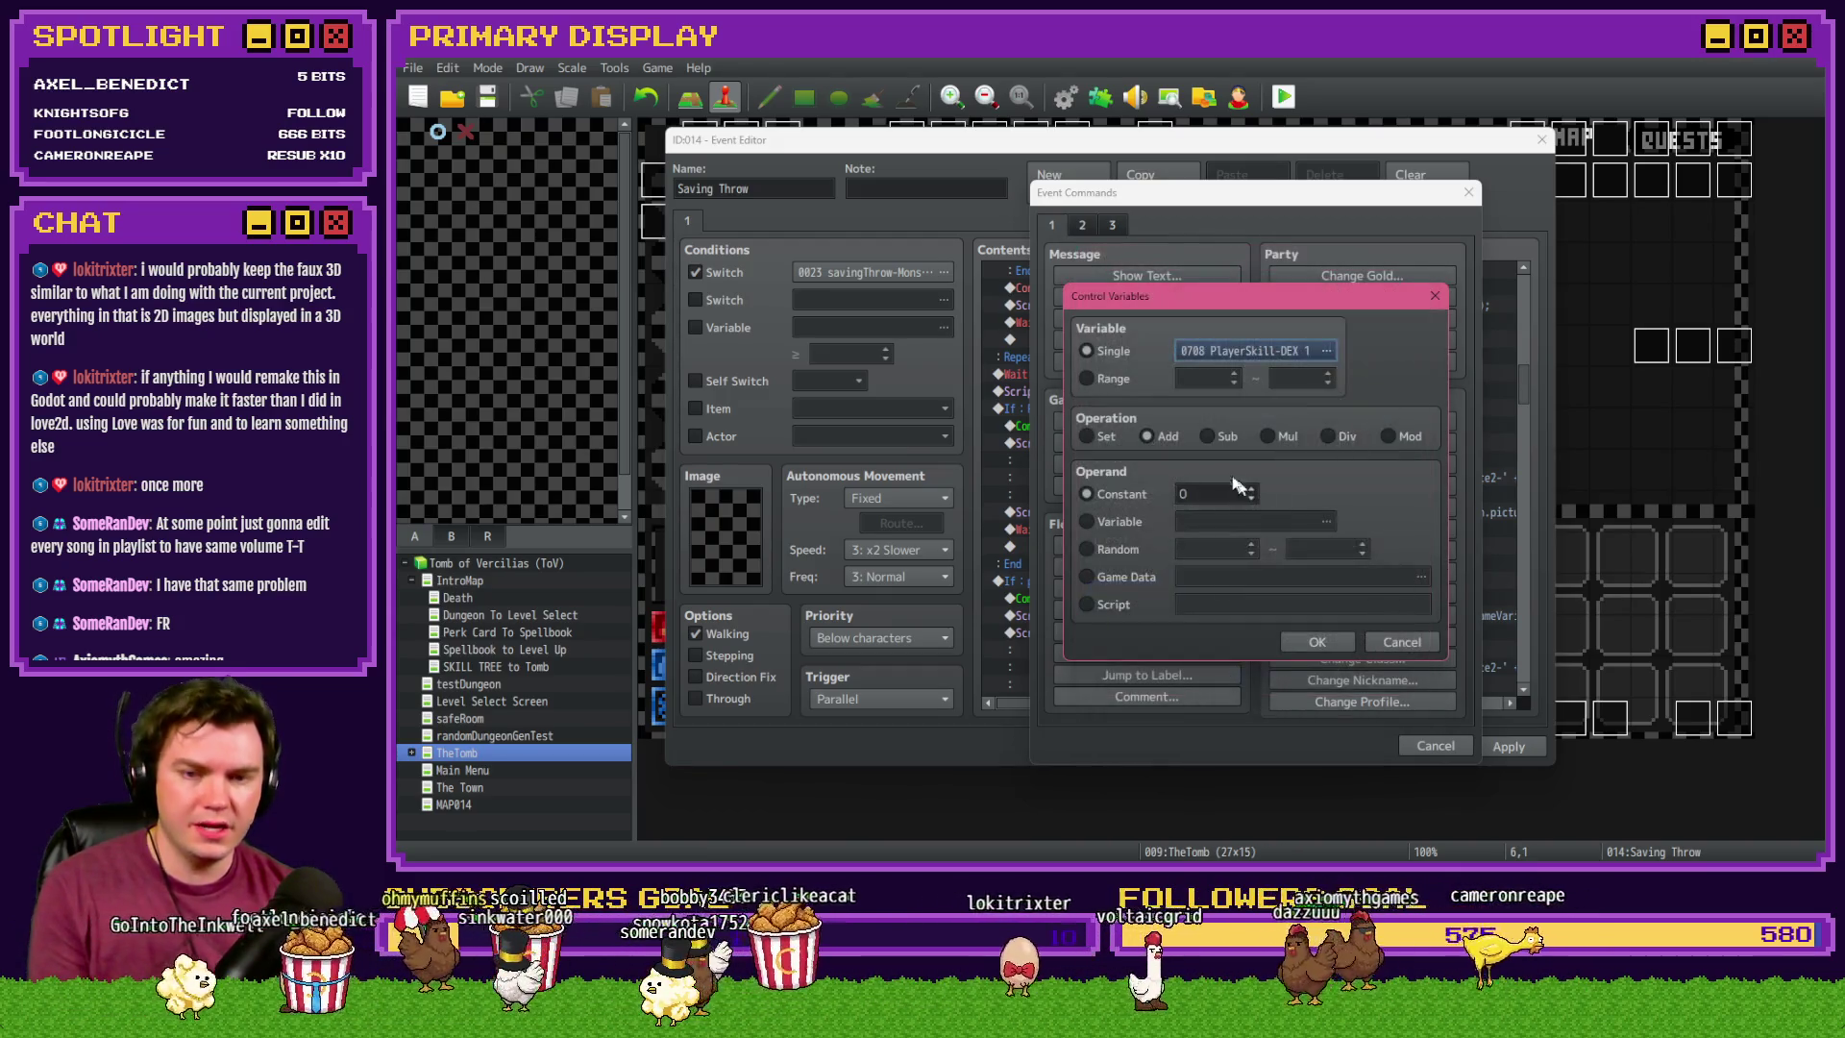
left_click(1117, 522)
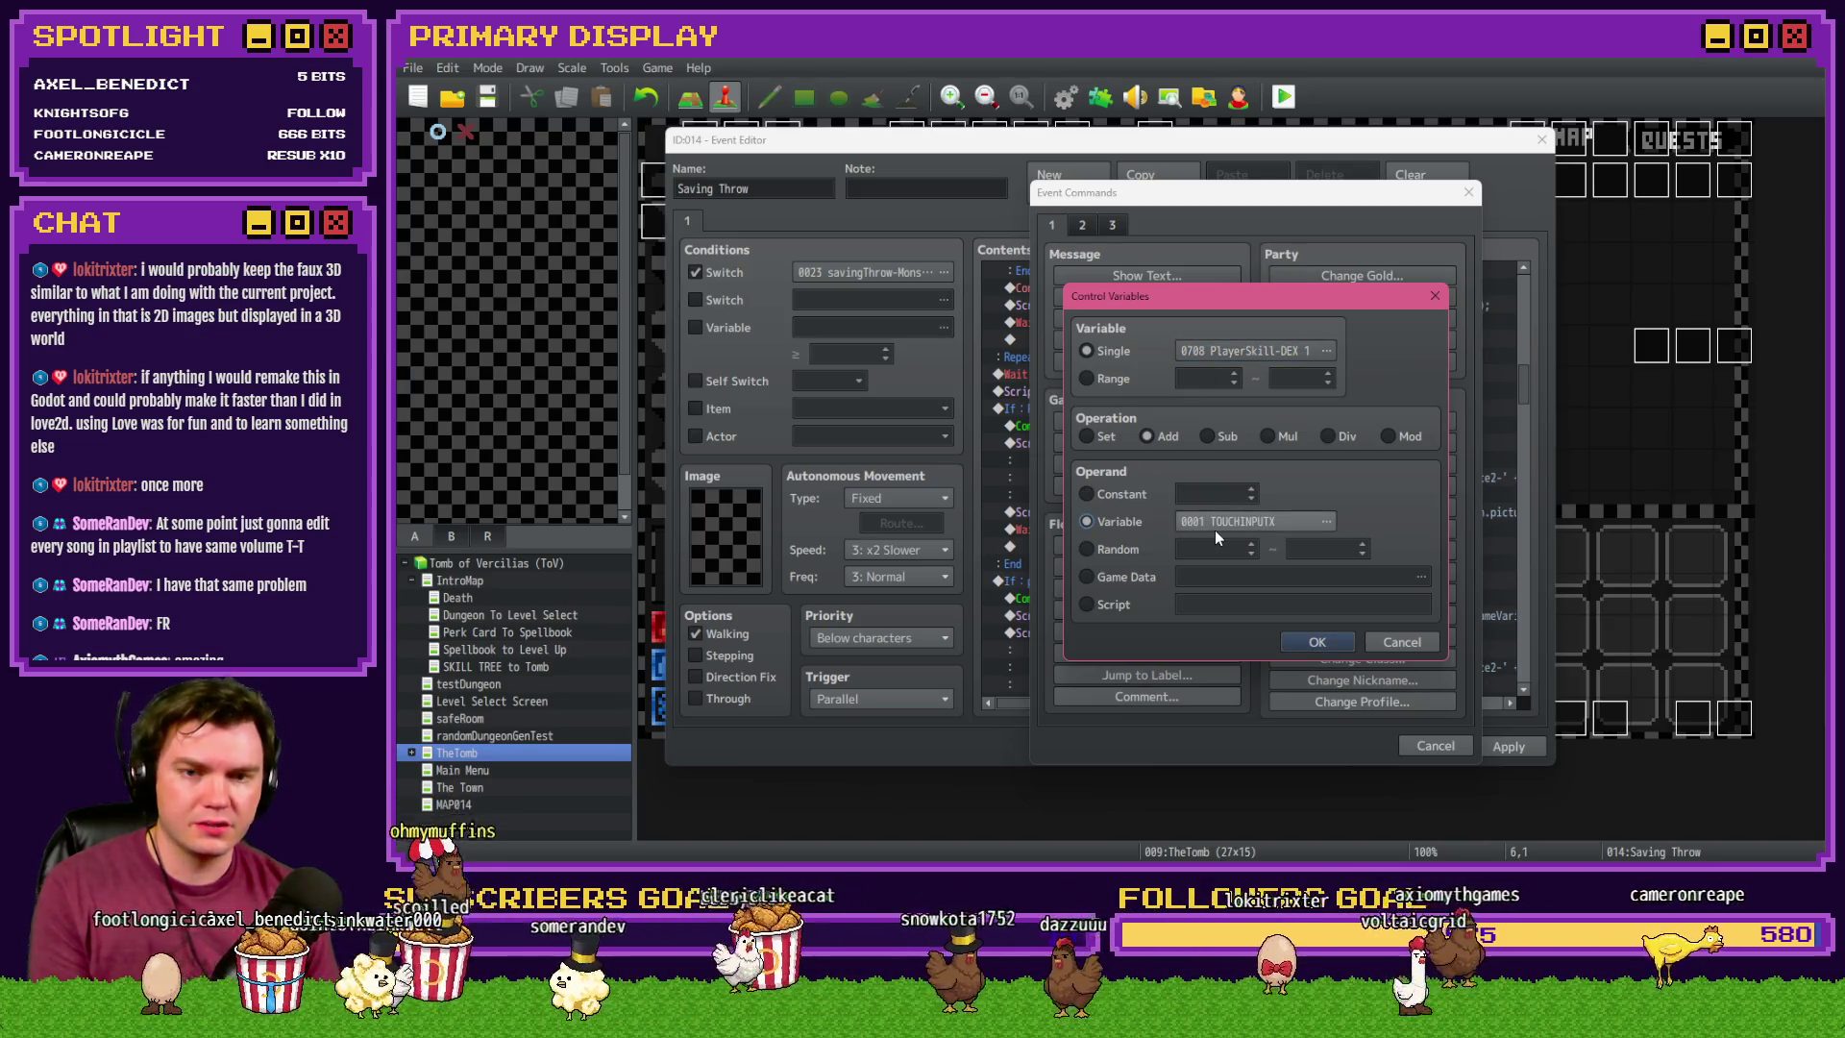
- Set operand 0708 PlayerSkill-DEX 1 and target 0005 playerWins with Add, then confirm
left_click(1215, 344)
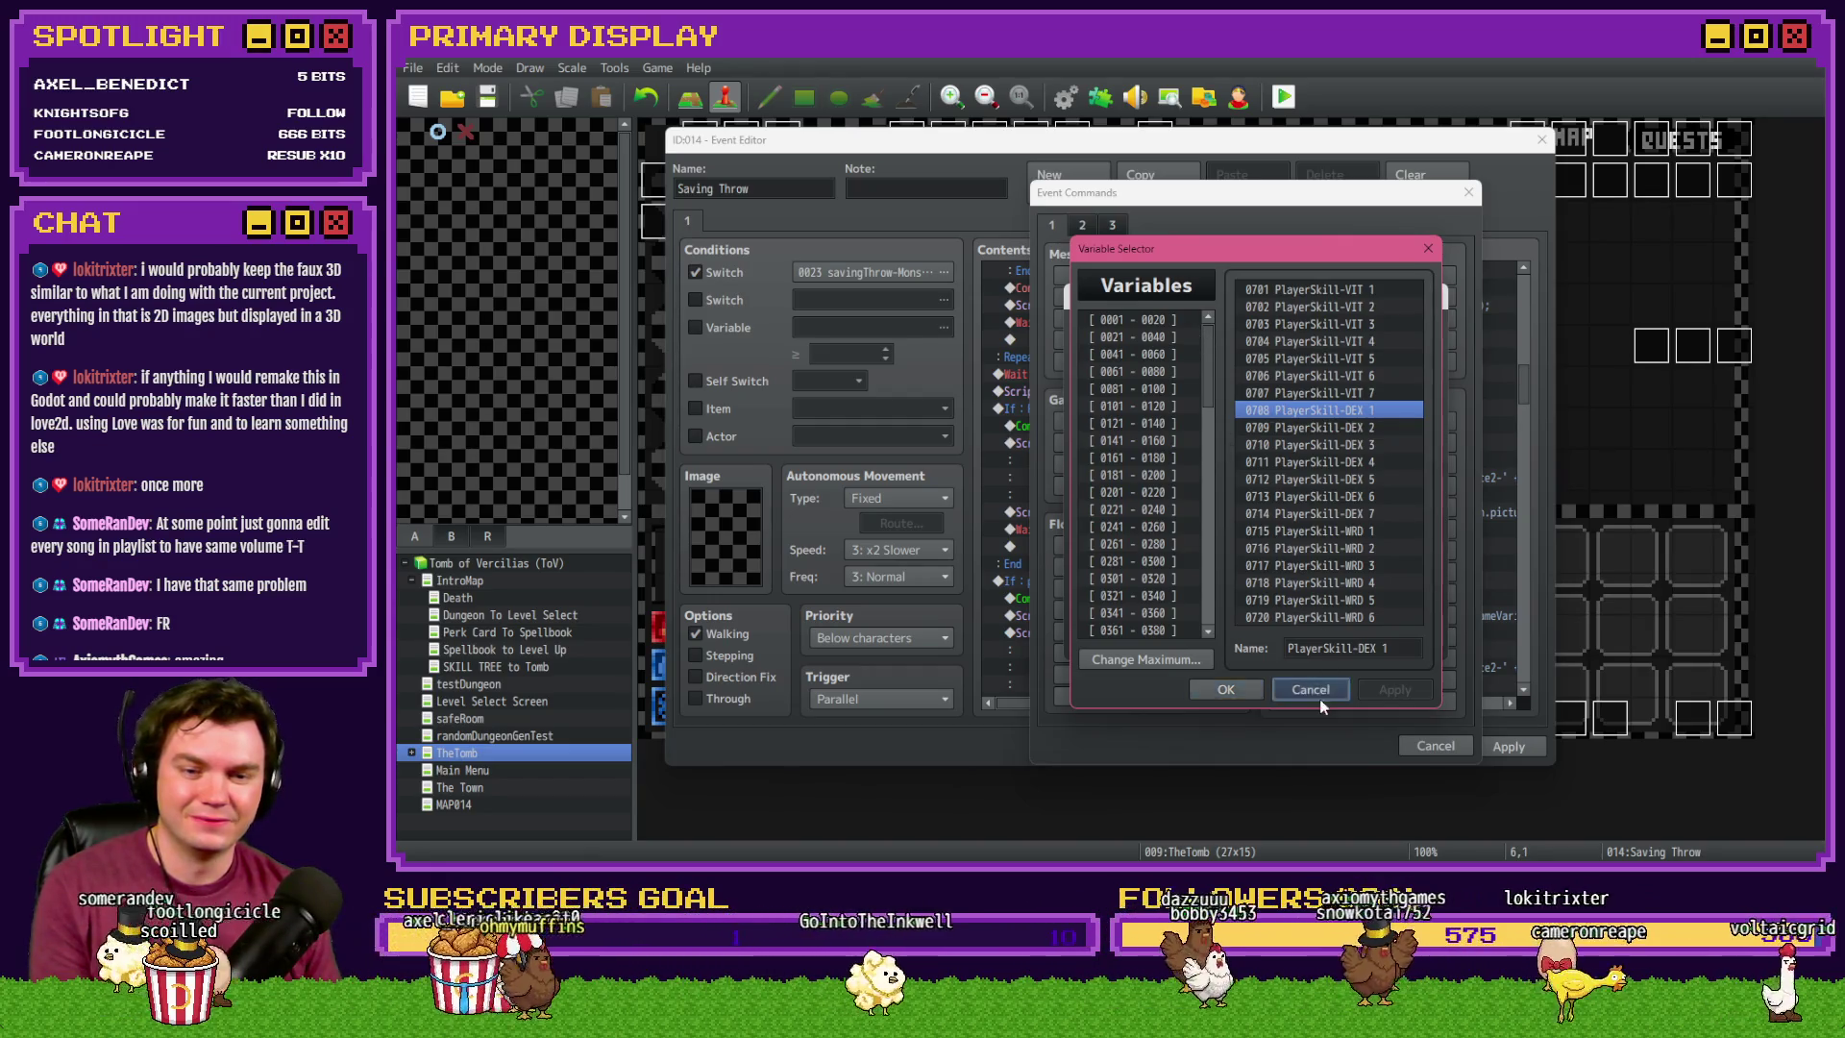
left_click(1315, 692)
left_click(1230, 528)
double_click(1286, 420)
left_click(1214, 342)
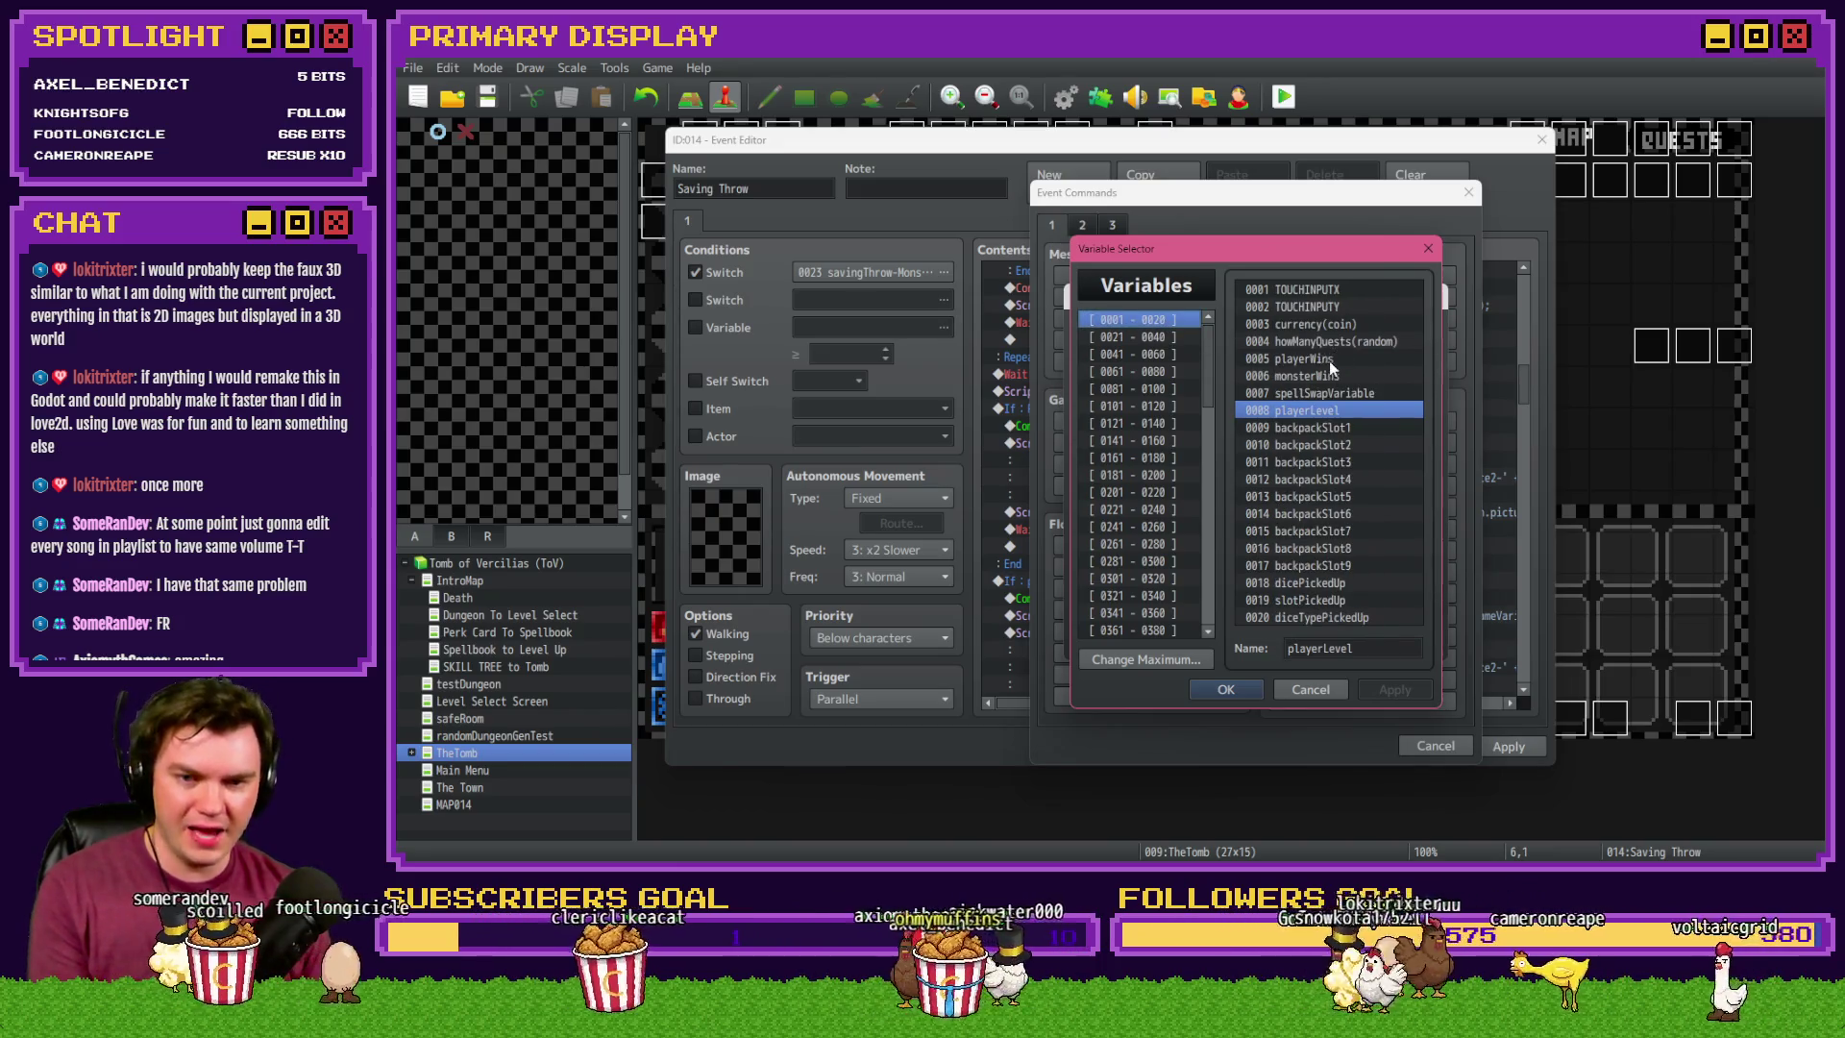
double_click(1329, 360)
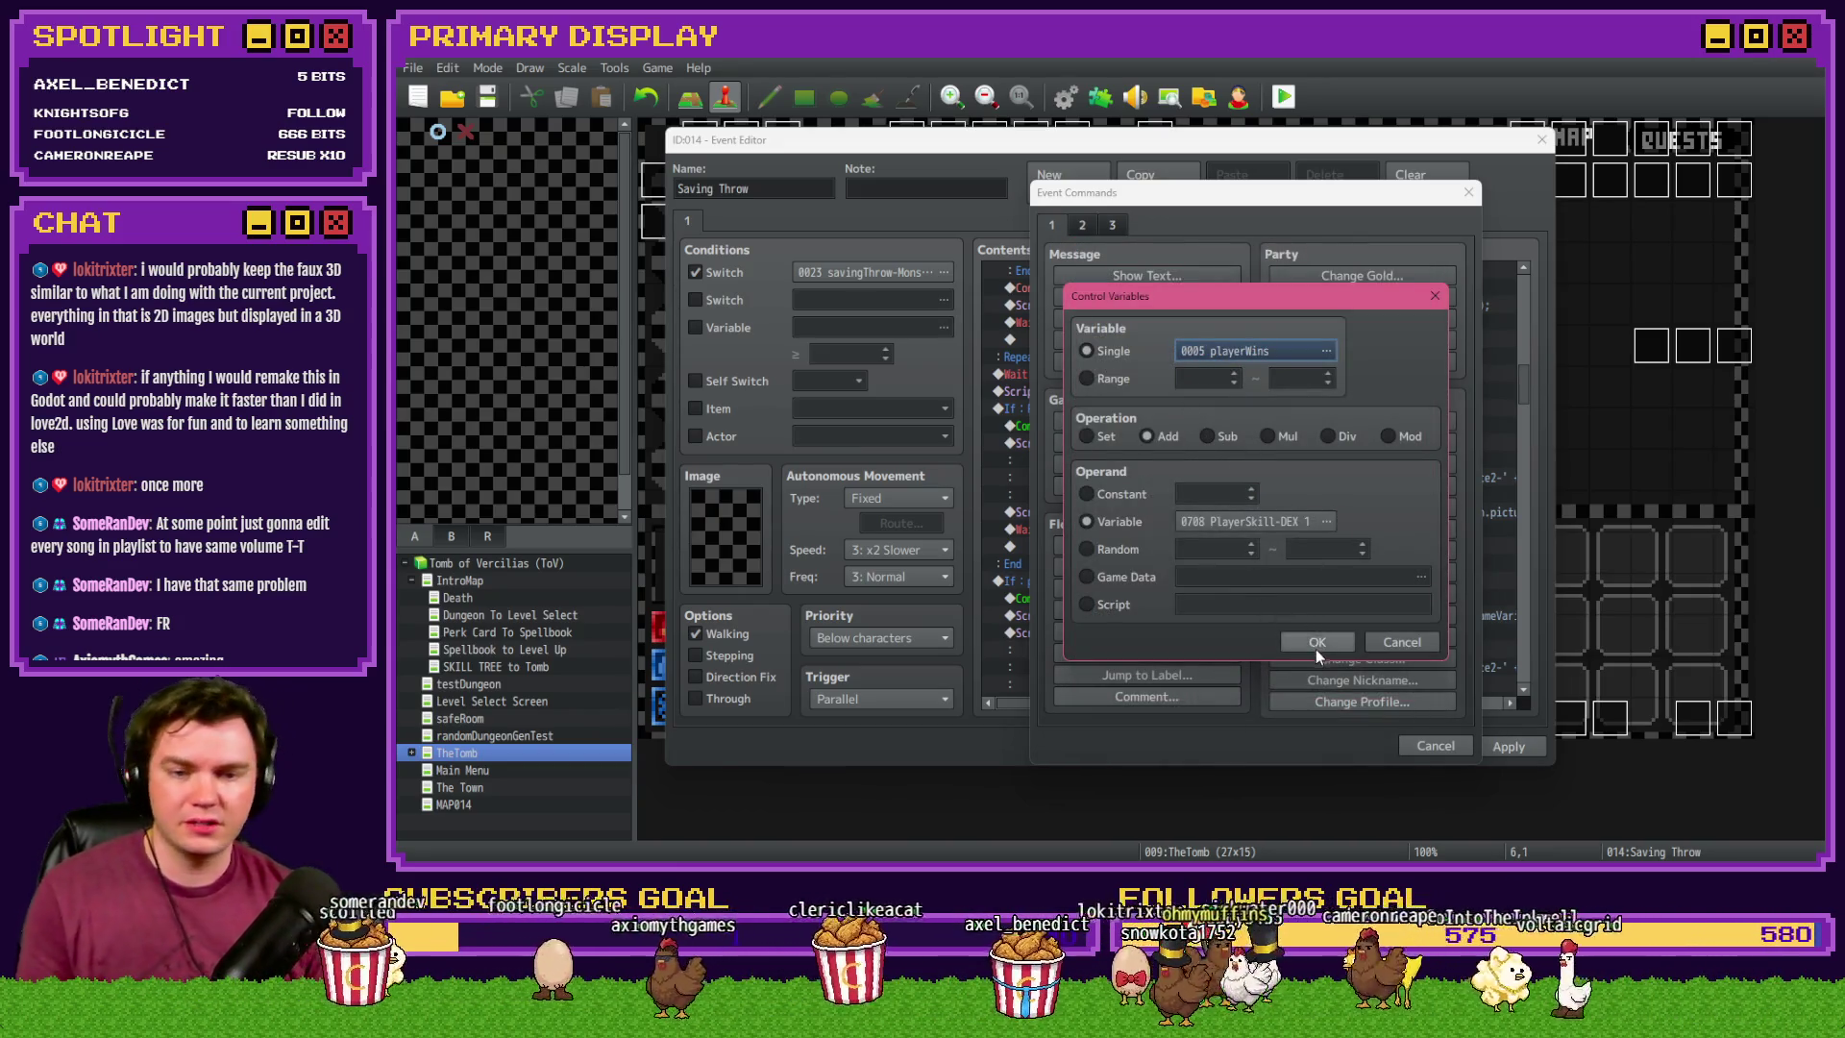
left_click(1315, 642)
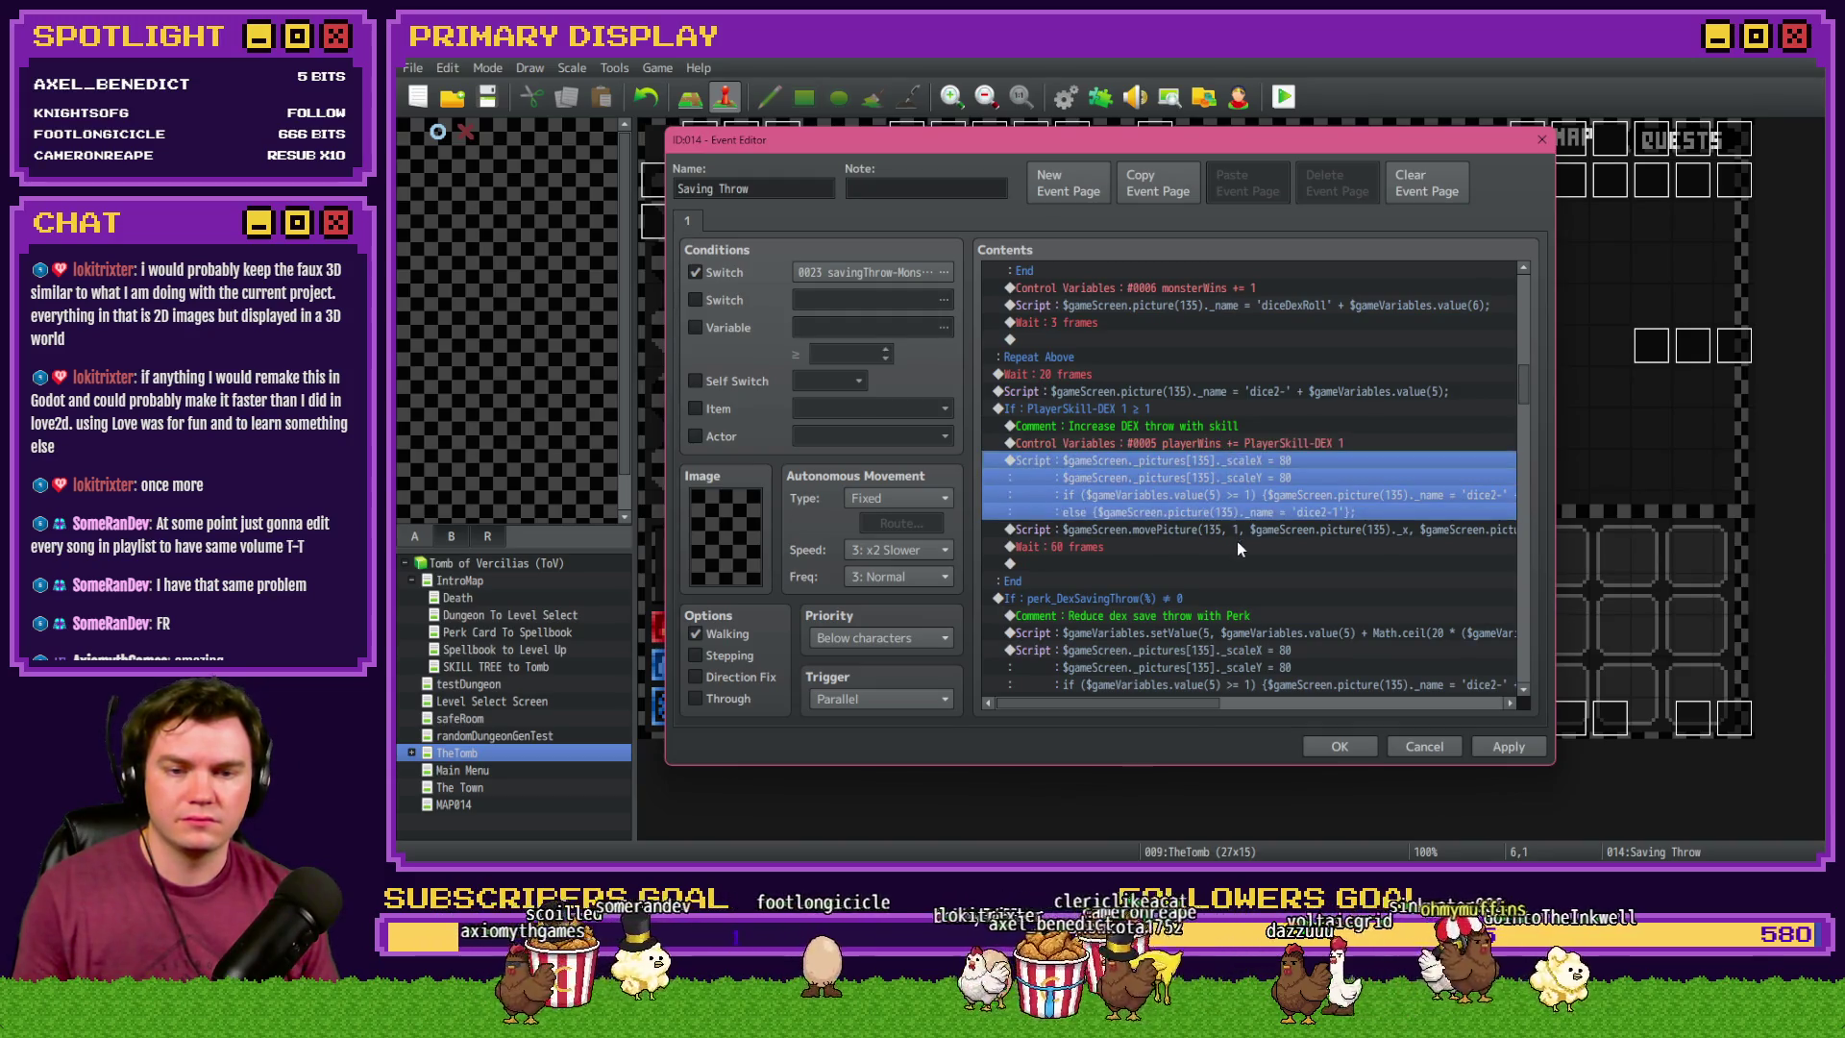
- Position after the playerWins increase and make a first, cancelled attempt at a variable Conditional Branch
left_click(1150, 547)
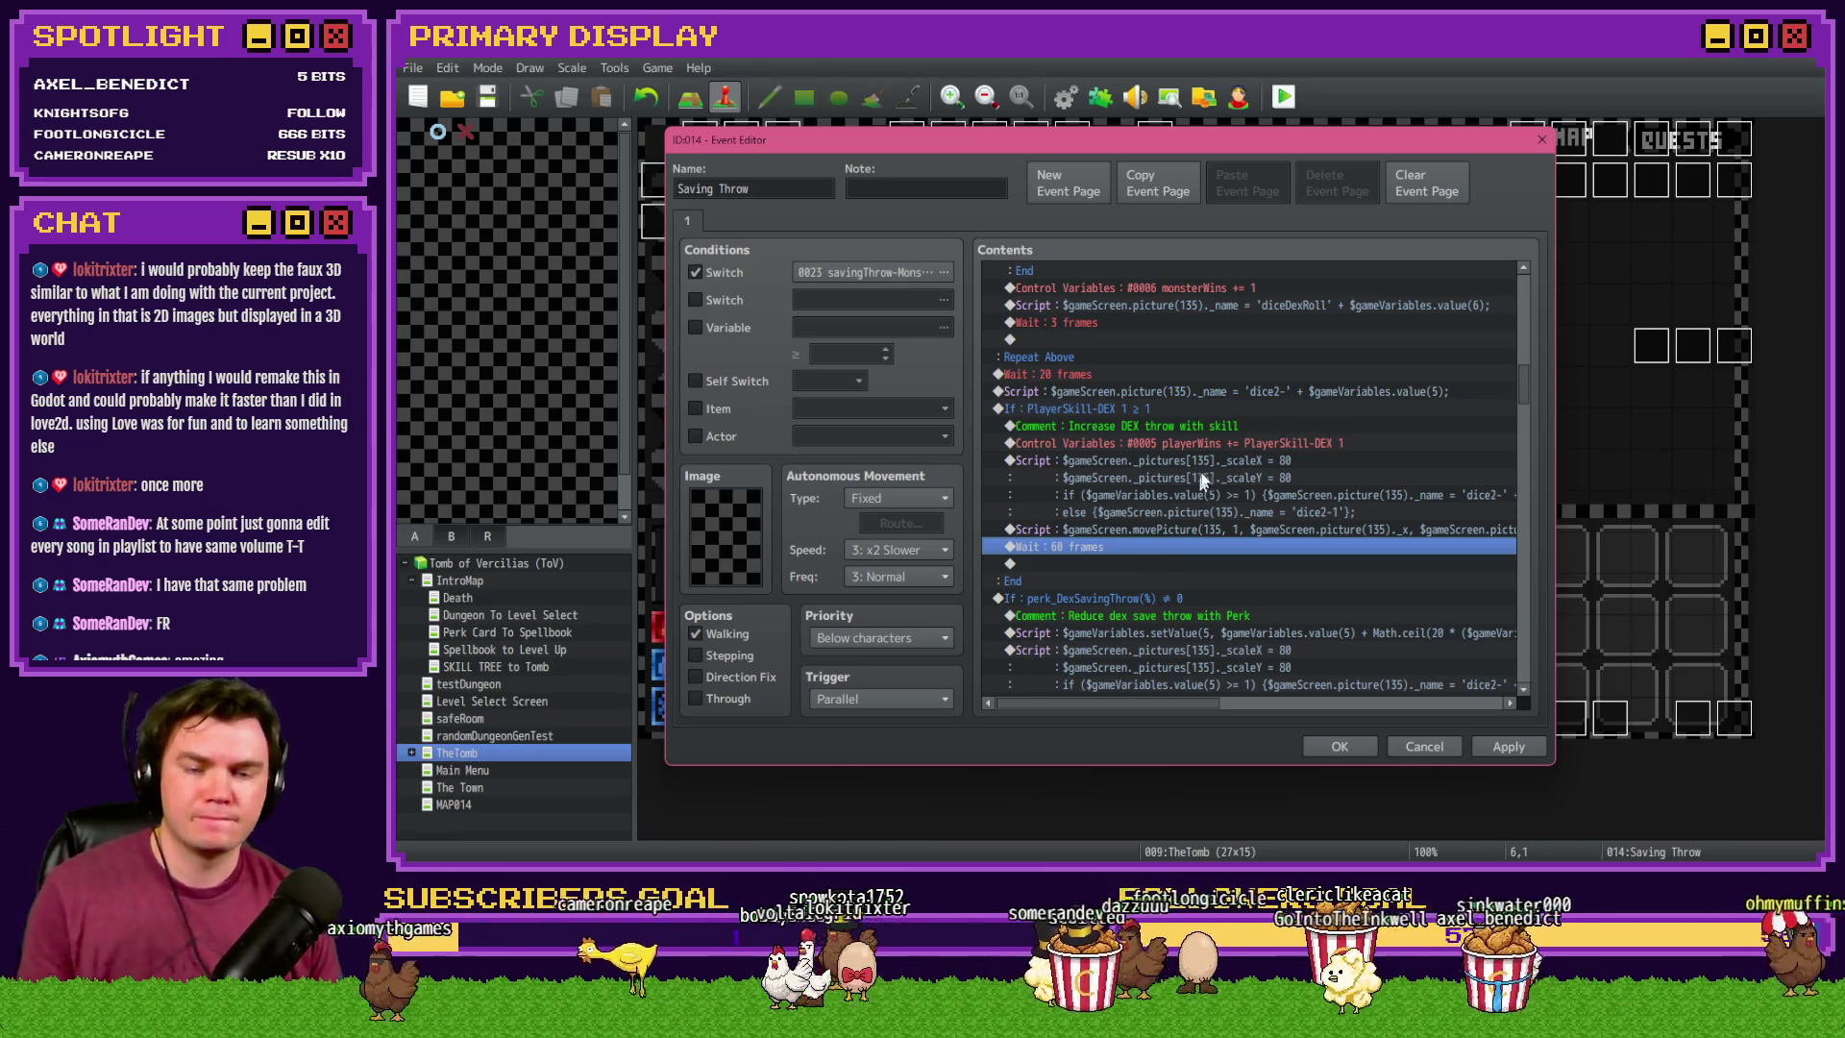
left_click(1213, 443)
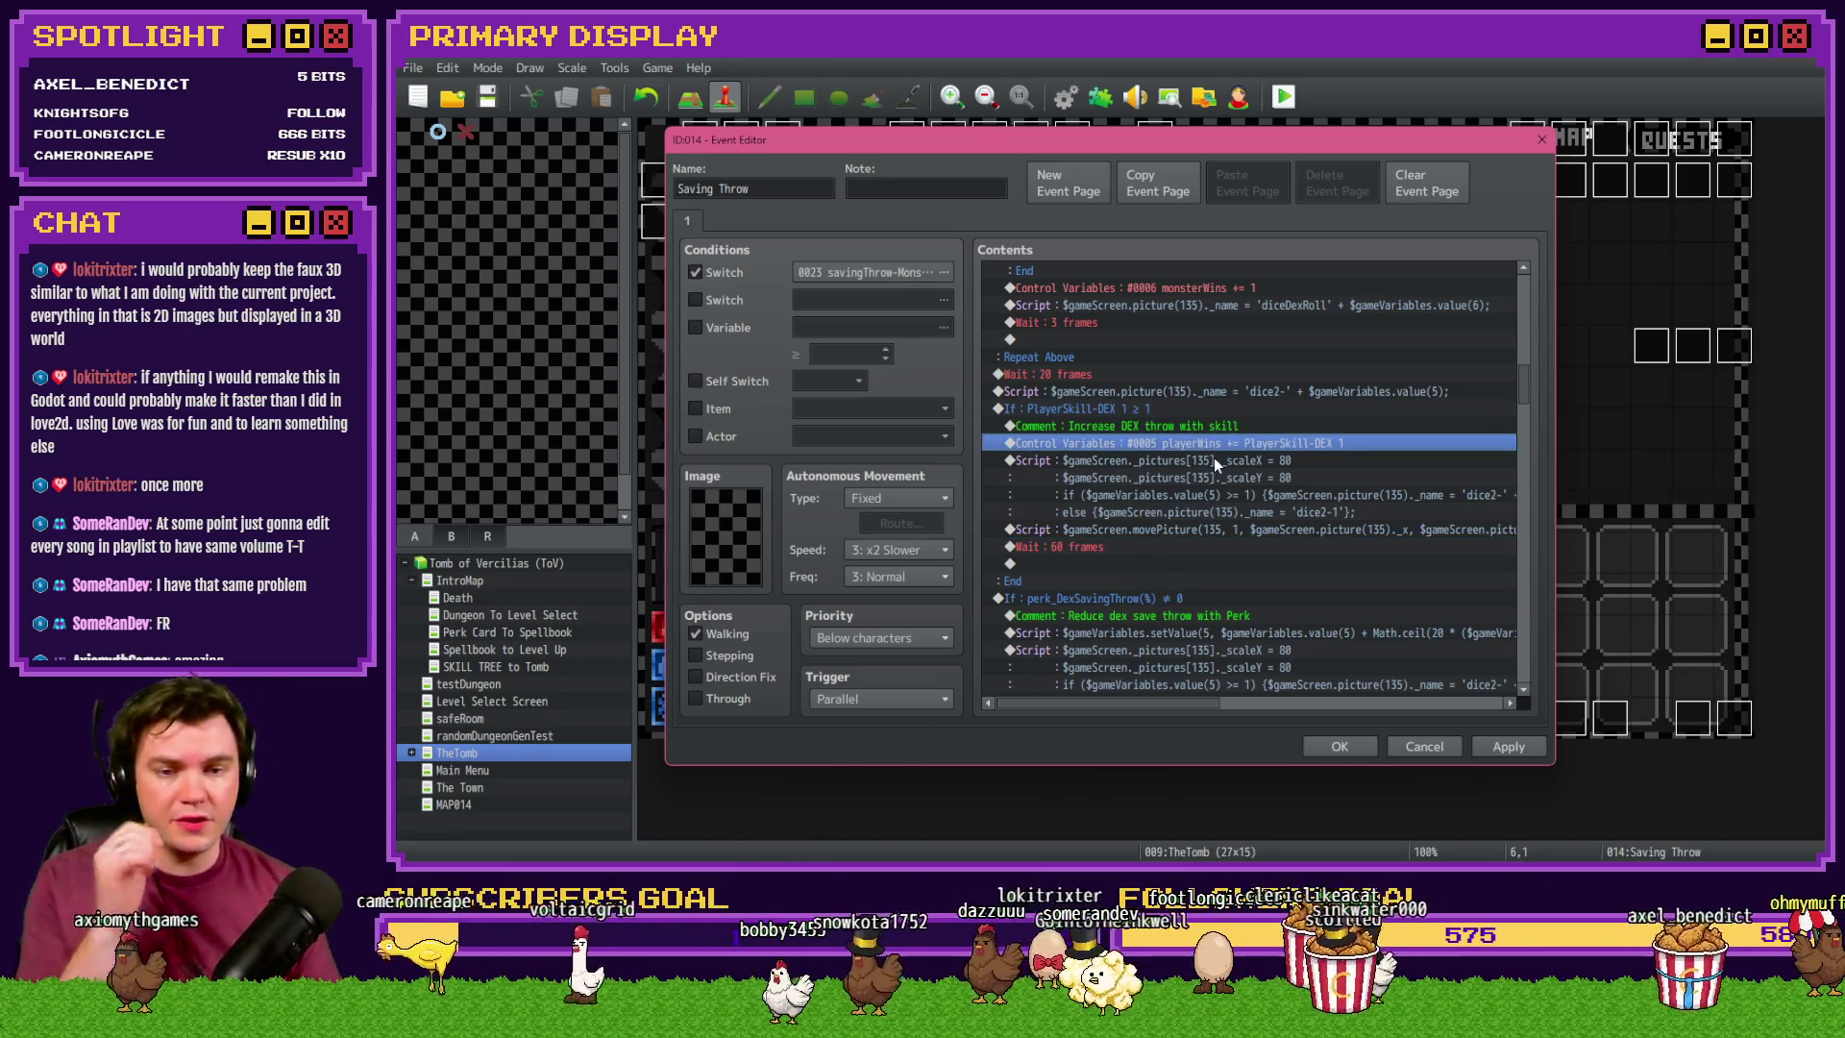
left_click(1214, 458, "shift")
key("Insert")
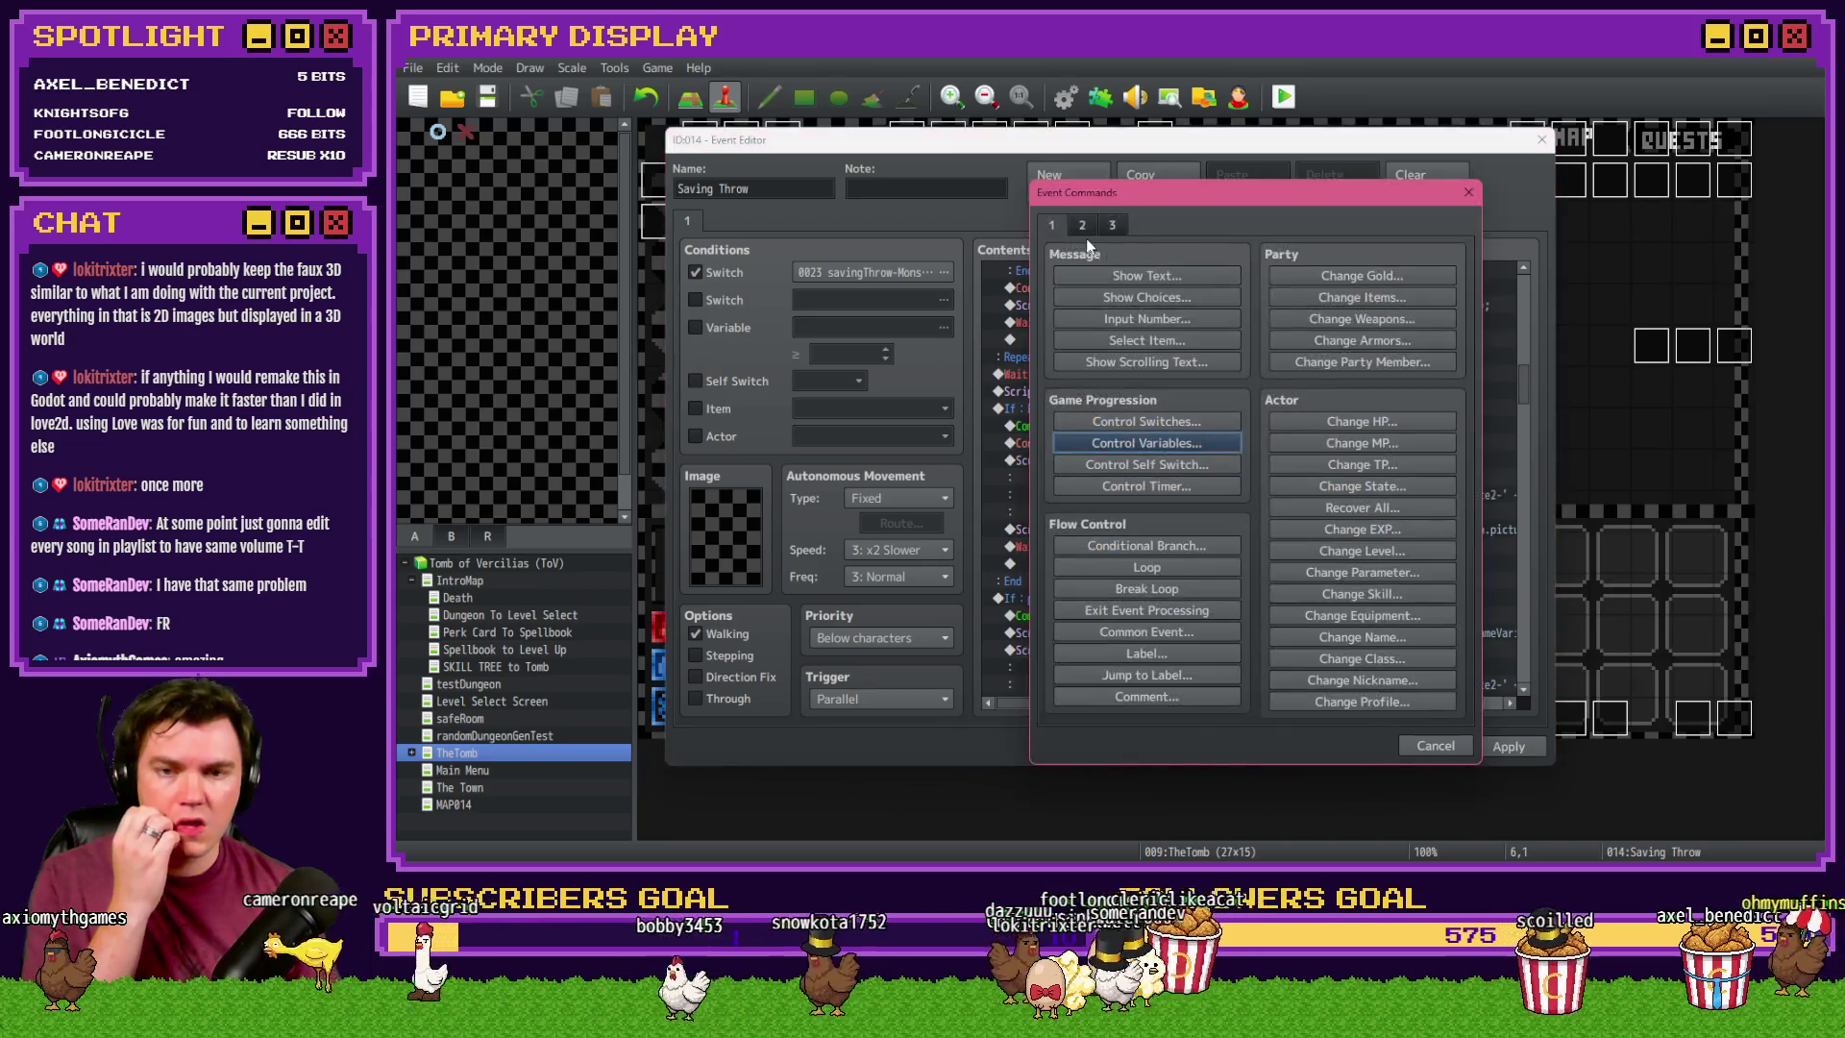
left_click(1160, 545)
left_click(1098, 407)
left_click(1321, 400)
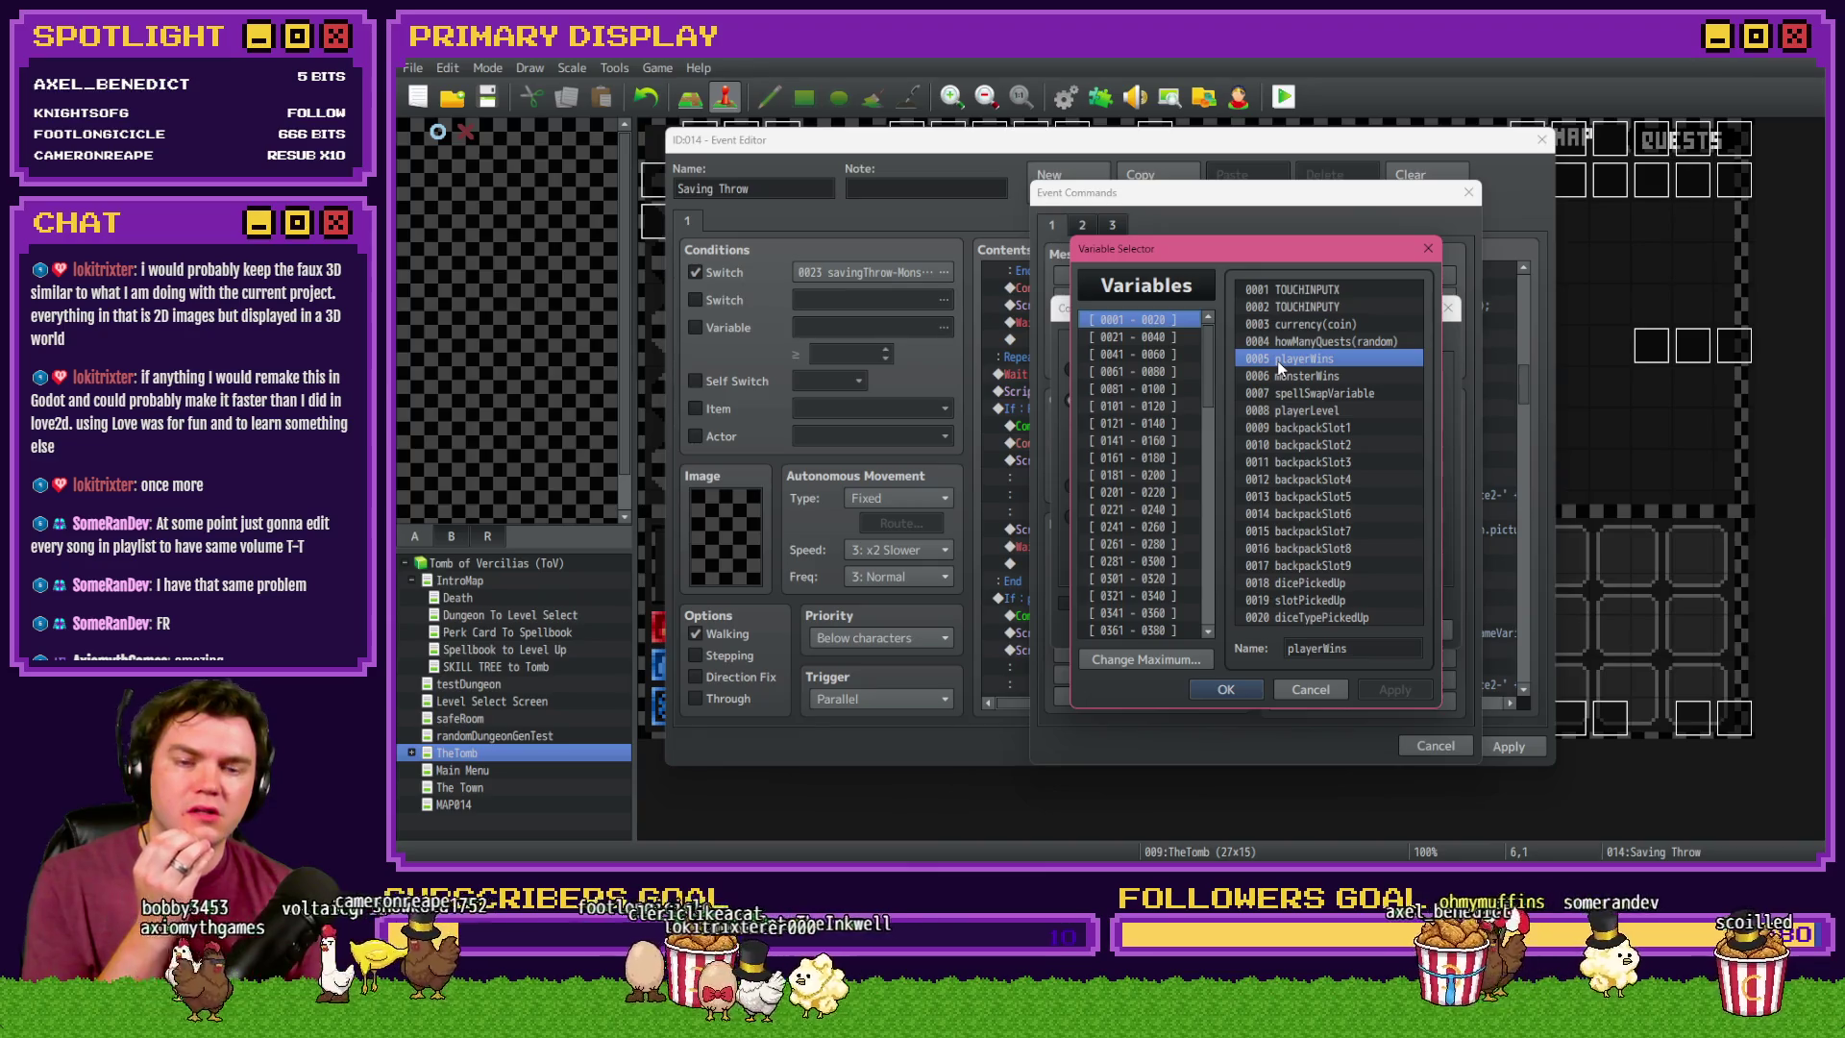
left_click(1311, 689)
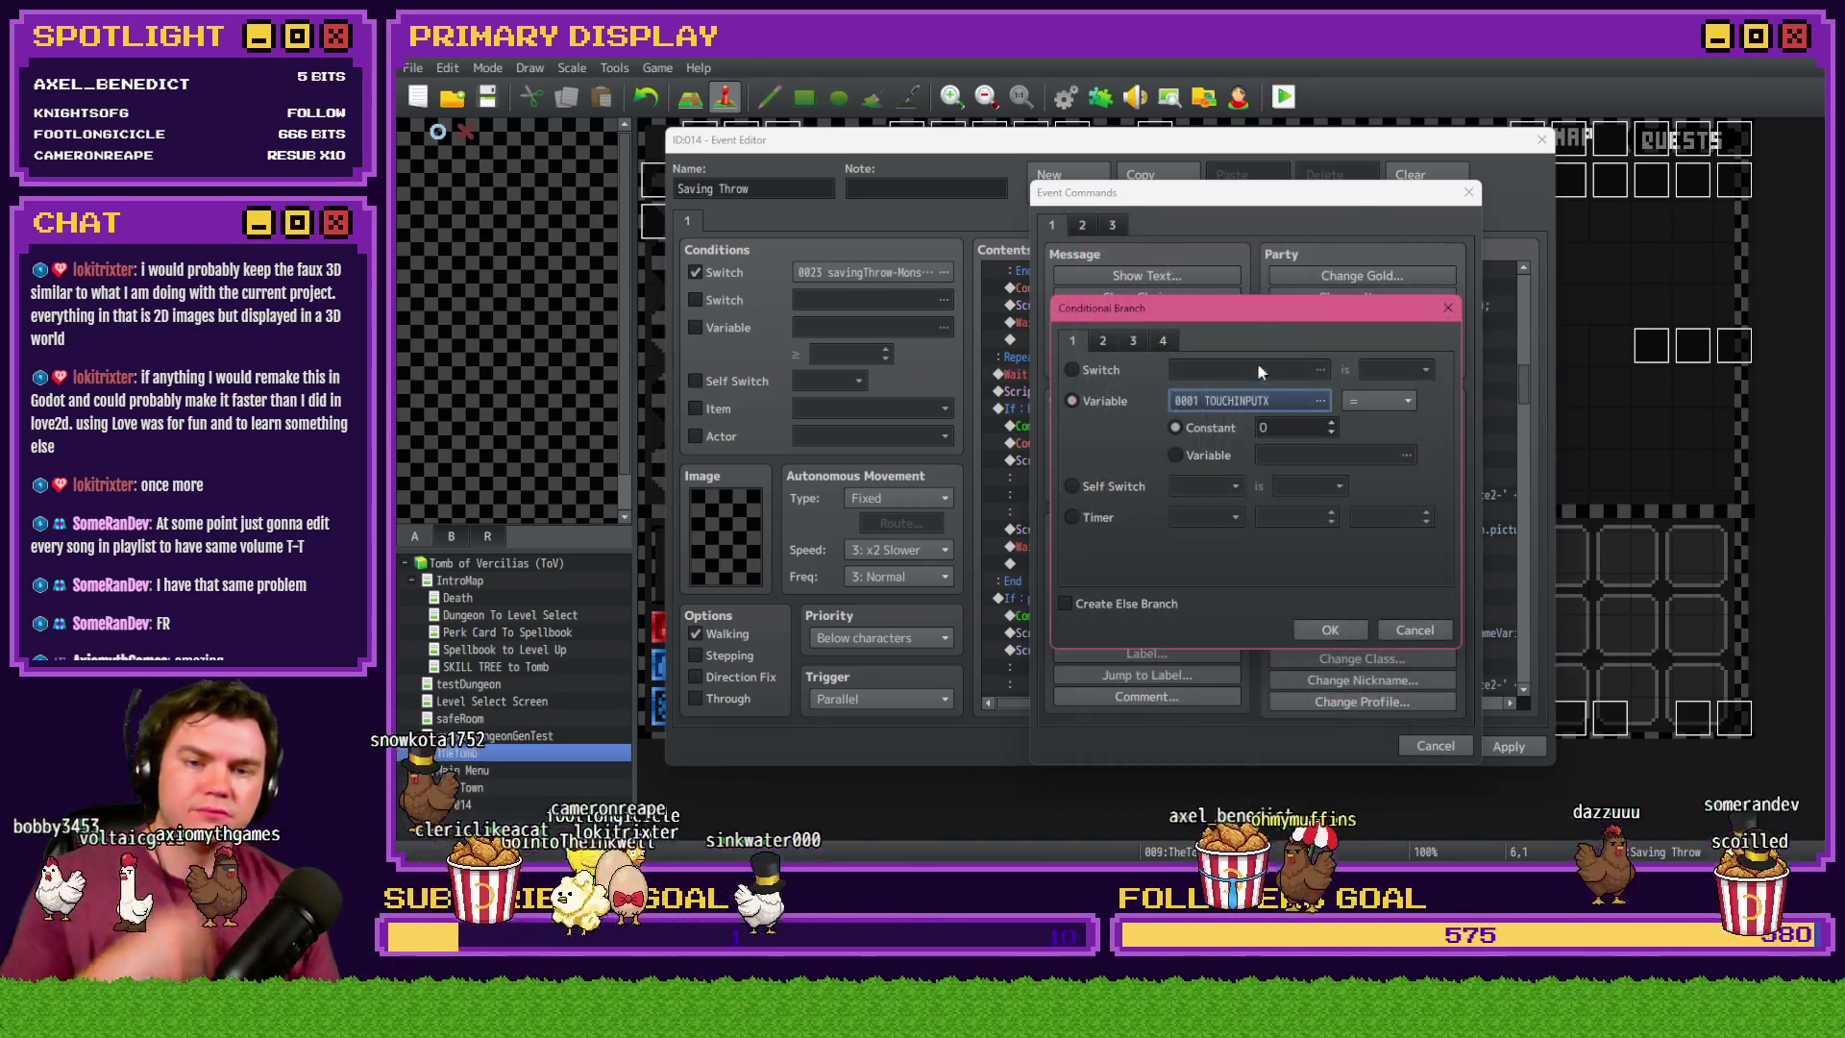
left_click(1415, 630)
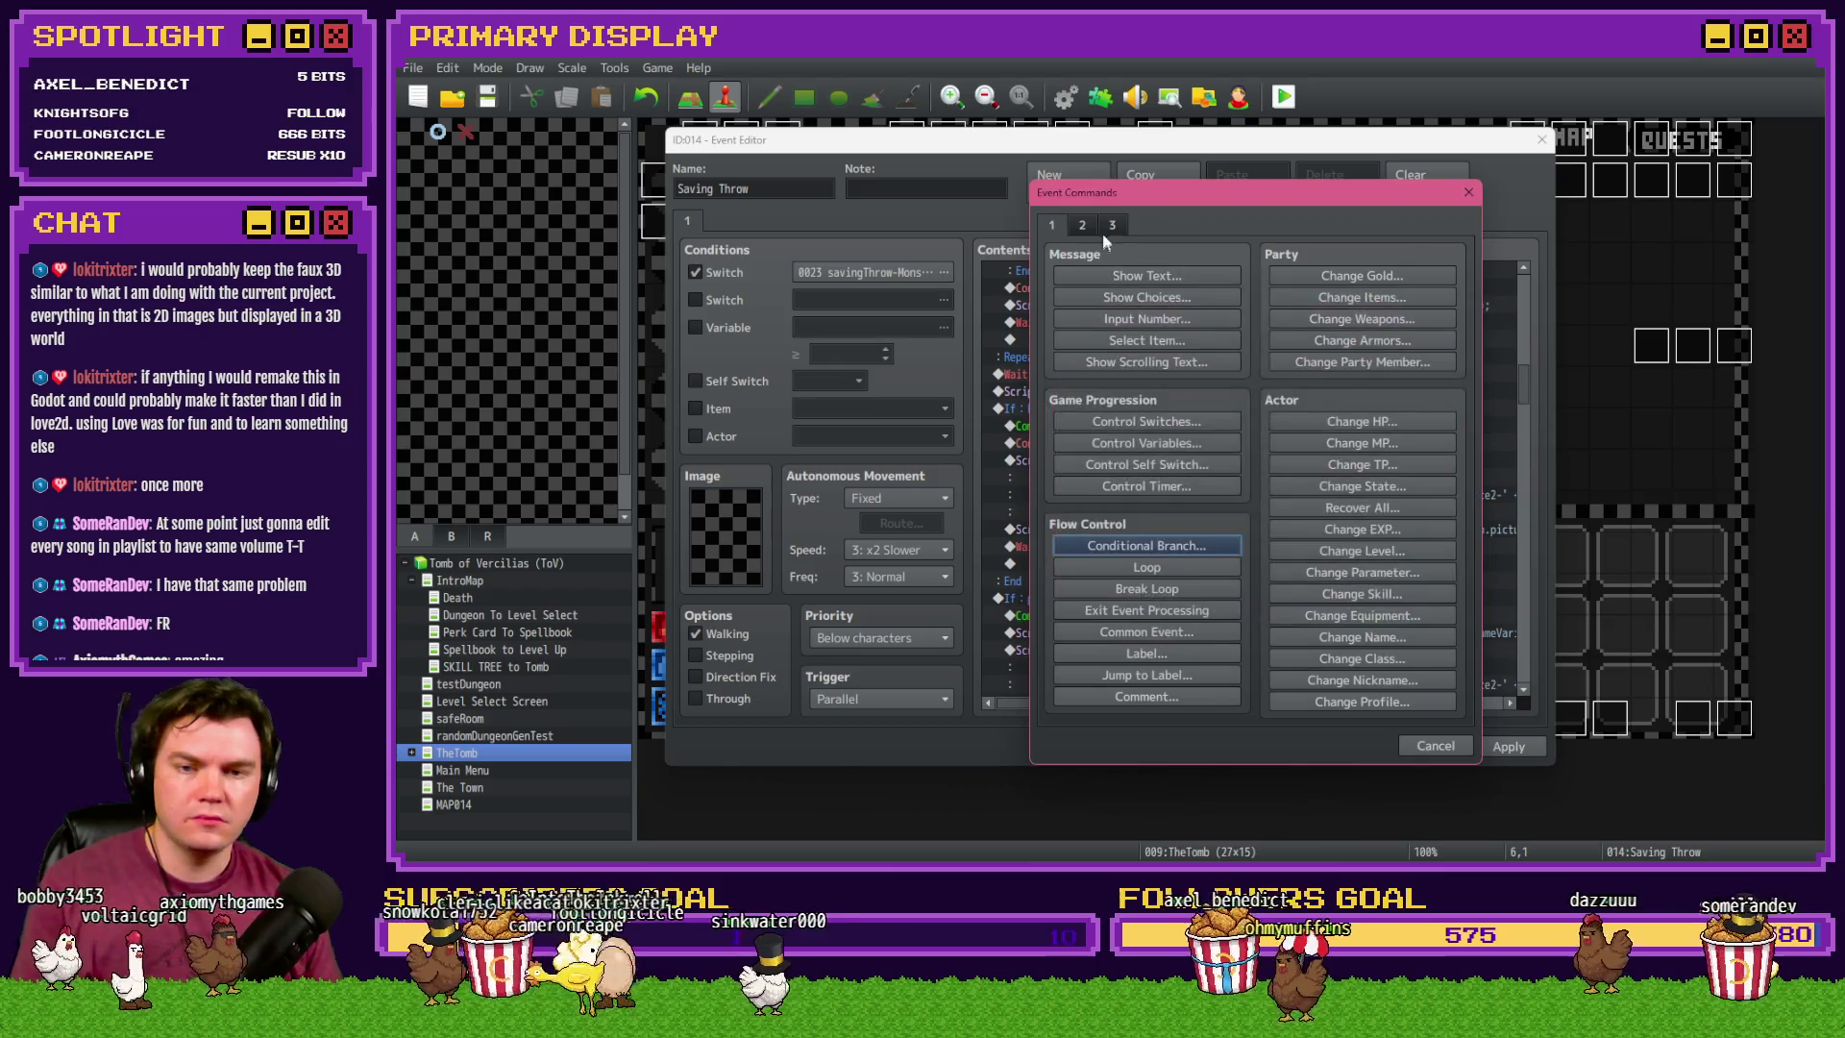
left_click(1105, 229)
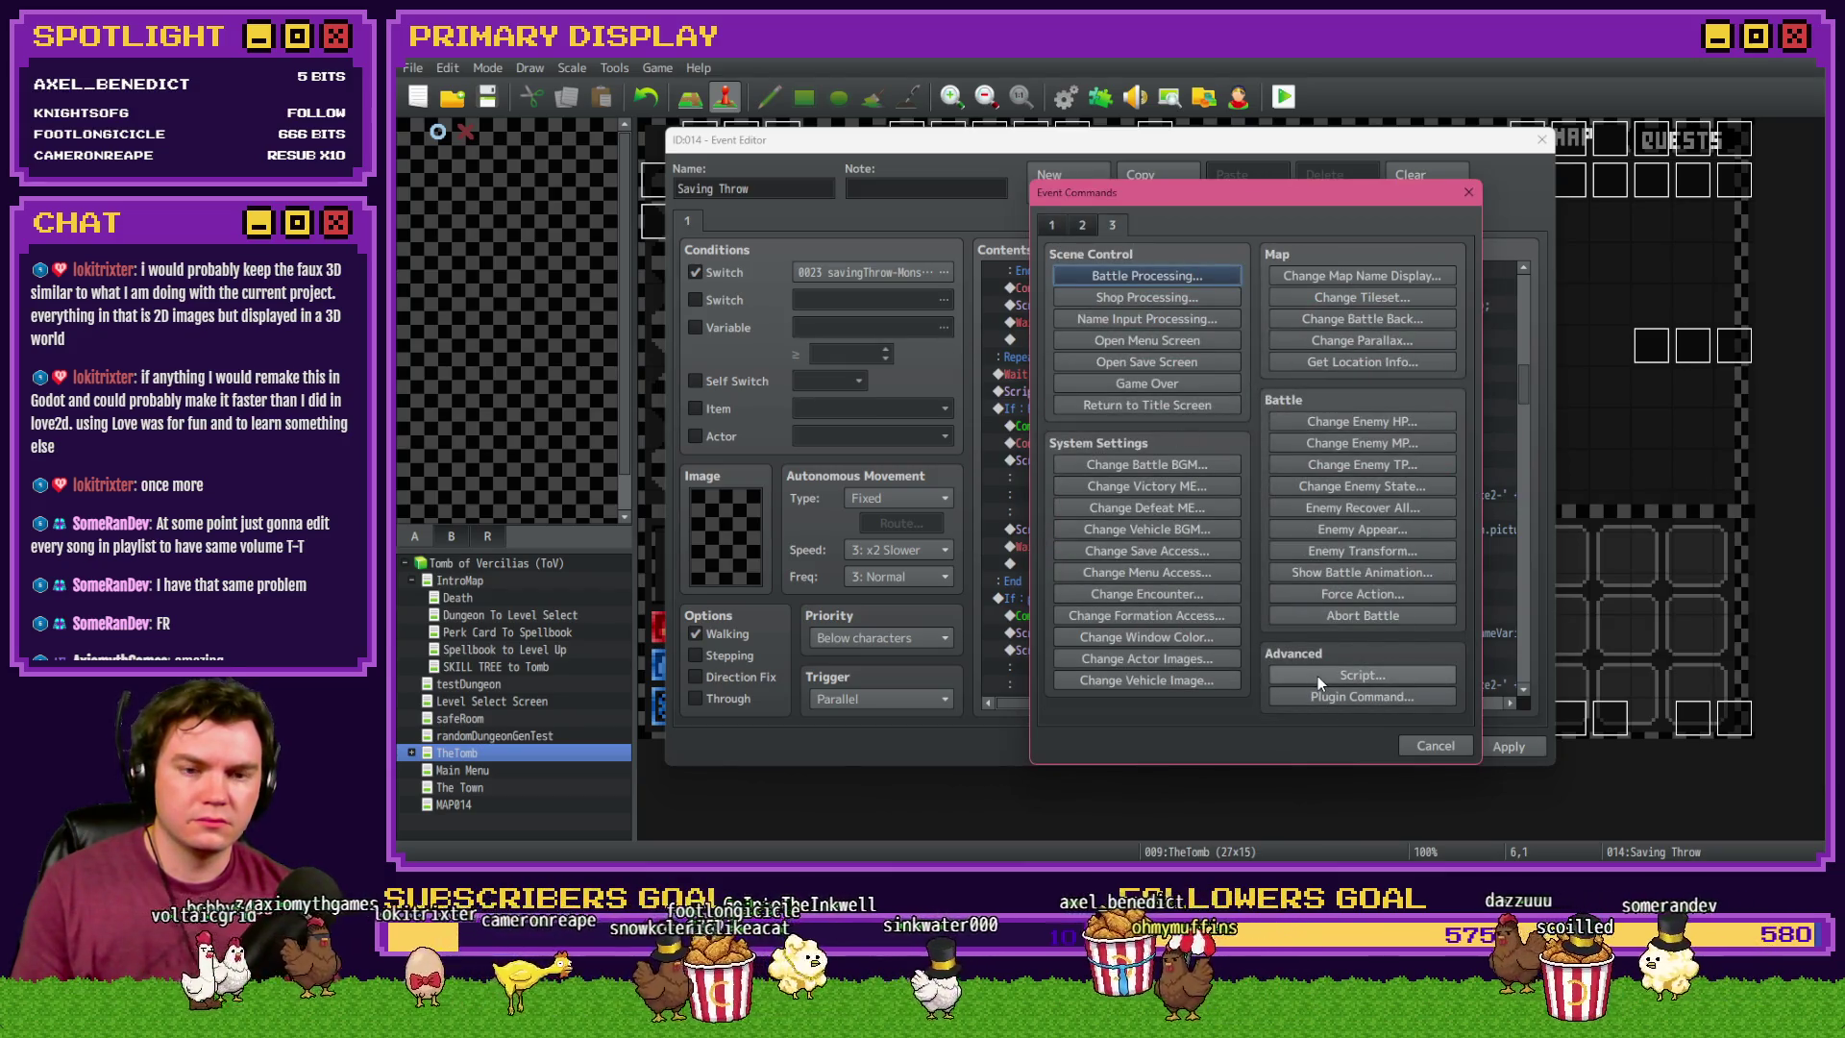
left_click(1051, 224)
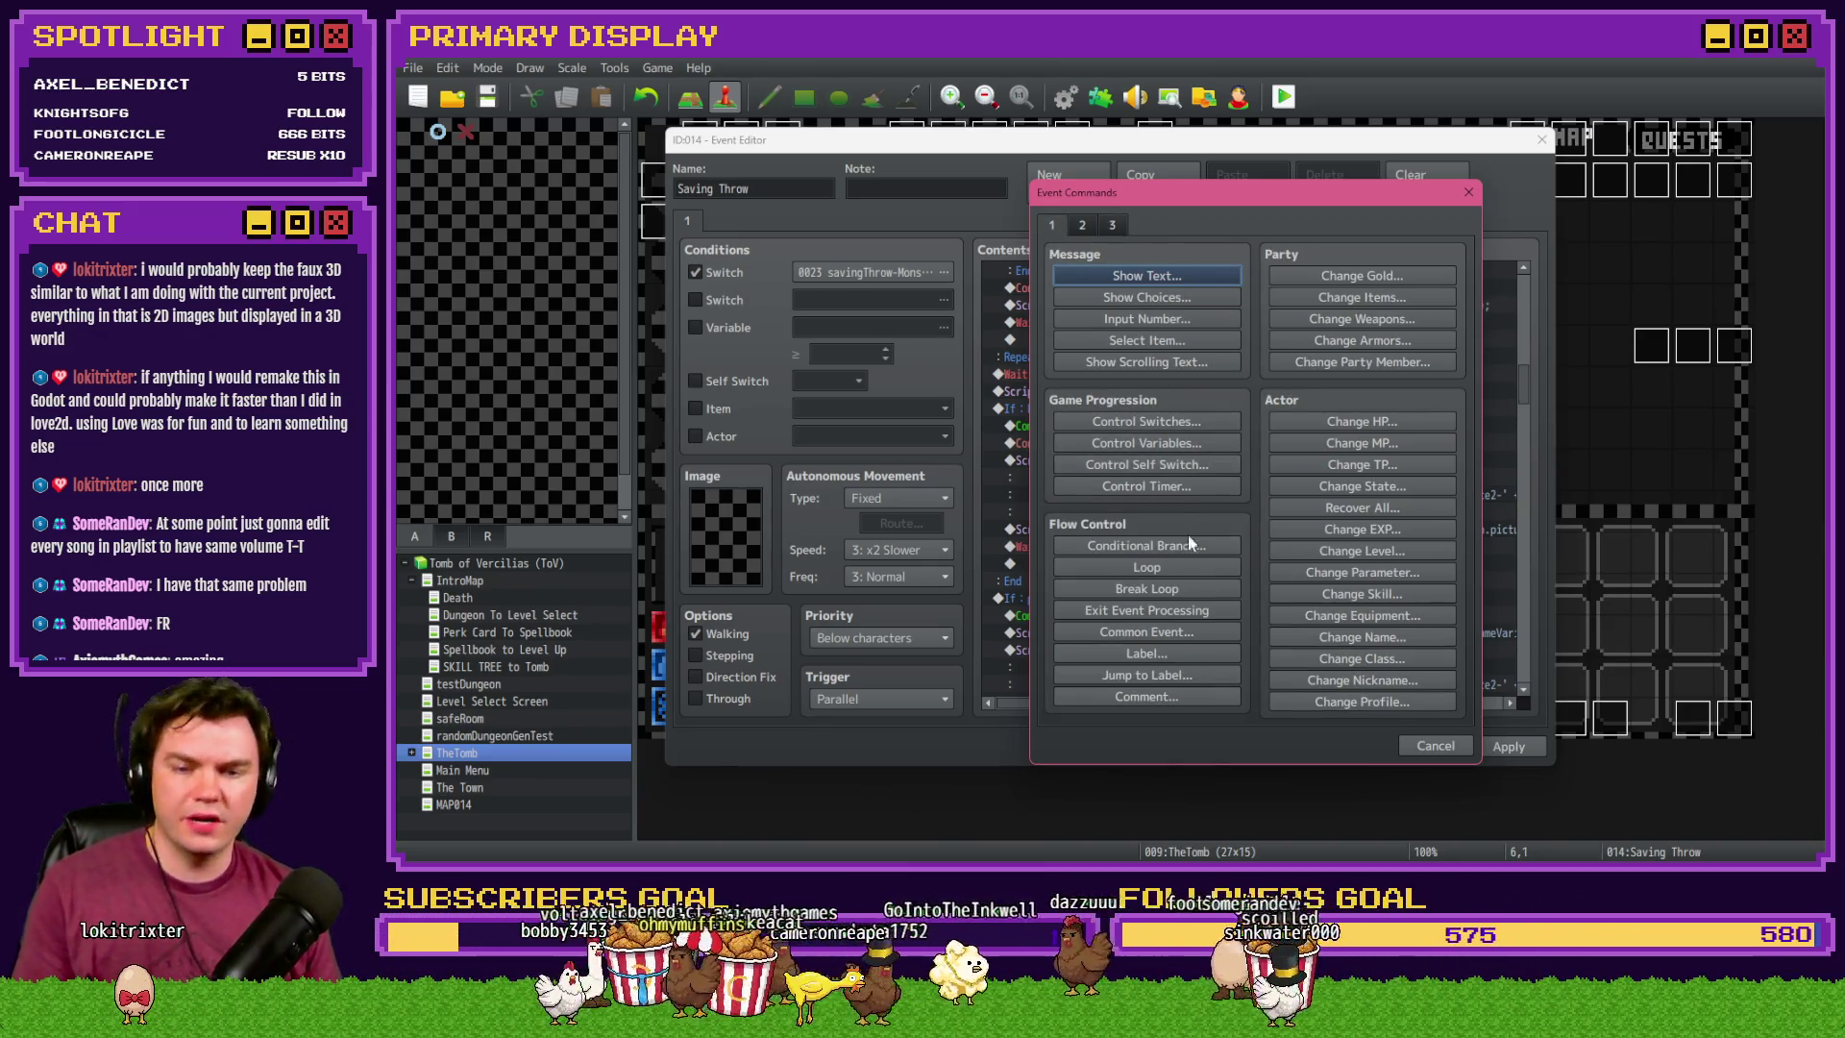
- Add a Conditional Branch testing variable 0005 playerWins > constant 20 and select it
left_click(1187, 543)
left_click(1237, 400)
double_click(1364, 424)
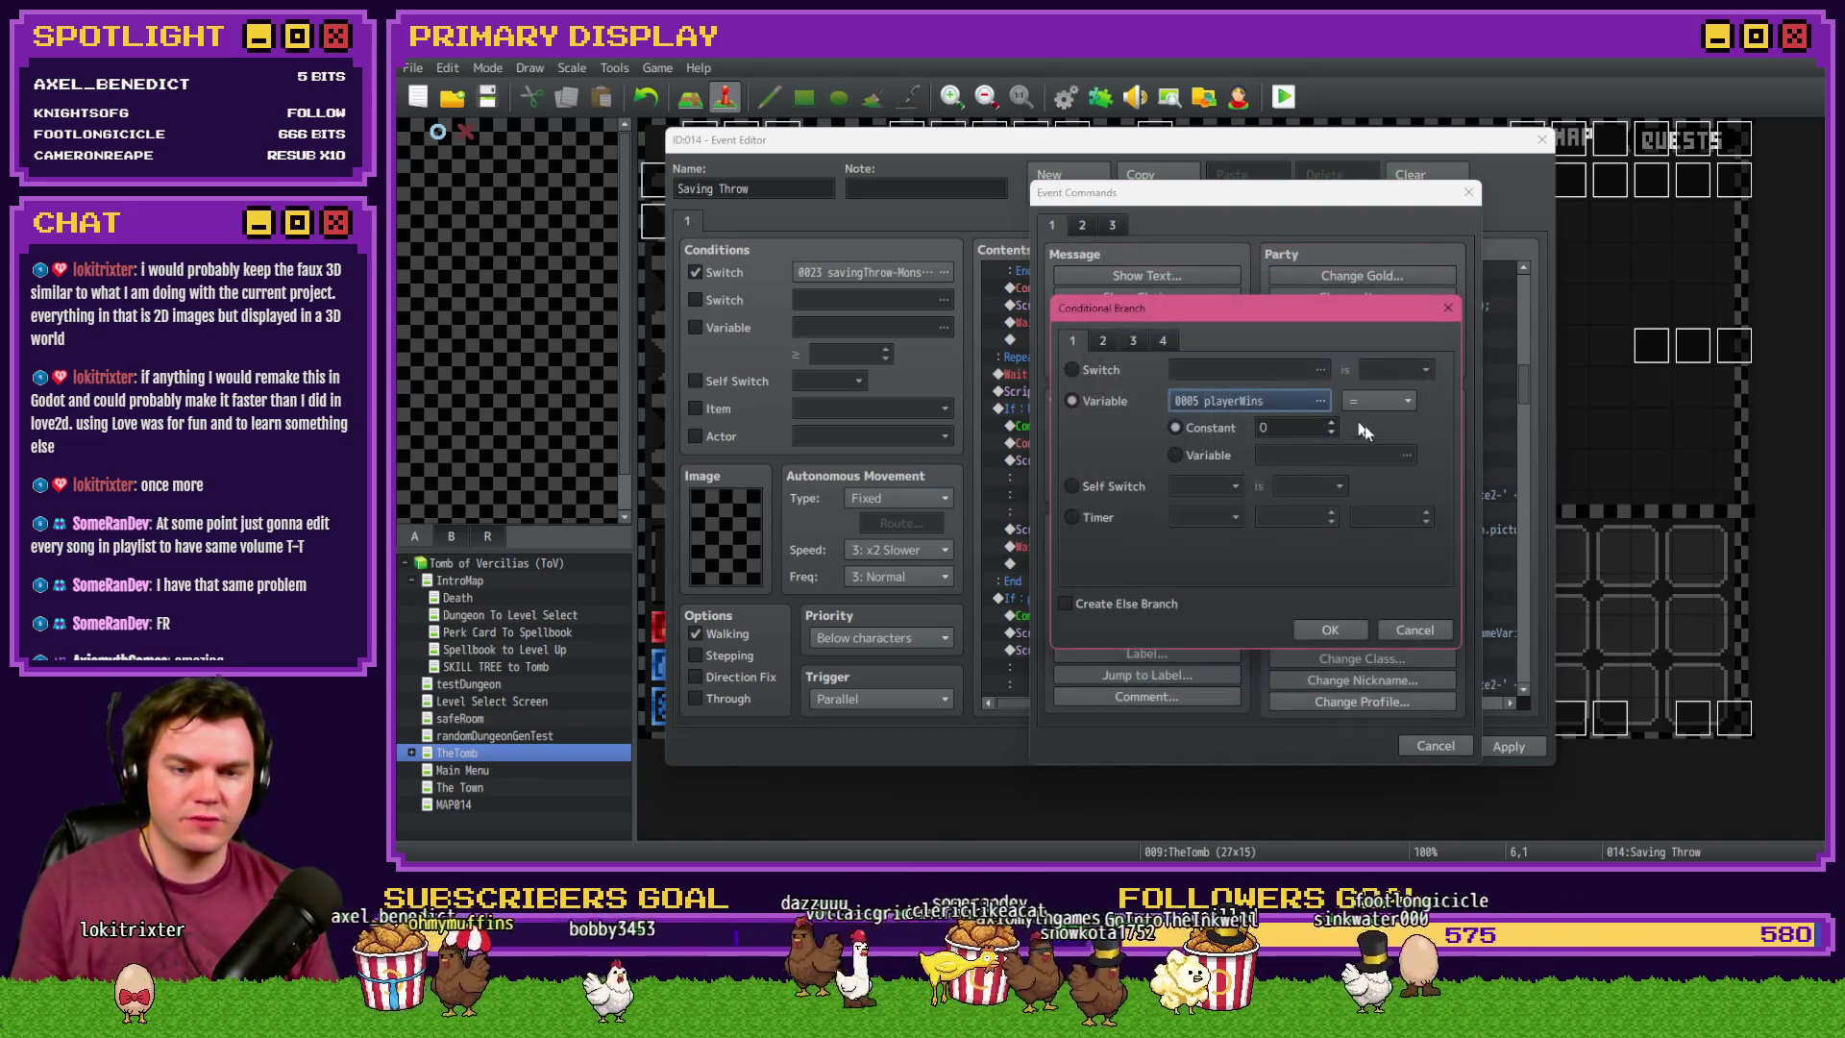
left_click(1379, 401)
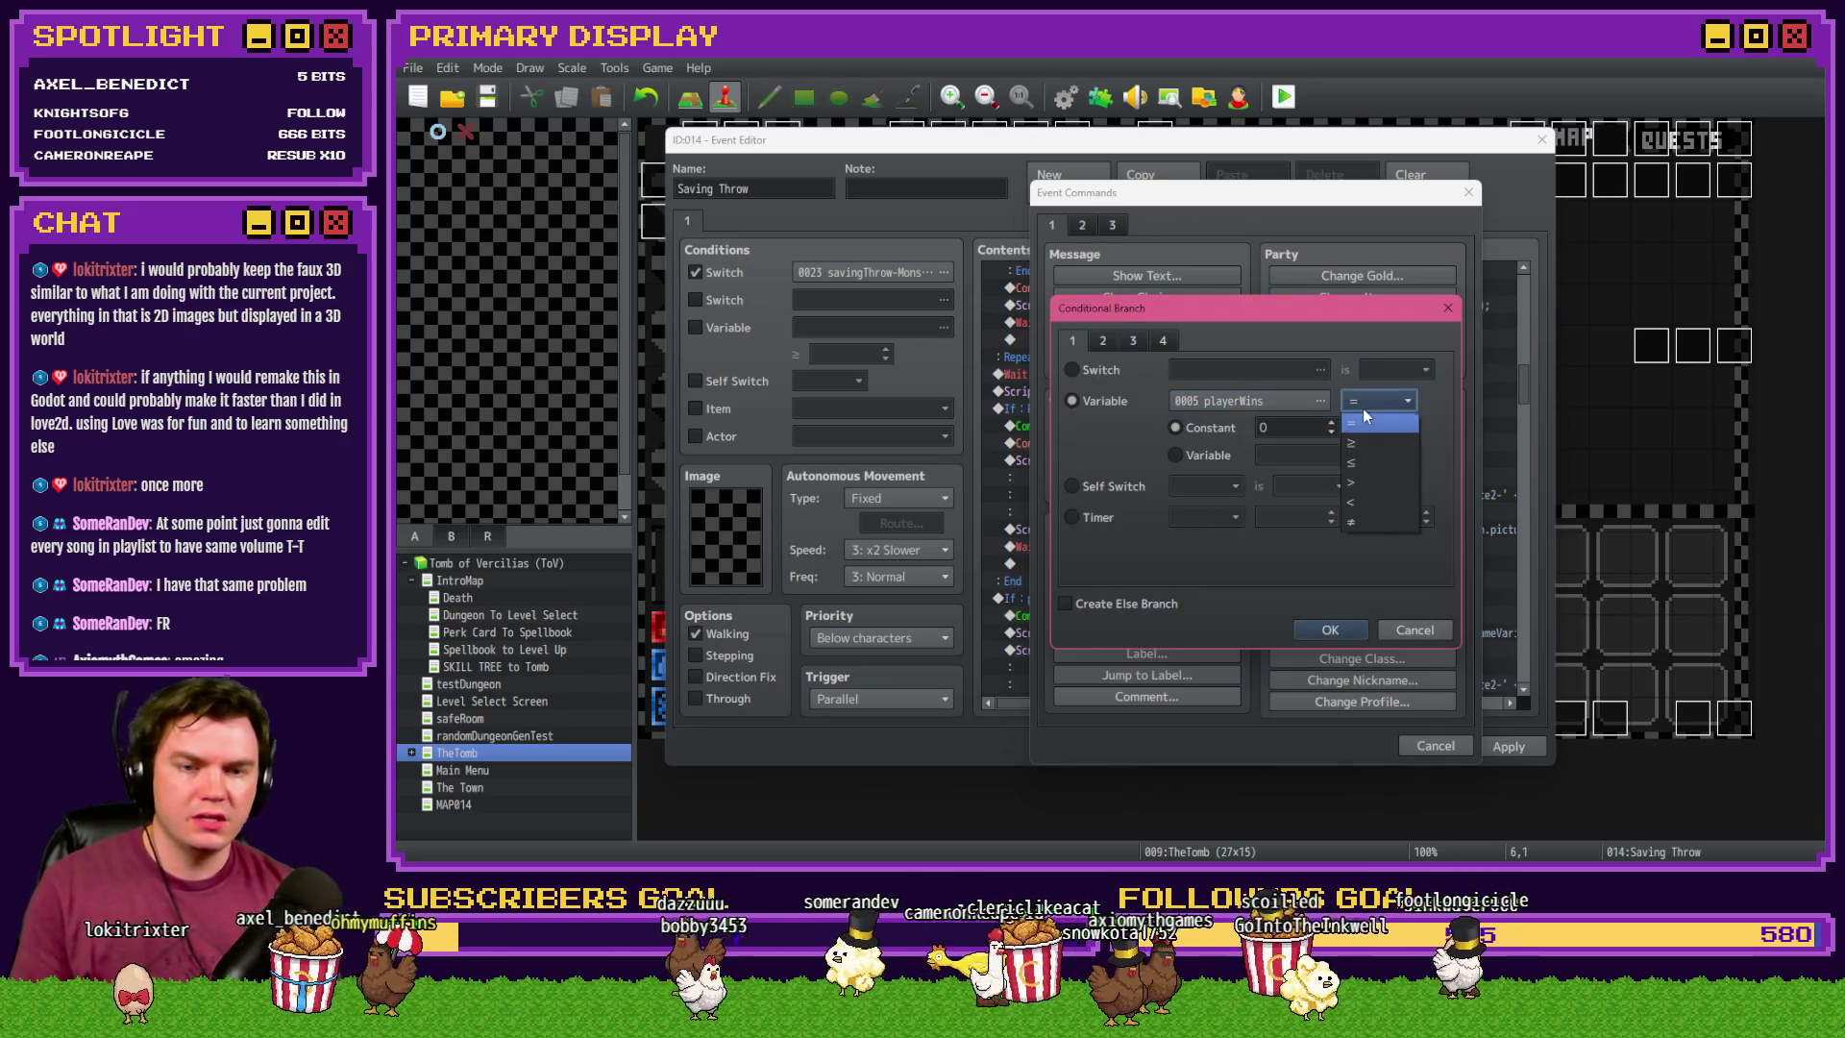
left_click(1351, 482)
double_click(1292, 428)
type("20")
left_click(1330, 630)
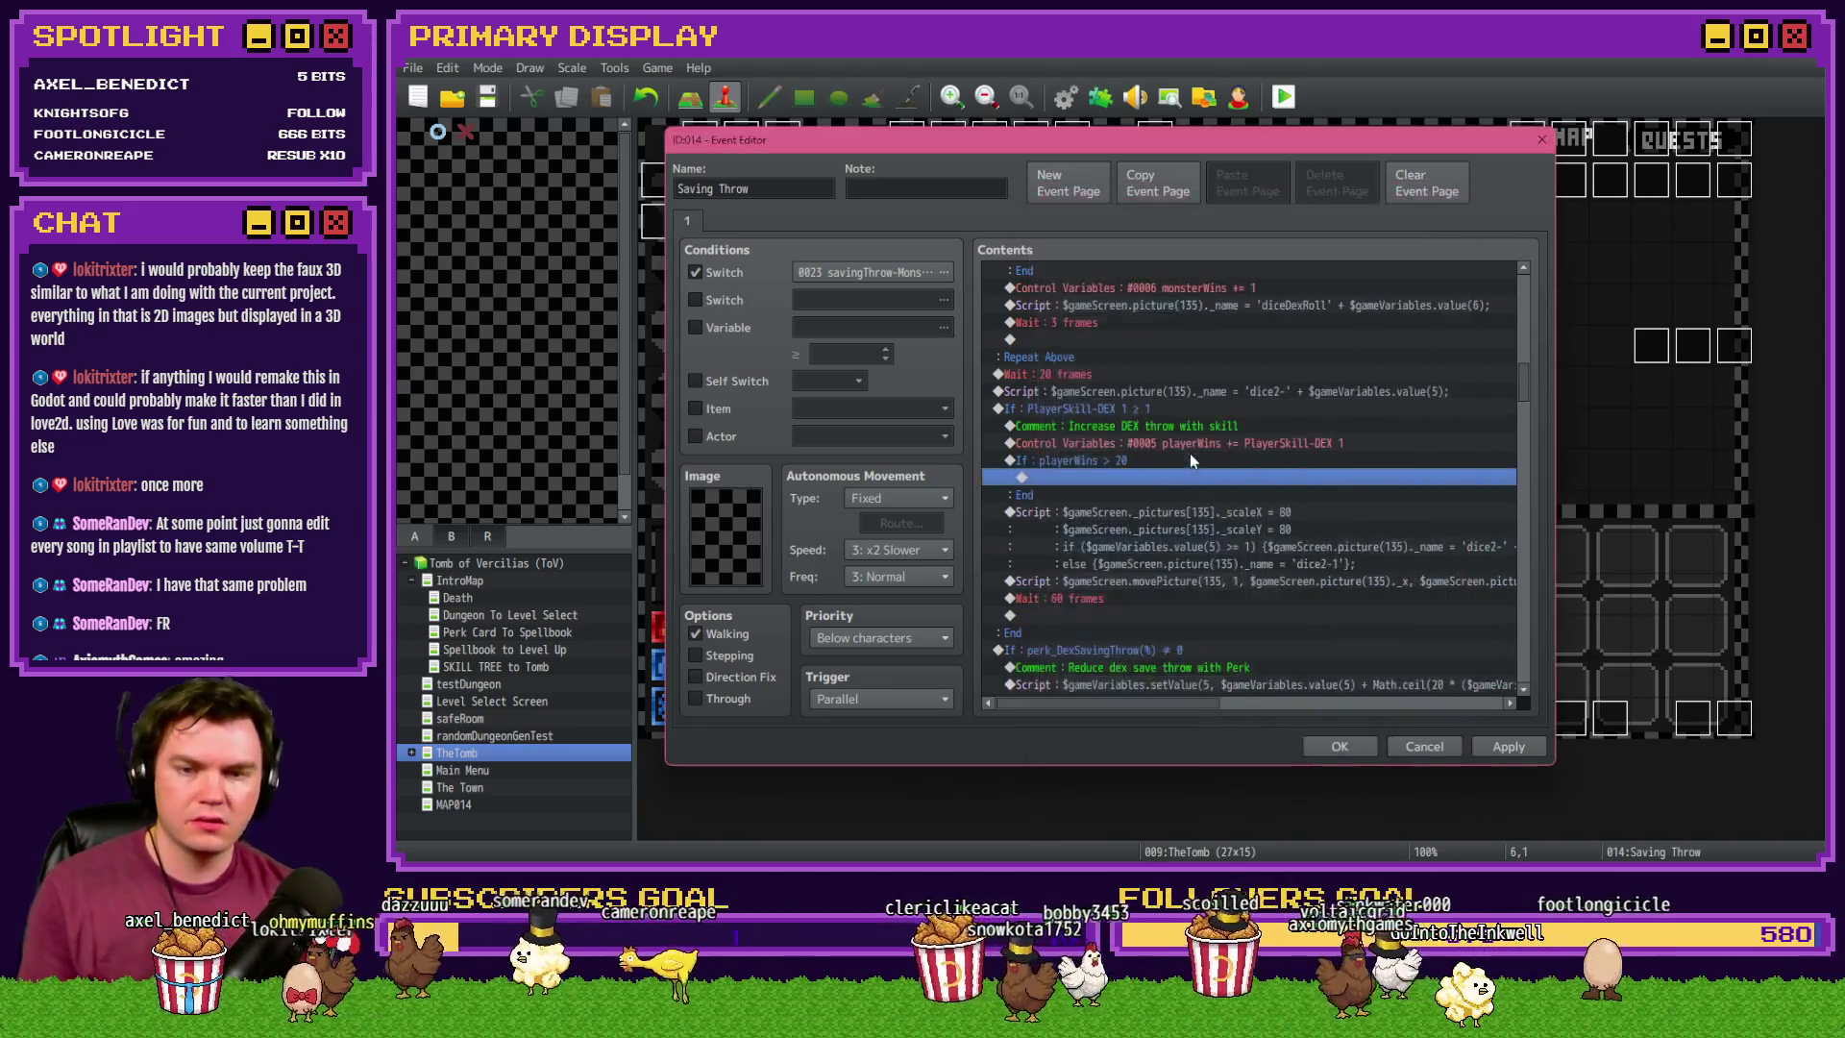
left_click(1185, 460)
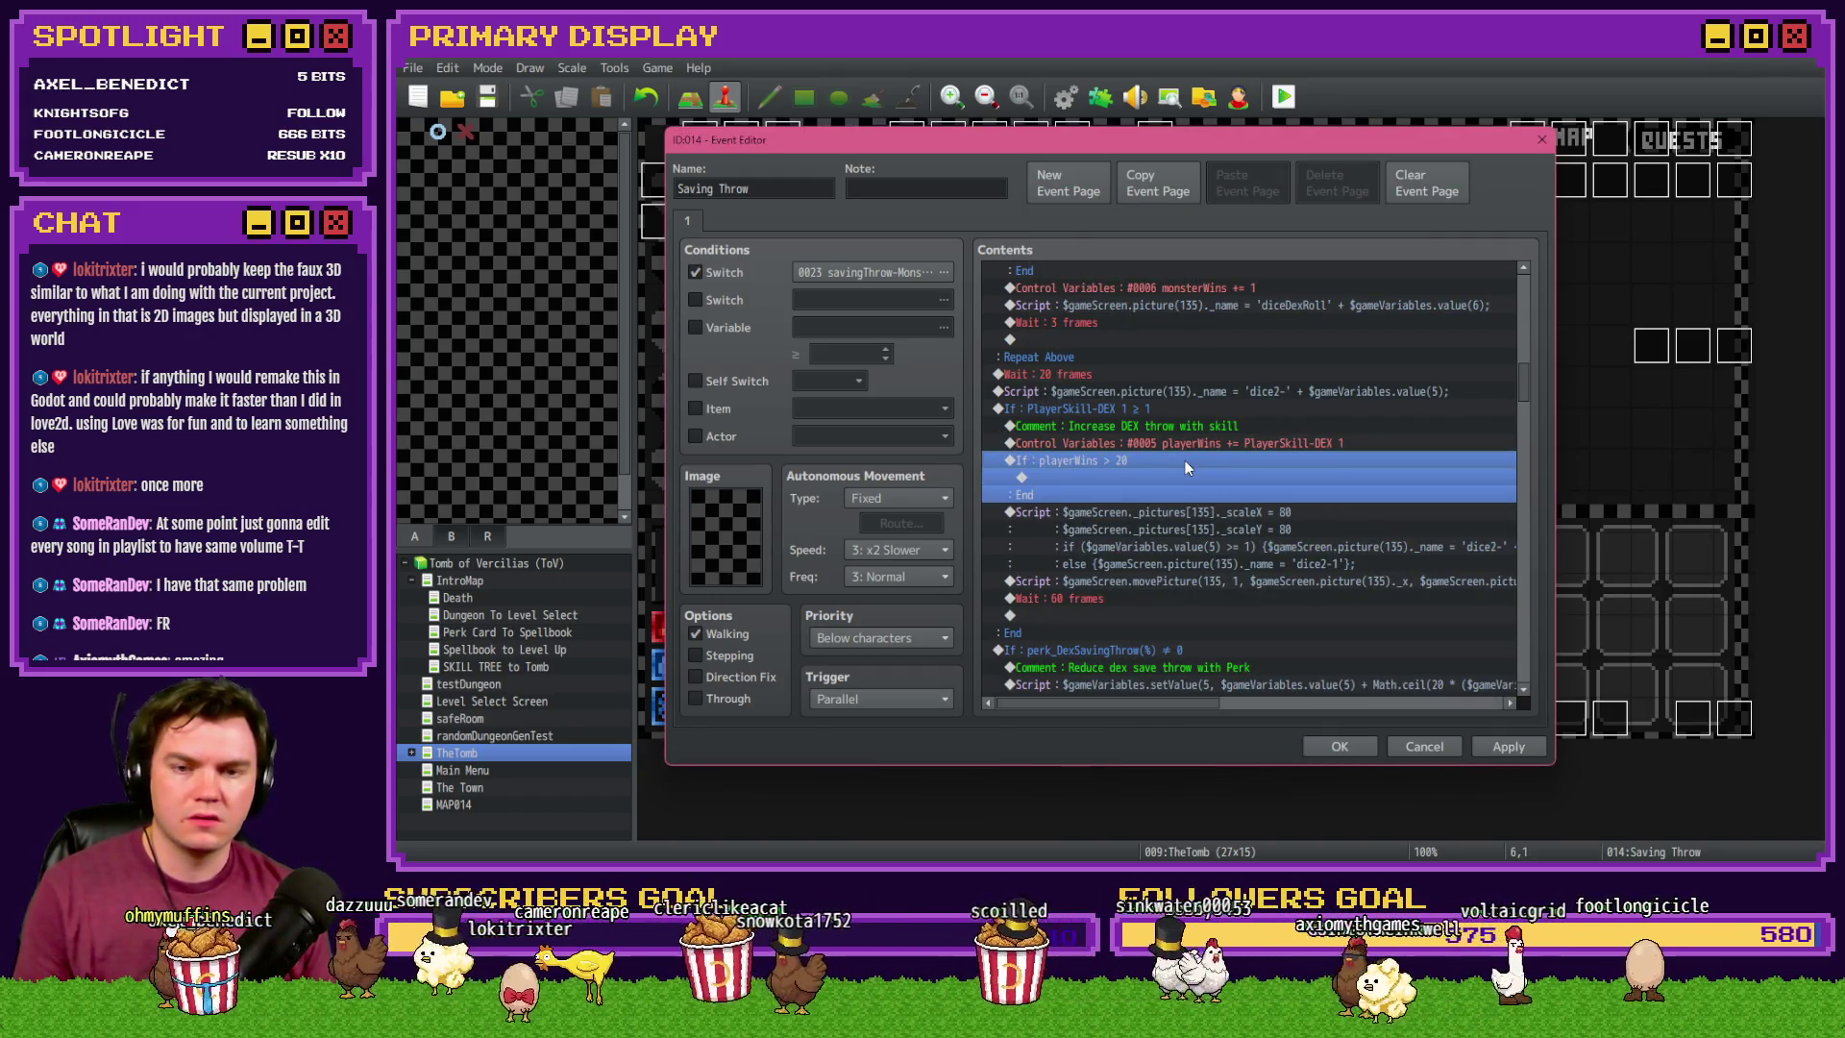
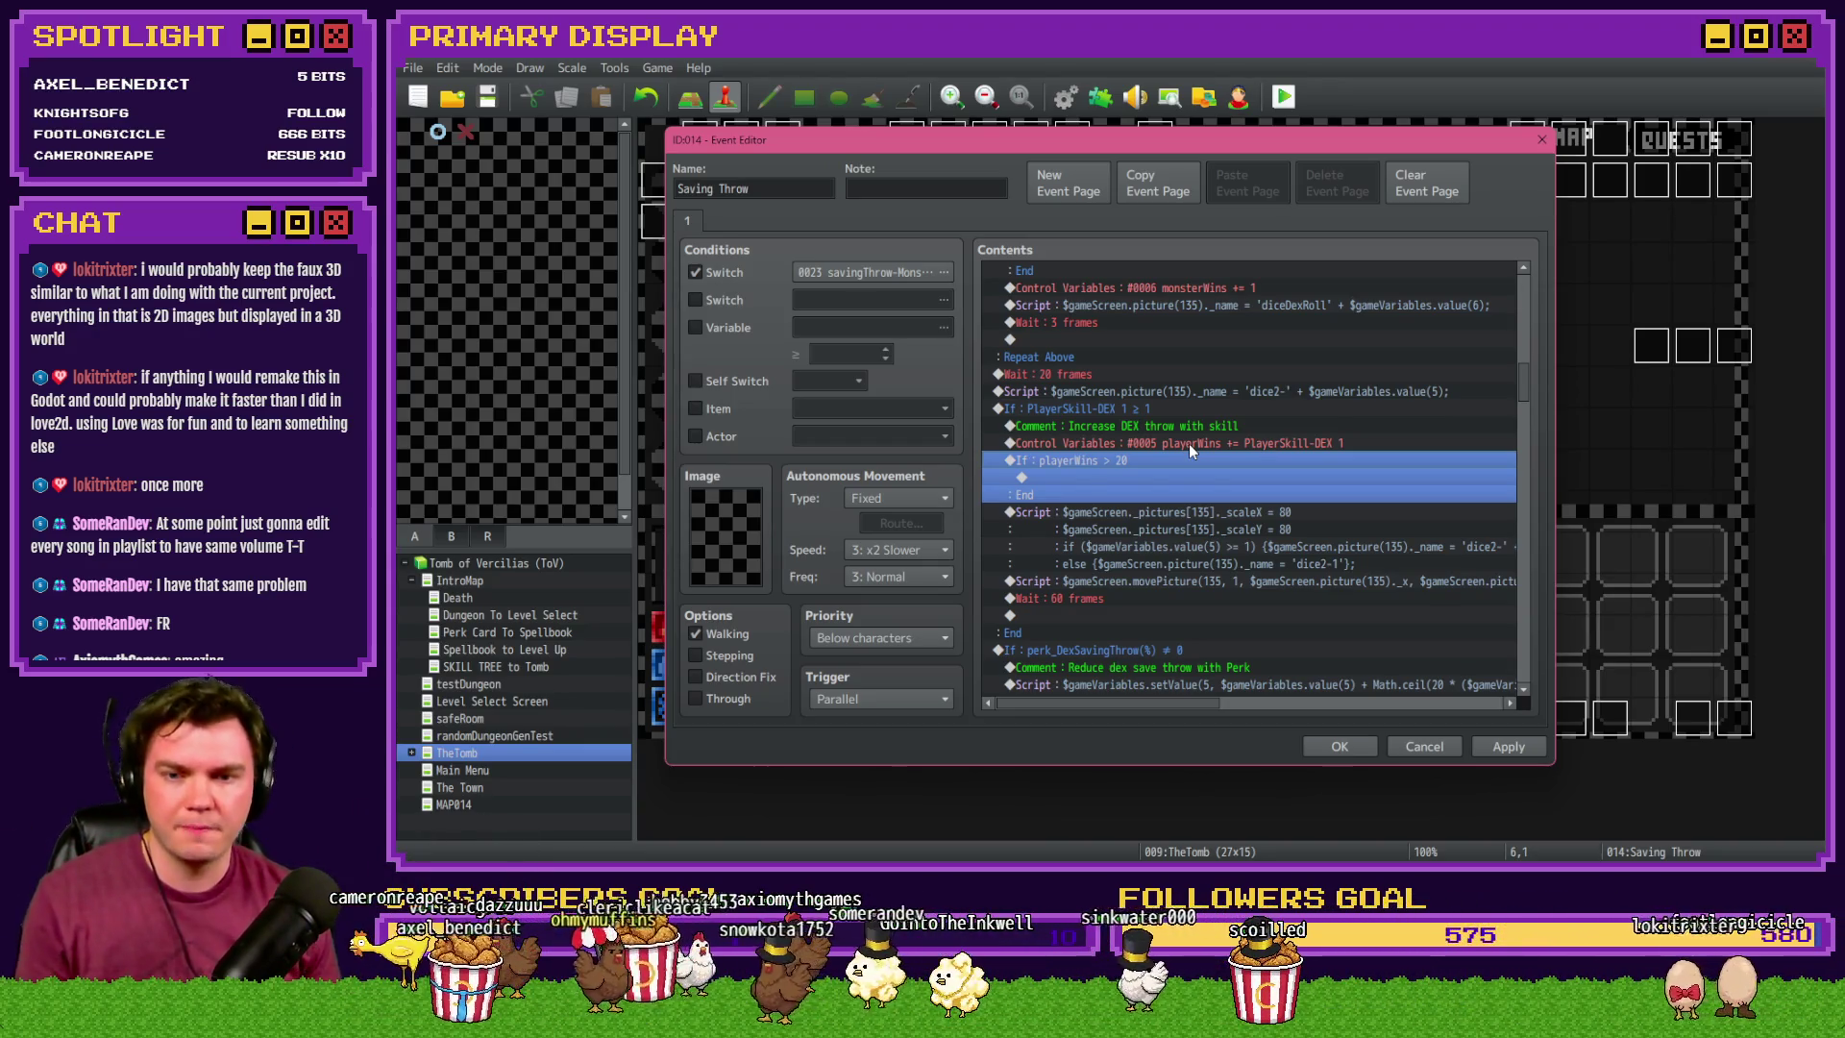
- Paste a Control Variables command into the playerWins > 20 branch setting #0005 playerWins to 20, then apply and close
scroll(1182, 459, "down", 1)
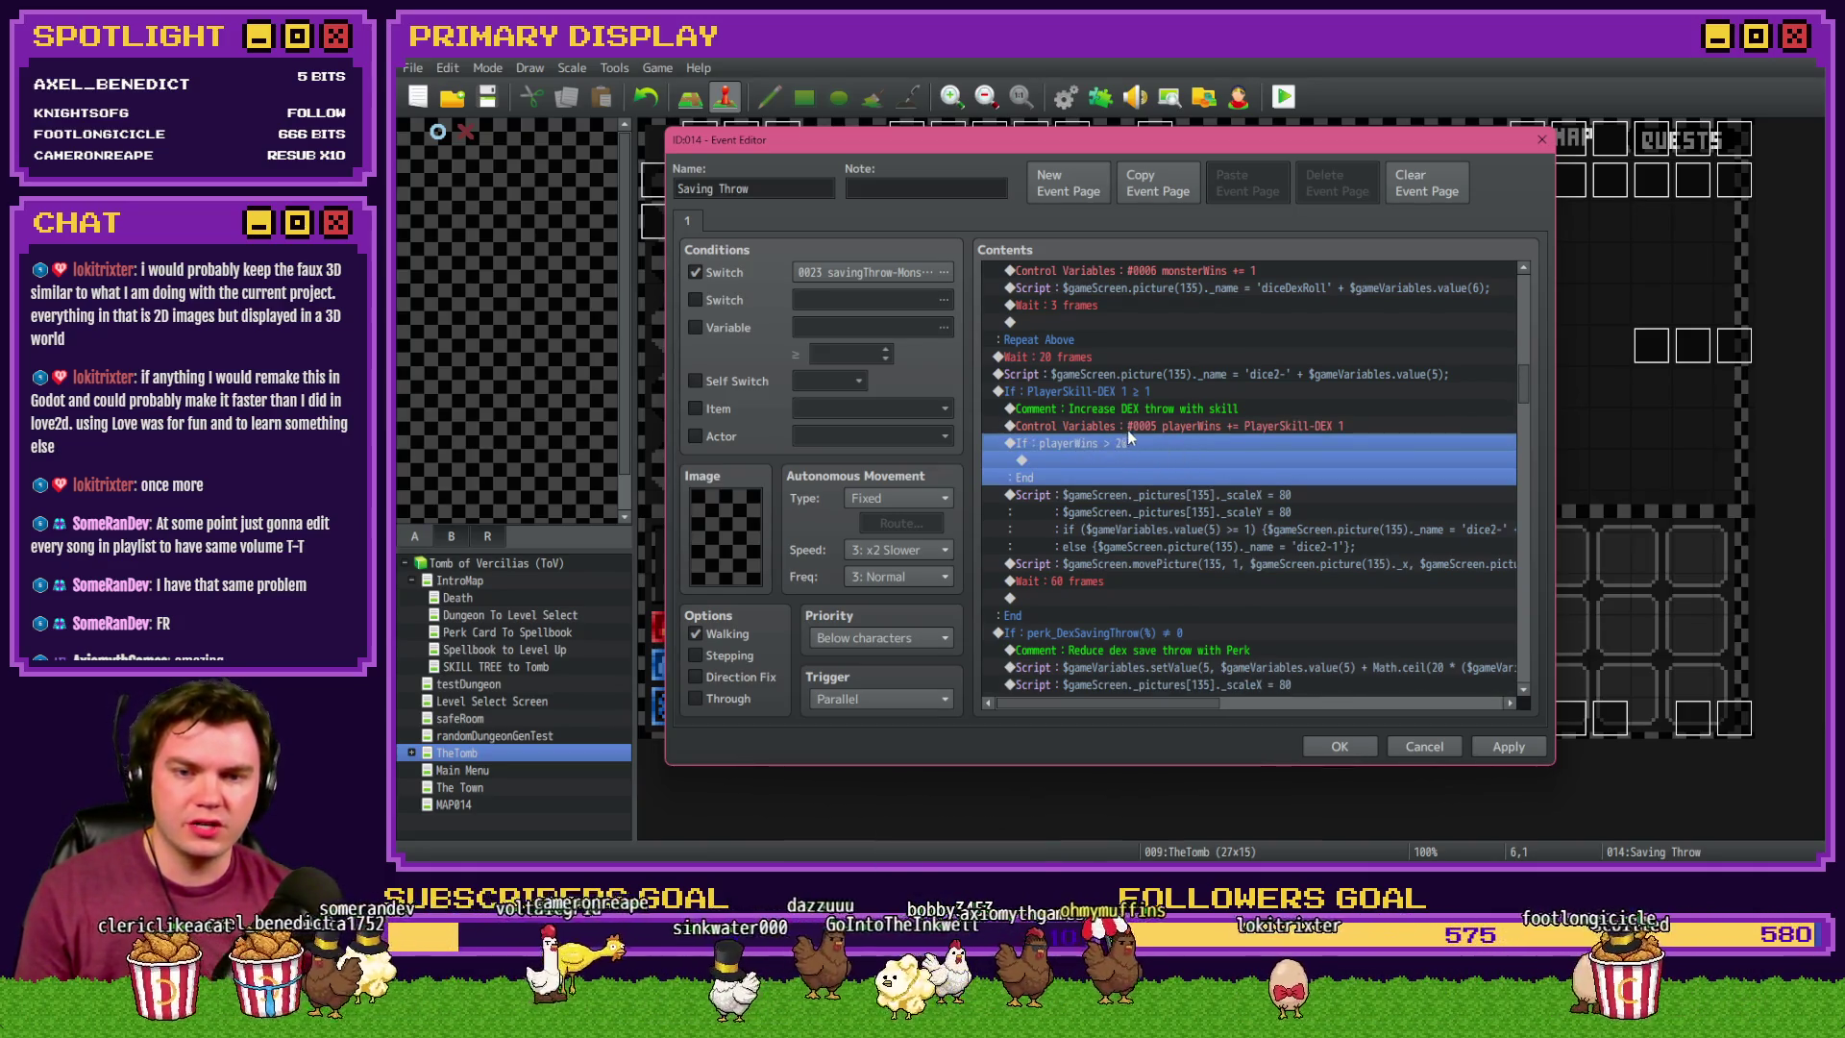
left_click(1124, 461)
key("ctrl+v")
double_click(1124, 461)
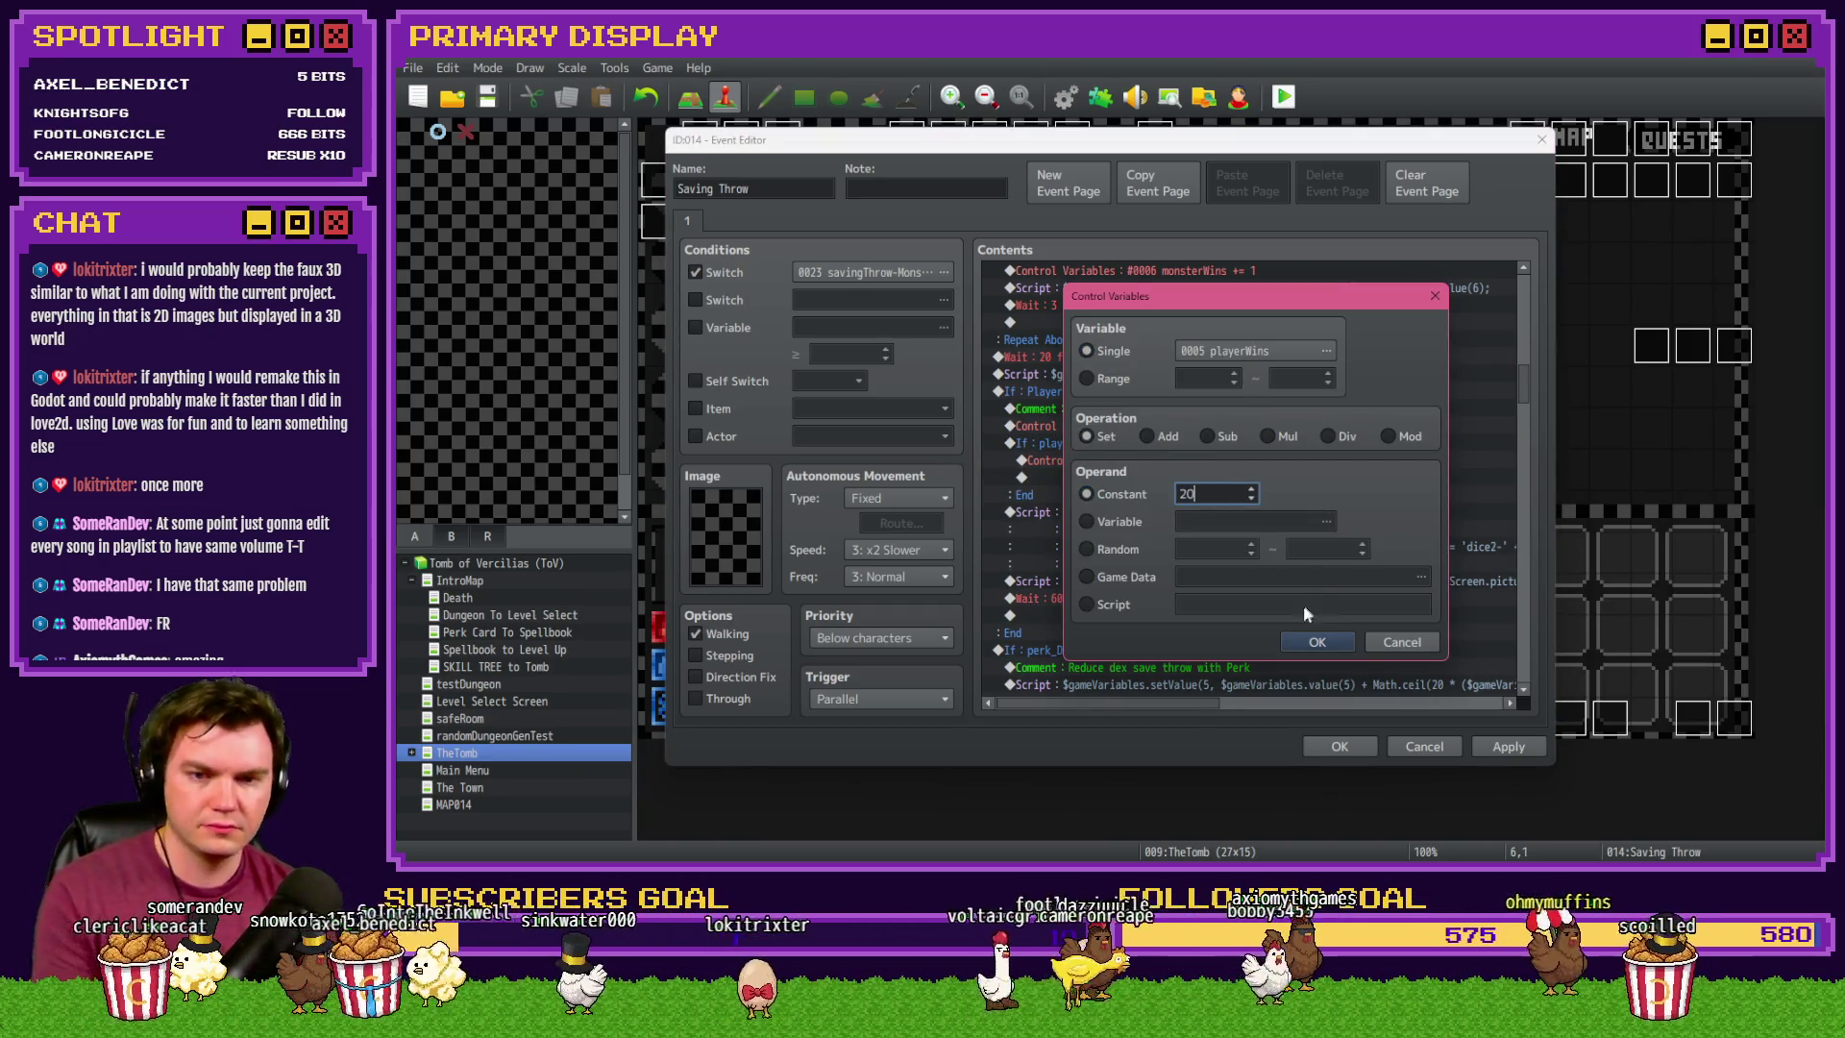
left_click(1314, 640)
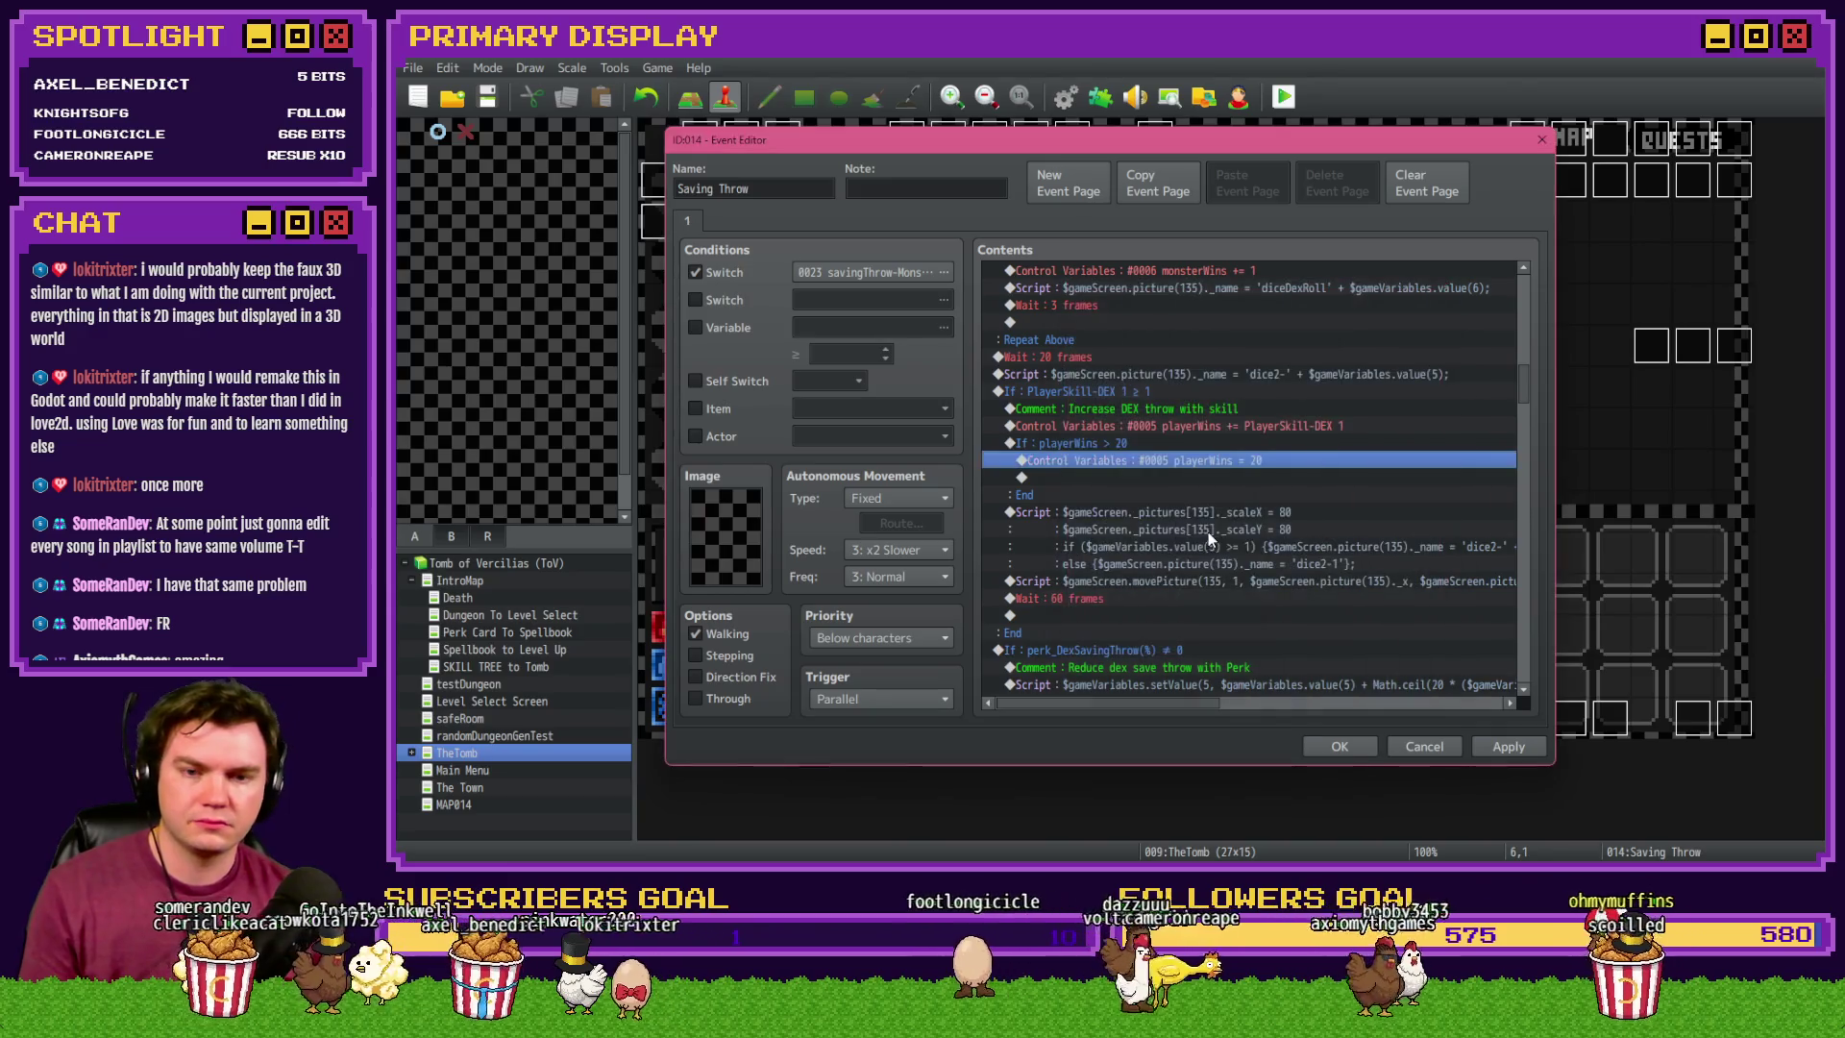
left_click(1519, 752)
left_click(1345, 746)
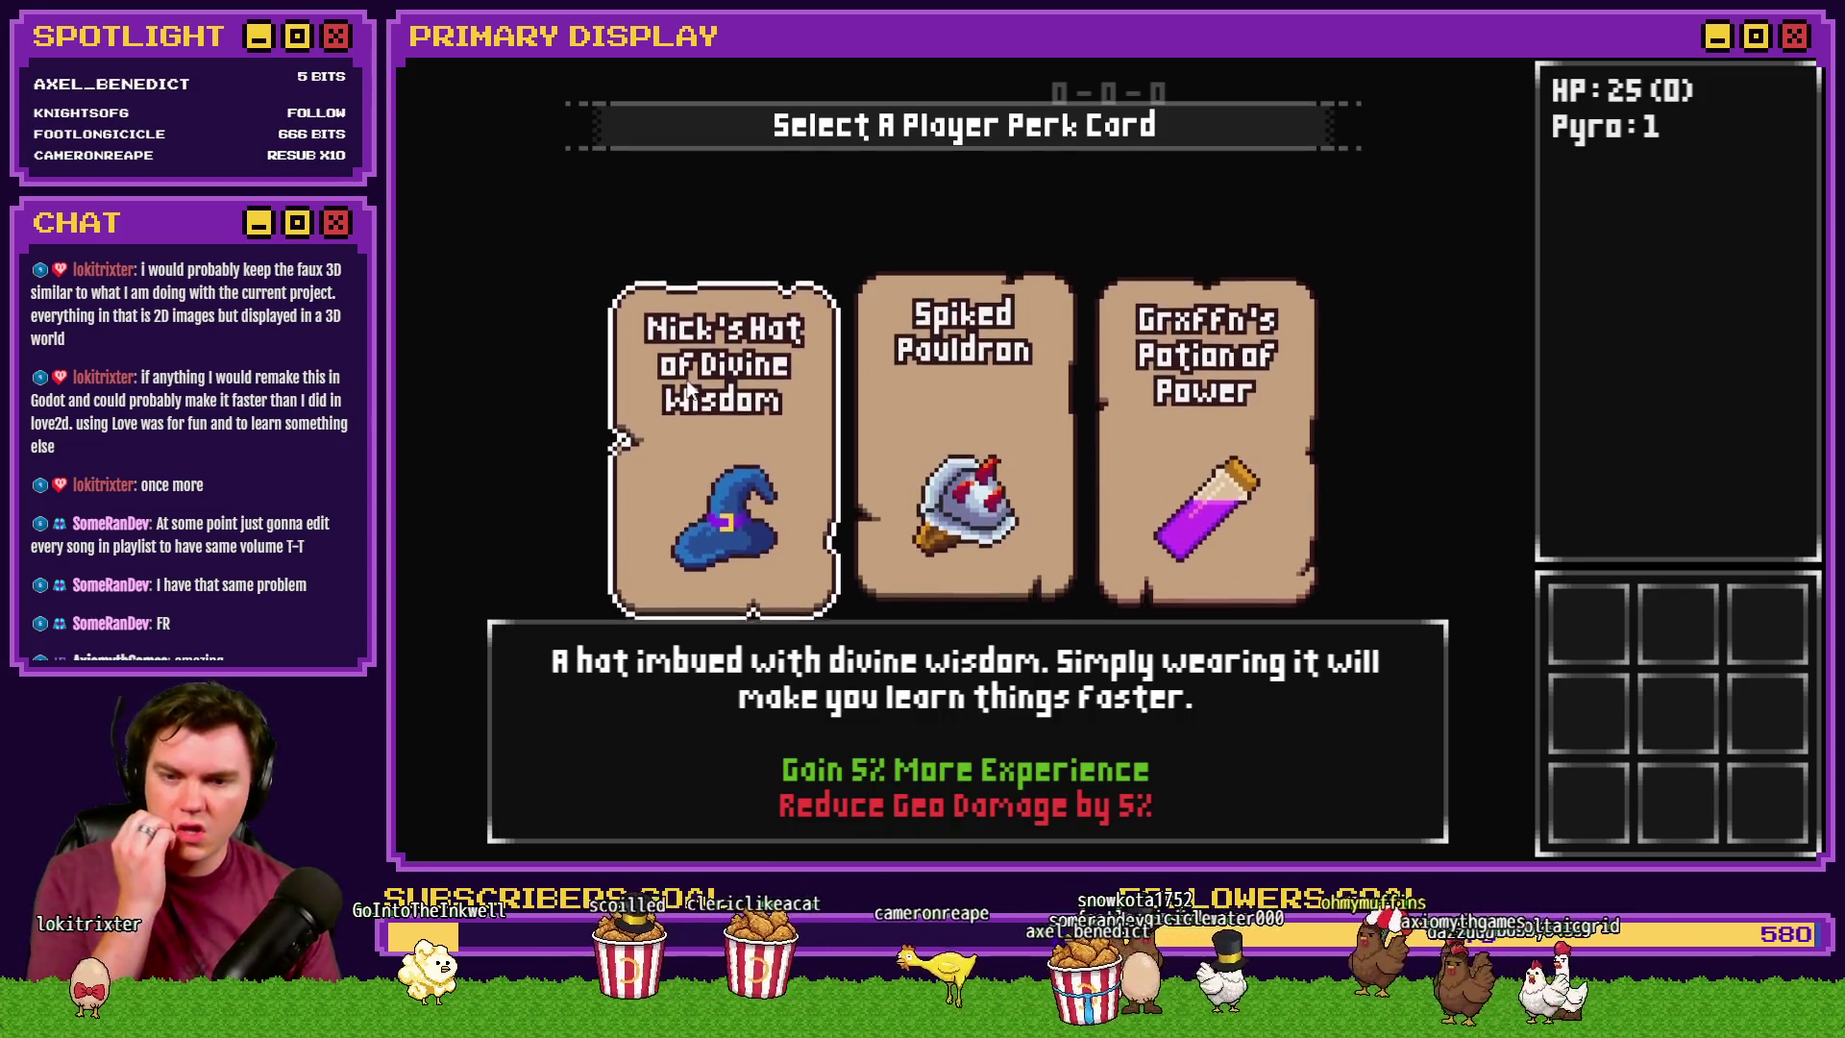
- Choose the divine wisdom hat perk, look over the skill tree, then walk into the Slime encounter
left_click(686, 384)
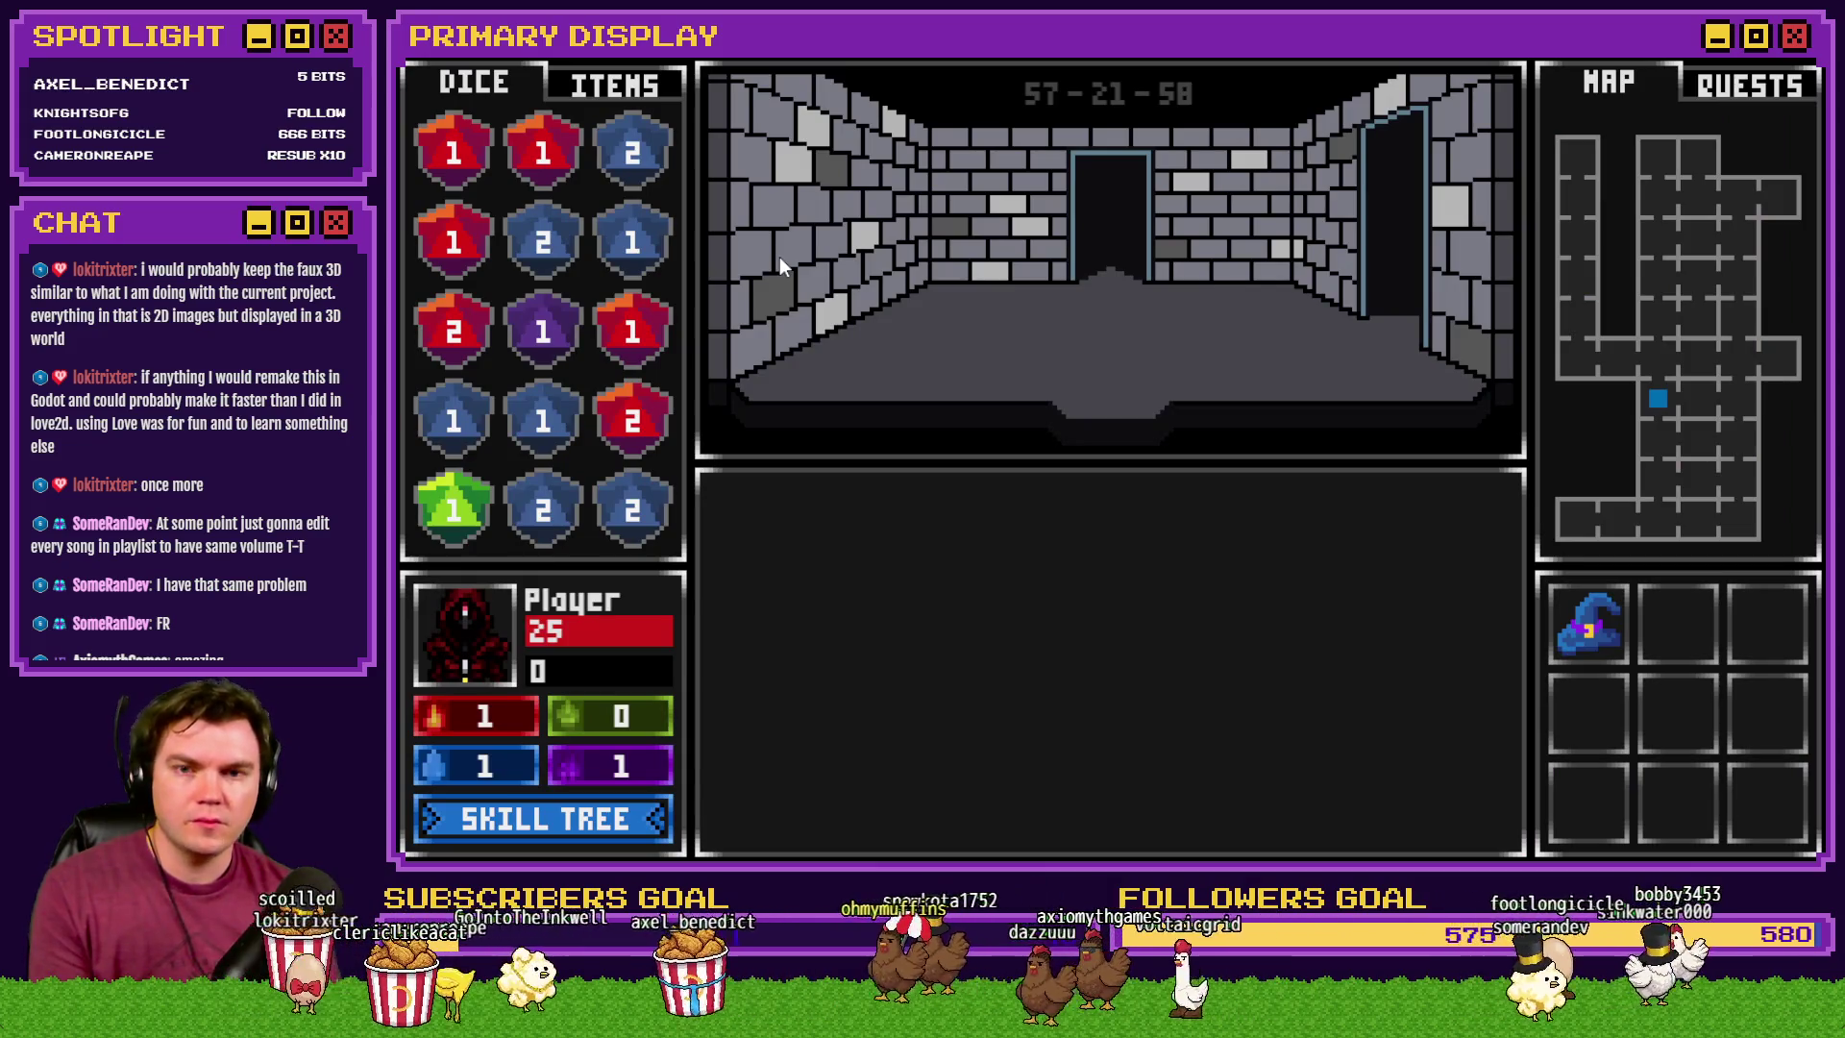
left_click(608, 819)
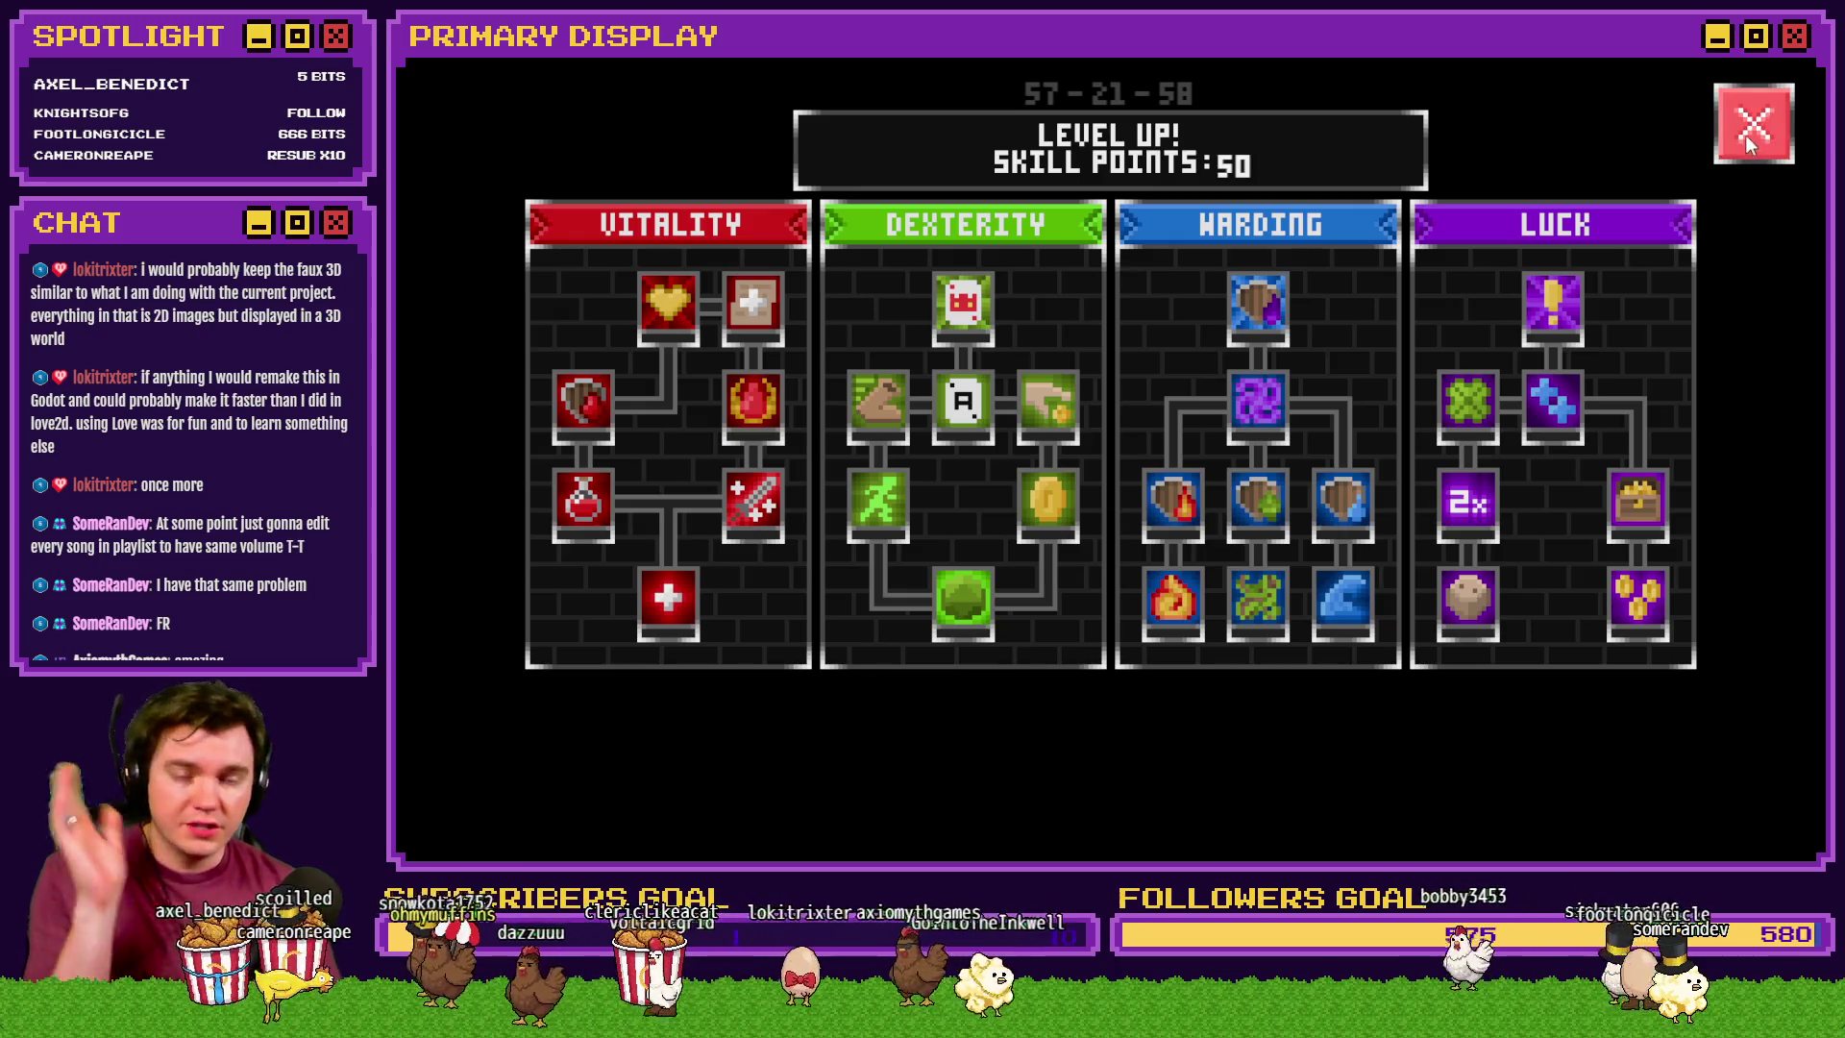
left_click(1745, 135)
key("w")
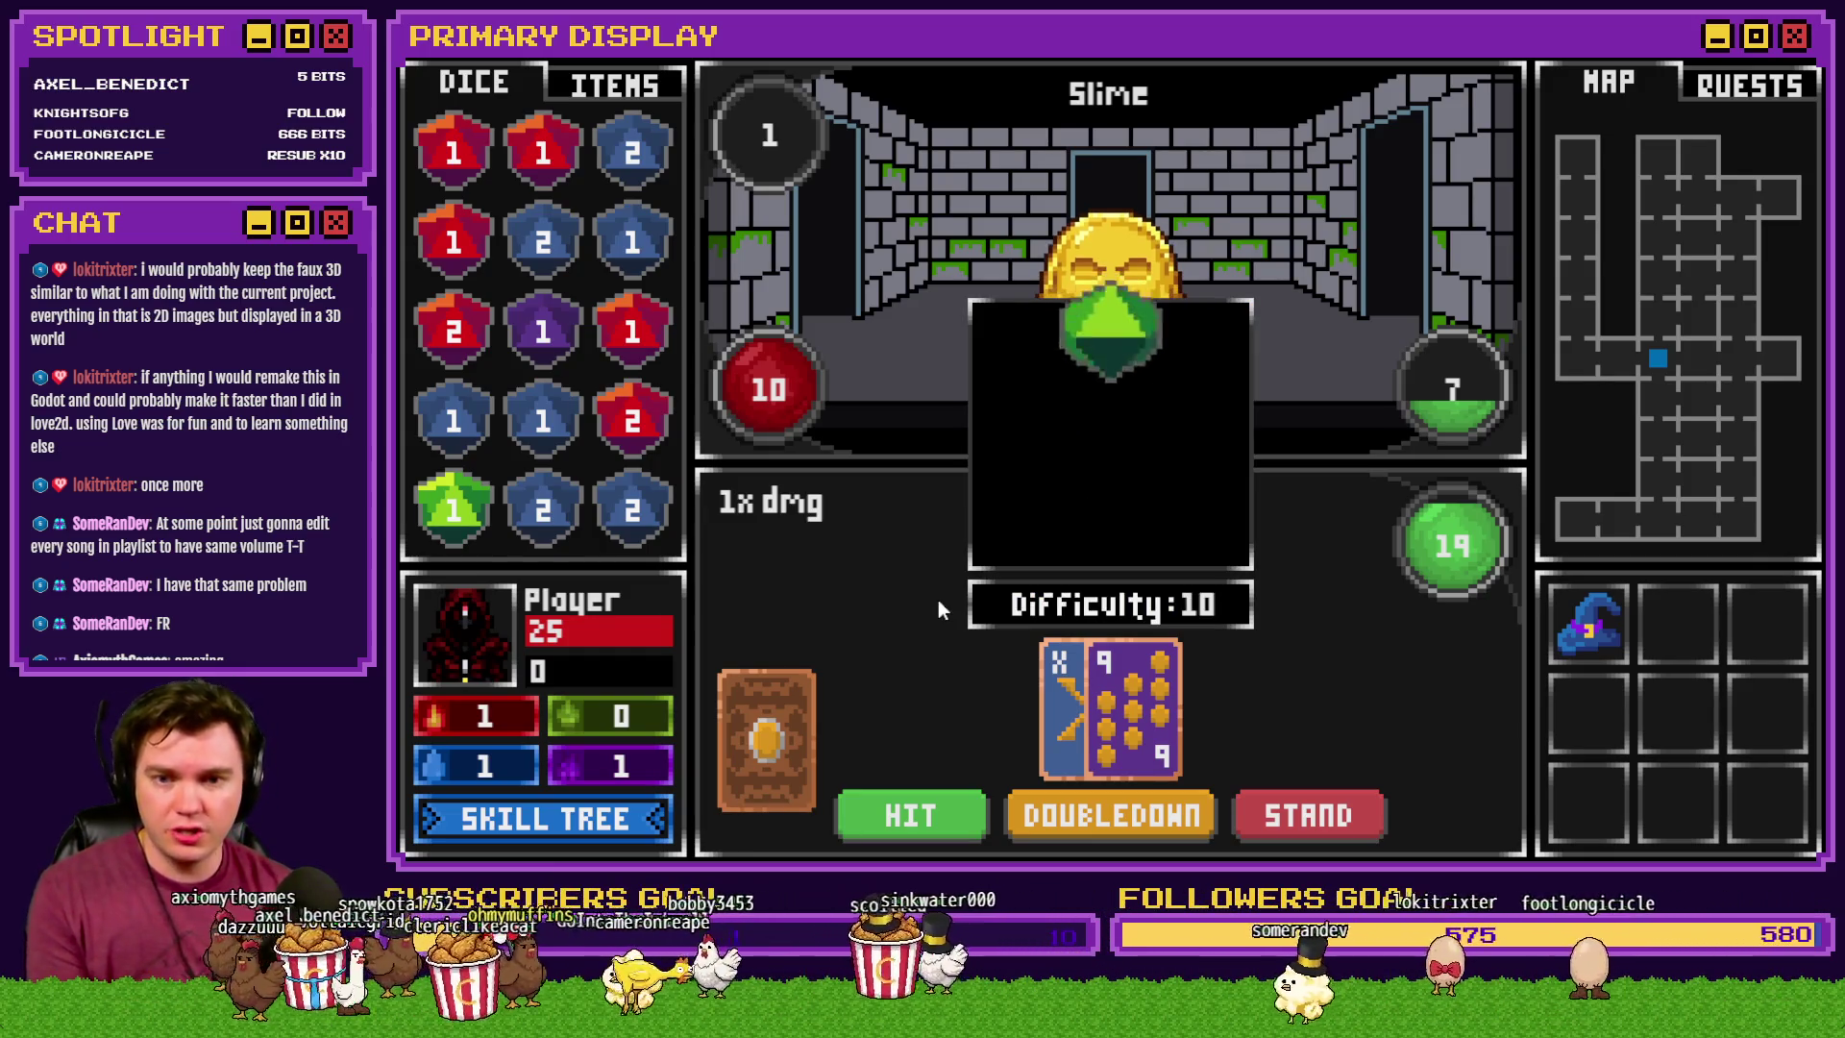
key("d")
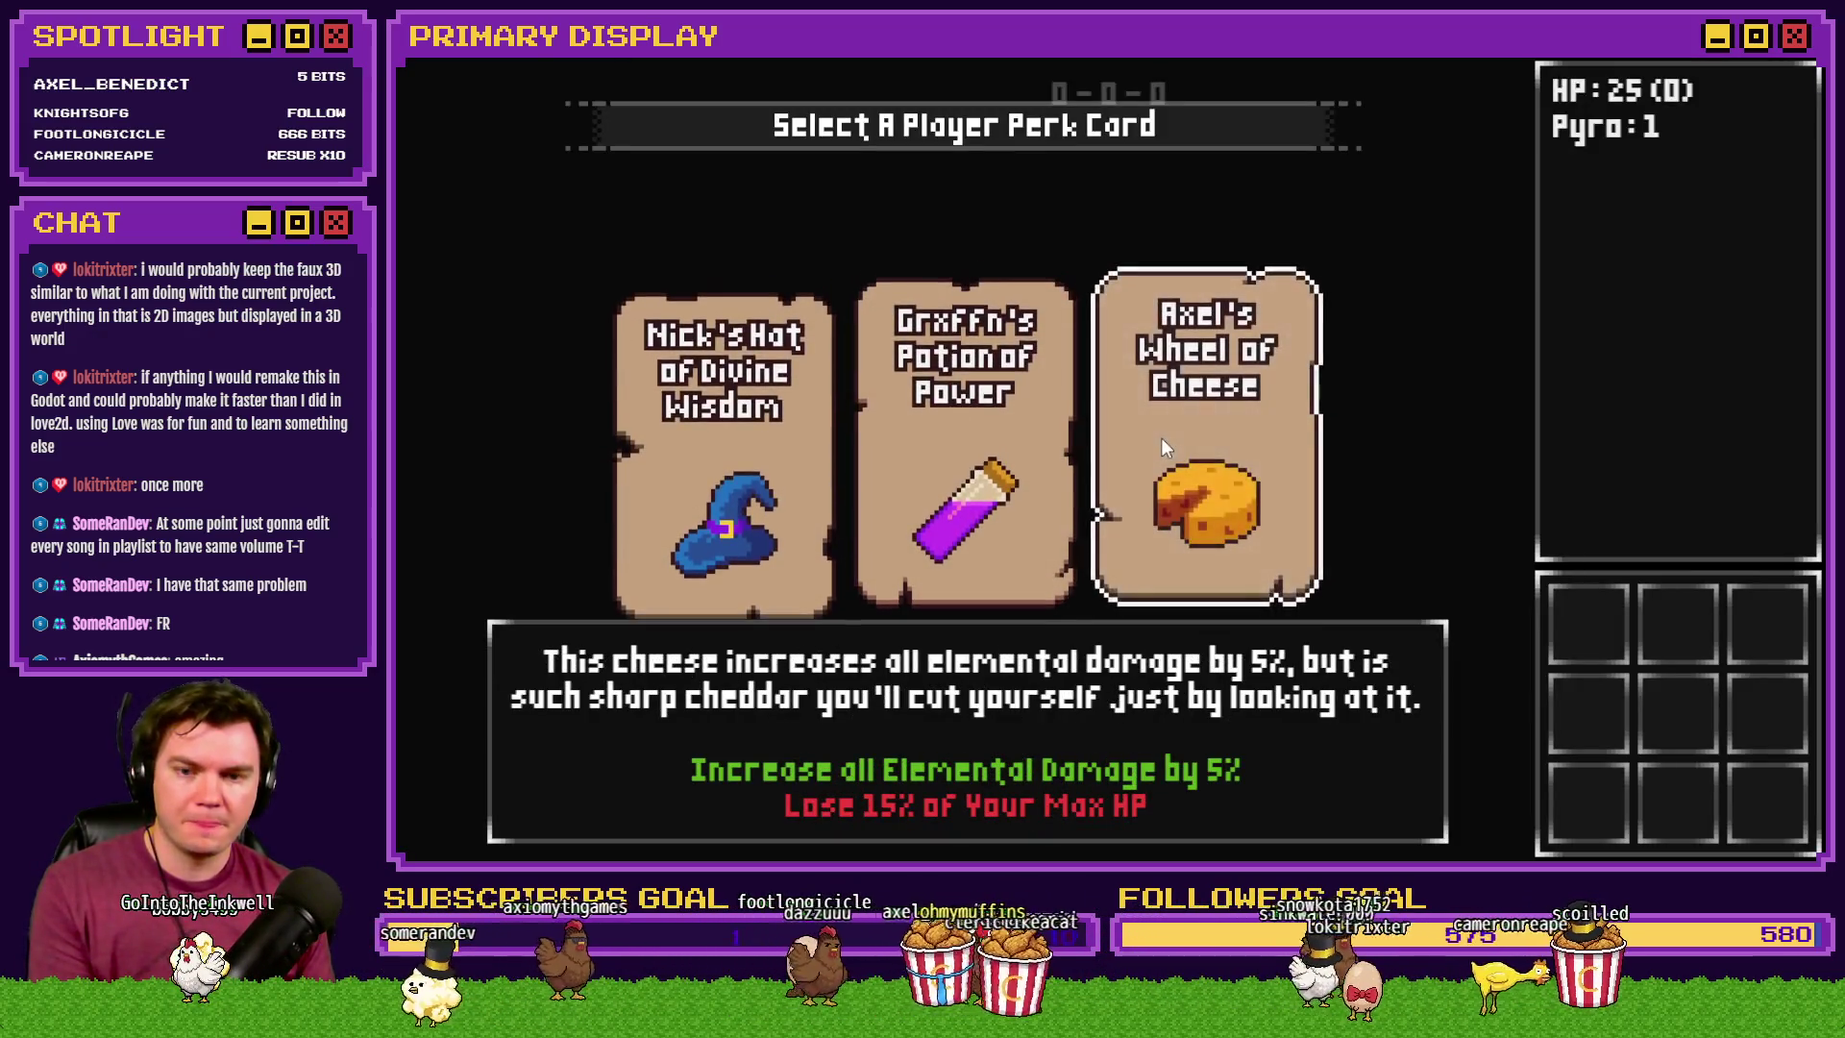
- Take the cheese perk card and put a first point into Roll With The Punches
left_click(1163, 447)
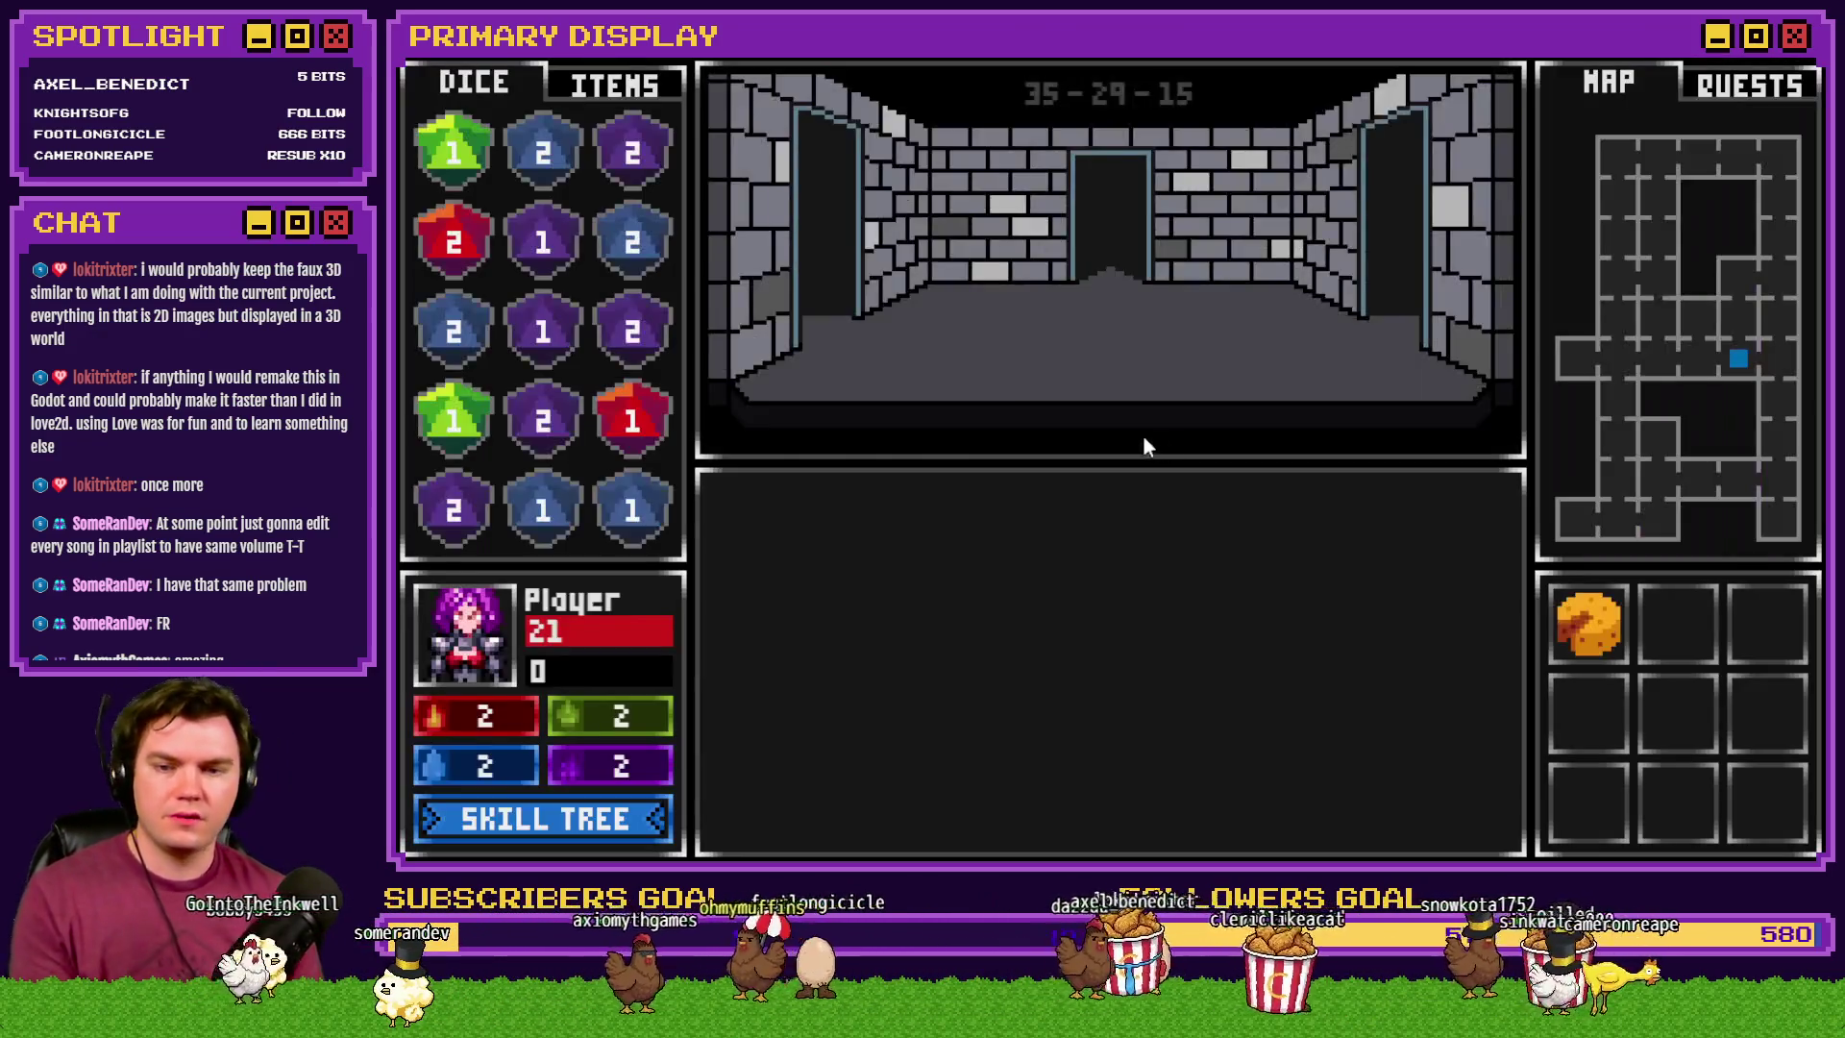
left_click(606, 813)
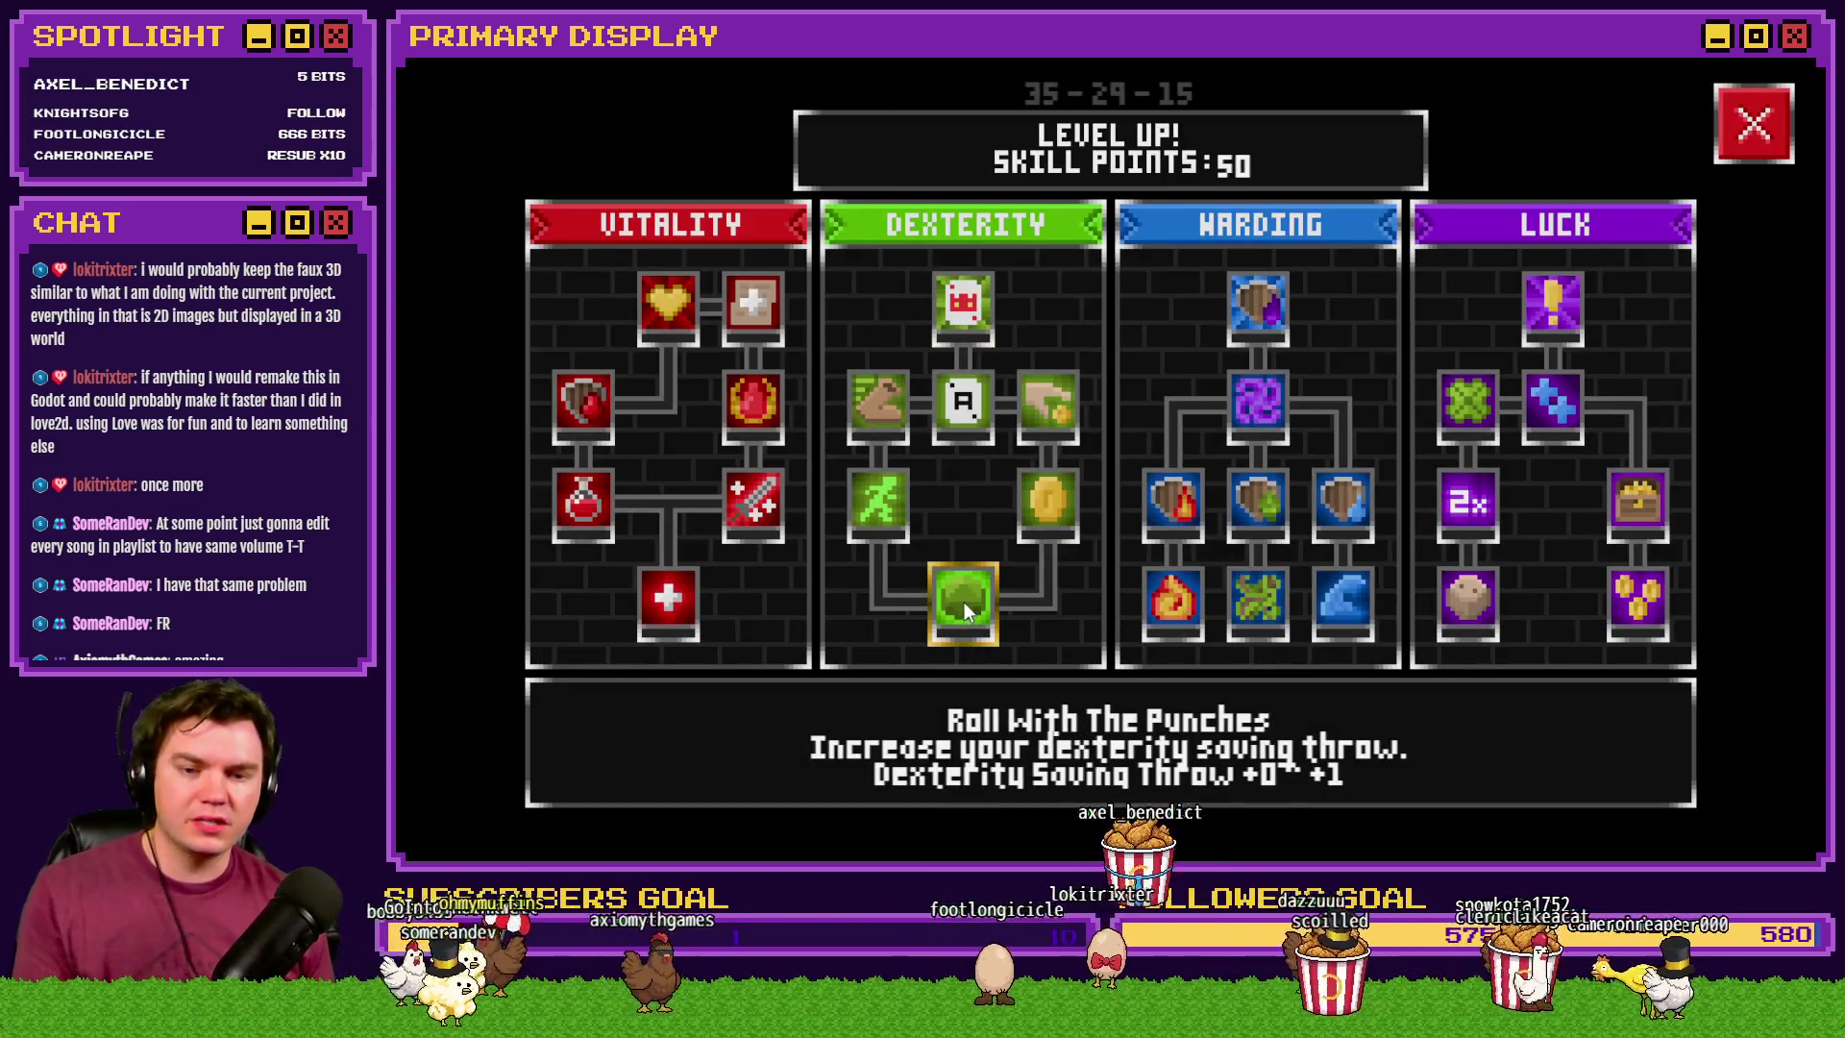
left_click(963, 601)
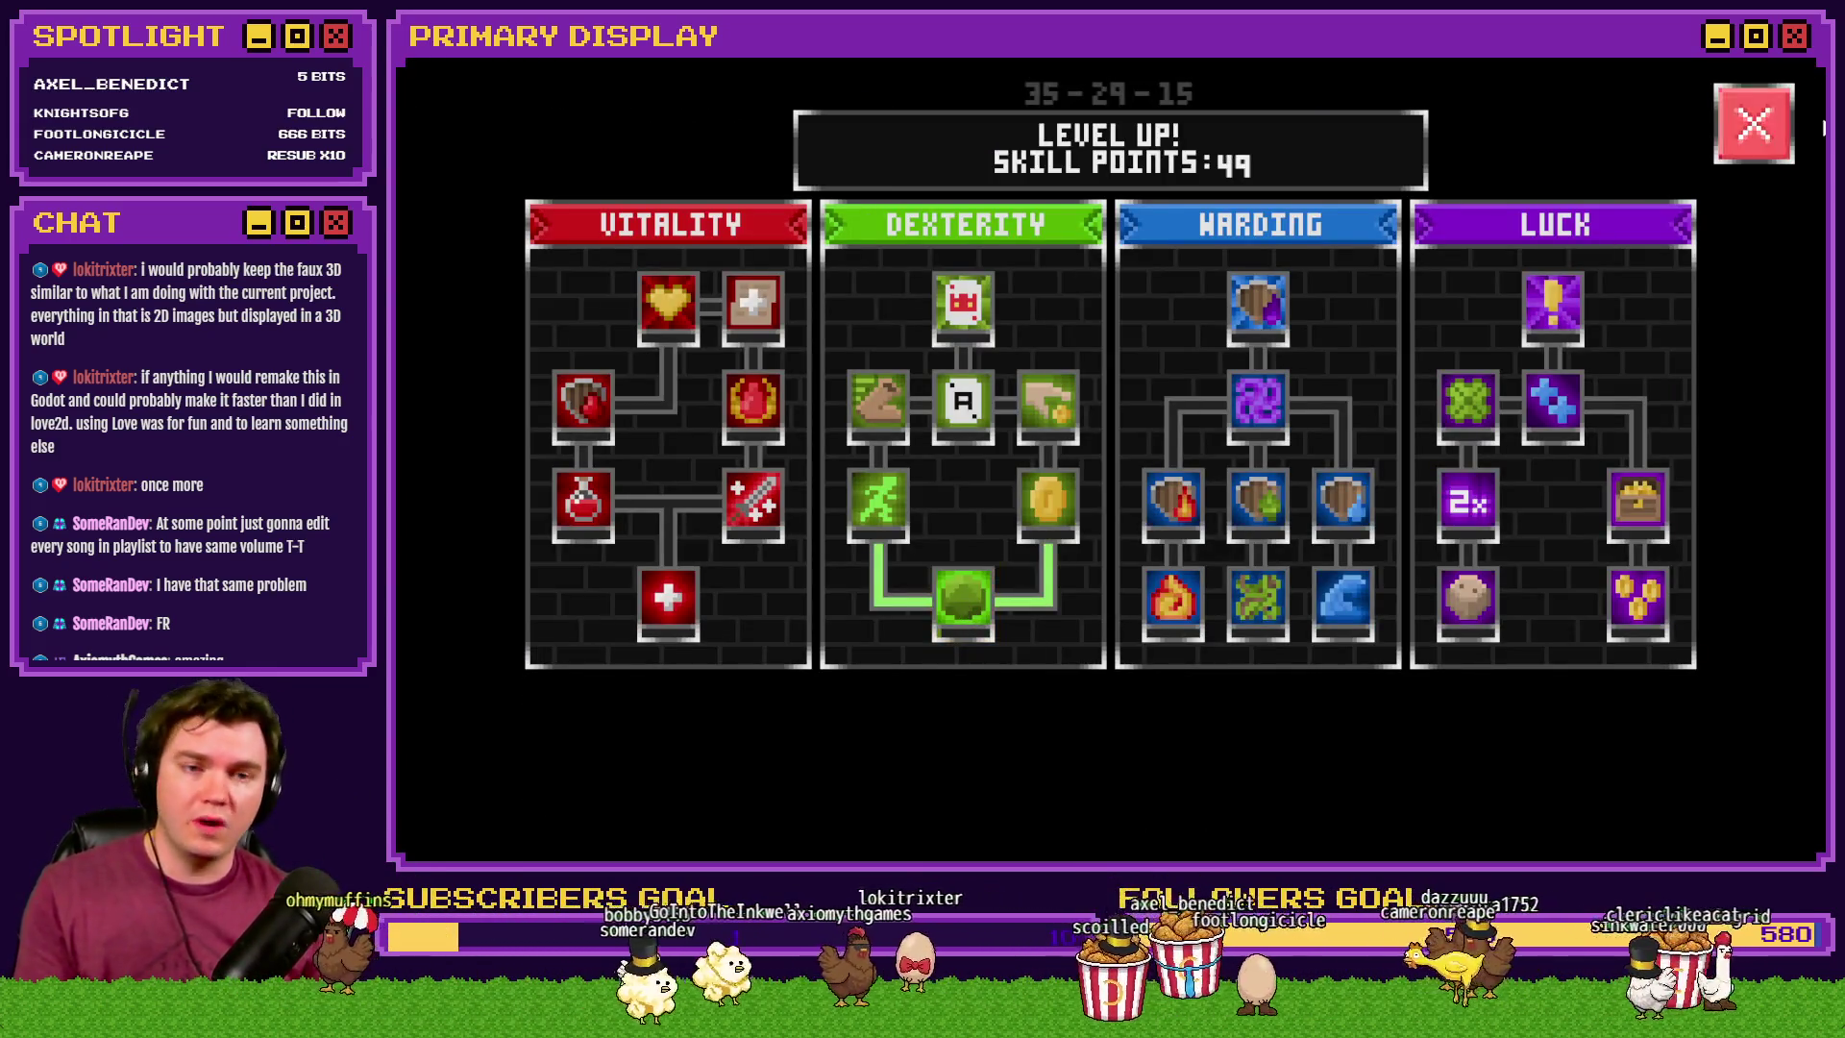
left_click(1747, 139)
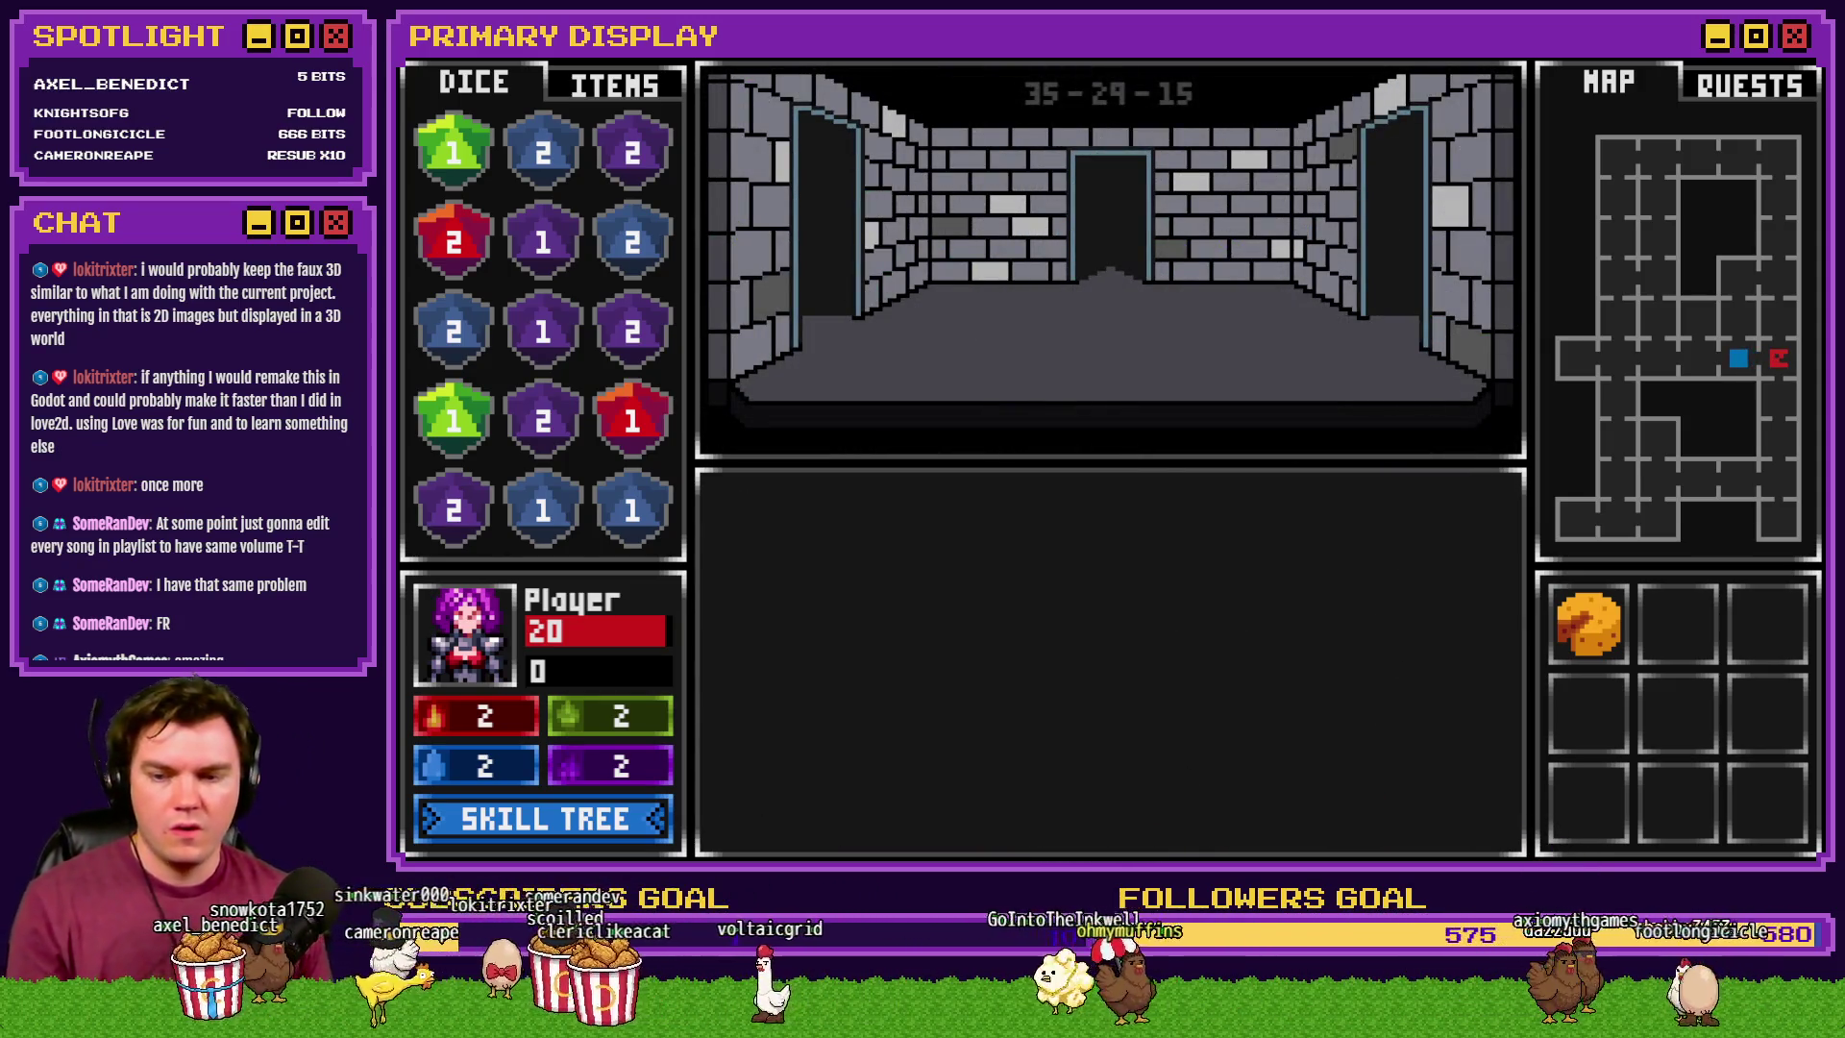
- Upgrade Roll With The Punches further to +10, then walk onto an enemy
left_click(627, 815)
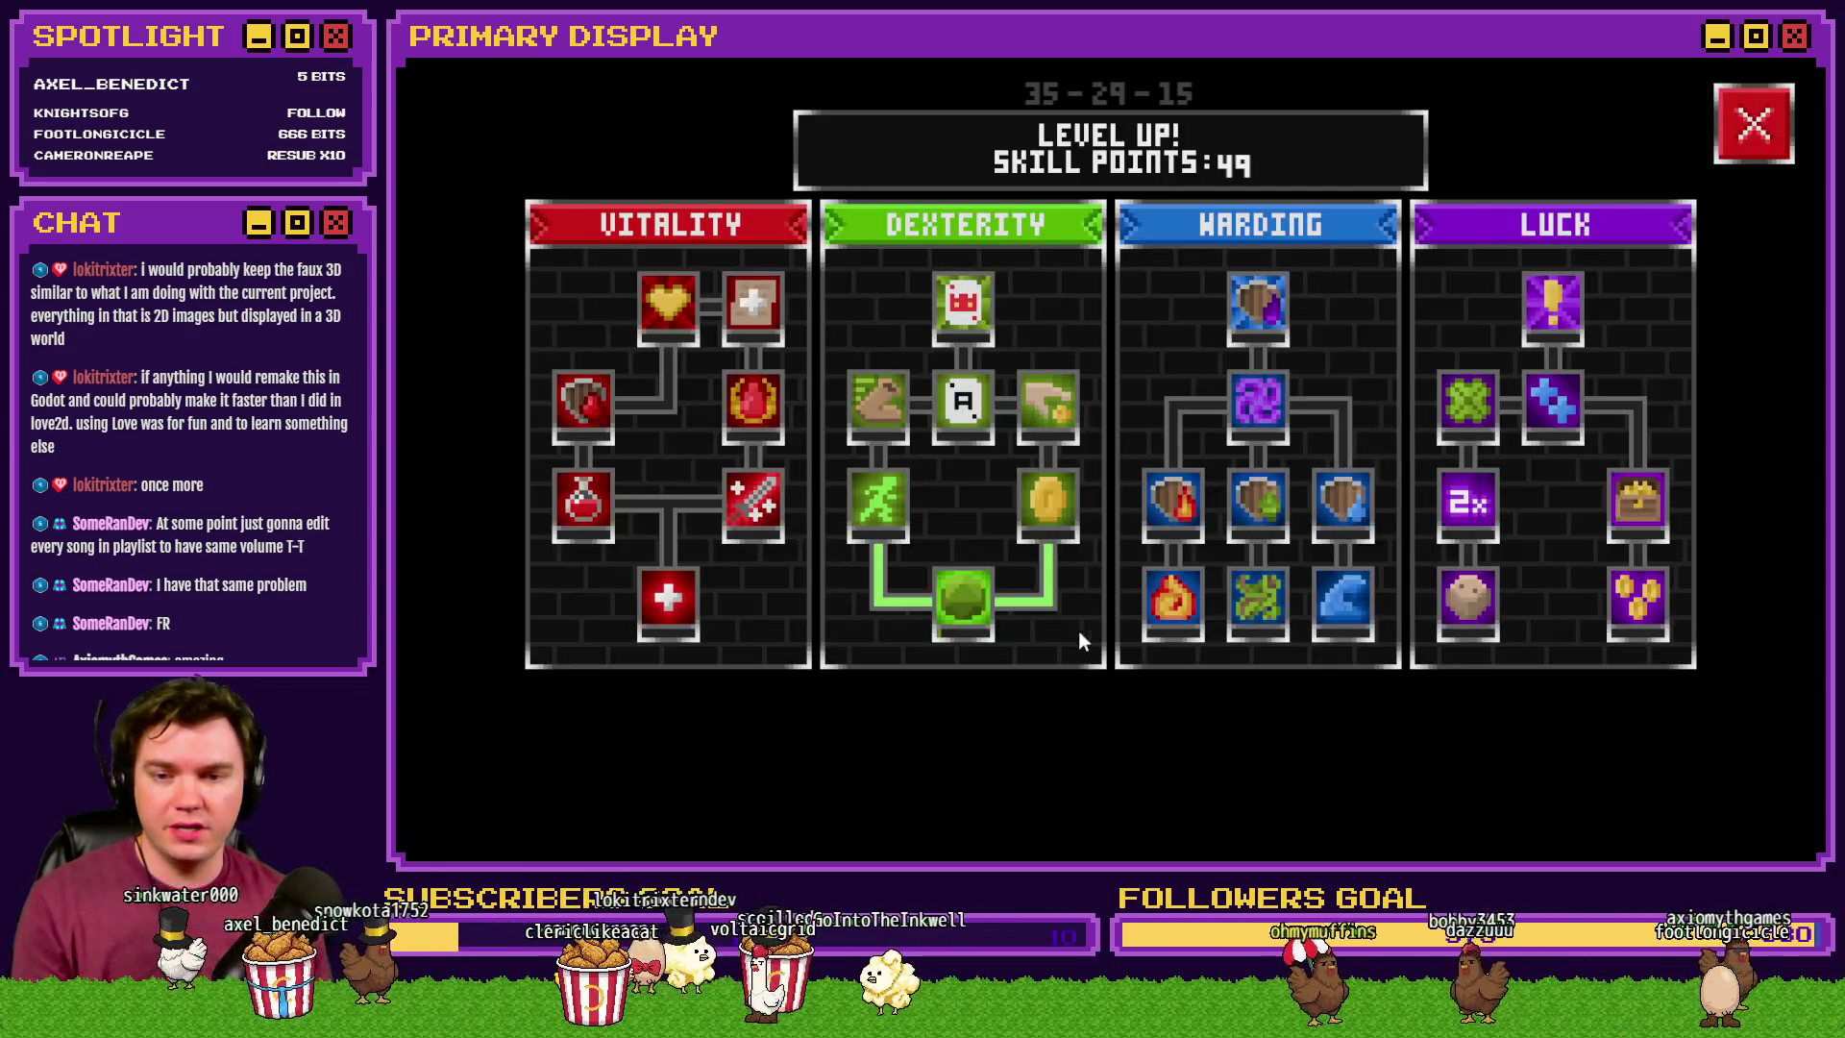
left_click(961, 602)
left_click(960, 602)
left_click(961, 601)
left_click(961, 602)
left_click(963, 599)
left_click(963, 600)
left_click(964, 598)
left_click(965, 598)
left_click(1740, 135)
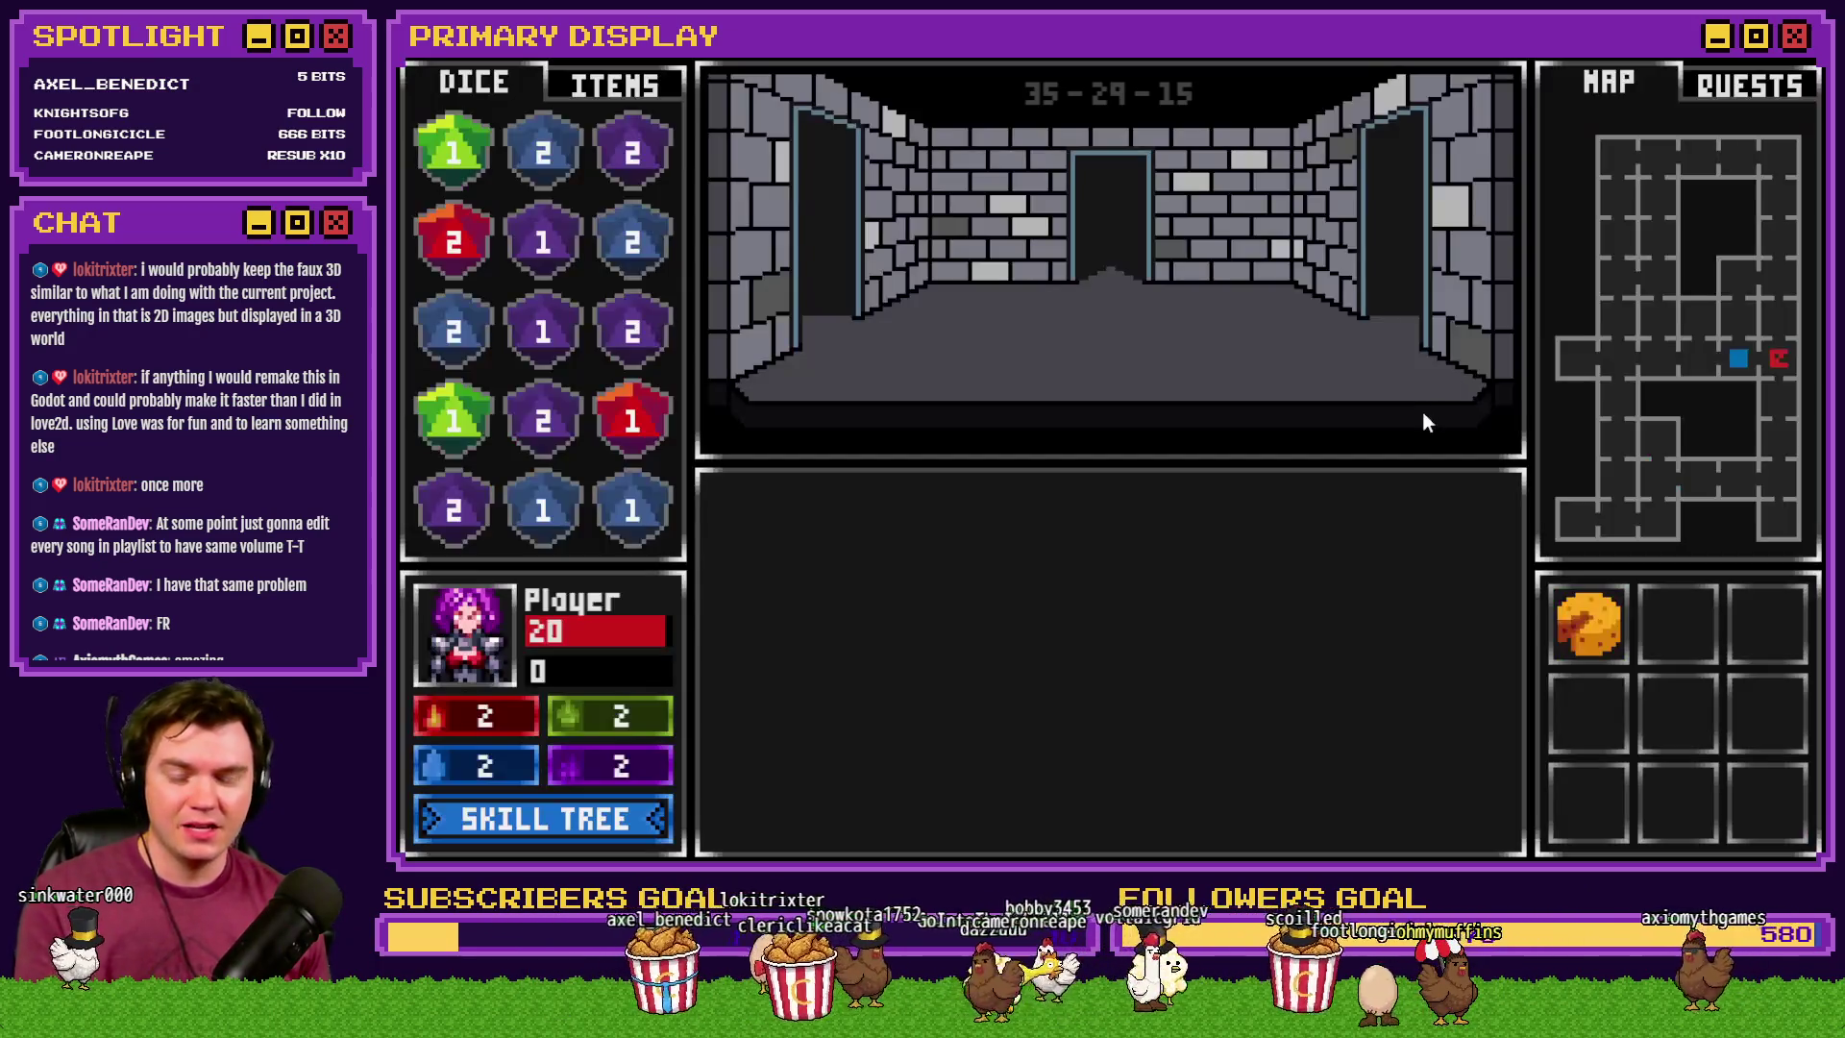
key("w")
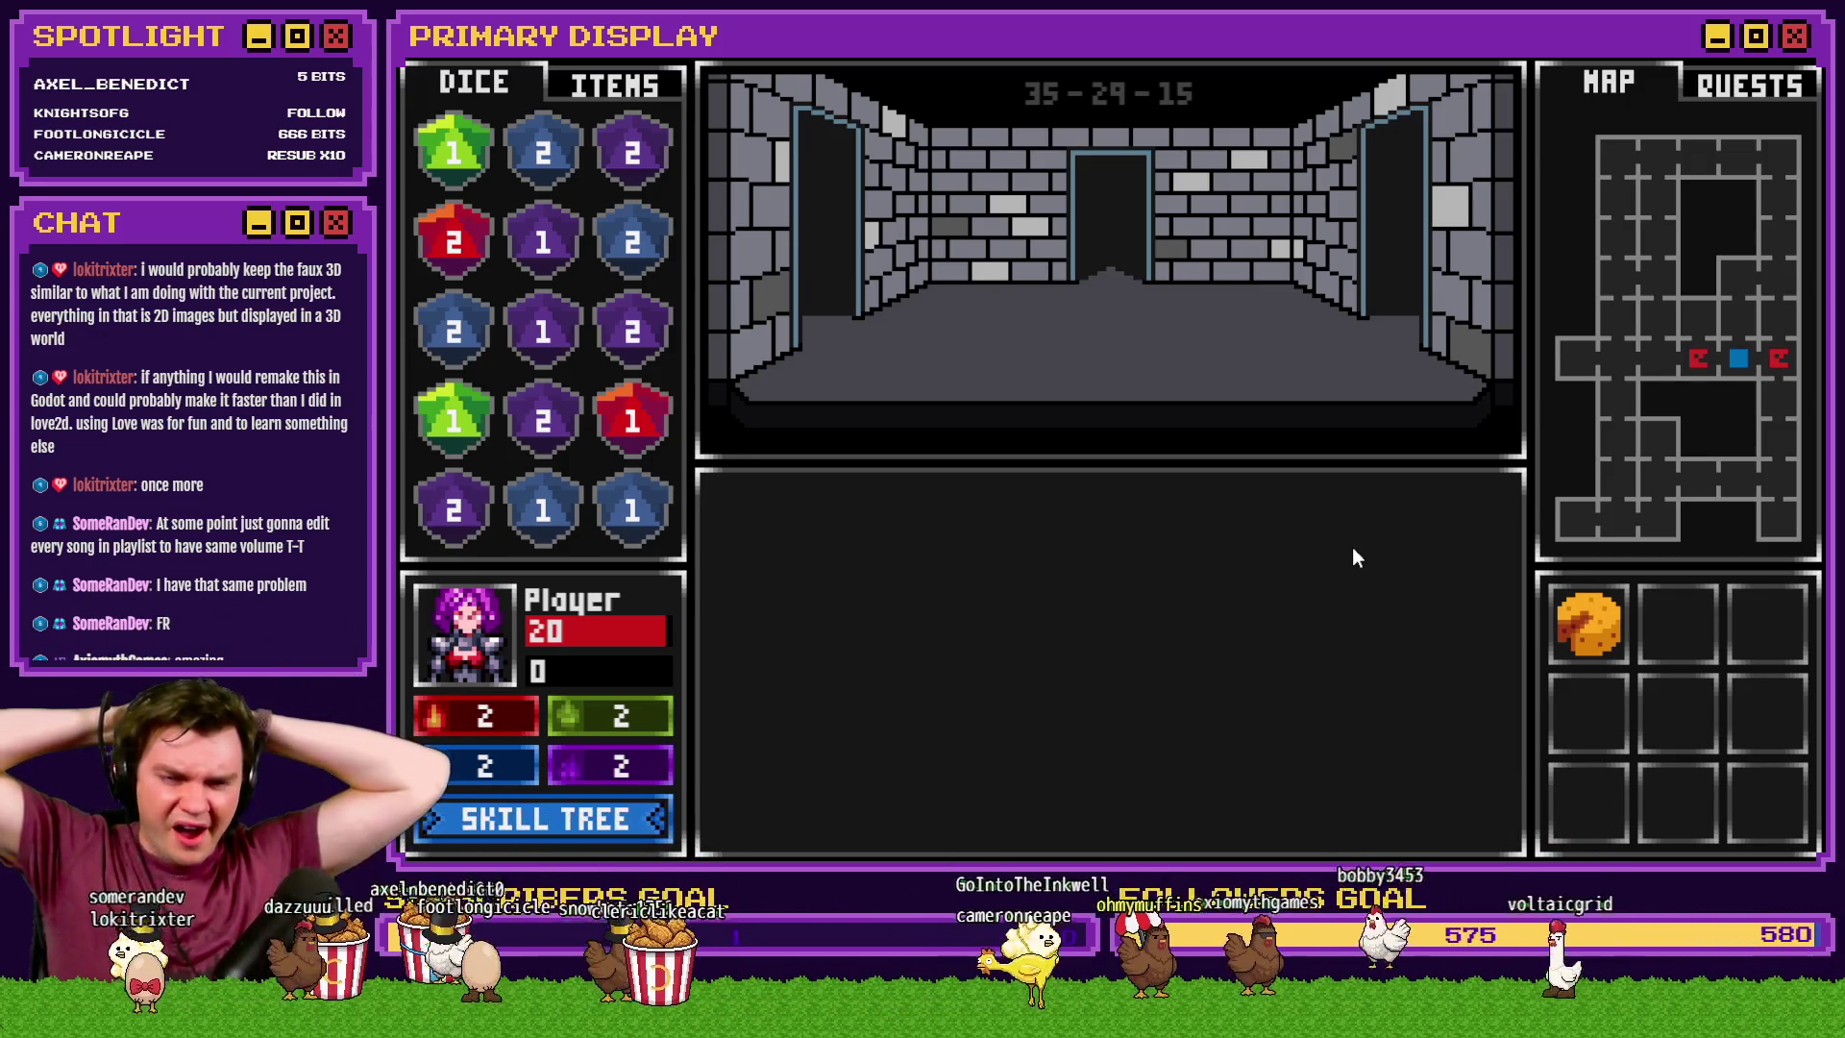
- Reroll the perk cards until Spiked Pauldron appears and choose it
key("r")
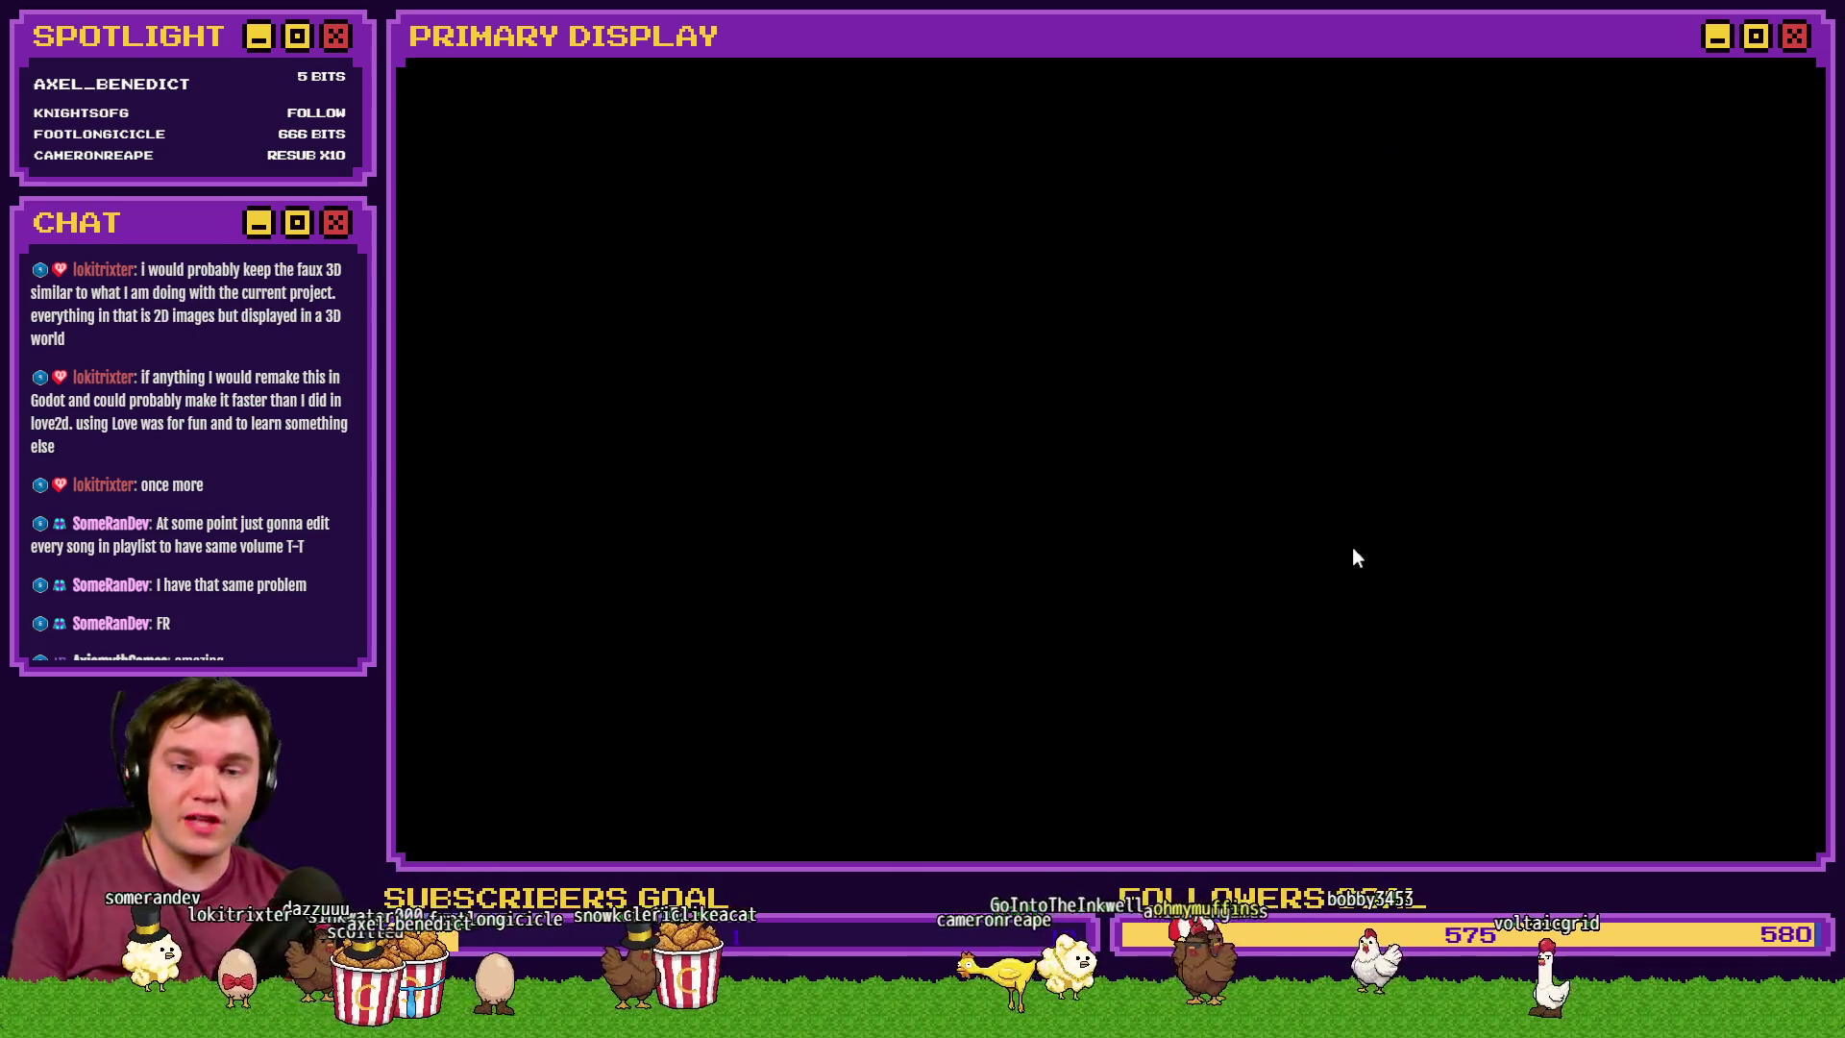
mouse_move(707, 535)
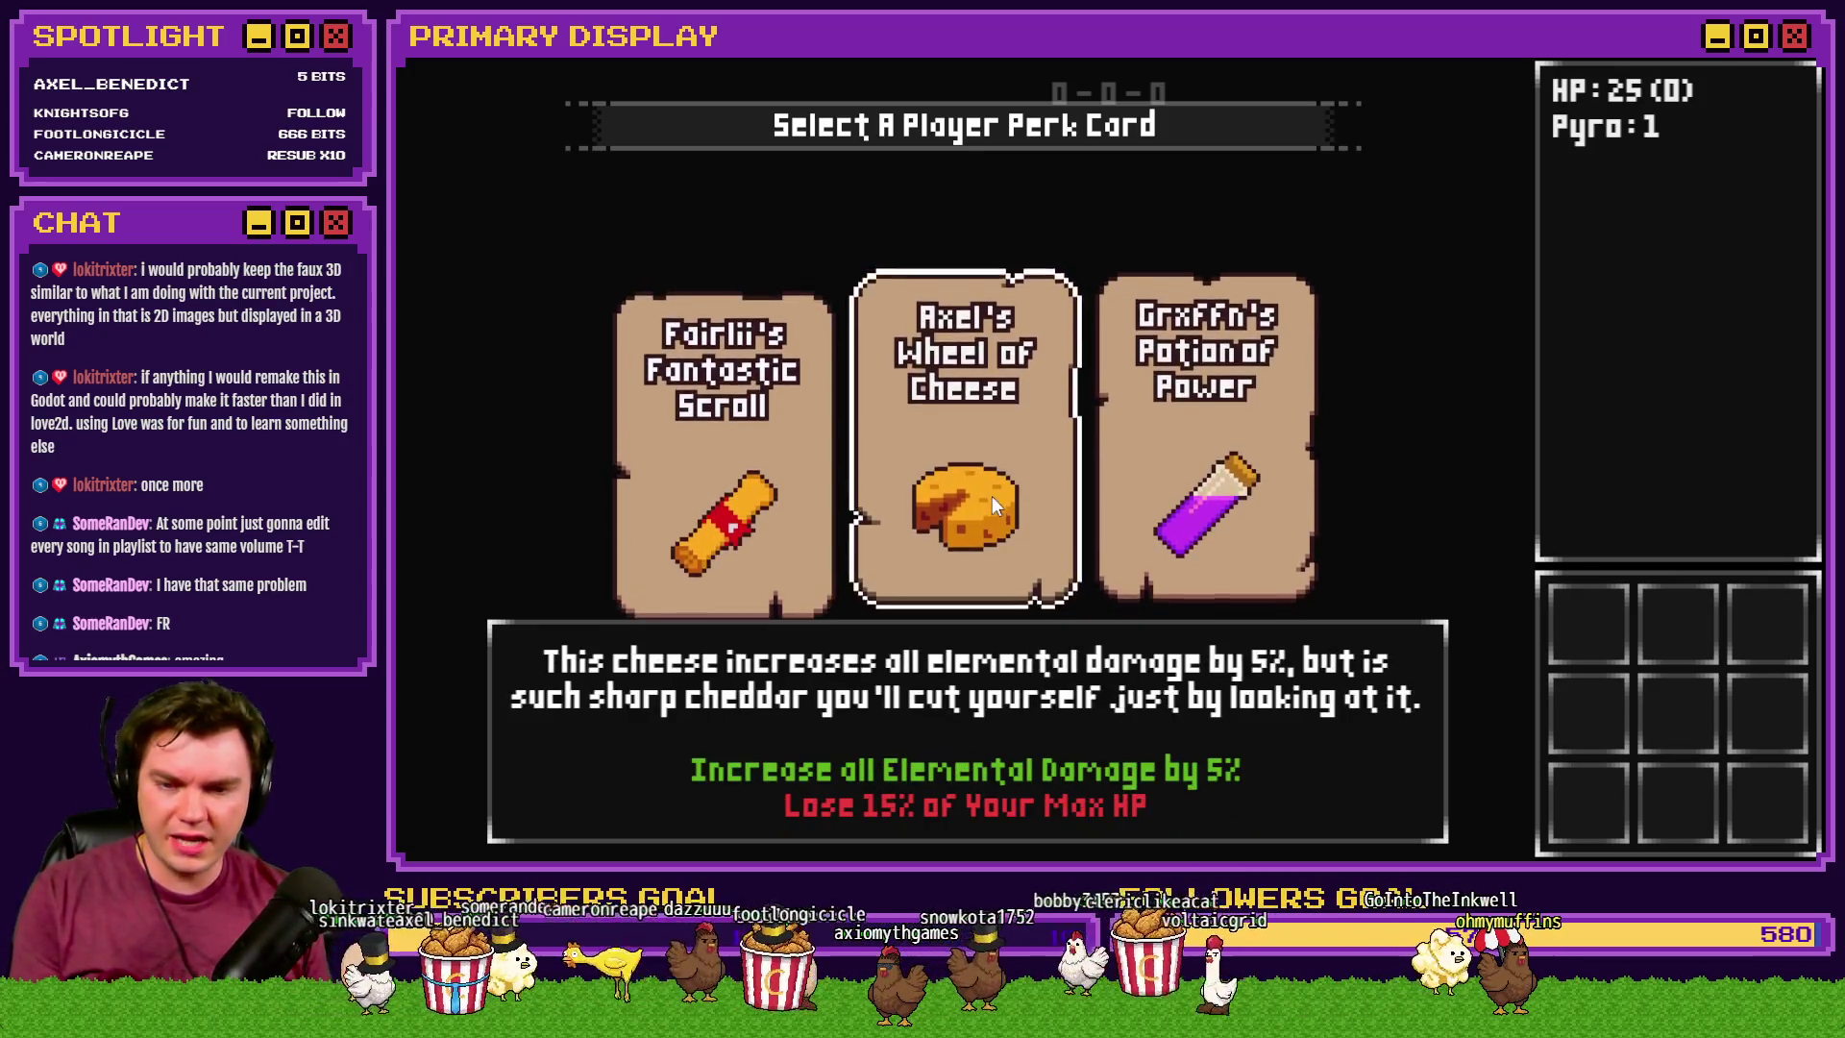
mouse_move(1209, 492)
key("r")
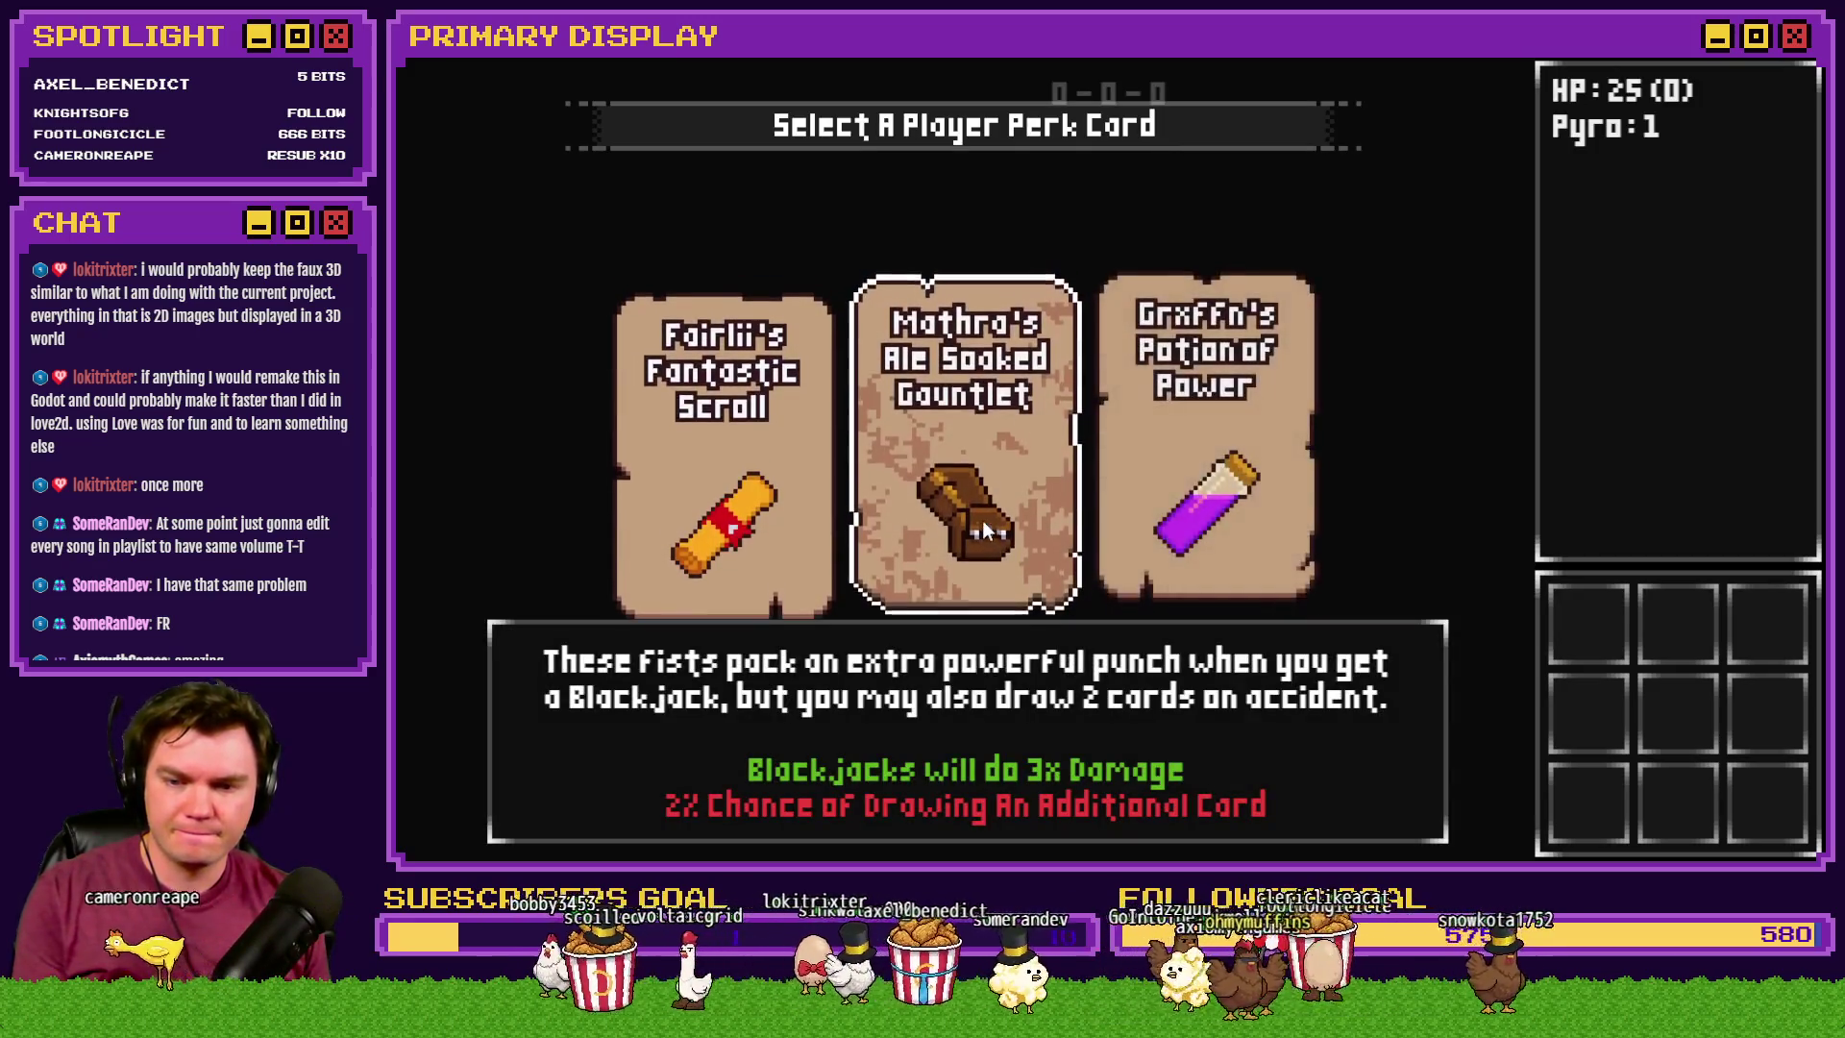
left_click(713, 511)
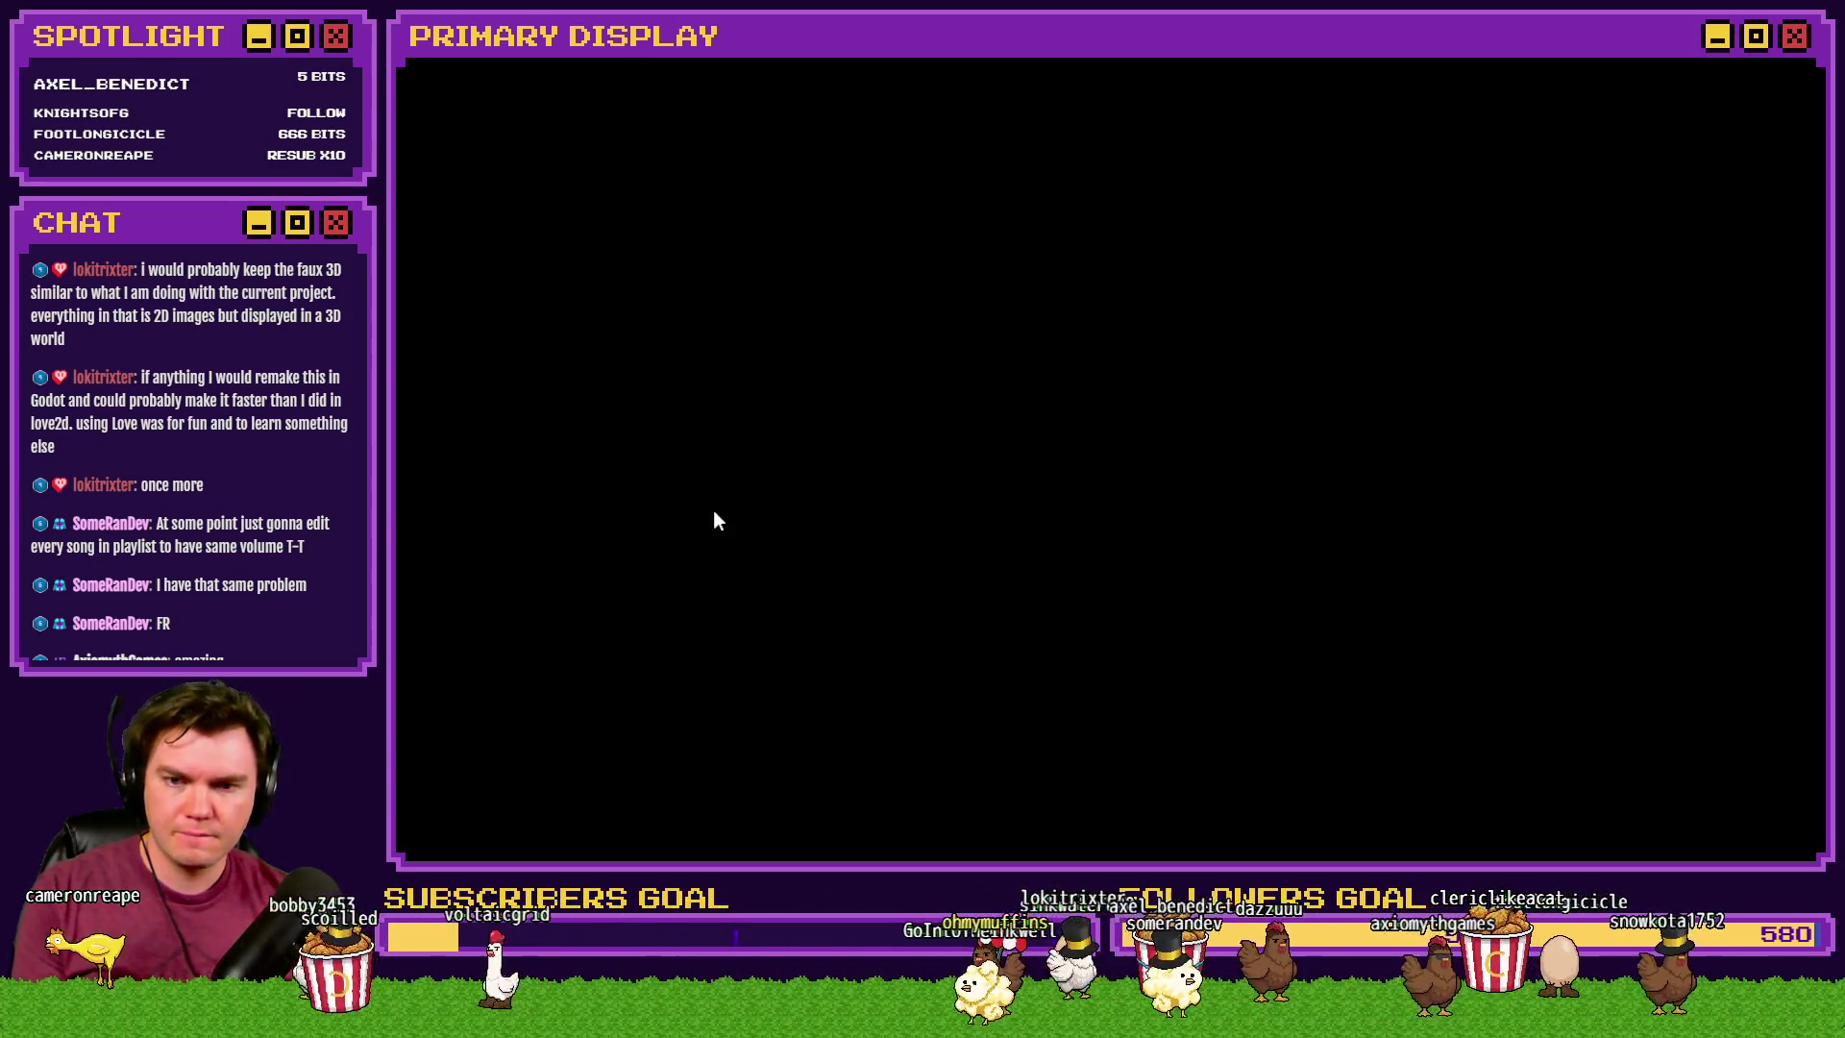
mouse_move(1169, 512)
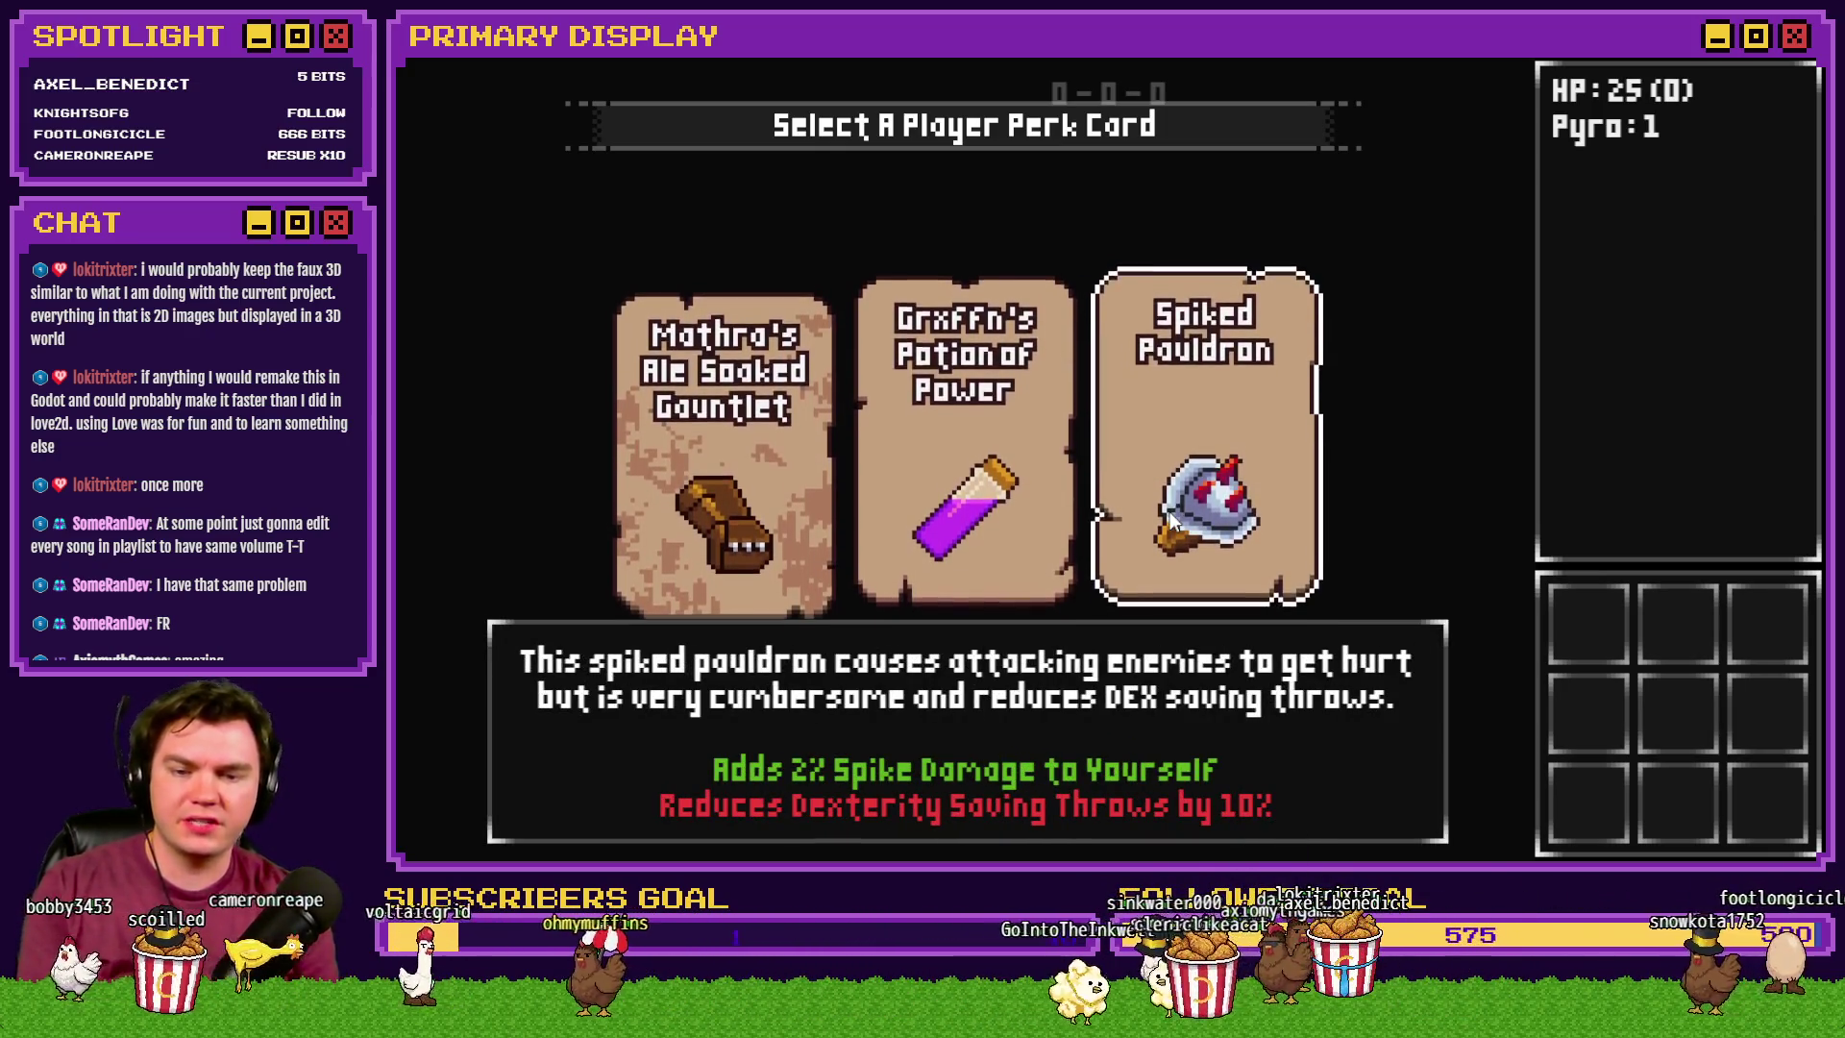
left_click(1168, 511)
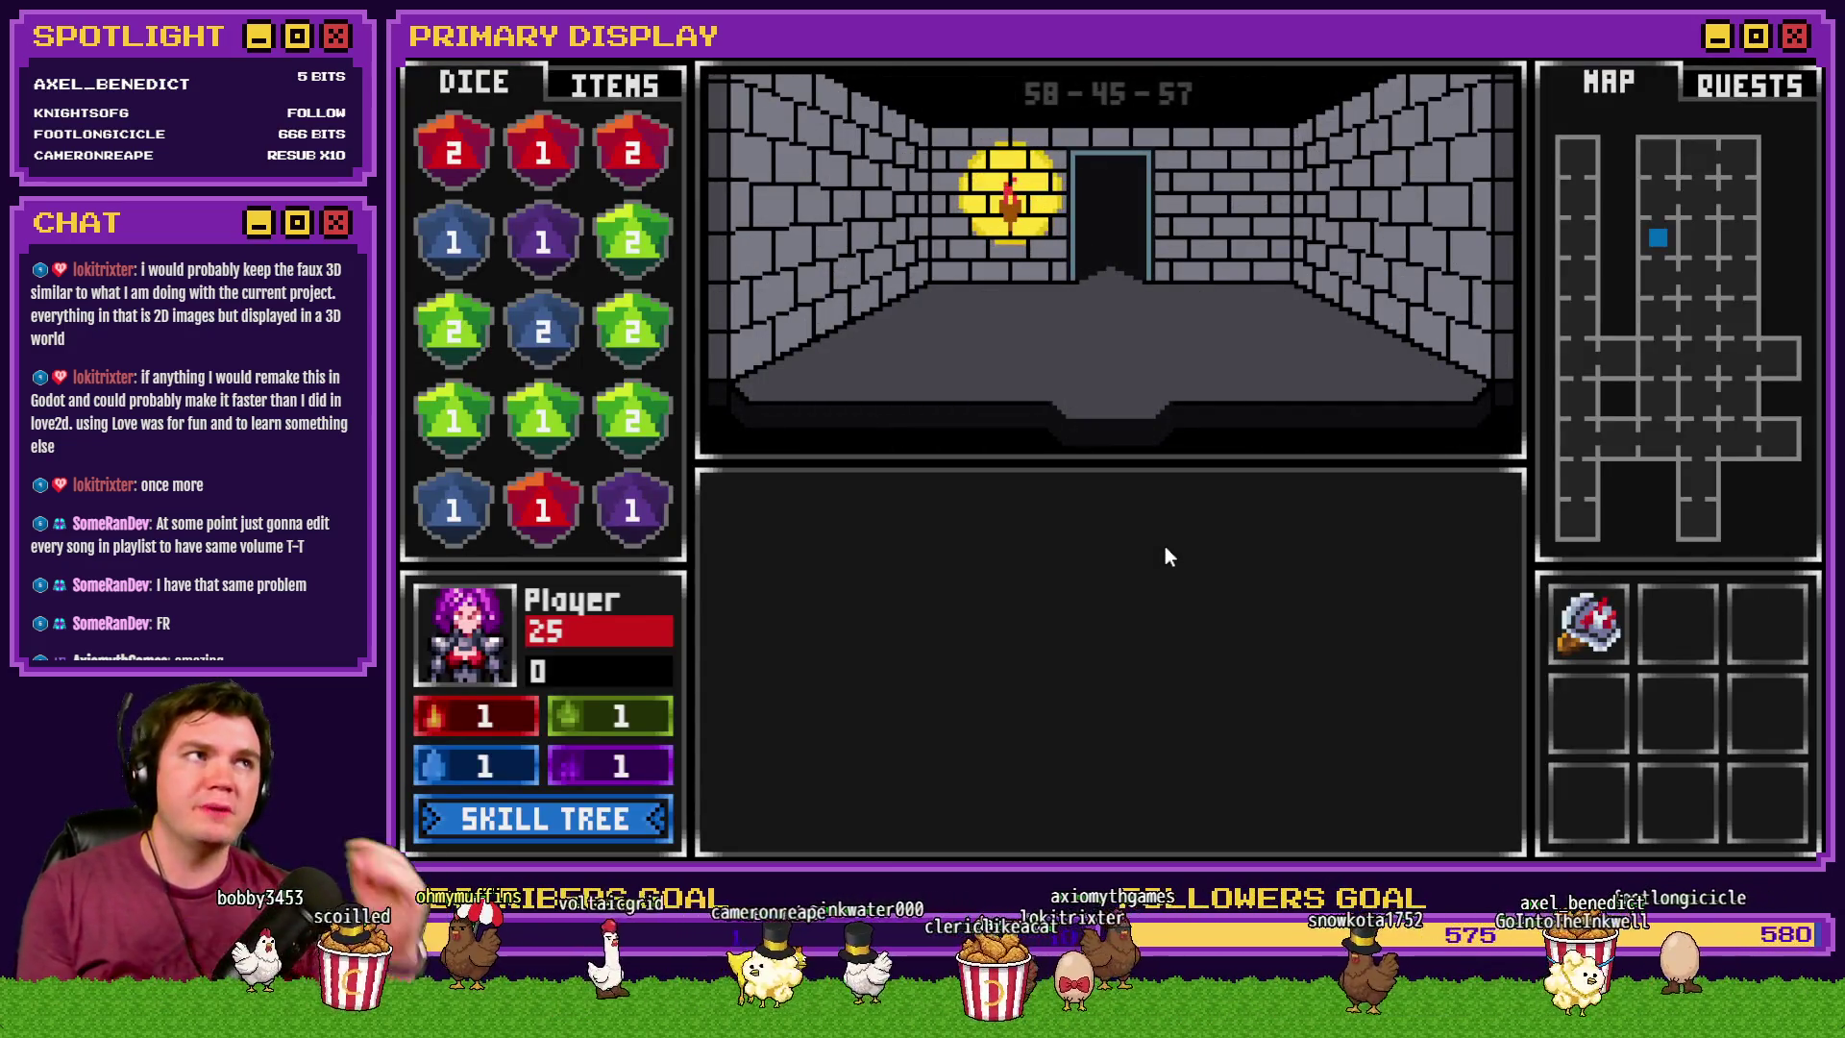
- Upgrade Roll With The Punches, fight the Tusk Rat, then close the playtest
left_click(499, 827)
left_click(967, 602)
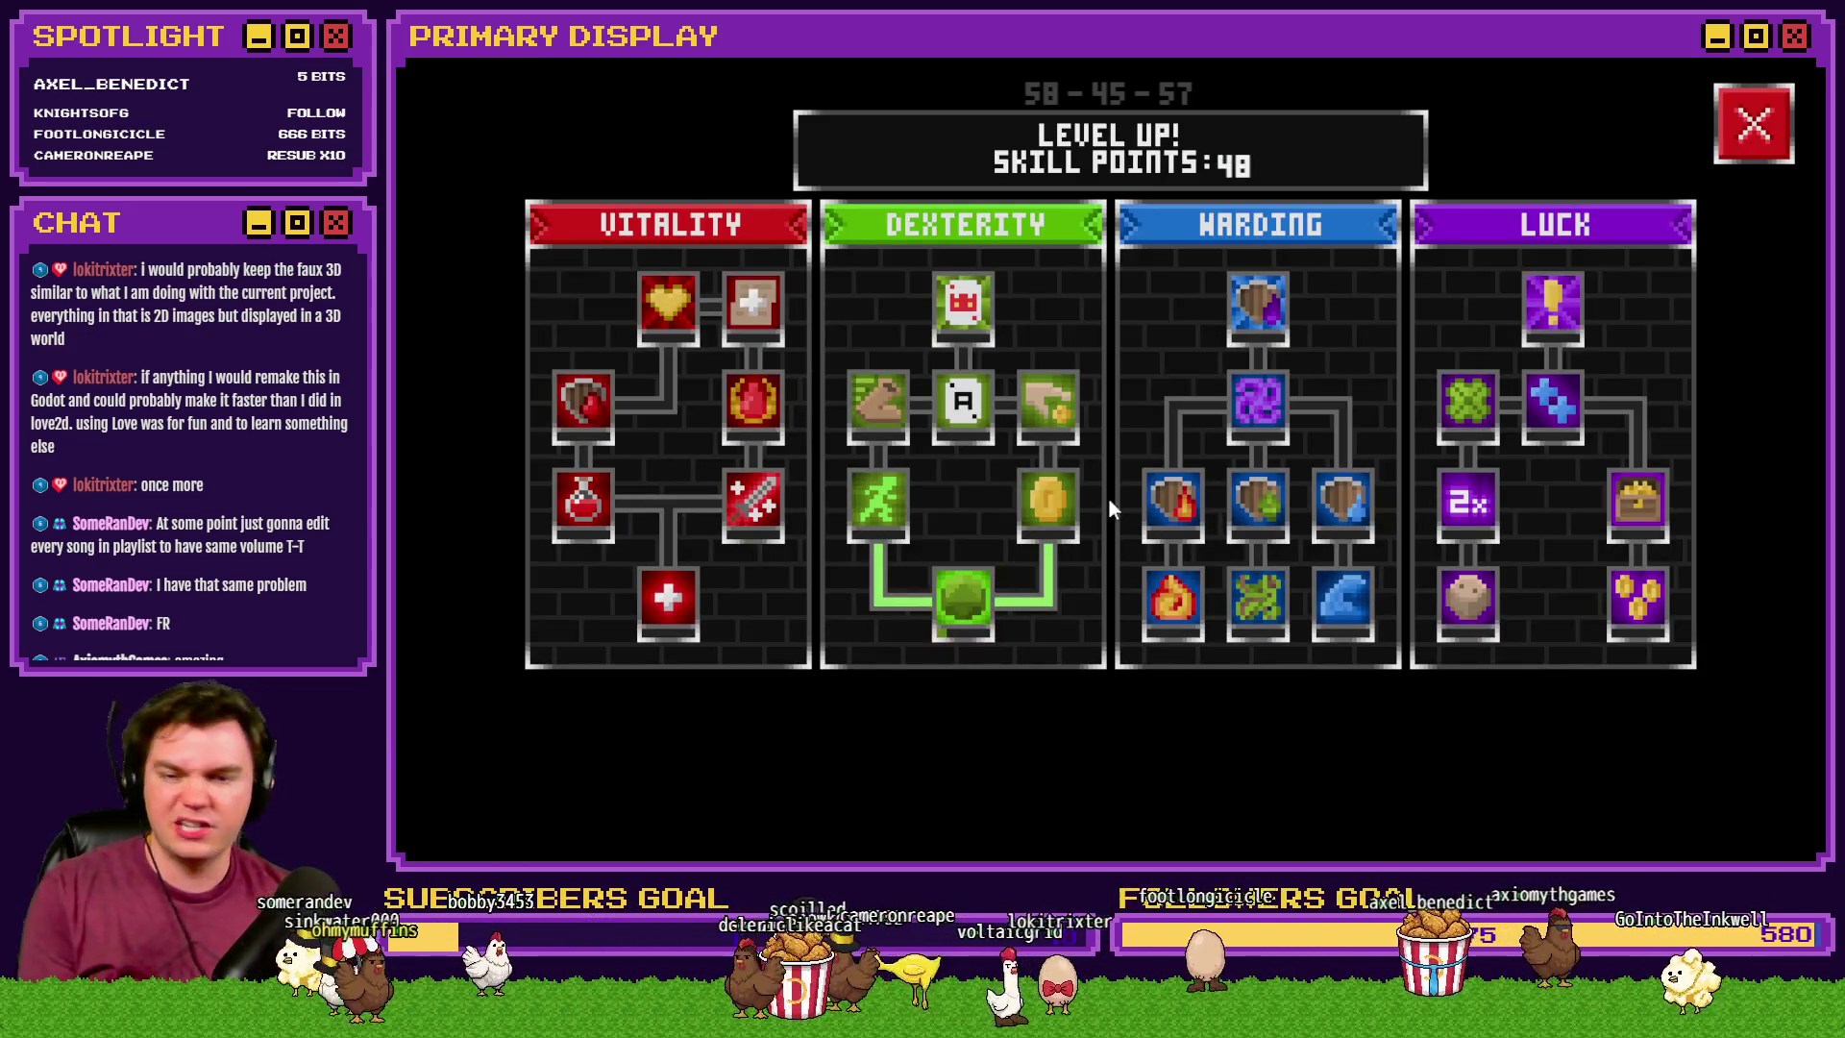
left_click(1754, 123)
key("w")
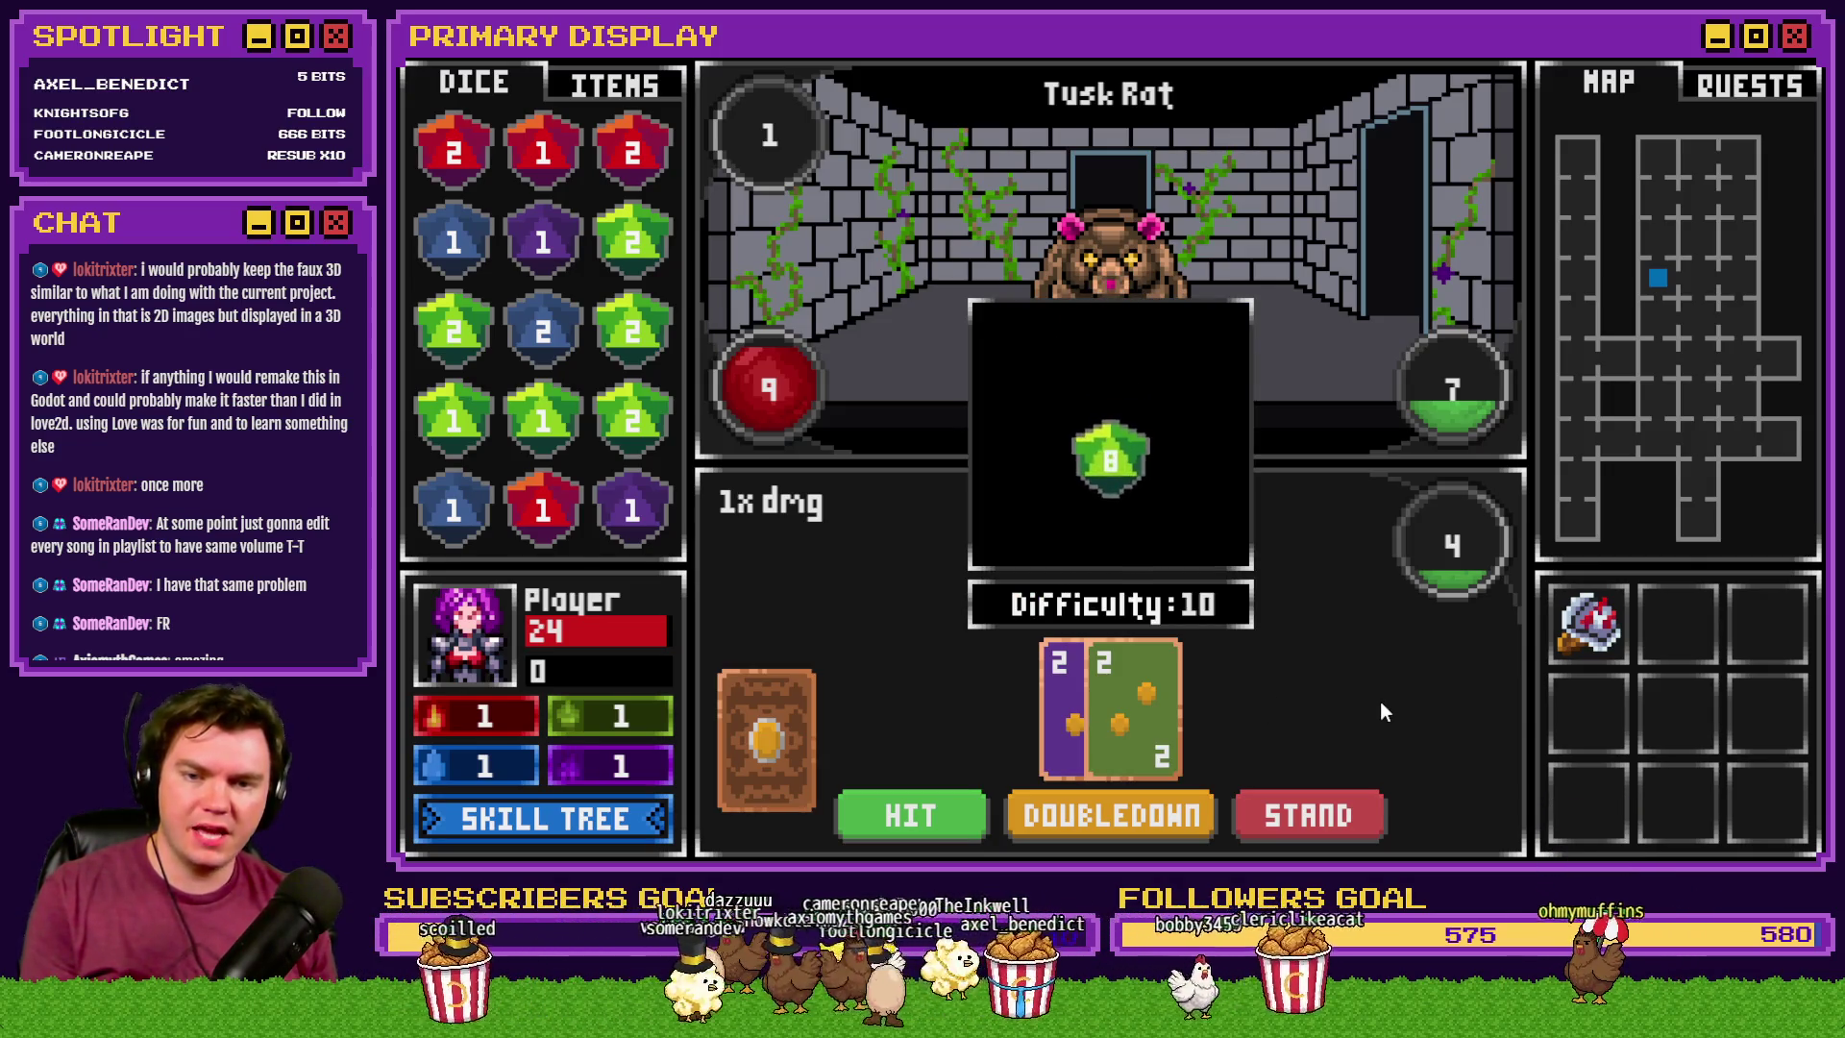
left_click(1806, 48)
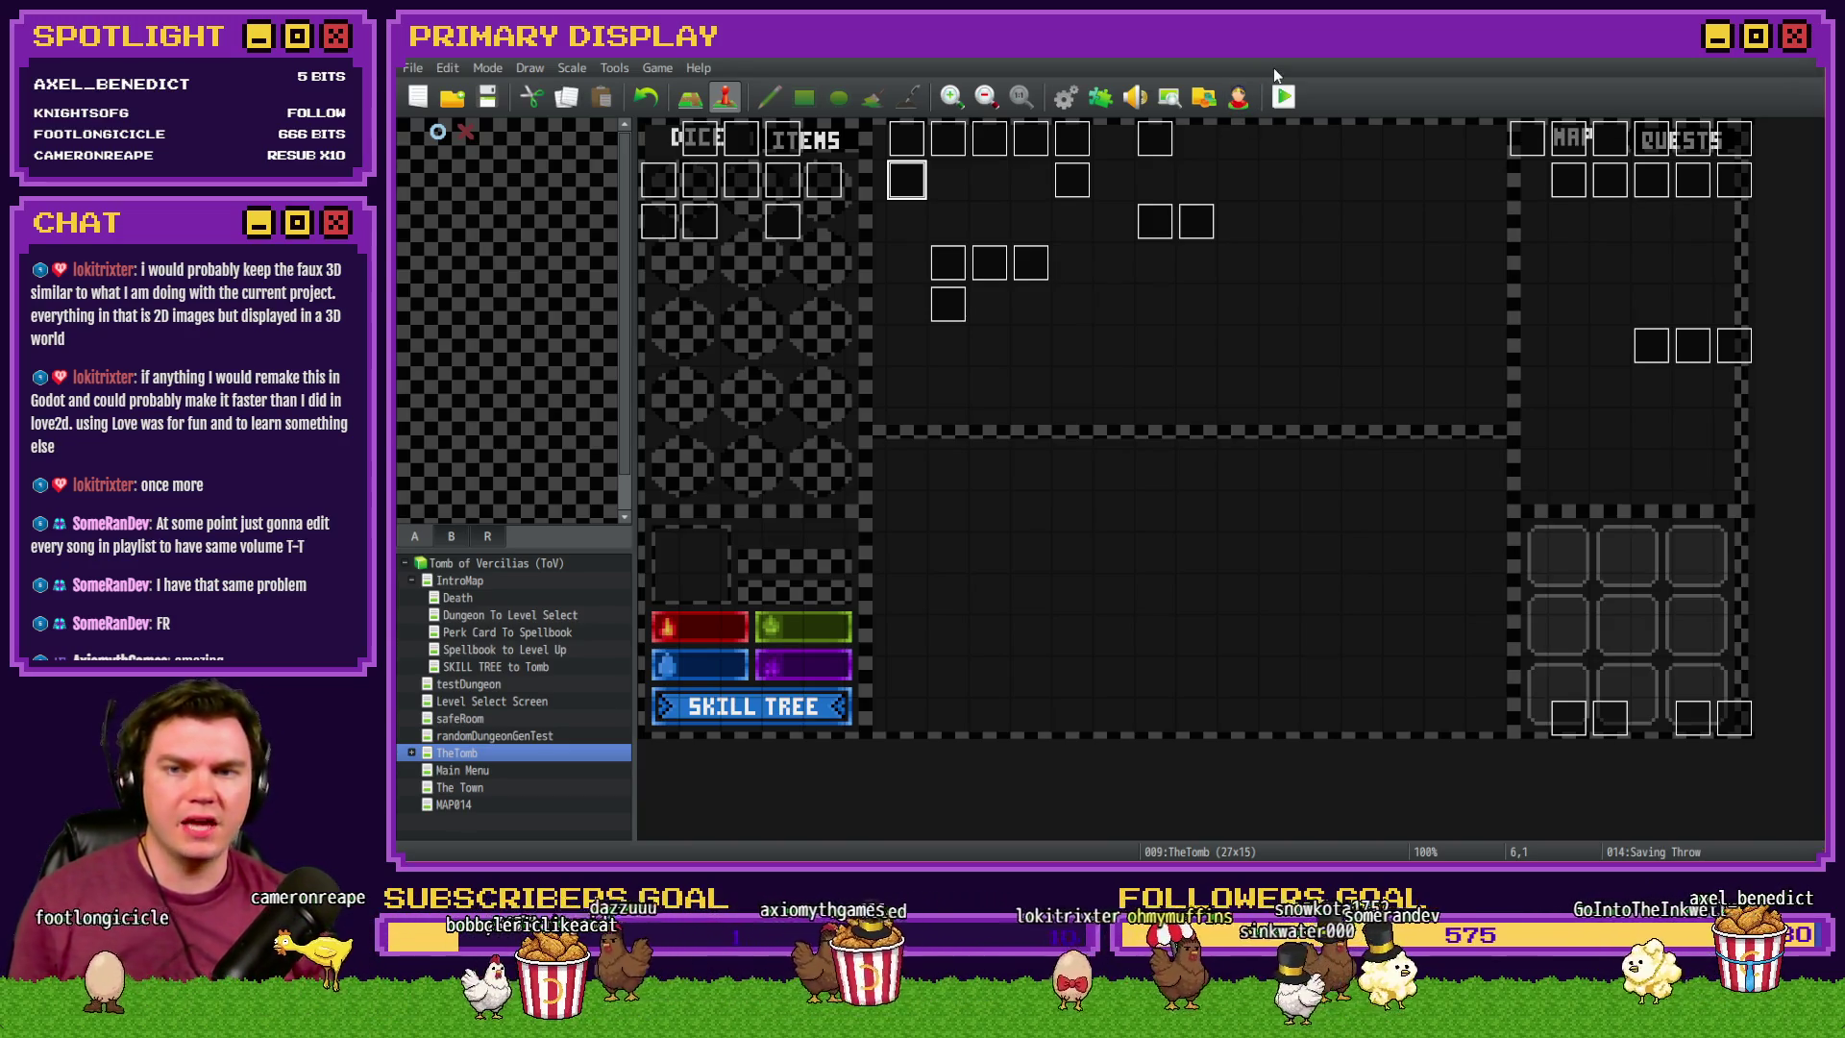
- Open the Saving Throw event and select its Math.ceil script line reducing the DEX save by variable 675
double_click(918, 196)
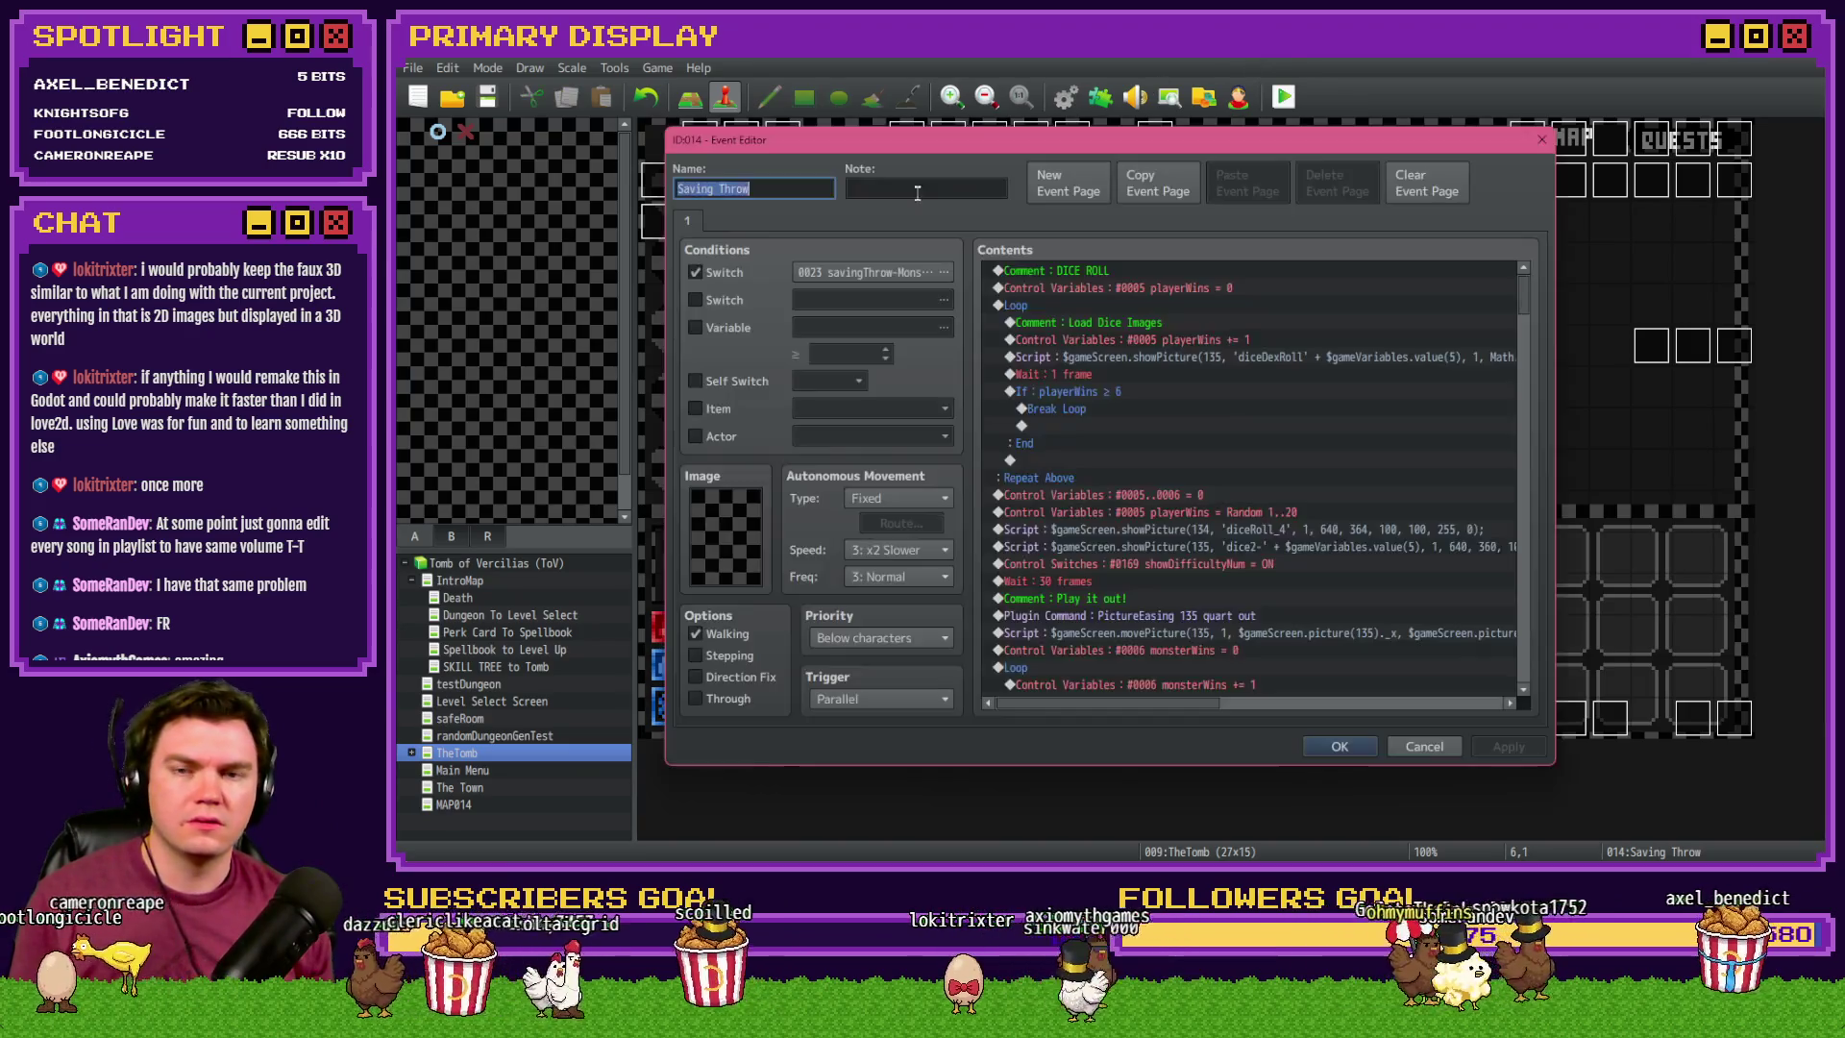
left_click_drag(1528, 296, 1532, 401)
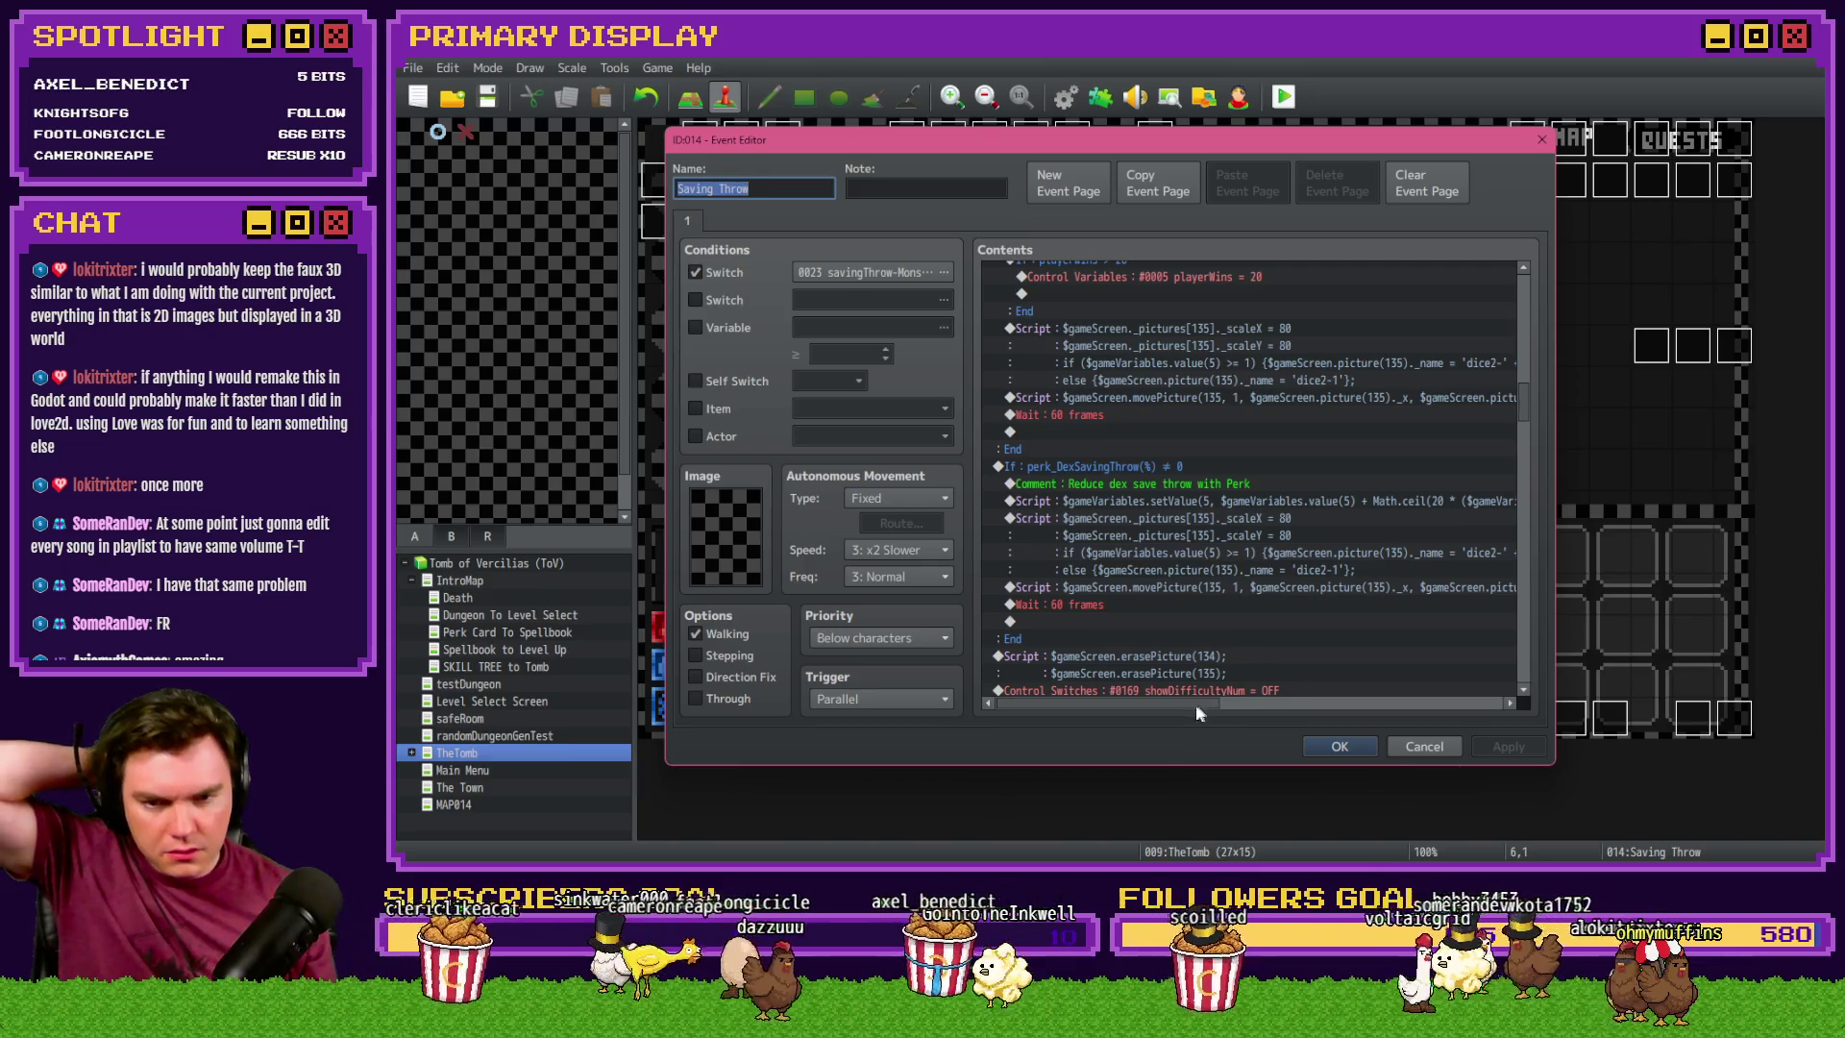
left_click_drag(1180, 704, 1261, 707)
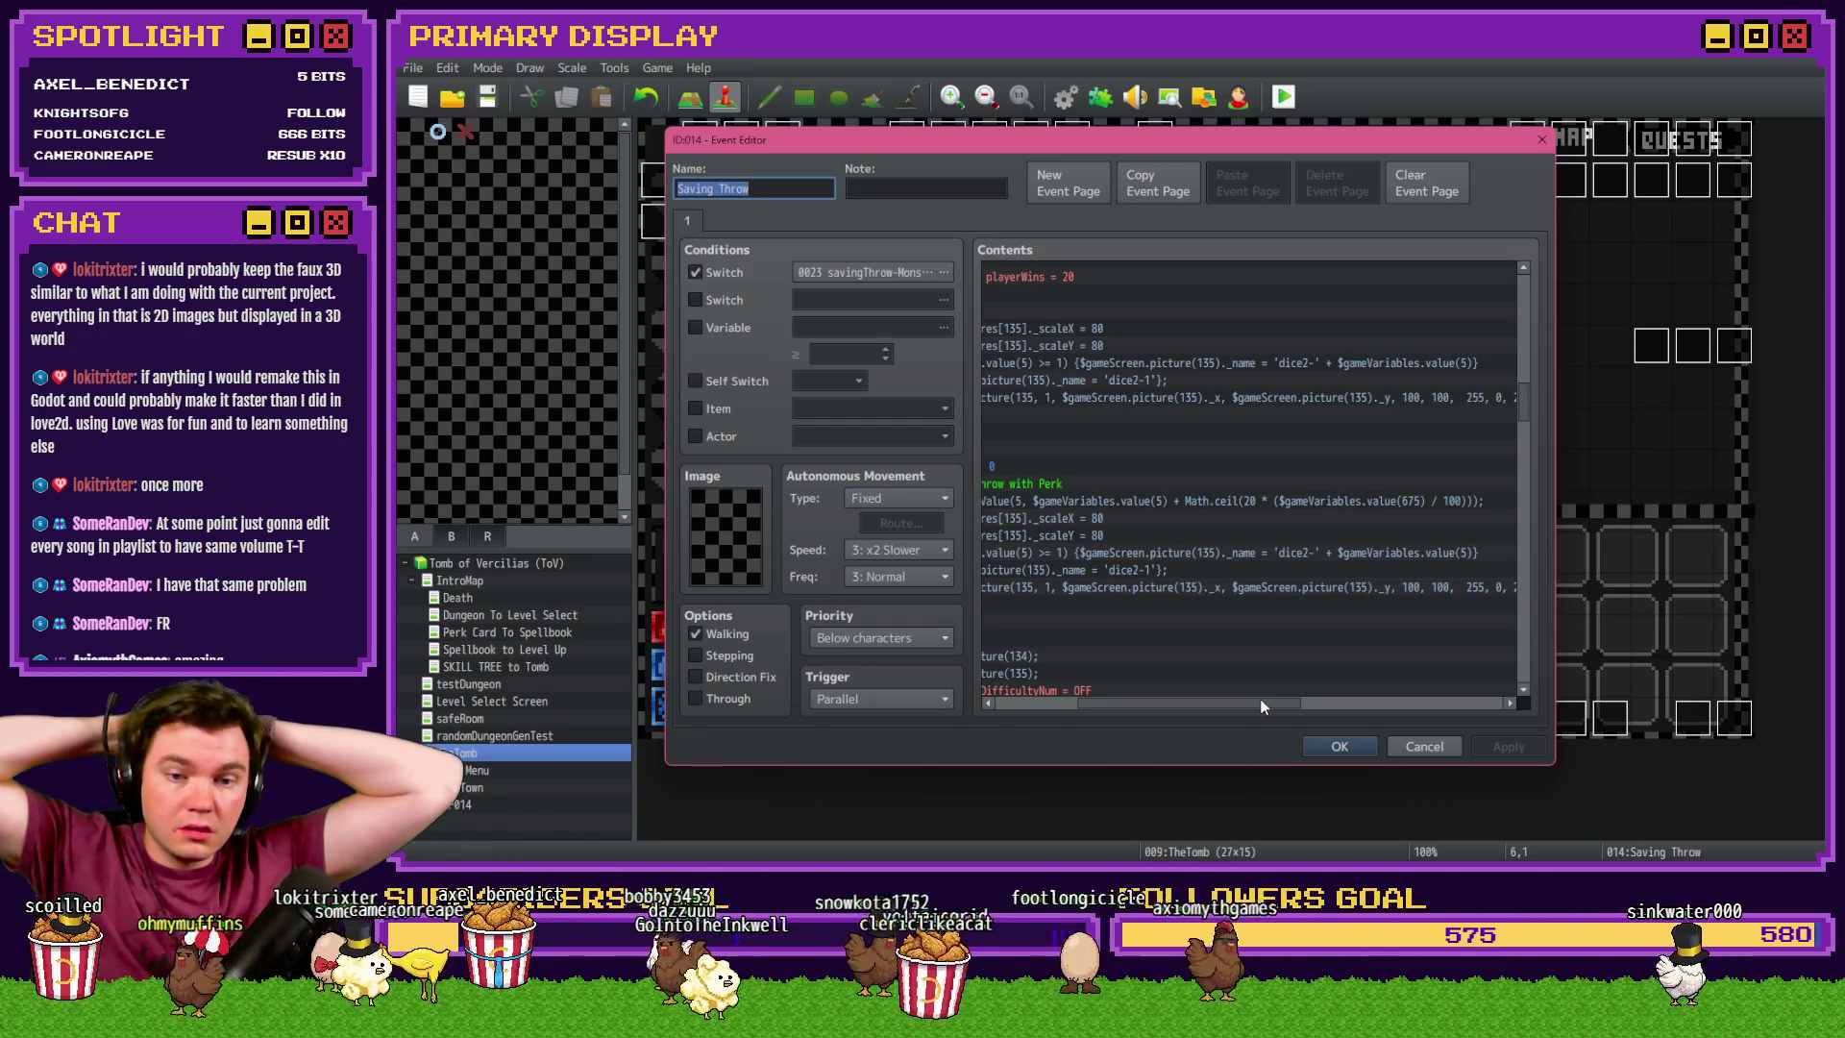
mouse_move(1262, 704)
left_mouse_down()
mouse_move(1205, 713)
mouse_move(1283, 678)
left_mouse_up()
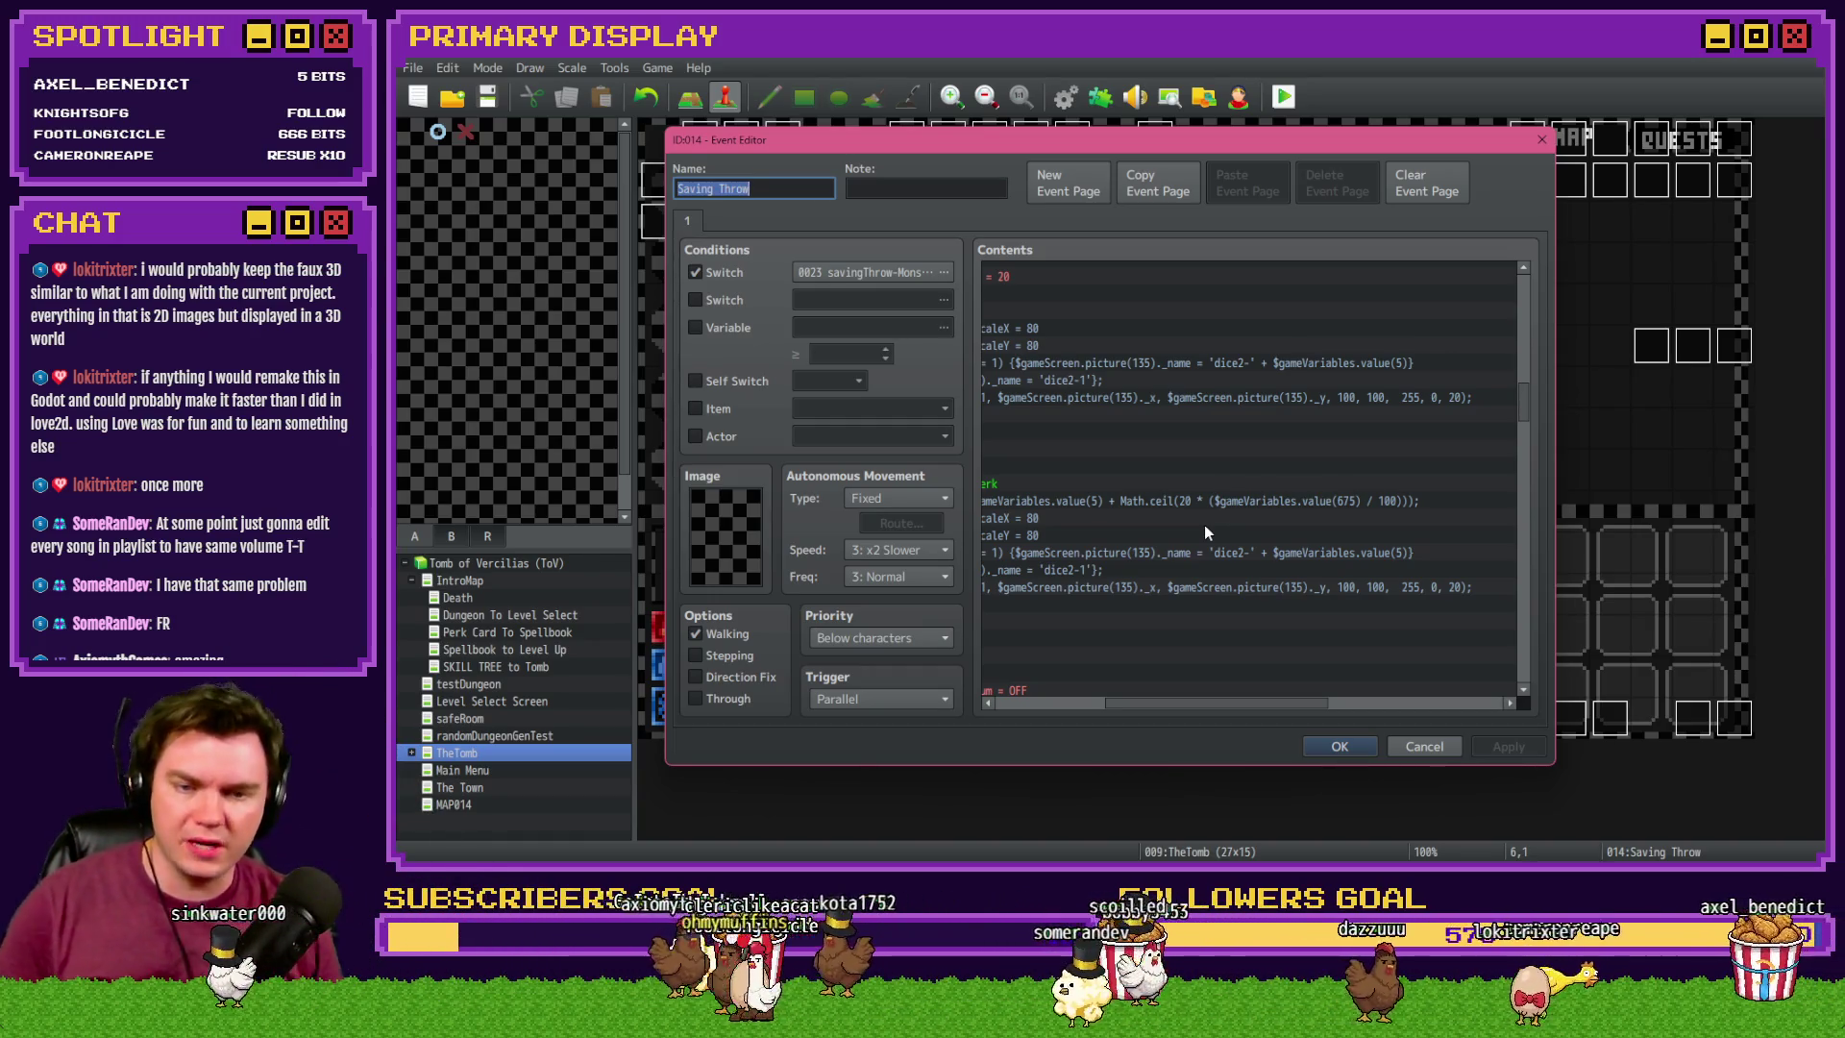
left_click(1204, 509)
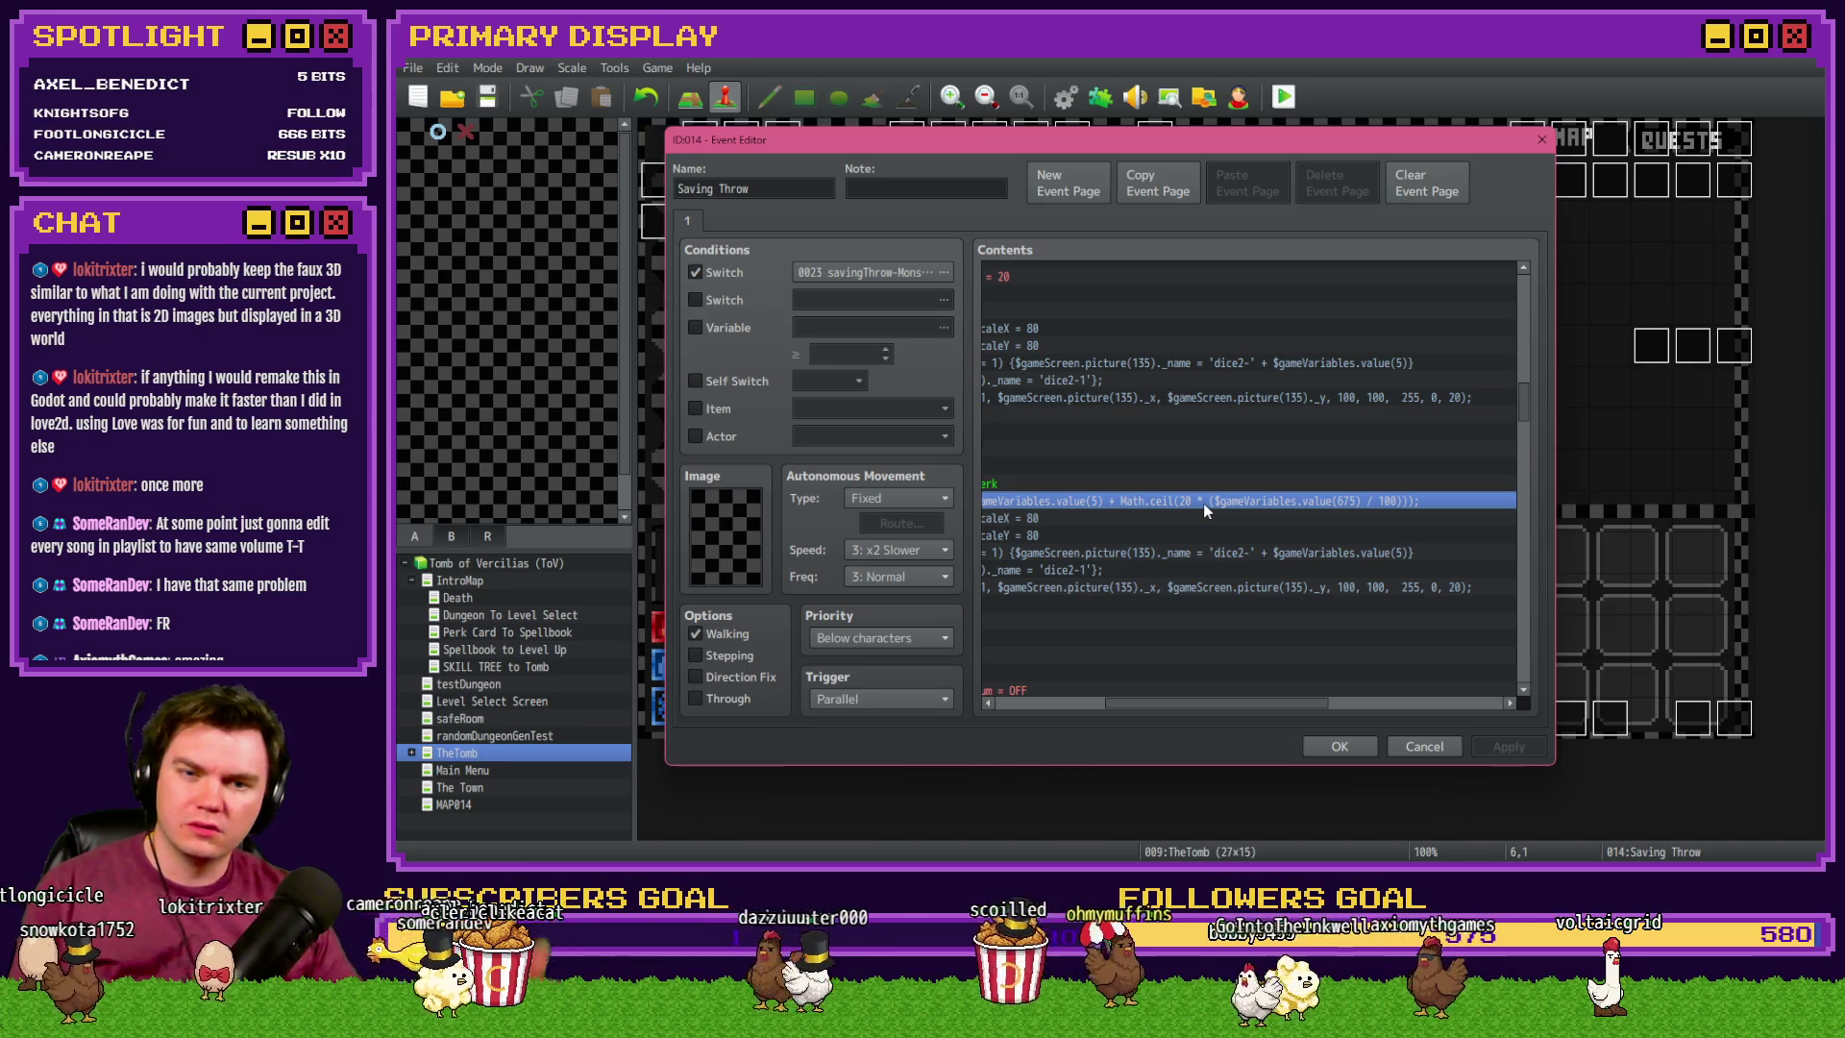
left_click(1252, 352)
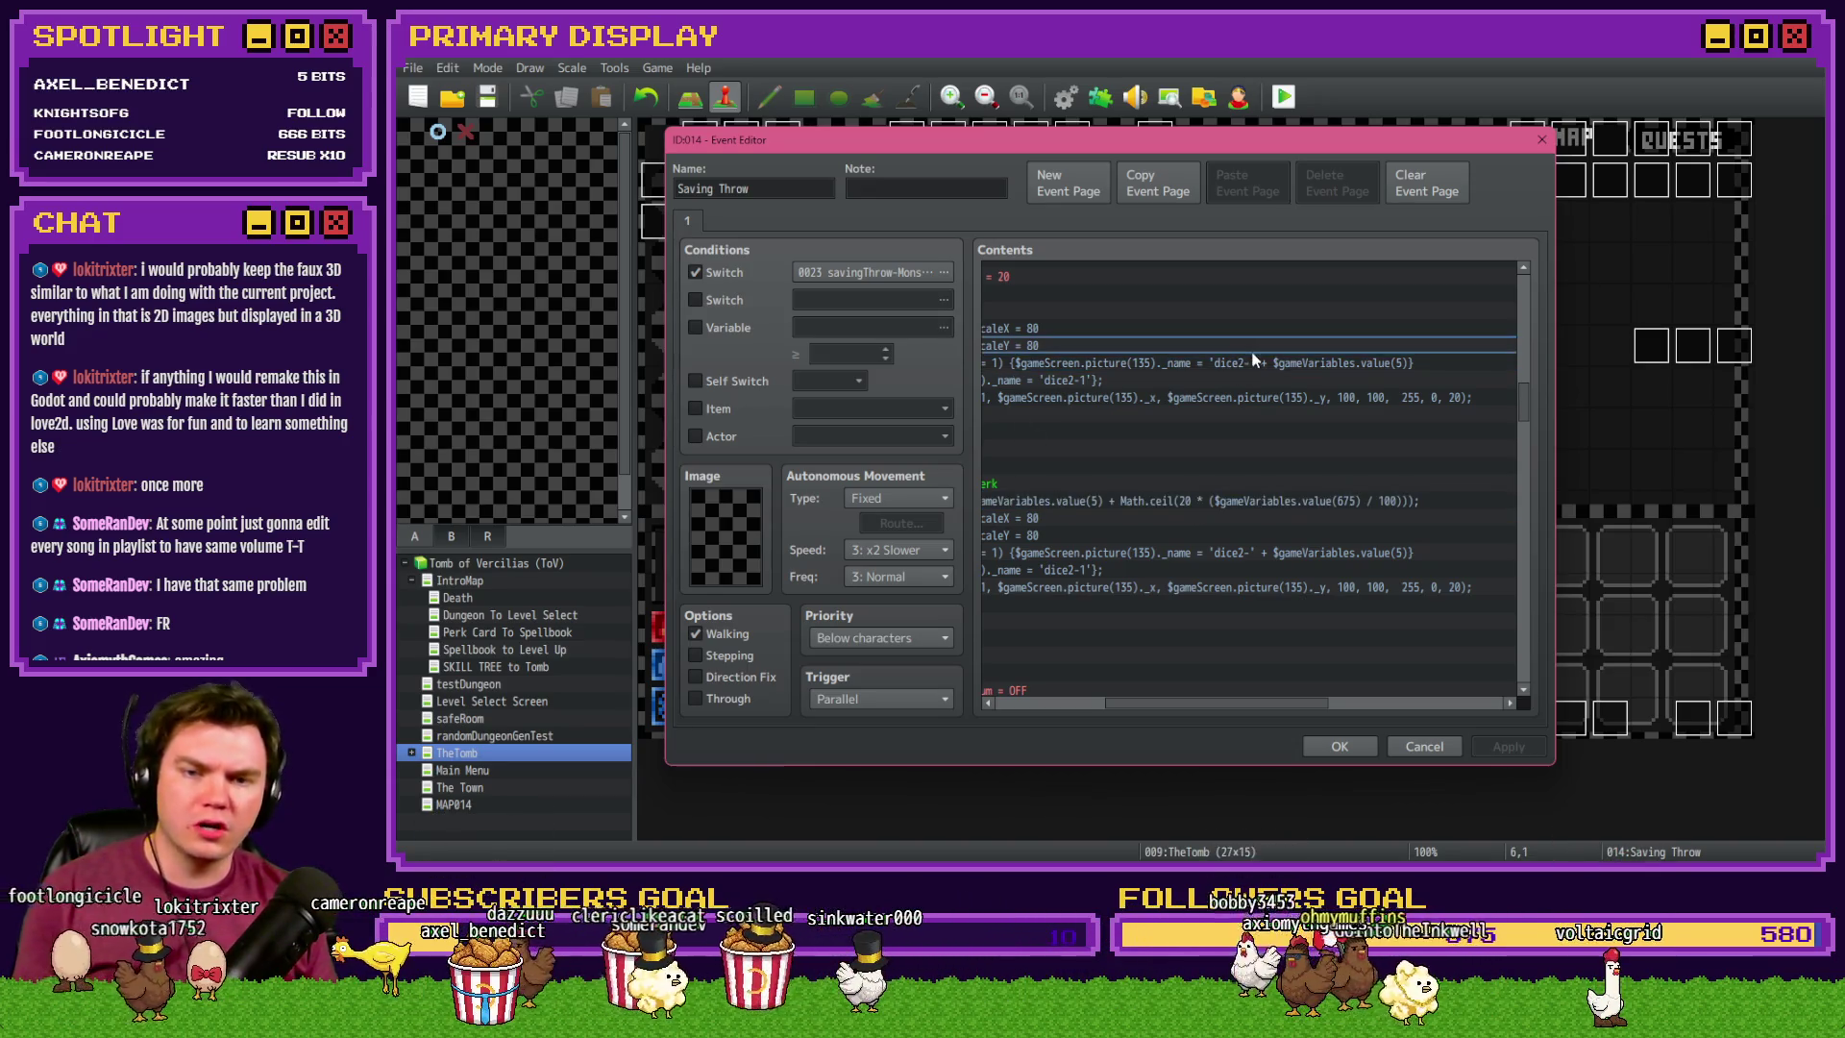
- Replace the flat 20 in the Math.ceil script with $gameVariables.value(5) and save the event
left_click(1254, 327)
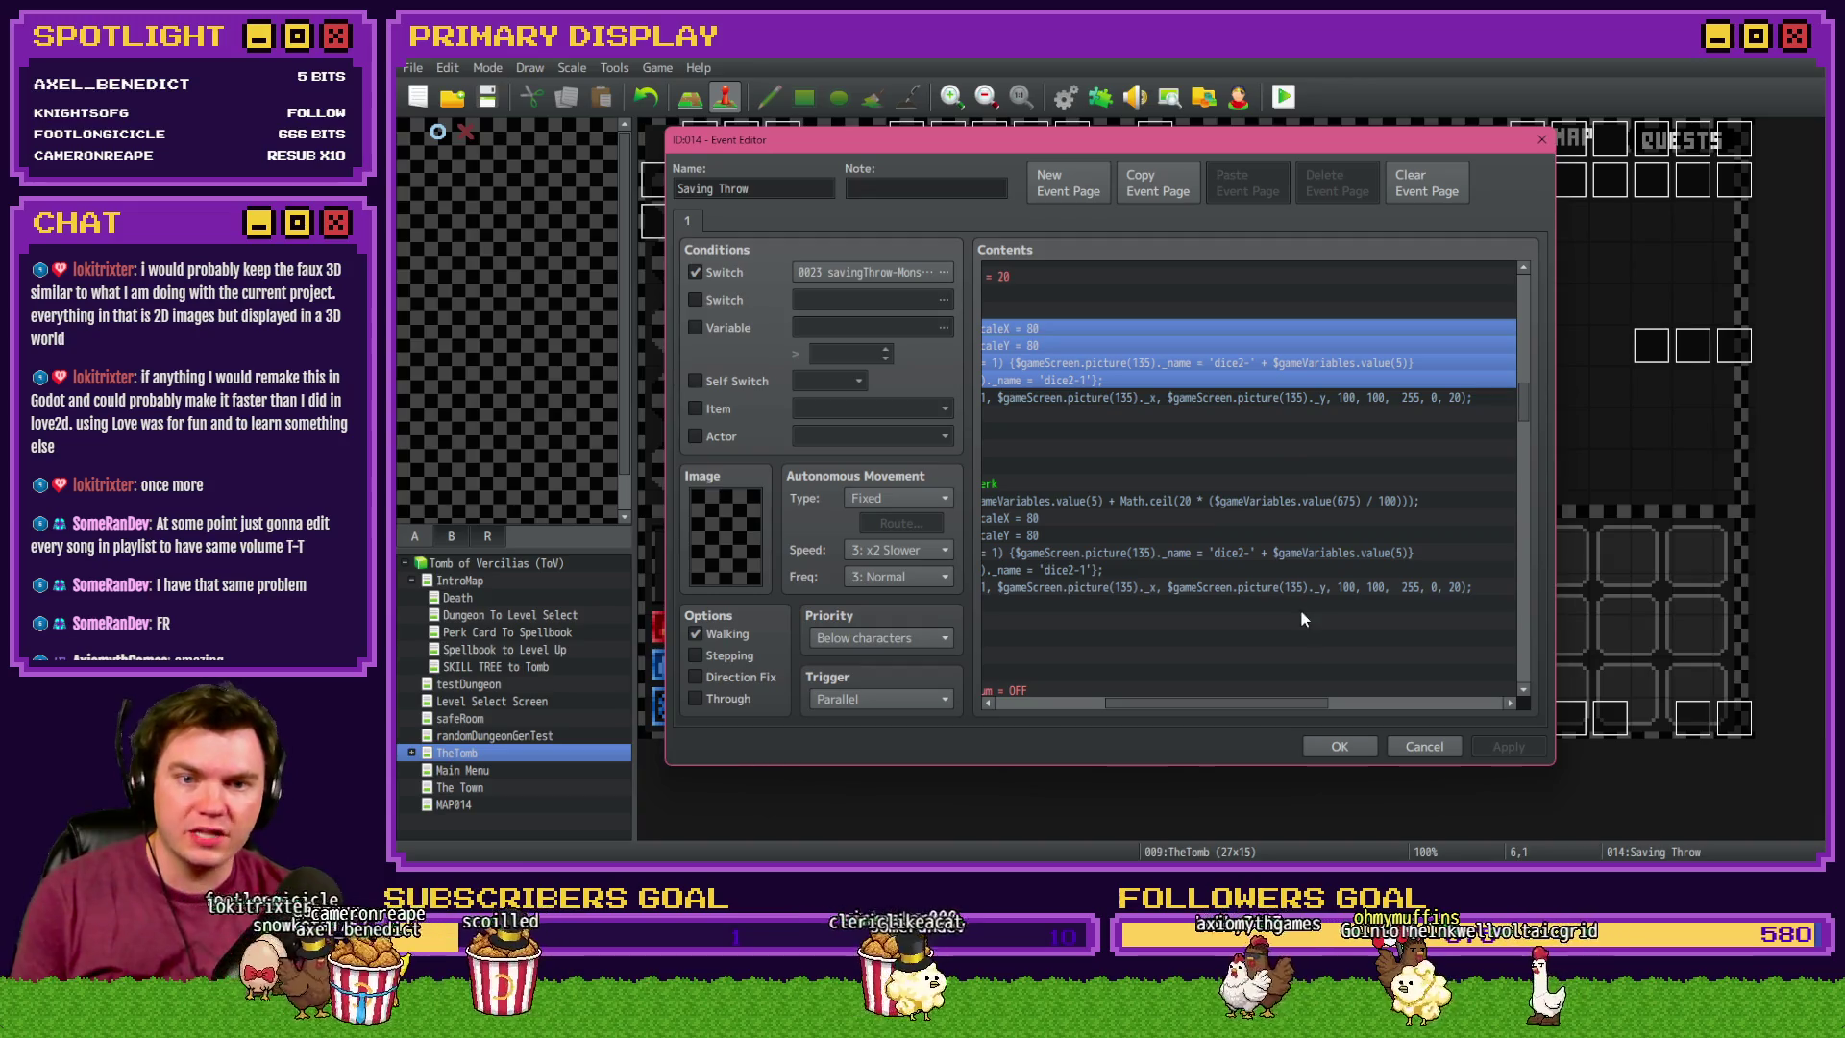
double_click(1196, 501)
left_click_drag(1303, 369, 1465, 373)
left_click(1269, 370)
type("$gameVar")
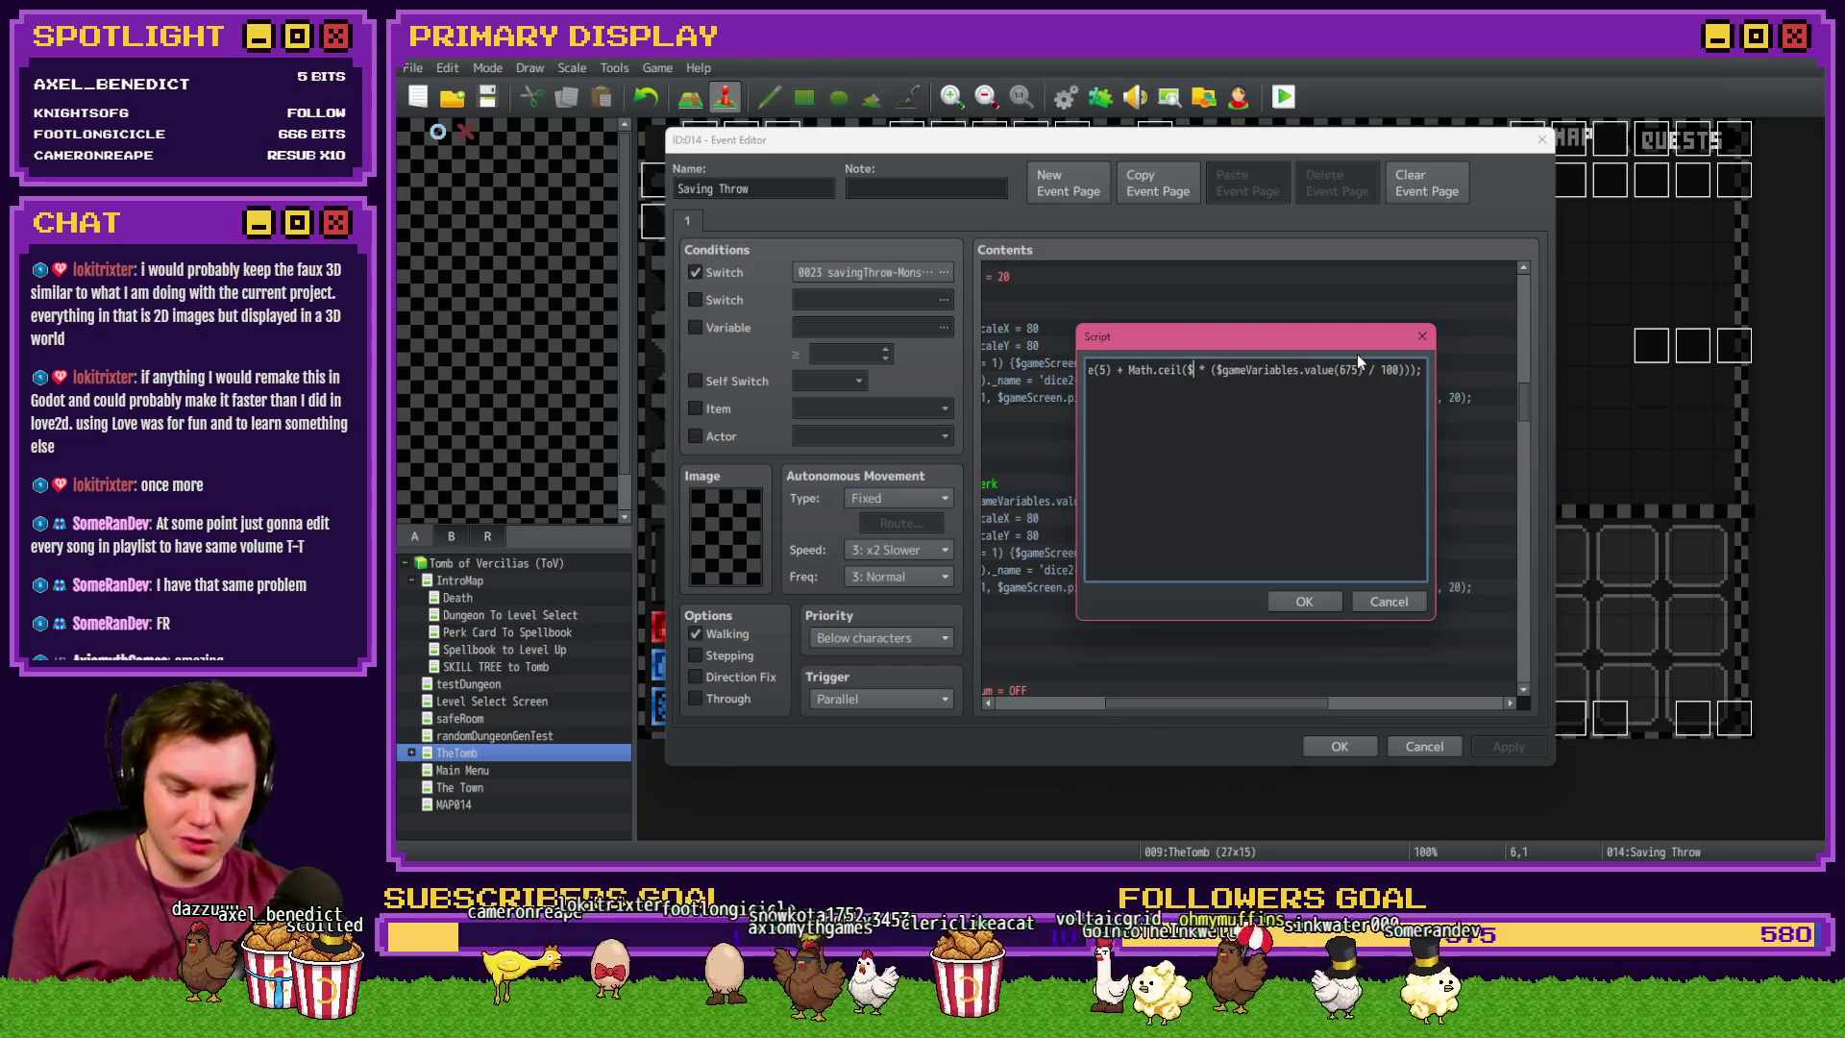
type("iables.valu")
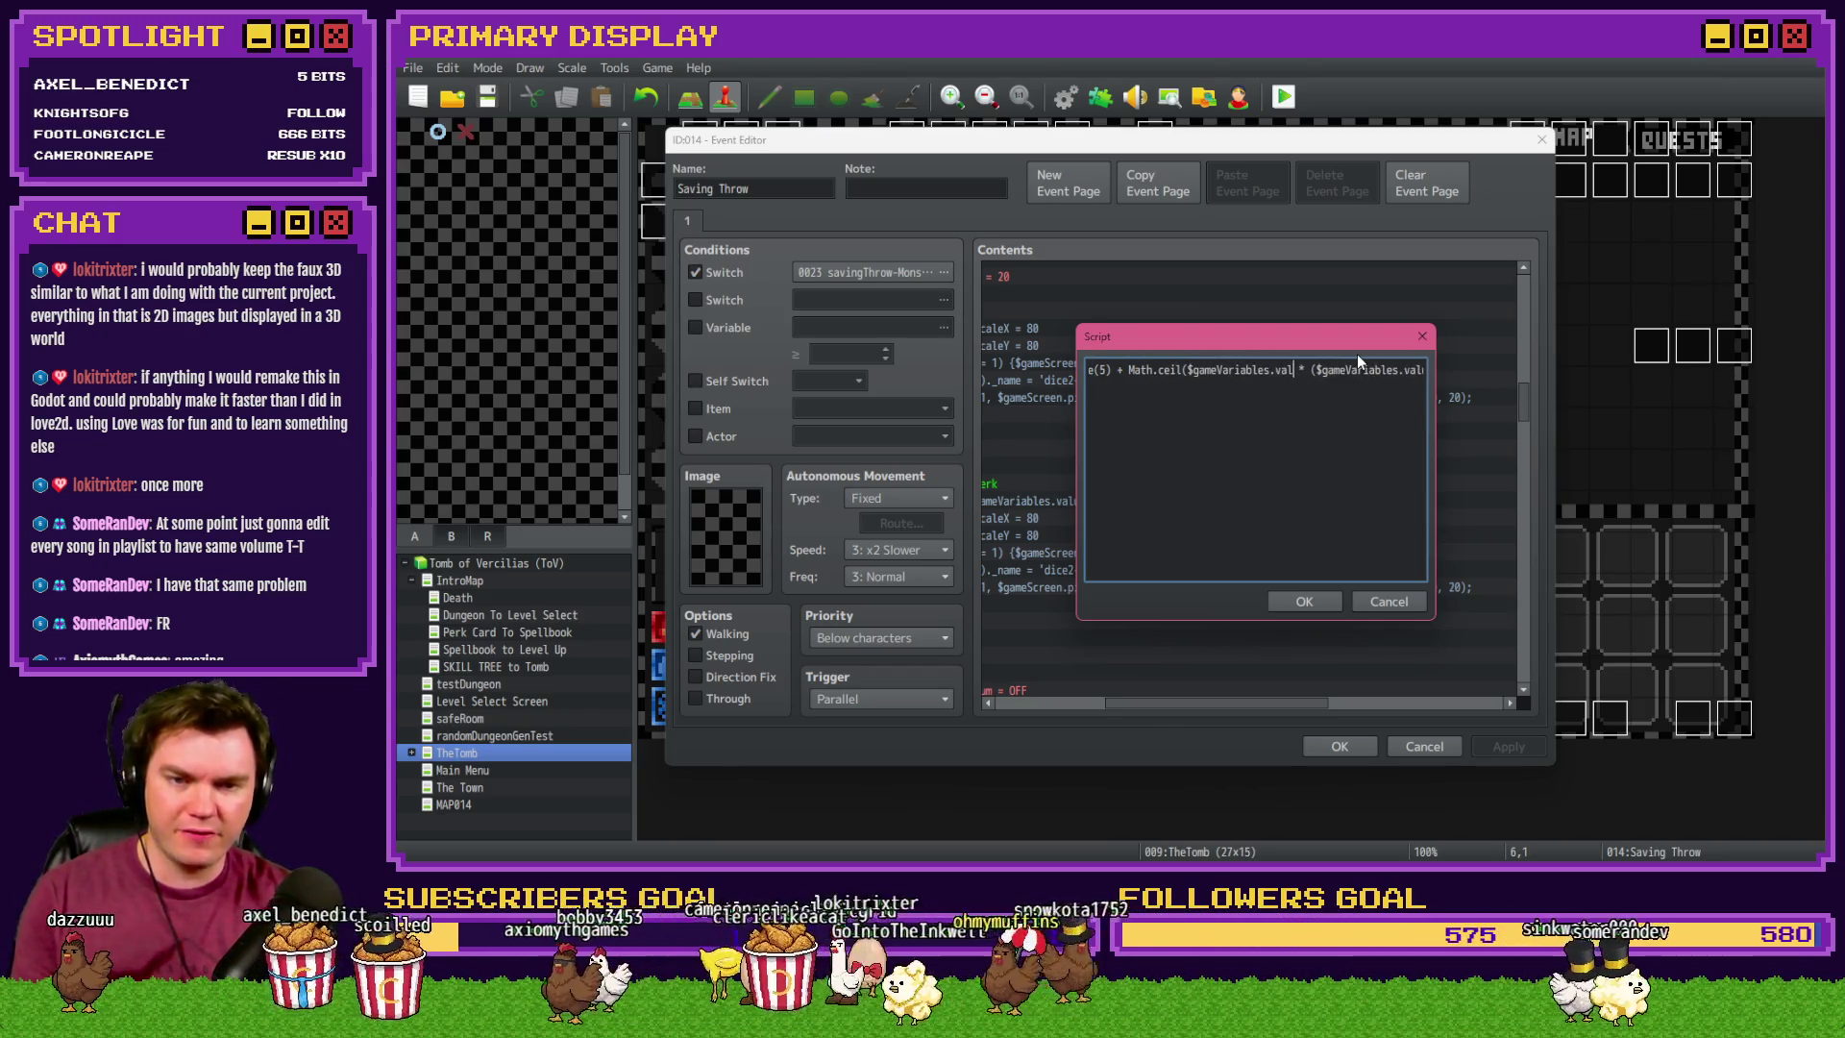
type("e(5)")
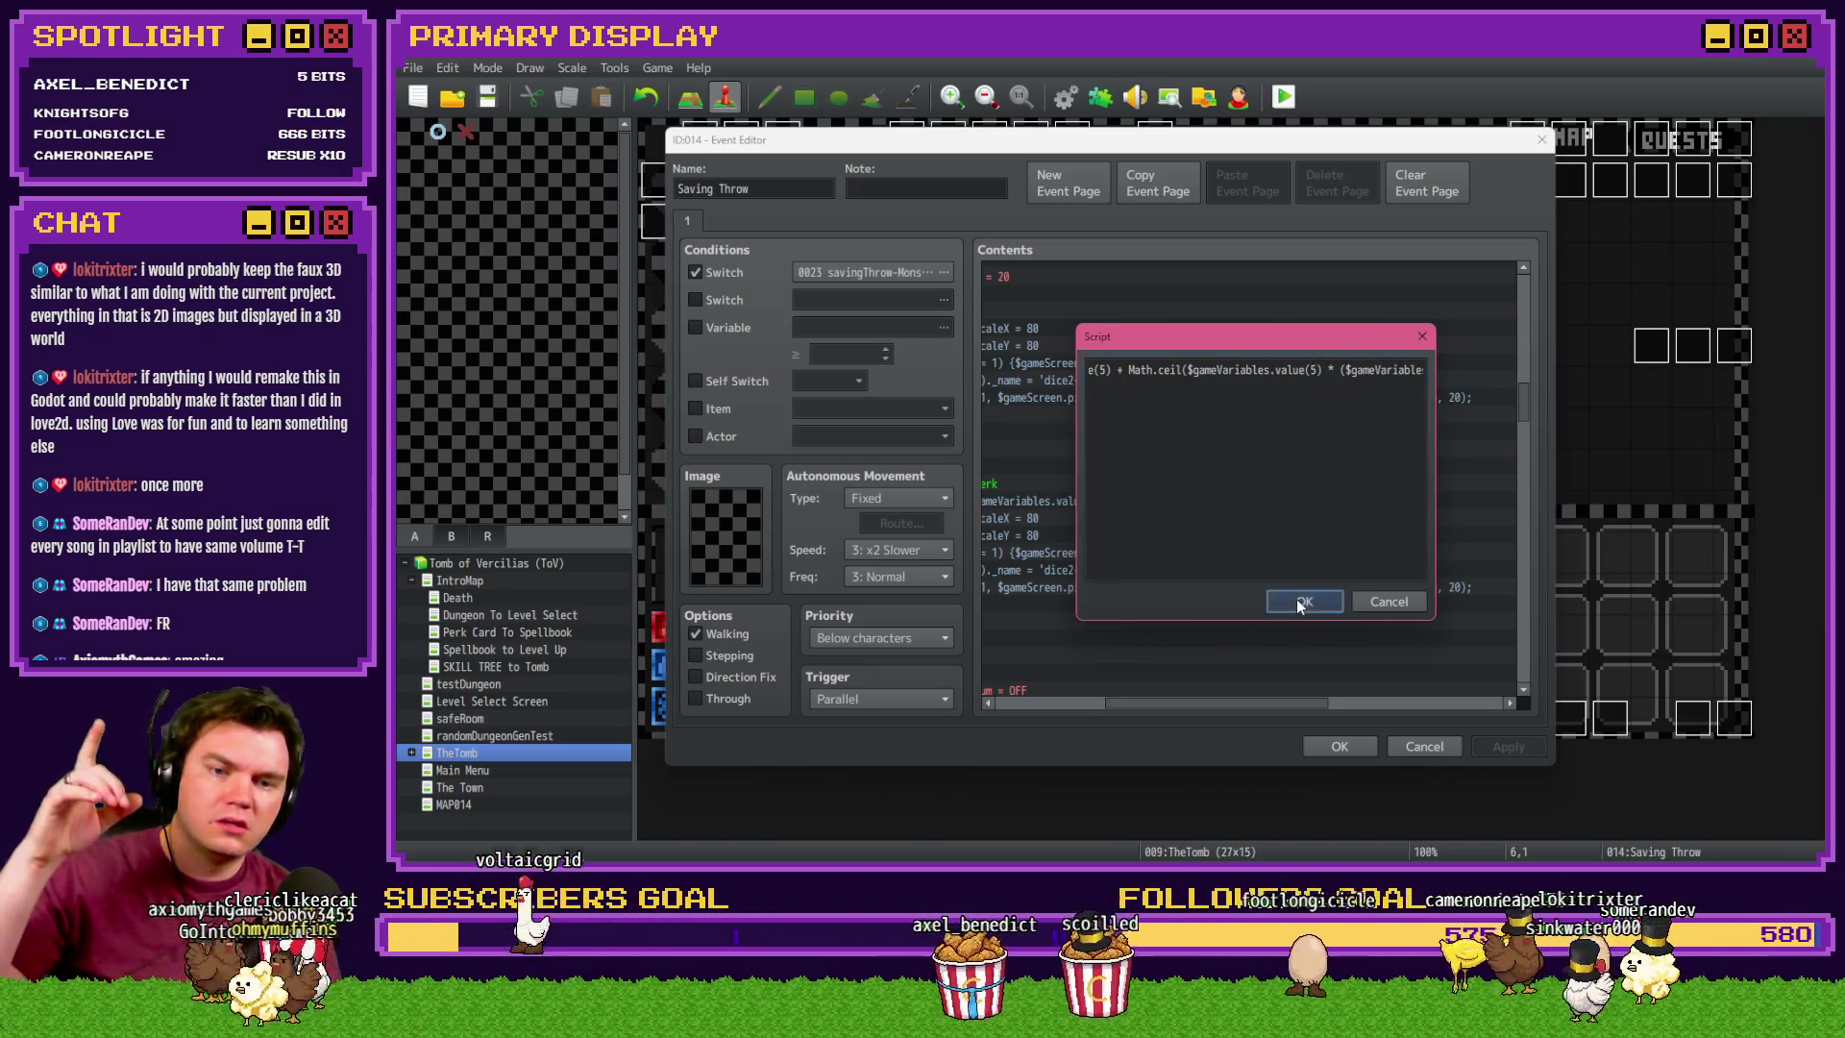
left_click(1299, 601)
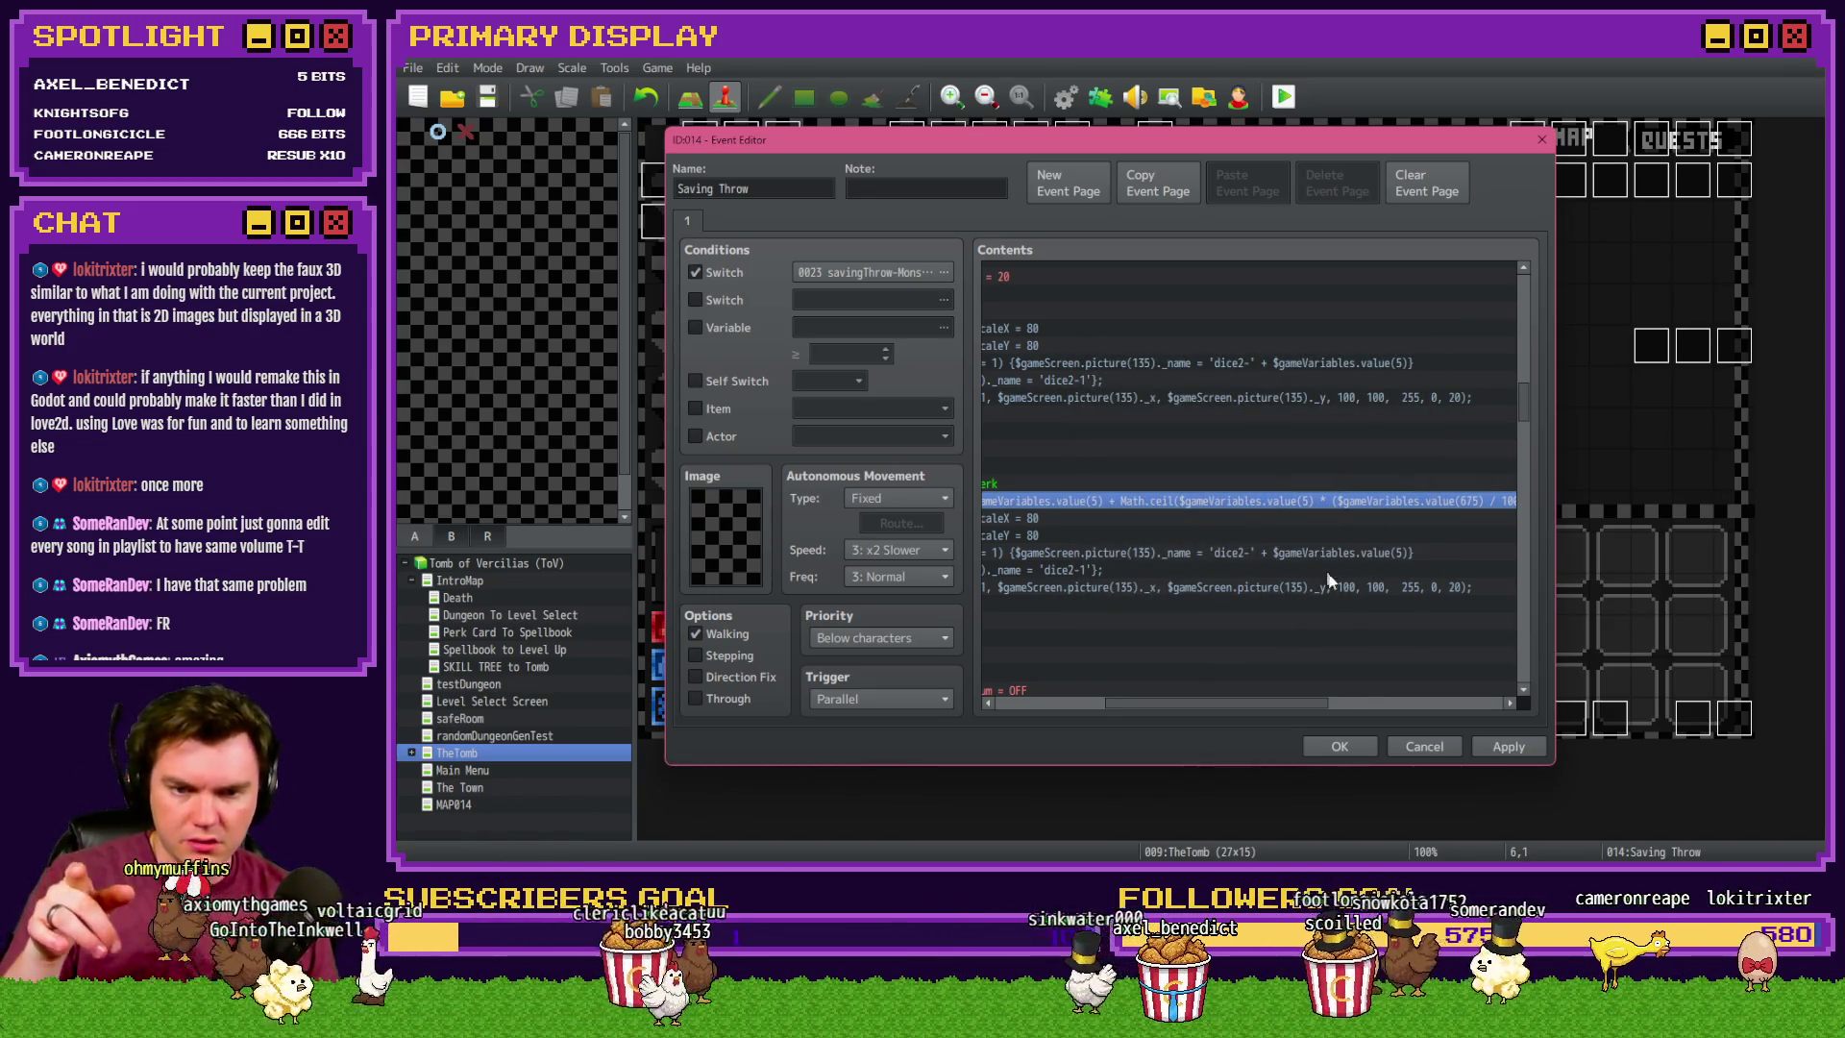
left_click(1358, 741)
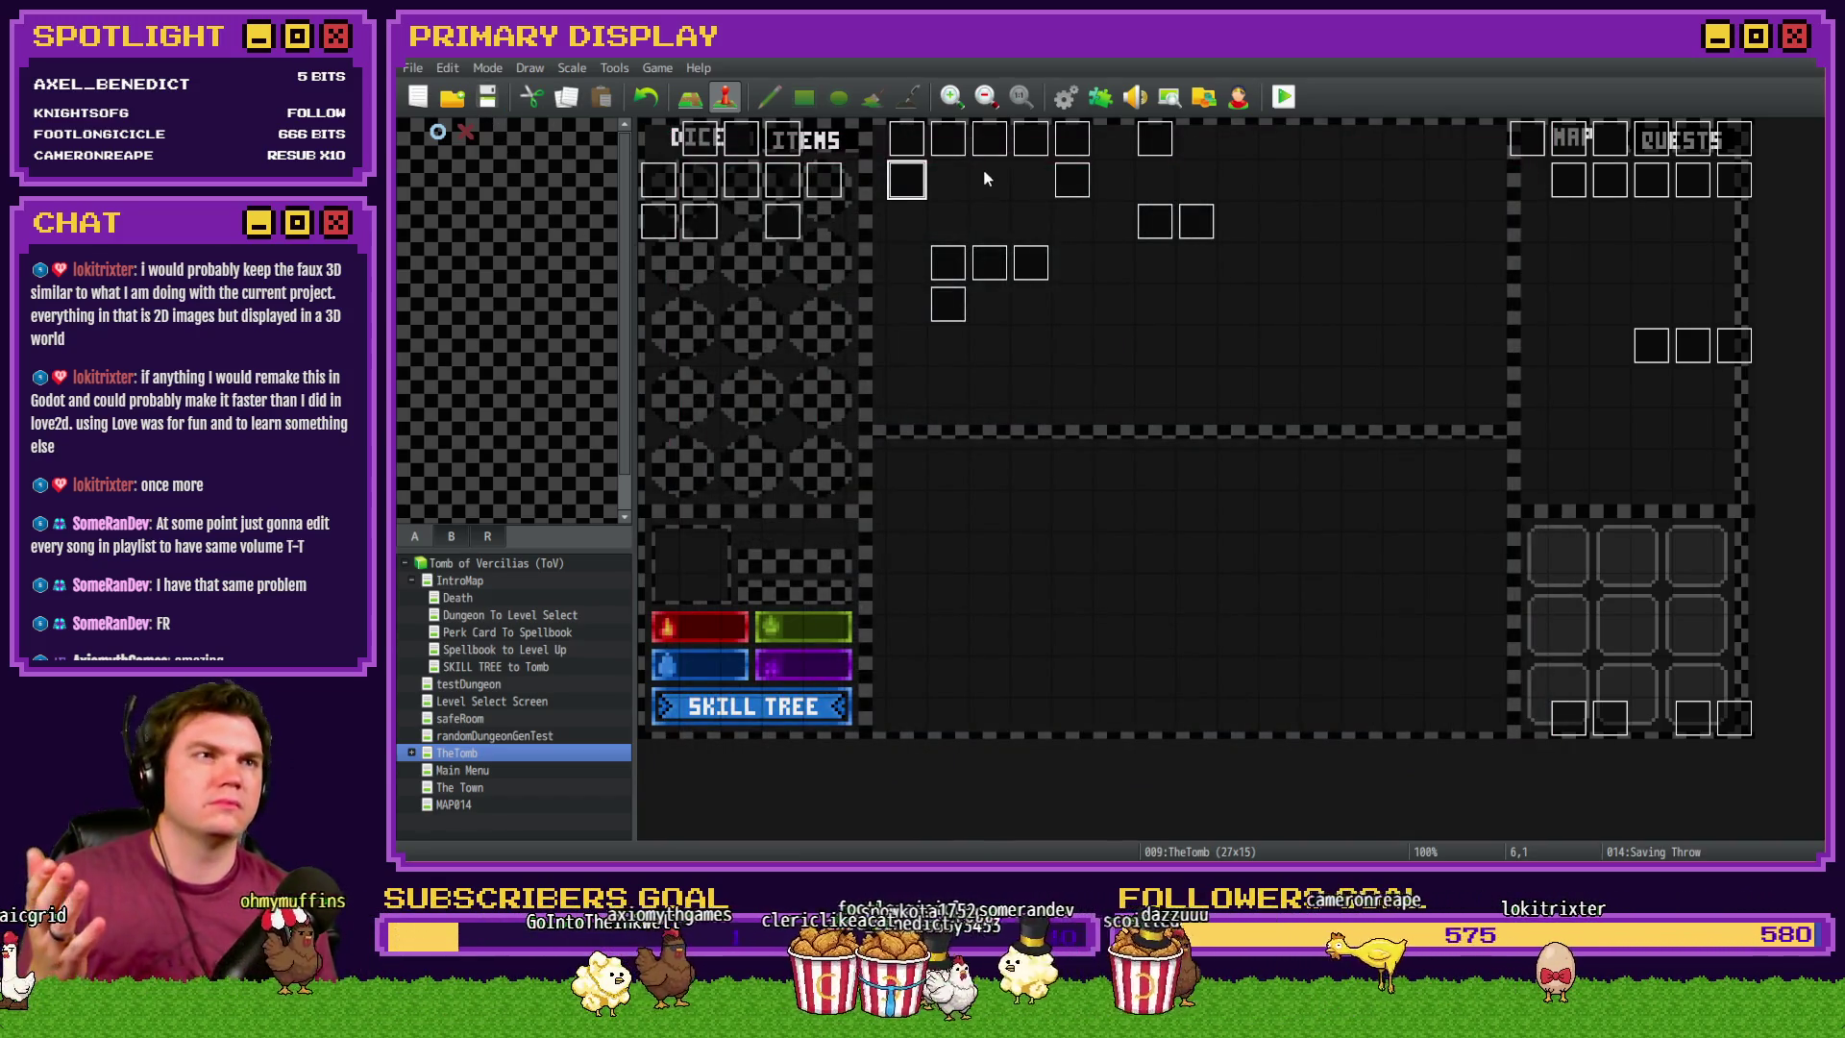
- Launch a playtest, take the Spiked Pauldron perk card, and move through the dungeon corridor
key("F12")
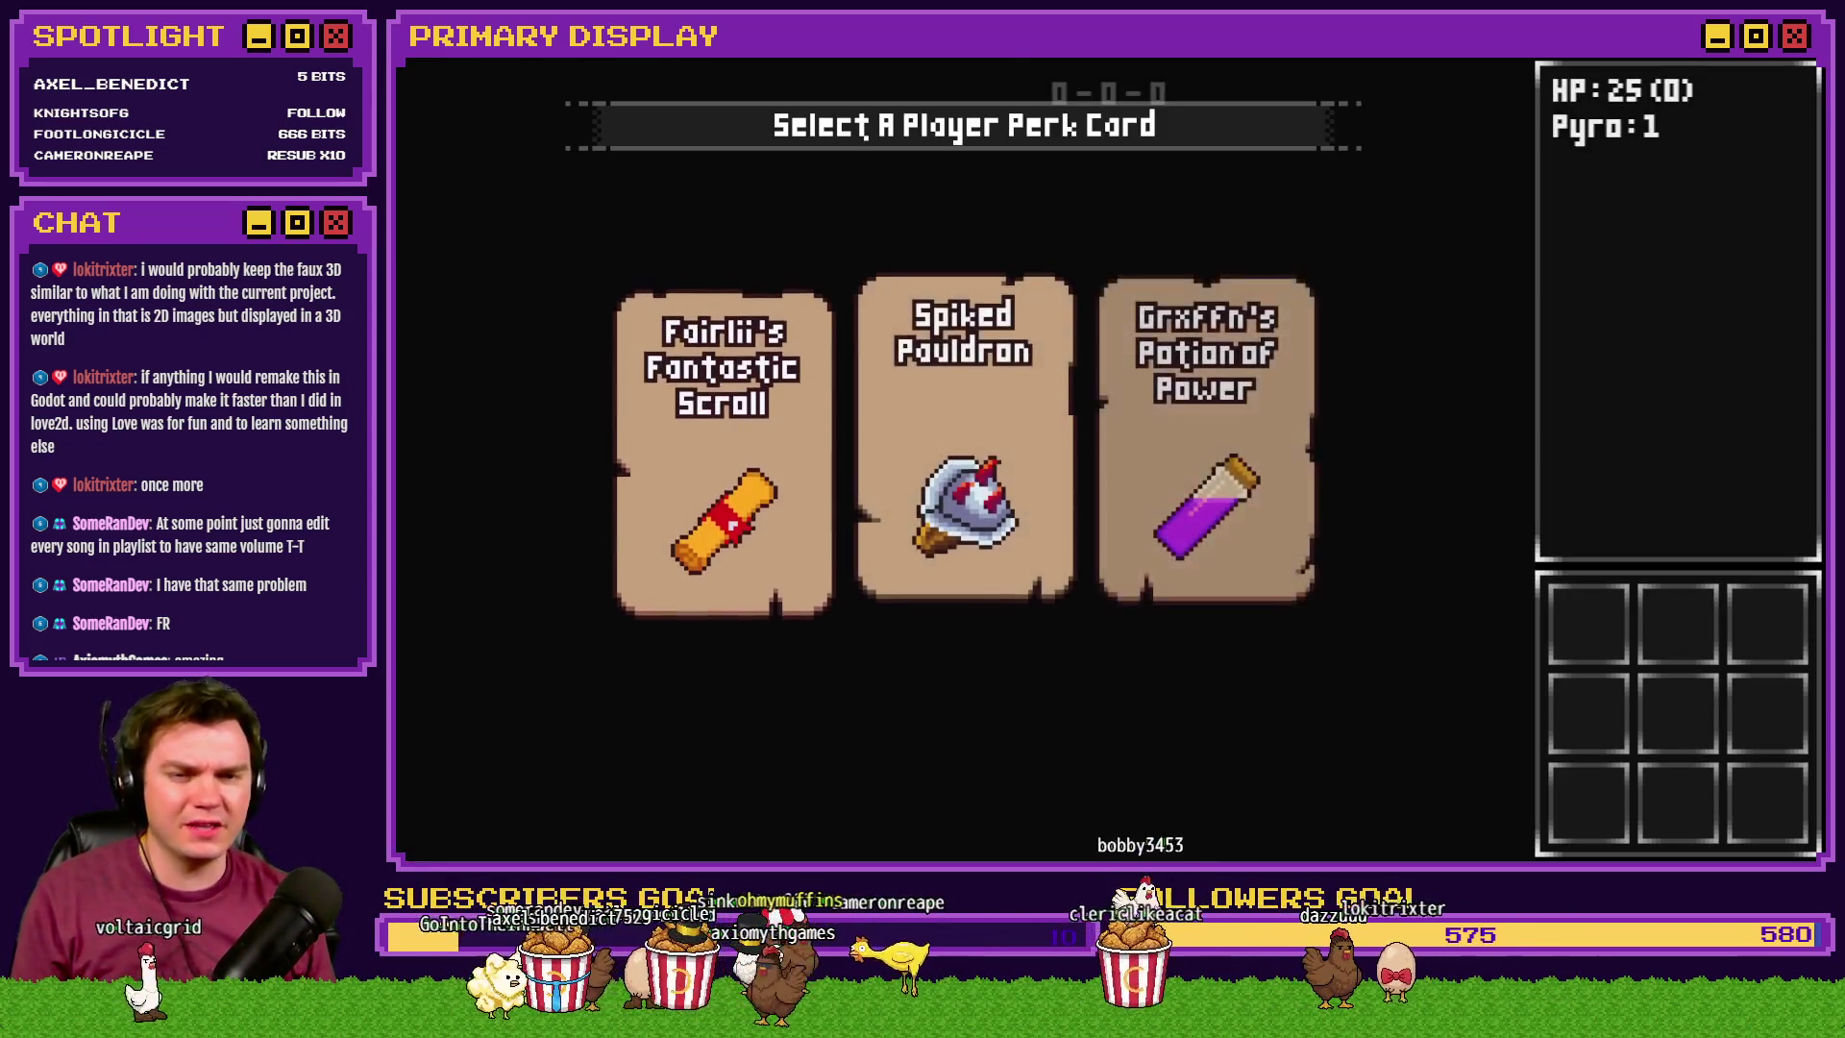
left_click(961, 374)
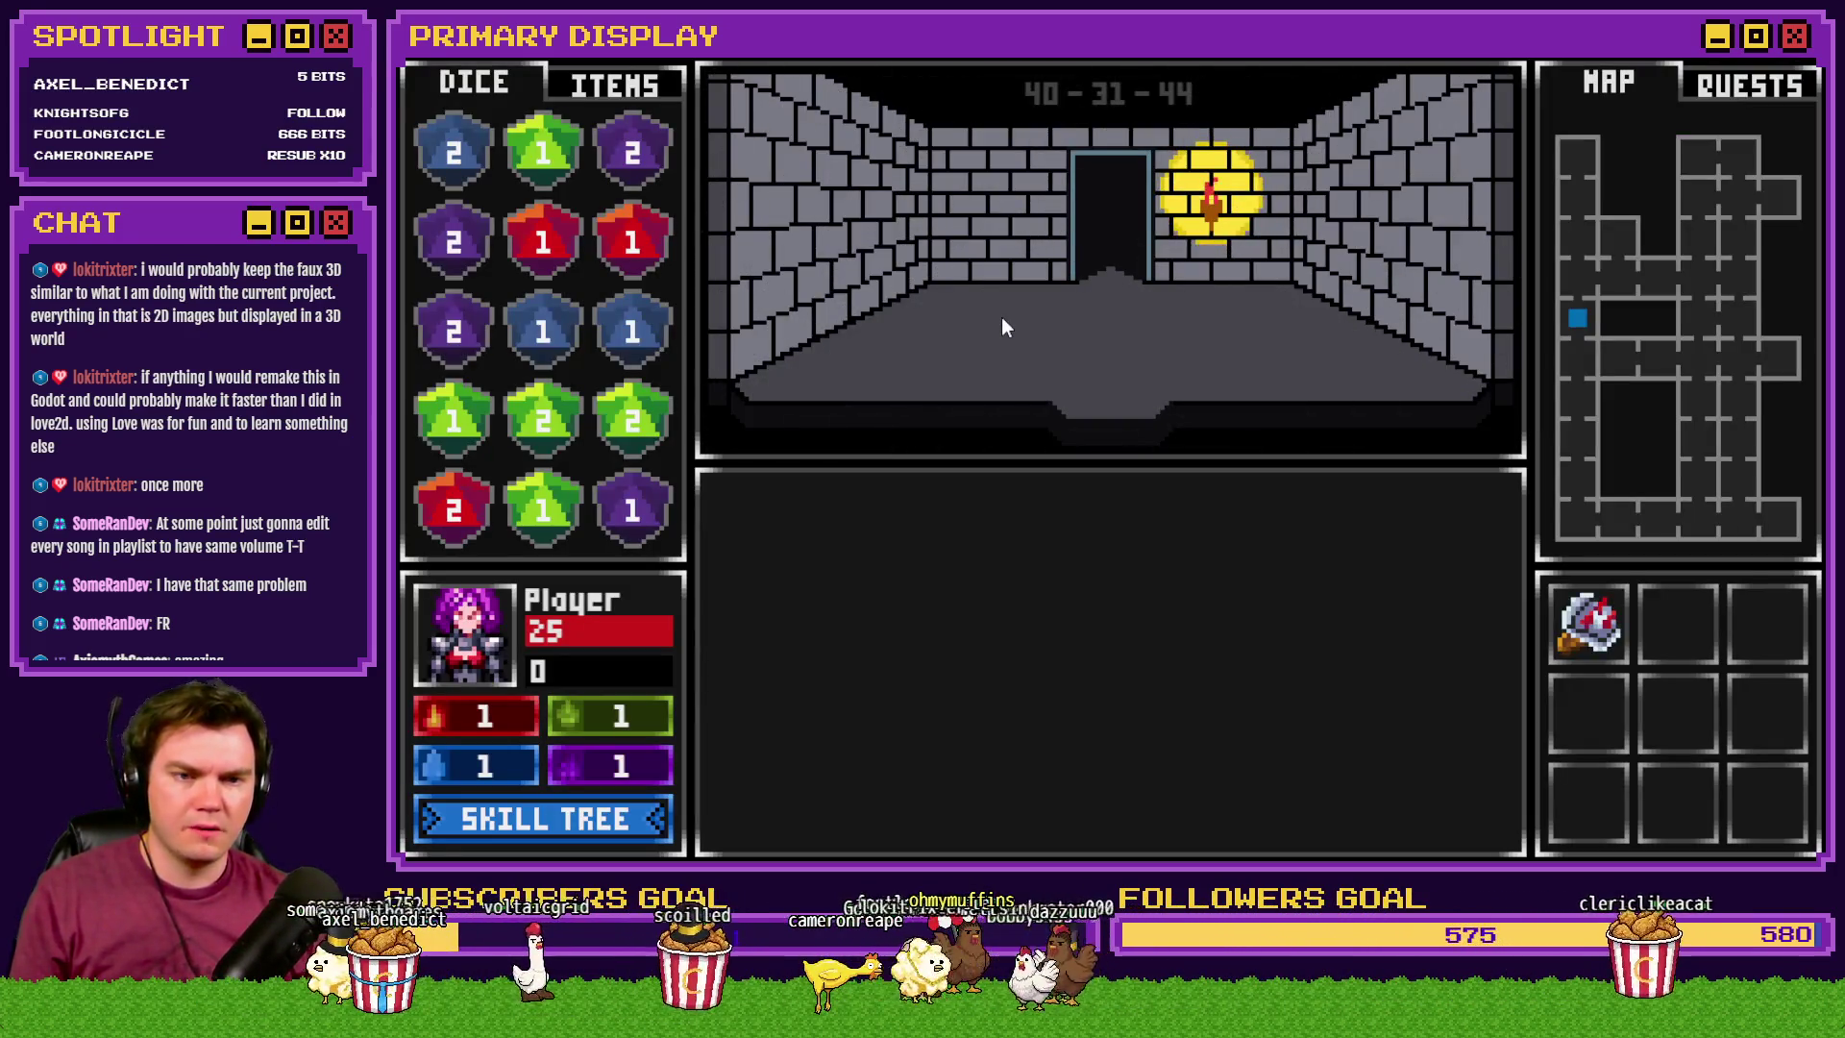
key("w")
key("s")
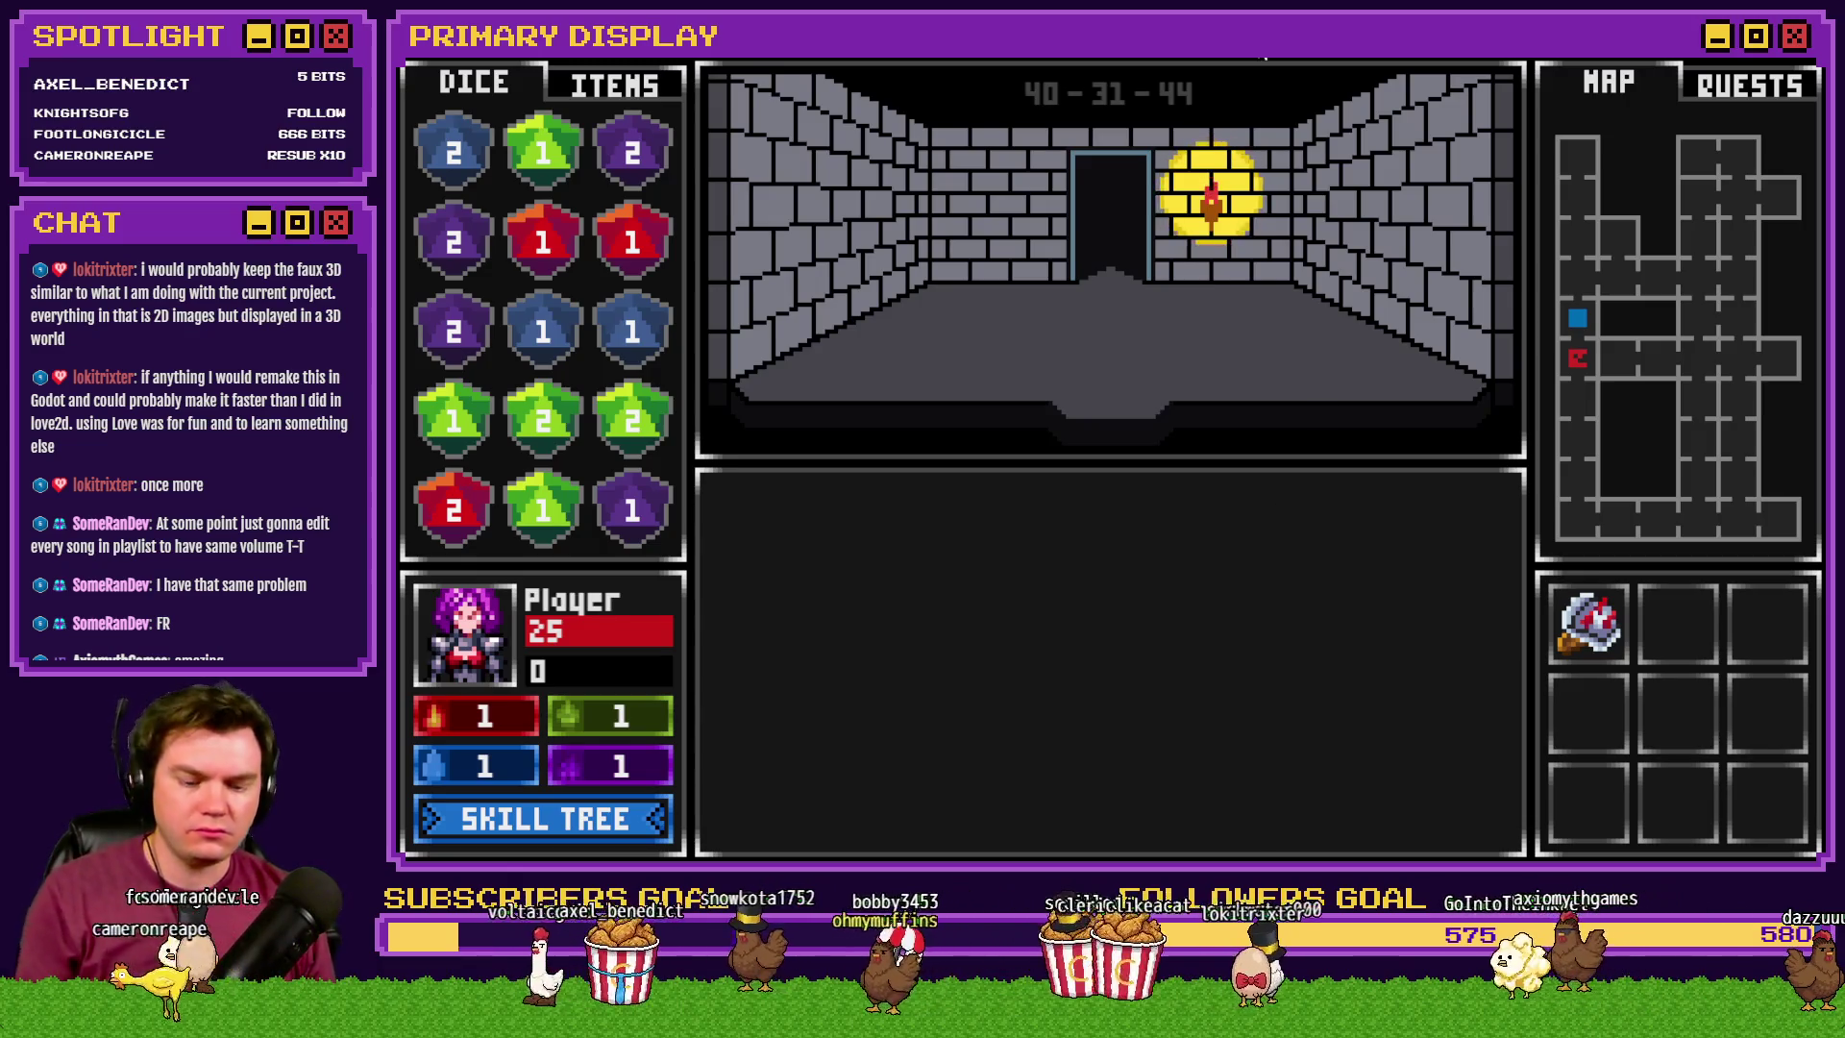
- Confirm in the debug variables that 0675 perk_DexSavingThrow(%) is -10, then close the test game
key("F1")
scroll(574, 529, "down", 5)
scroll(574, 529, "down", 12)
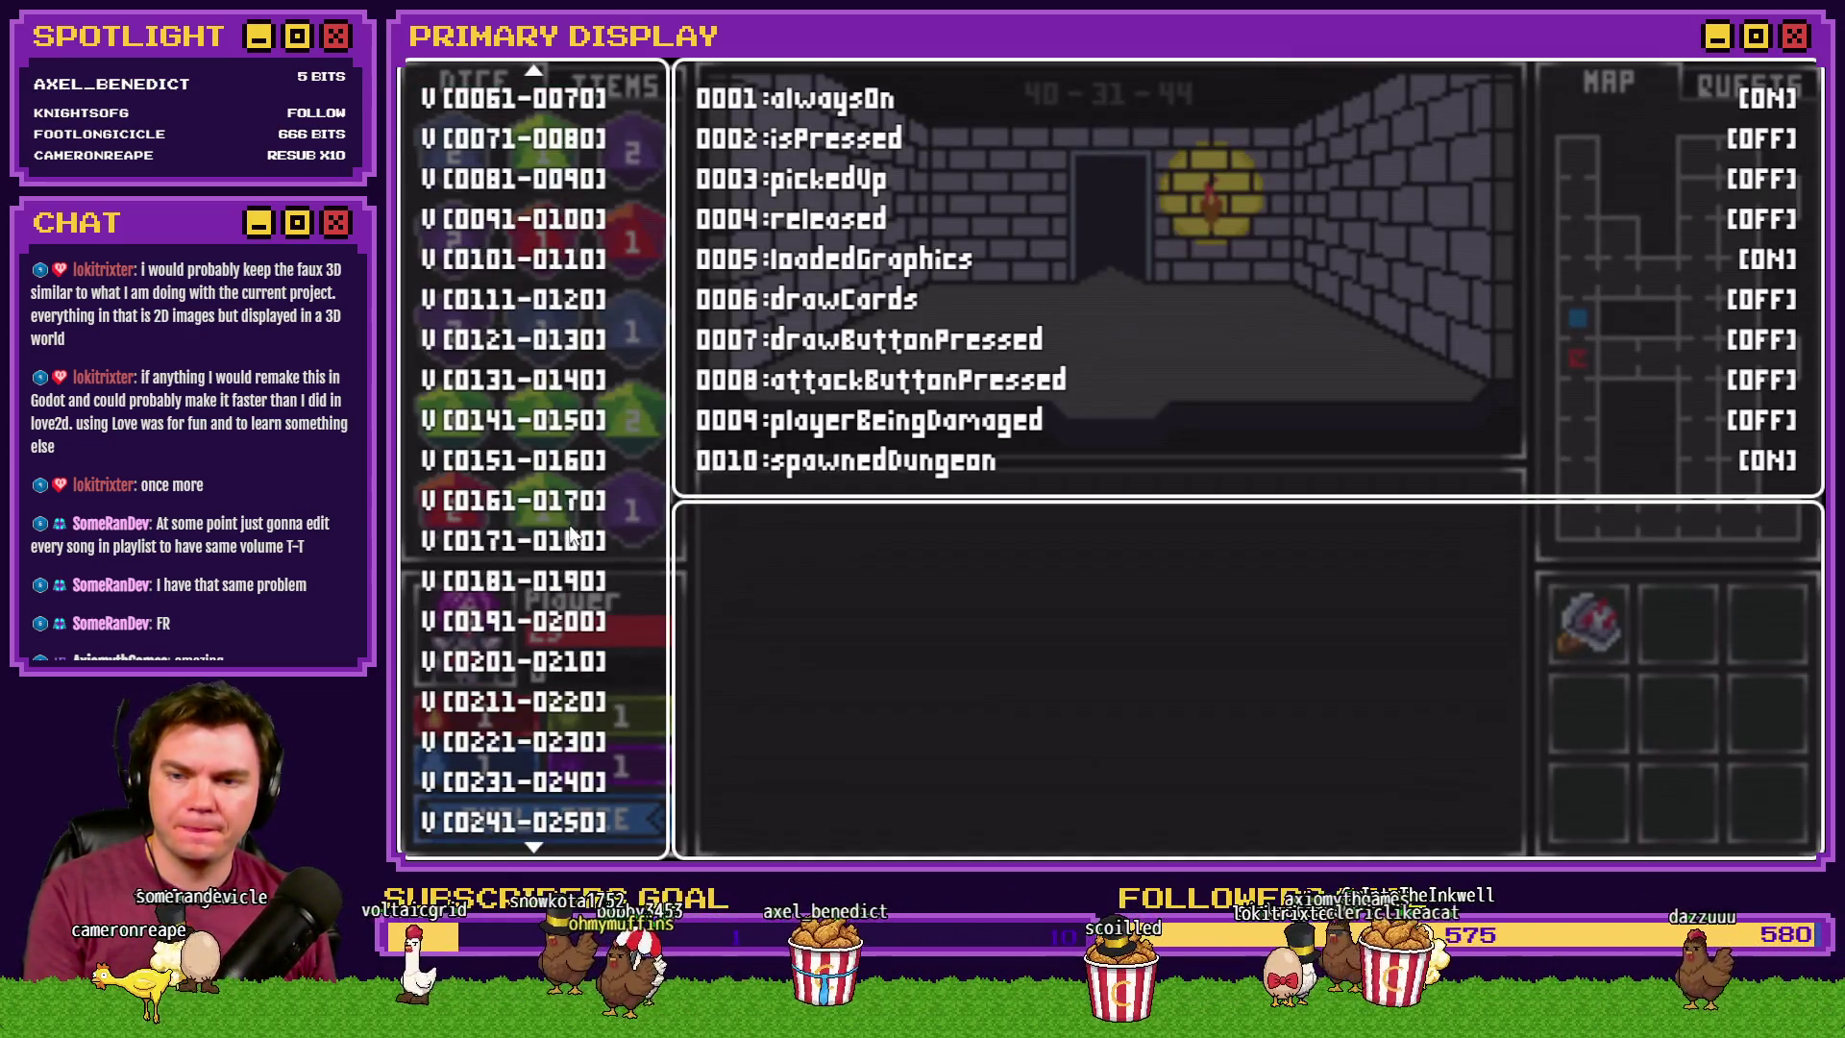
scroll(560, 536, "down", 5)
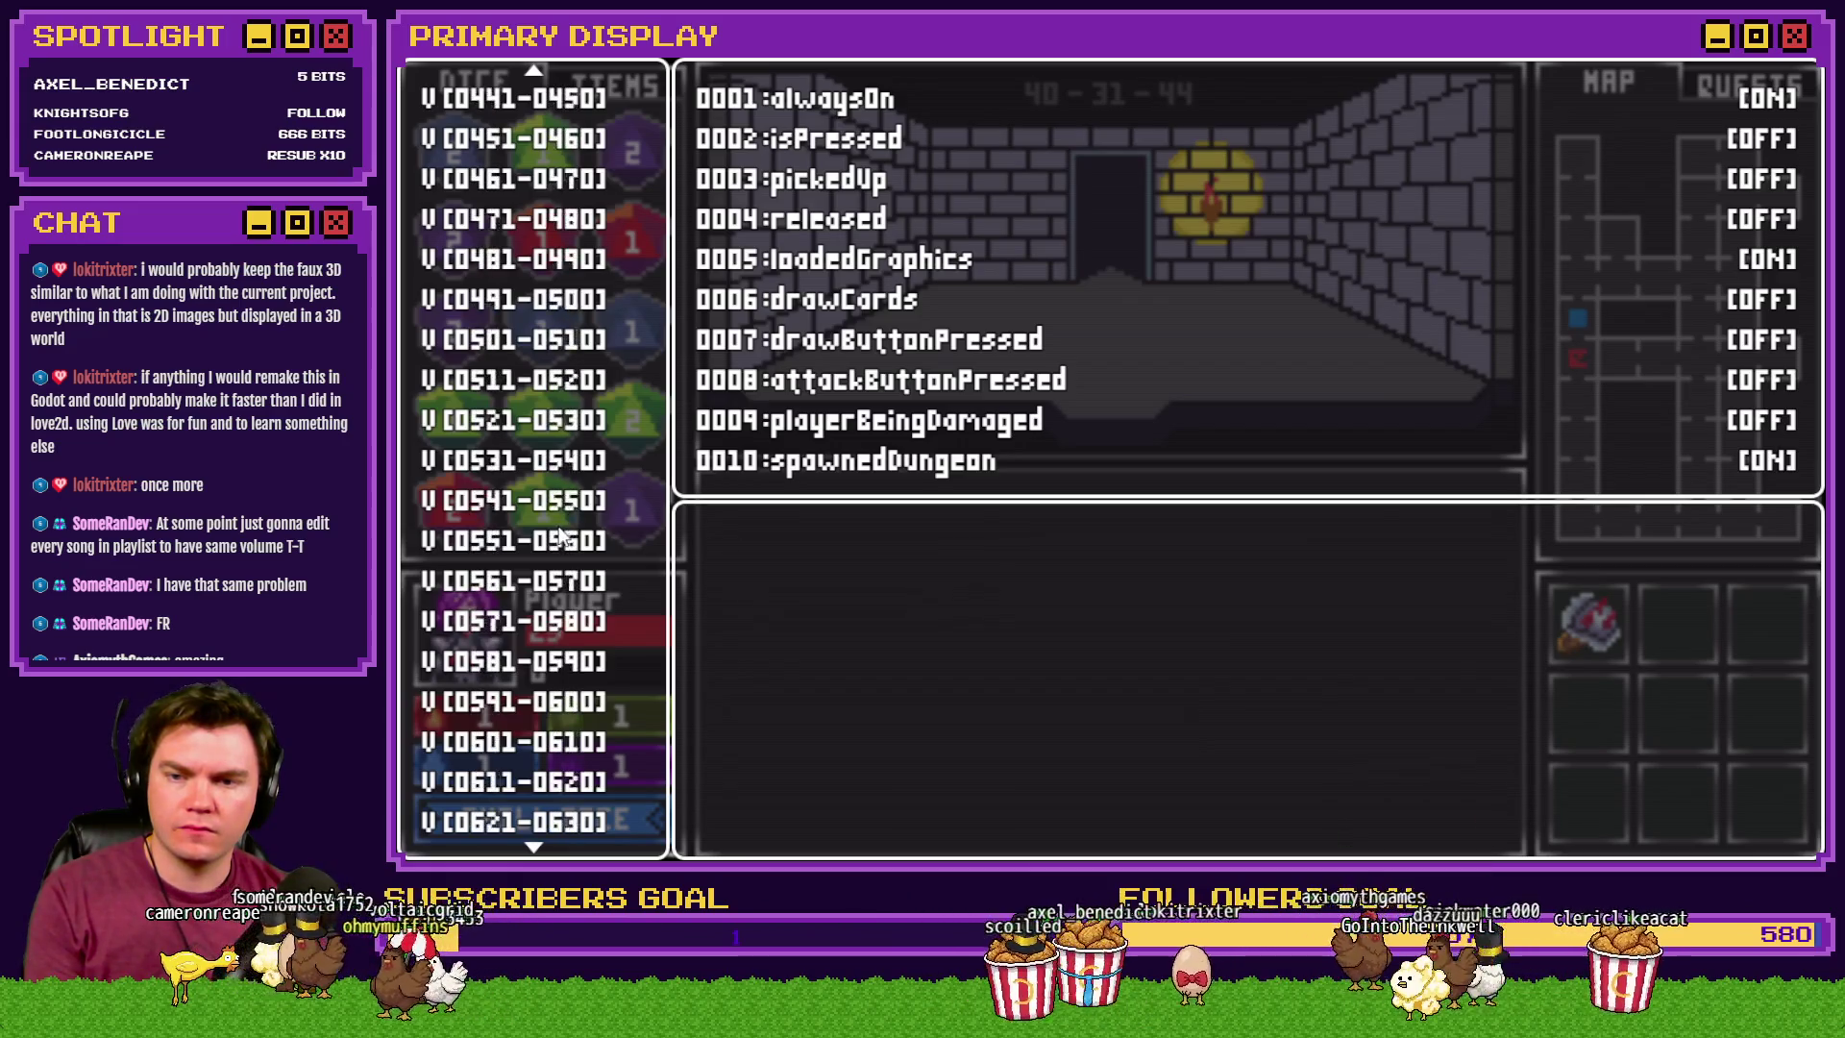
key("Down")
key("Down")
key("Down")
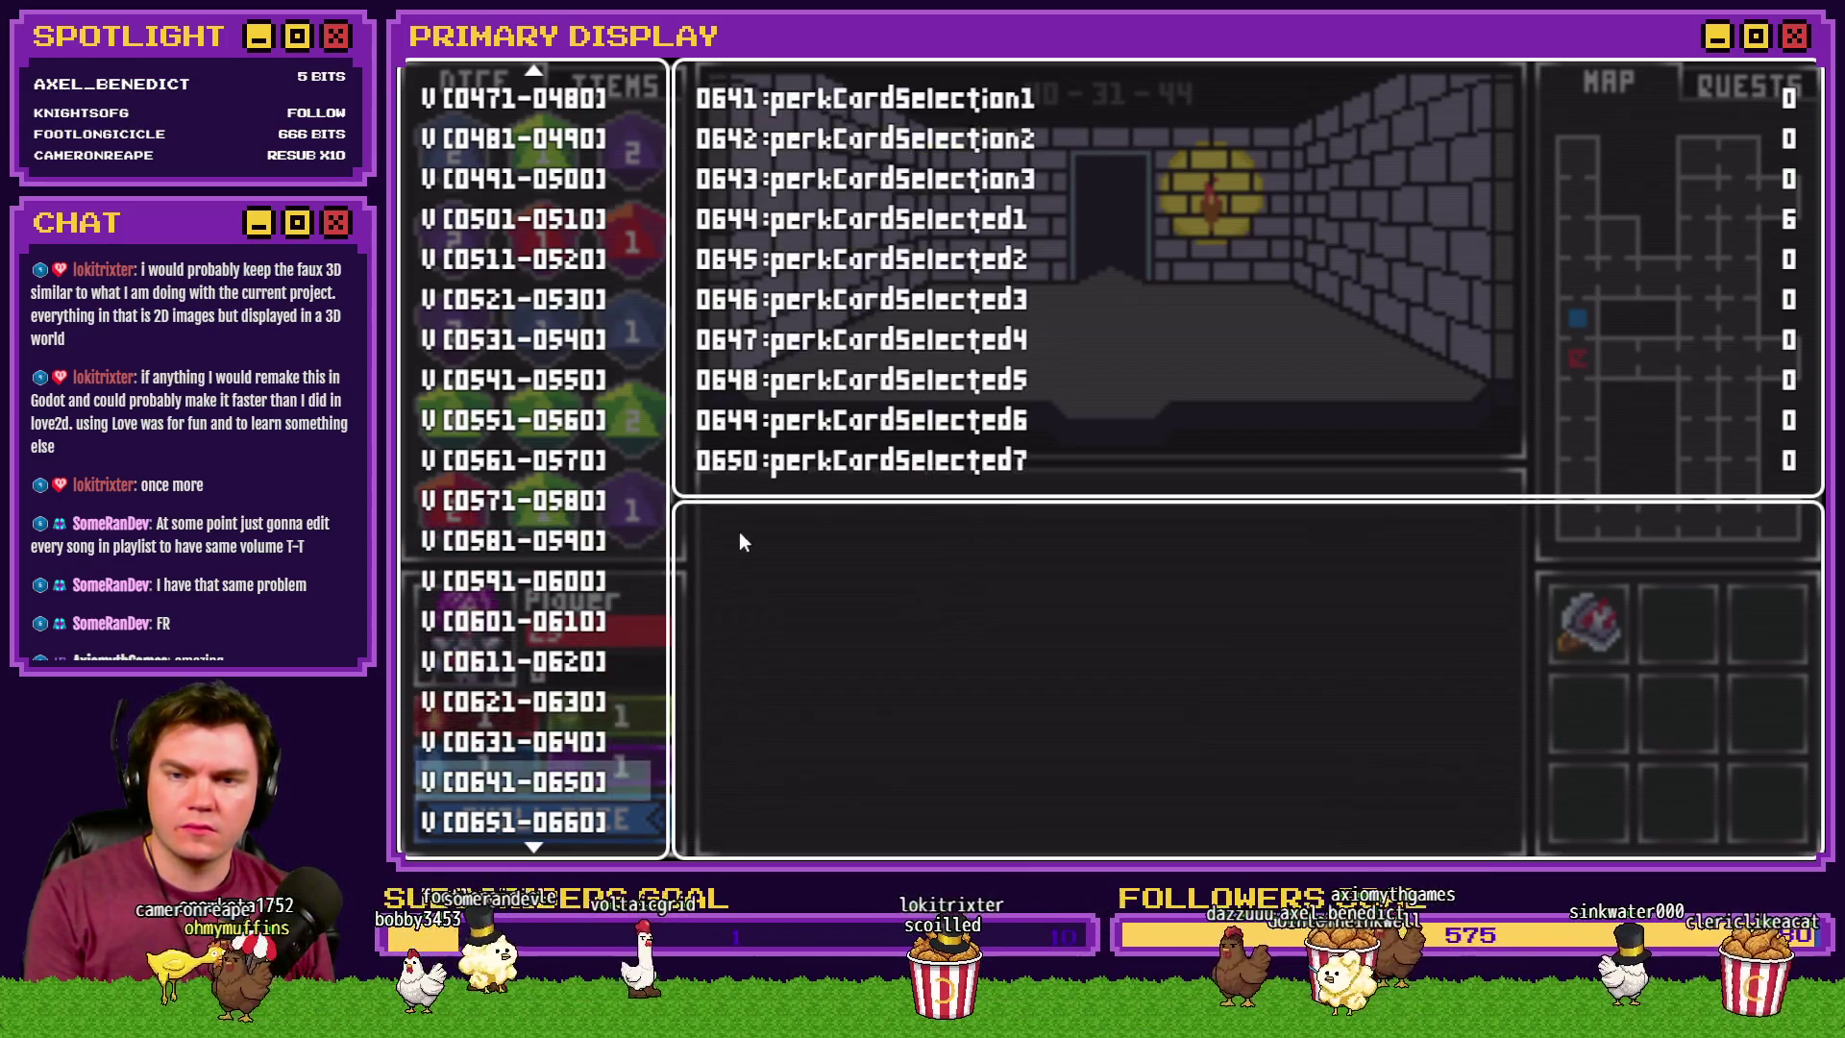
key("Down")
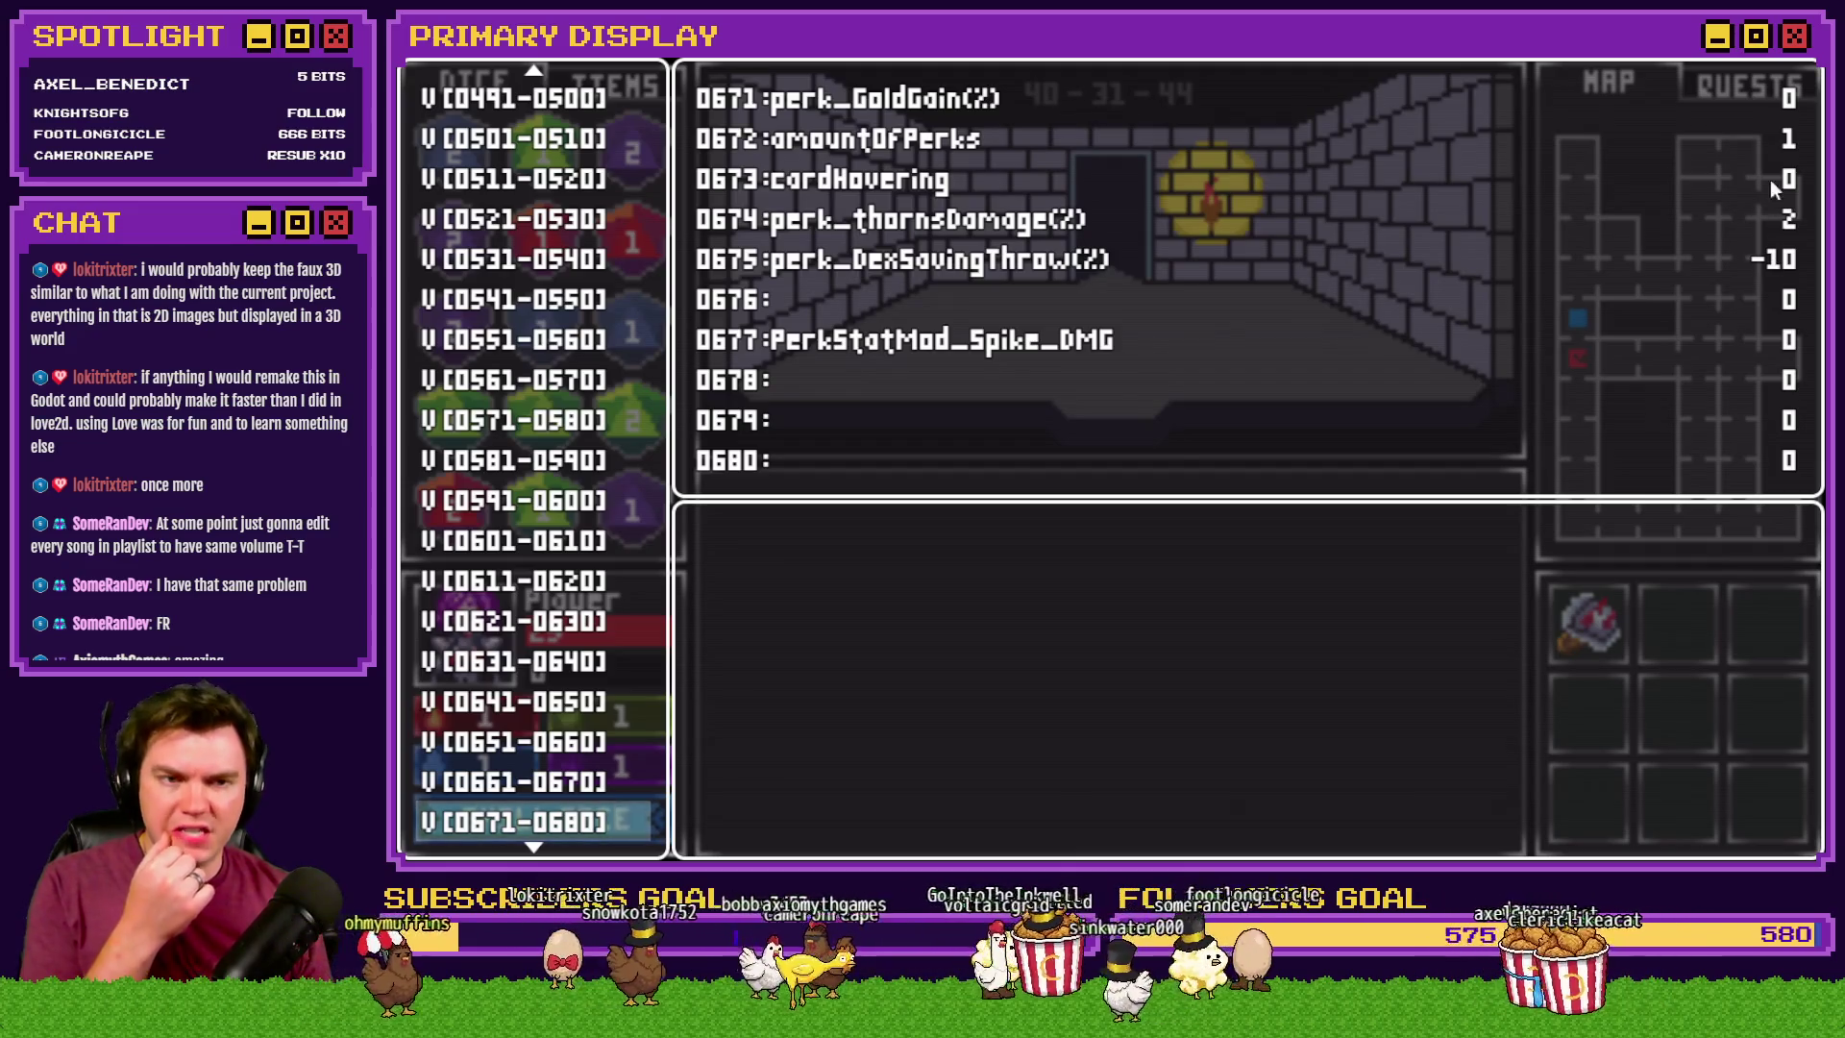
left_click(1709, 66)
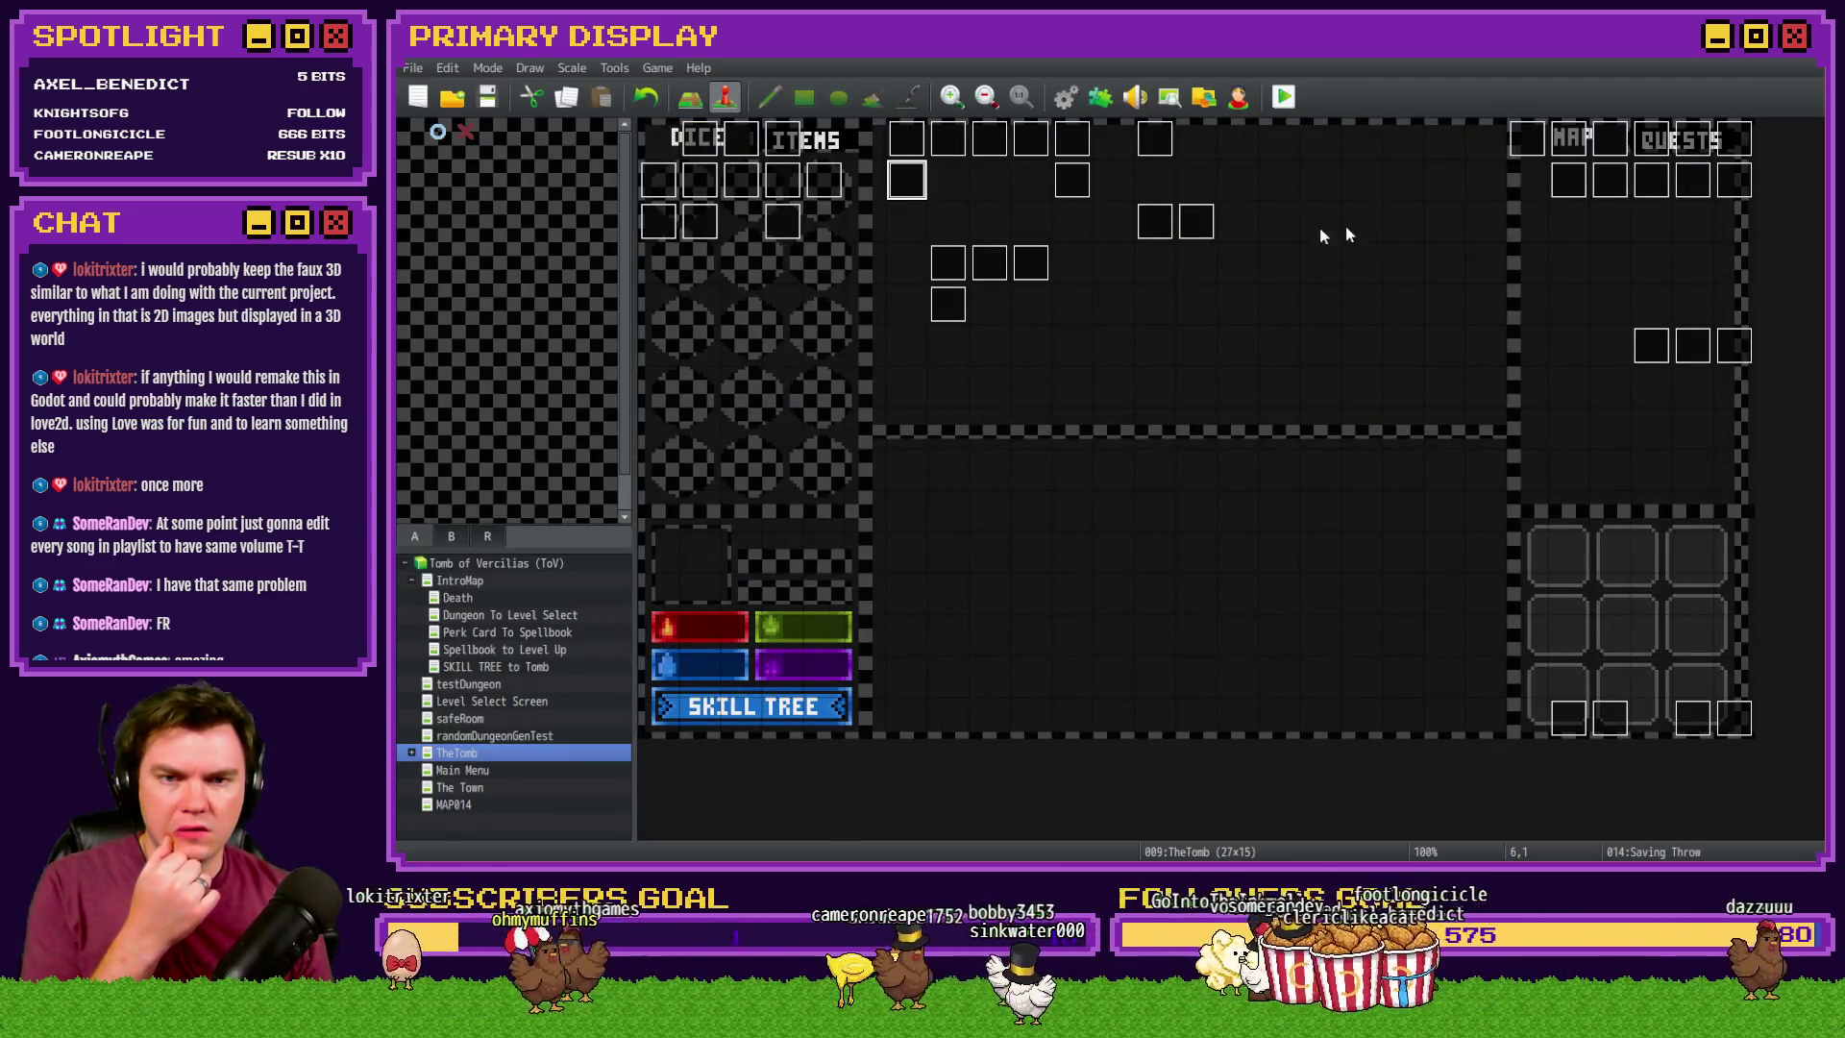
- Reopen the Saving Throw event and select its perk-adjusted setValue/Math.ceil DEX save script line
double_click(909, 193)
scroll(1404, 505, "down", 8)
scroll(1401, 511, "down", 5)
left_click(1255, 476)
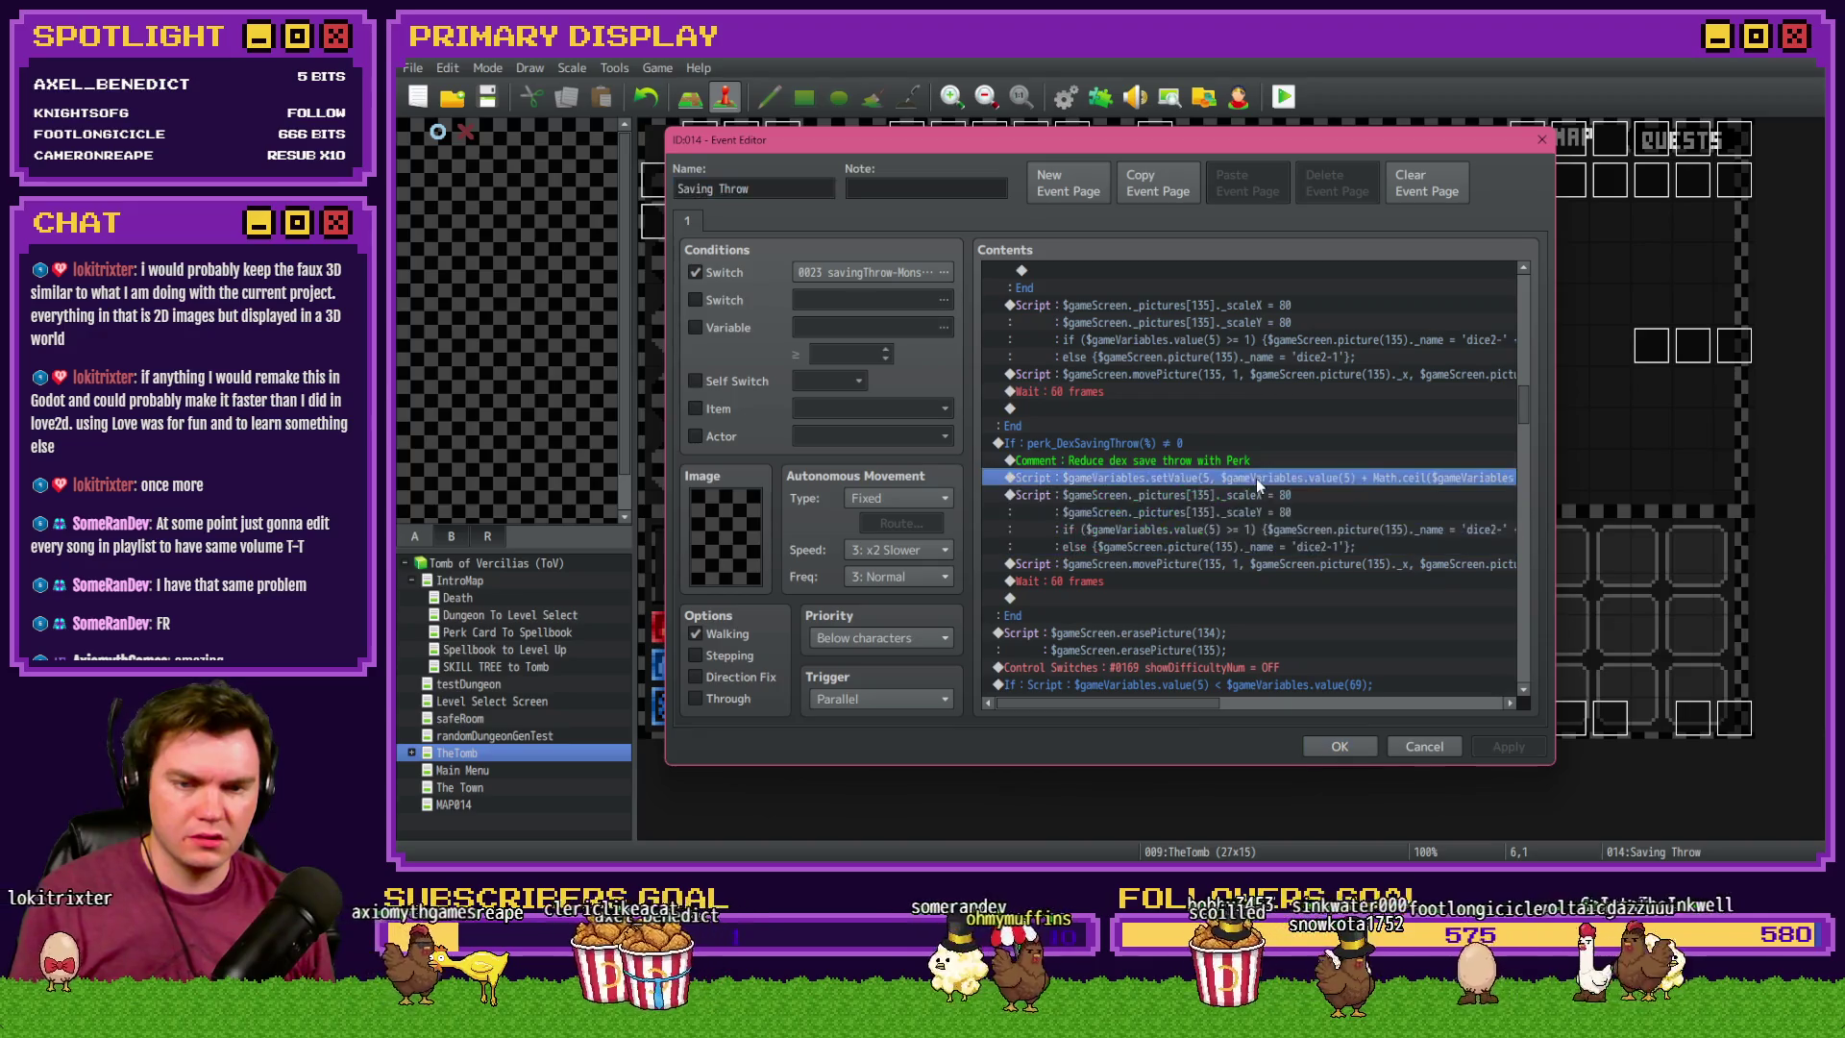
scroll(1172, 715, "right", 6)
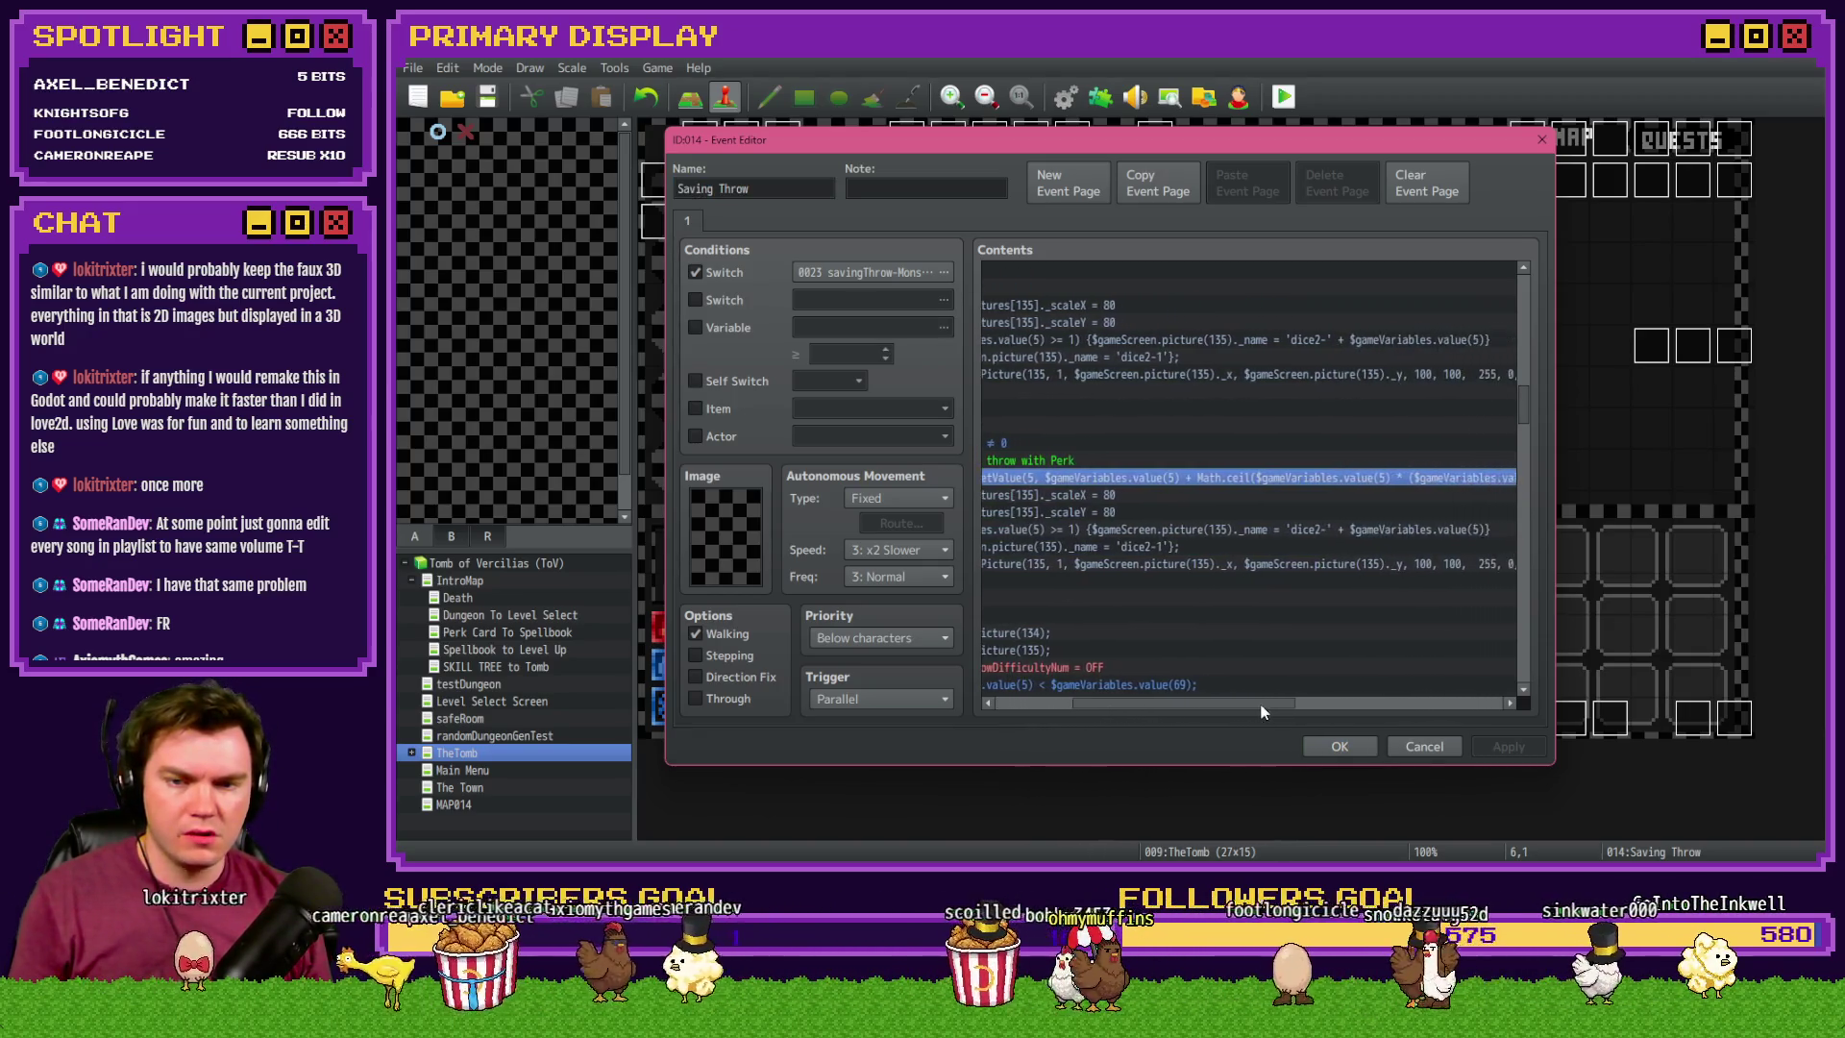
- Bring the YouTube Studio browser window onto the display and maximize it
key("alt+Tab")
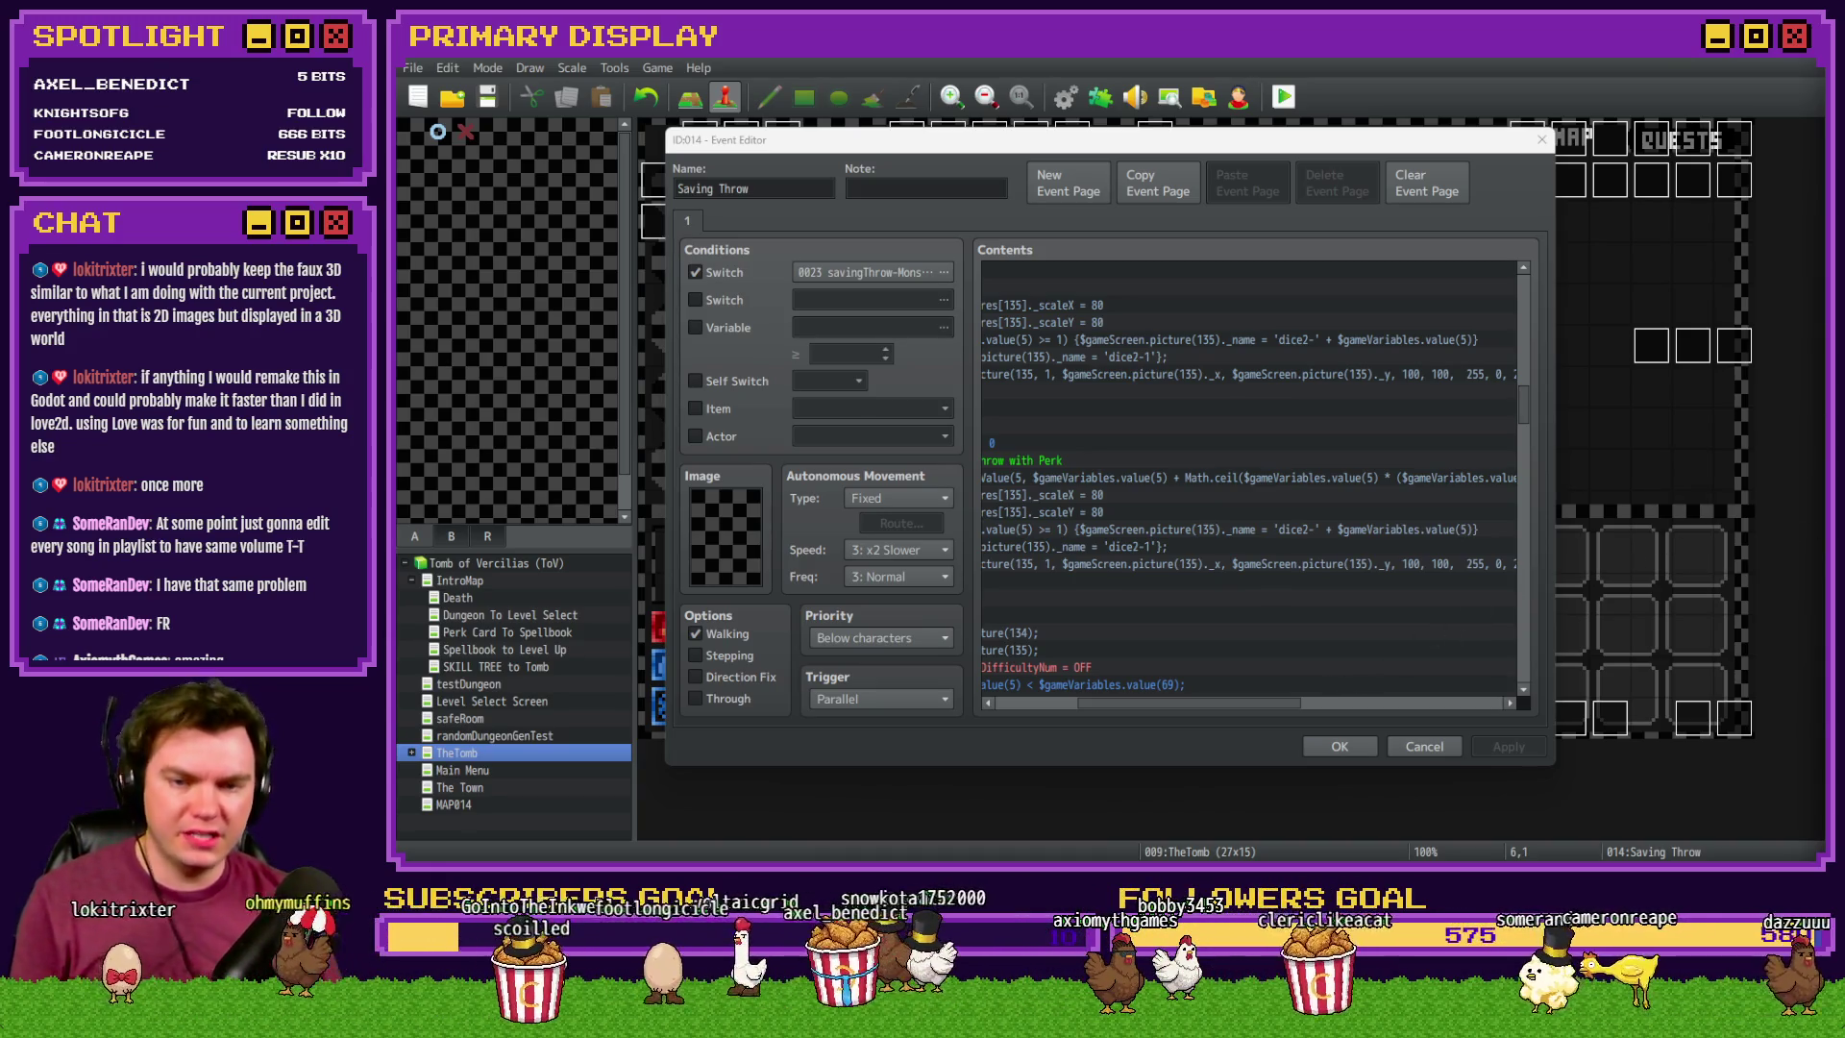
mouse_move(1223, 703)
left_mouse_down()
mouse_move(1300, 702)
mouse_move(1271, 705)
left_mouse_up()
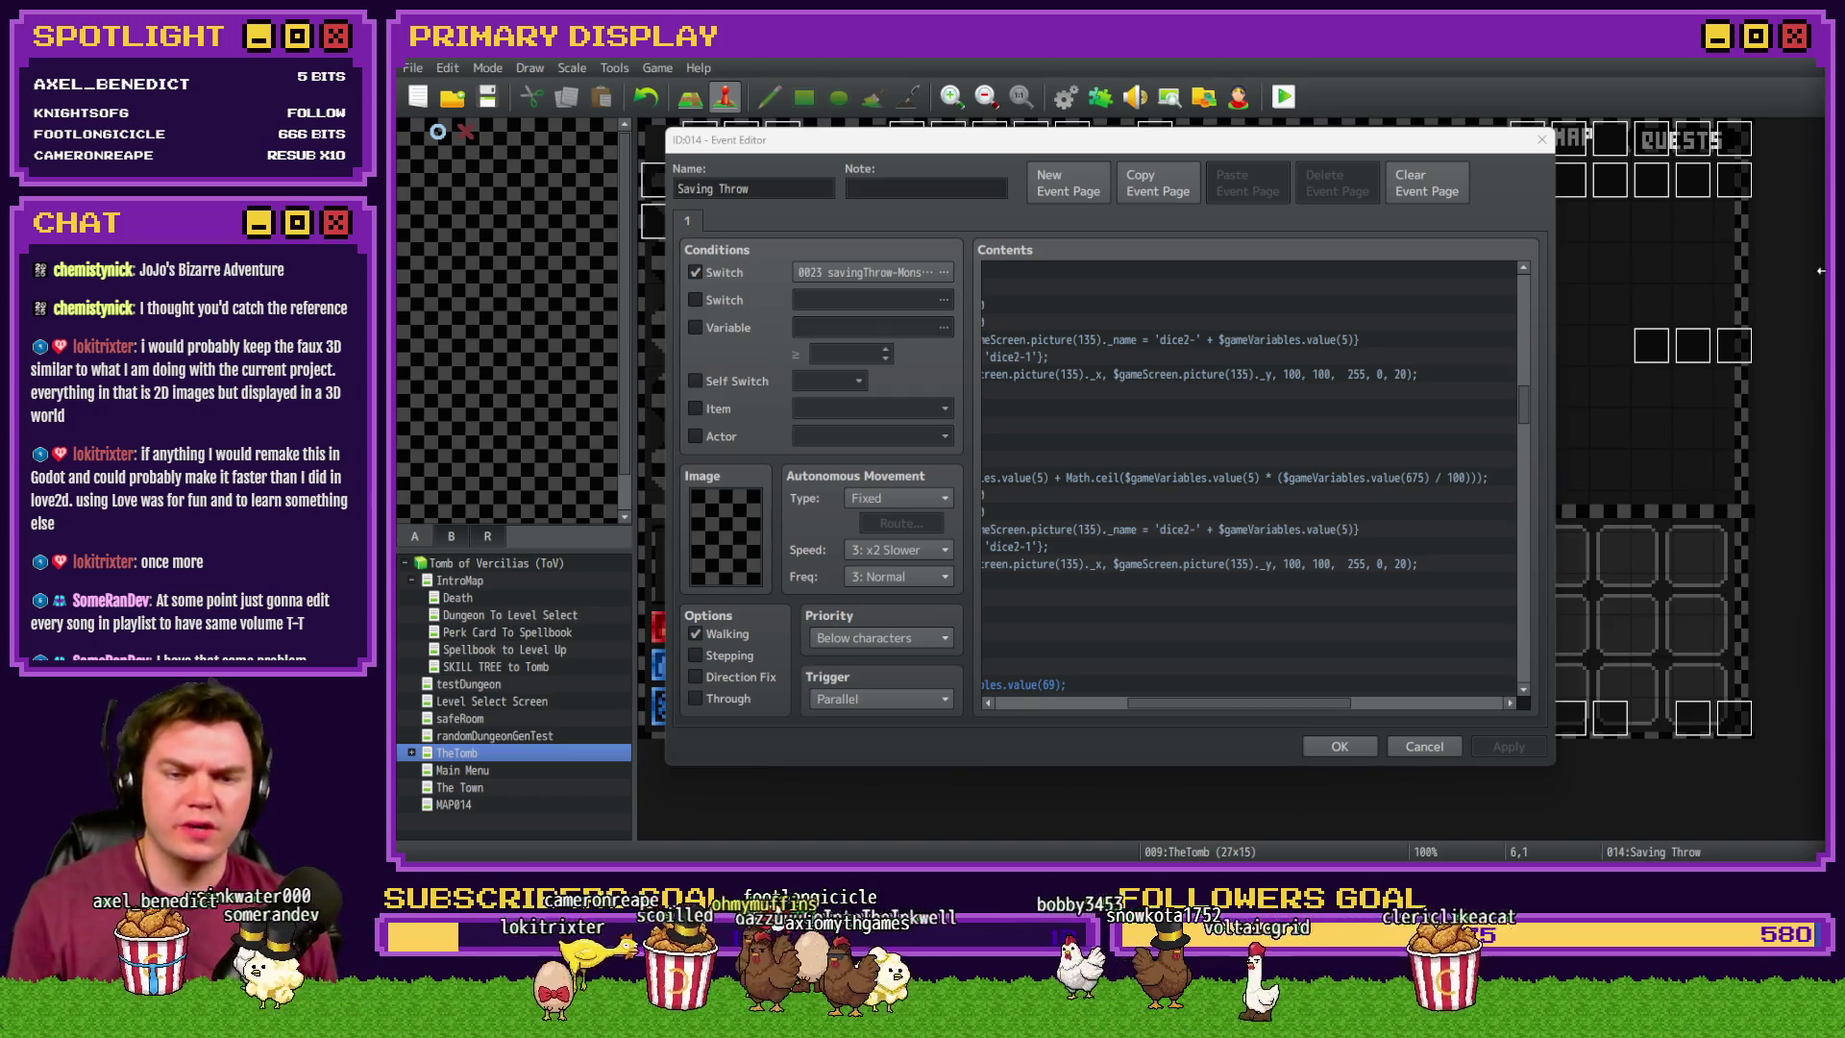
mouse_move(1286, 709)
left_mouse_down()
mouse_move(1168, 710)
mouse_move(1203, 712)
left_mouse_up()
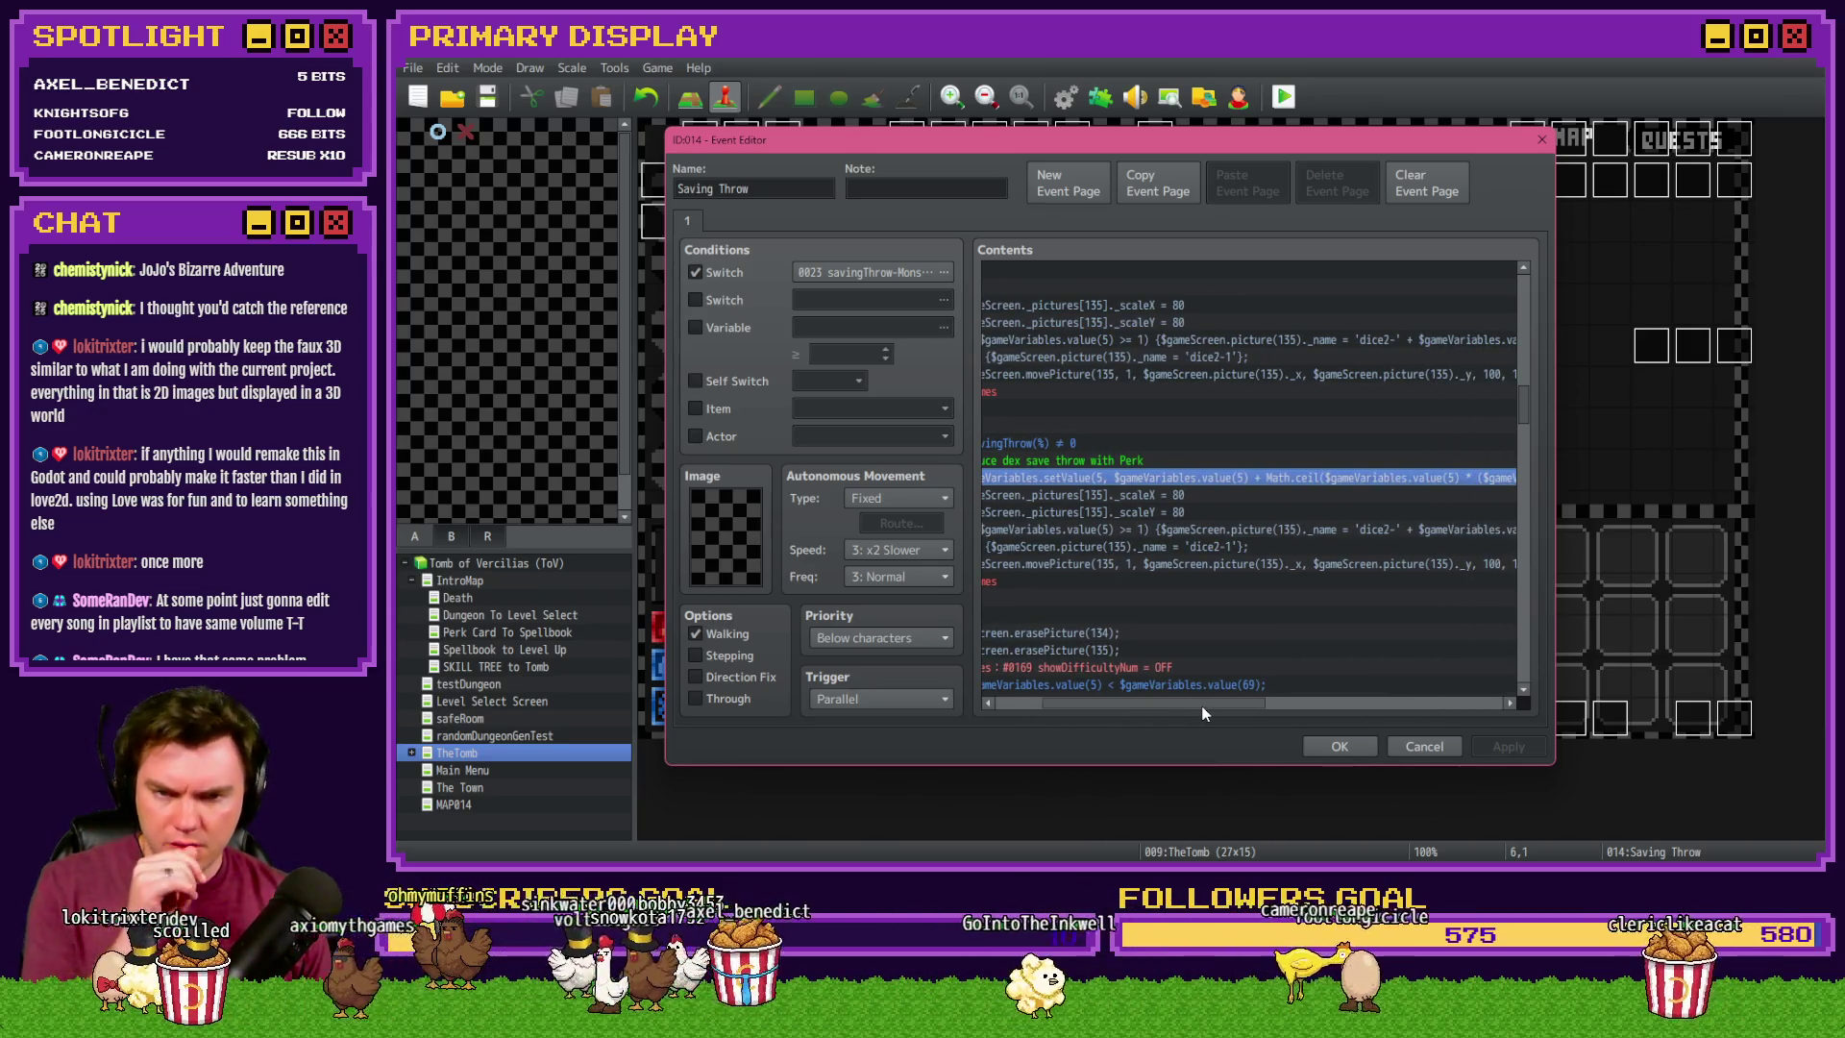
left_click_drag(1203, 713, 1209, 706)
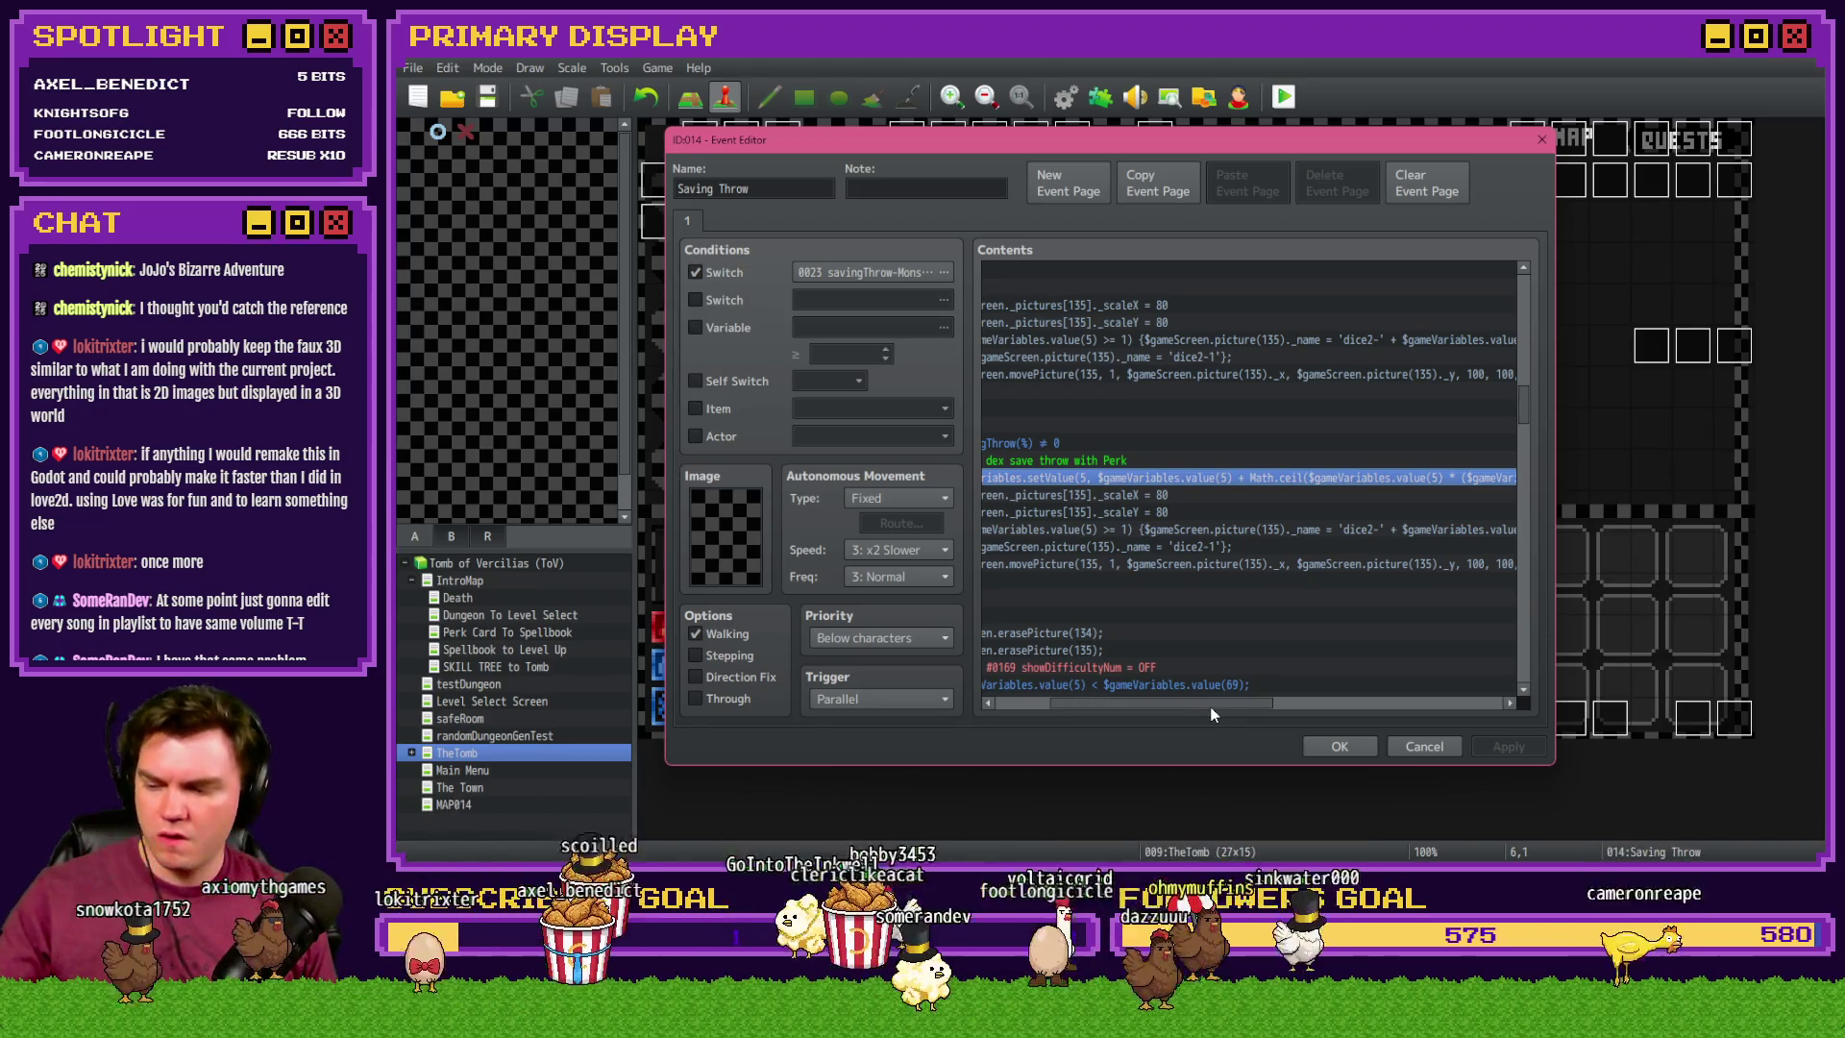
left_click_drag(1216, 700, 1293, 708)
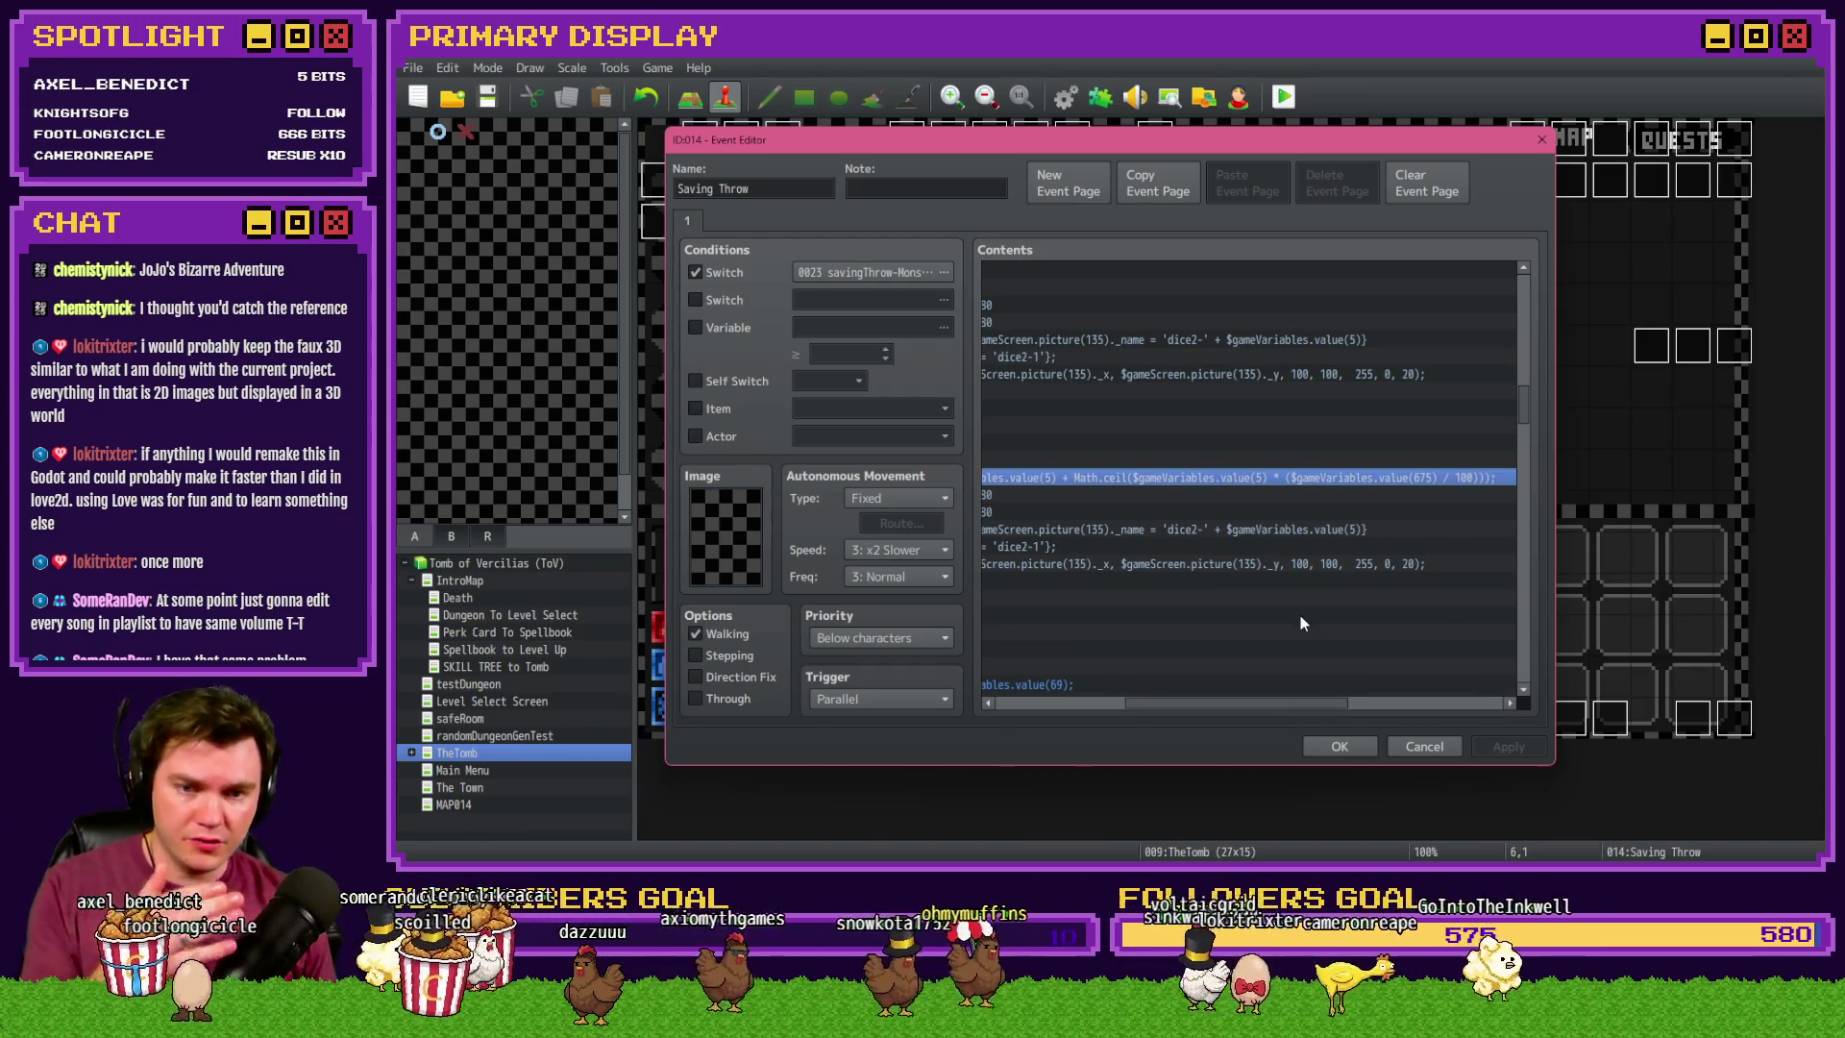
mouse_move(1256, 705)
left_mouse_down()
mouse_move(1175, 705)
mouse_move(1214, 706)
left_mouse_up()
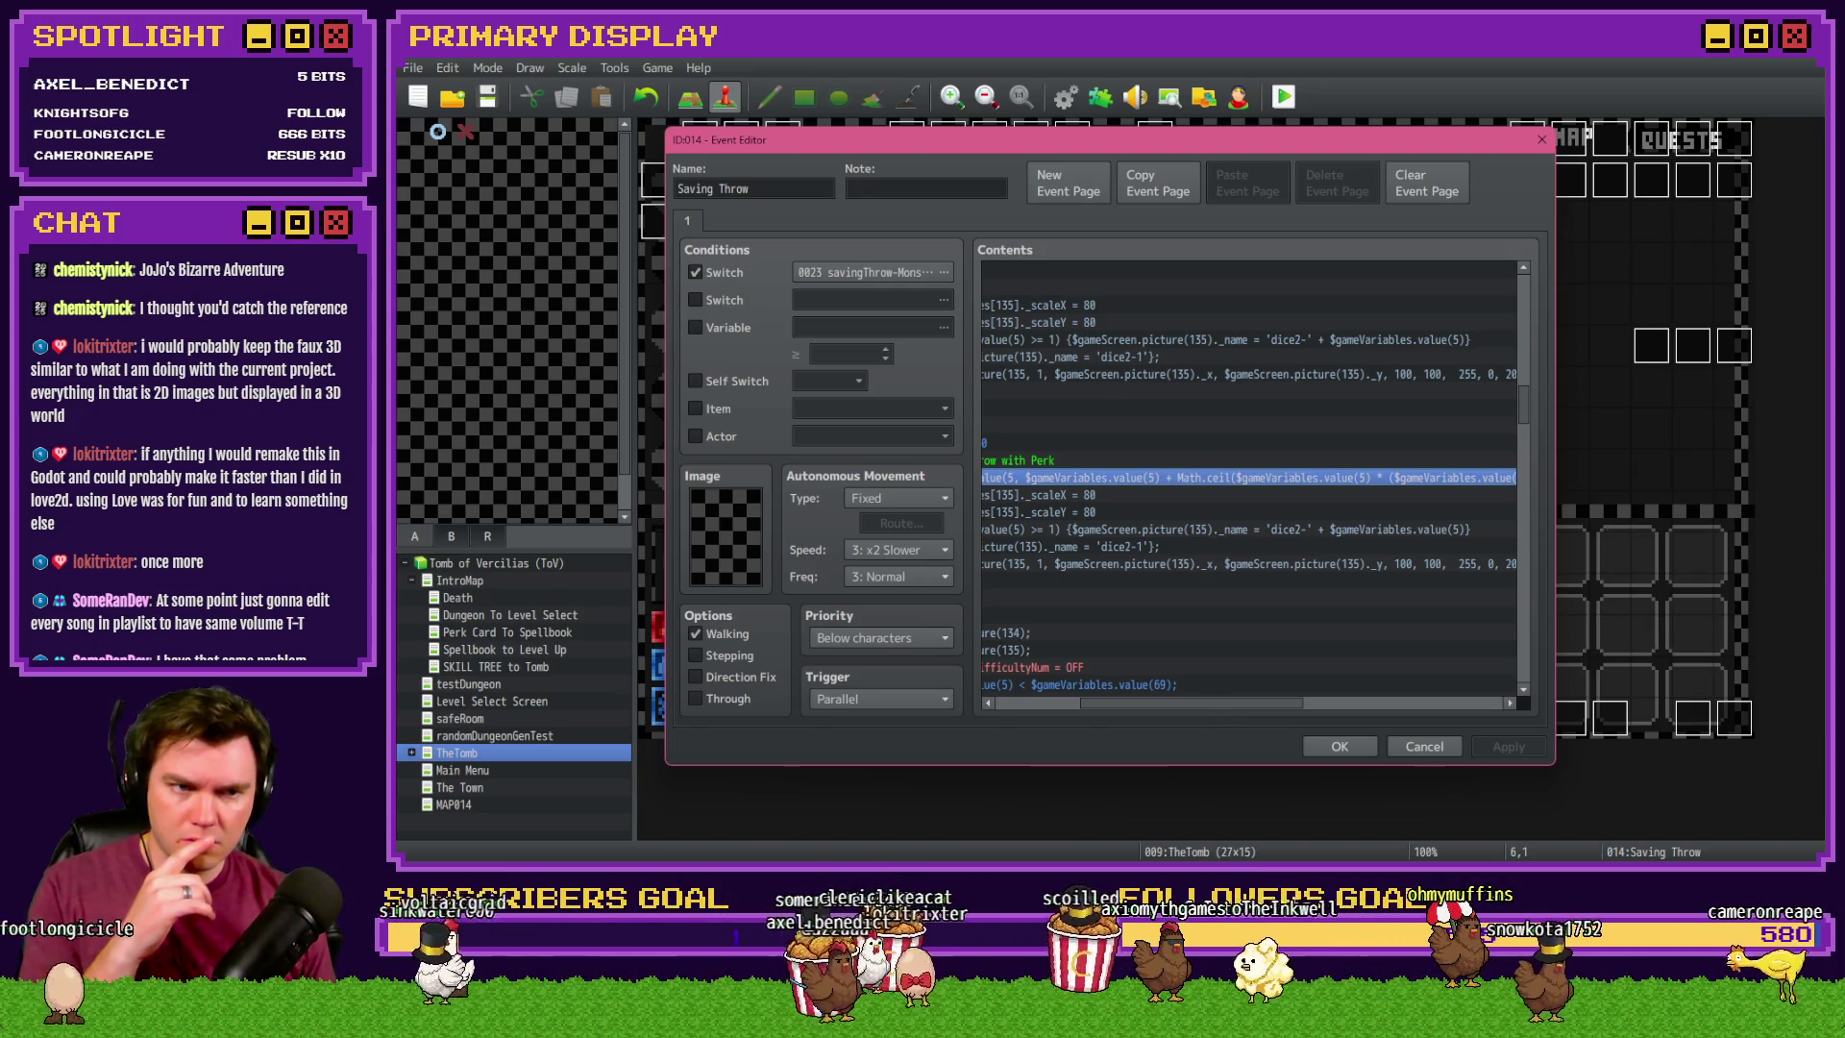
key("alt+Tab")
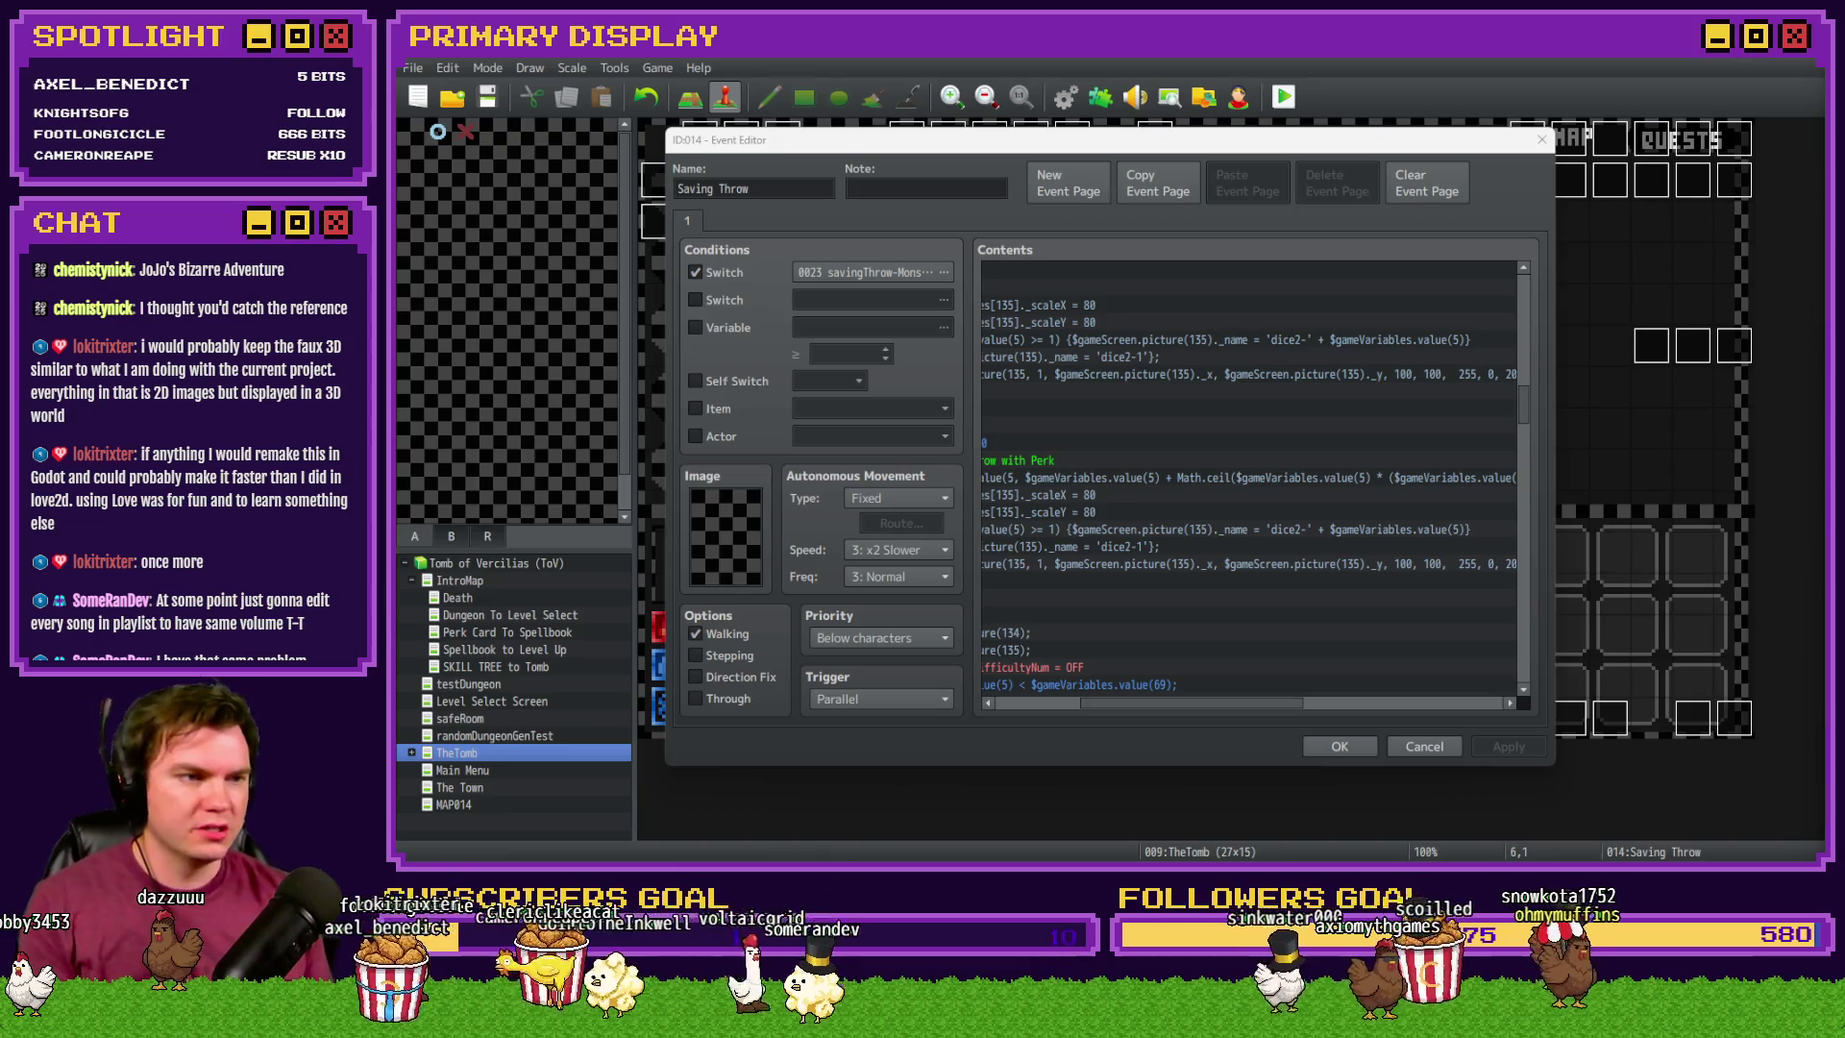
left_click_drag(1397, 183, 1150, 178)
key("super+Up")
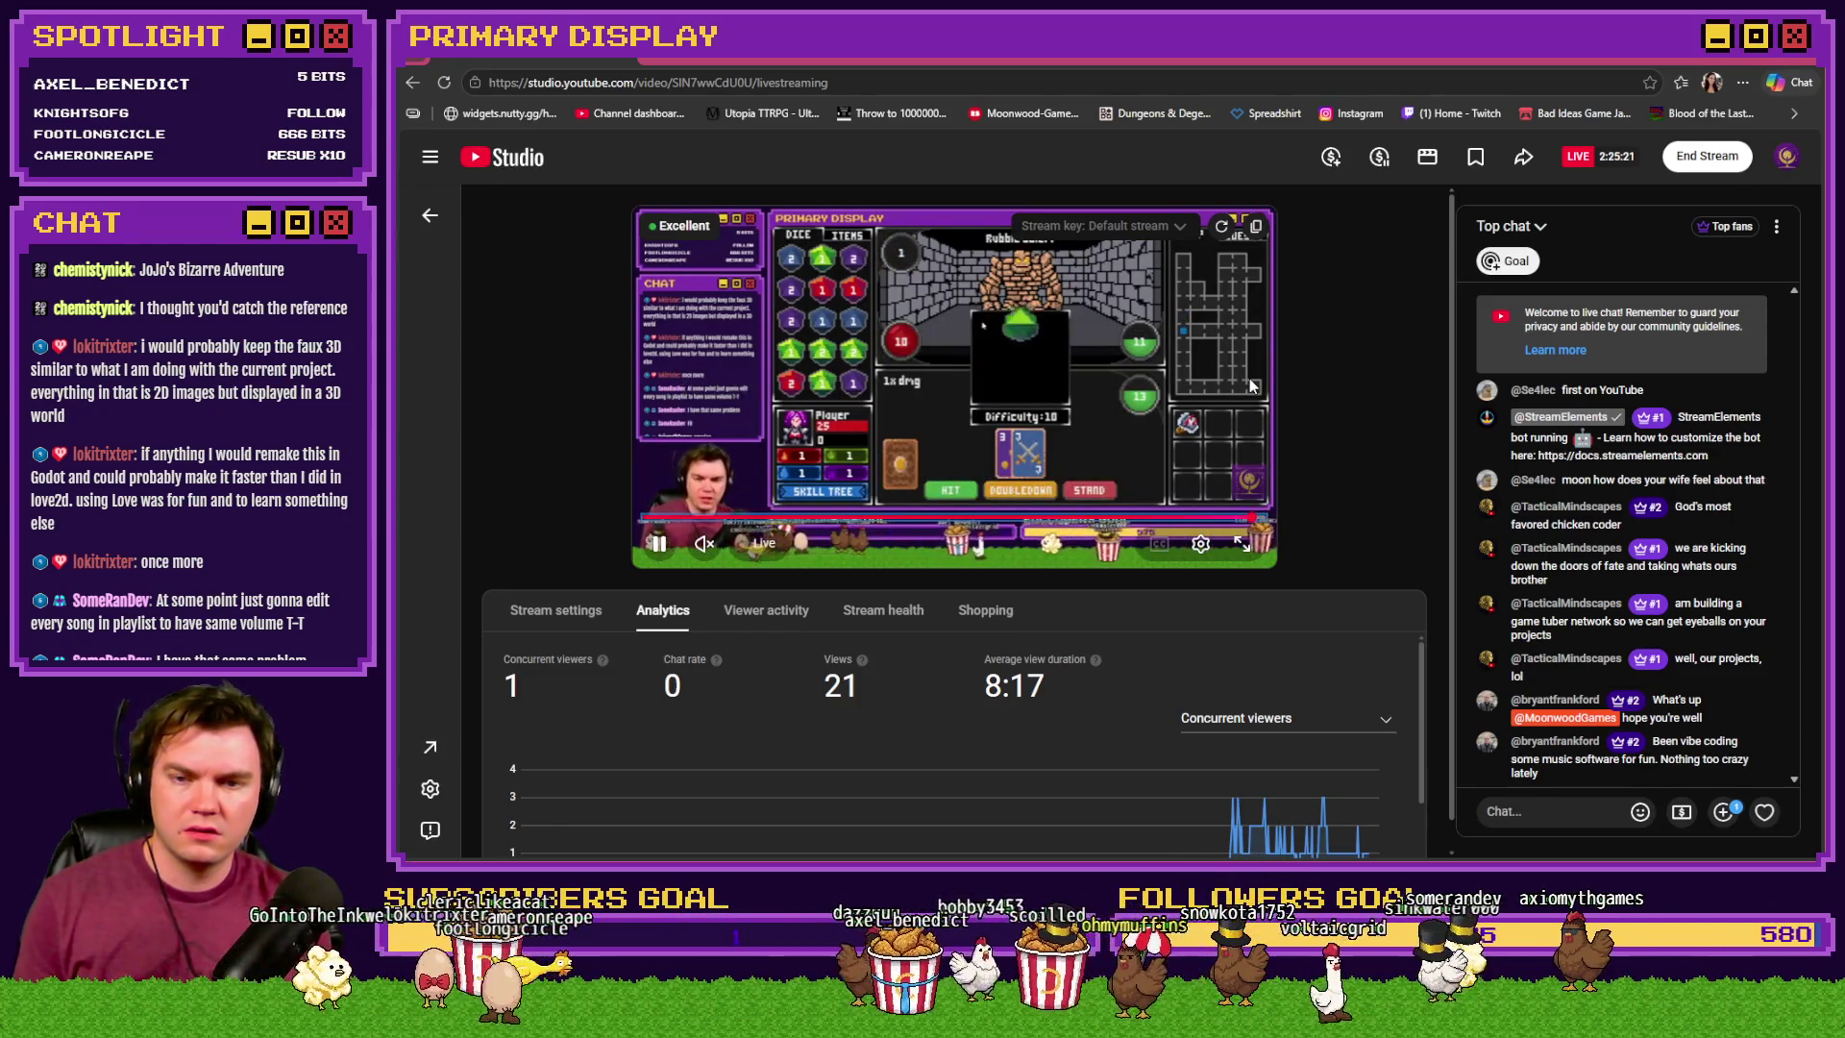
- Pause the YouTube Studio livestream preview and return to the RPG Maker MZ event editor
left_click(1249, 378)
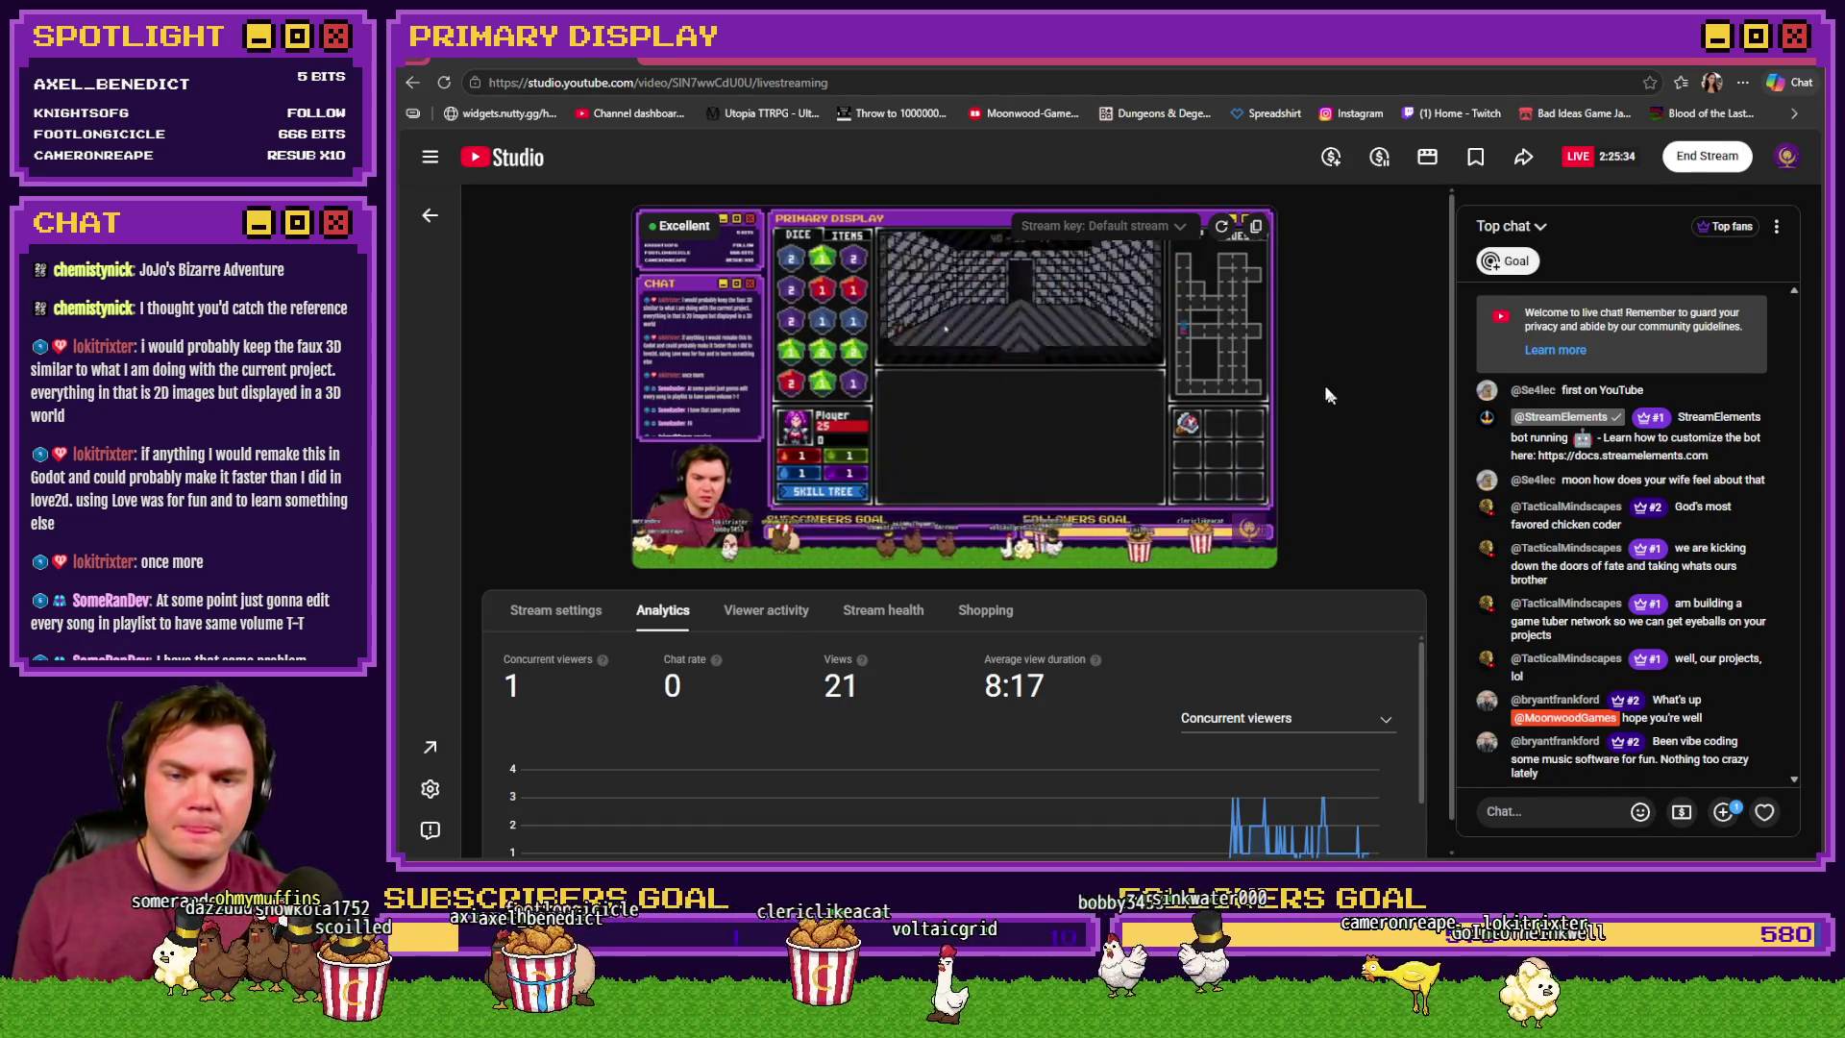
key("alt+Tab")
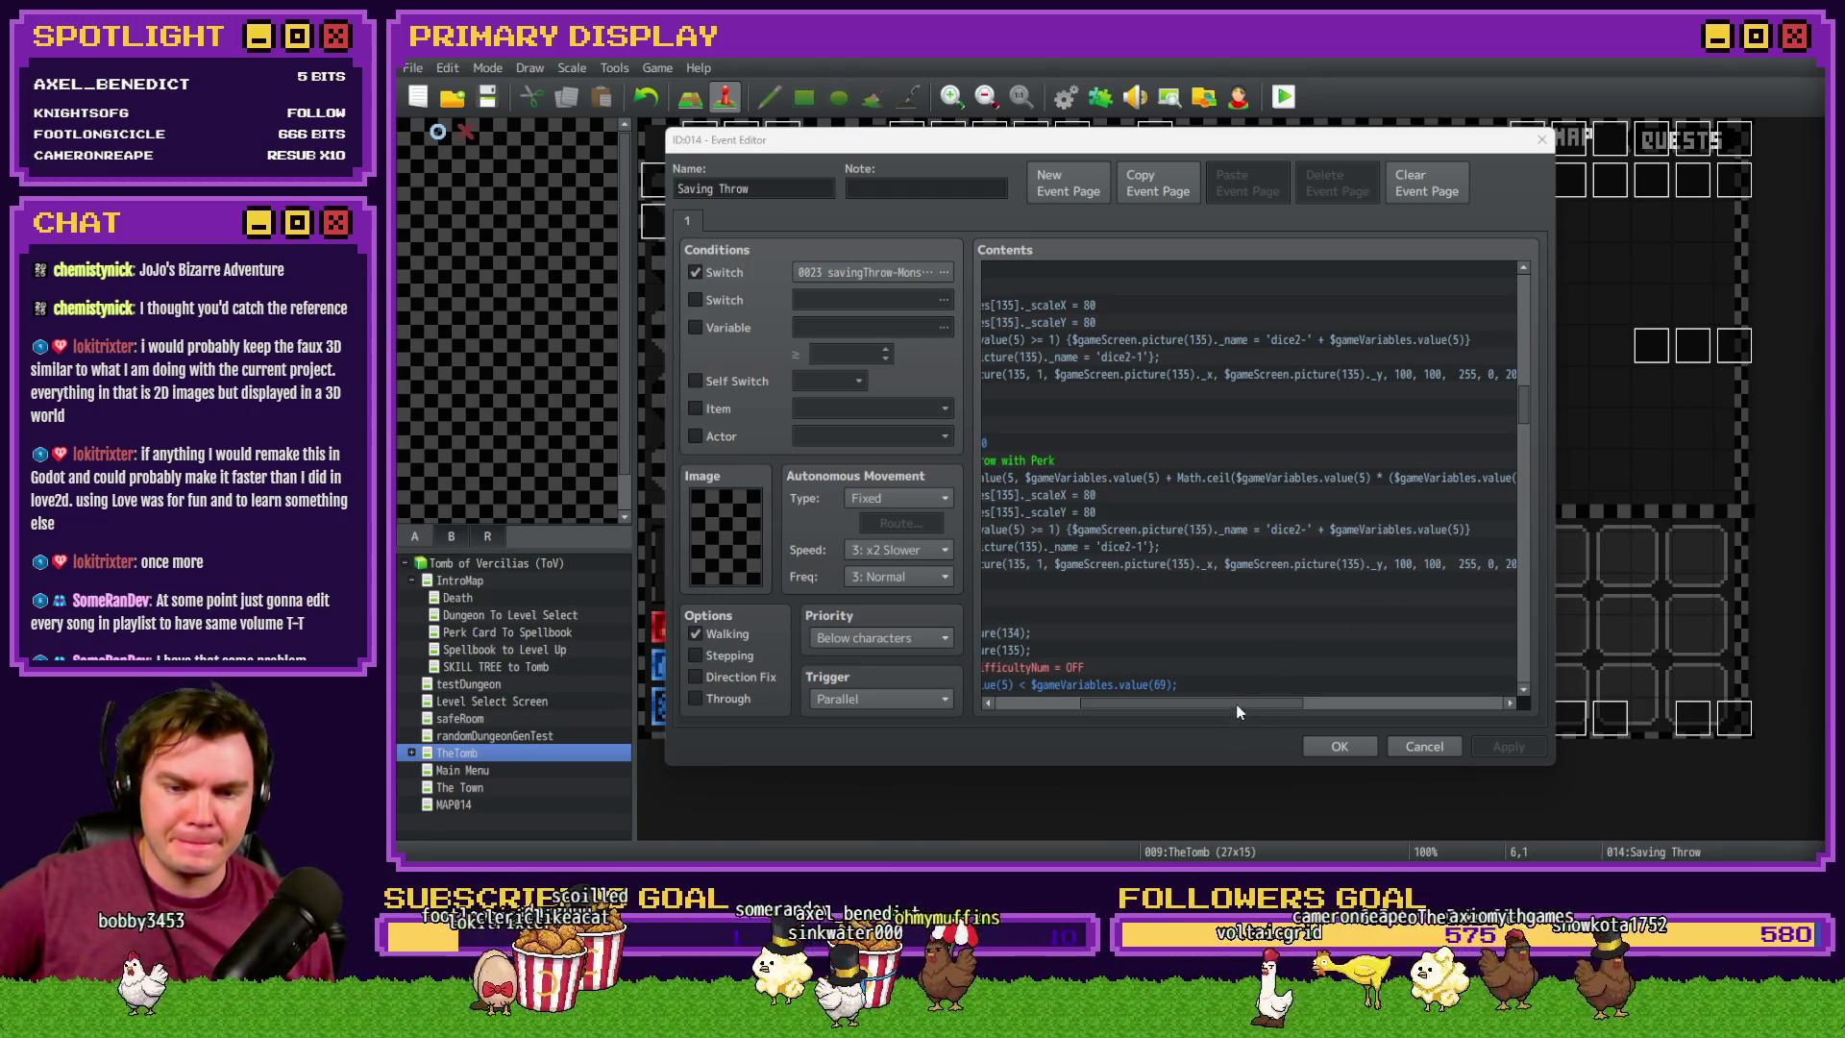
- Change Math.ceil to Math.floor in the variable 5 setValue script and close the Saving Throw event
left_click(1218, 478)
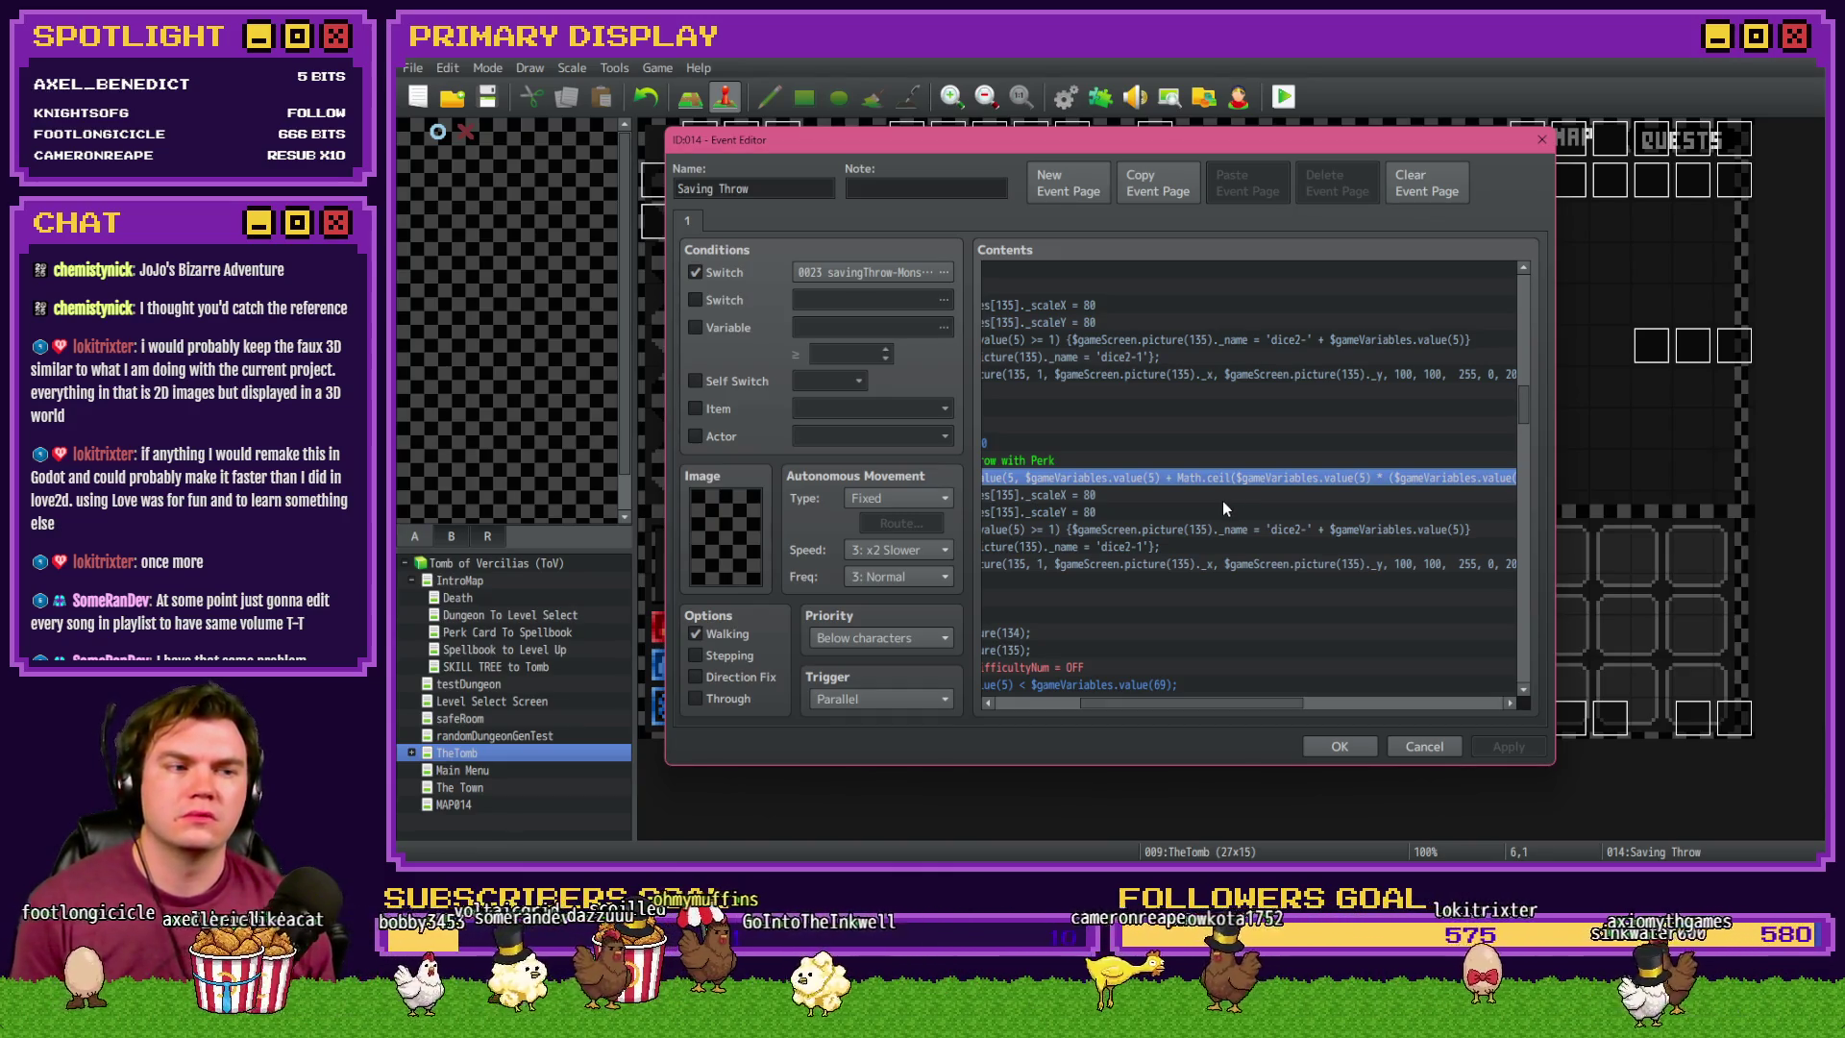
key("Return")
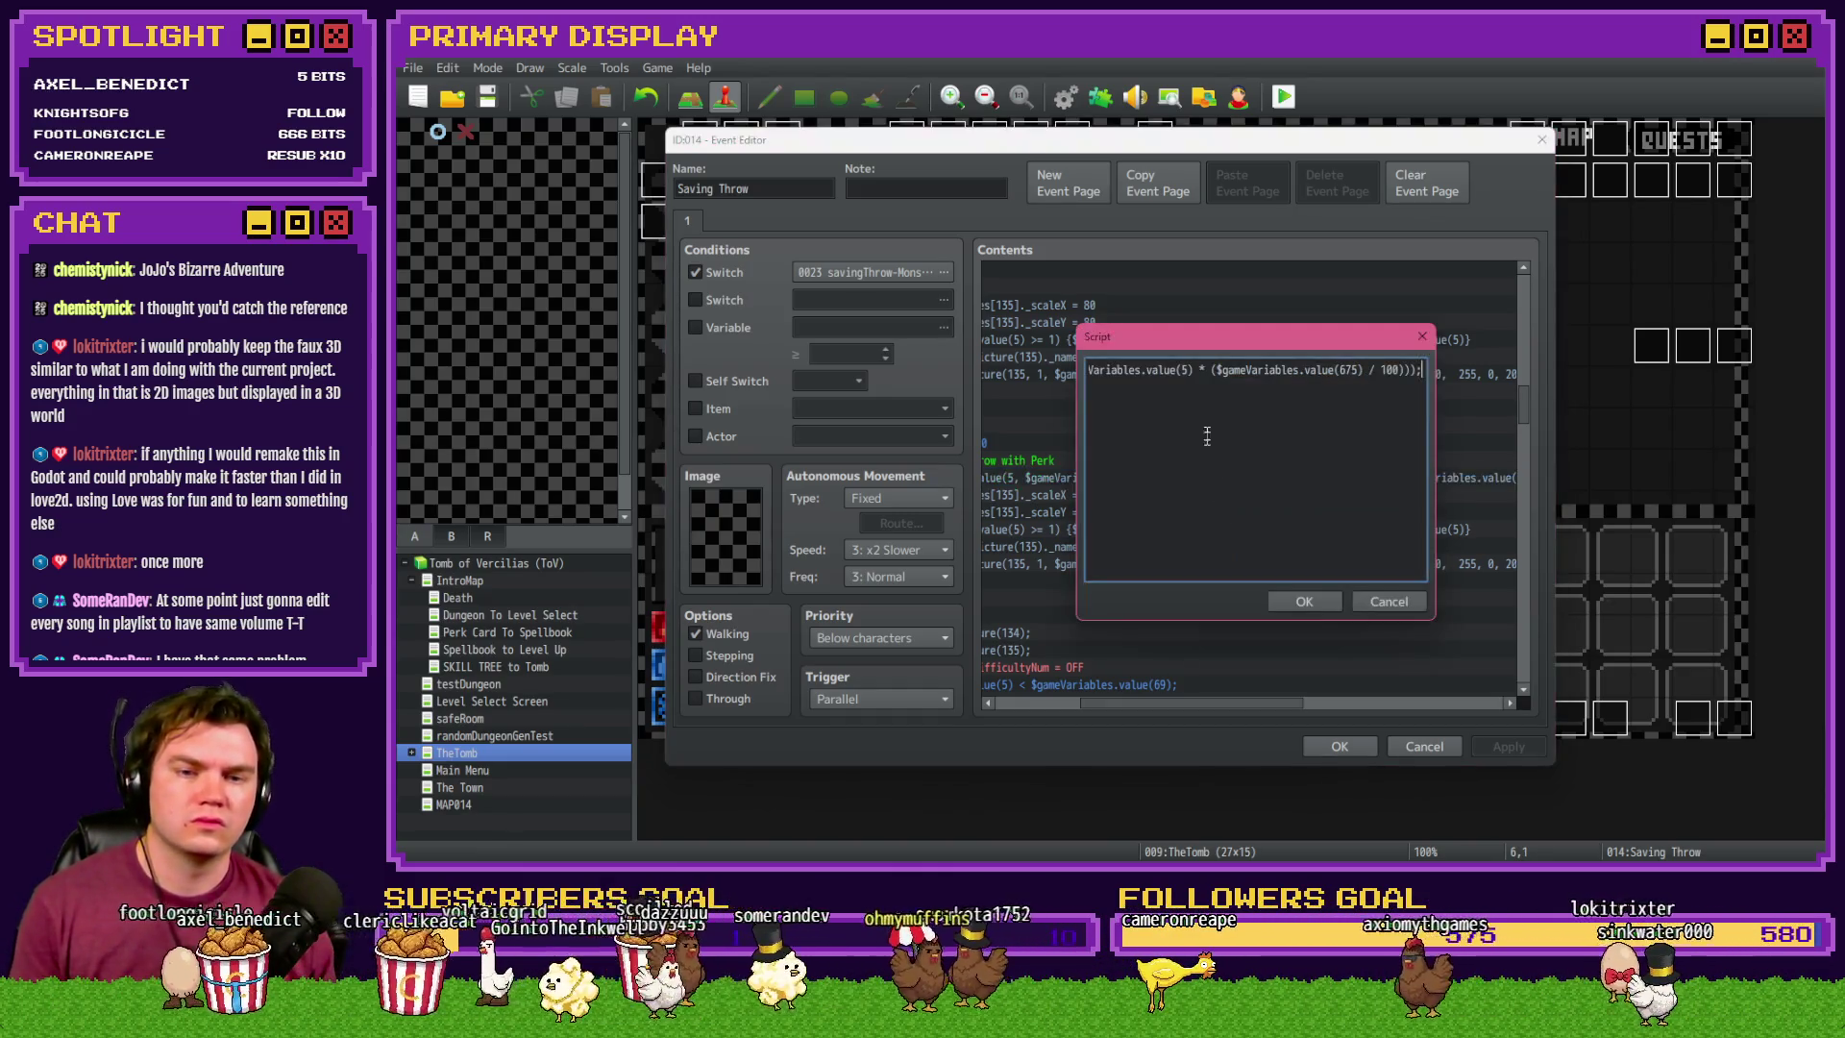
left_click_drag(1318, 370, 1420, 370)
left_click(1377, 372)
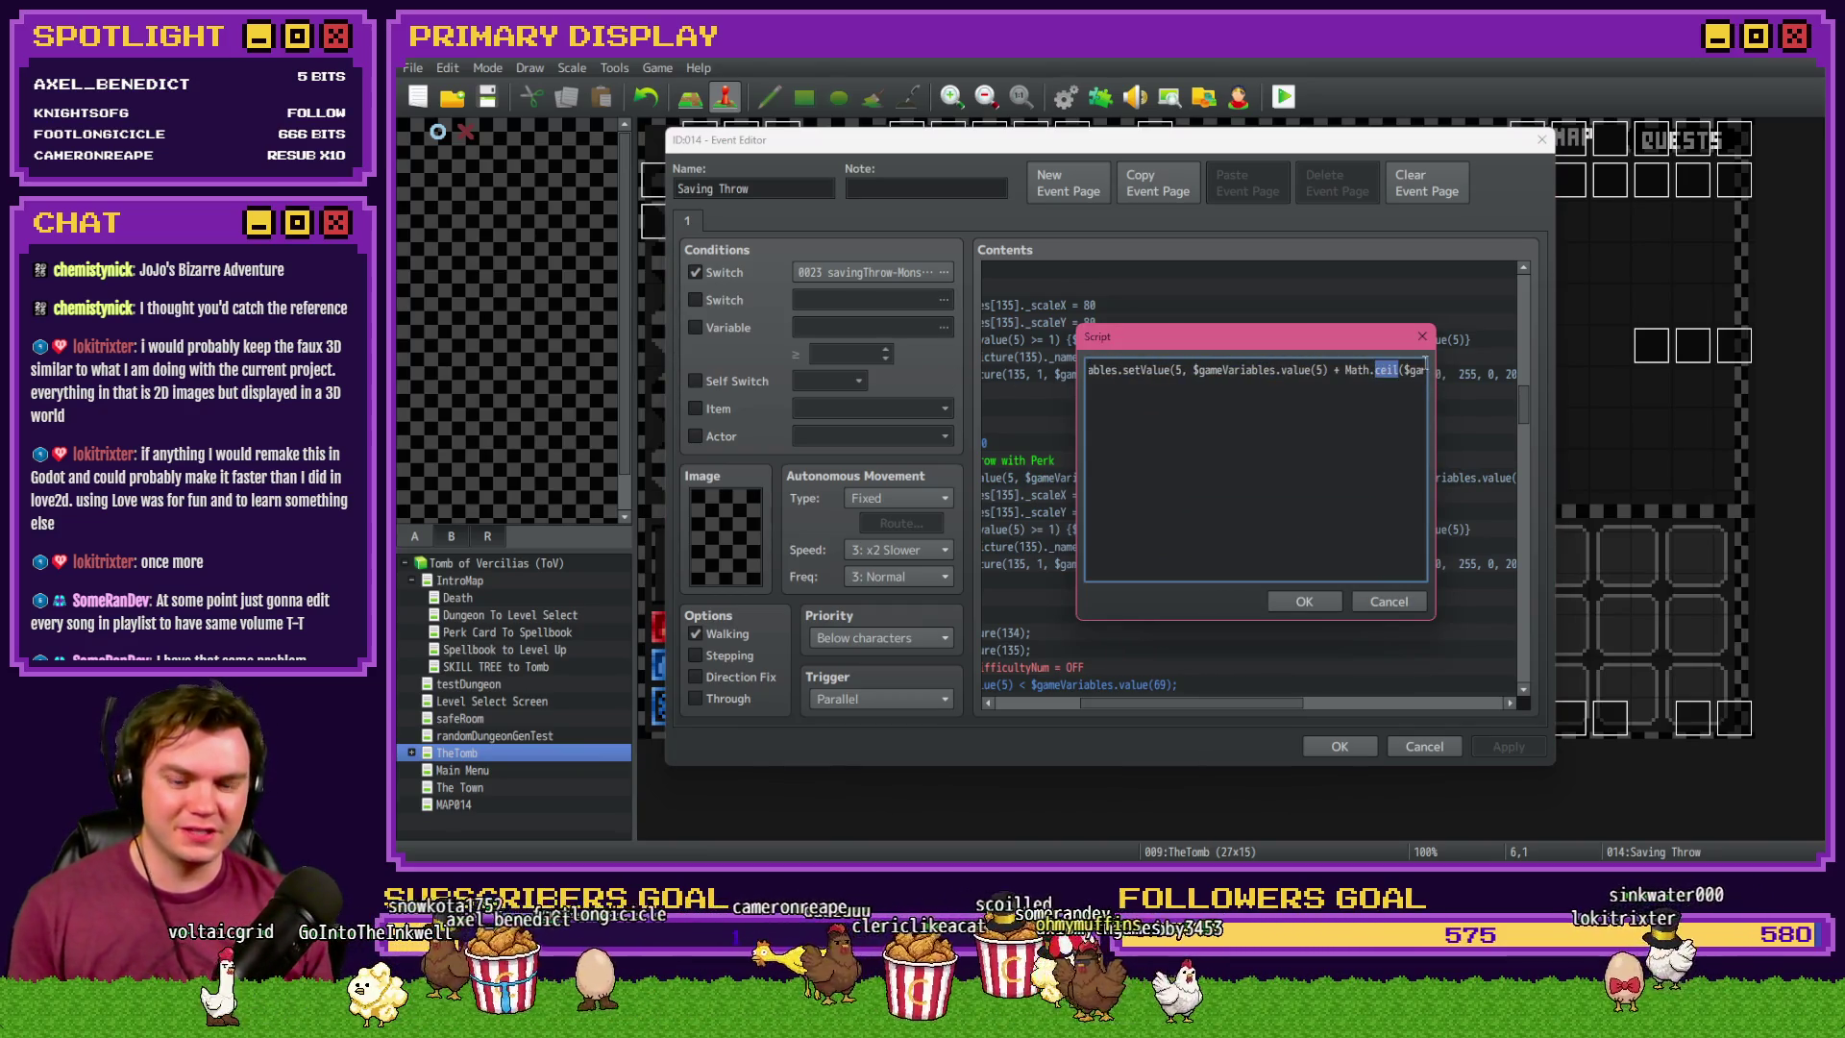
left_click(1307, 601)
left_click(1345, 750)
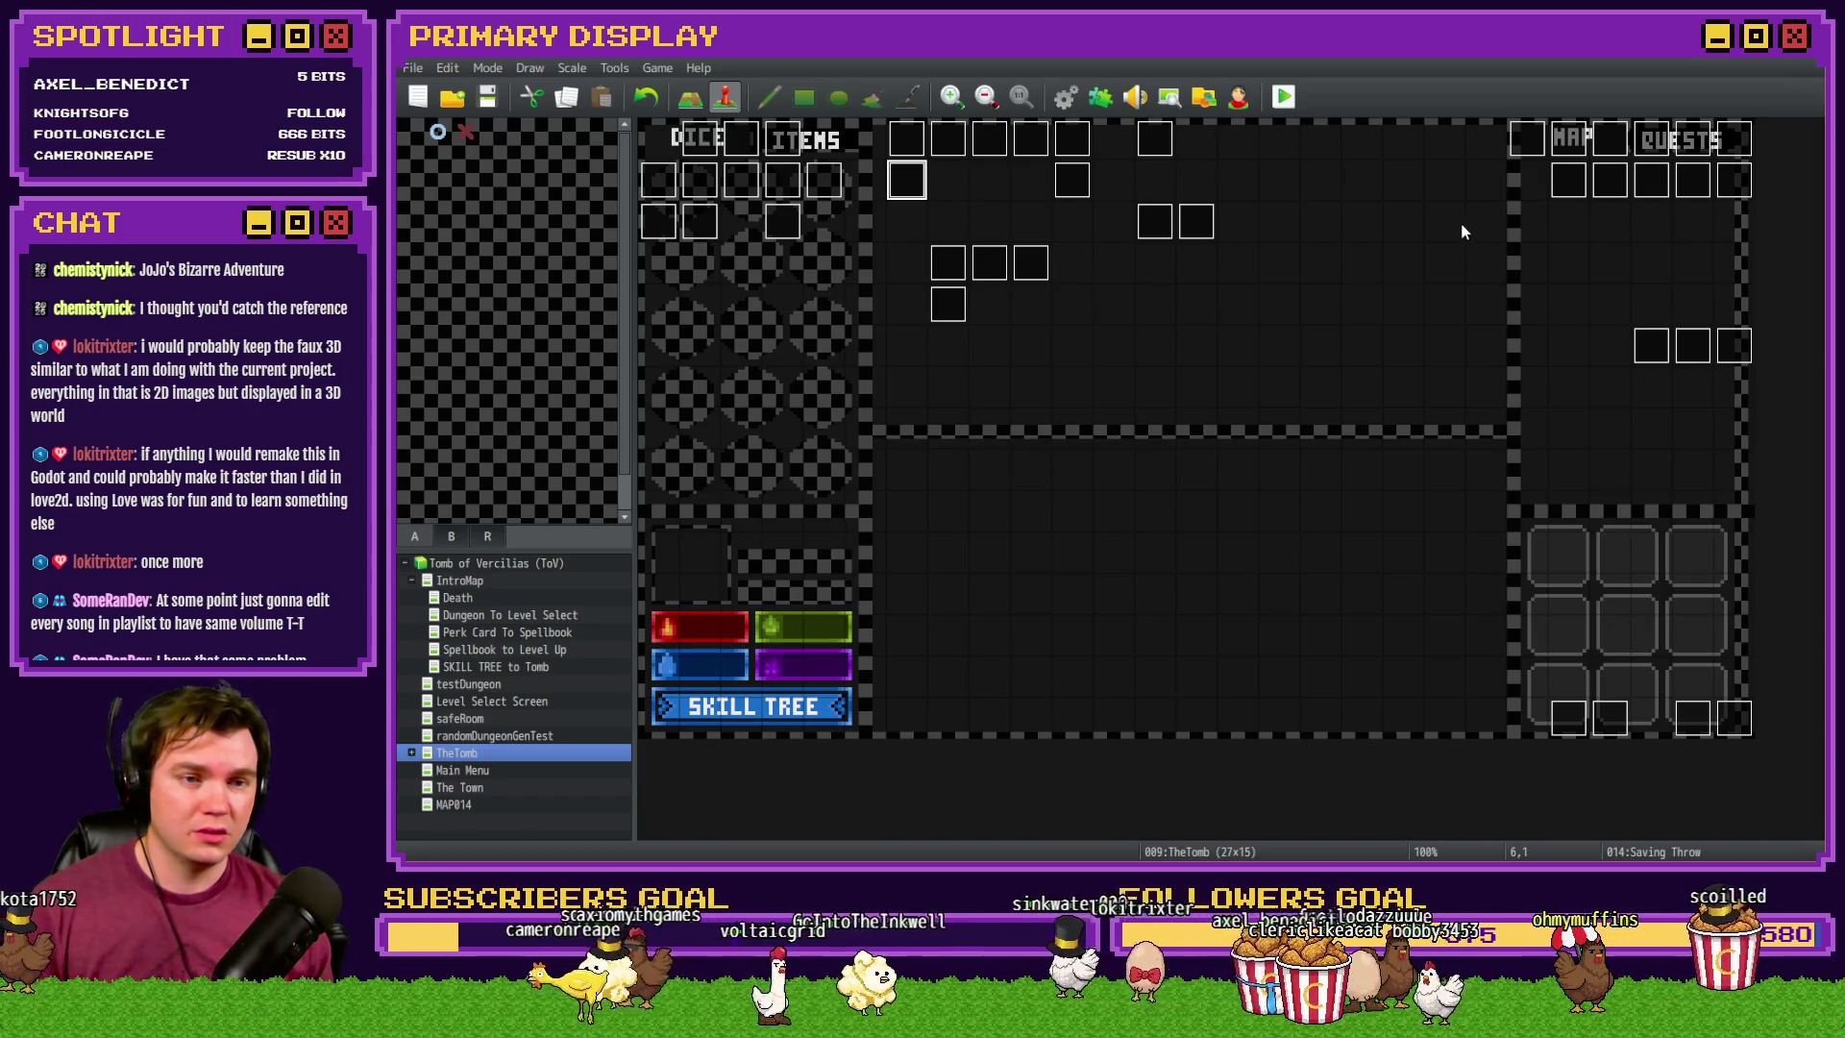
- Start a playtest, reroll the perk cards, take Spiked Pauldron and step into the dungeon
key("alt+Tab")
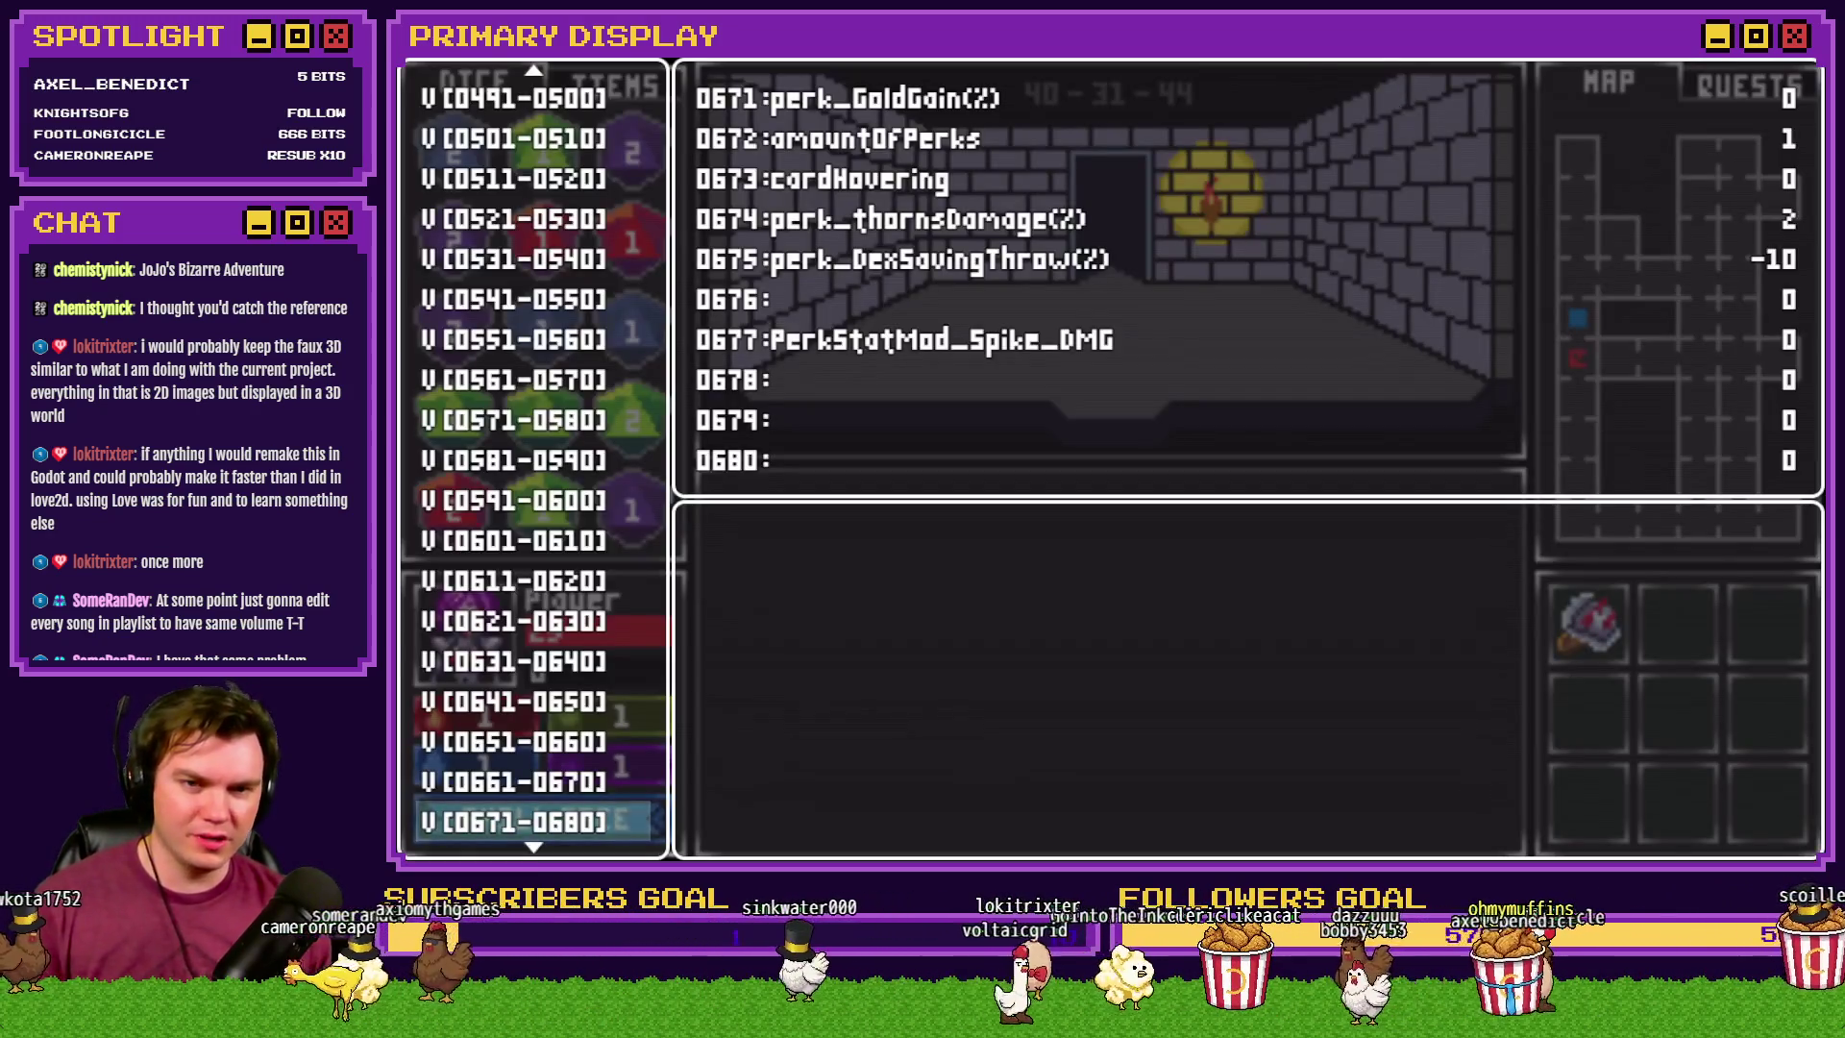
key("alt+F4")
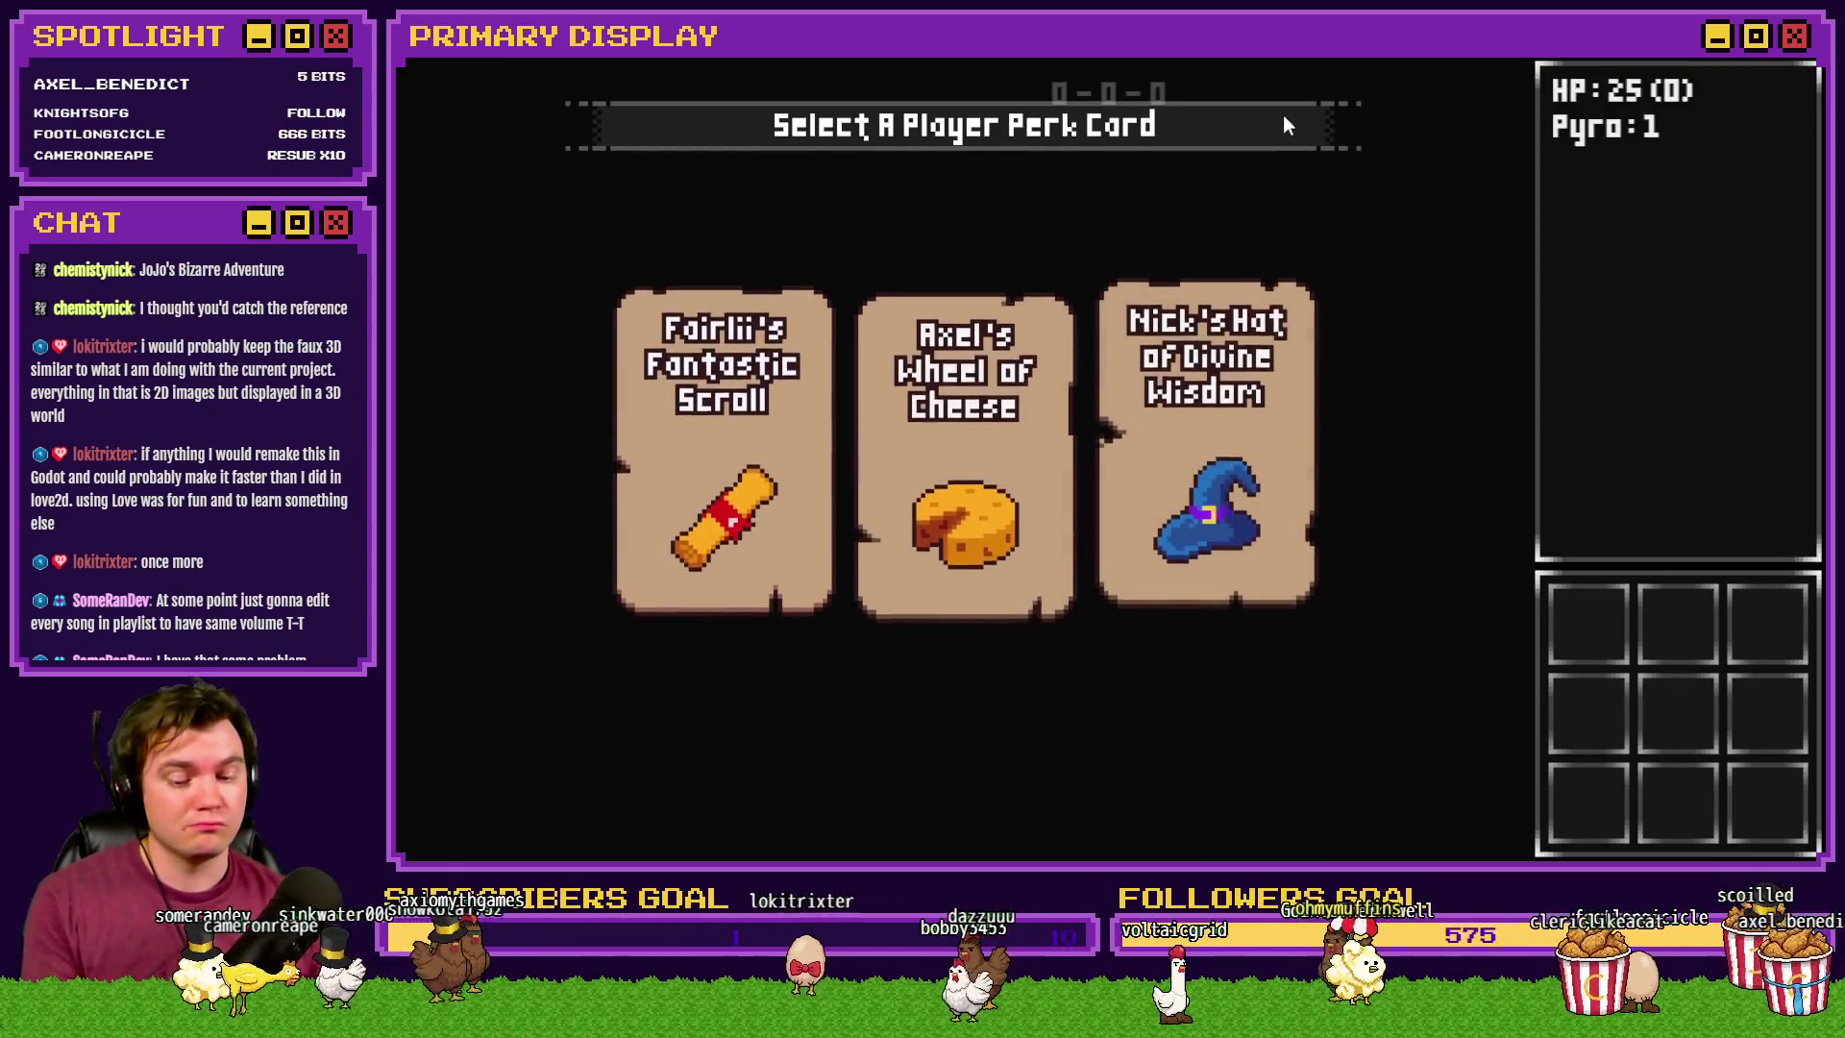
key("r")
key("r")
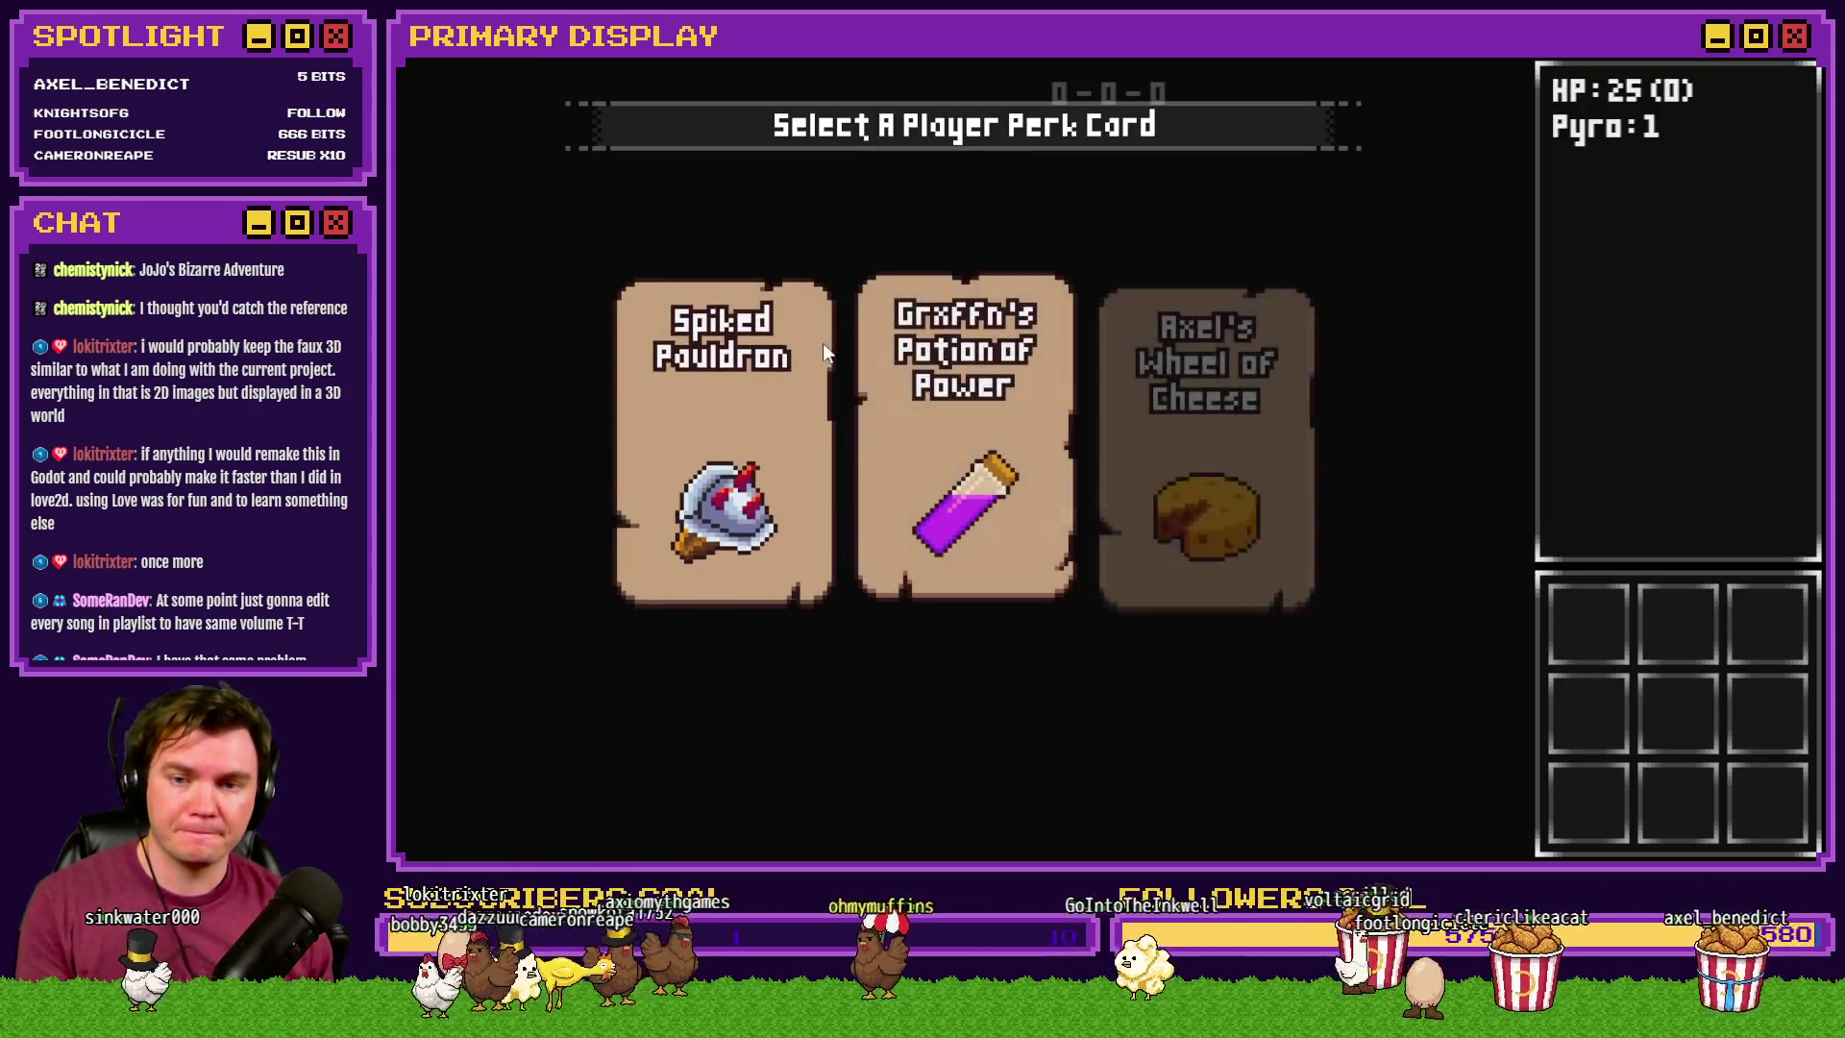
left_click(799, 394)
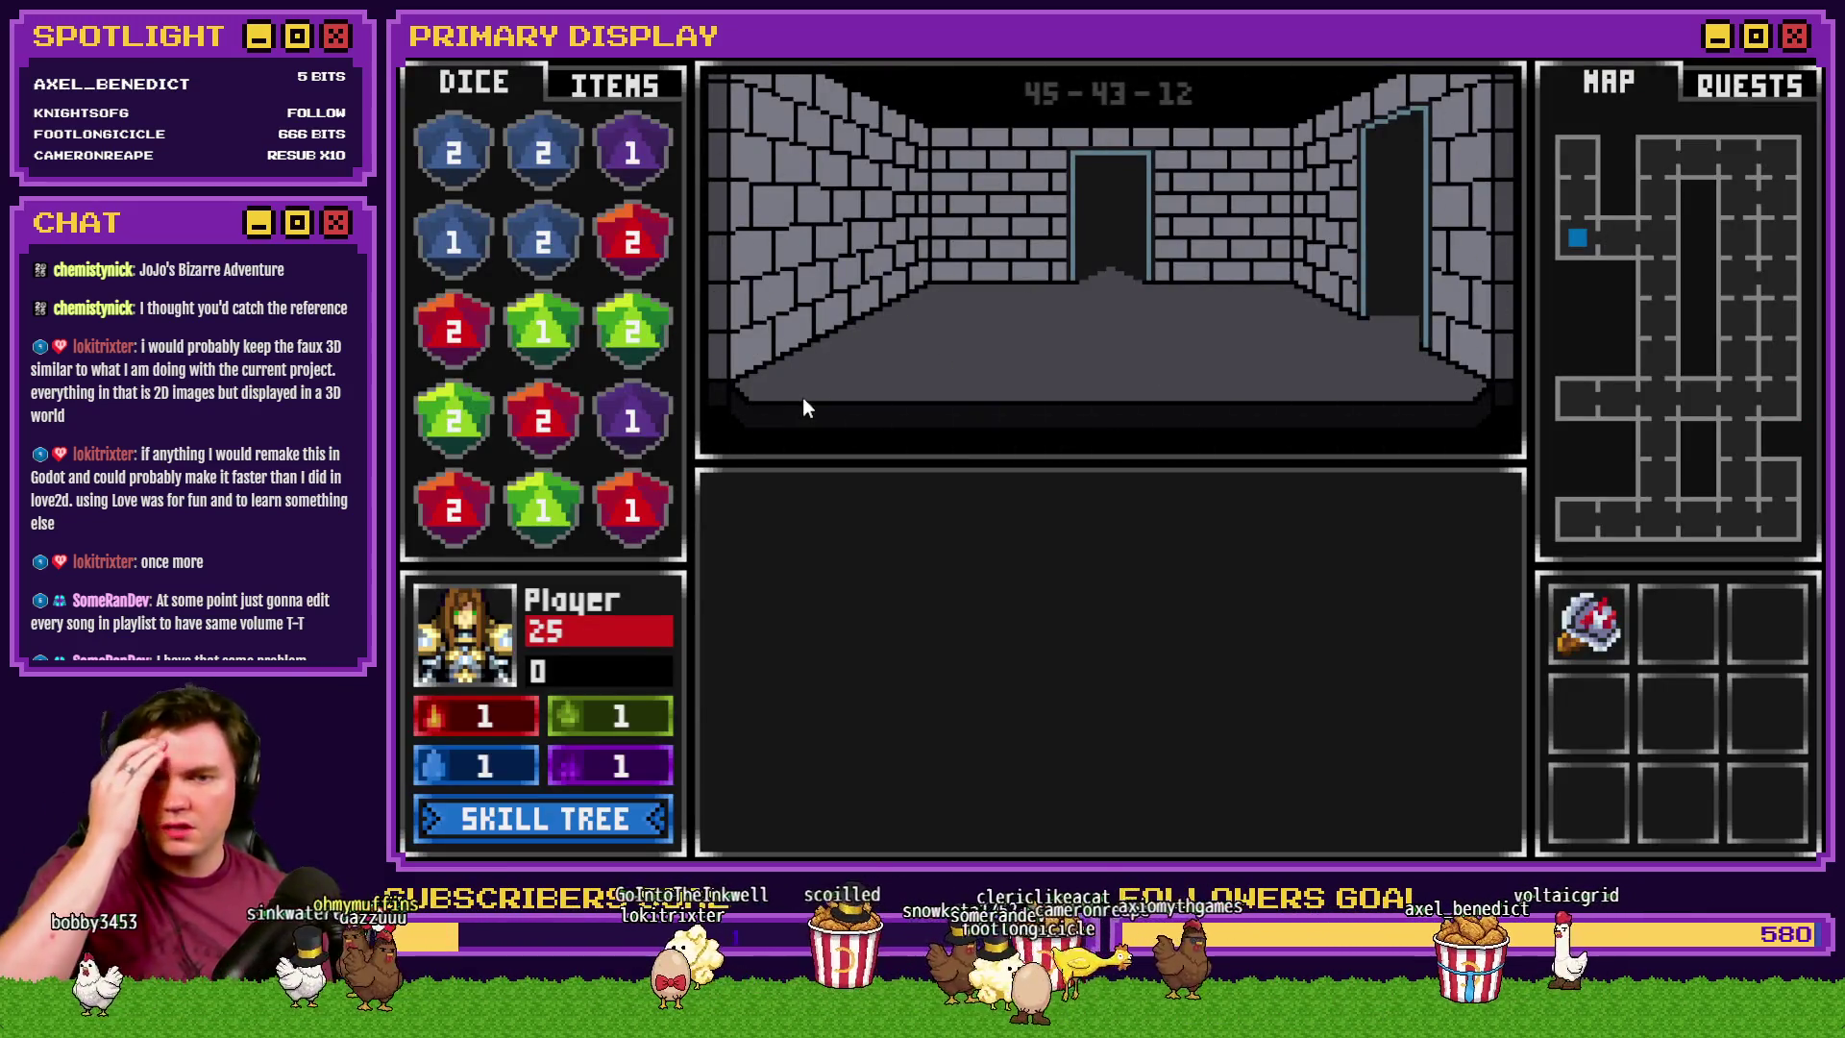
key("w")
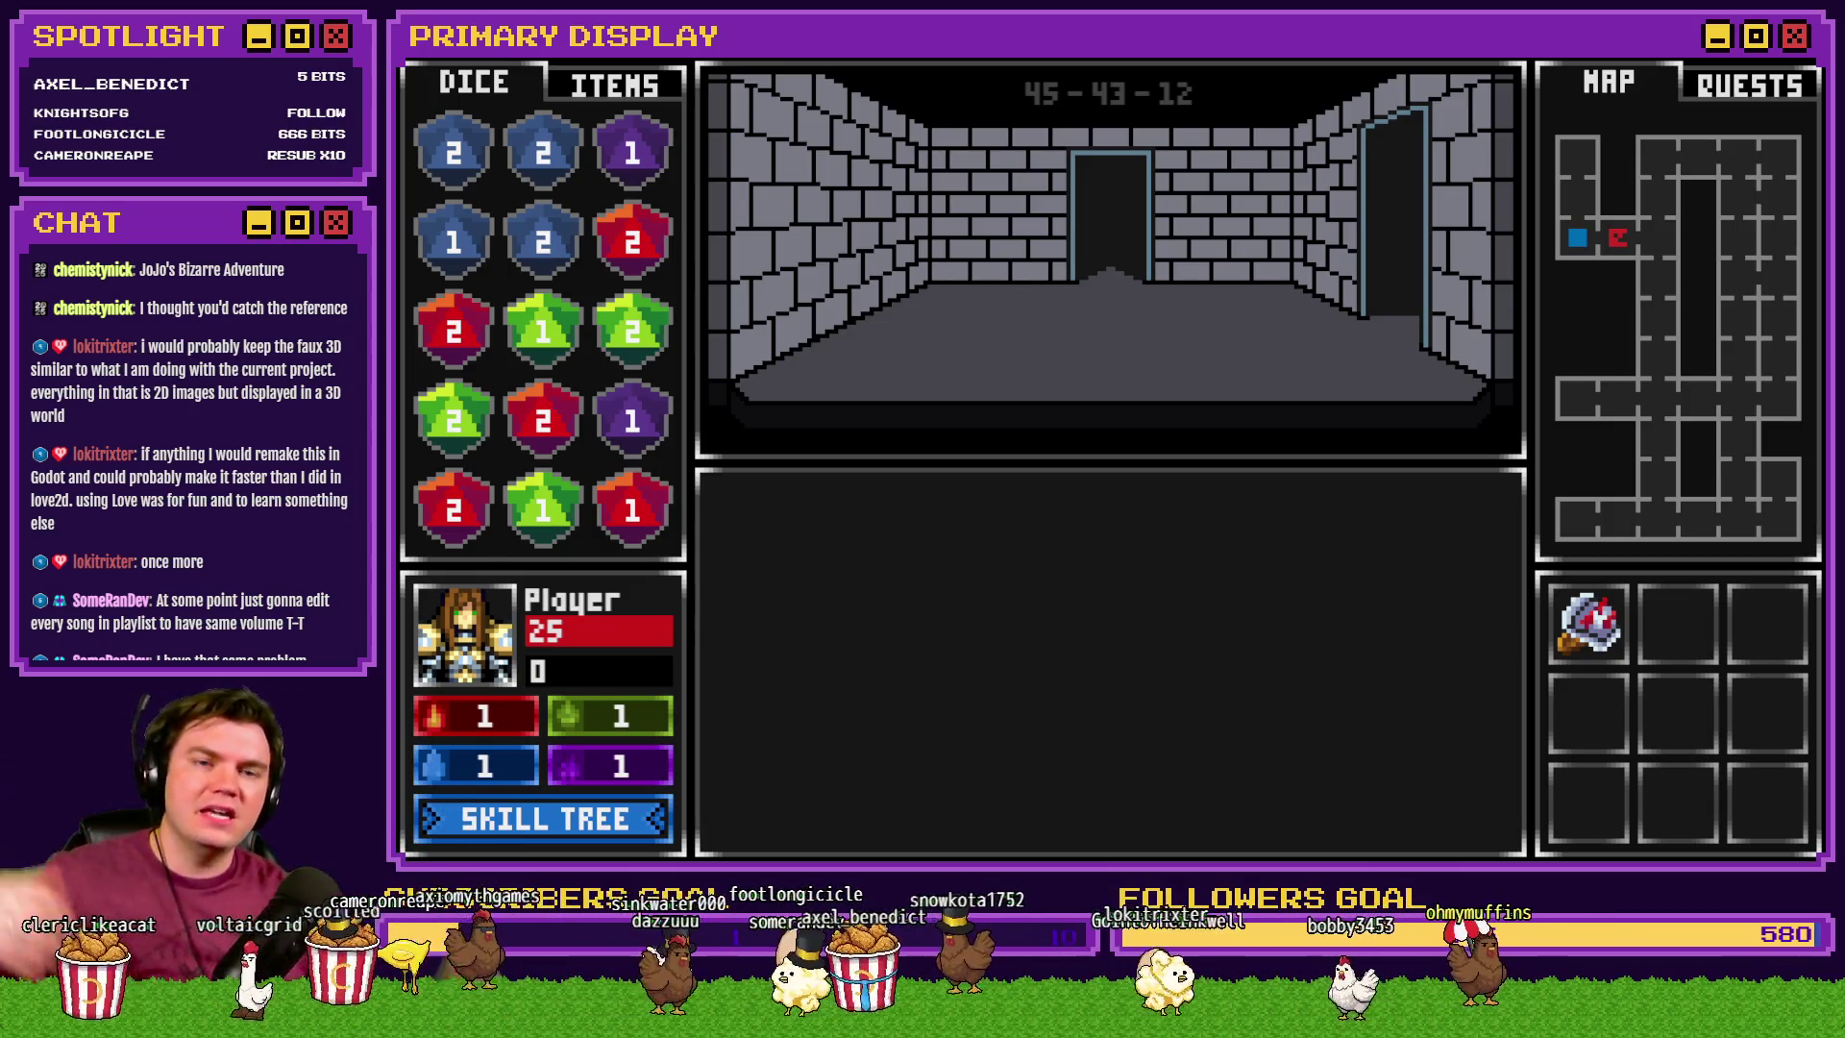
- Walk forward into the Tusk Rat encounter room
key("w")
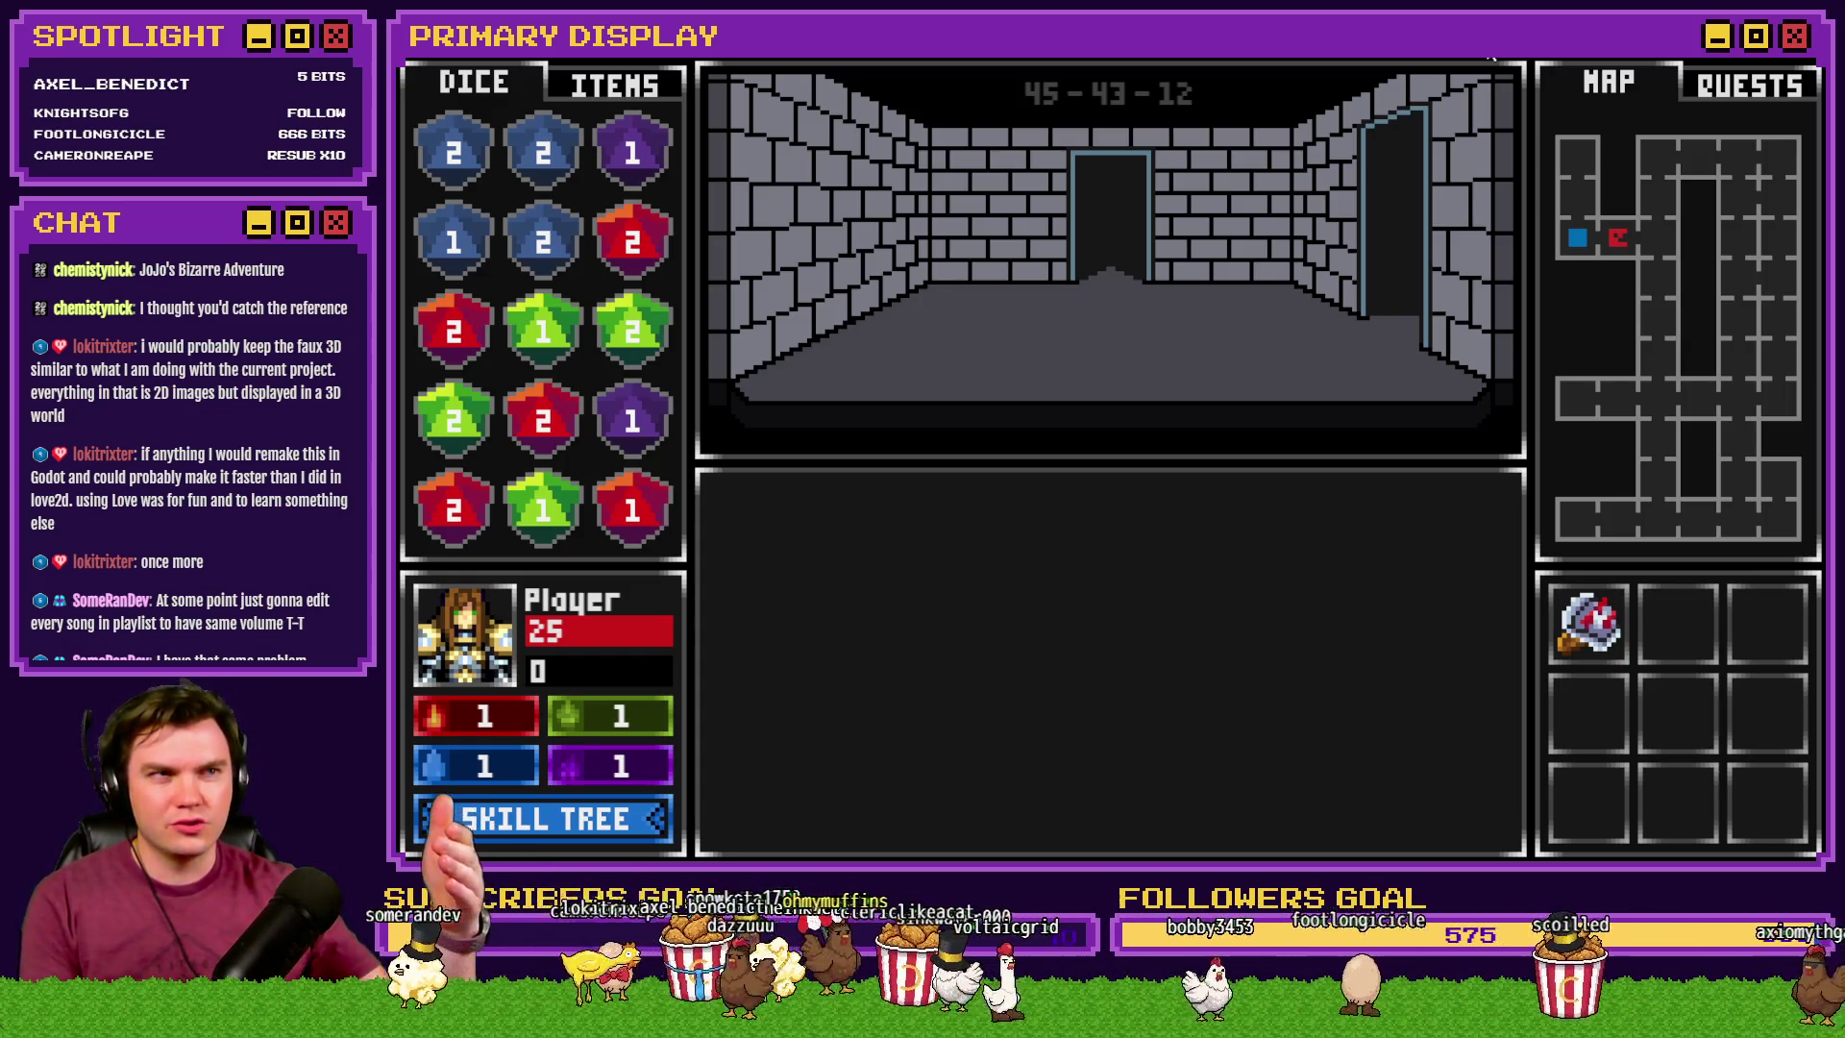
key("w")
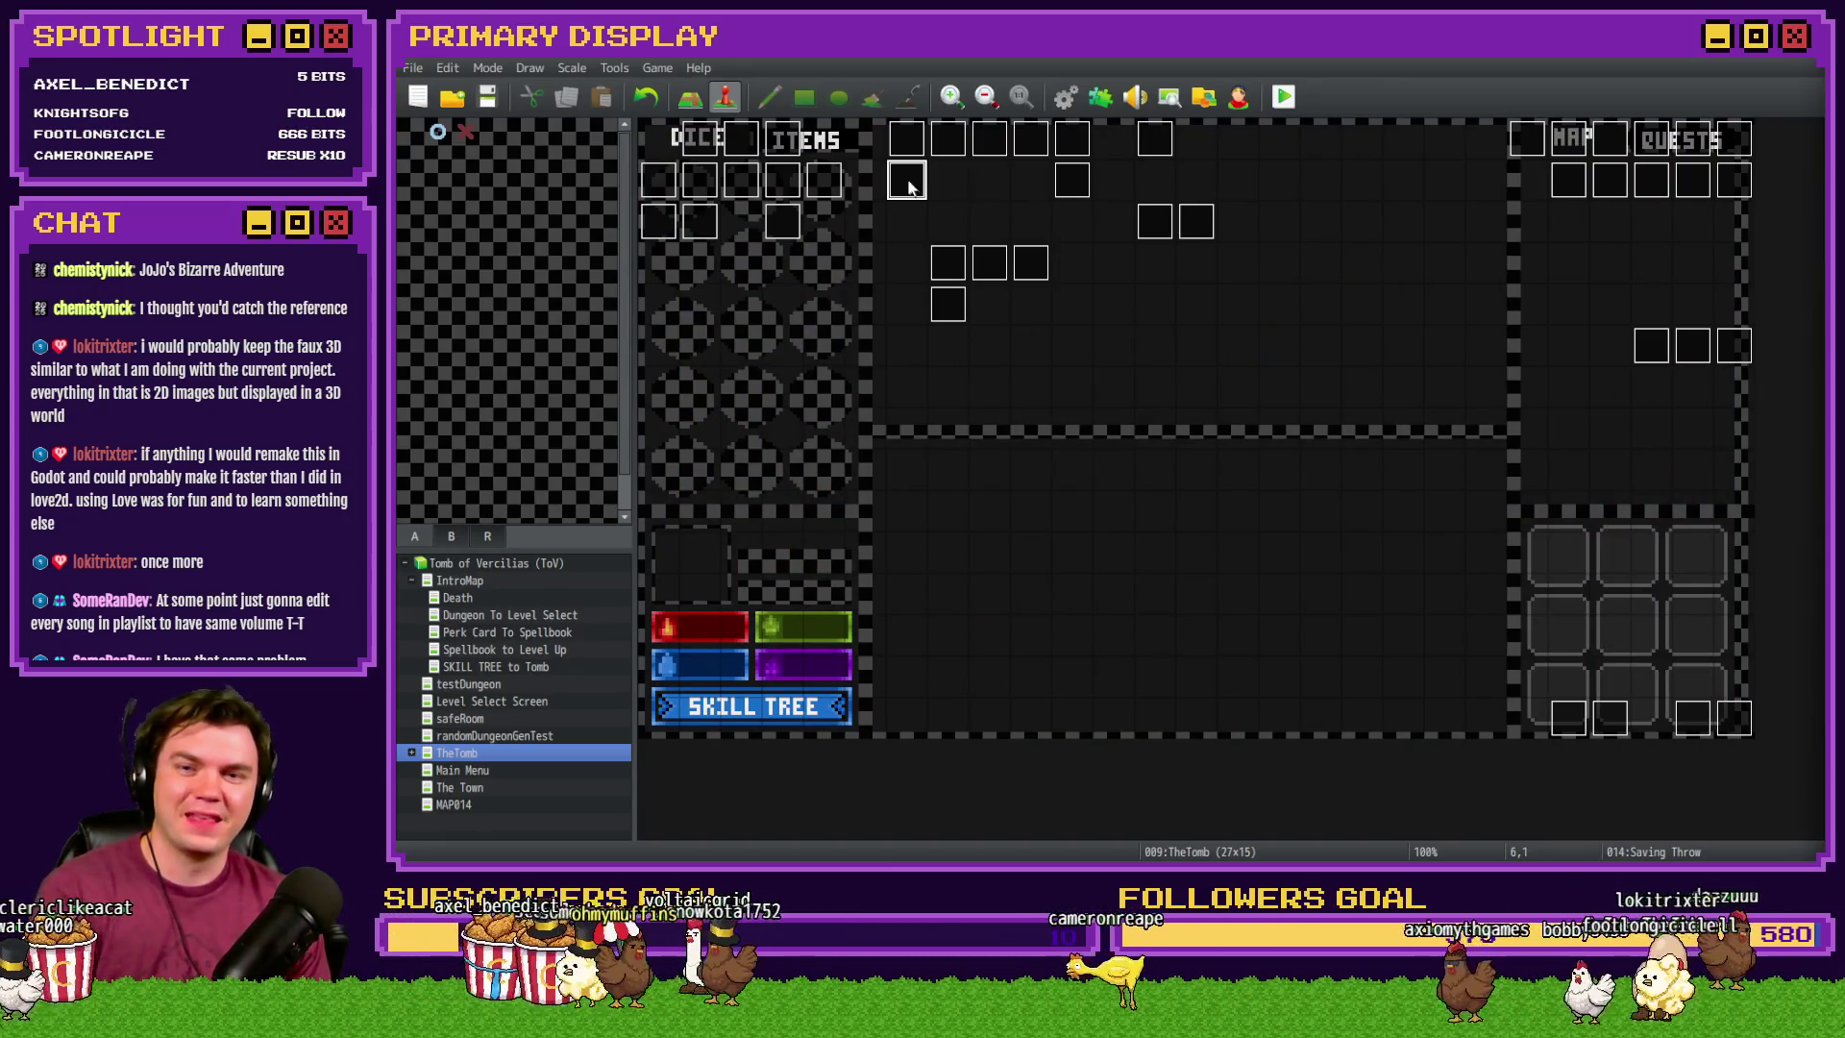
- Copy the If playerWins > 20 block and paste it after the perk Script
double_click(907, 184)
mouse_move(1522, 286)
left_mouse_down()
mouse_move(1531, 412)
mouse_move(1534, 393)
left_mouse_up()
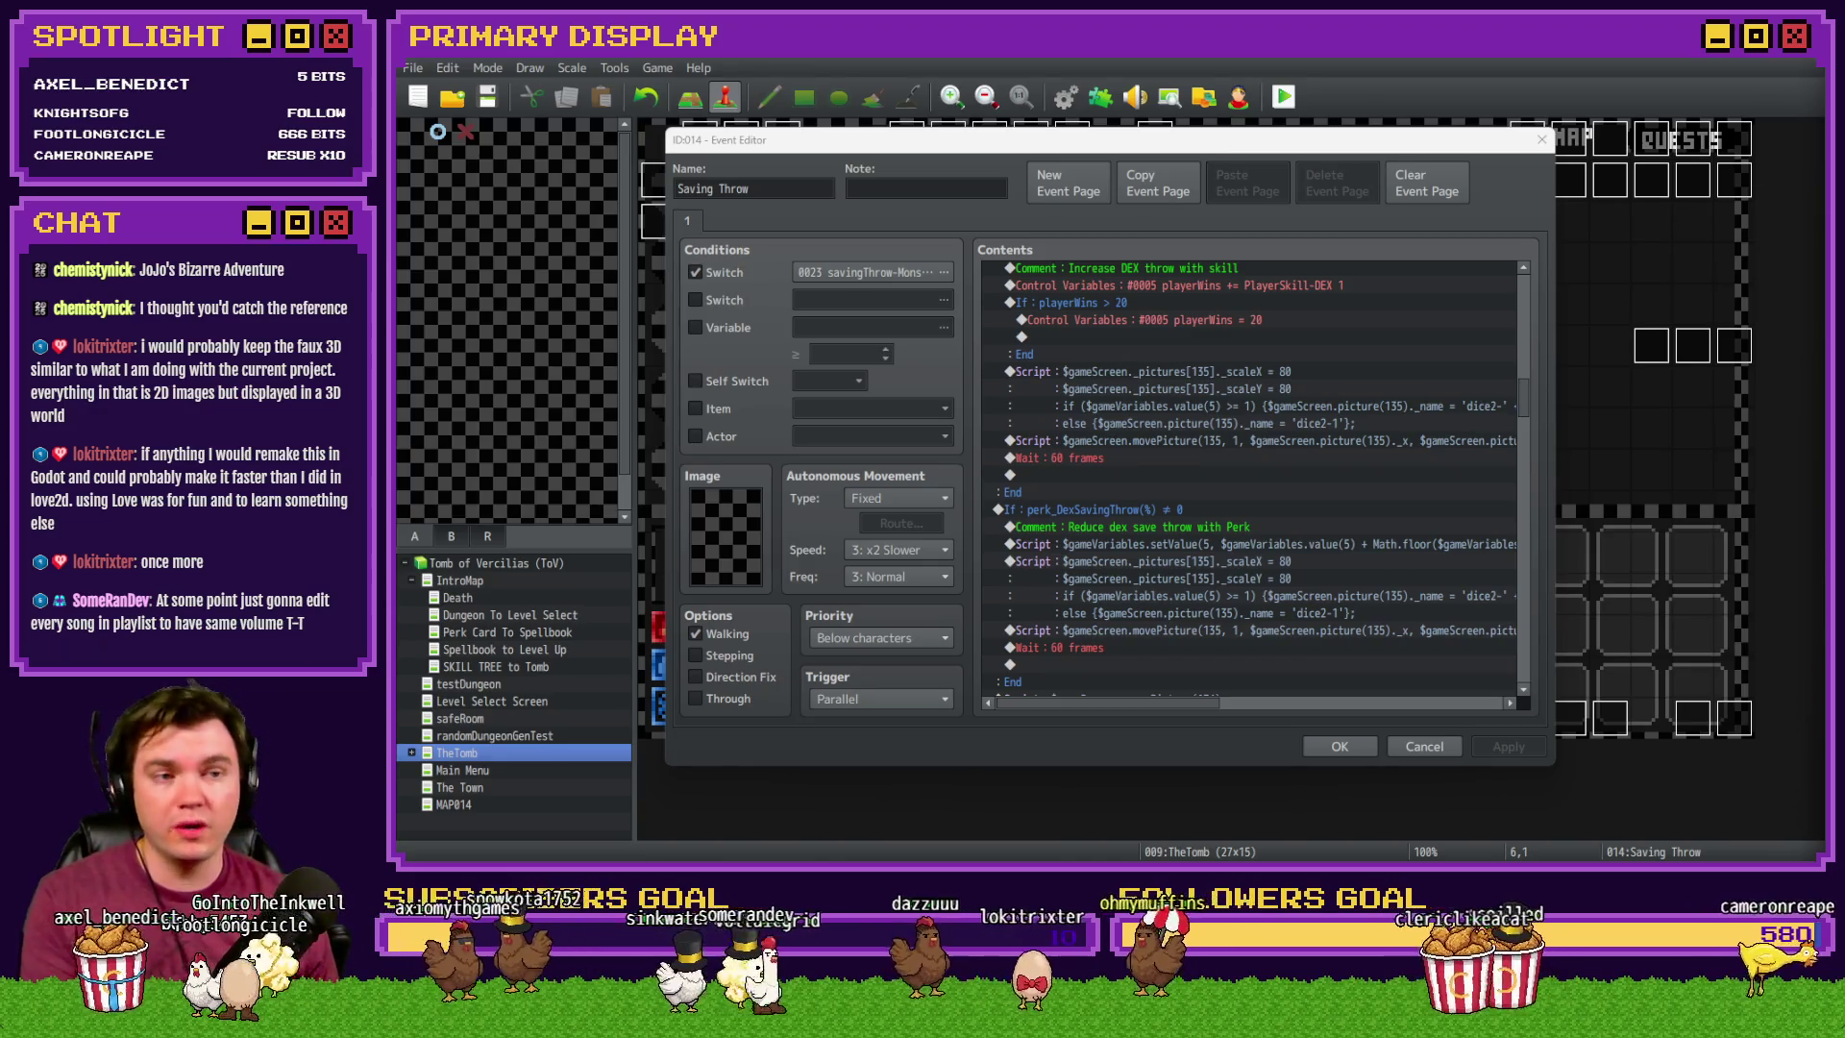
left_click(1305, 146)
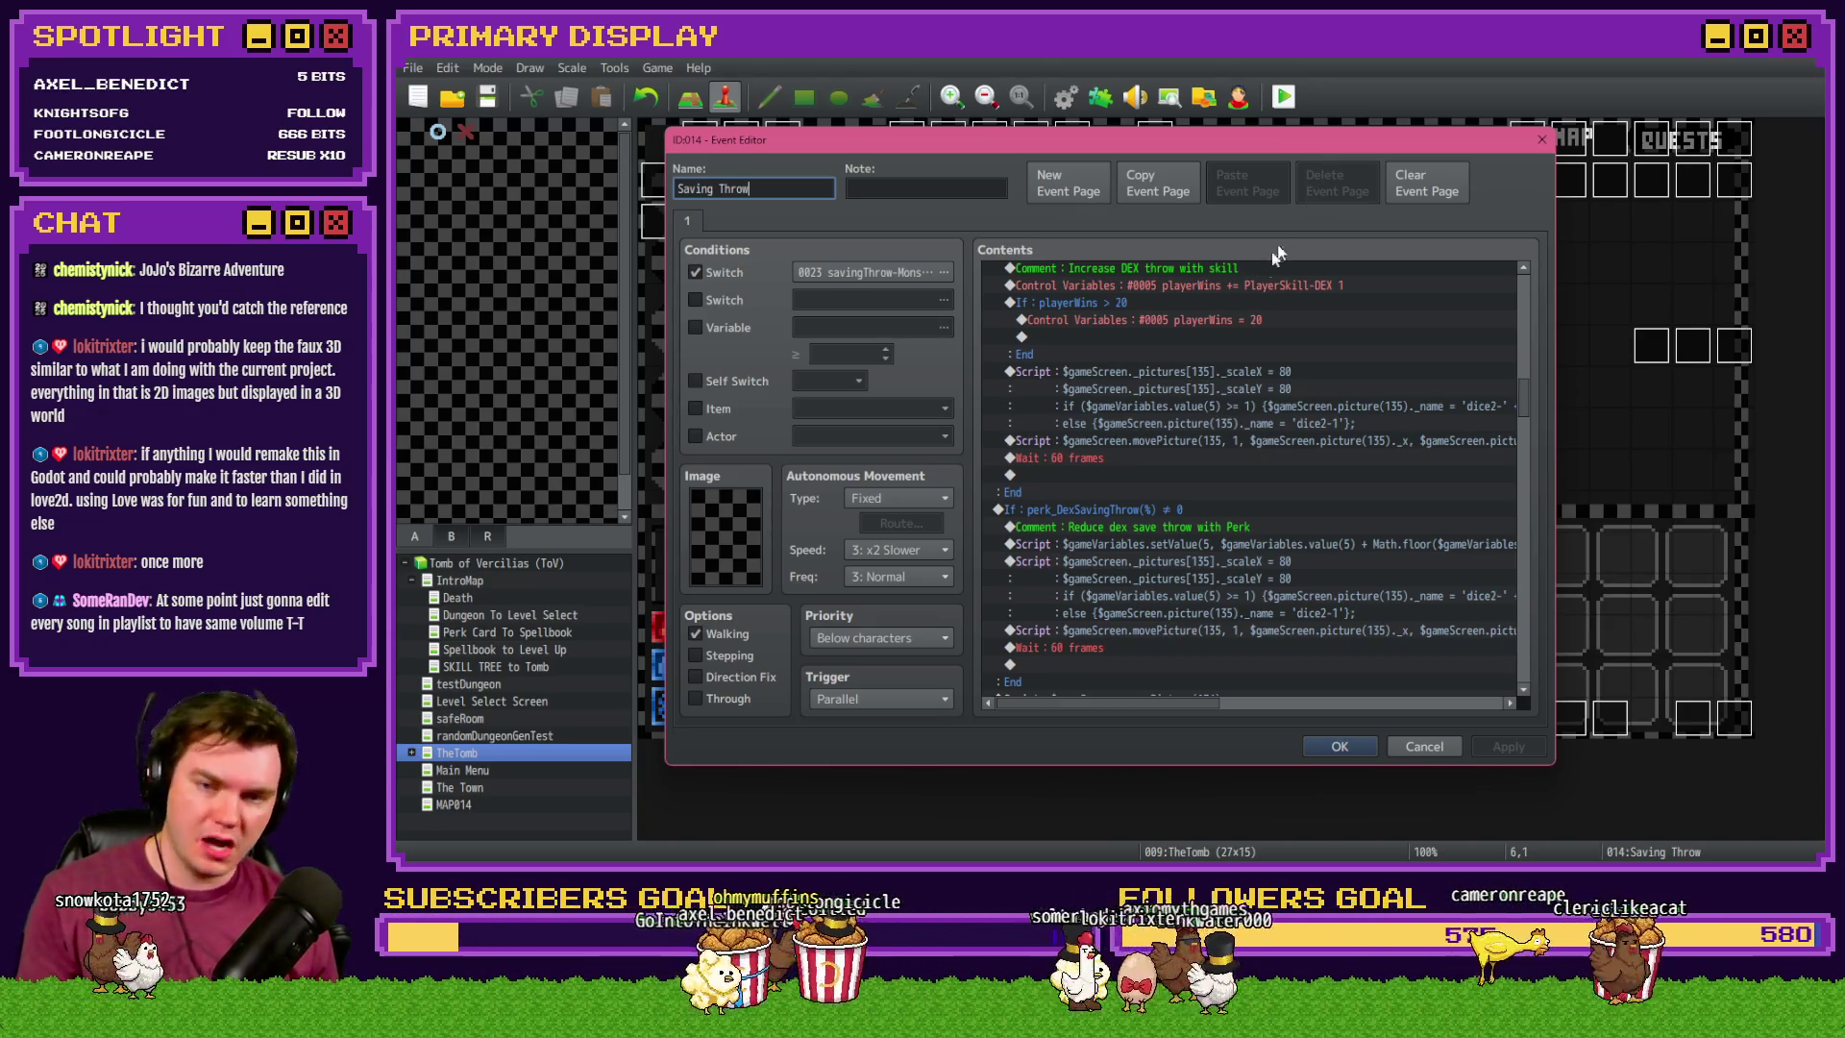
left_click(1176, 304)
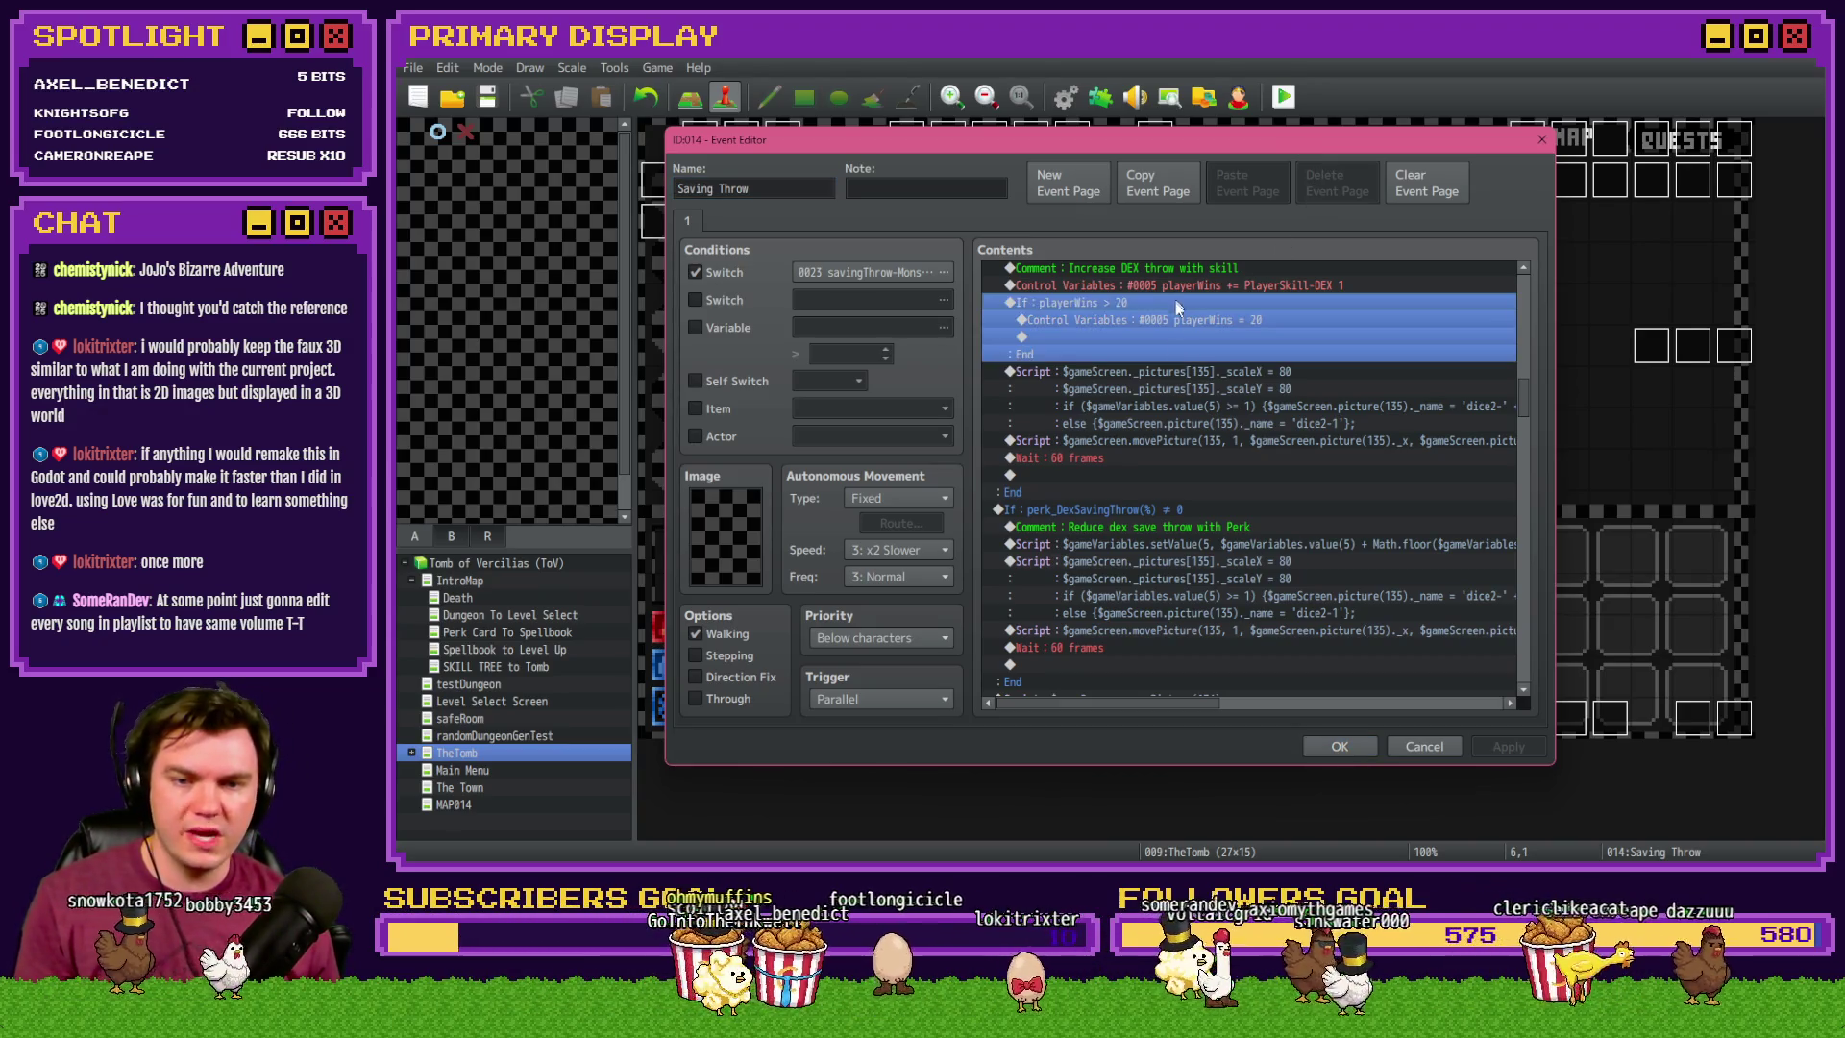
left_click(1156, 536)
key("Down")
key("ctrl+v")
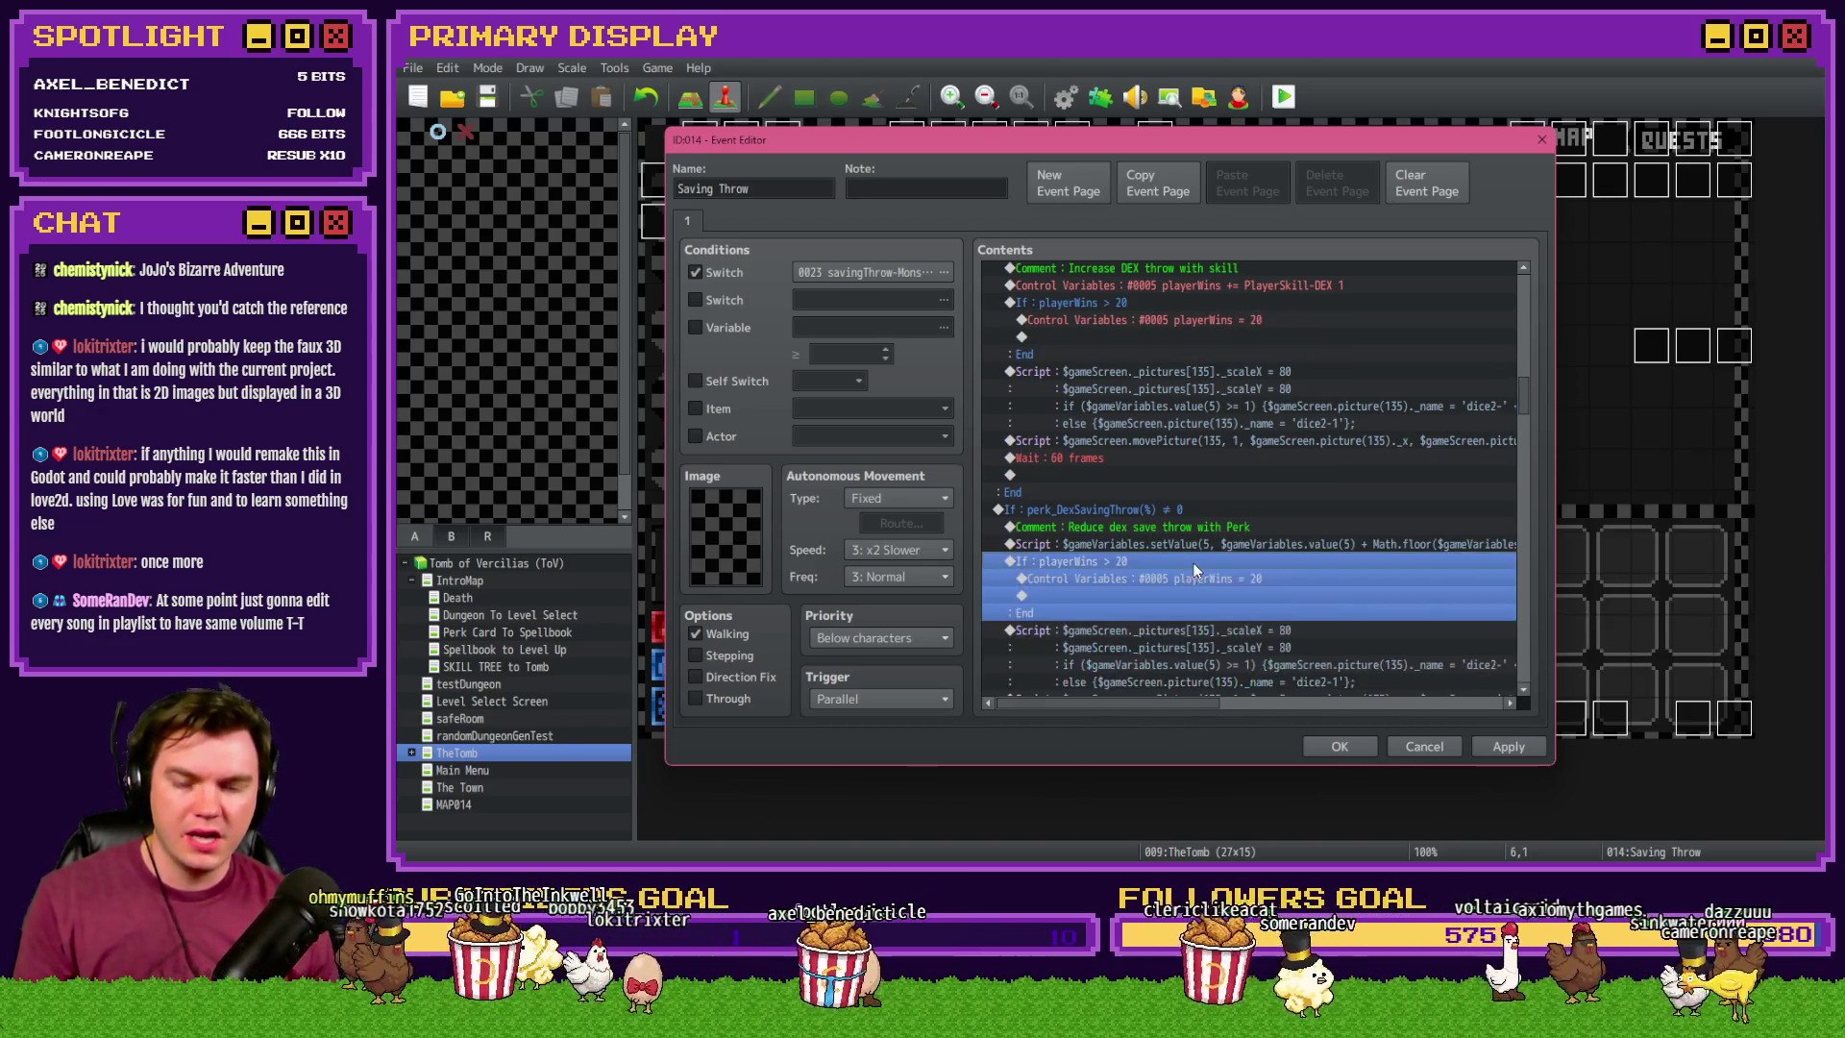
- Change the pasted check to playerWins ≤ 1 and set playerWins to 1, then save the event
double_click(1153, 561)
left_click(1359, 395)
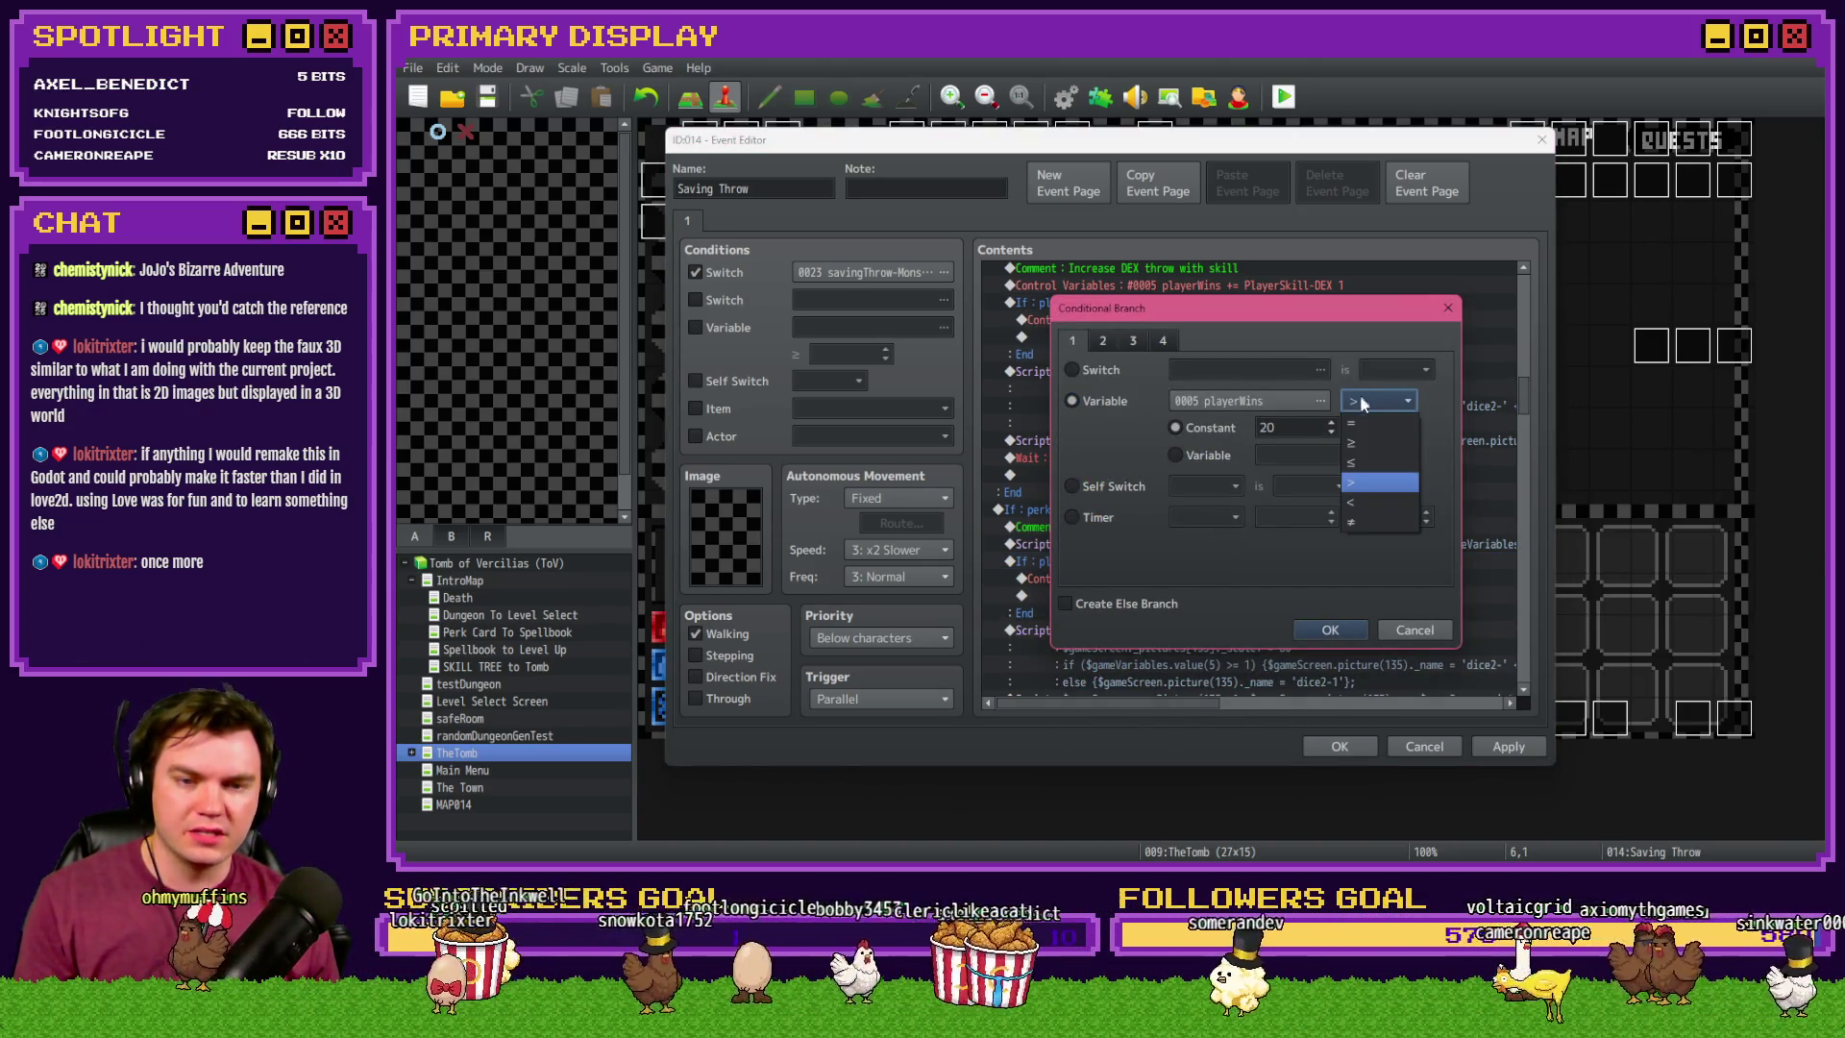
left_click(1370, 459)
double_click(1267, 426)
type("1")
left_click(1330, 630)
double_click(1249, 578)
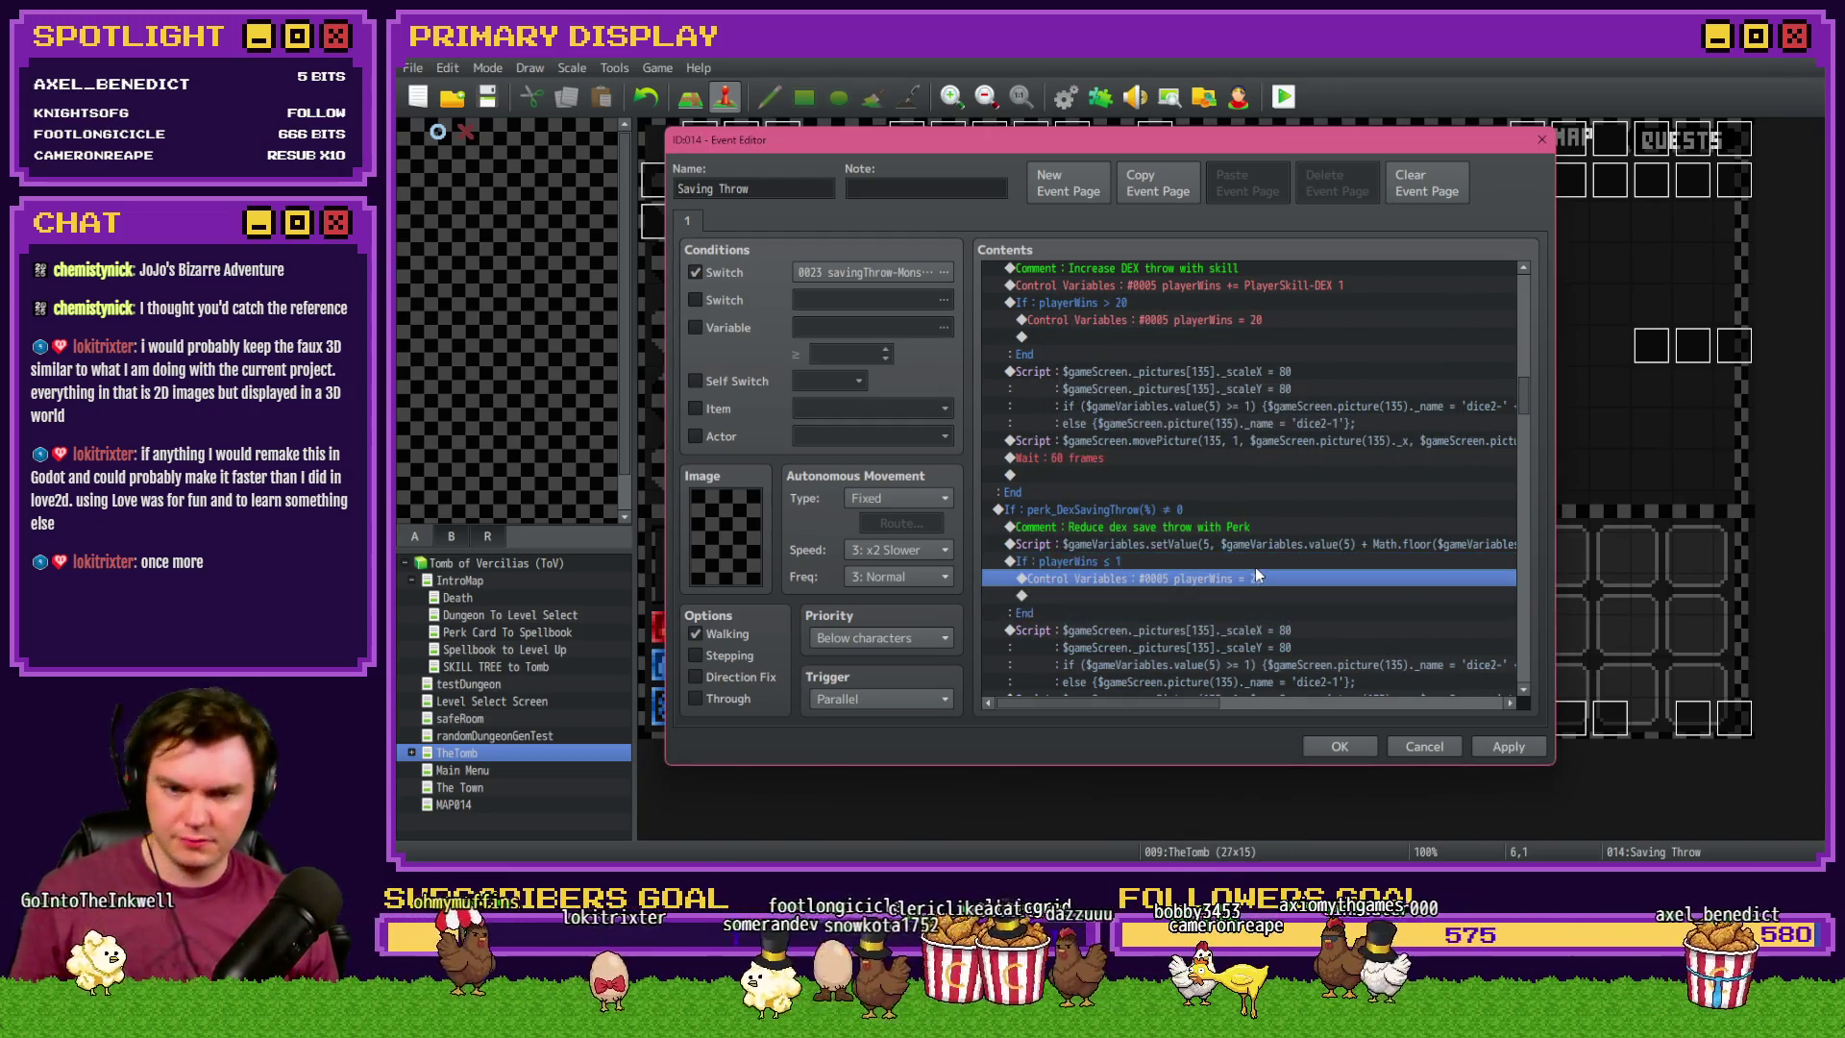
left_click(1348, 643)
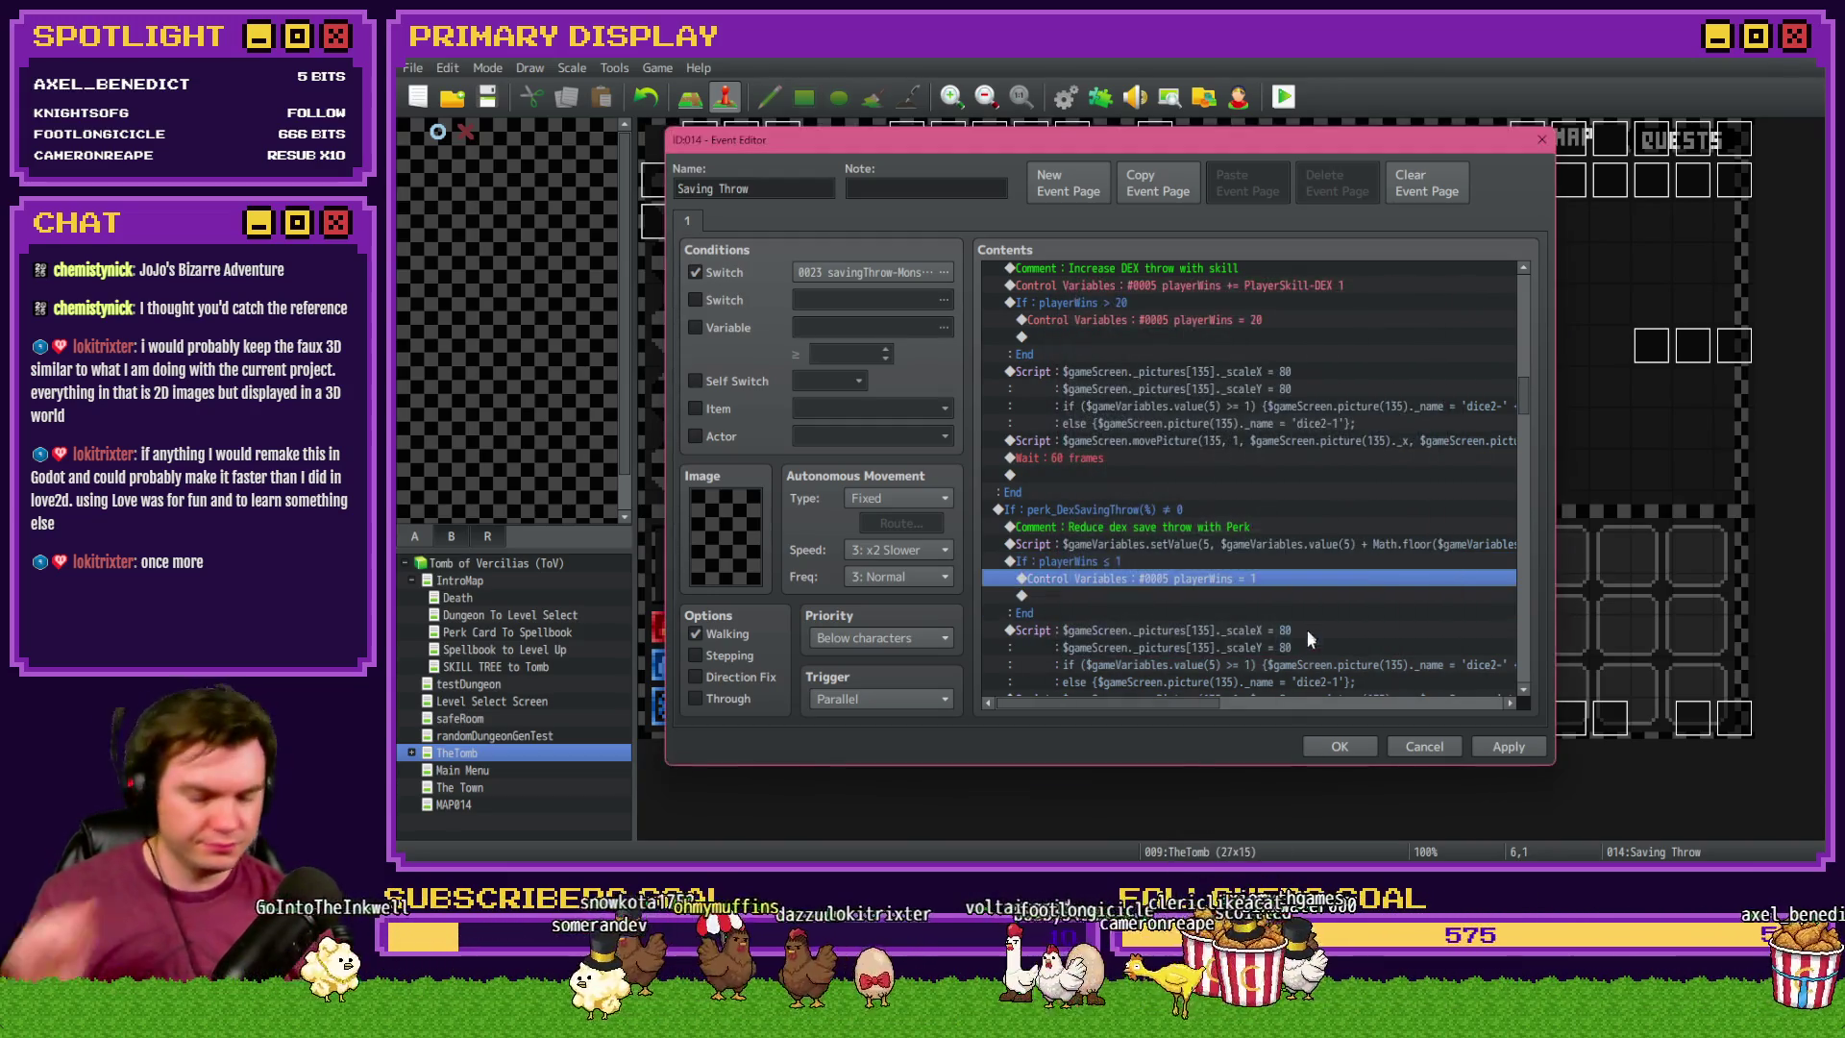
left_click(1339, 746)
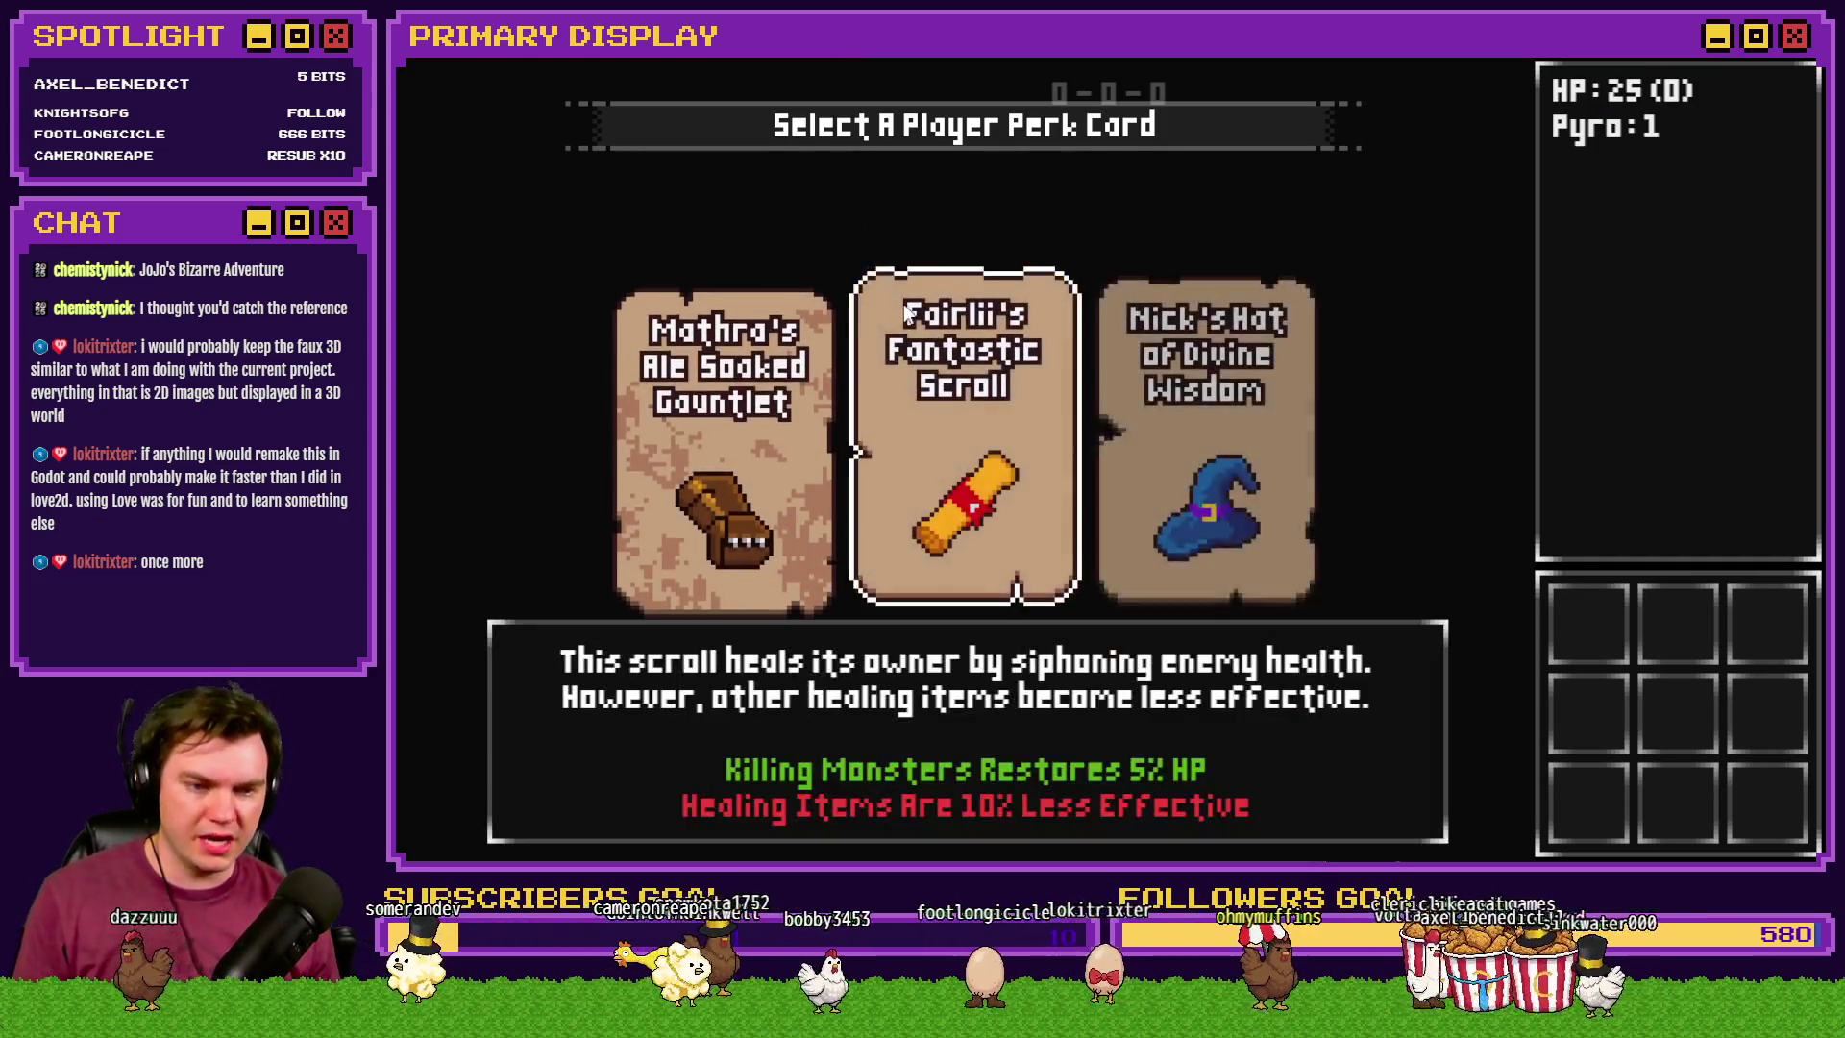
- Take the Fantastic Scroll perk, walk into the Gargoyle battle, then close the playtest
left_click(963, 442)
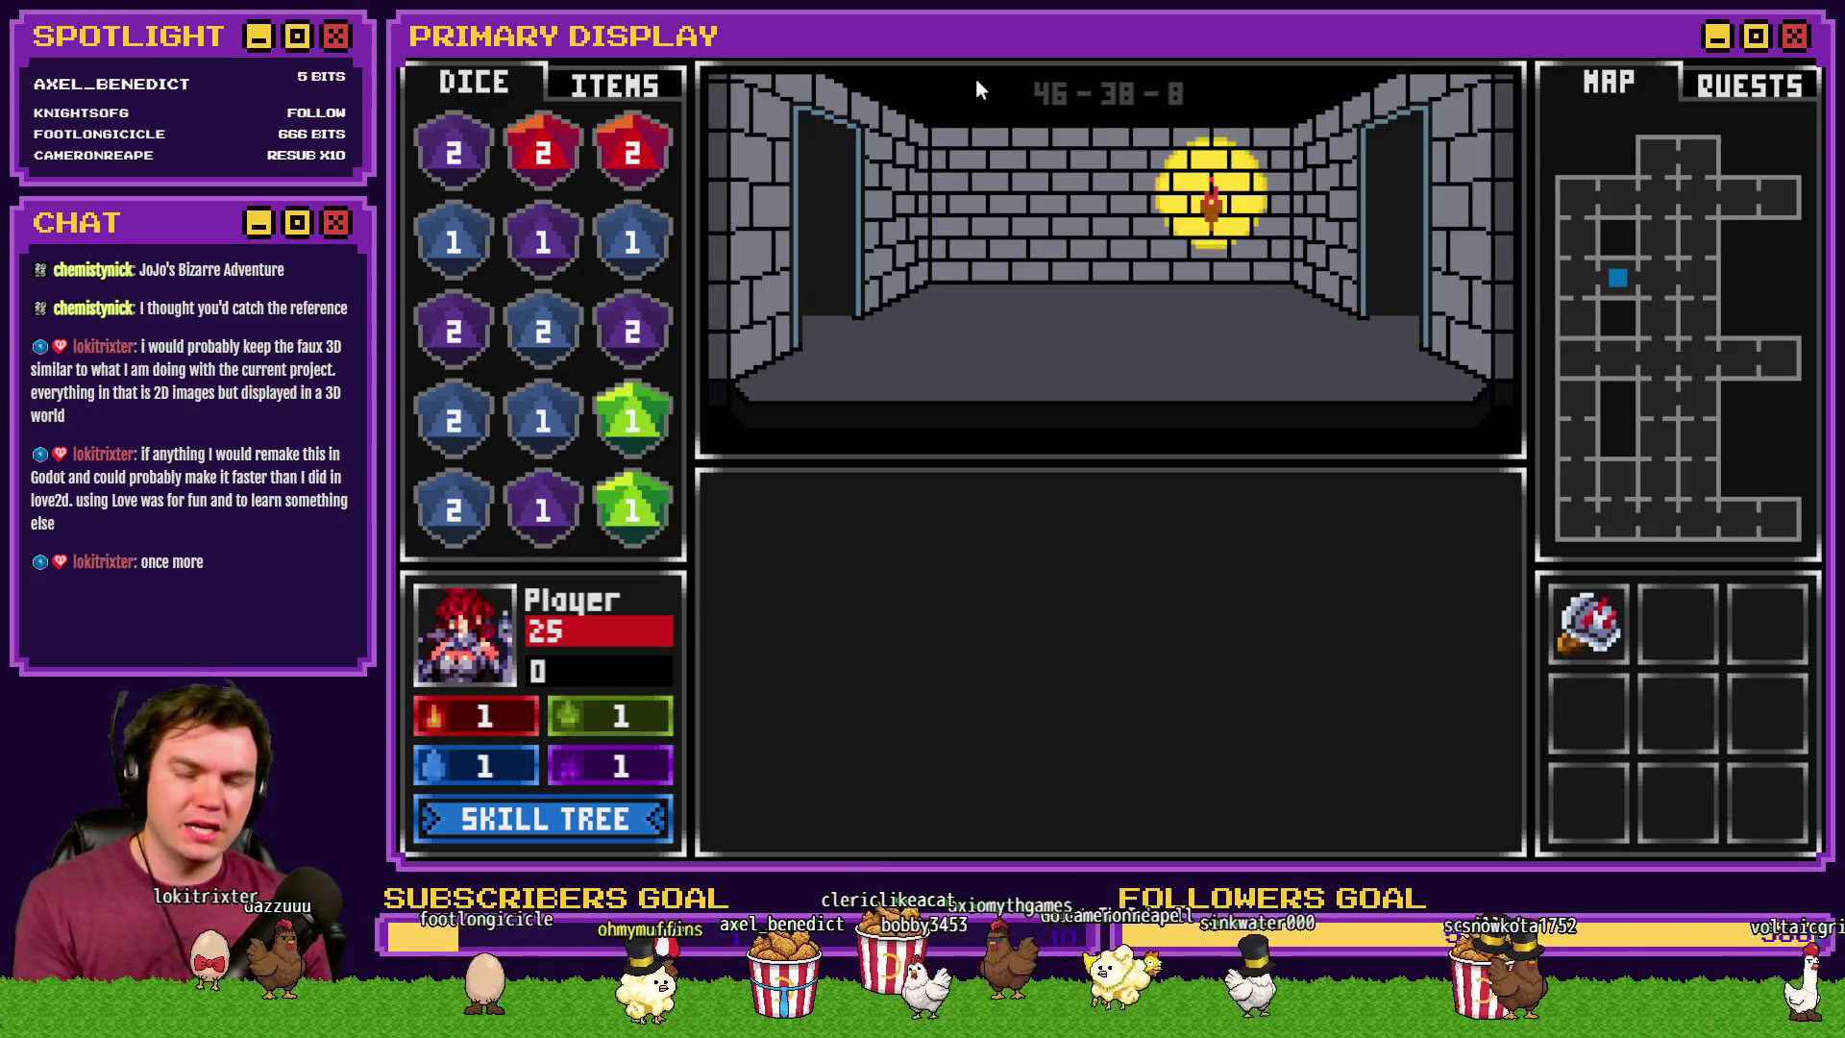
key("w")
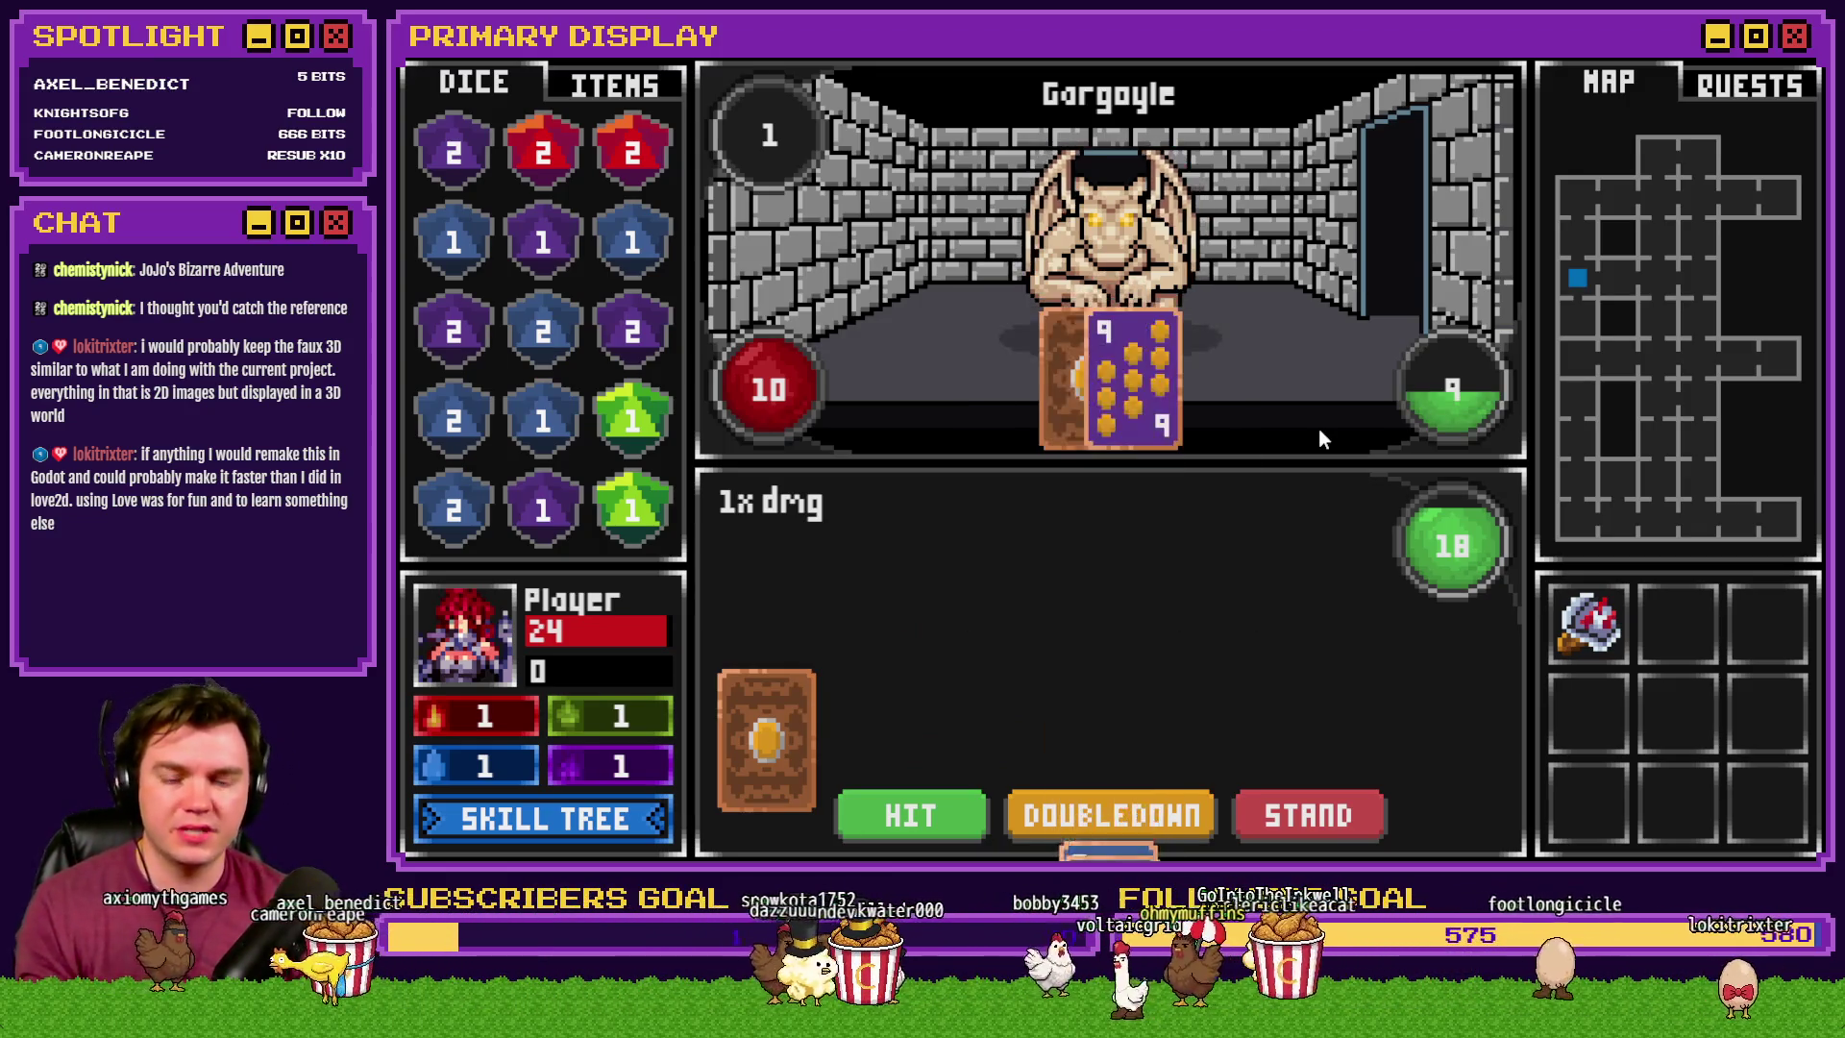
key("w")
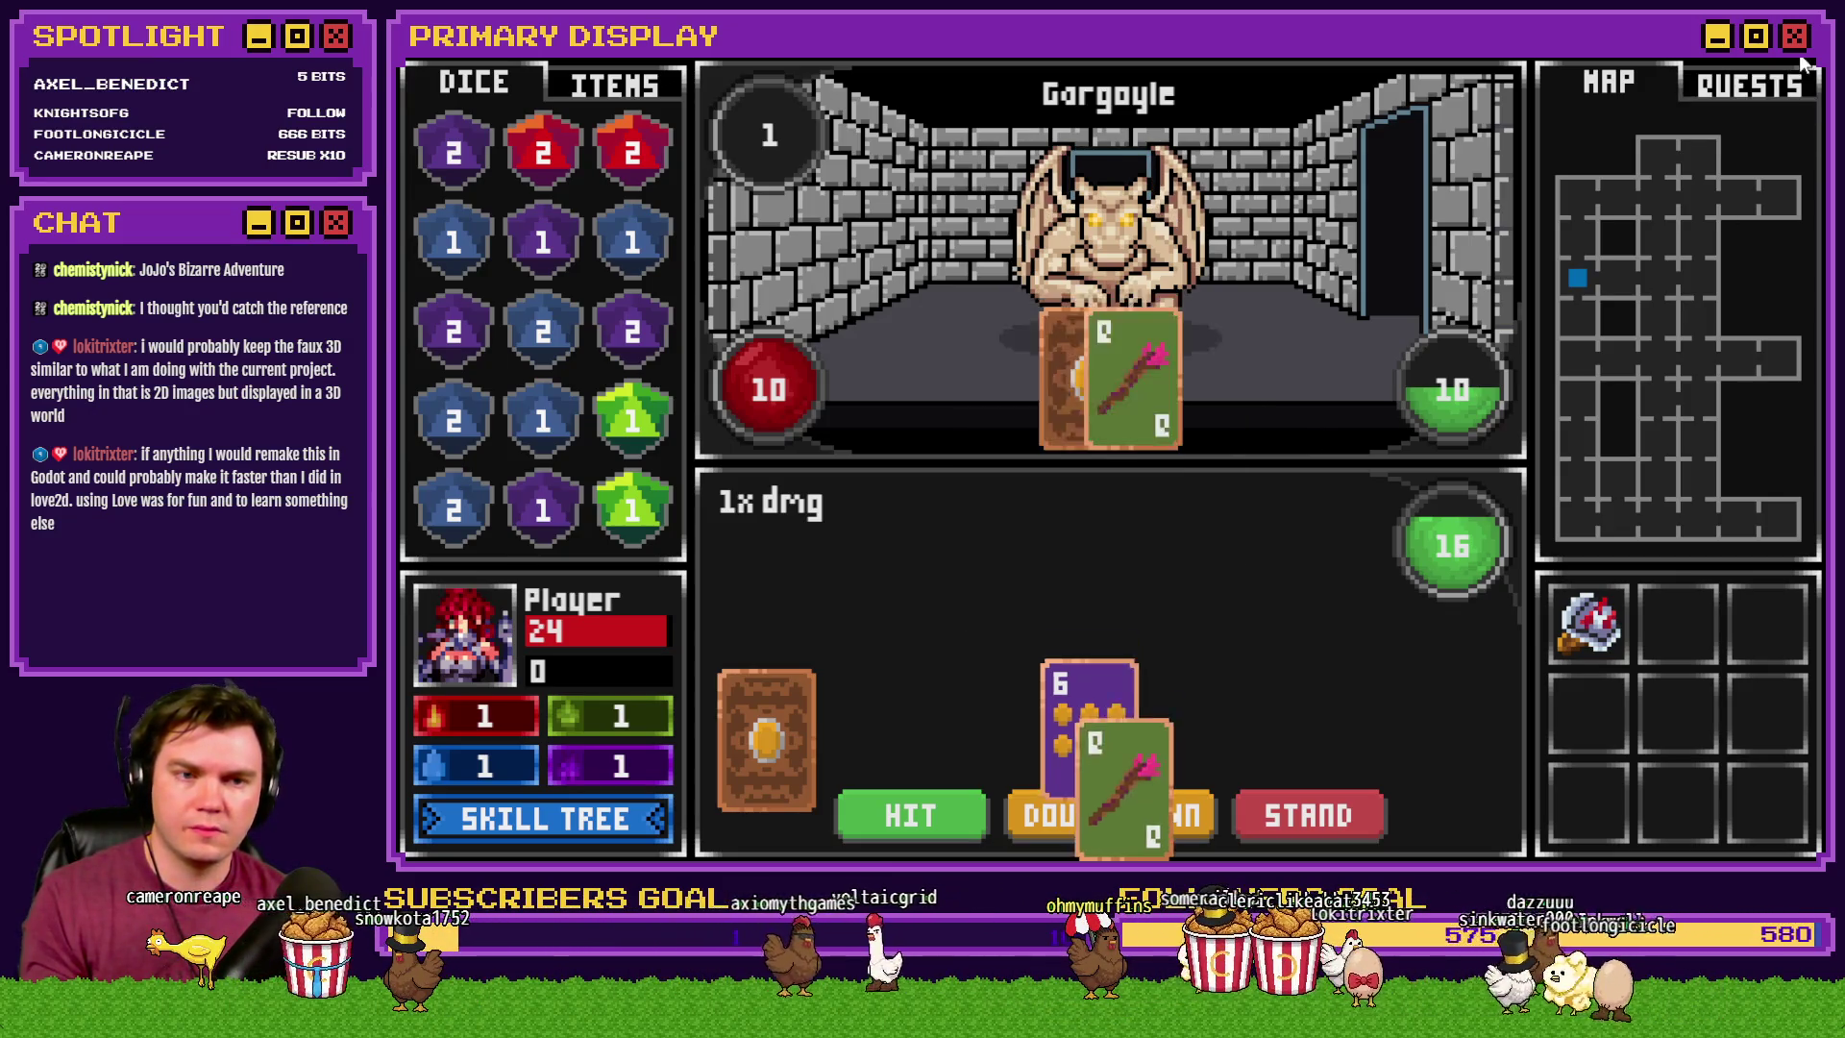
left_click(1801, 147)
- Copy the playerWins Random 1..20 line and paste it after the Wait 20 frames command
double_click(913, 167)
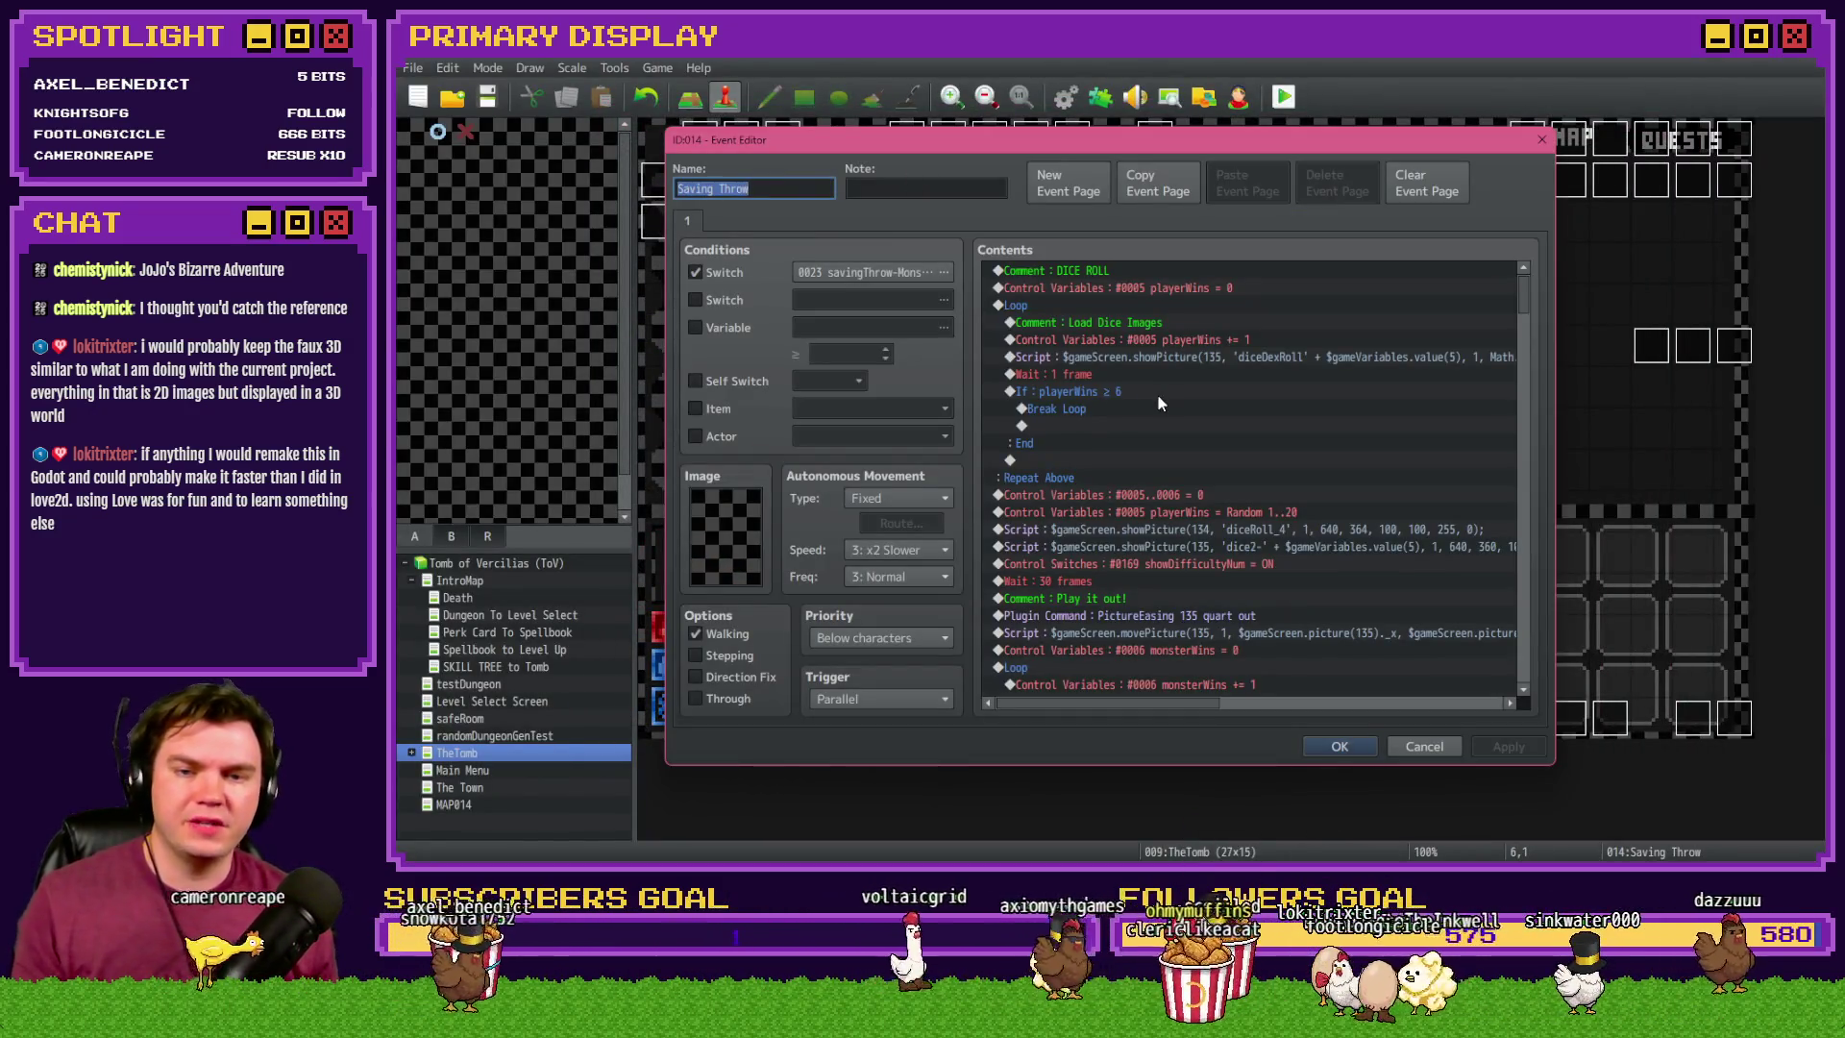
scroll(1158, 397, "down", 2)
mouse_move(1170, 413)
left_mouse_down()
mouse_move(1173, 394)
mouse_move(1172, 413)
left_mouse_up()
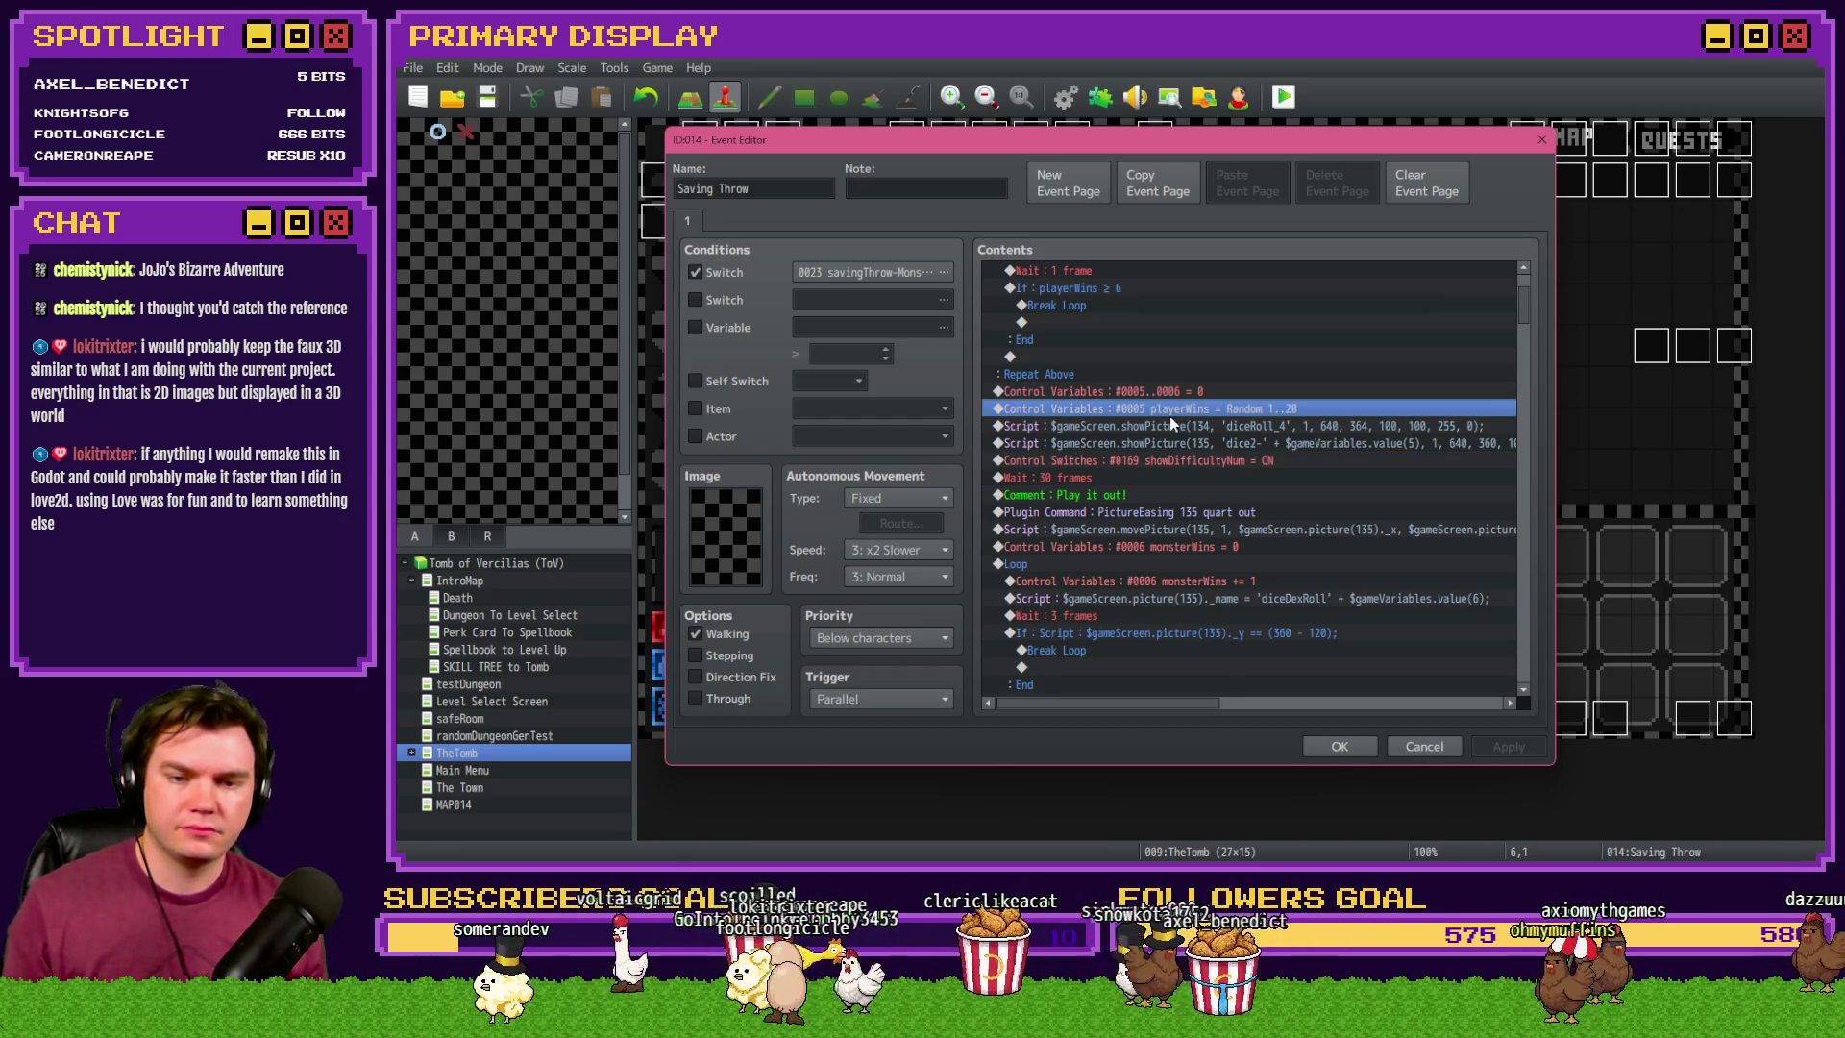
scroll(1158, 441, "down", 2)
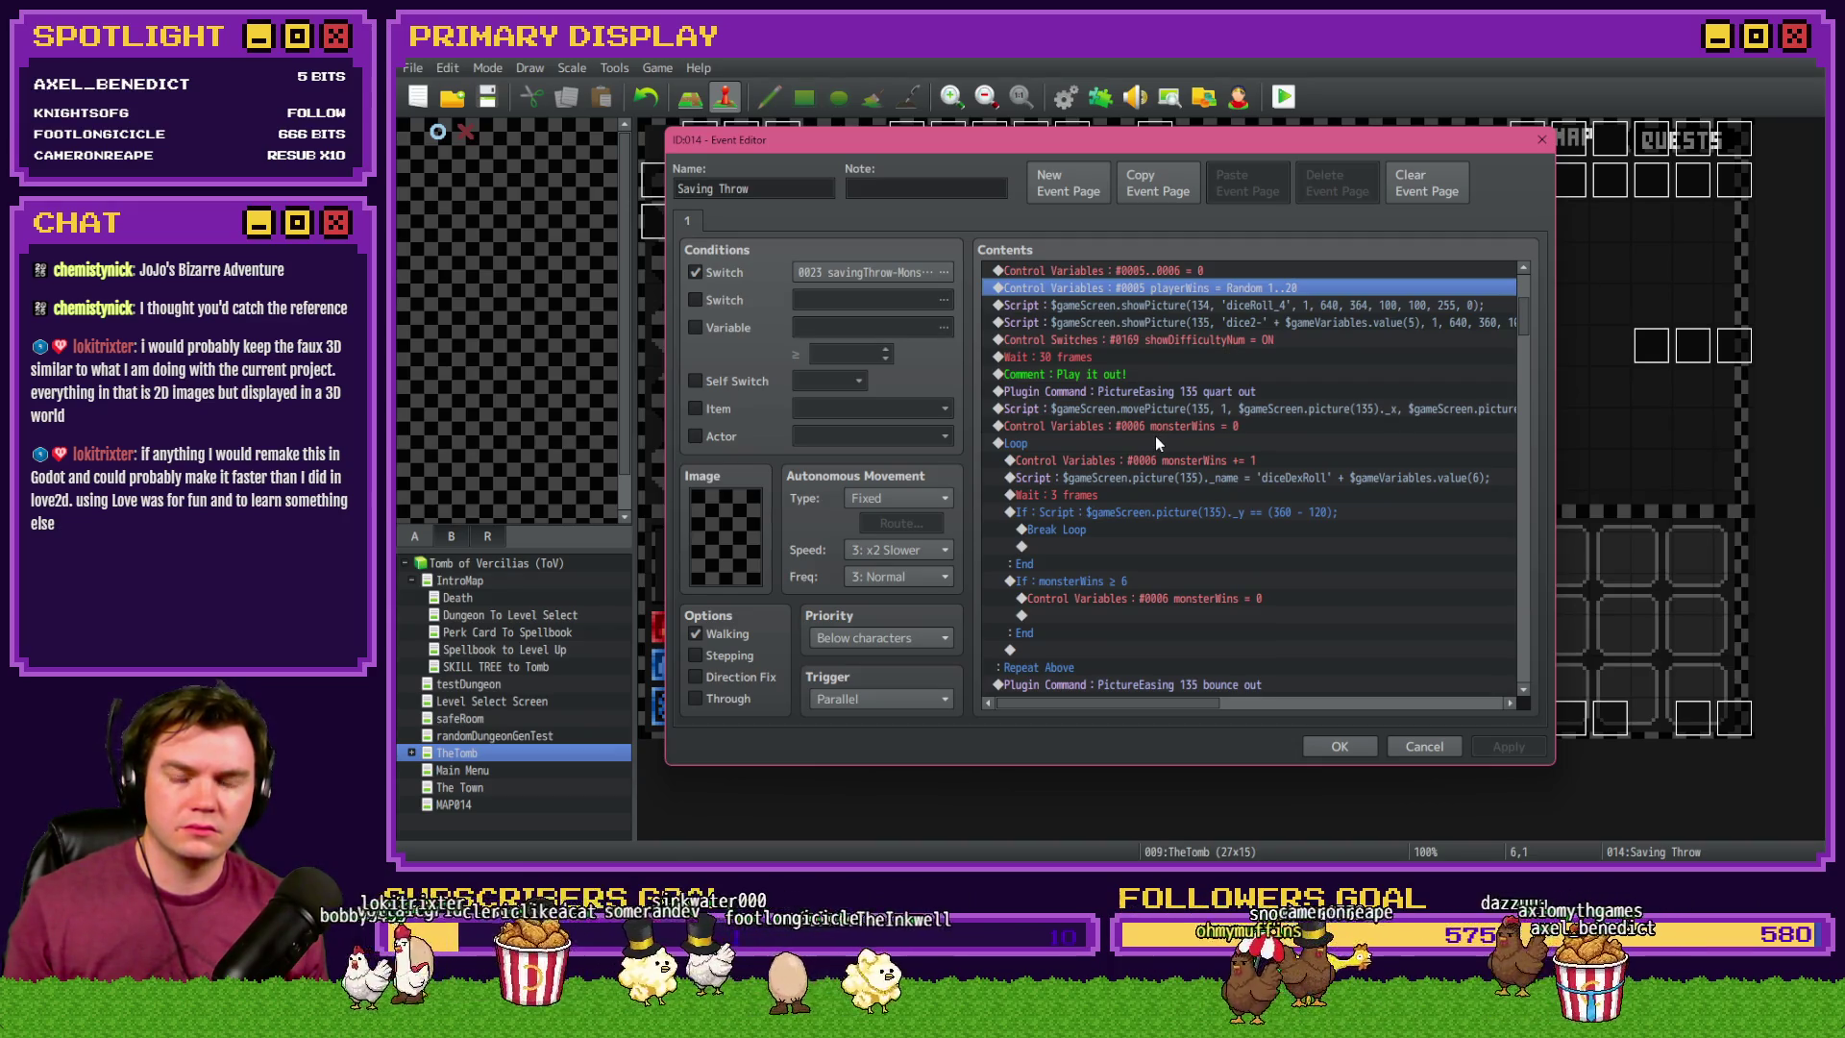
scroll(1155, 436, "down", 5)
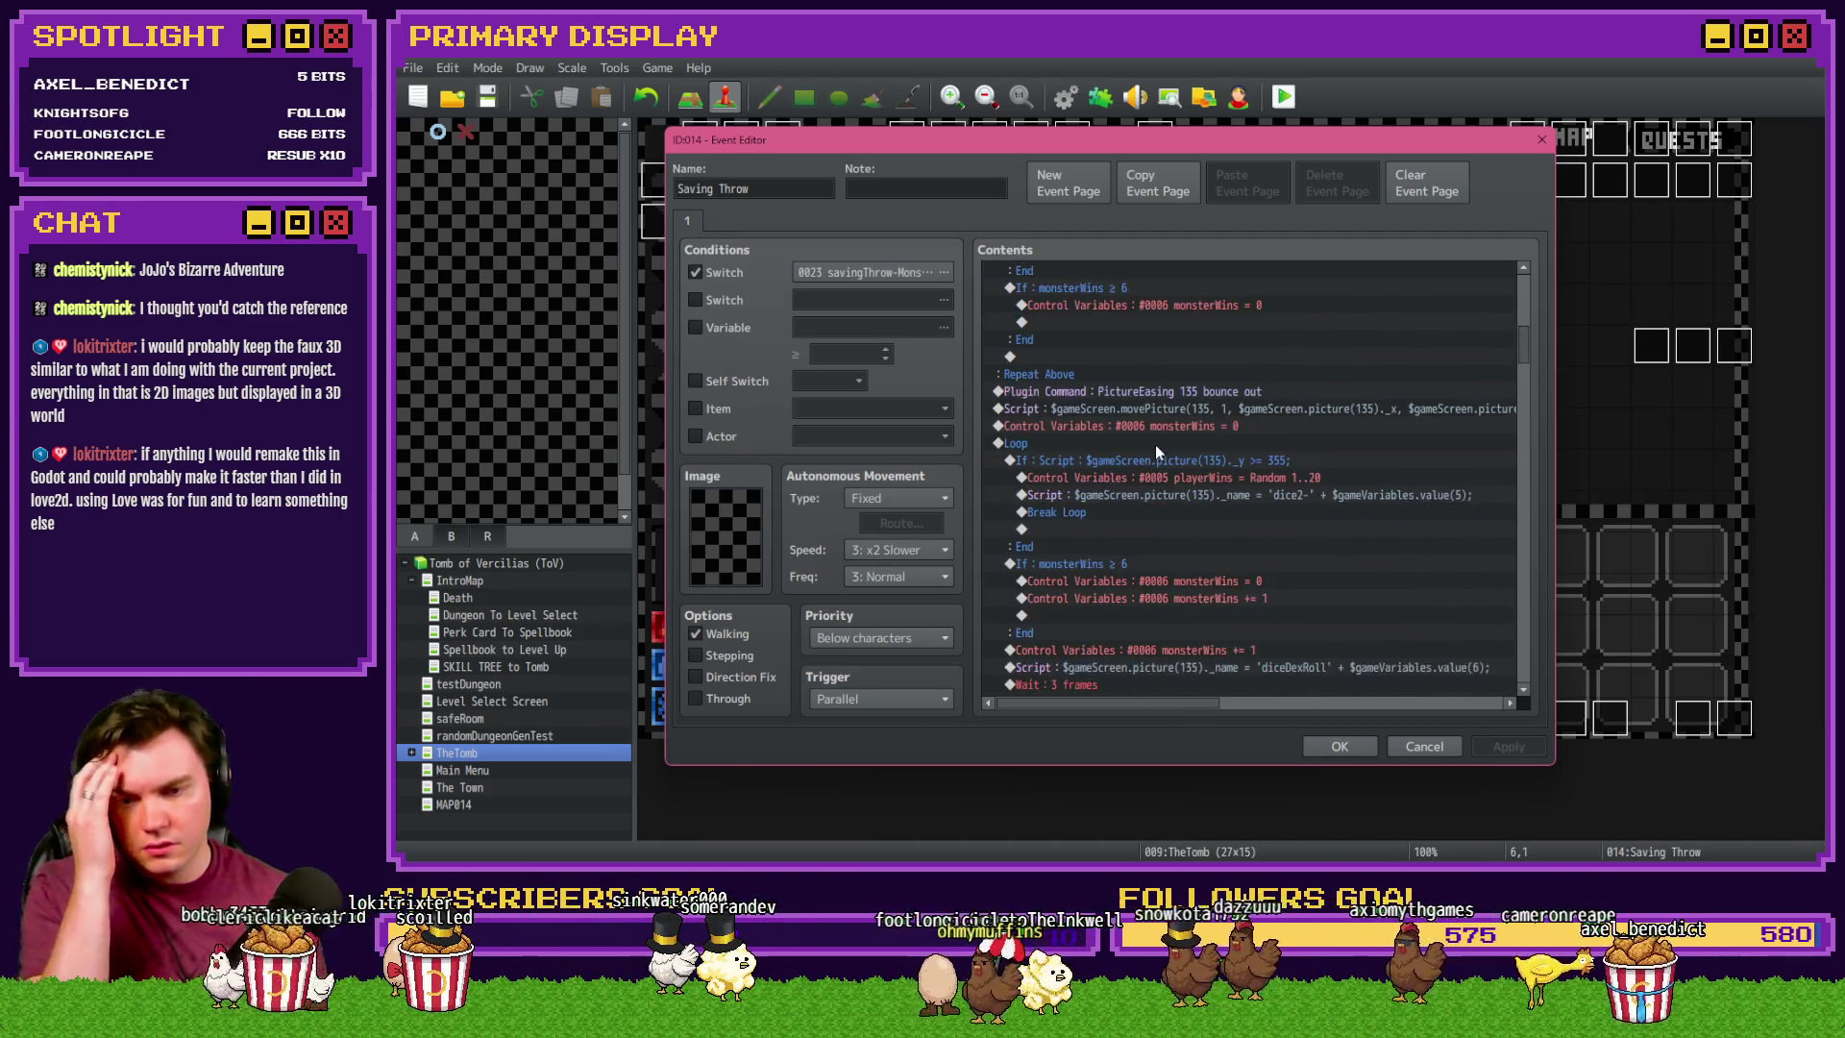
scroll(1155, 444, "down", 5)
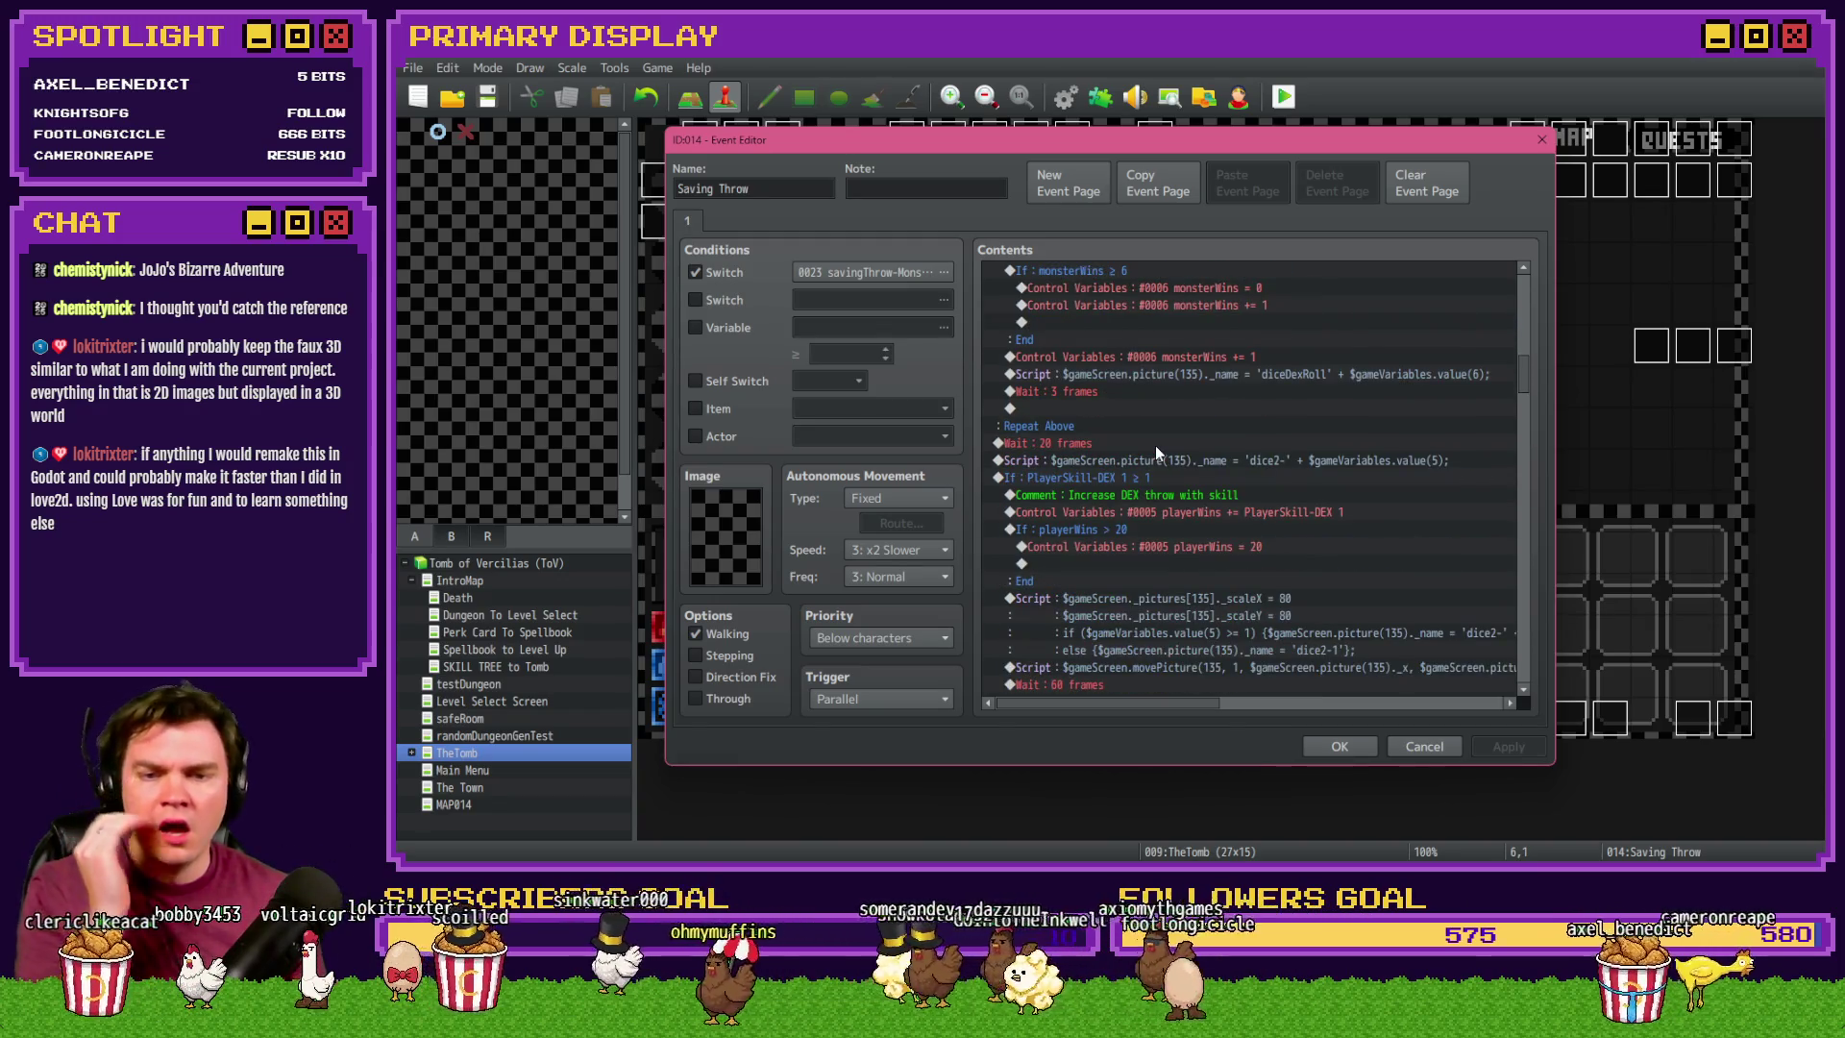
left_click(1156, 447)
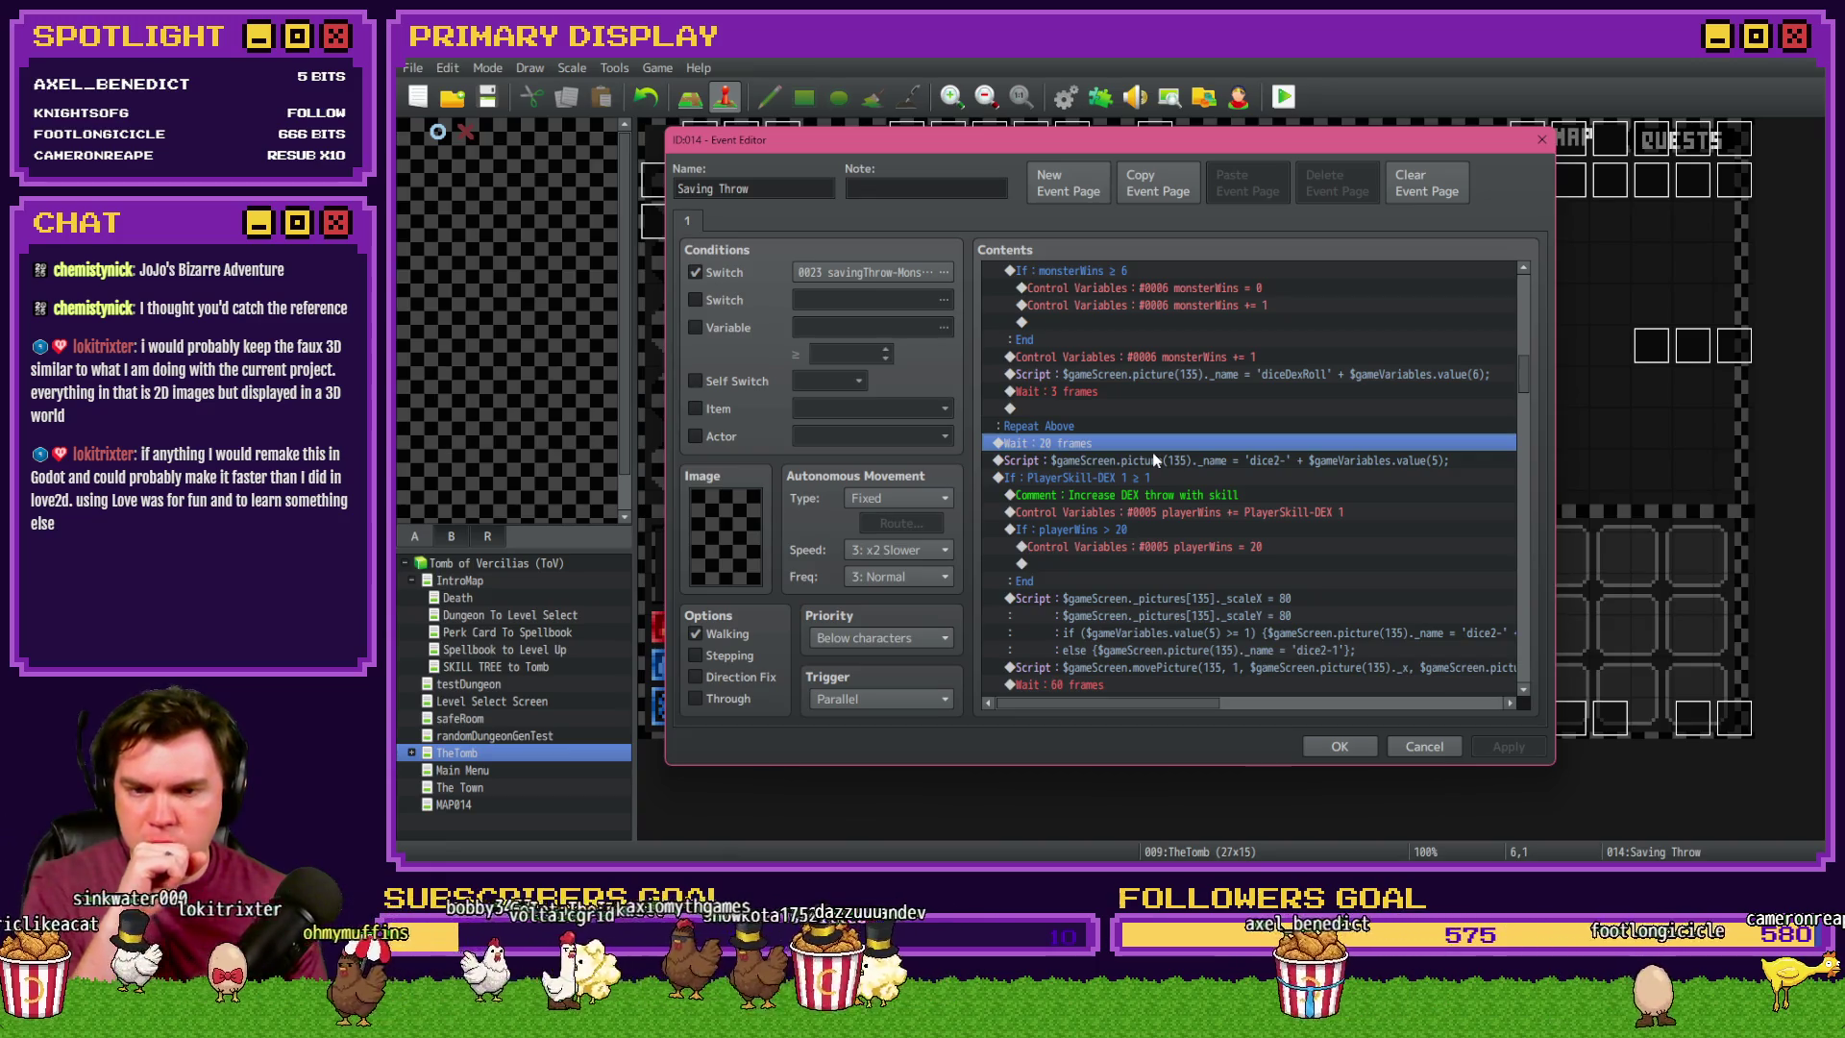
scroll(1155, 464, "up", 2)
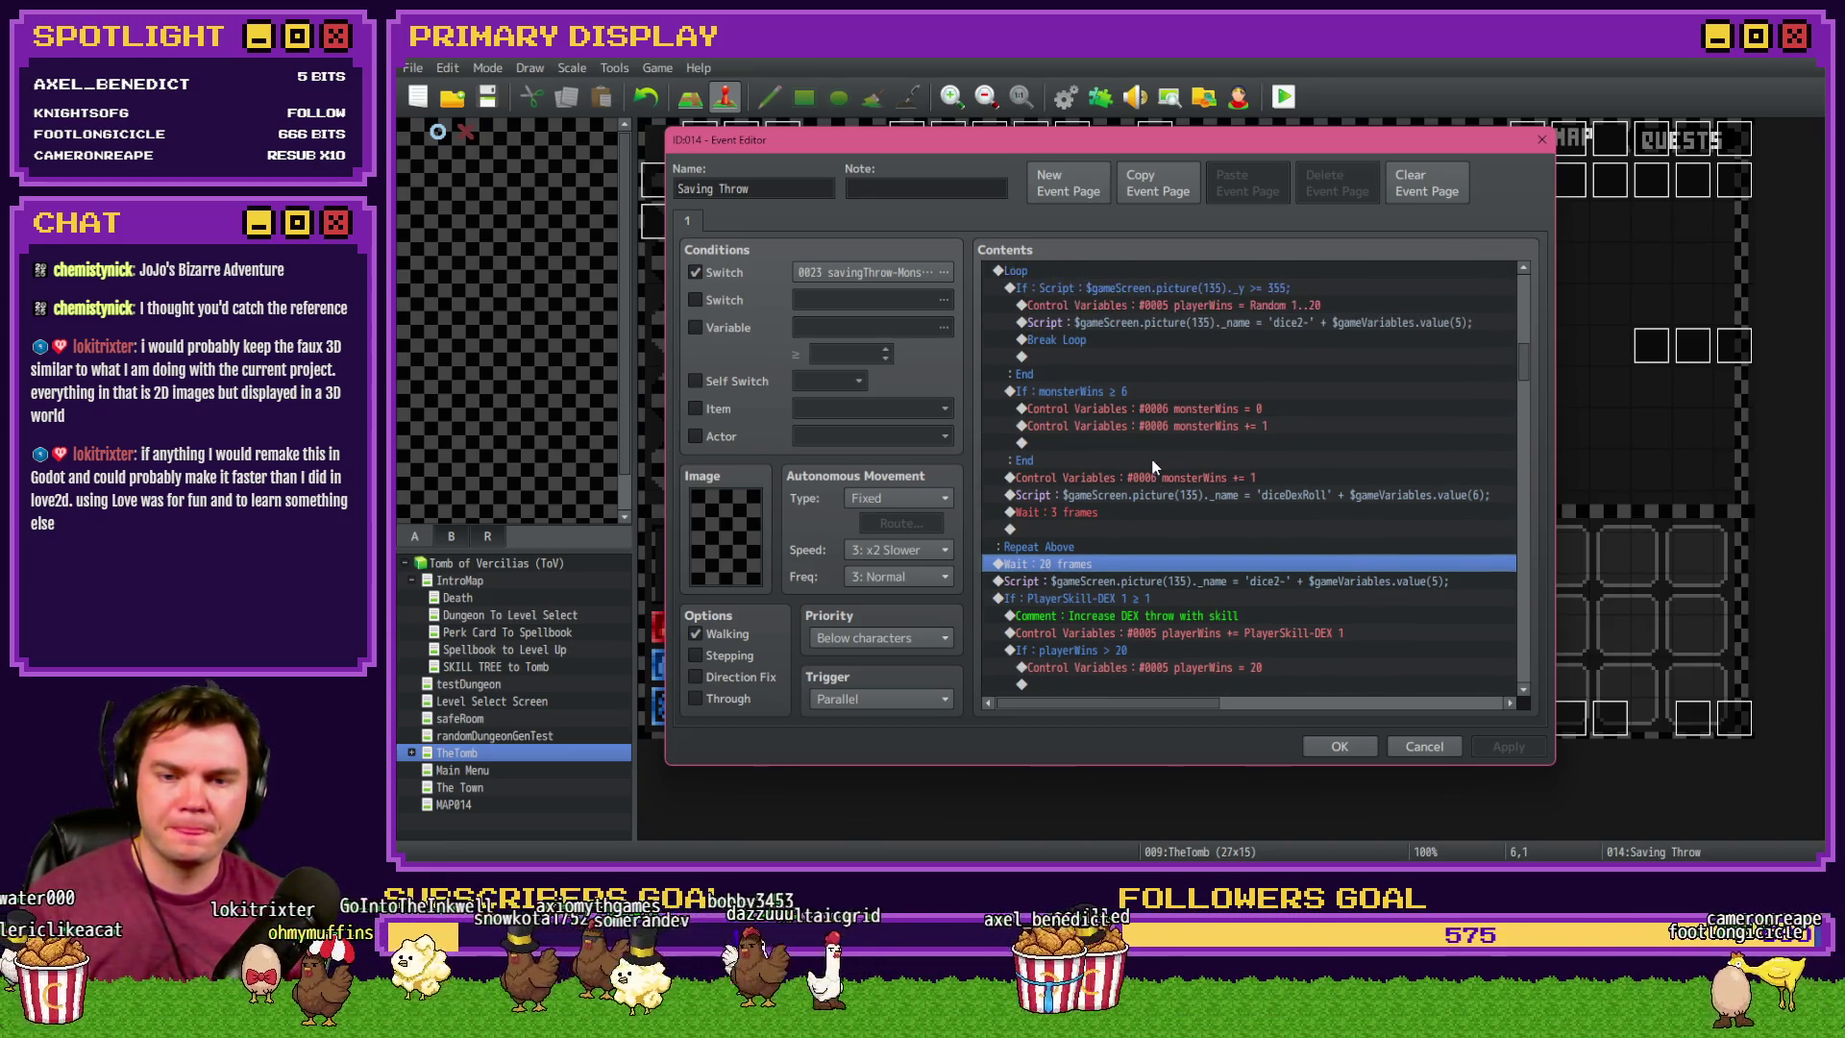
scroll(1155, 468, "up", 2)
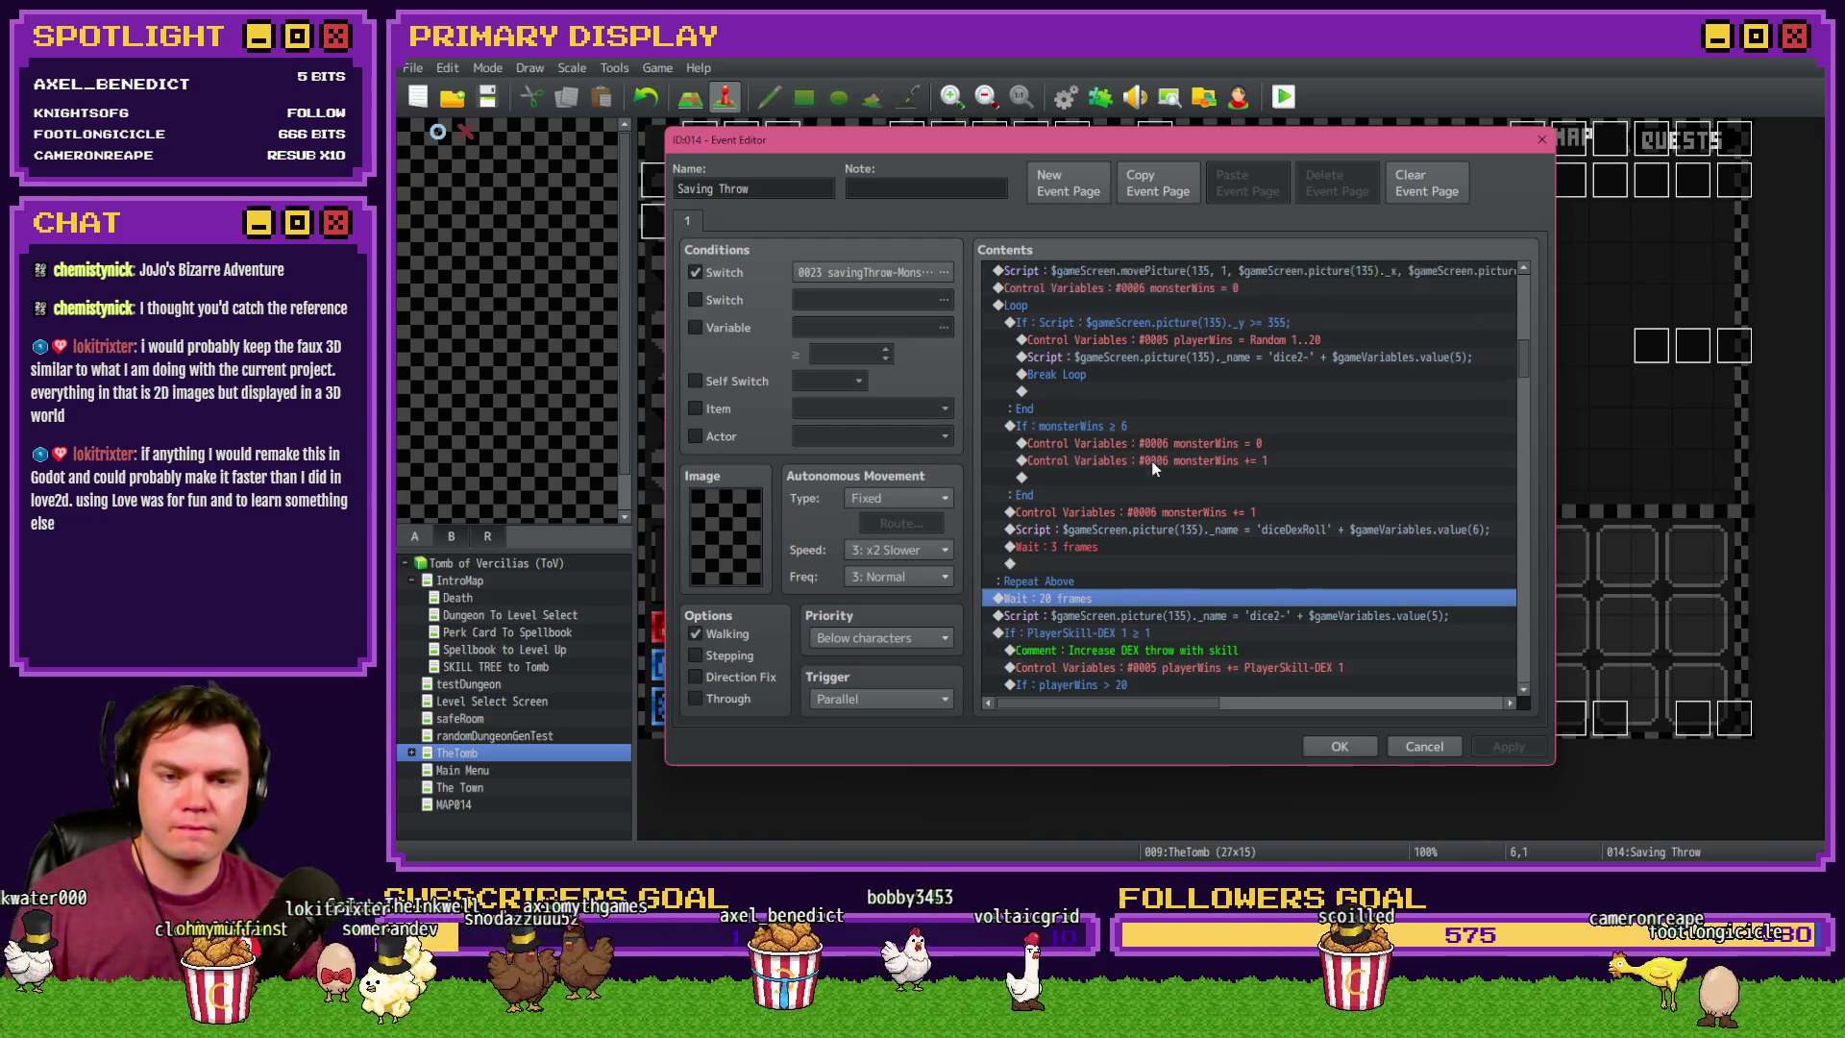
scroll(1153, 468, "down", 2)
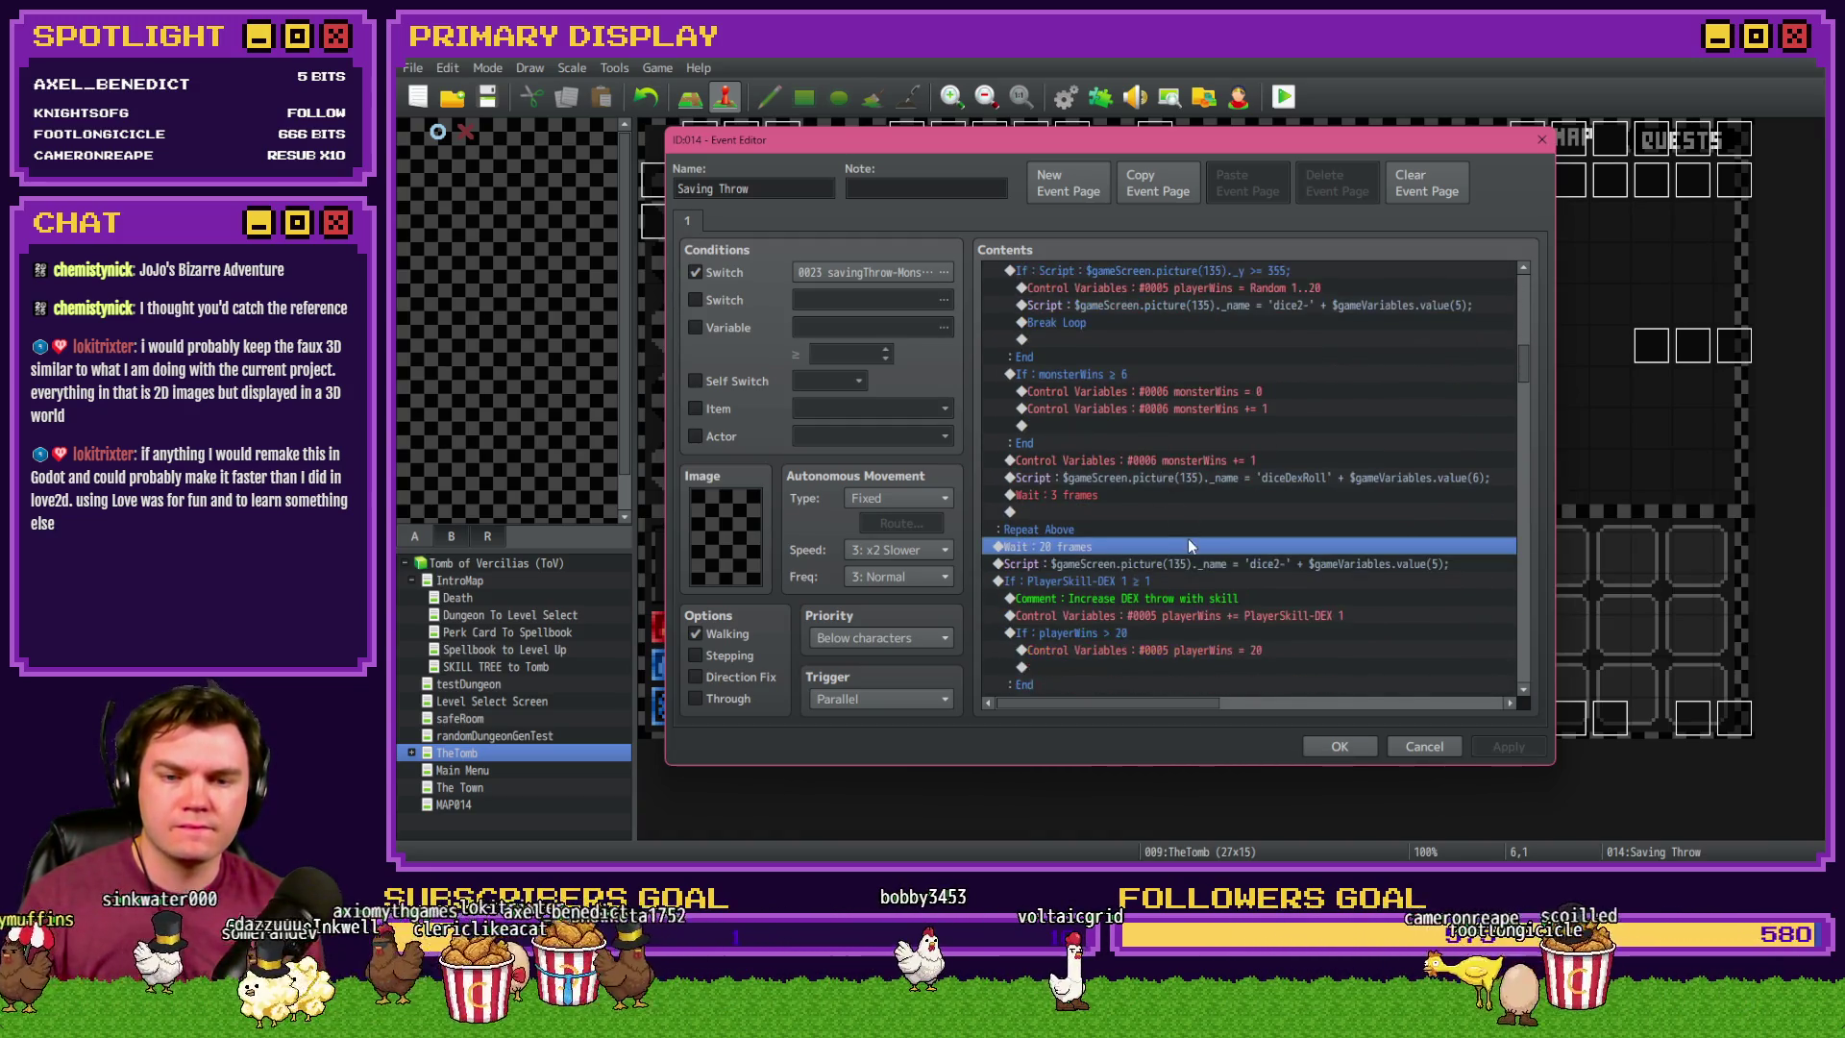
left_click(1179, 565)
key("ctrl+v")
- Make the pasted line set playerWins to constant 1, then launch a playtest
double_click(1181, 566)
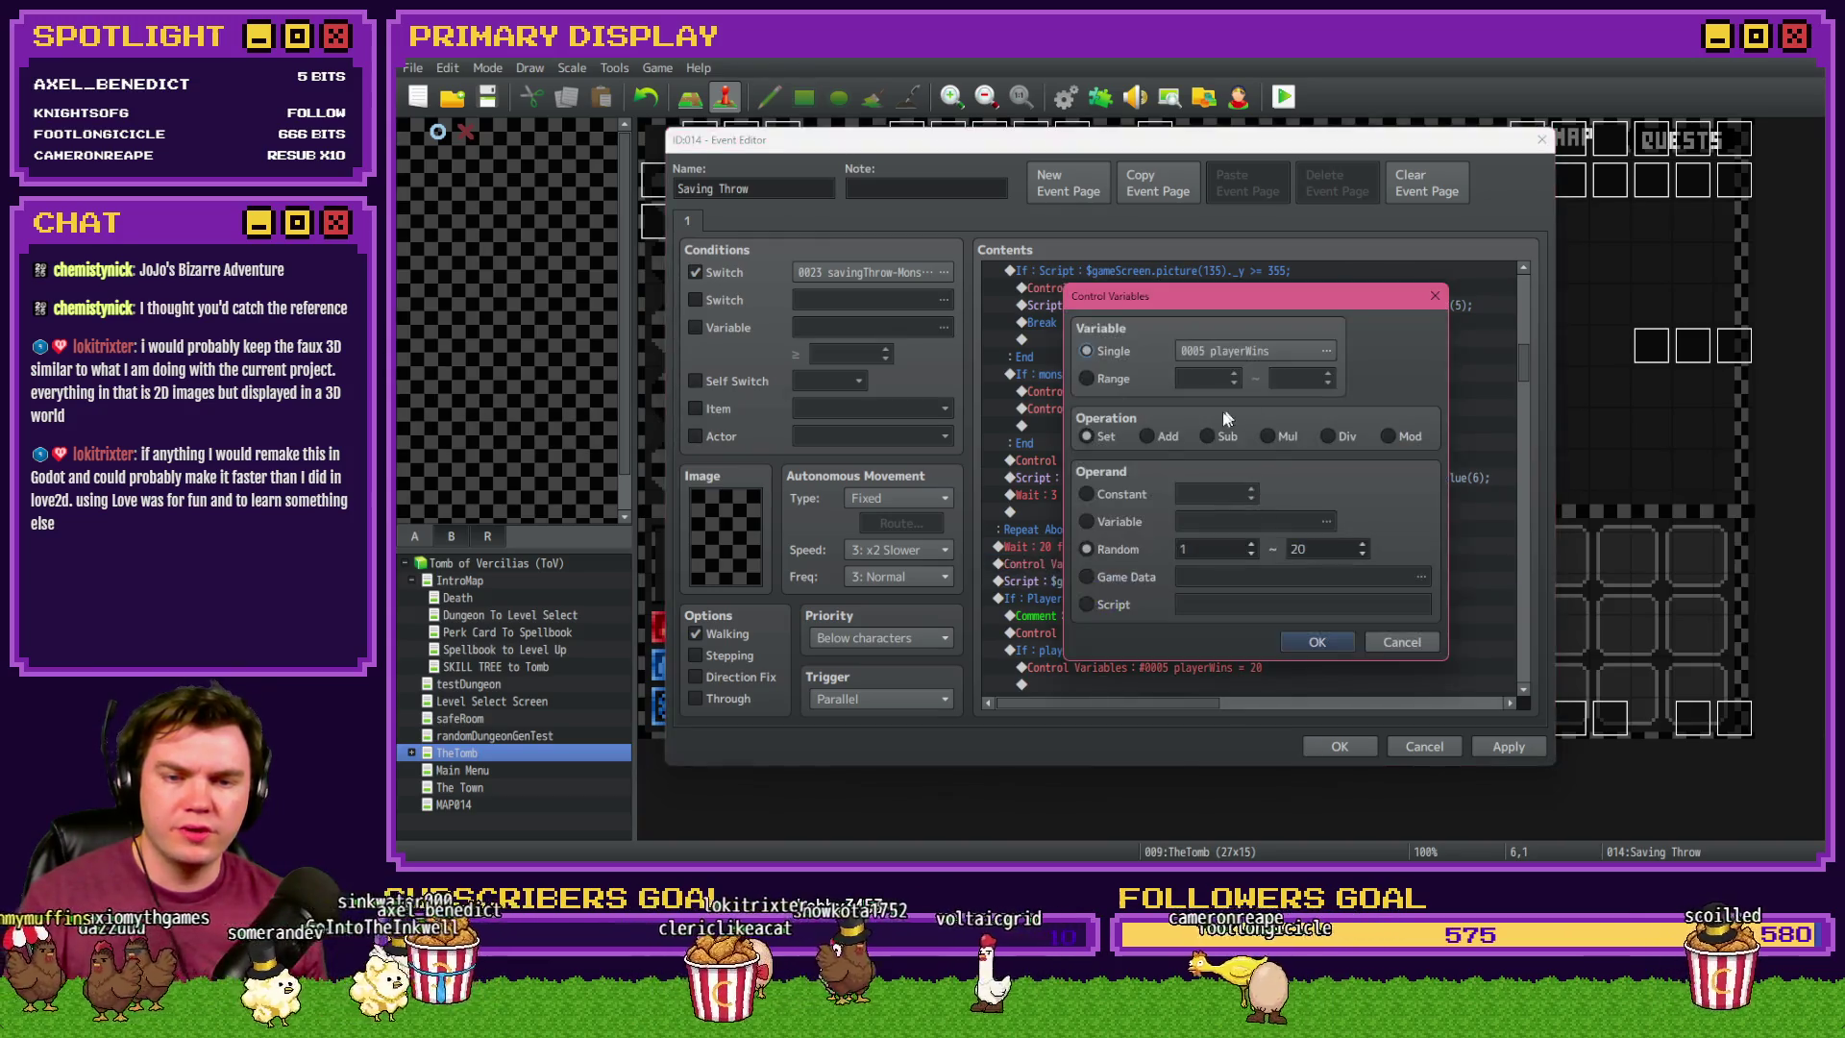
left_click(1114, 493)
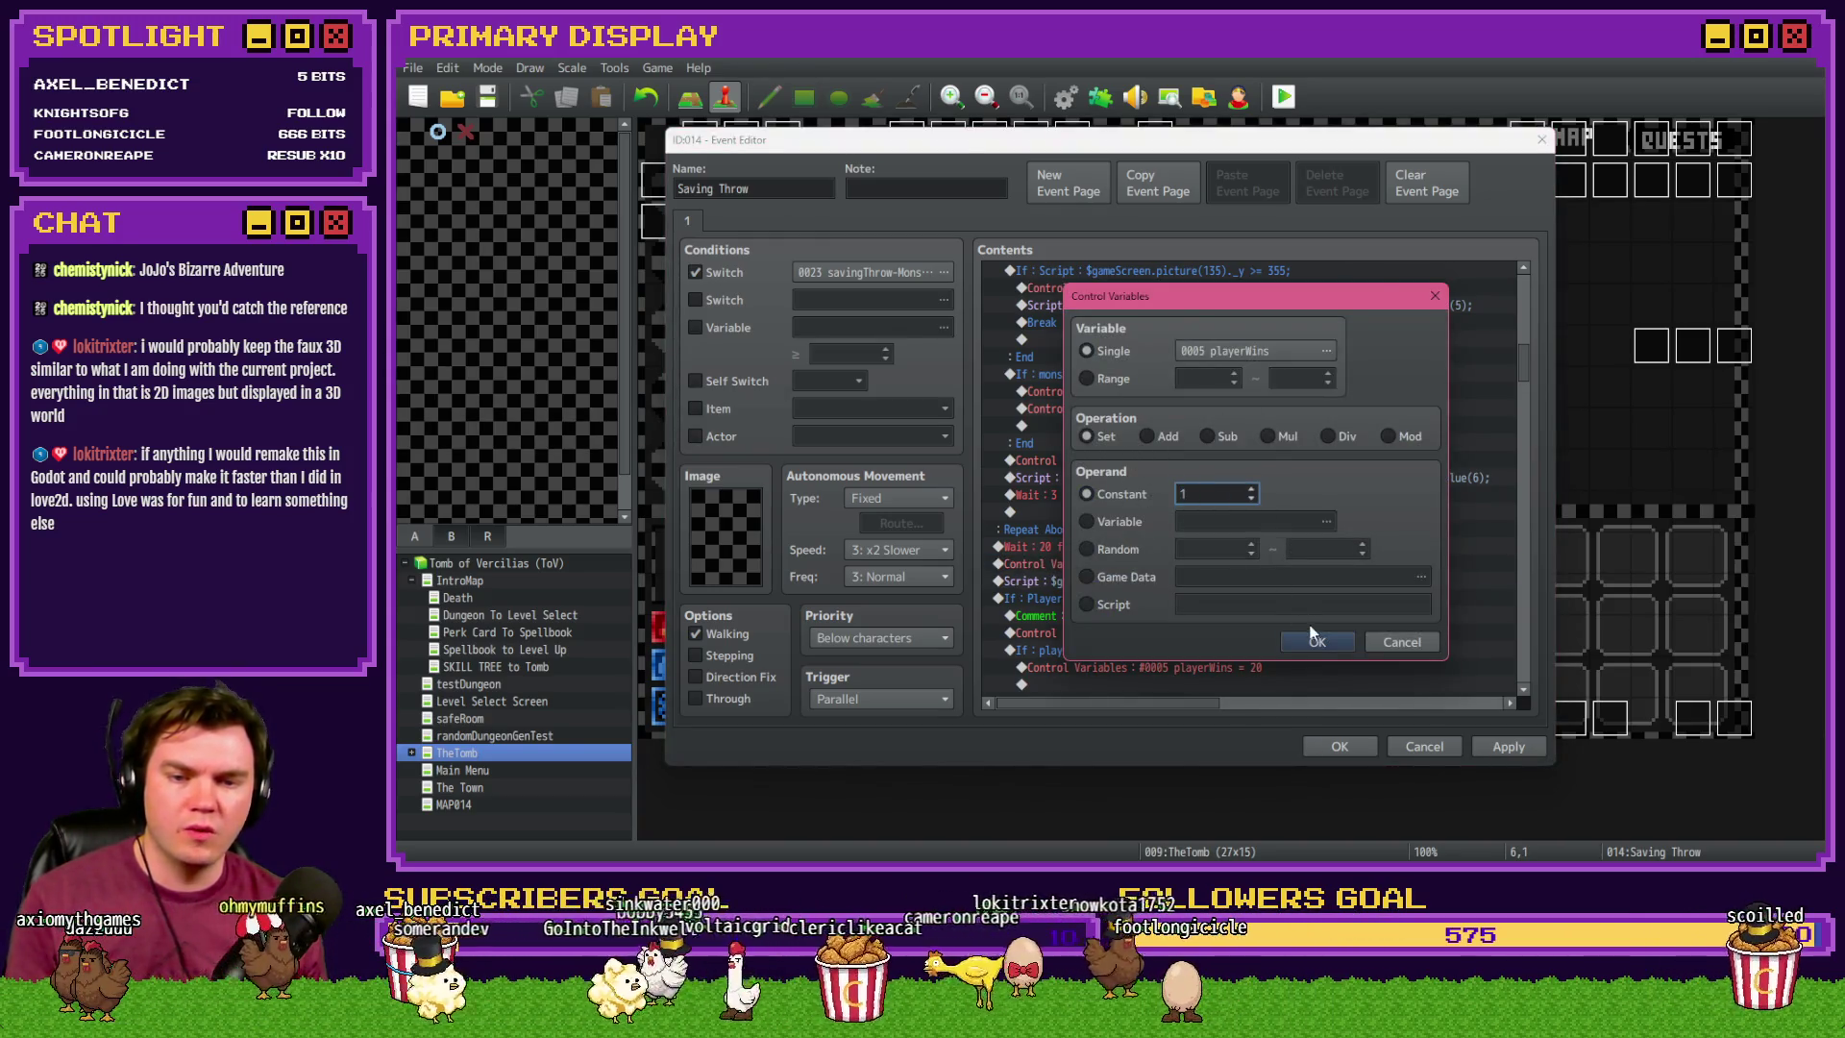
left_click(1315, 641)
left_click(1282, 97)
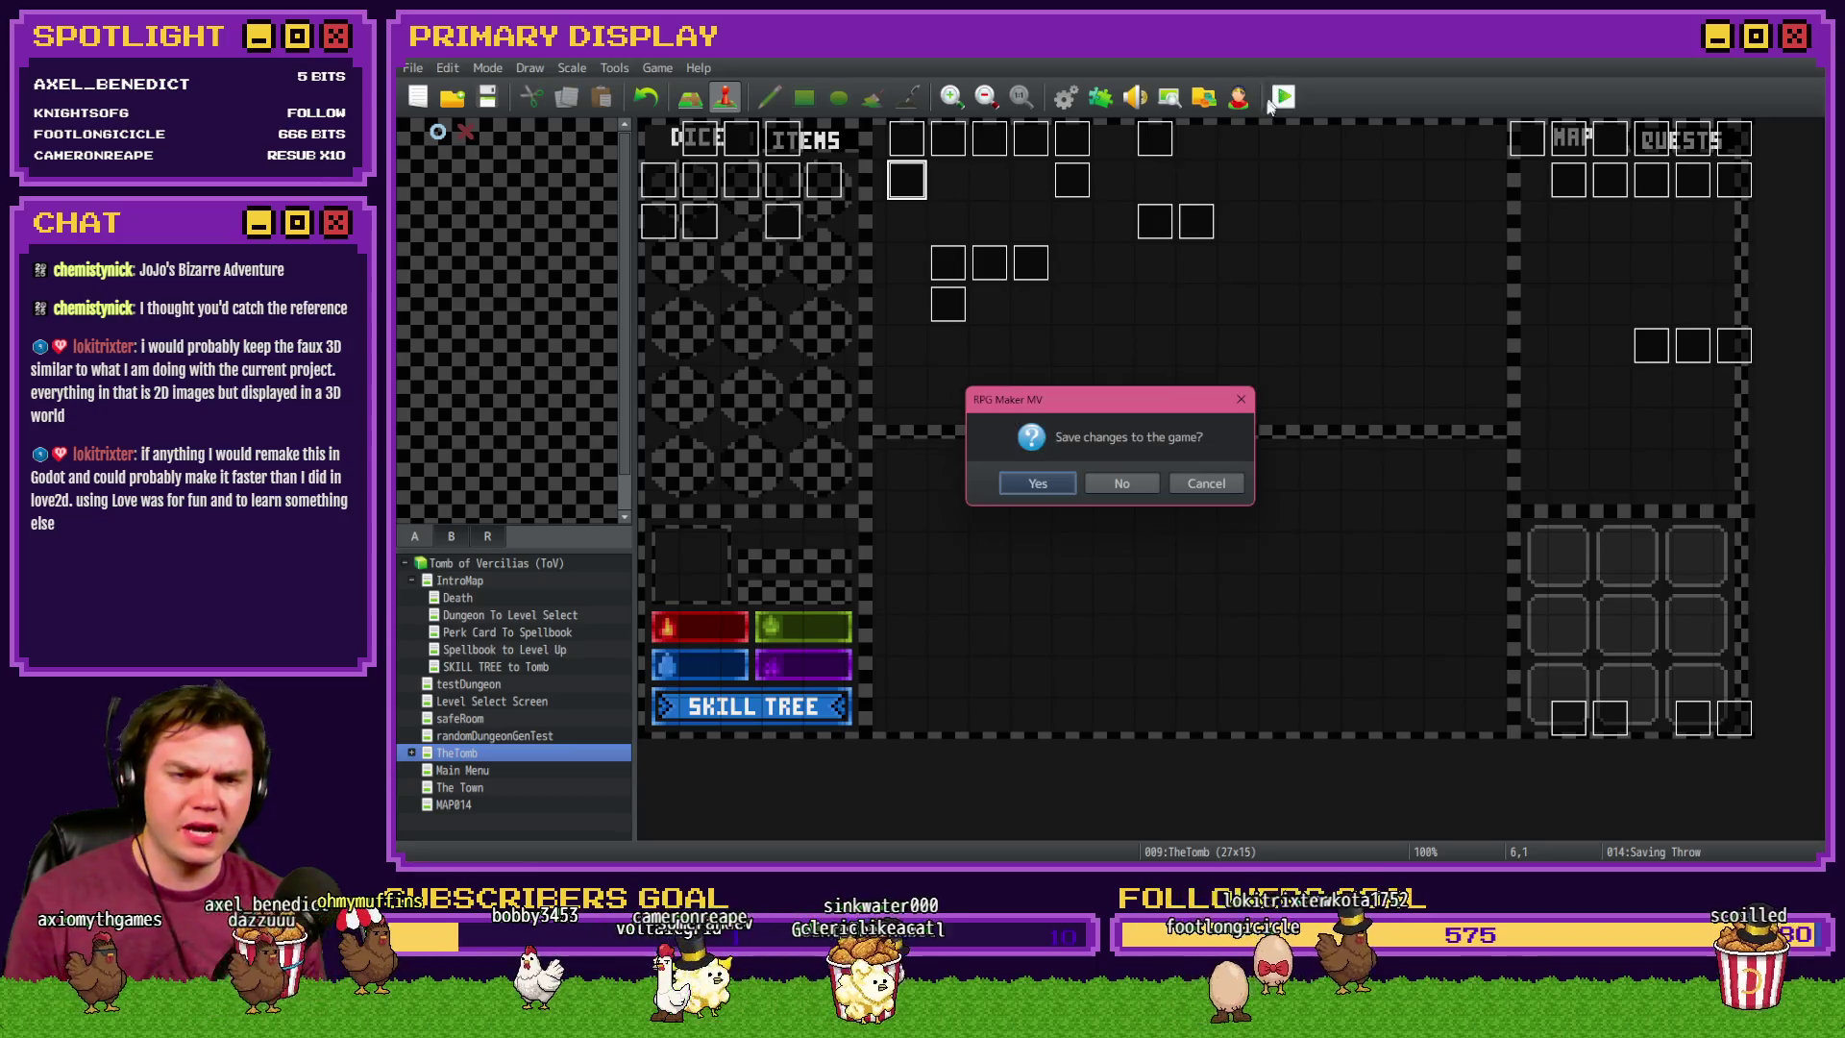
- Save, take Spiked Pauldron, fight the Elemental, then close the playtest and reopen the Saving Throw event
left_click(1050, 480)
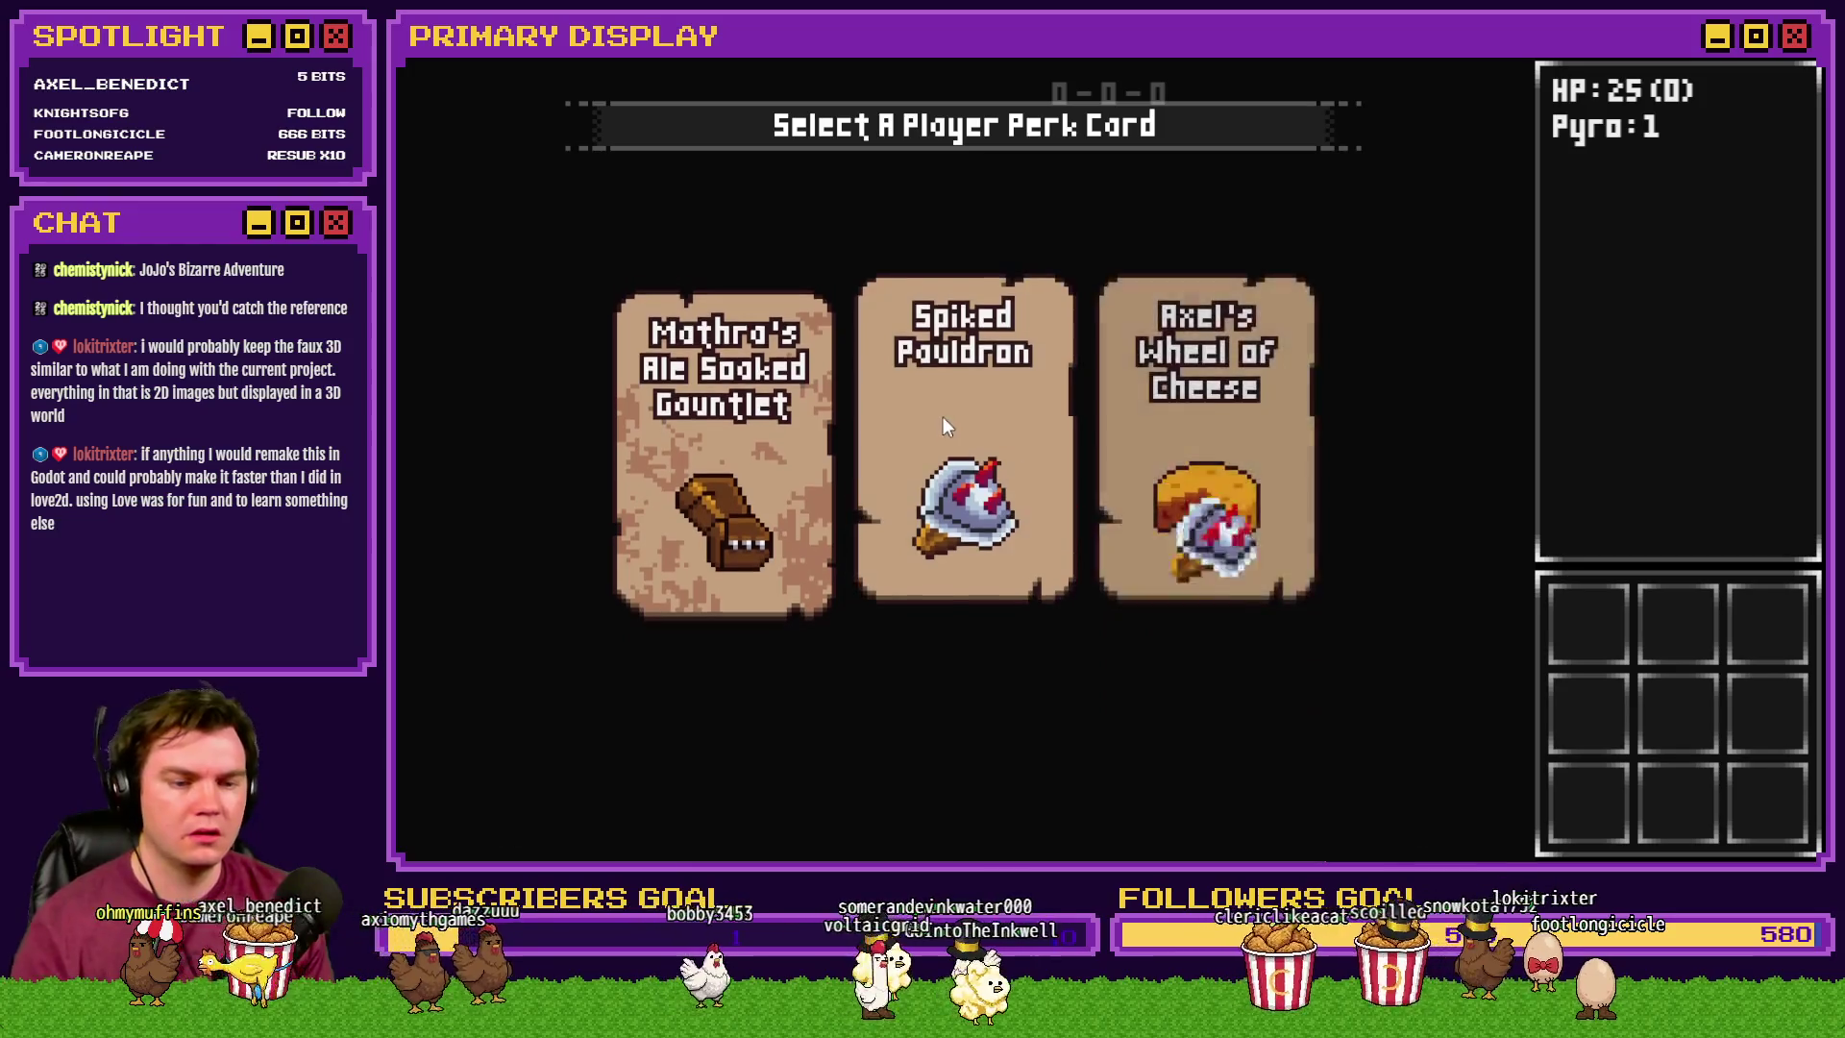
left_click(941, 420)
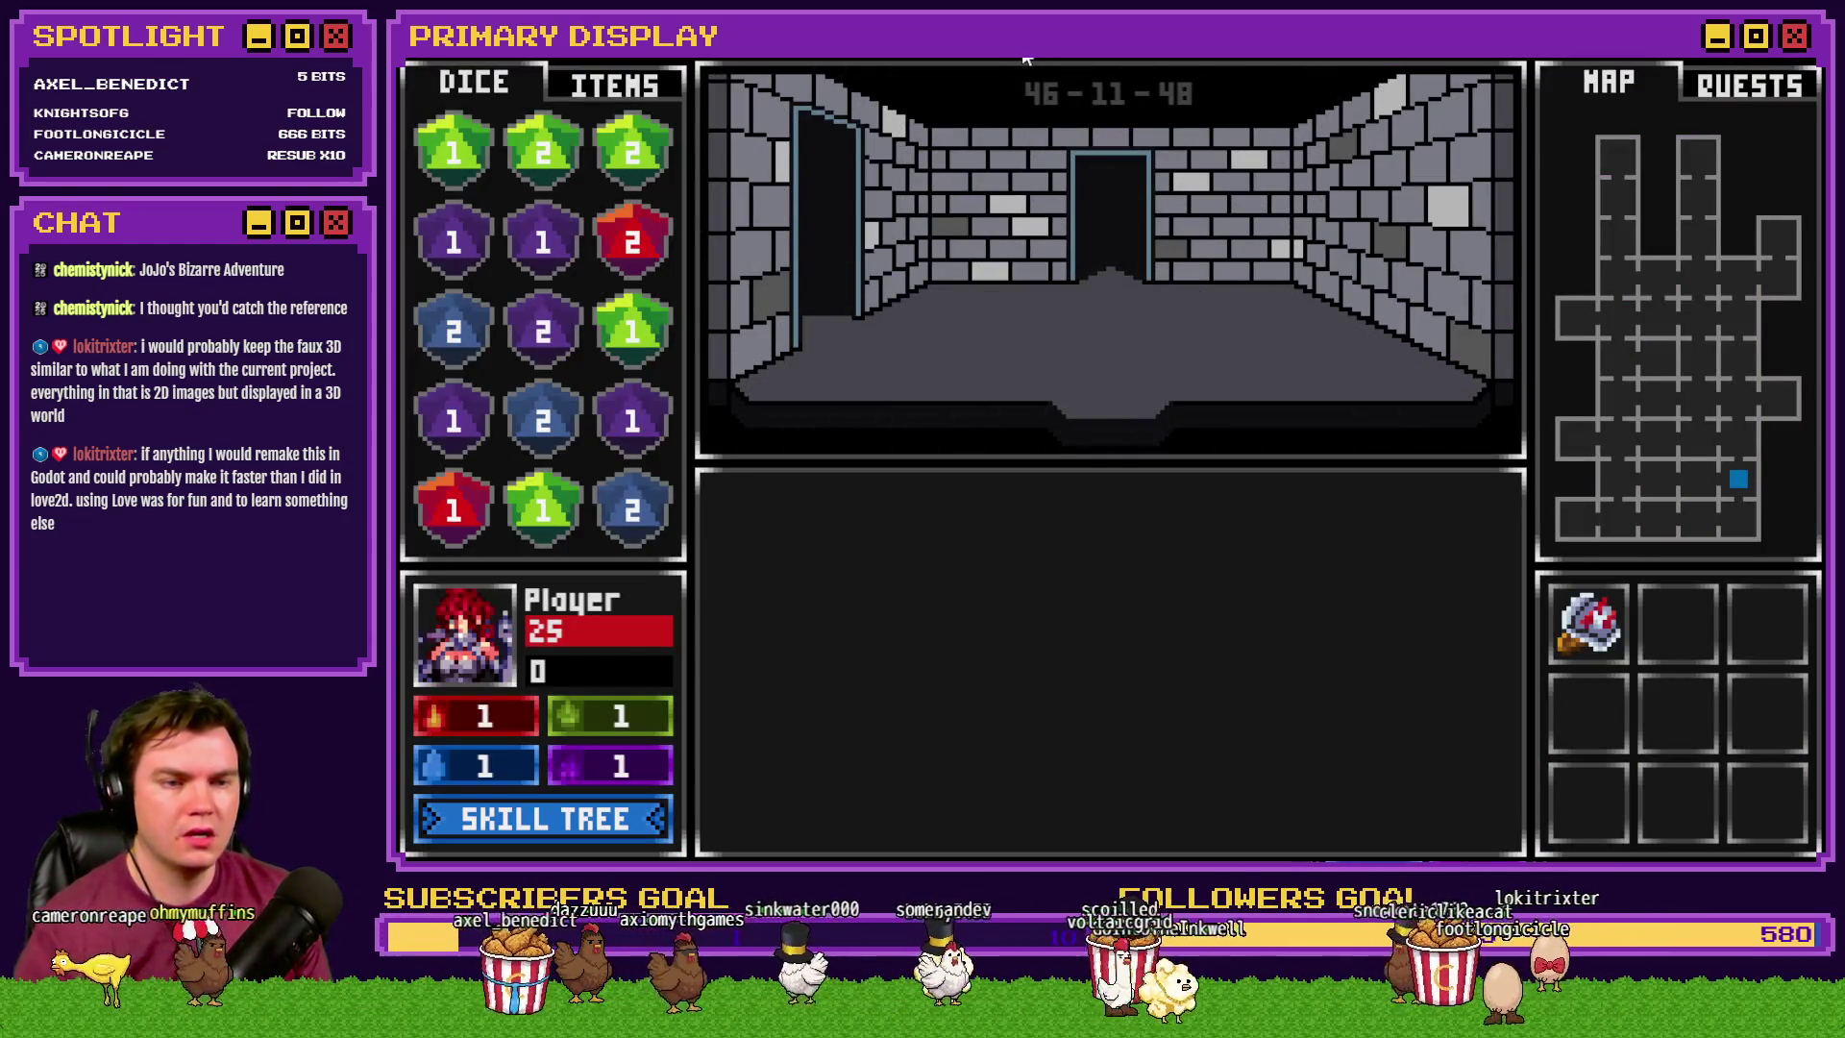
key("w")
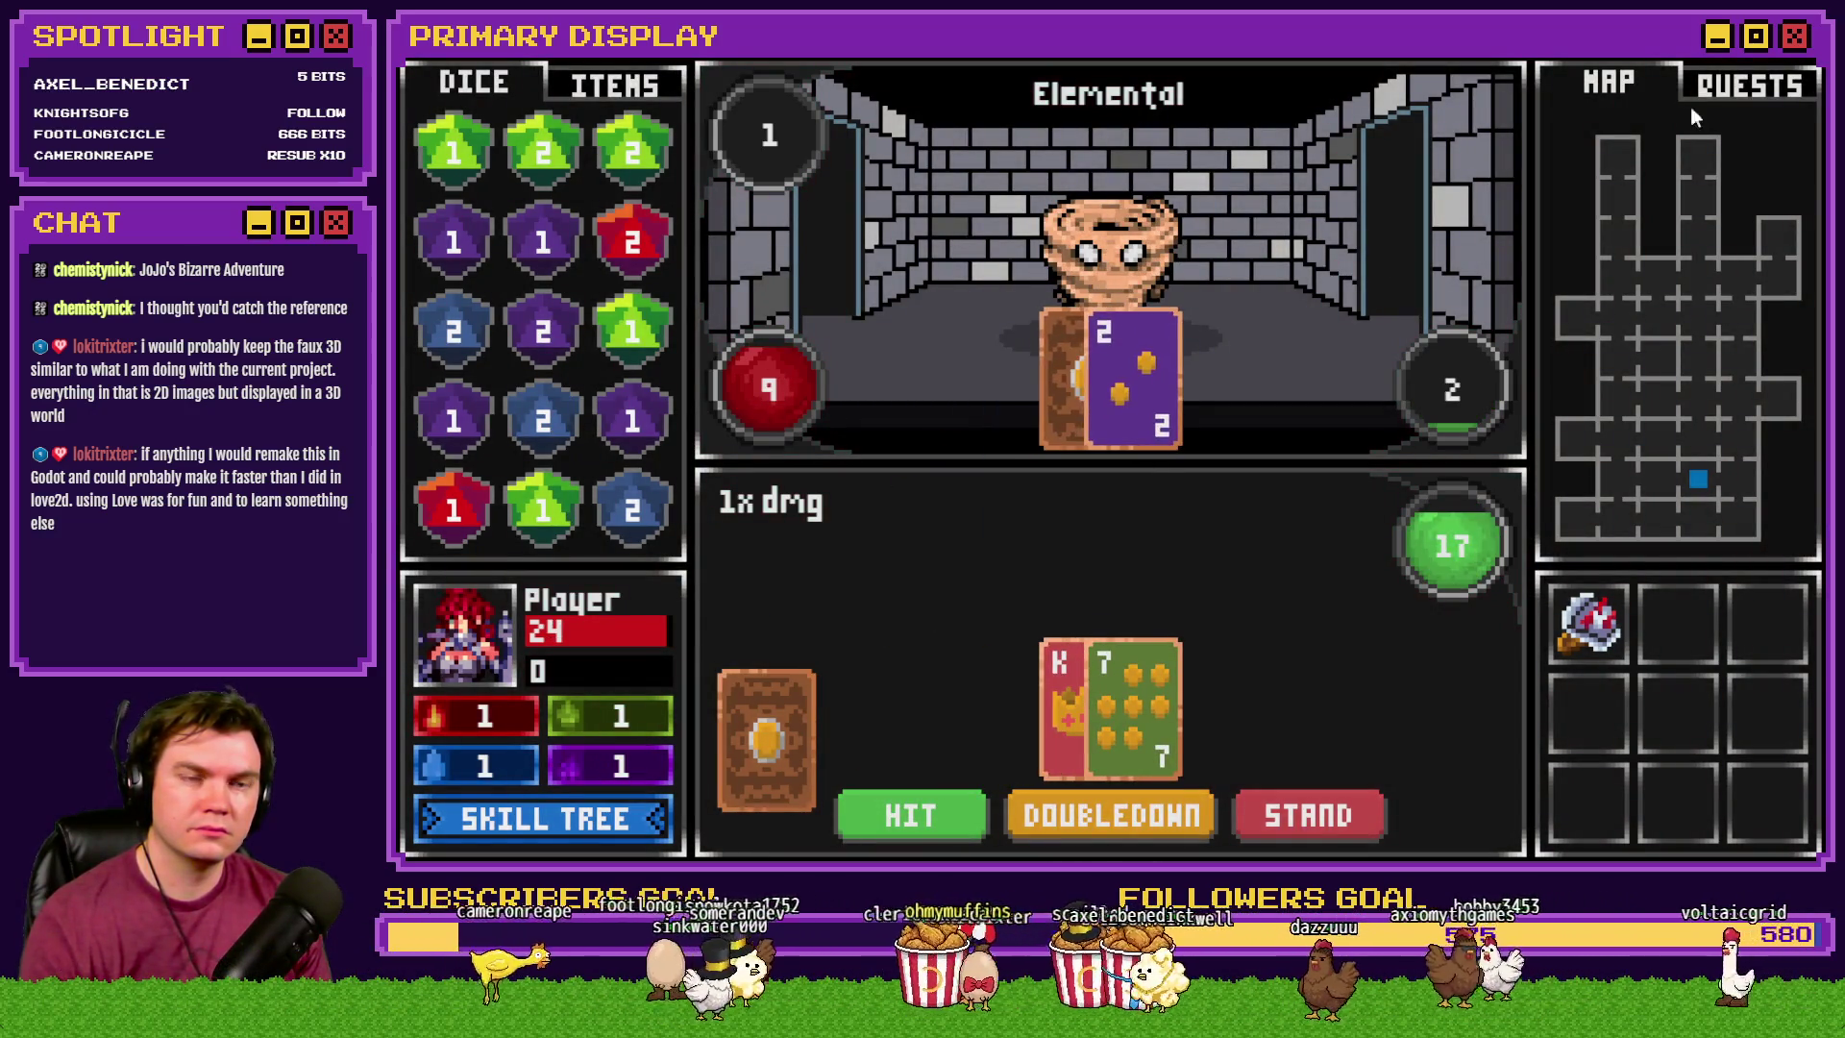
key("alt+F4")
double_click(906, 178)
- Delete the playerWins = 1 line after the 20-frame wait
scroll(1151, 360, "down", 5)
scroll(1153, 361, "down", 5)
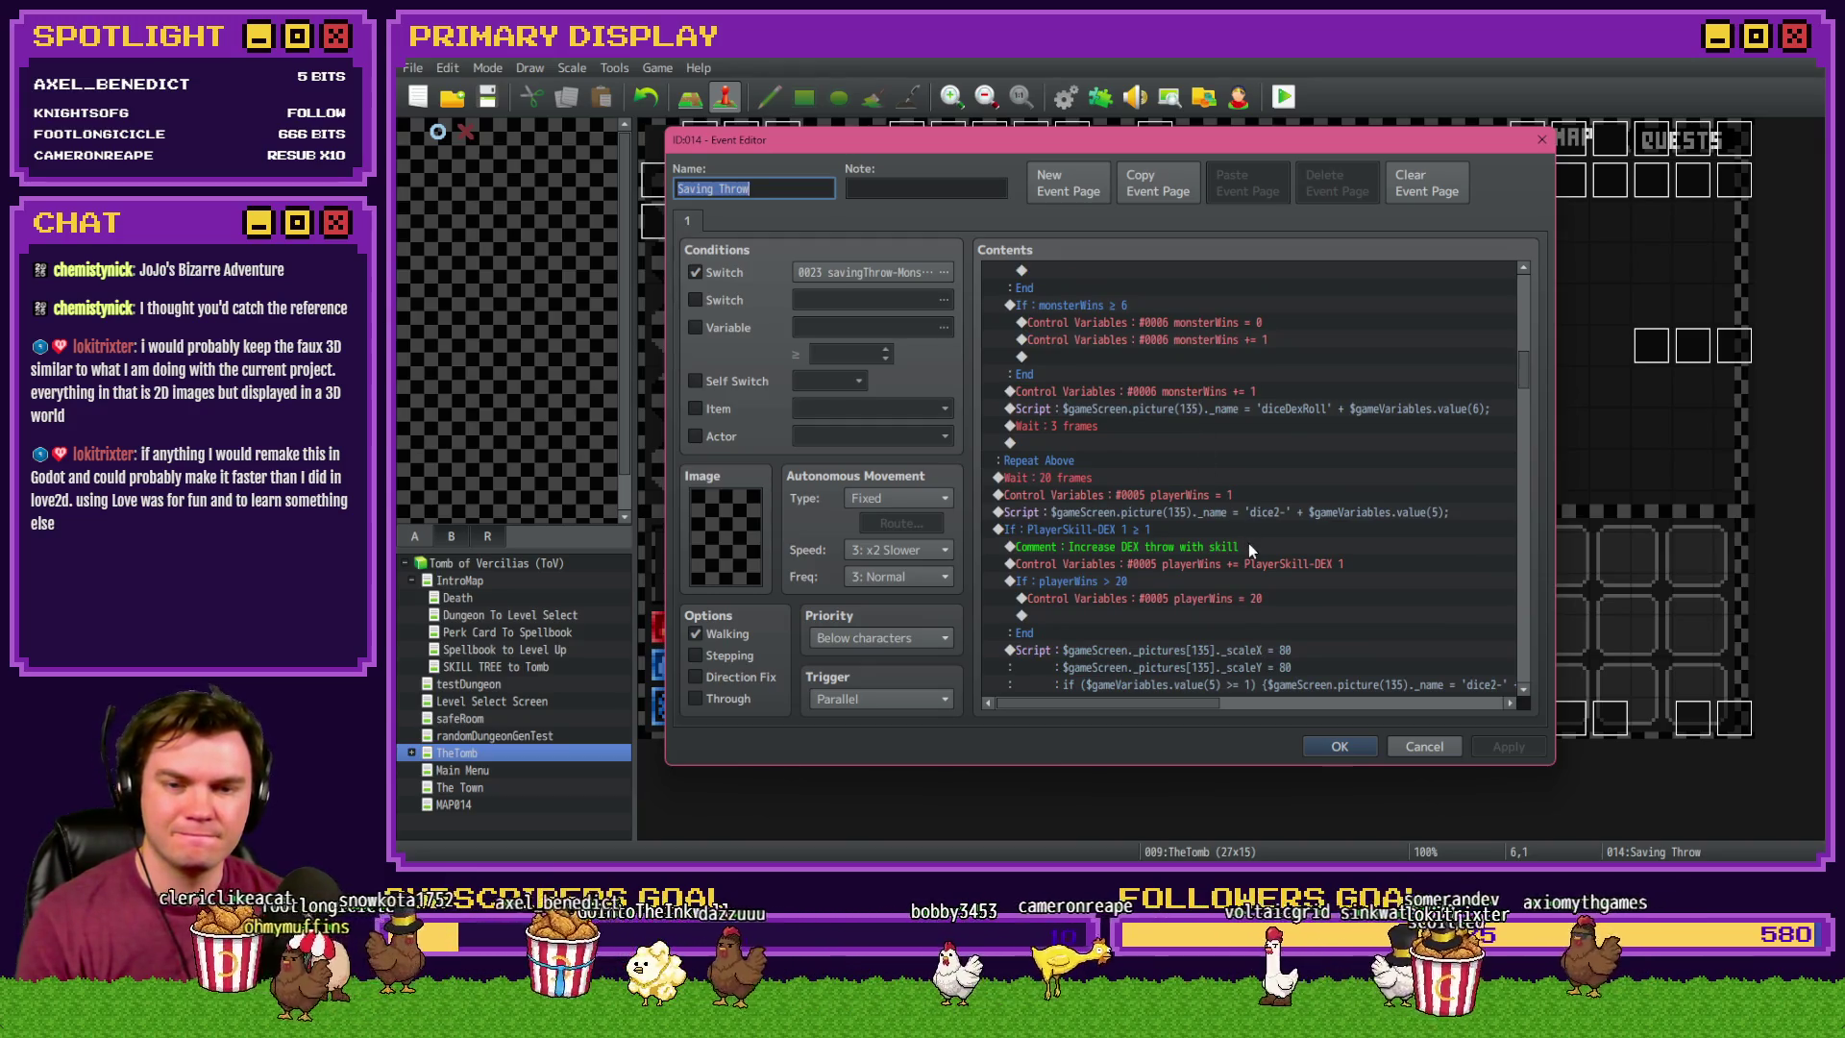
left_click(1228, 496)
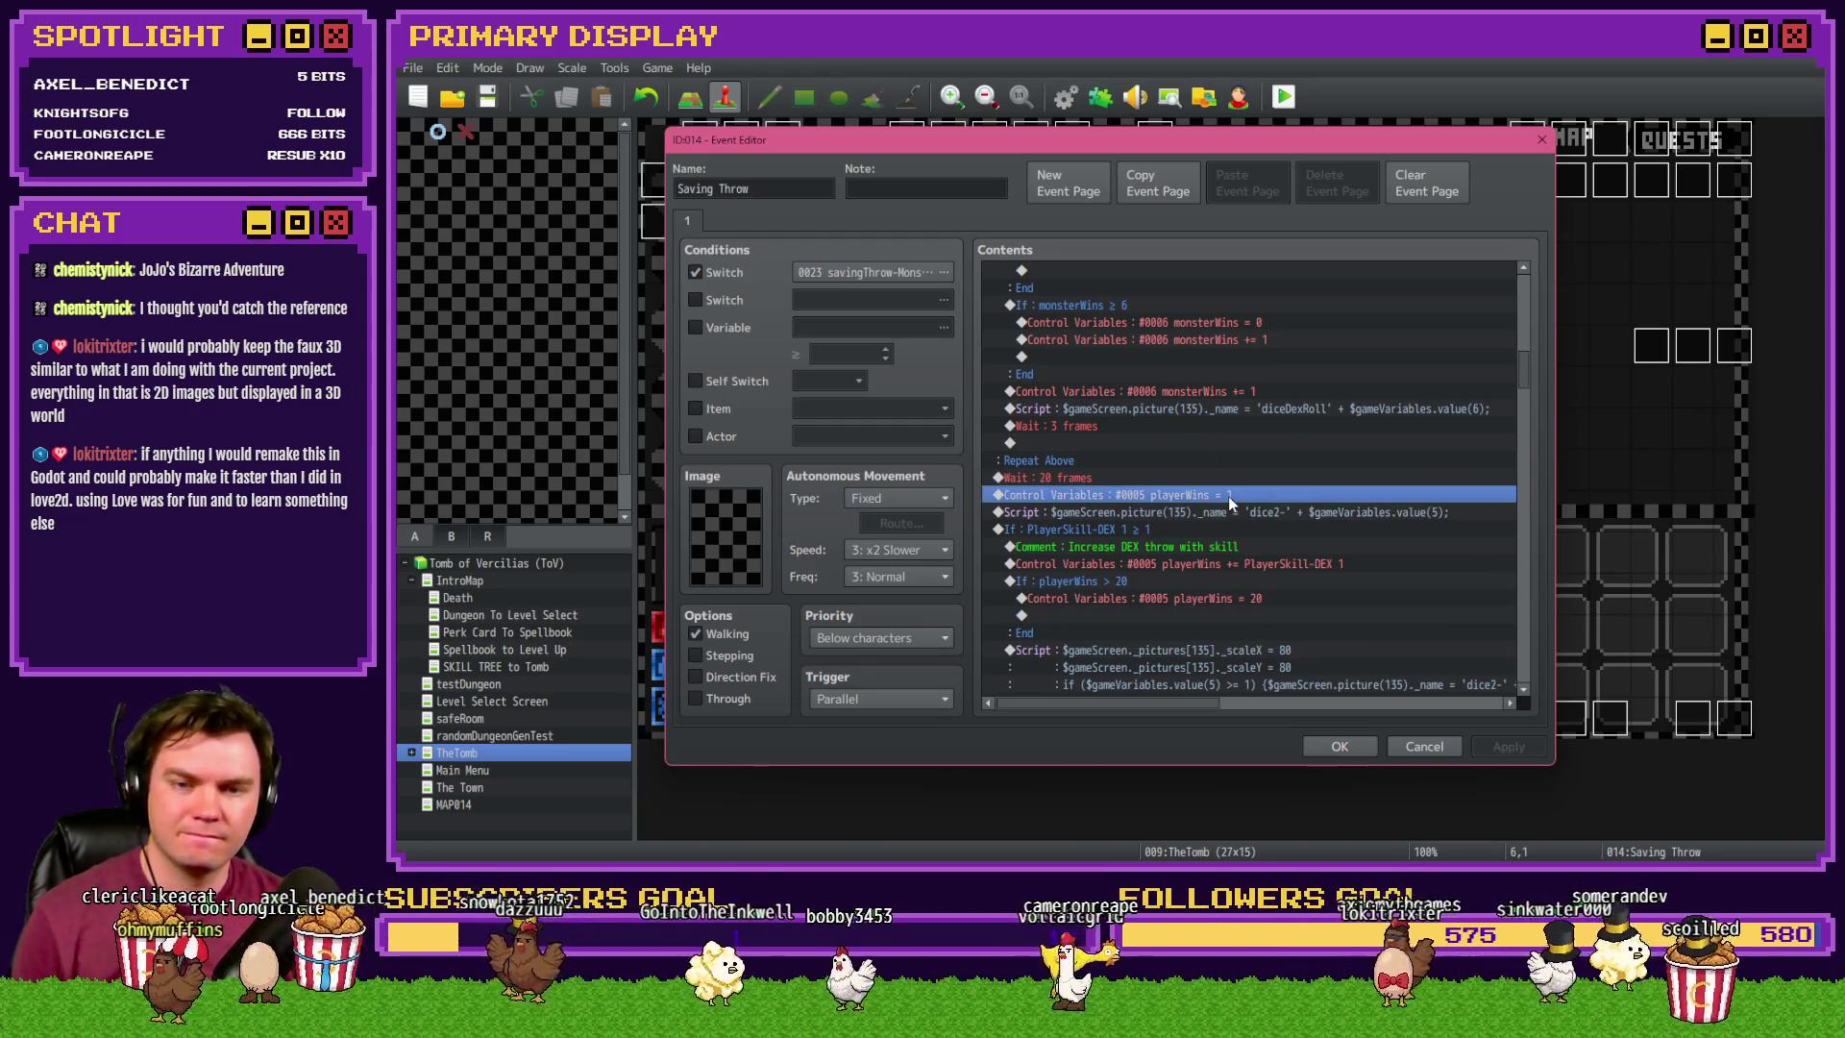
key("Delete")
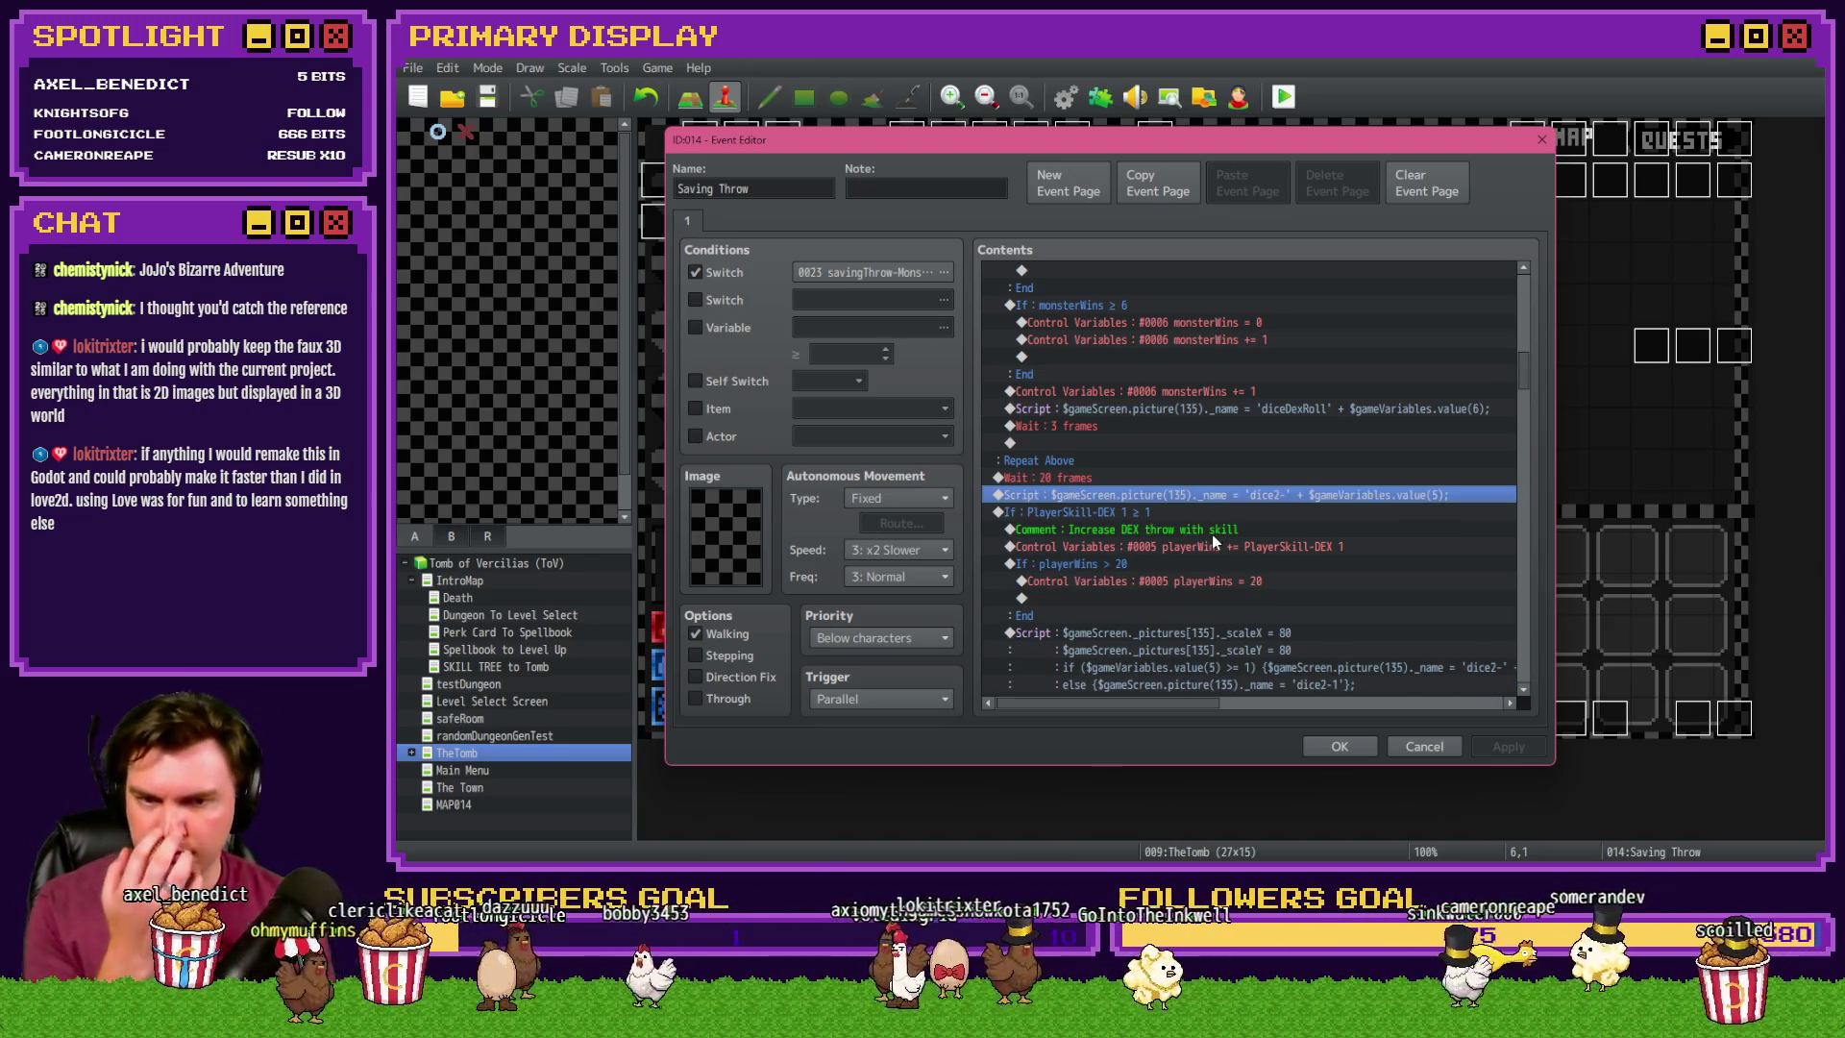
- Paste playerWins = 1 above the dice2 script in the loop, then save and playtest
scroll(1213, 542, "up", 2)
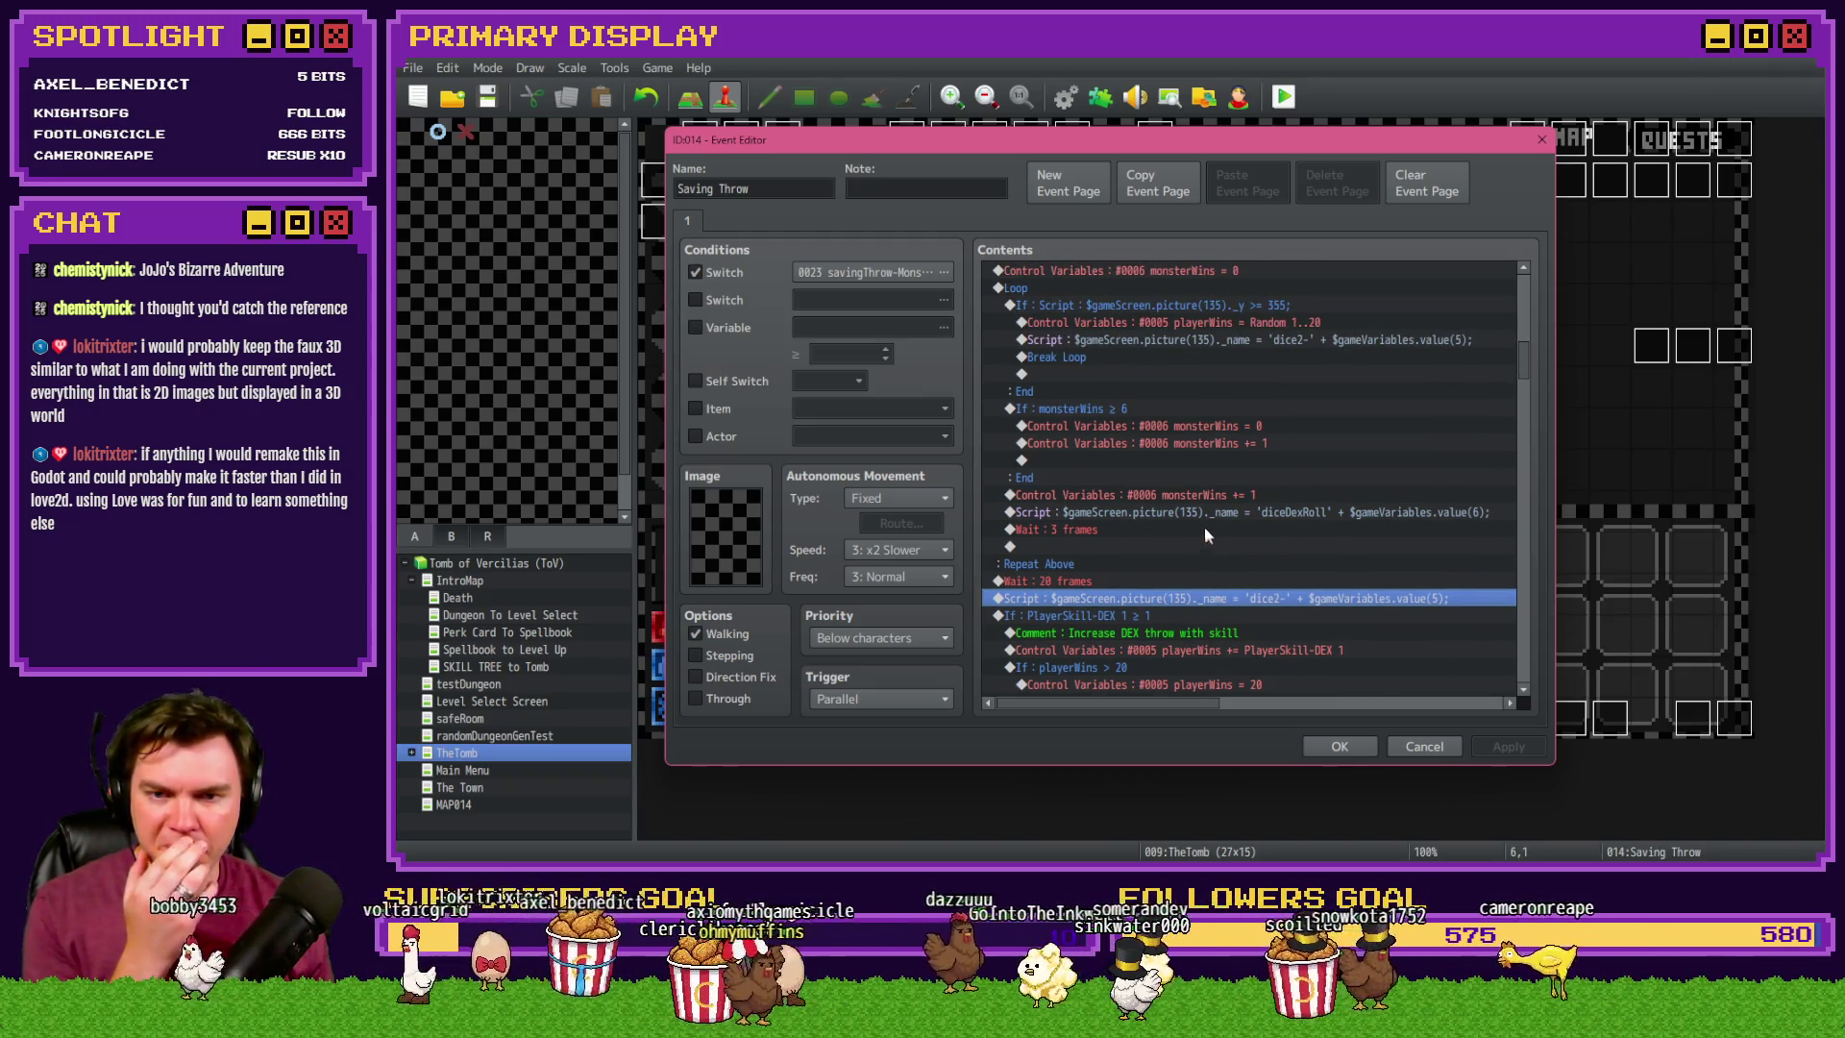
left_click(1214, 322)
left_click(1218, 306)
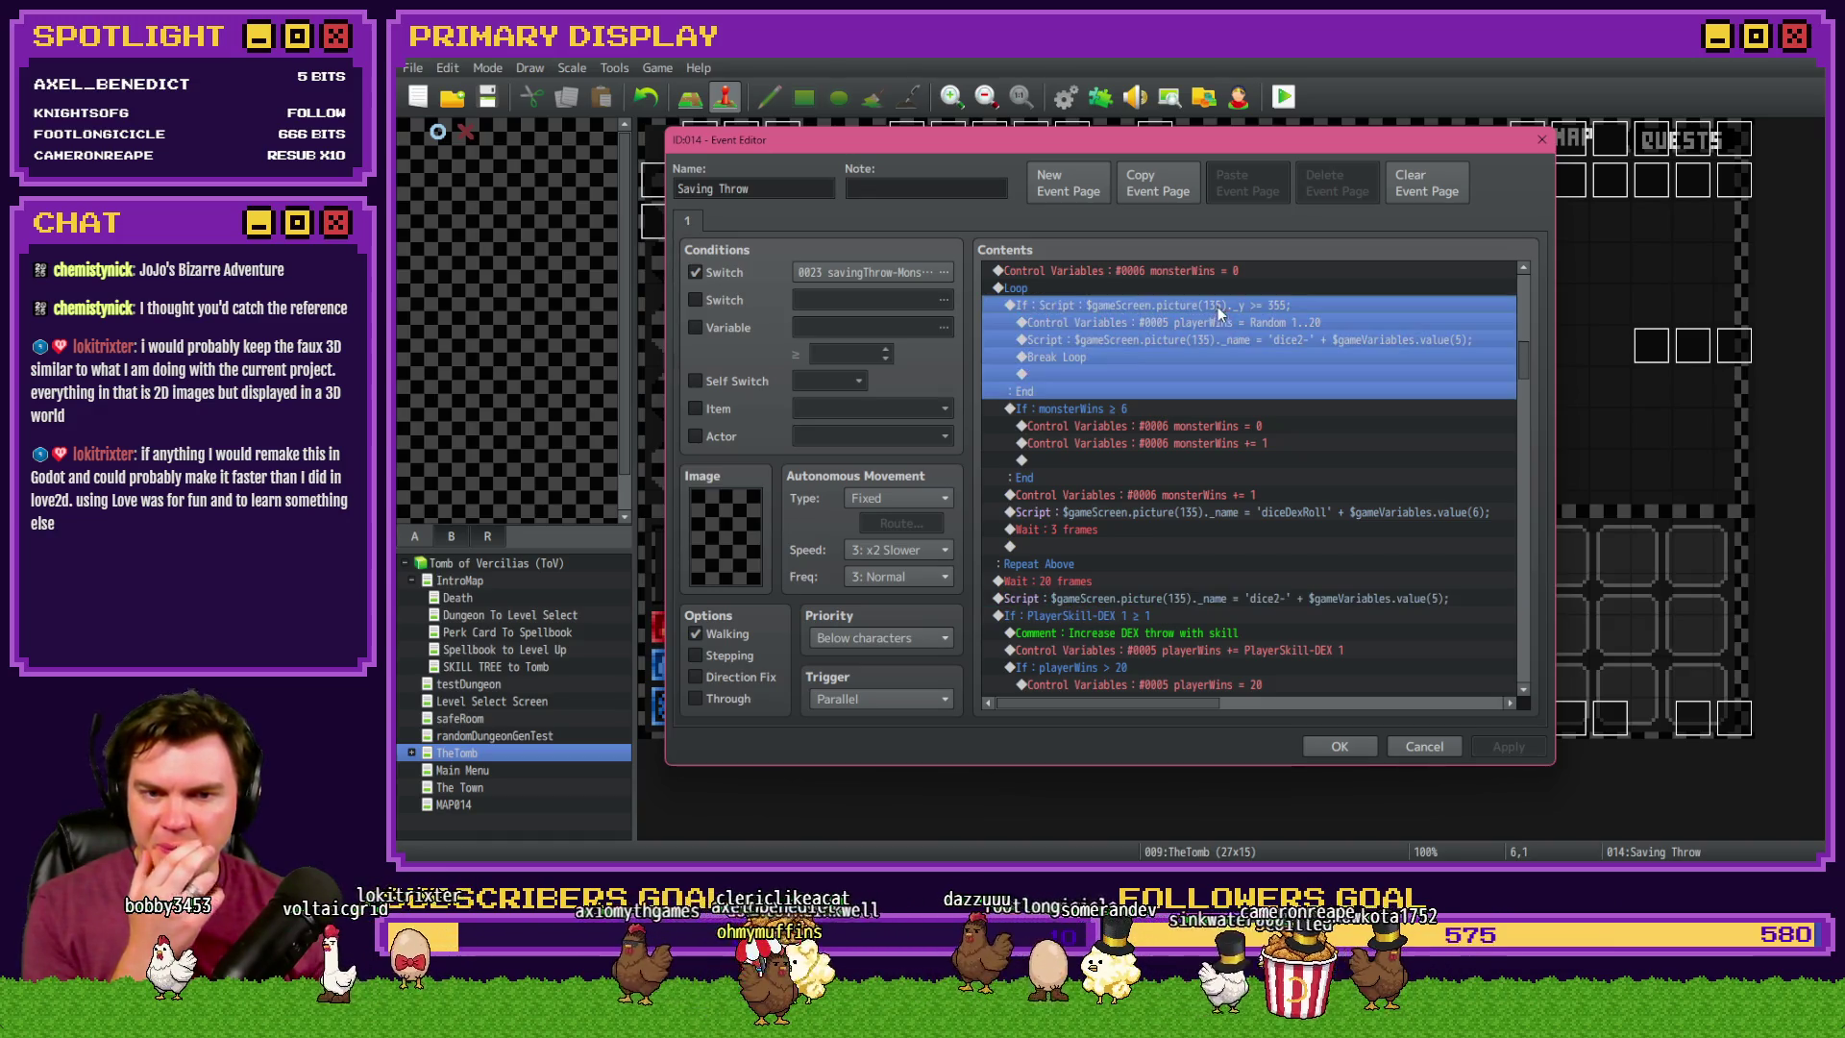
left_click(1214, 324)
left_click(1214, 339)
key("ctrl+v")
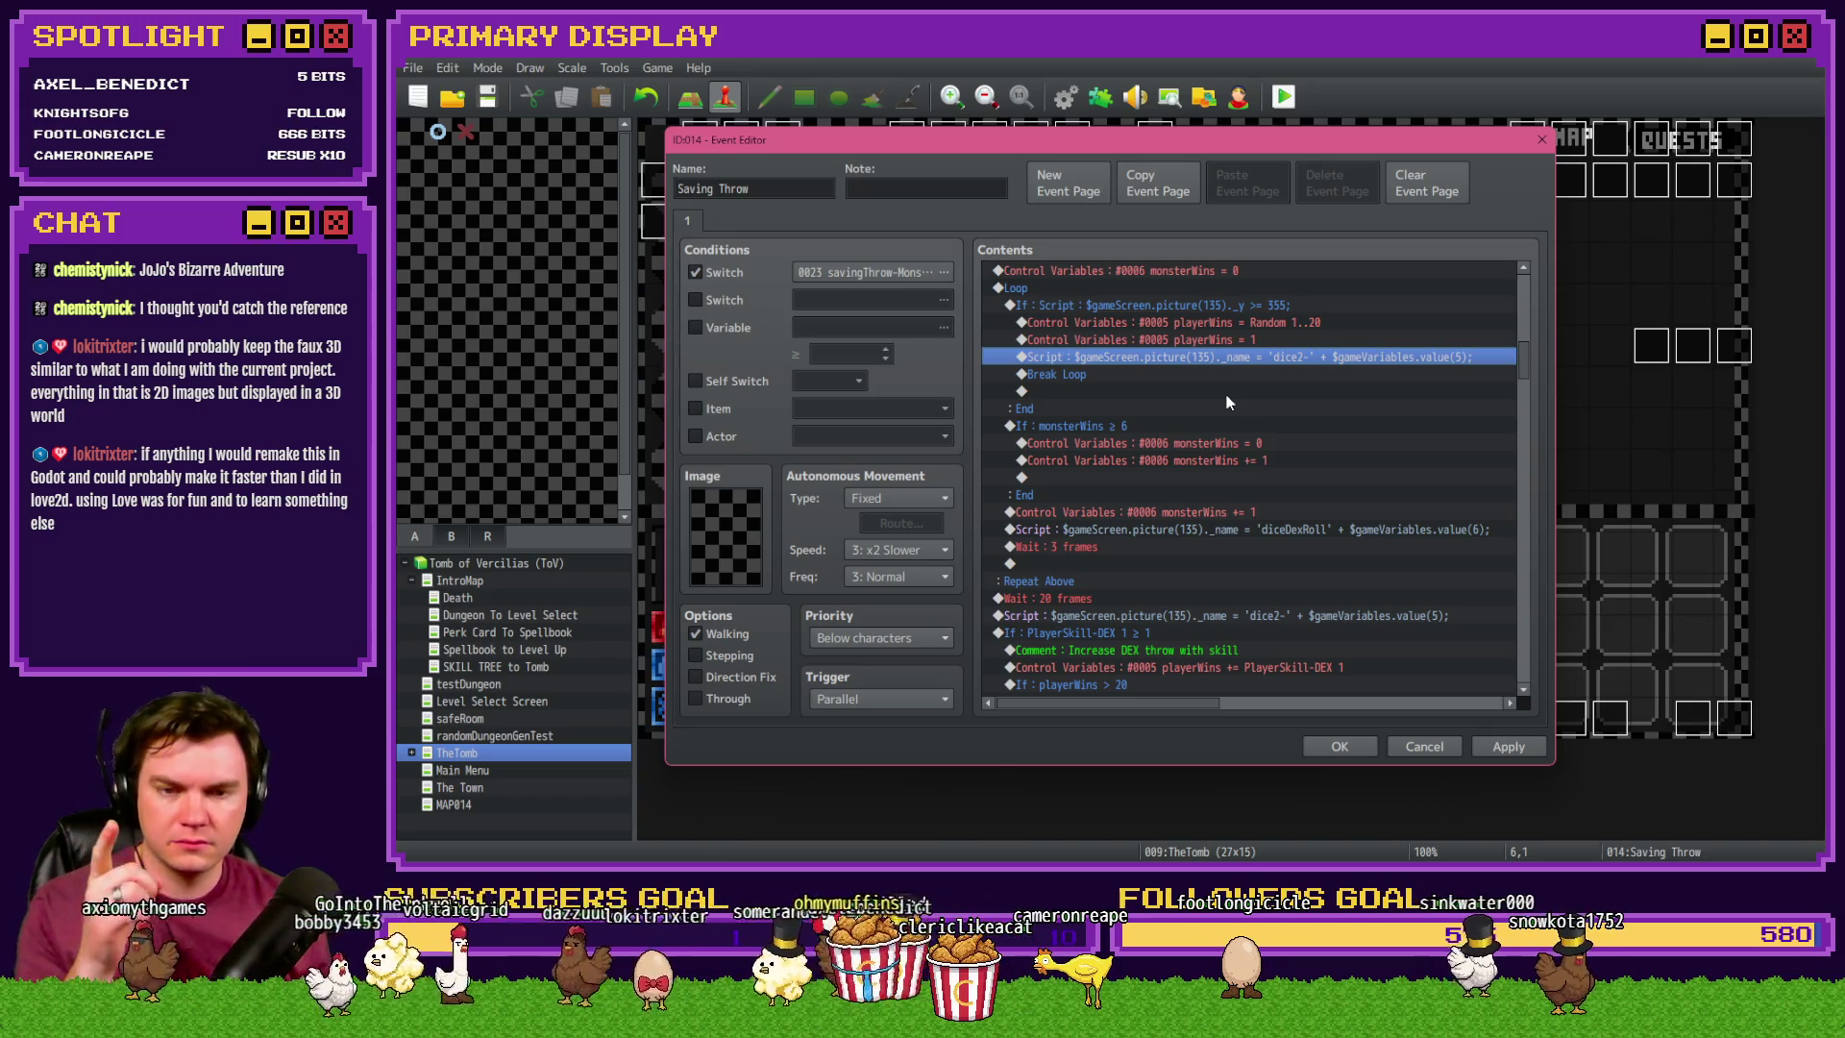
left_click(1339, 748)
key("ctrl+r")
key("Return")
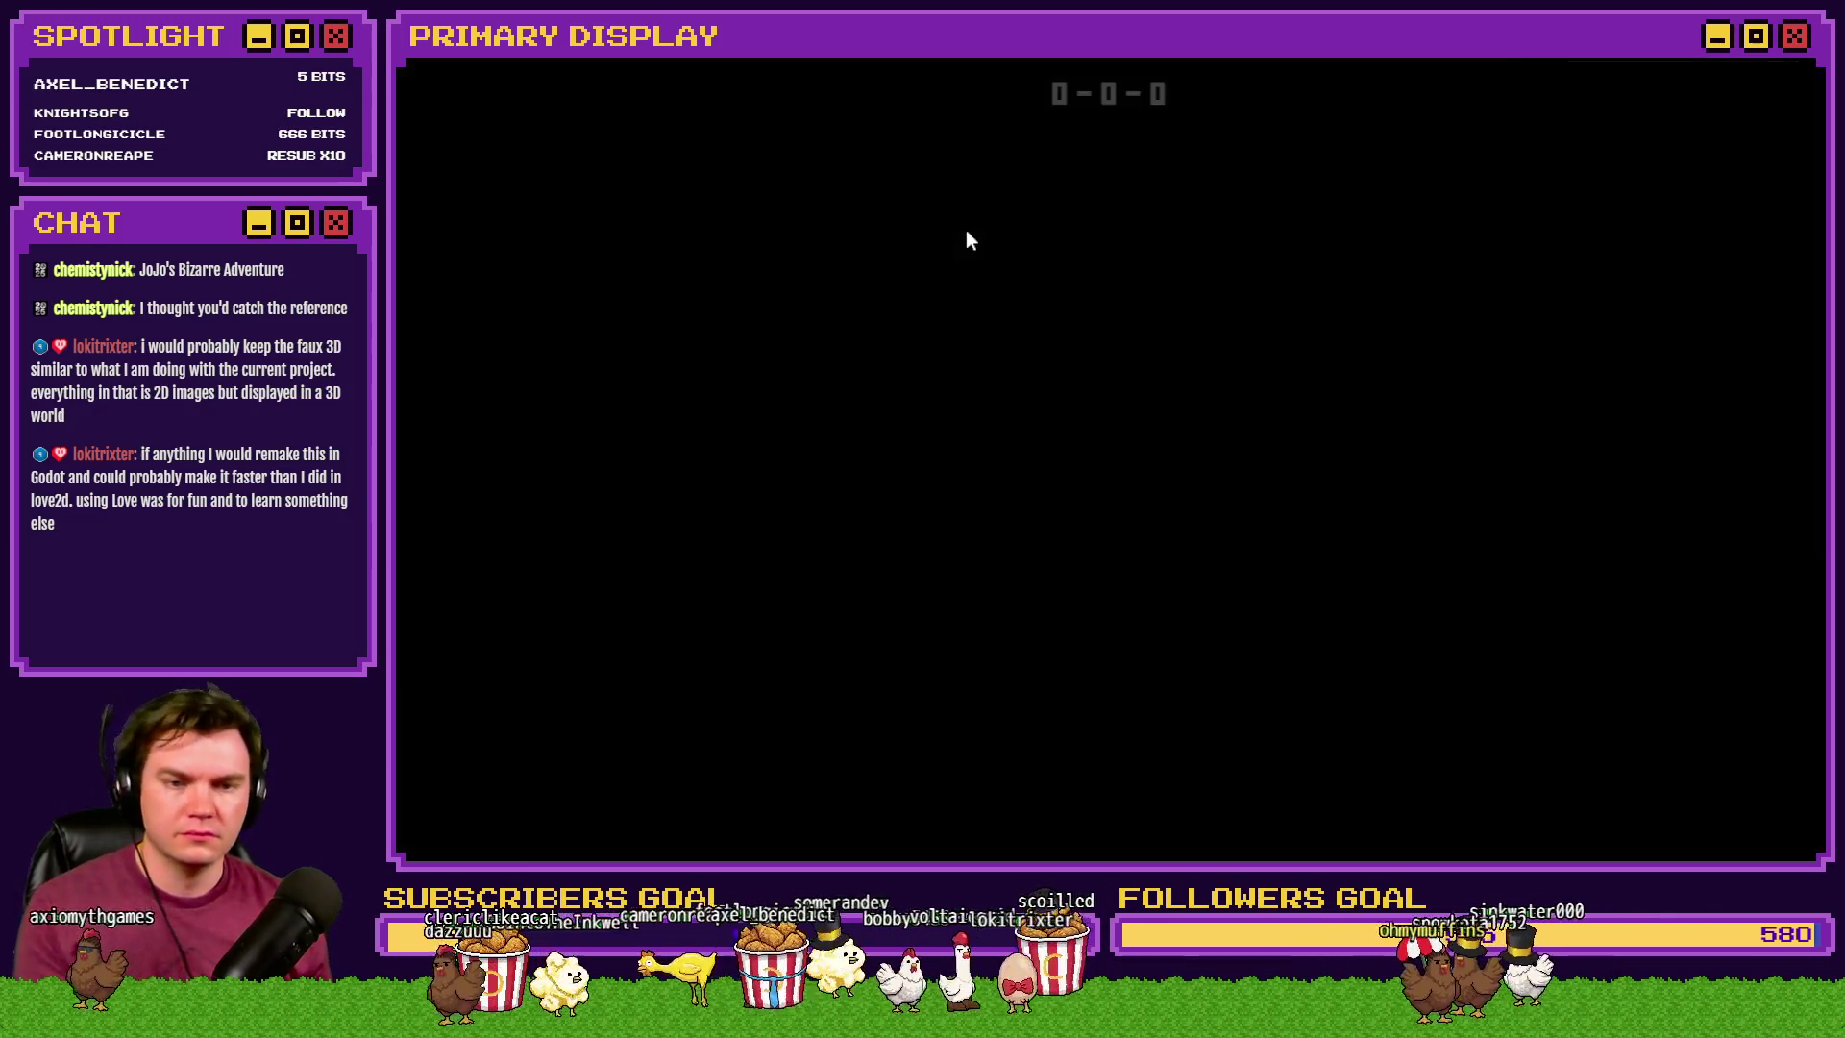
- Walk into the Geo Rubble Golem battle, close the playtest, and reopen the Saving Throw event
key("Up")
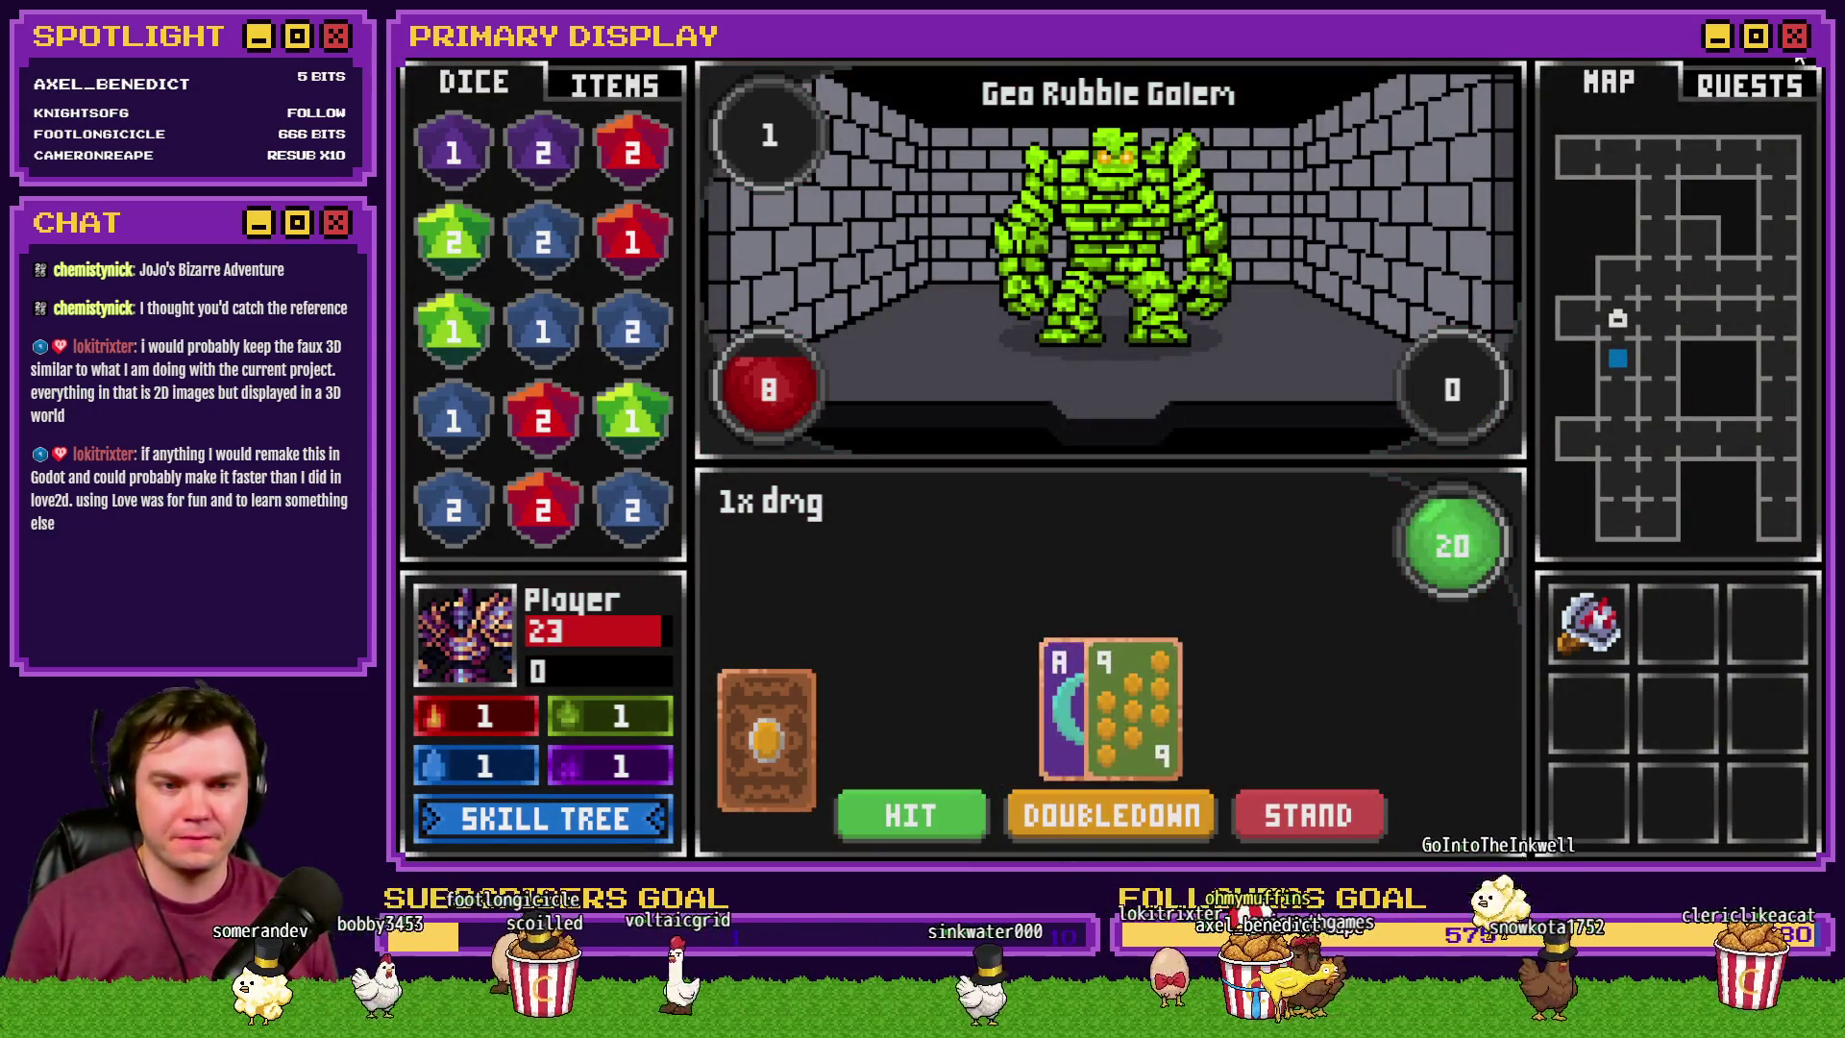
key("alt+F4")
double_click(882, 183)
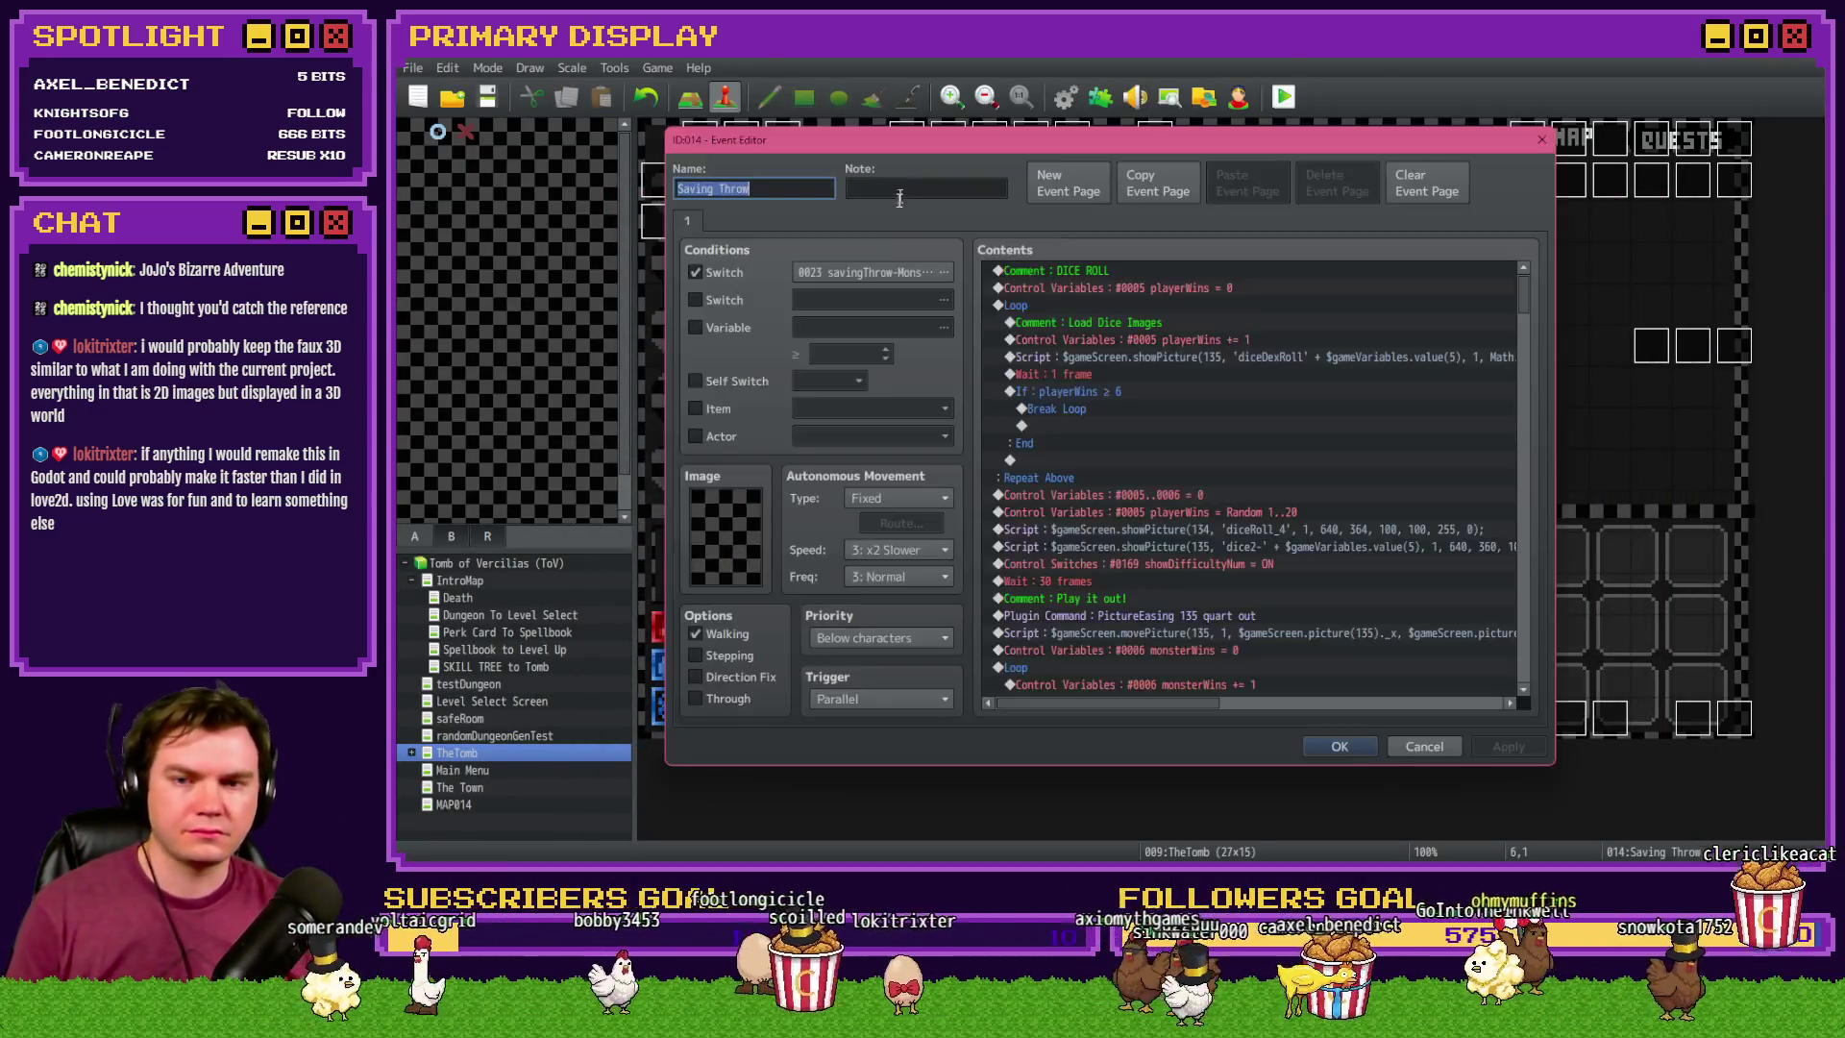
- Delete the playerWins = 1 line from the loop branch, close the event, and start a playtest
scroll(1103, 544, "down", 10)
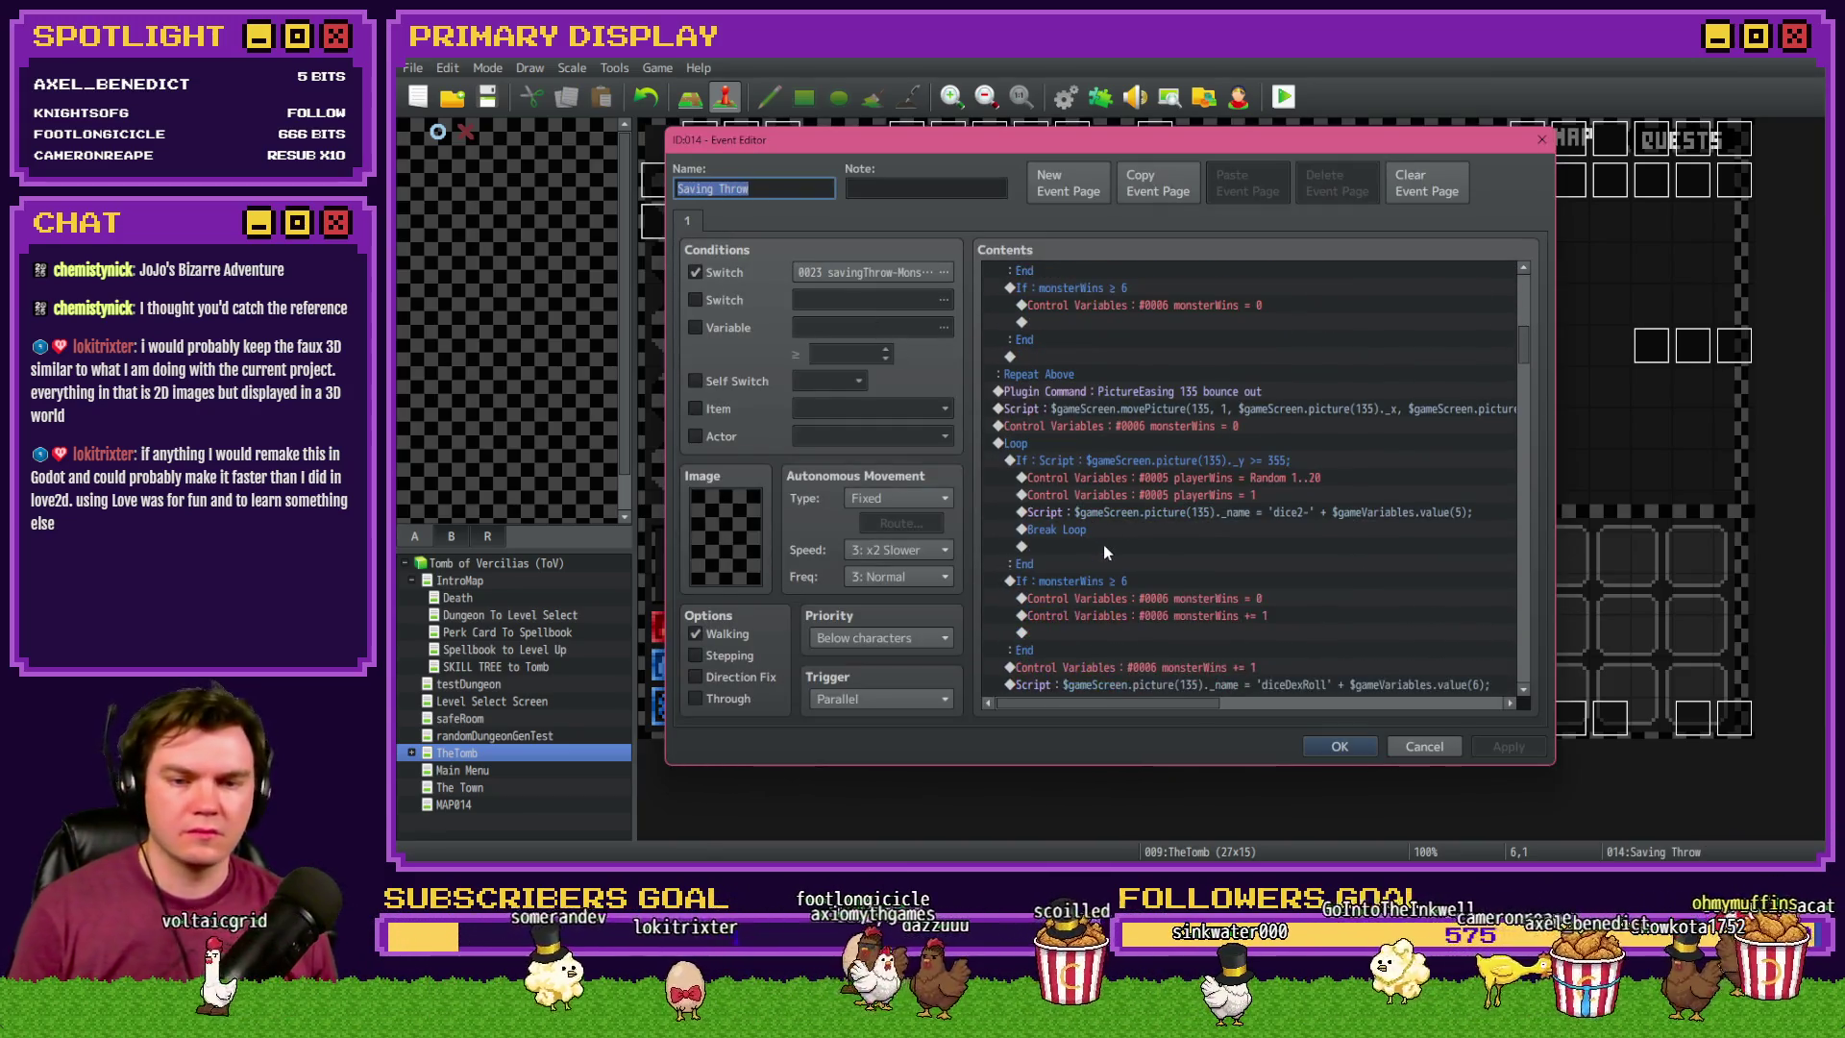
left_click(1220, 494)
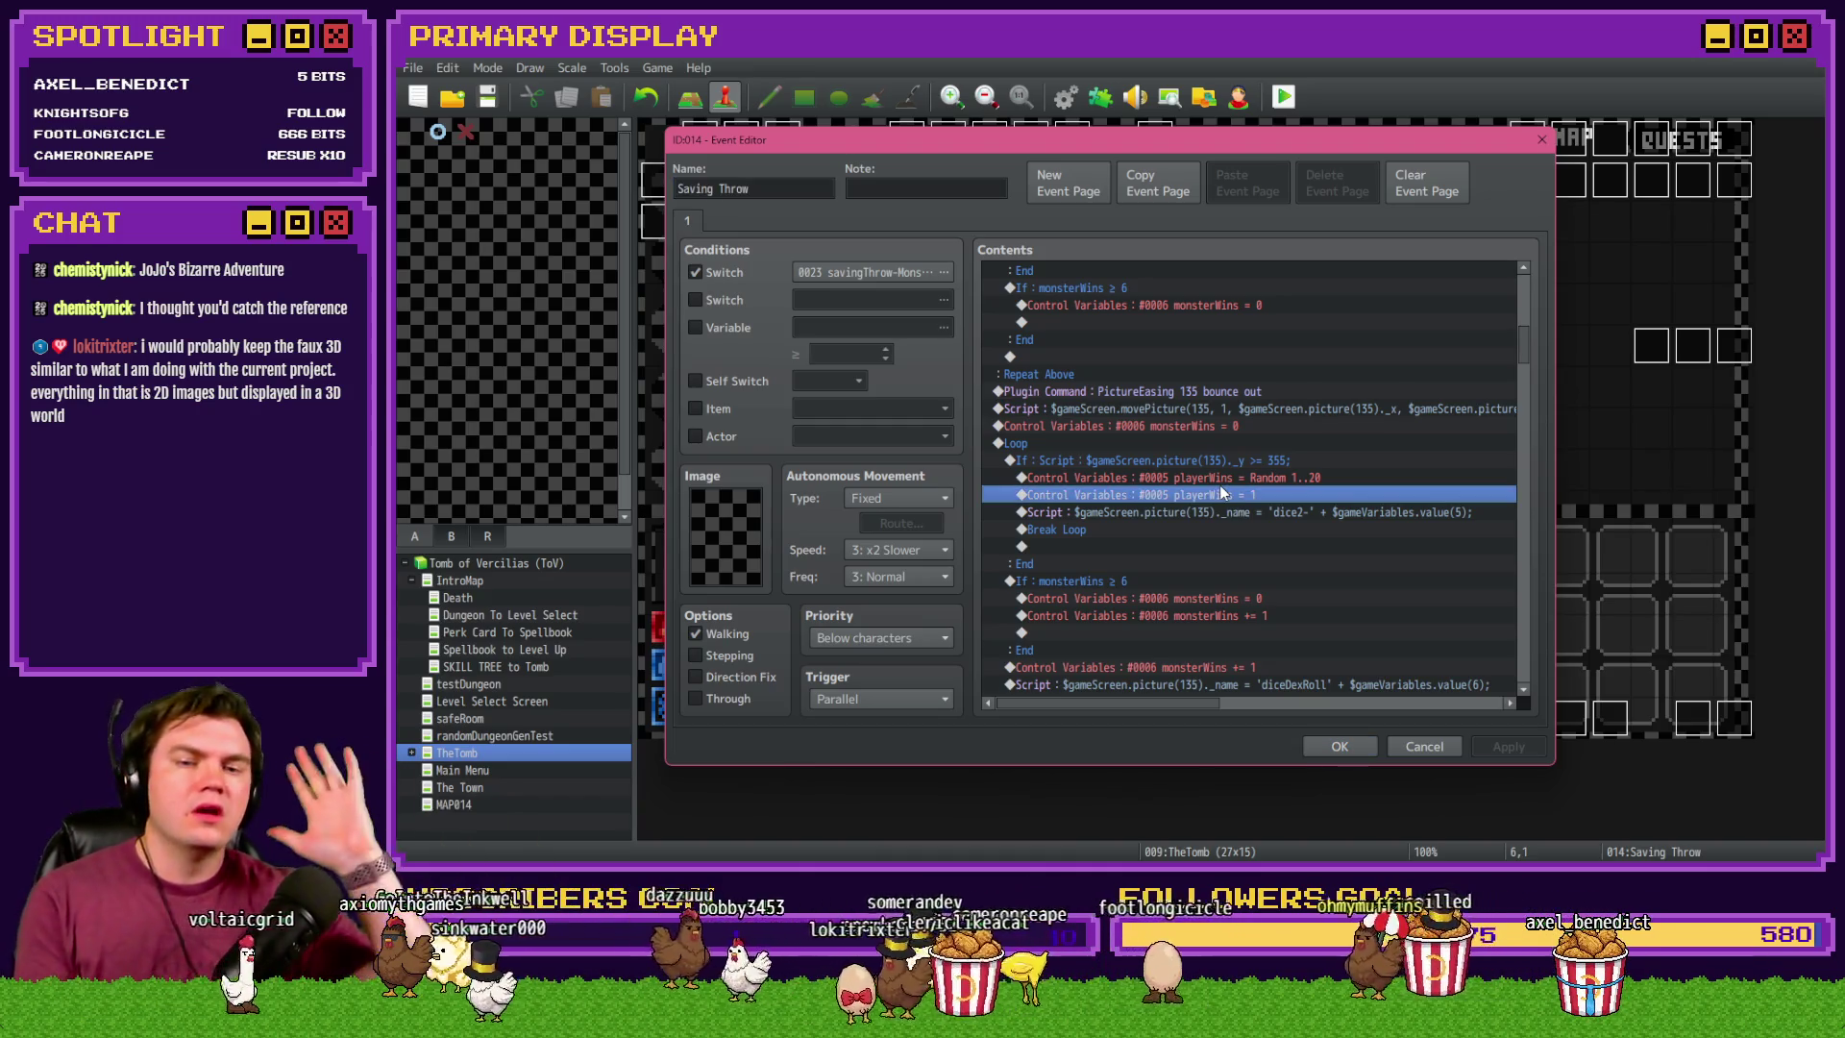
key("Delete")
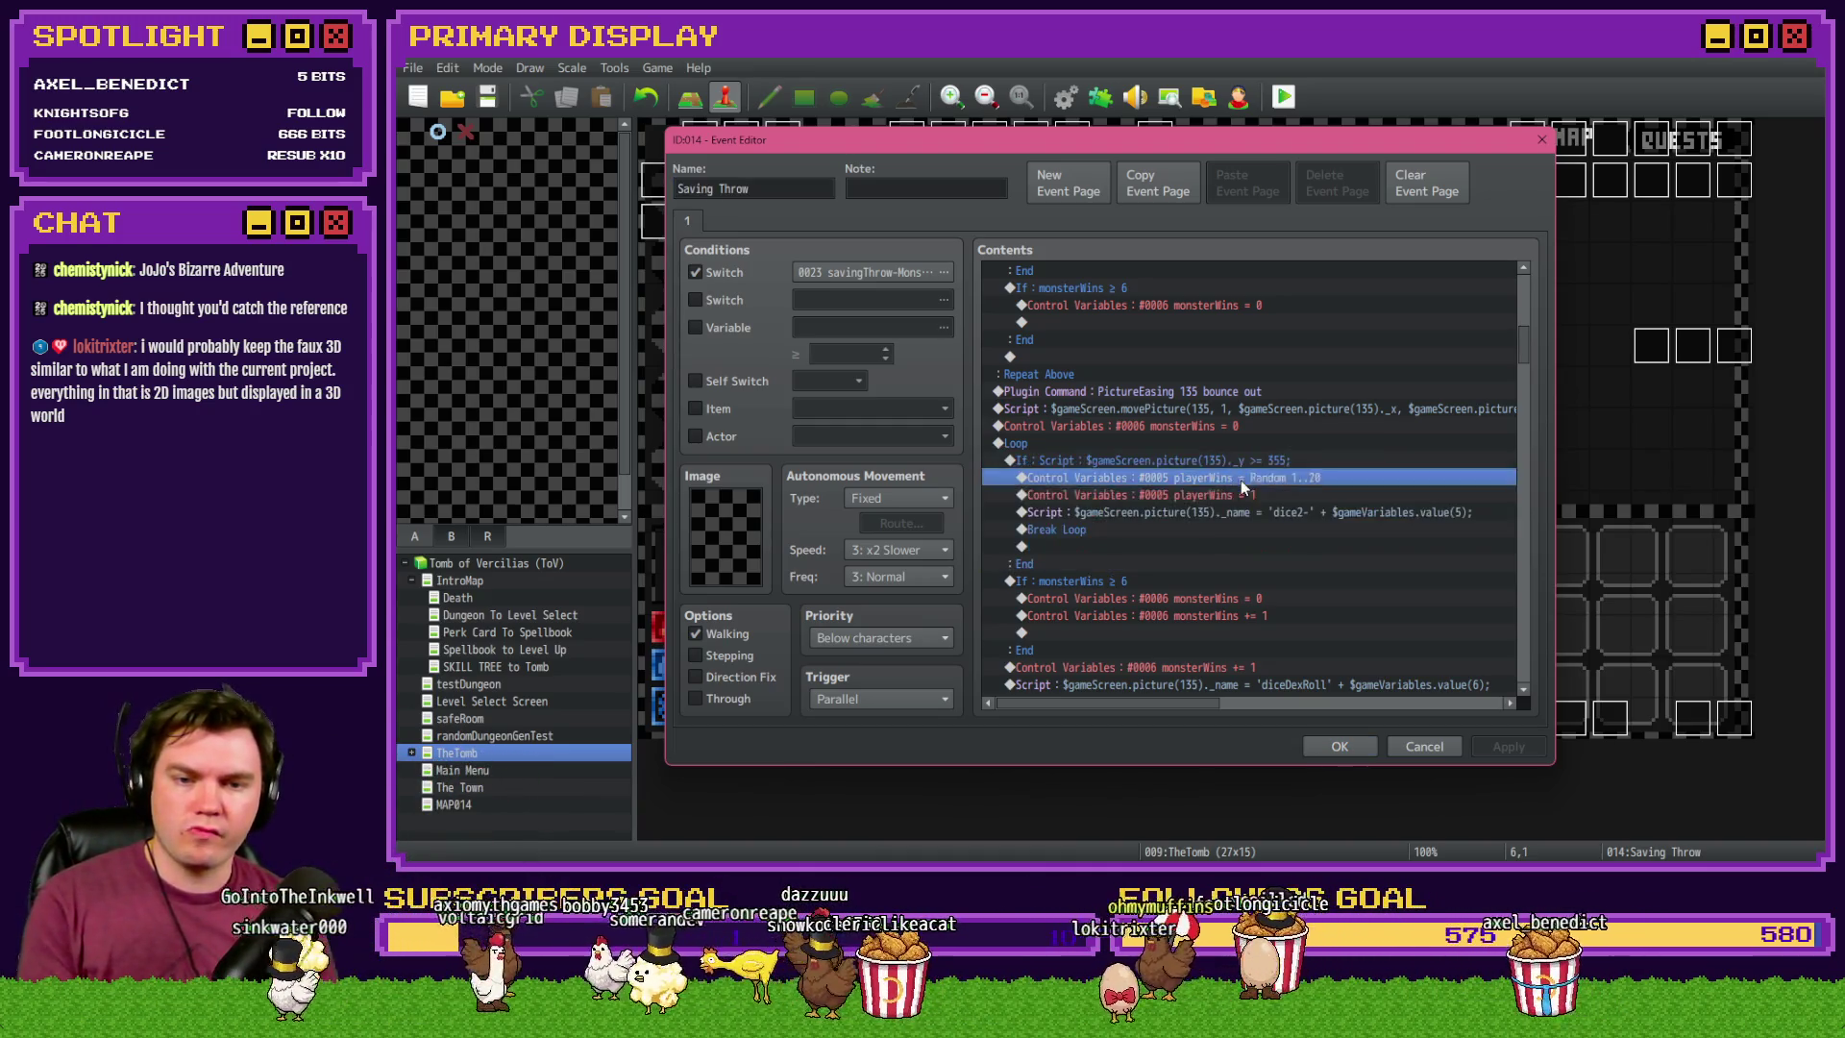
left_click(1339, 746)
left_click(1284, 96)
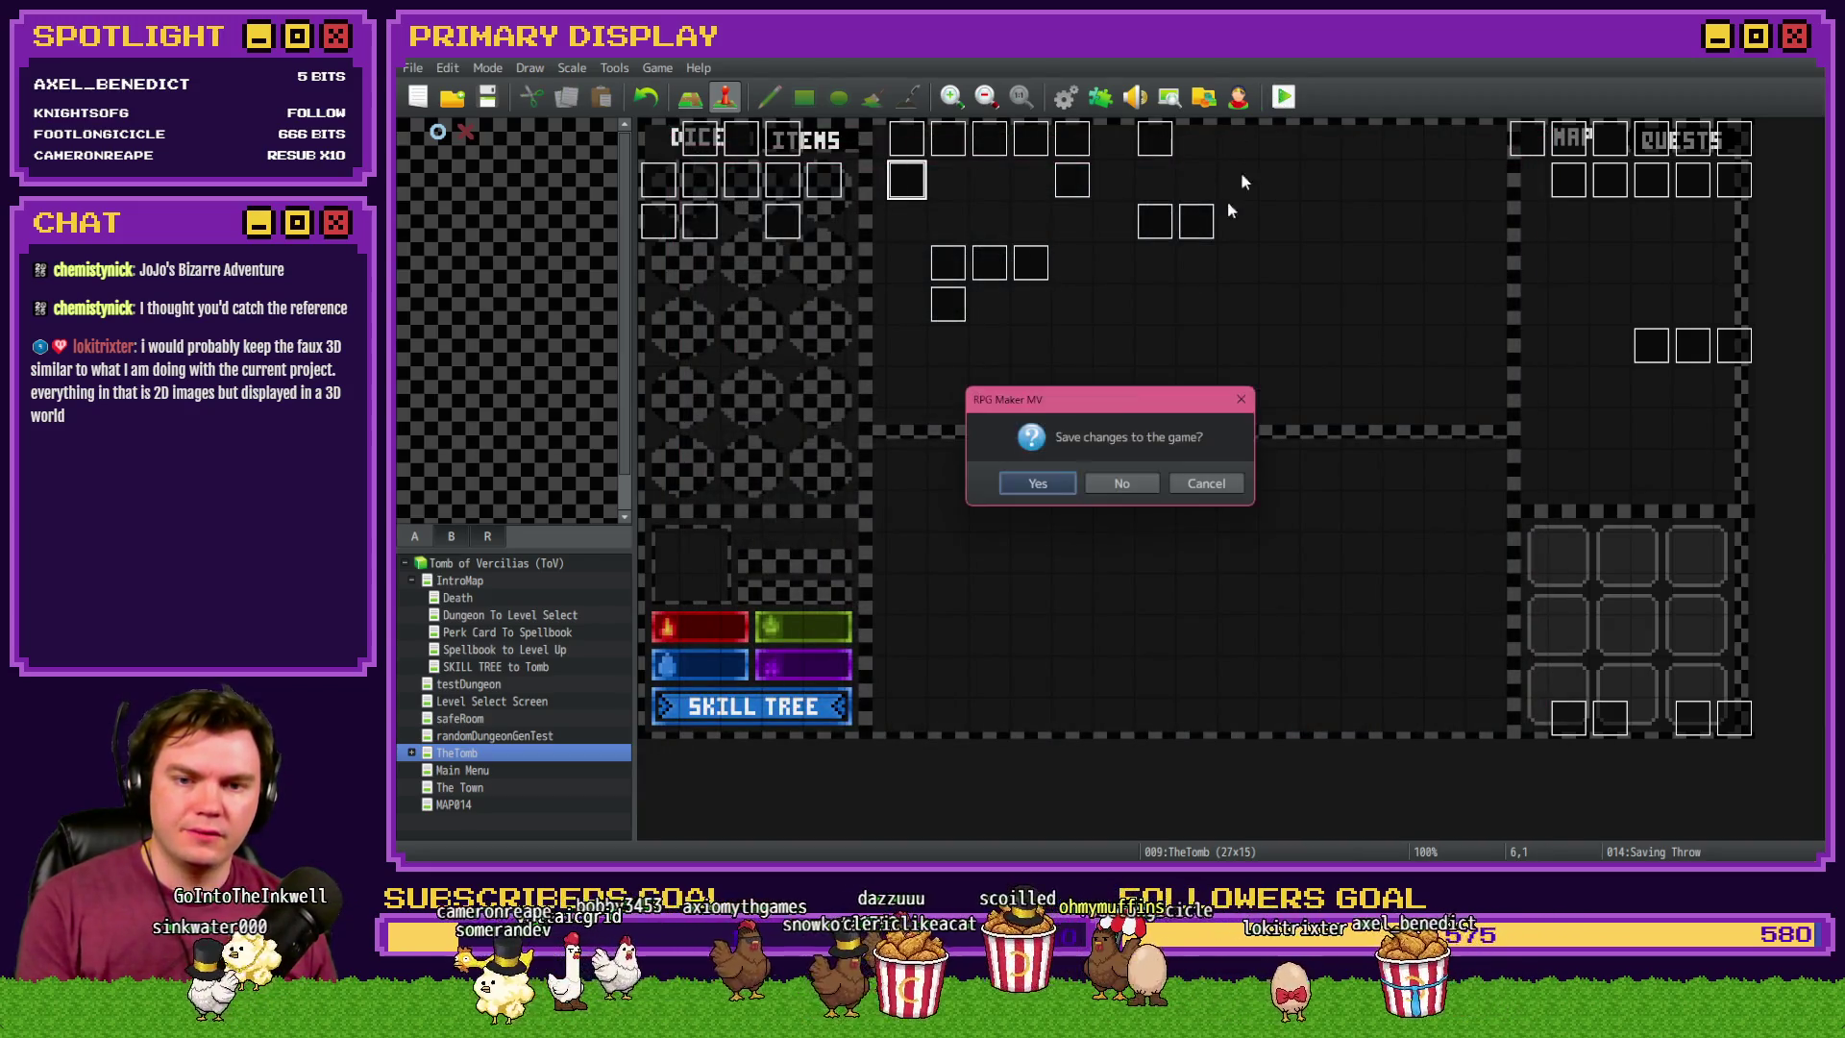
- Save, take the Spiked Pauldron perk, win the Elemental fight, and open the 50-point skill tree
left_click(1038, 483)
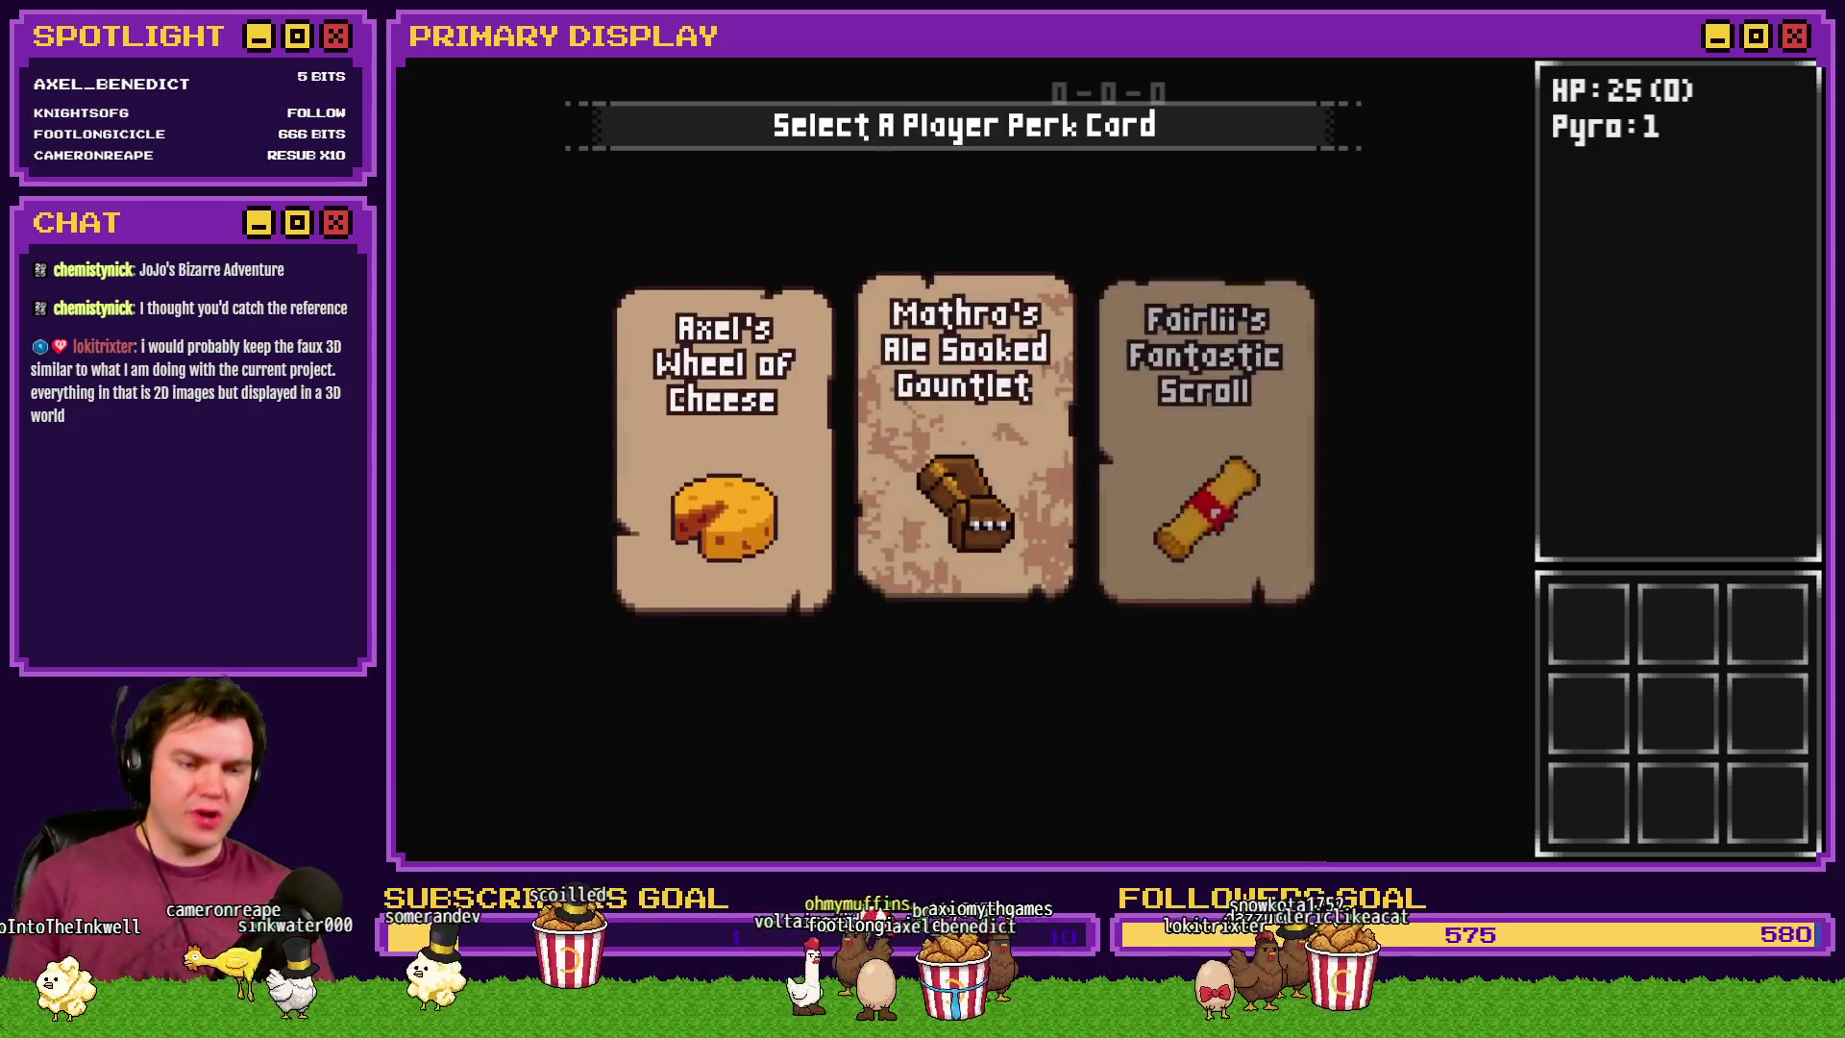
left_click(770, 411)
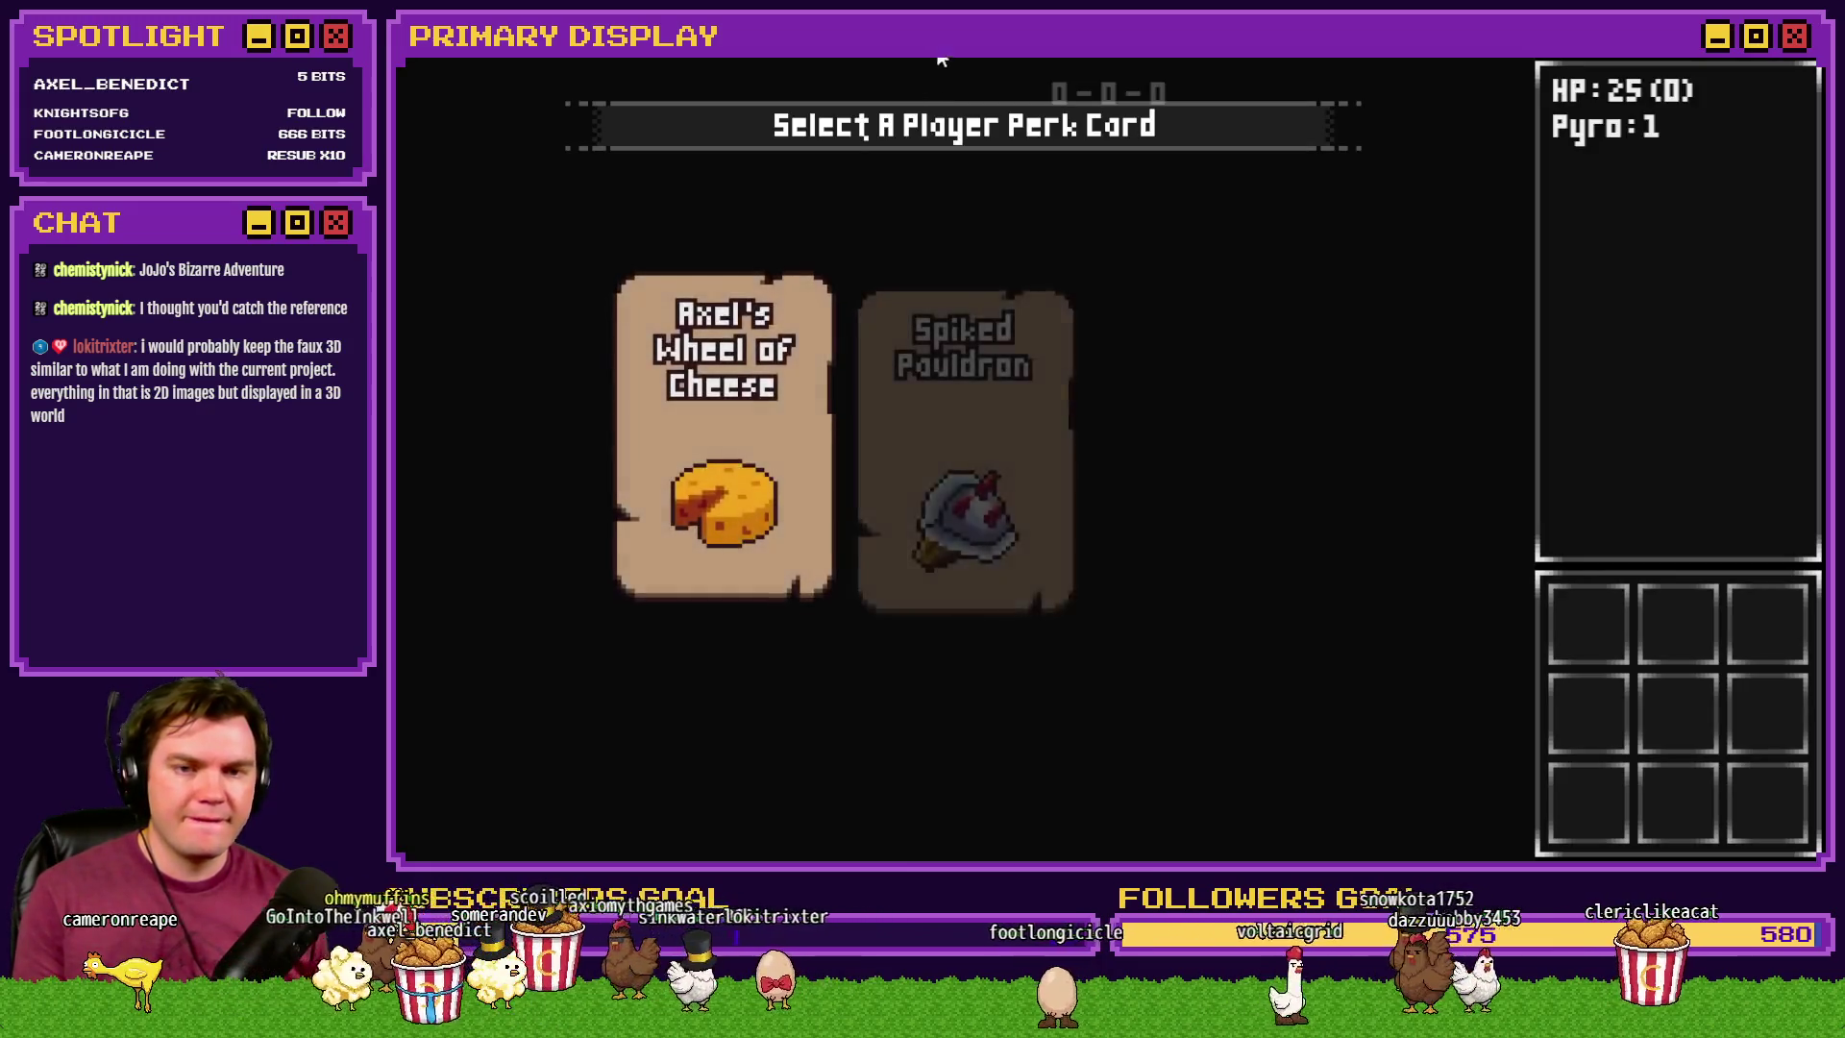
left_click(942, 359)
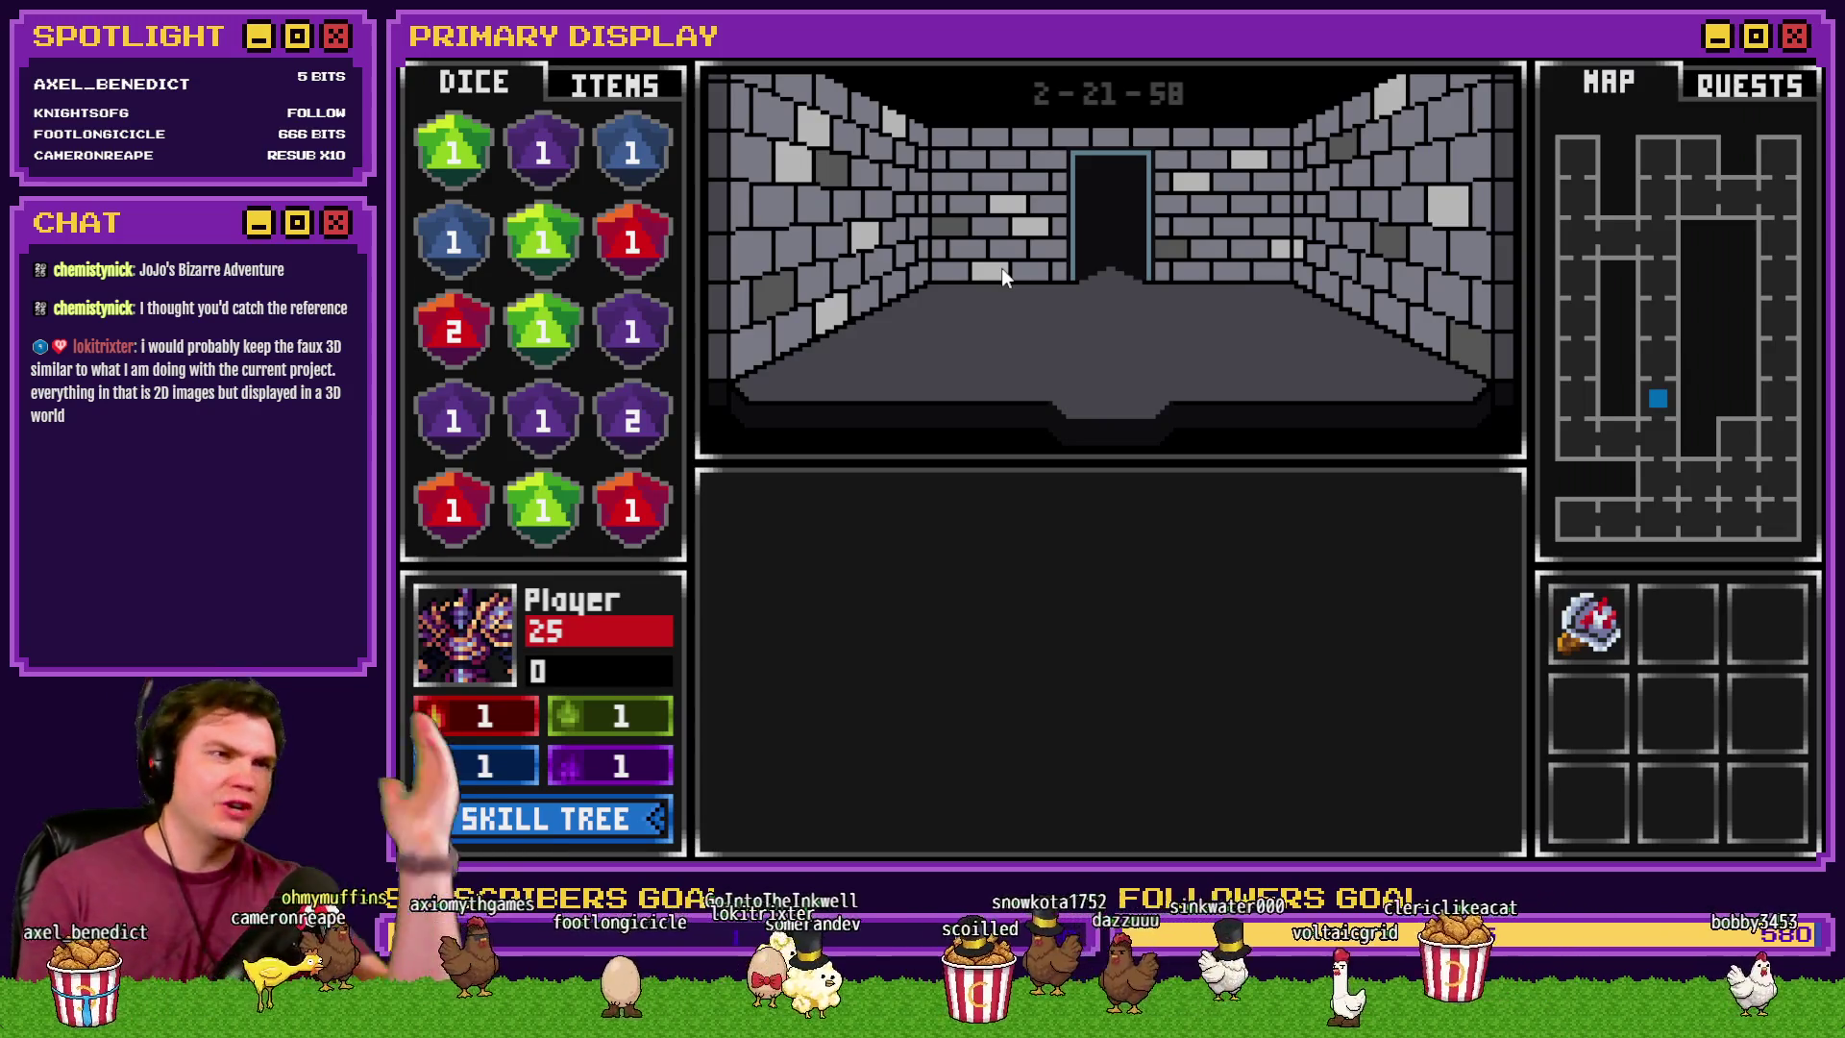
key("w")
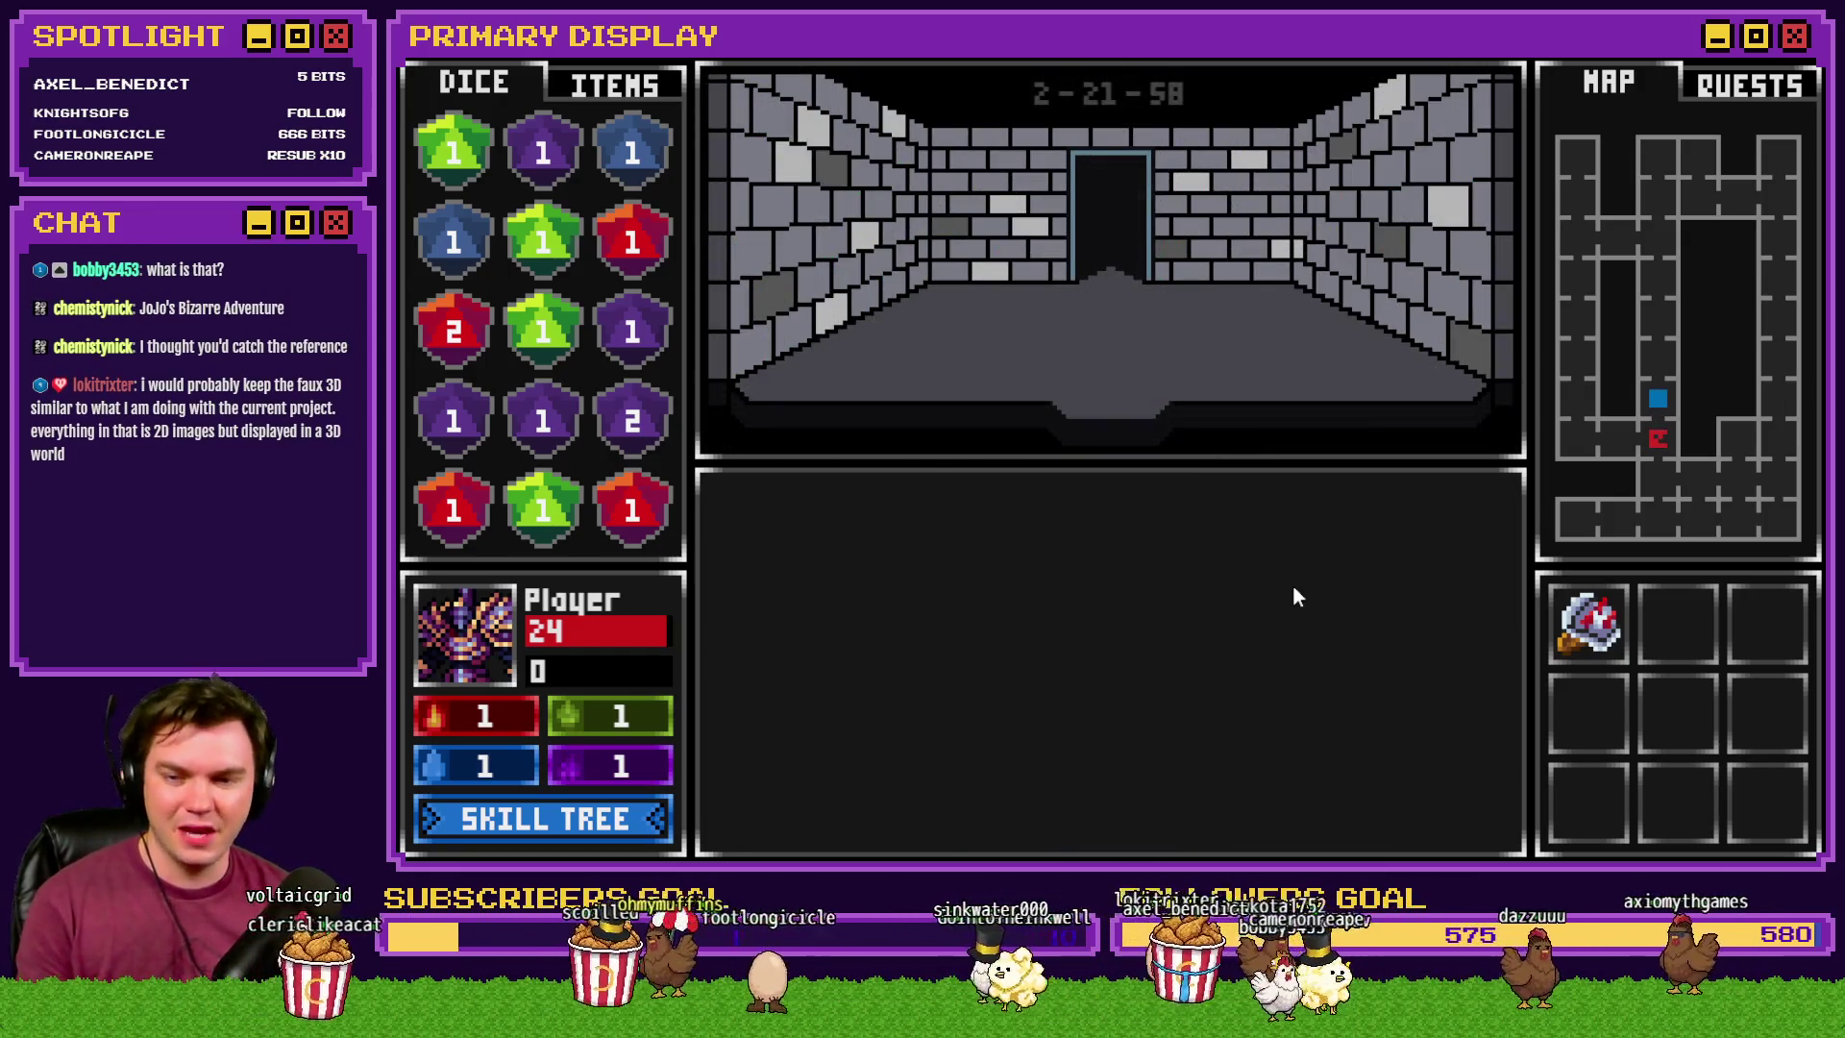
left_click(564, 818)
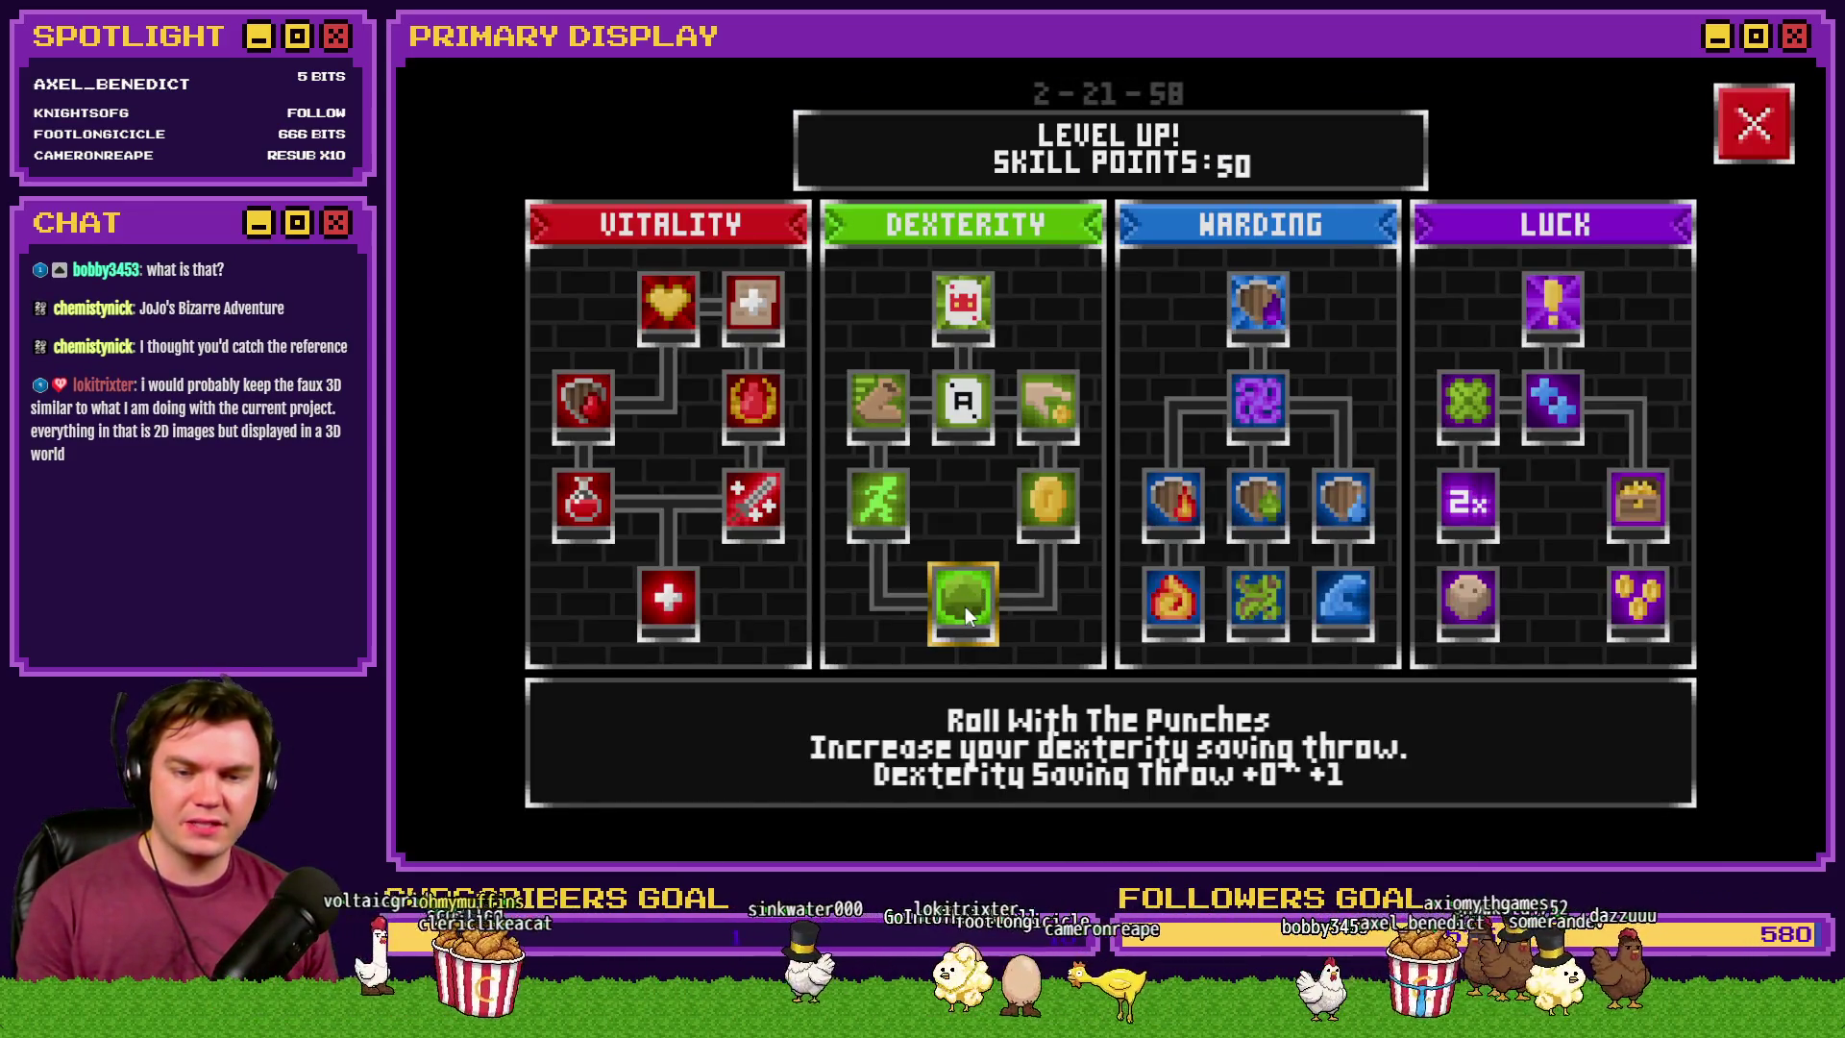
- Buy Roll With The Punches, then advance into an Elemental encounter
left_click(964, 603)
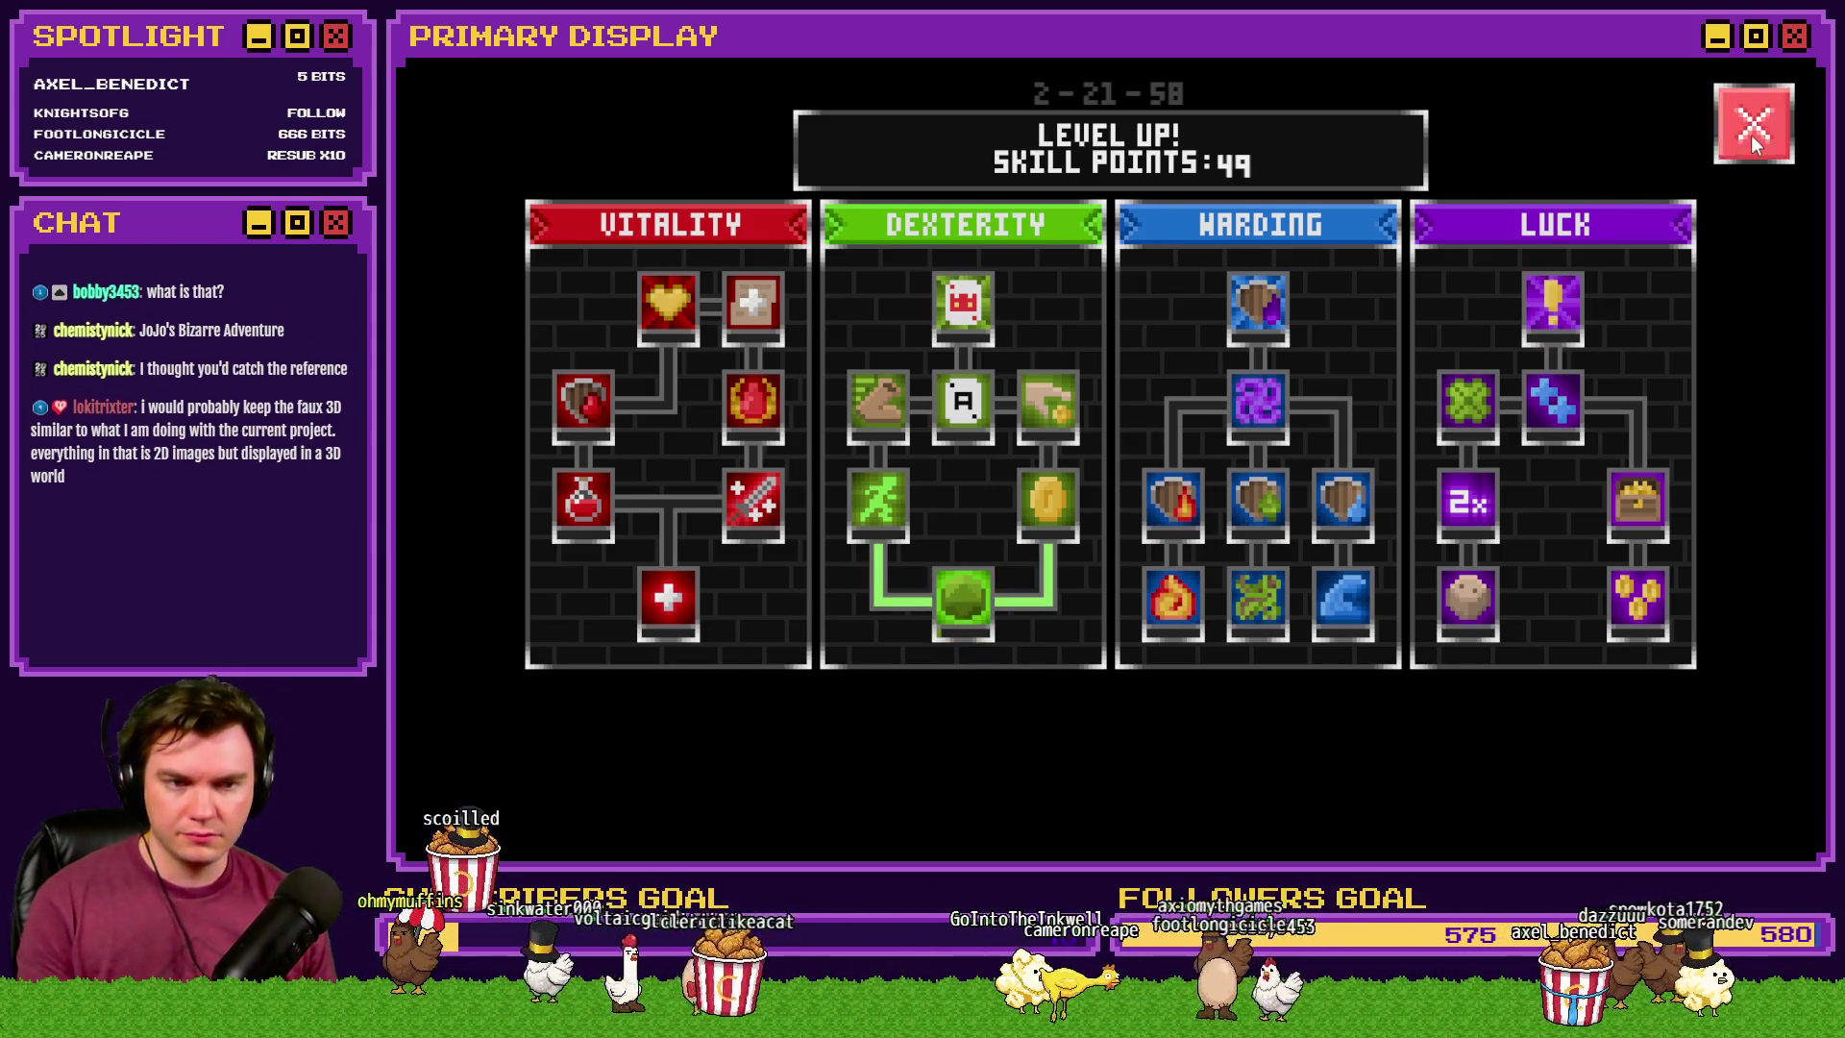
left_click(1751, 135)
left_click(1156, 428)
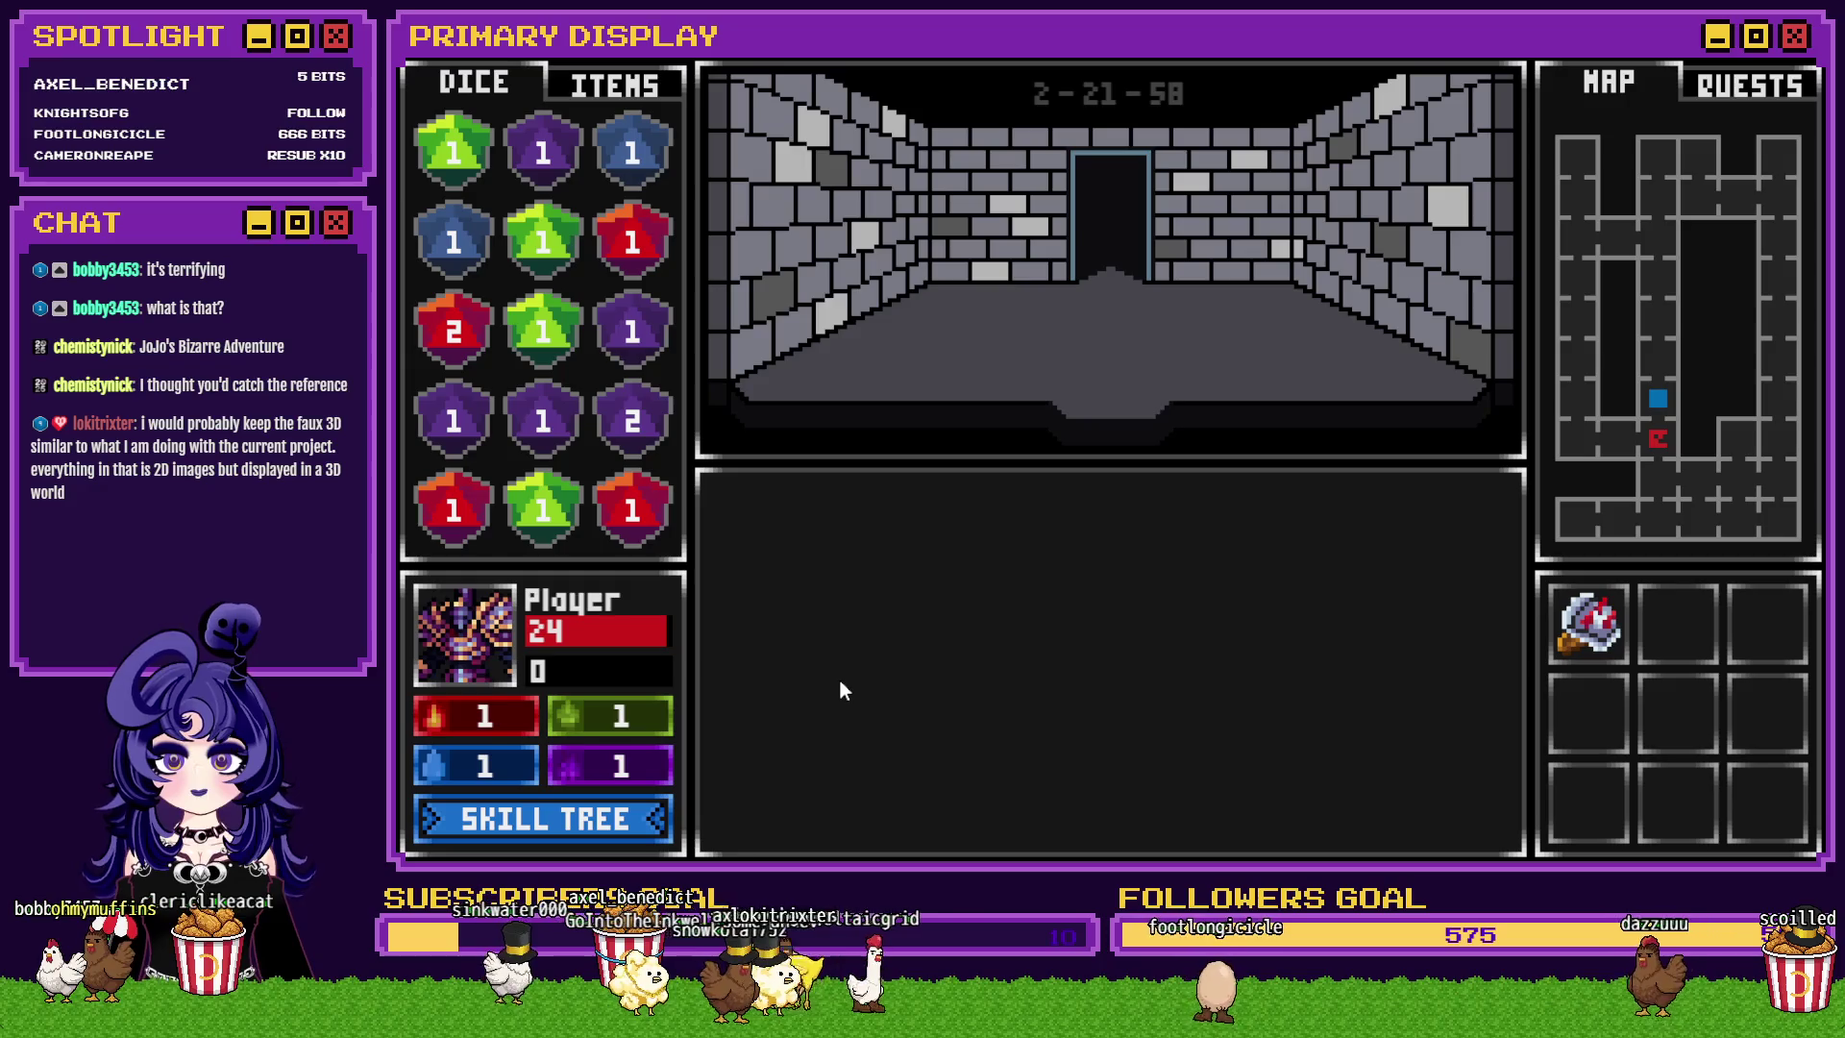
- After the fight, put six points into the Dexterity saving throw skill
left_click(597, 822)
left_click(955, 612)
left_click(955, 611)
left_click(955, 610)
left_click(955, 609)
left_click(955, 609)
left_click(955, 609)
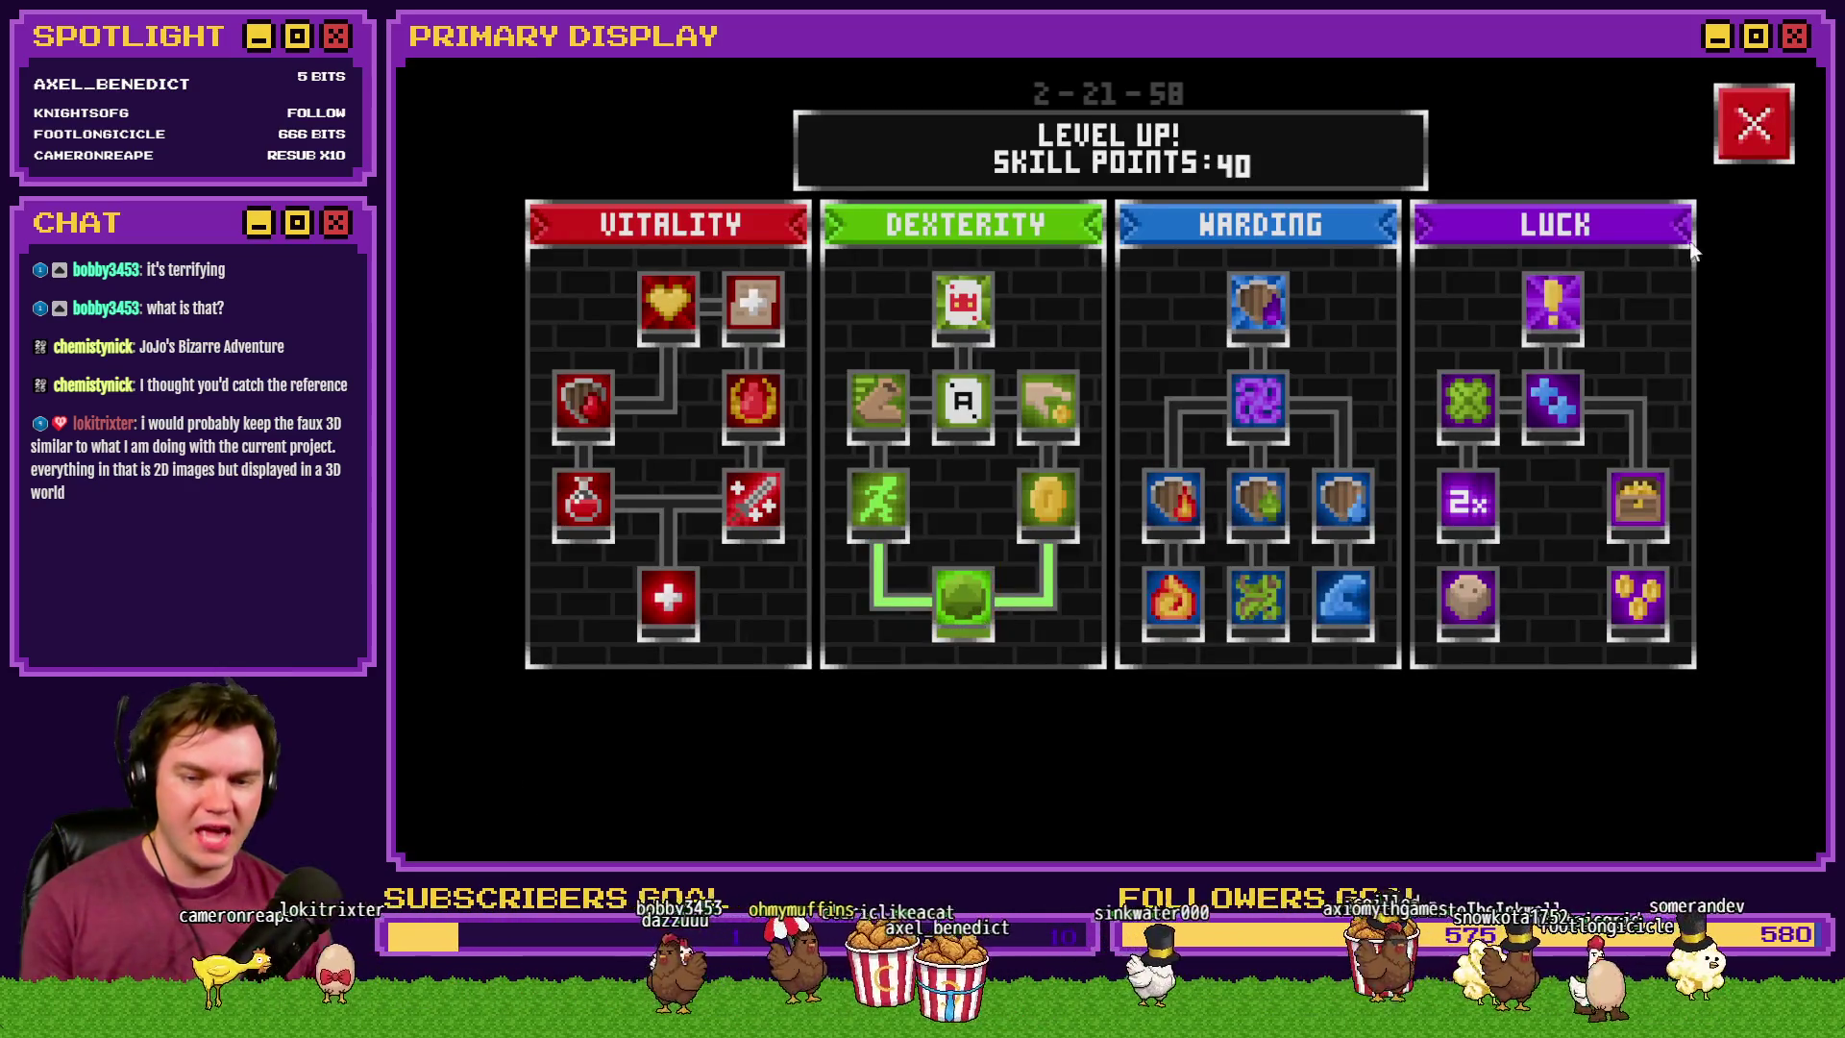
left_click(1745, 139)
- Fight the Elemental and Rubble Golem saving throws, then end the playtest
key("w")
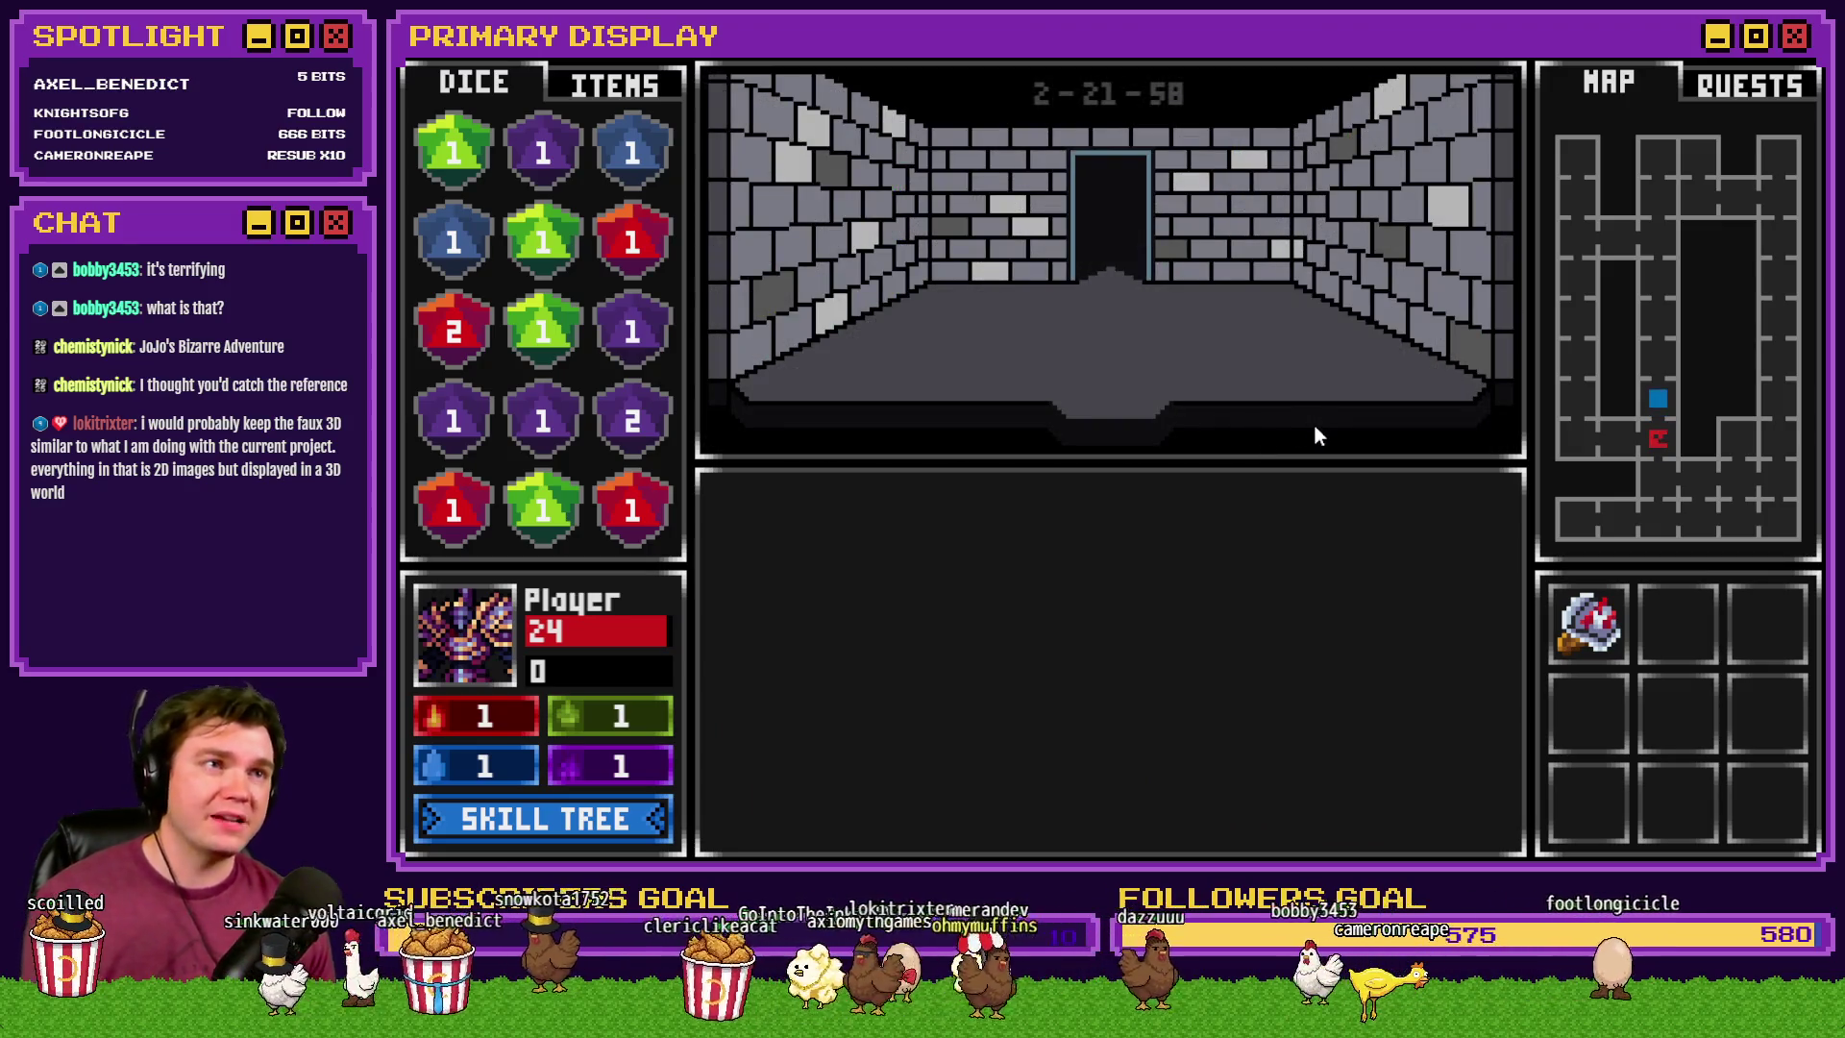
key("w")
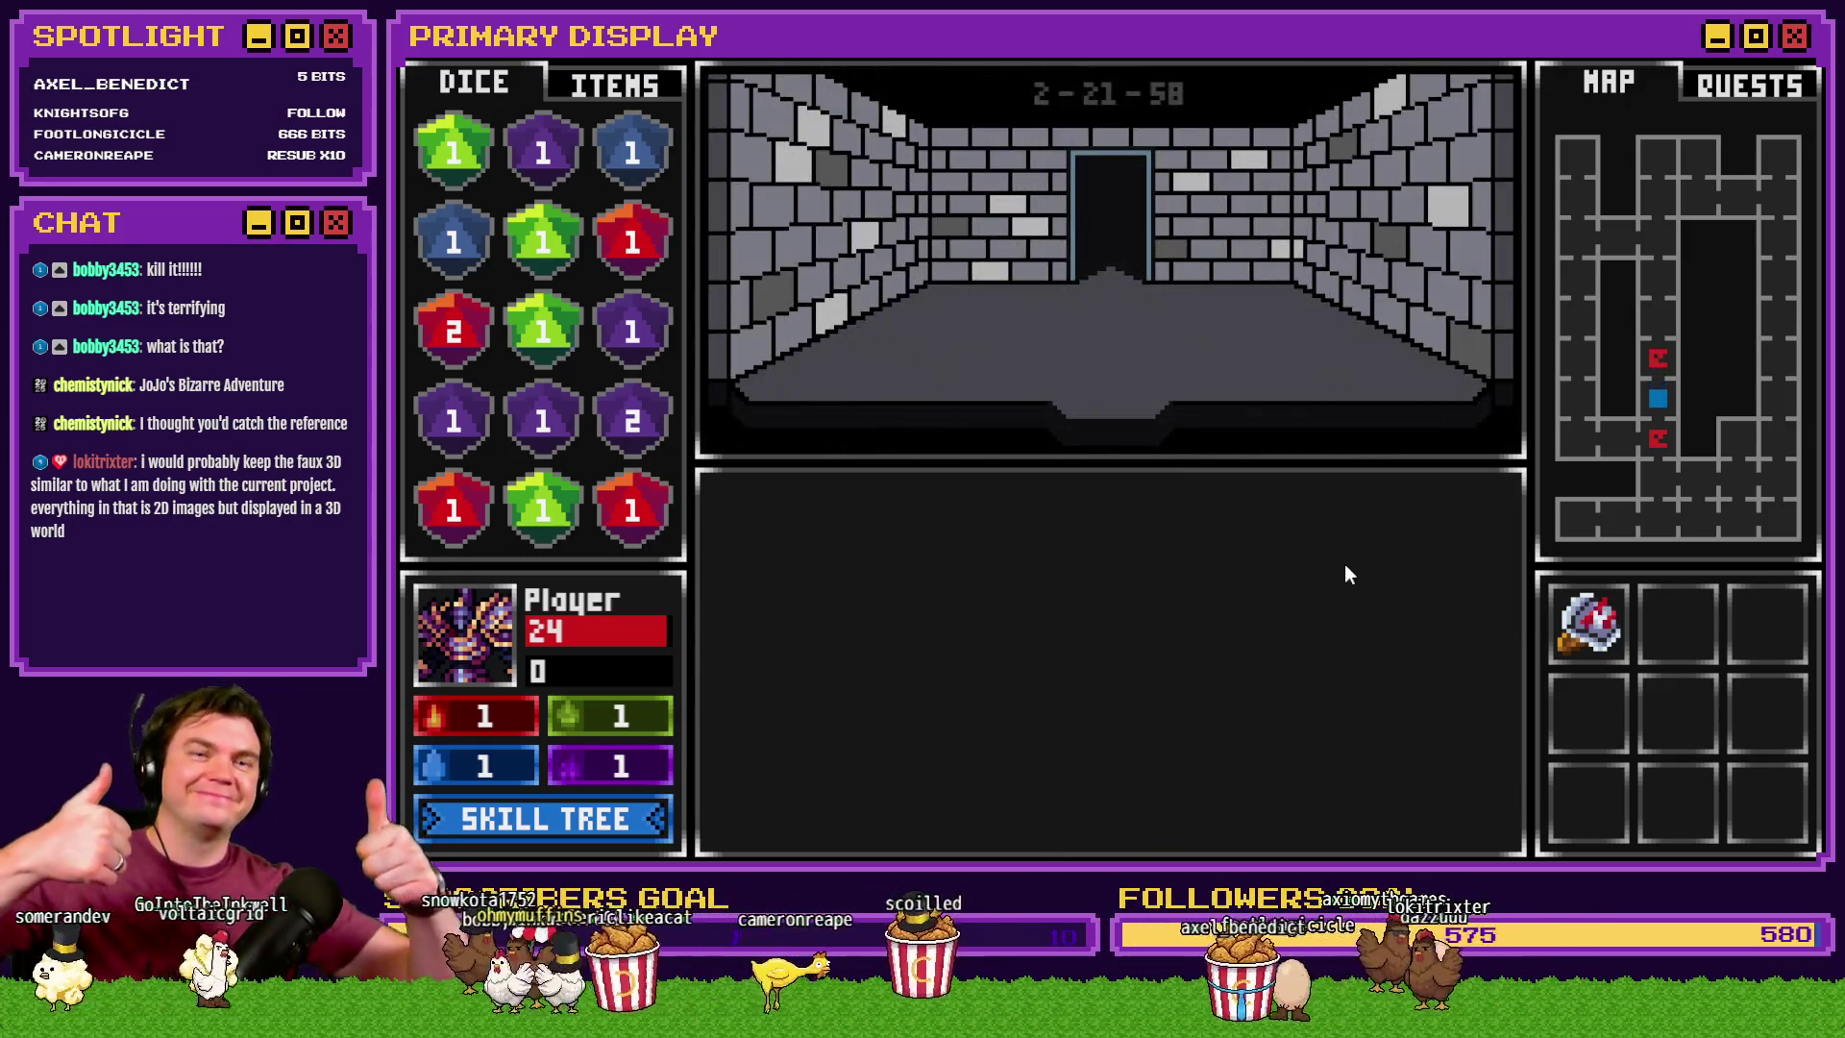
key("alt+F4")
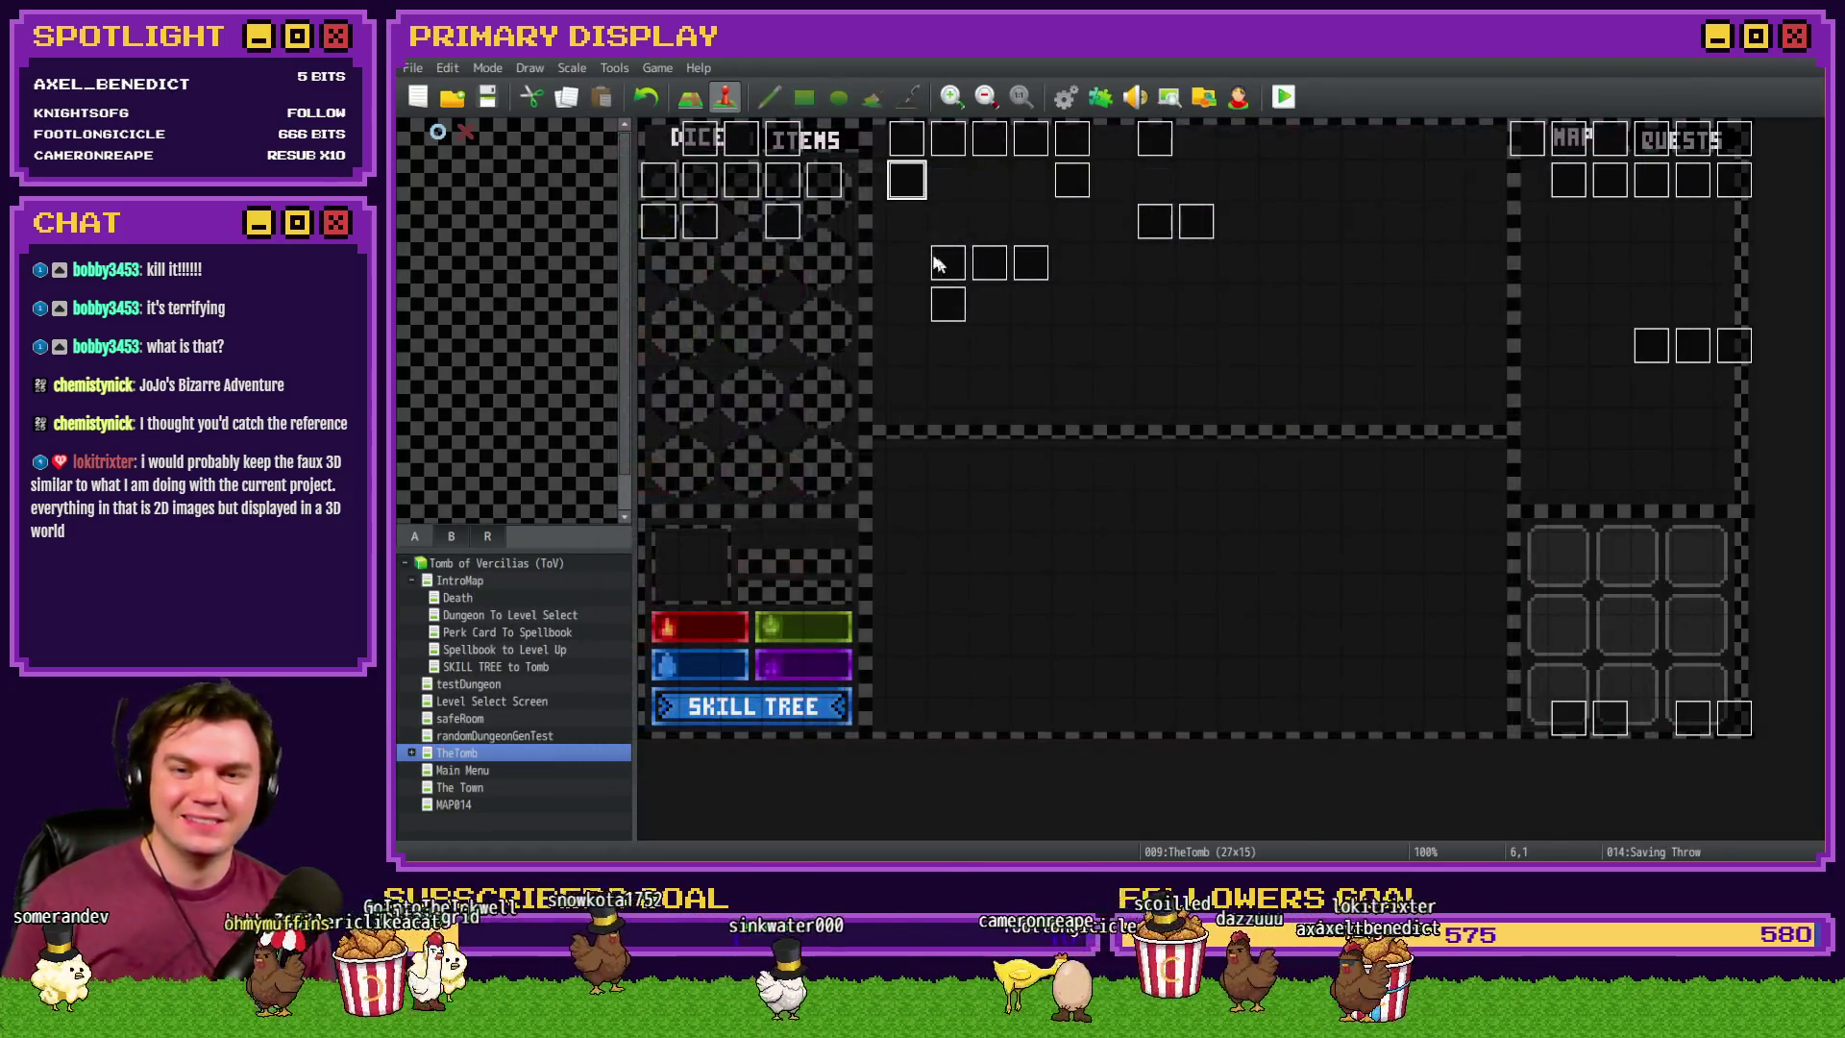
- Insert an Increase/Decrease Roll comment above If PlayerSkill-DEX in the Saving Throw event
double_click(909, 182)
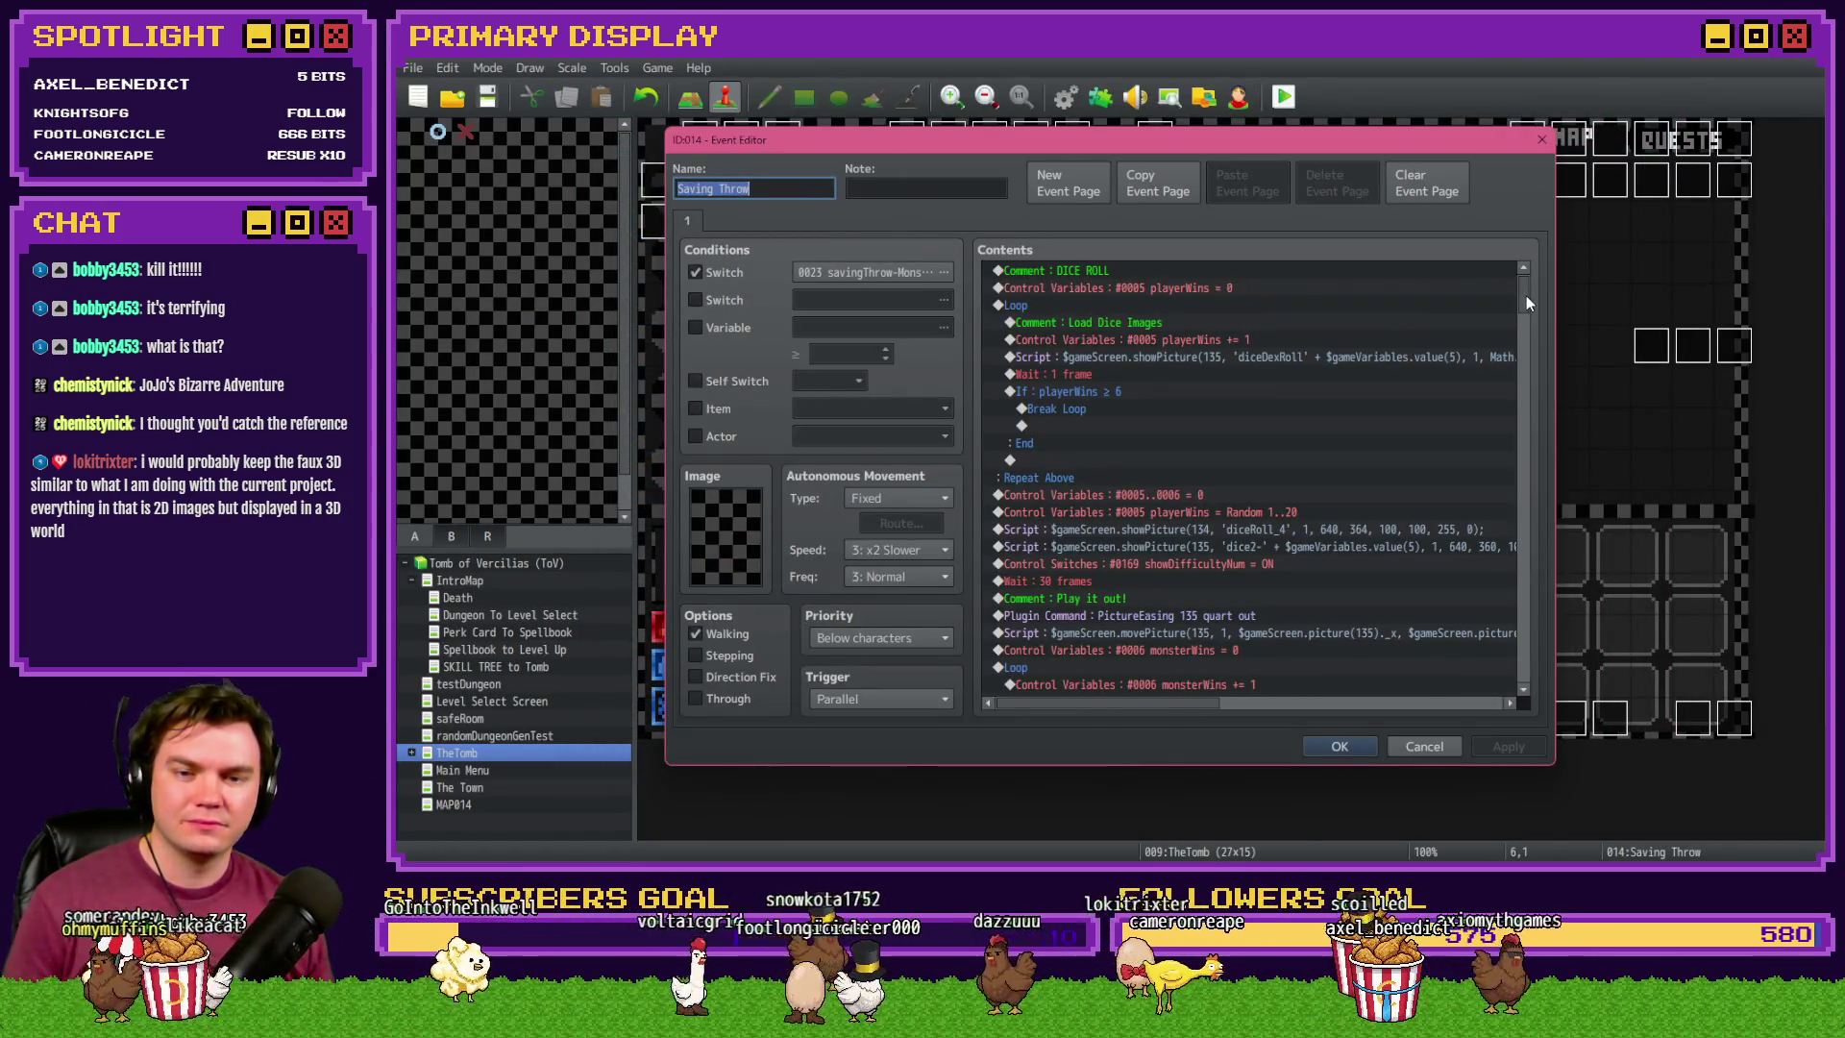
left_click_drag(1526, 296, 1525, 388)
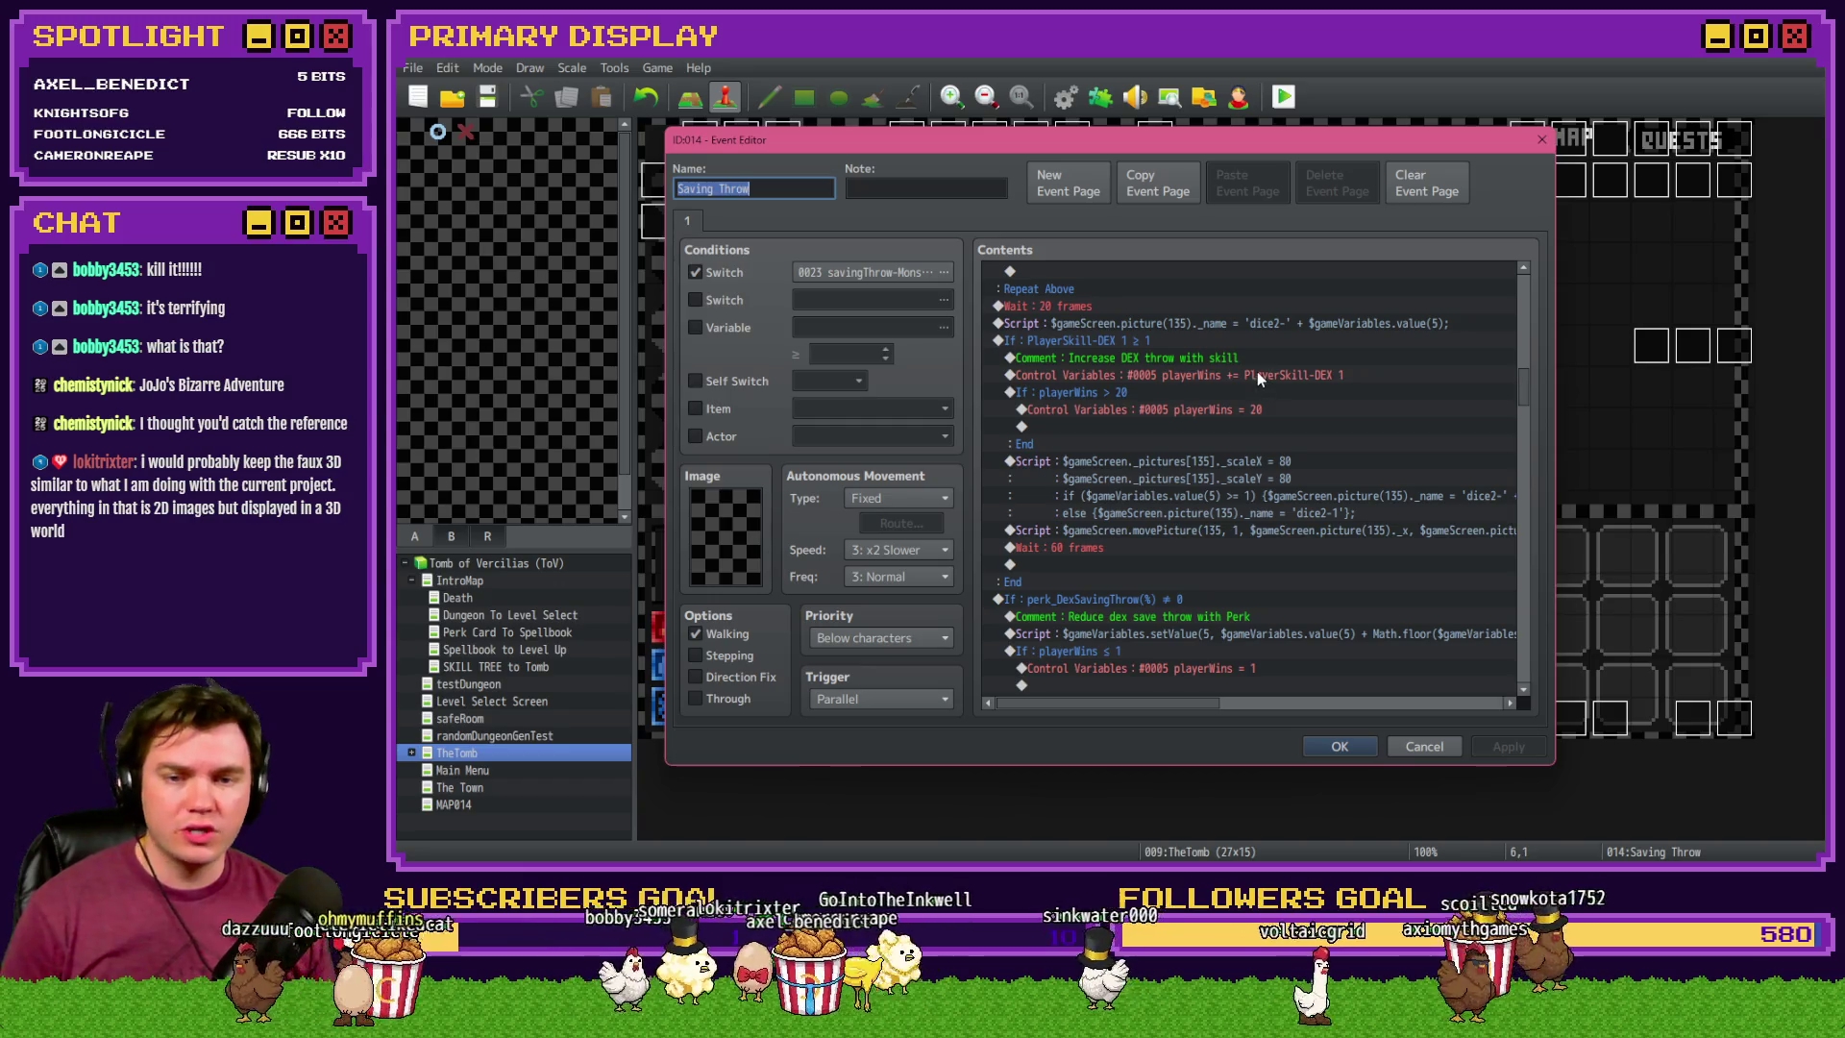
left_click(1229, 334)
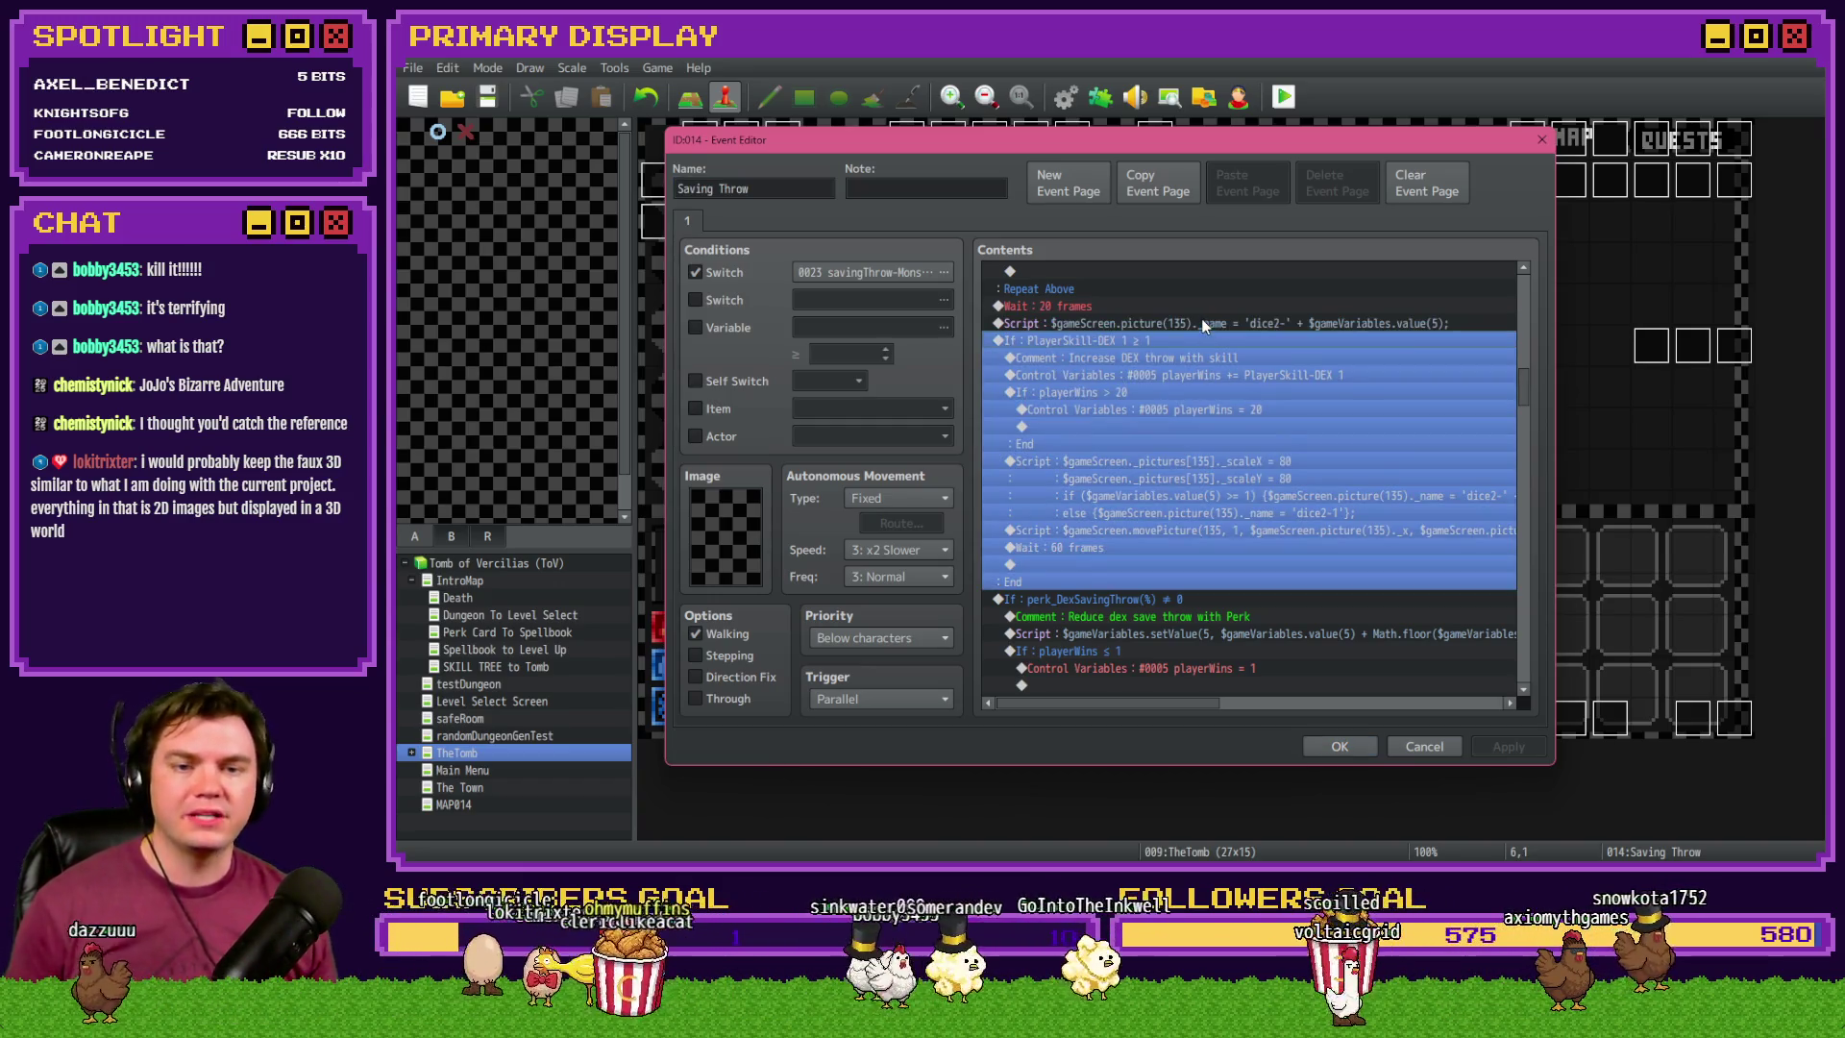
left_click(1205, 321)
key("Return")
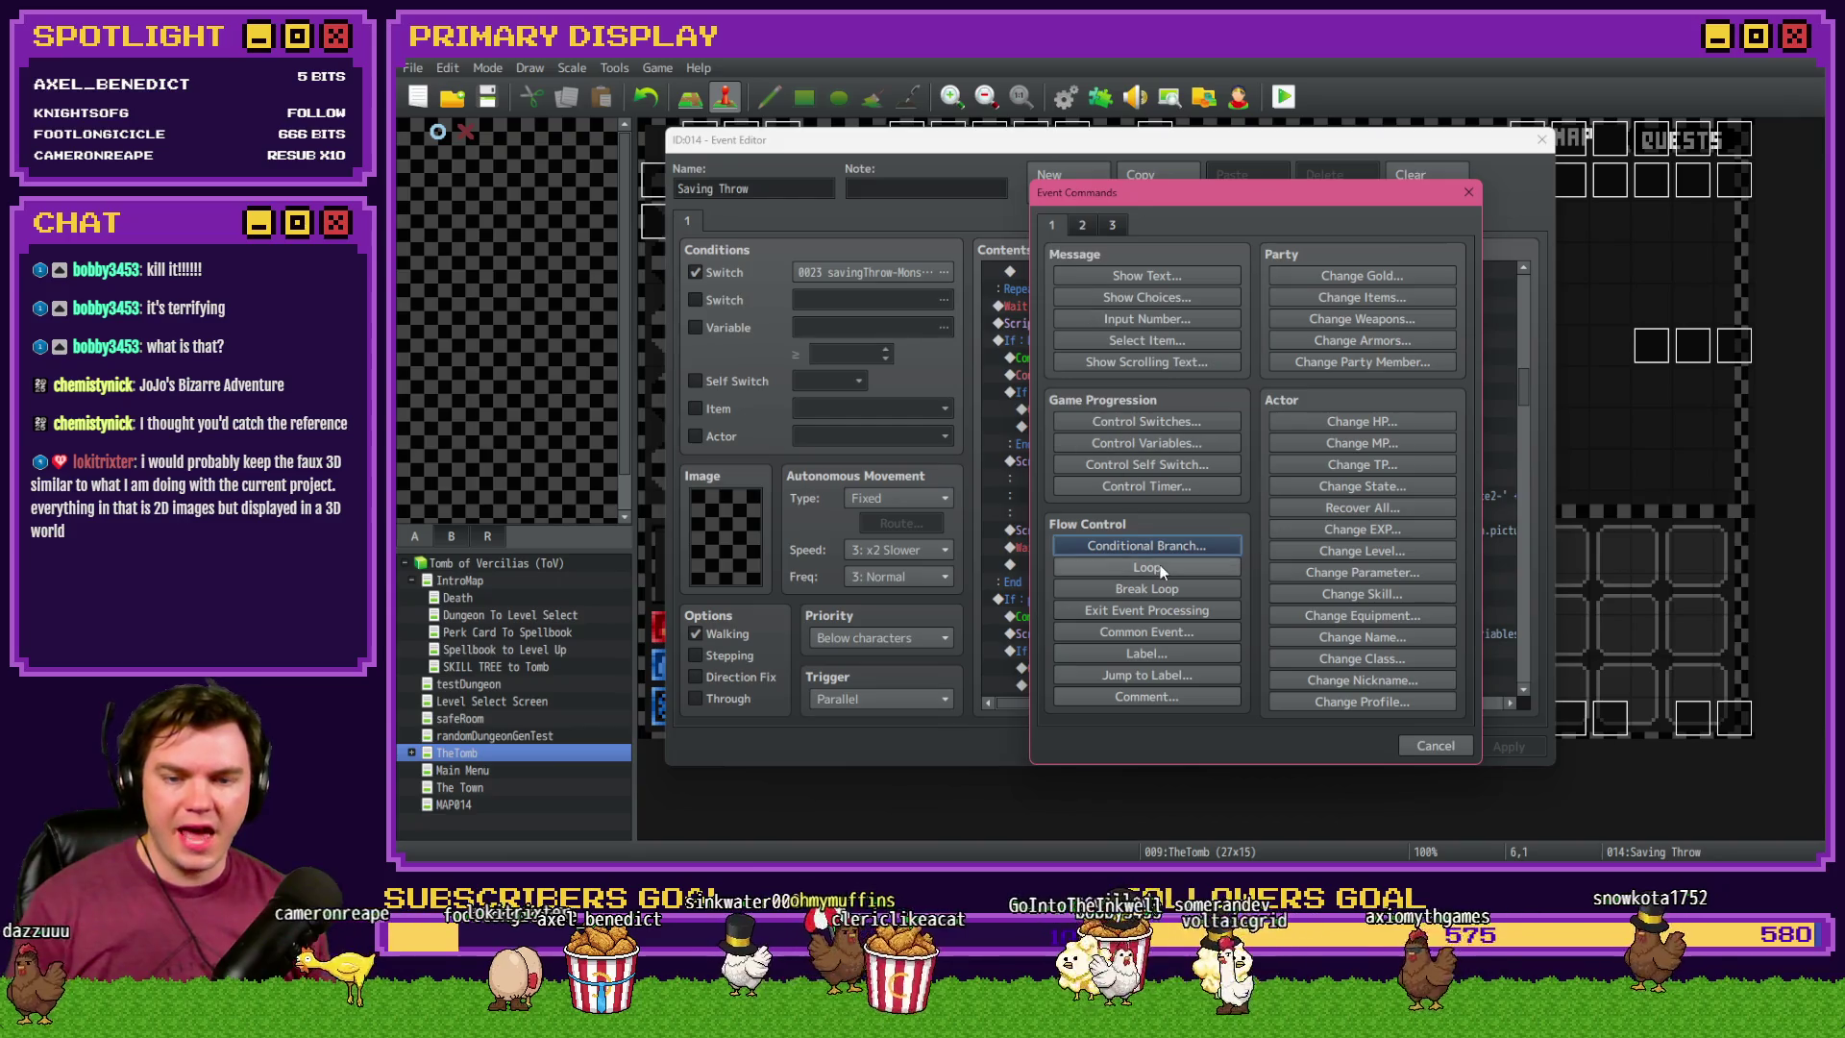
left_click(1172, 697)
type("================Increase/Decrease Roll================")
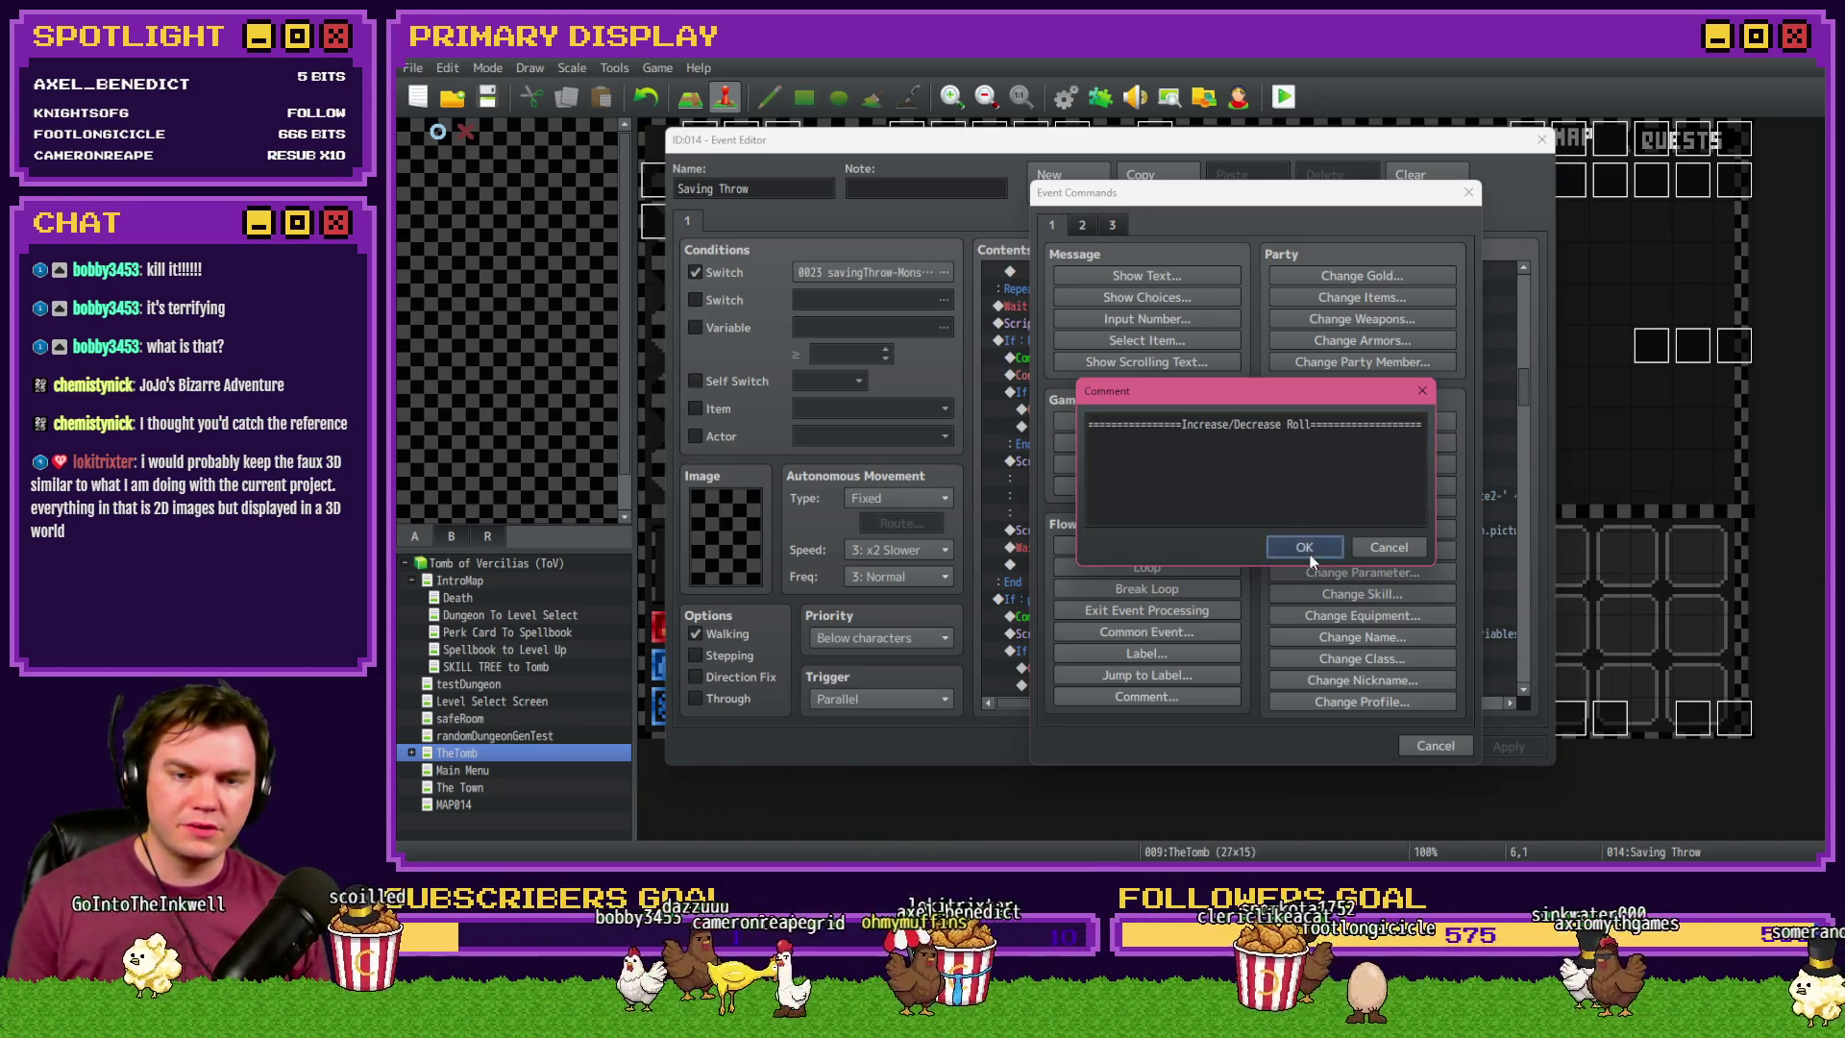
left_click(1304, 547)
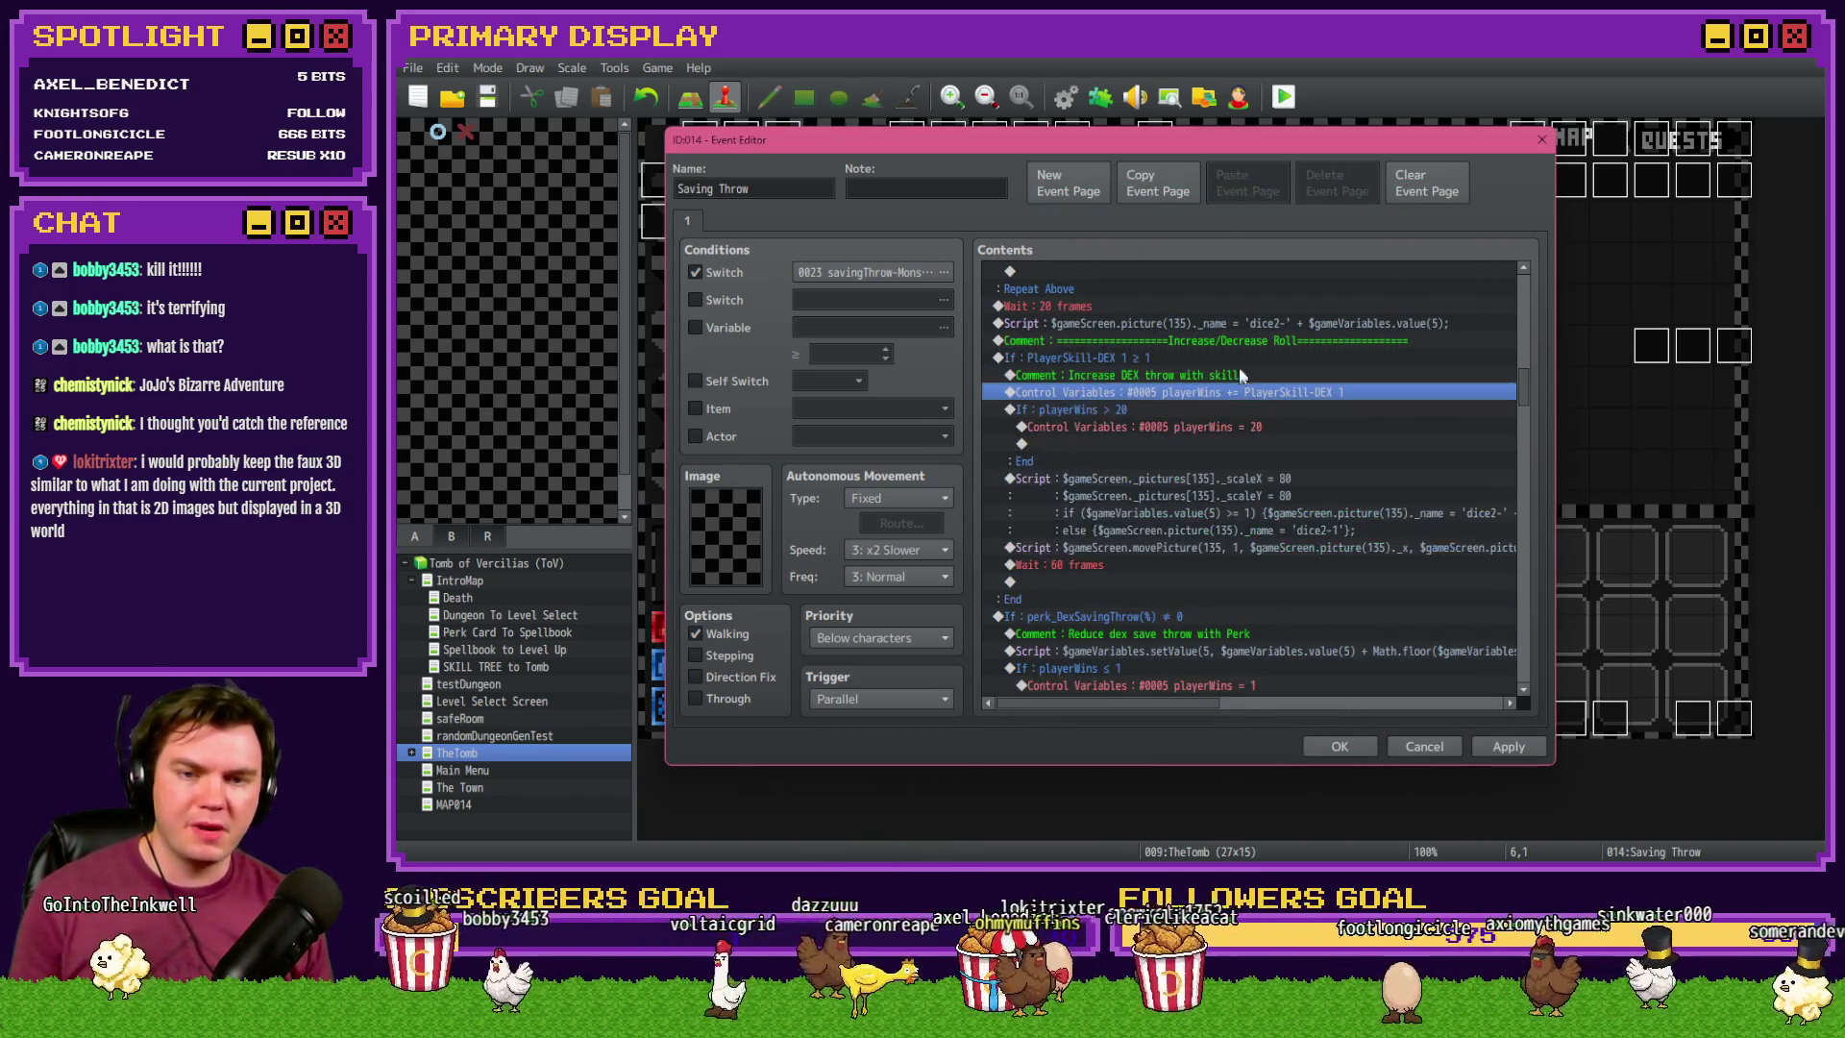
left_click(1119, 341)
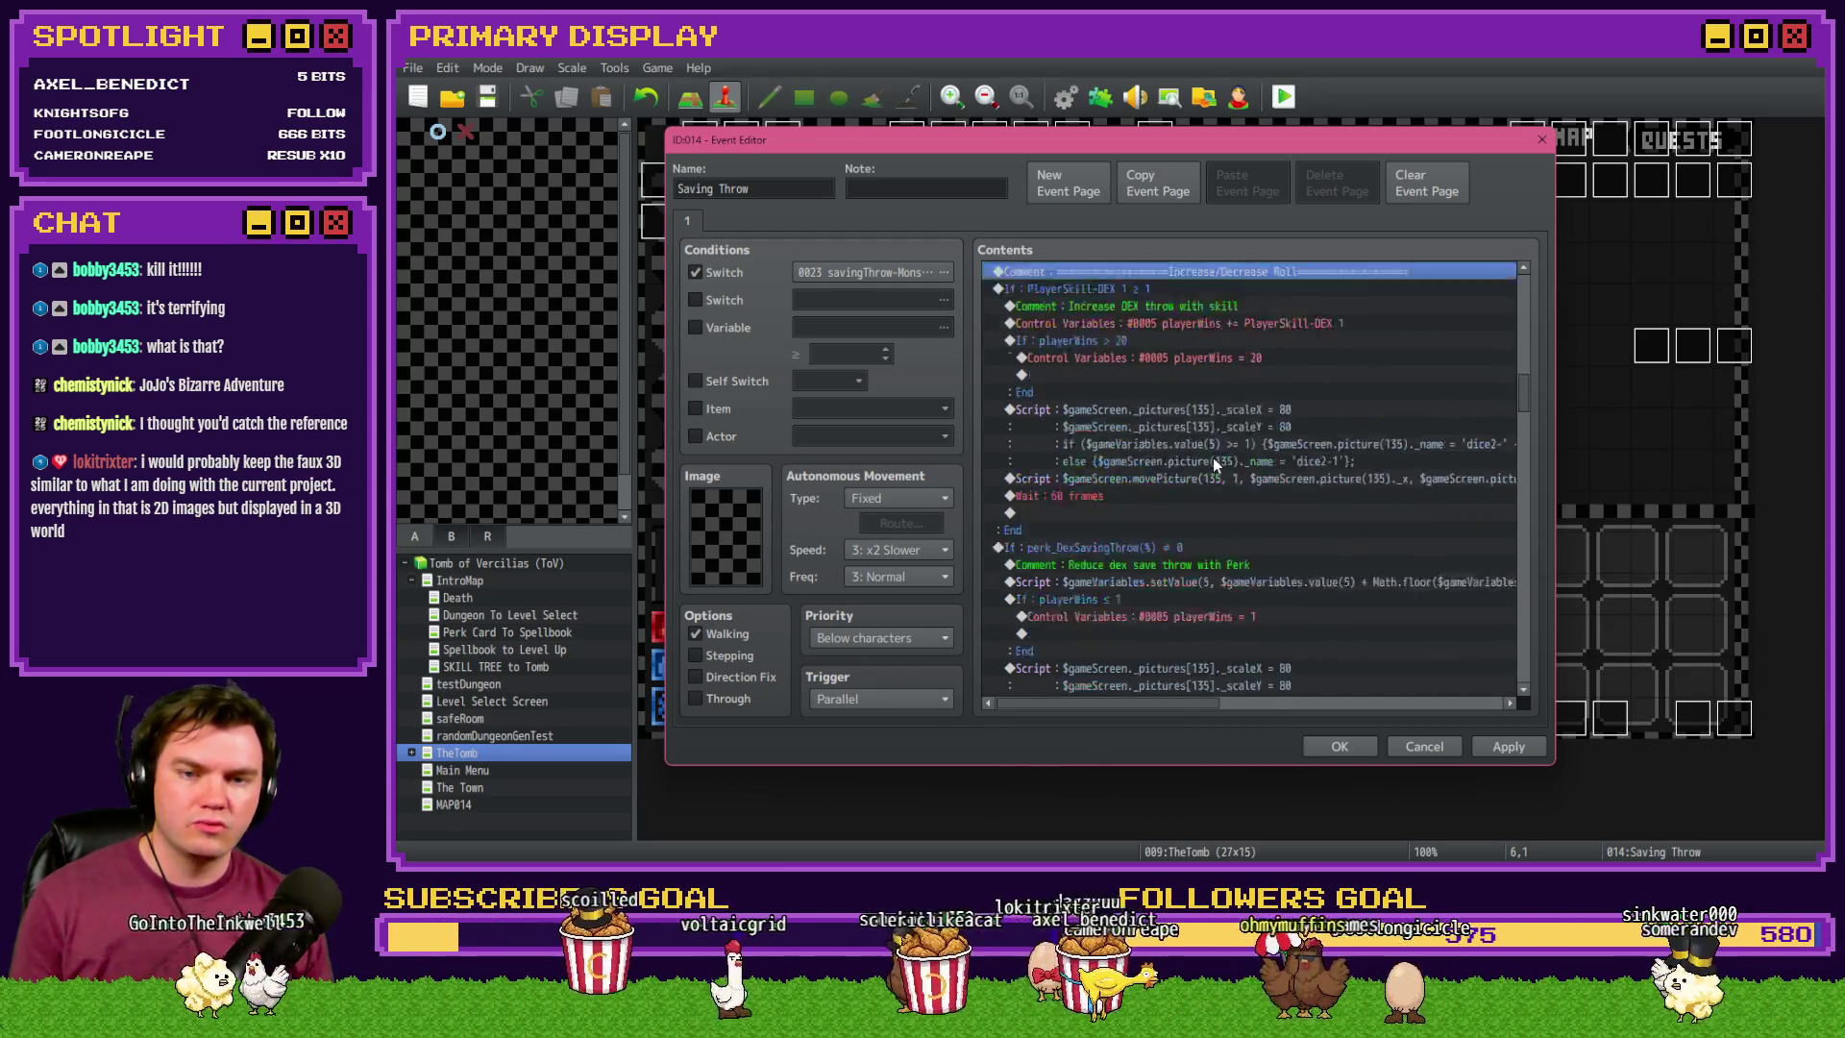
- Look over the If PlayerSkill-DEX and perk_DexSavingThrow branches below the comment
scroll(1213, 458, "down", 1)
left_click(1155, 337, "shift")
scroll(1146, 443, "down", 2)
left_click(1160, 478)
scroll(1161, 478, "down", 2)
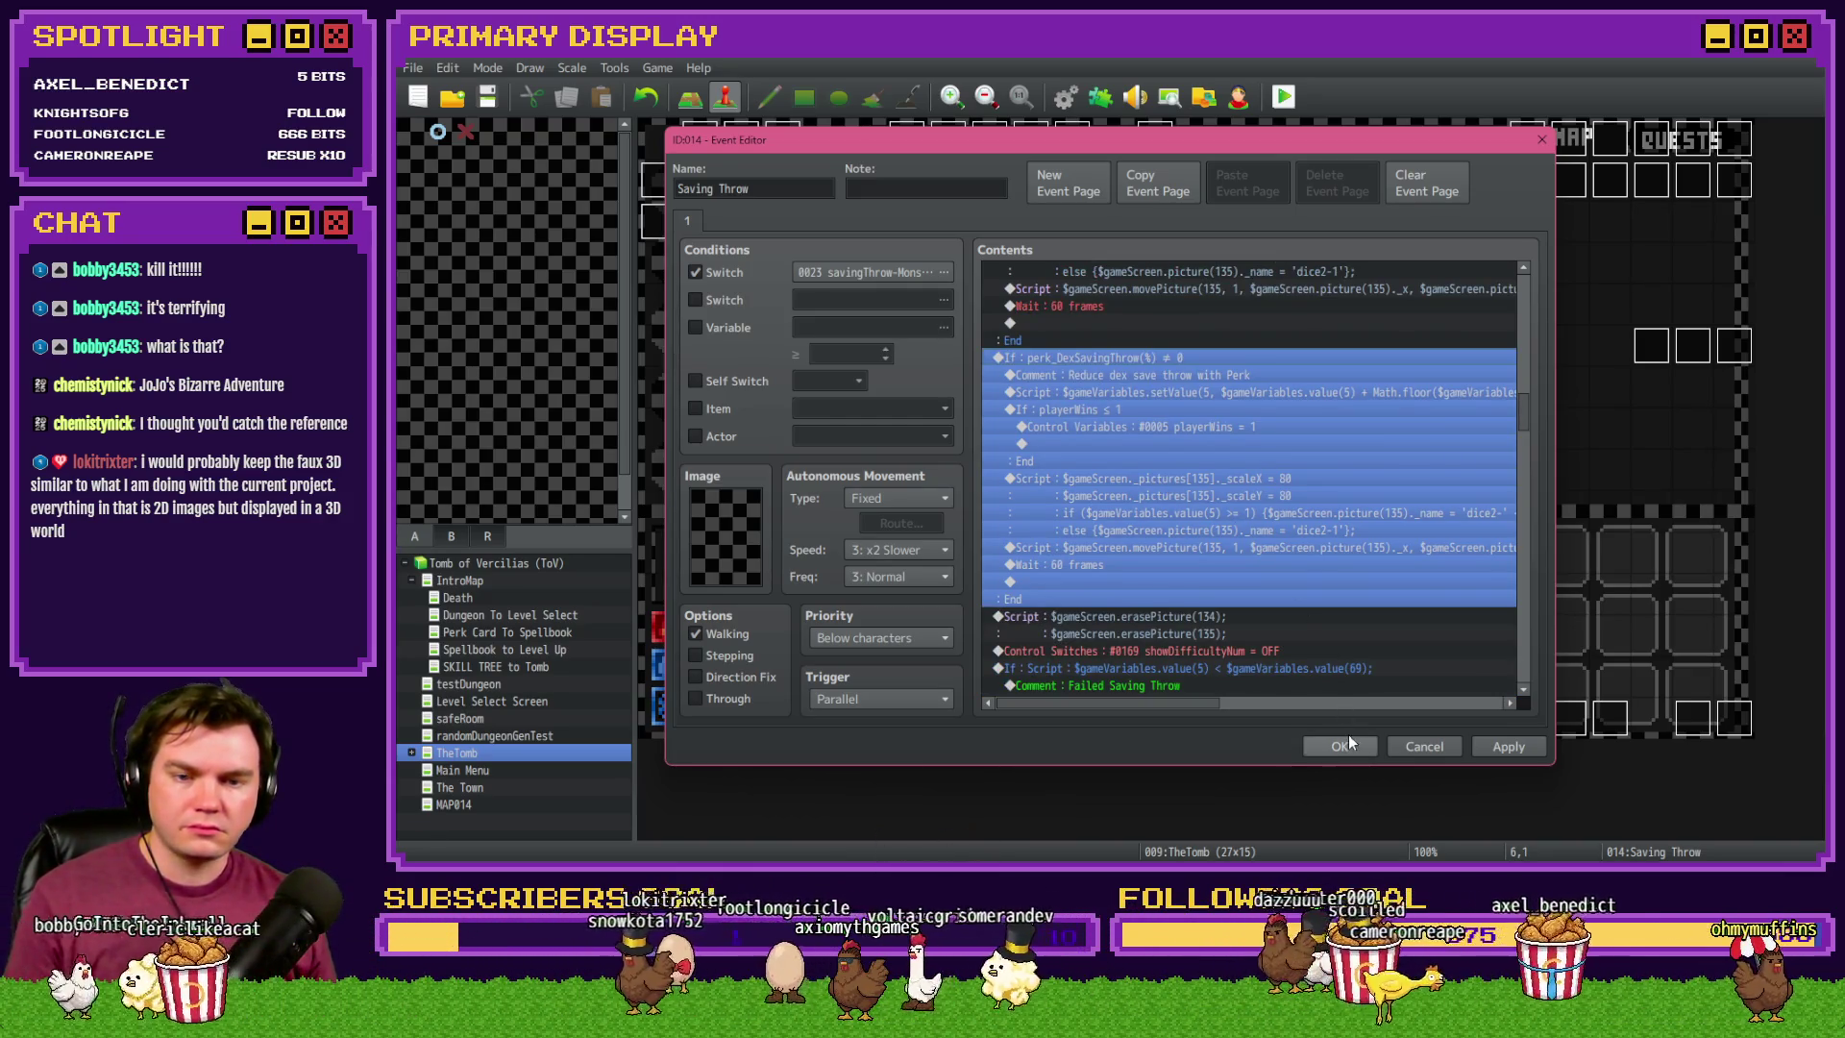
scroll(1212, 615, "up", 2)
mouse_move(1171, 702)
left_mouse_down()
mouse_move(1313, 710)
mouse_move(1173, 707)
left_mouse_up()
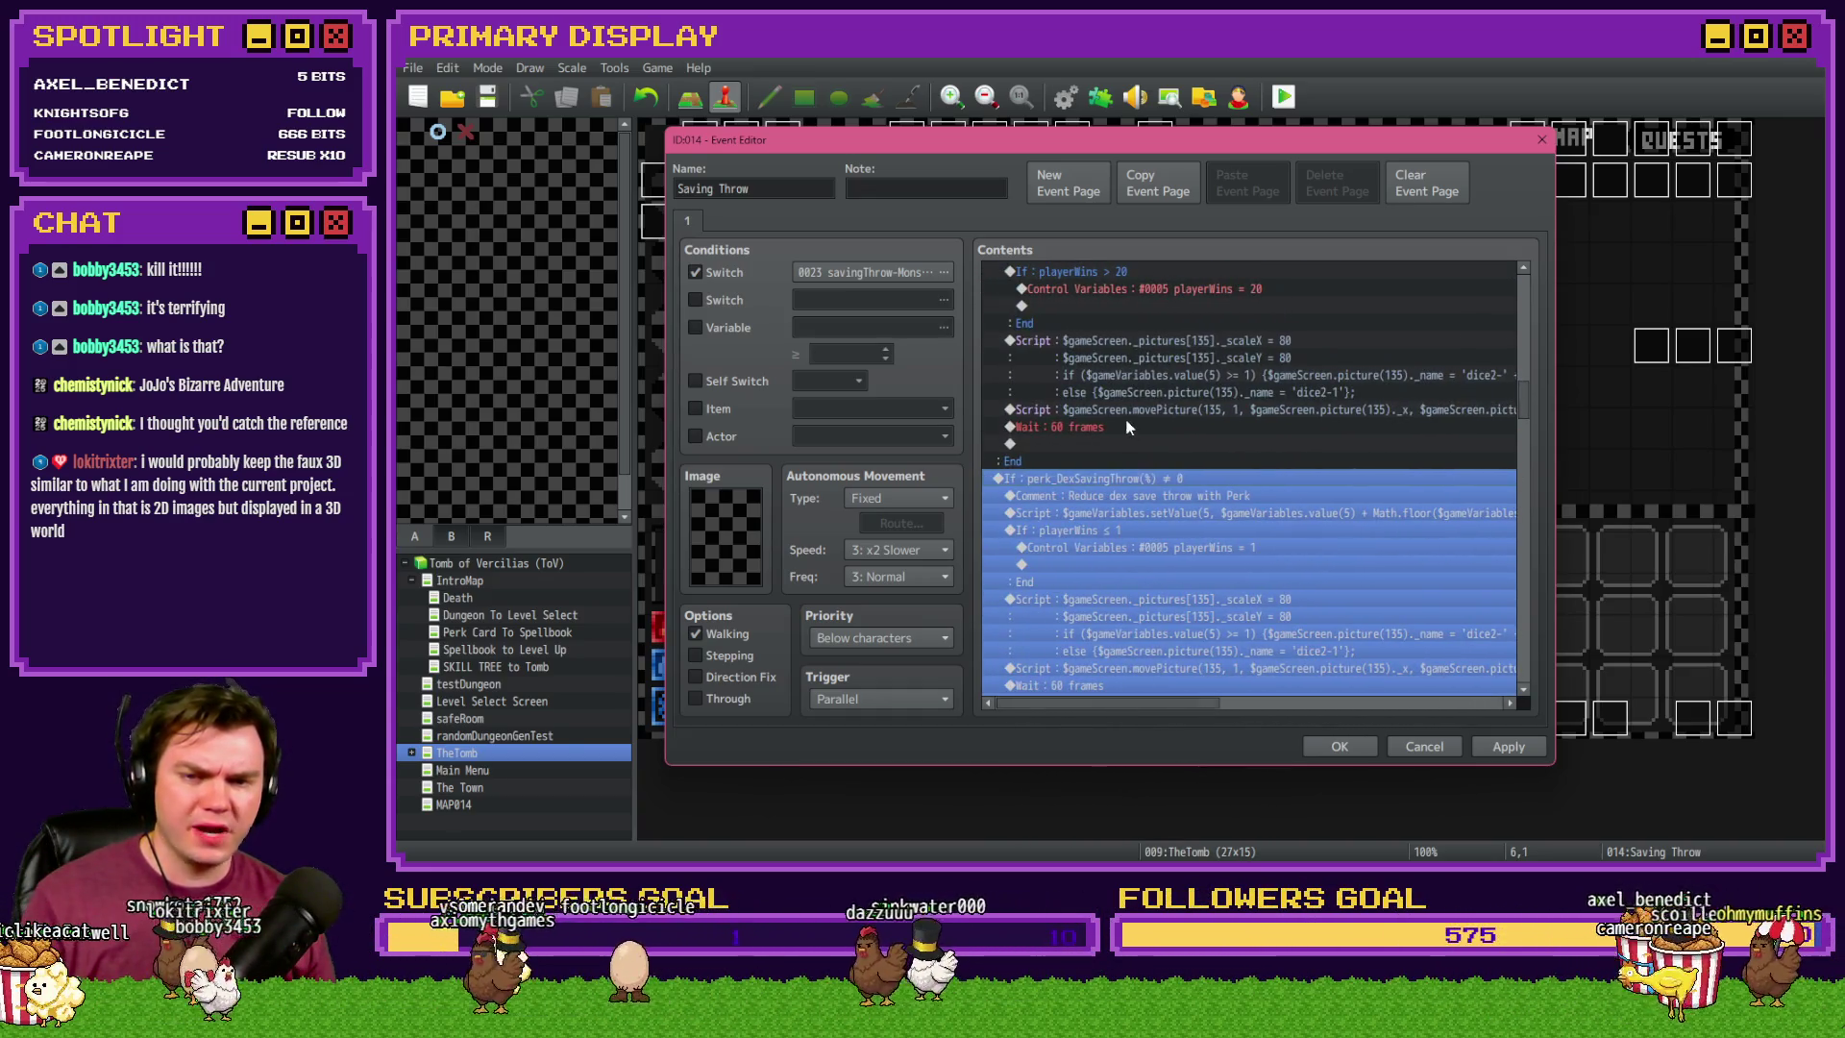
- Change both 60-frame waits to 40 frames, keep the changes, and start a playtest
double_click(1126, 418)
double_click(1126, 426)
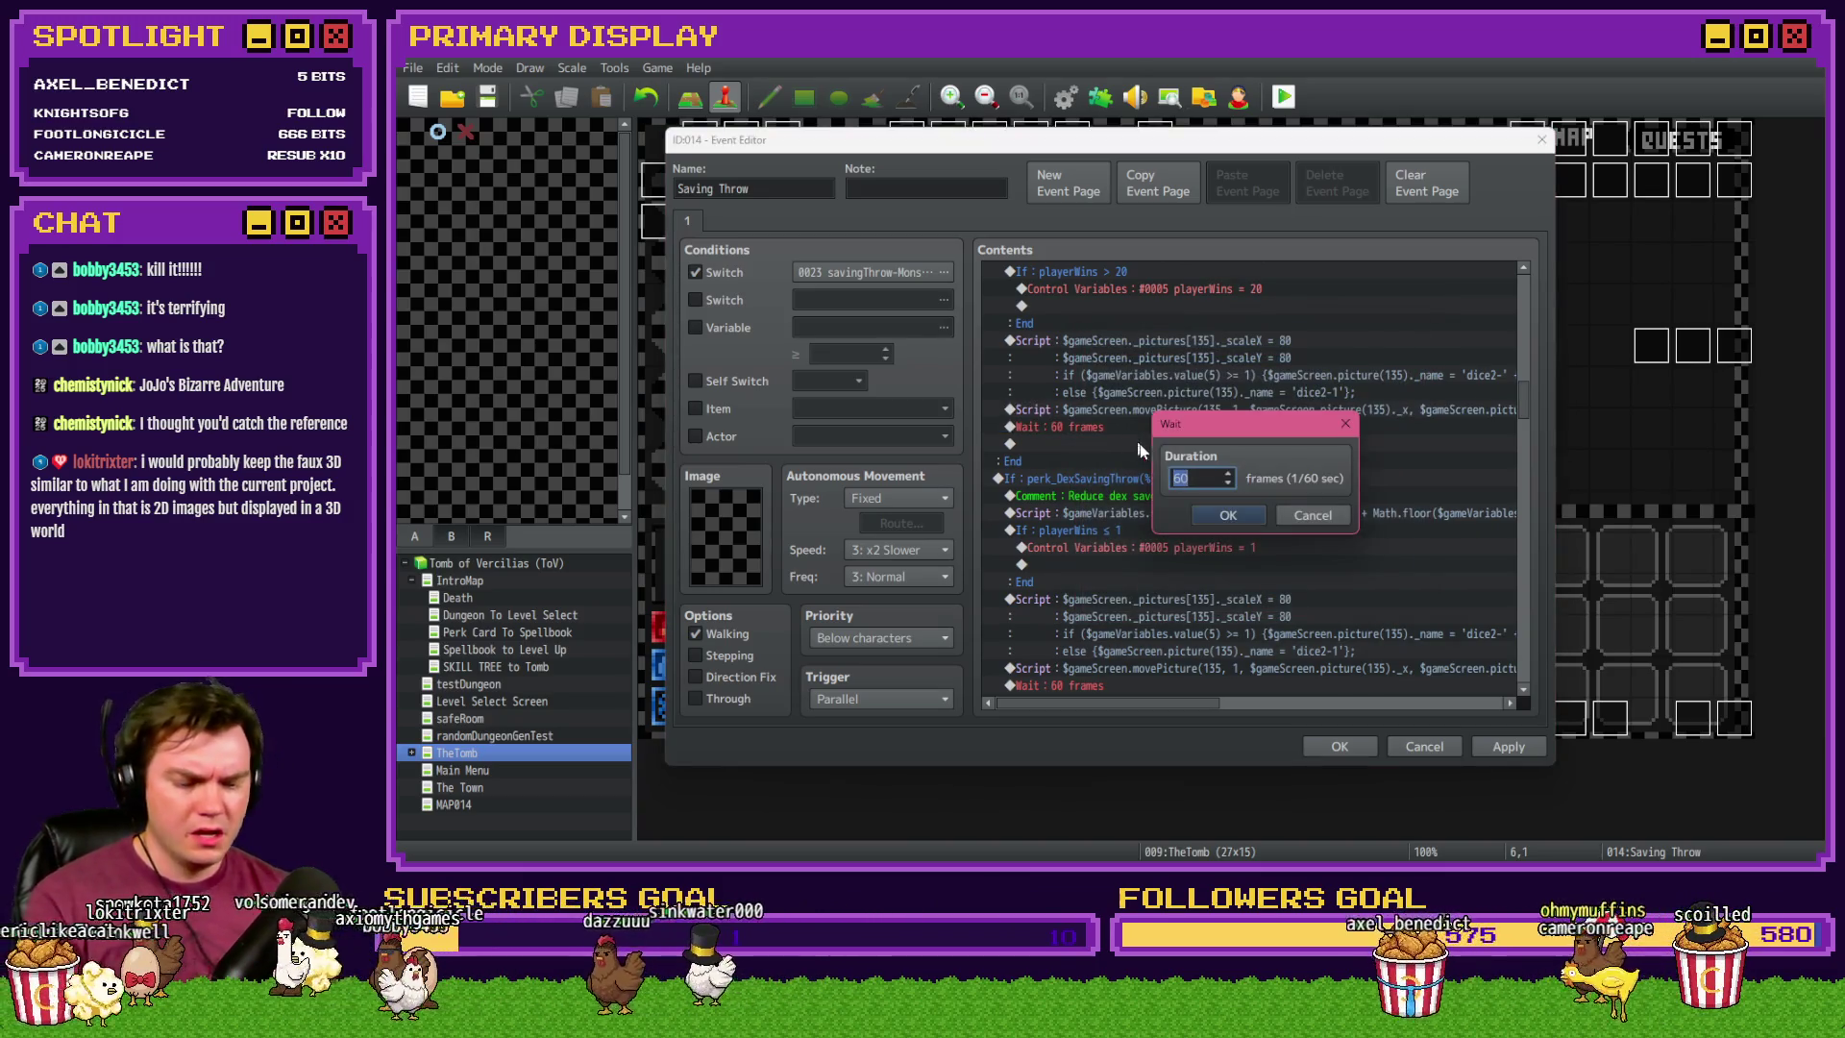
left_click(1214, 517)
scroll(1122, 527, "down", 3)
double_click(1122, 528)
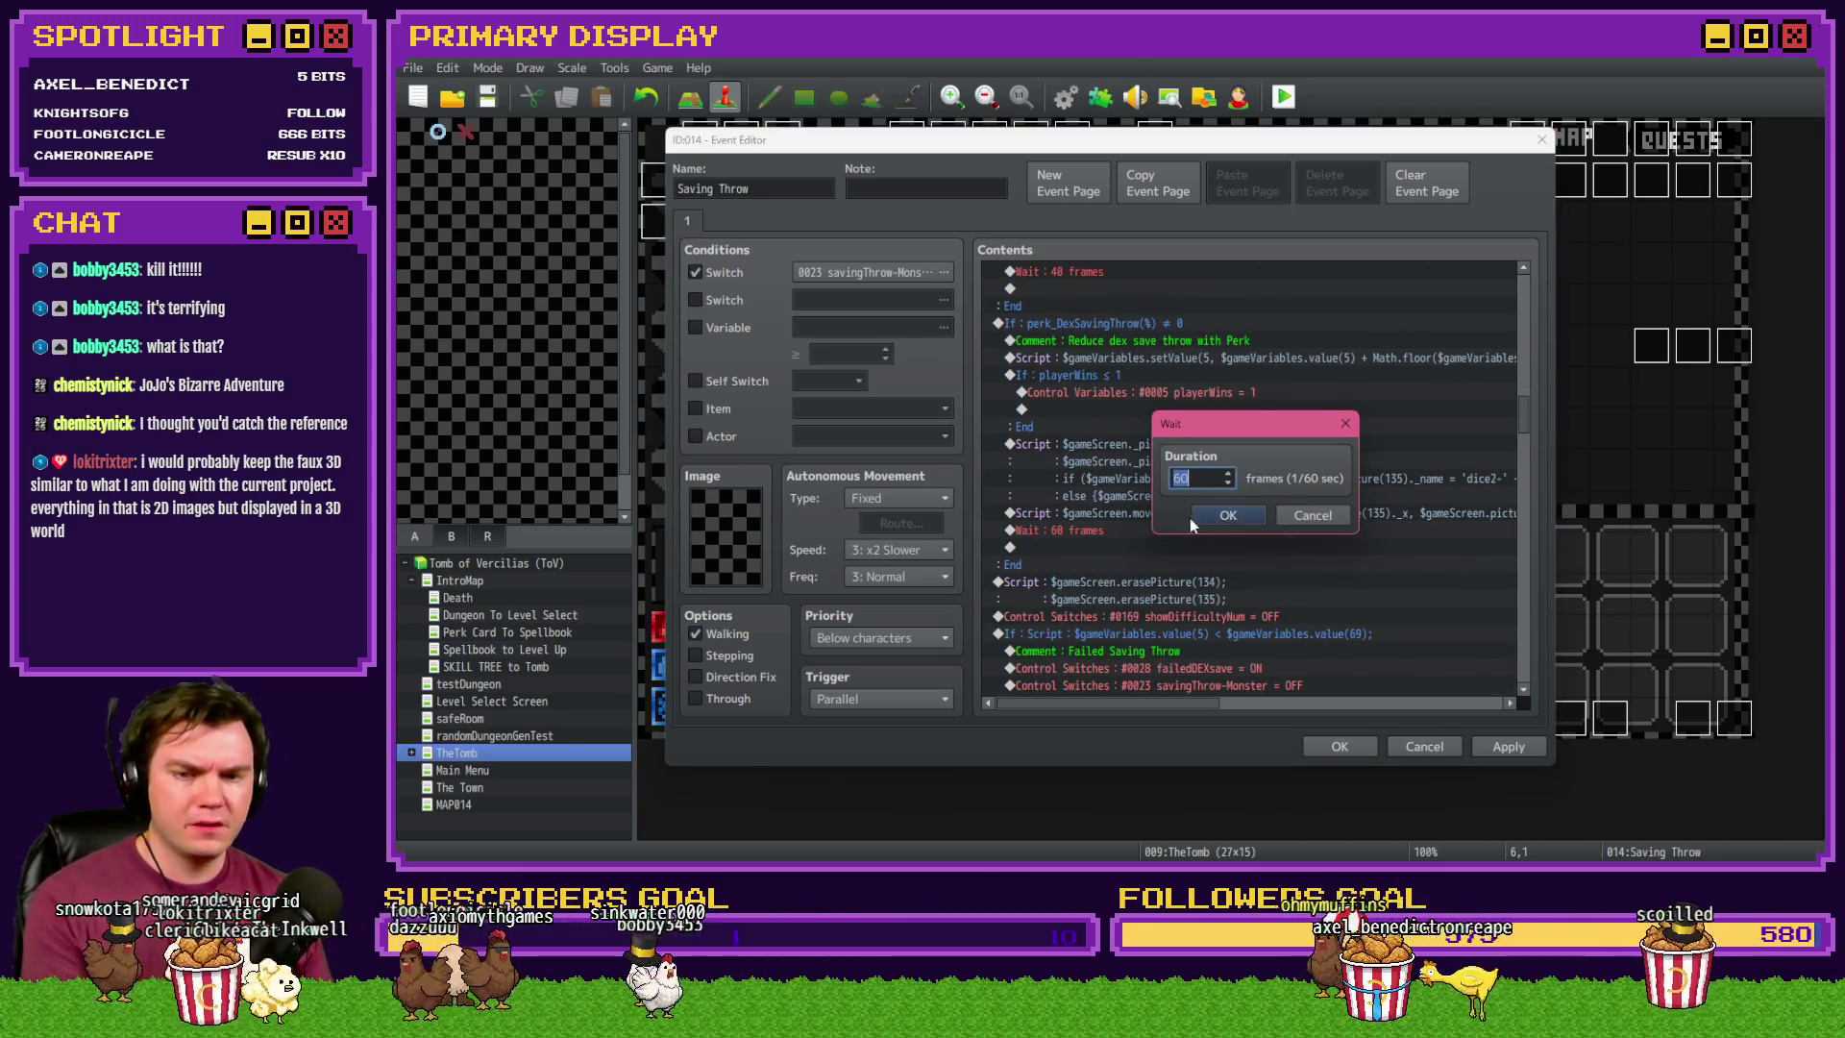
left_click(1228, 515)
left_click(1336, 745)
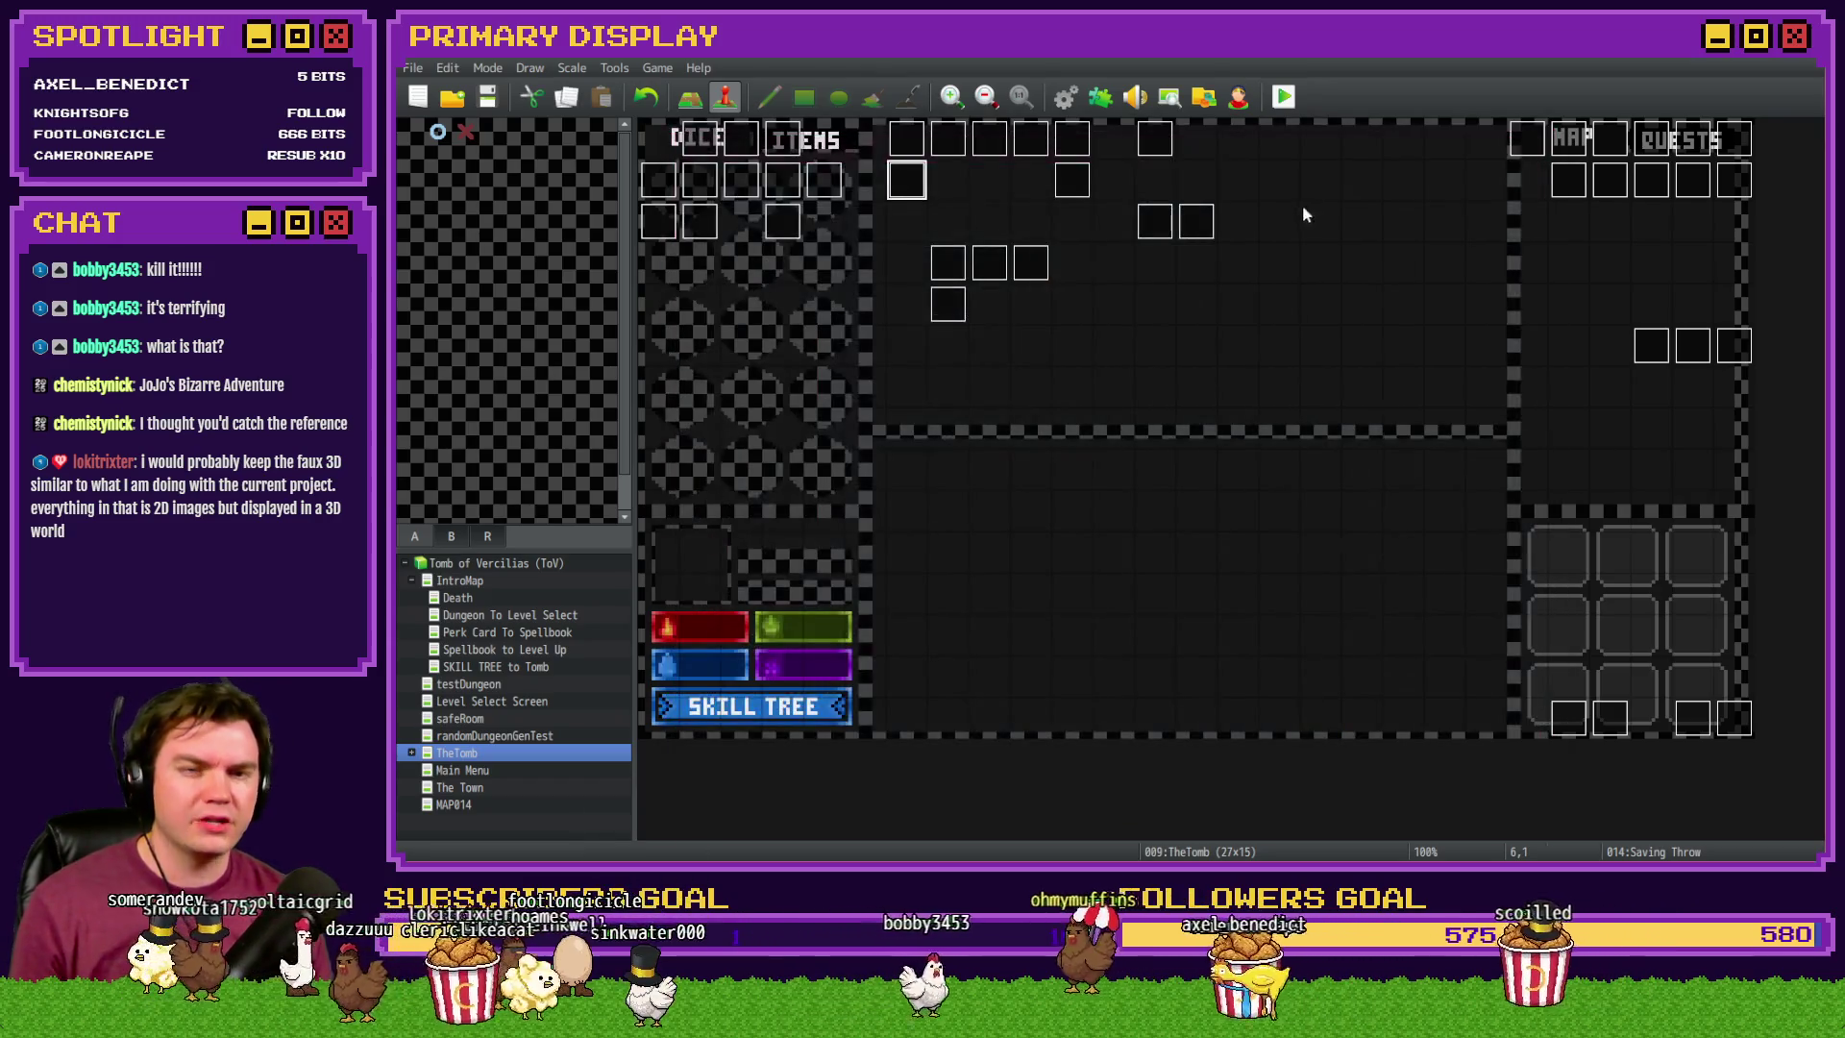
left_click(1276, 100)
- Save, take Spiked Pauldron, buy Roll With The Punches, and walk to the Elemental
left_click(1052, 480)
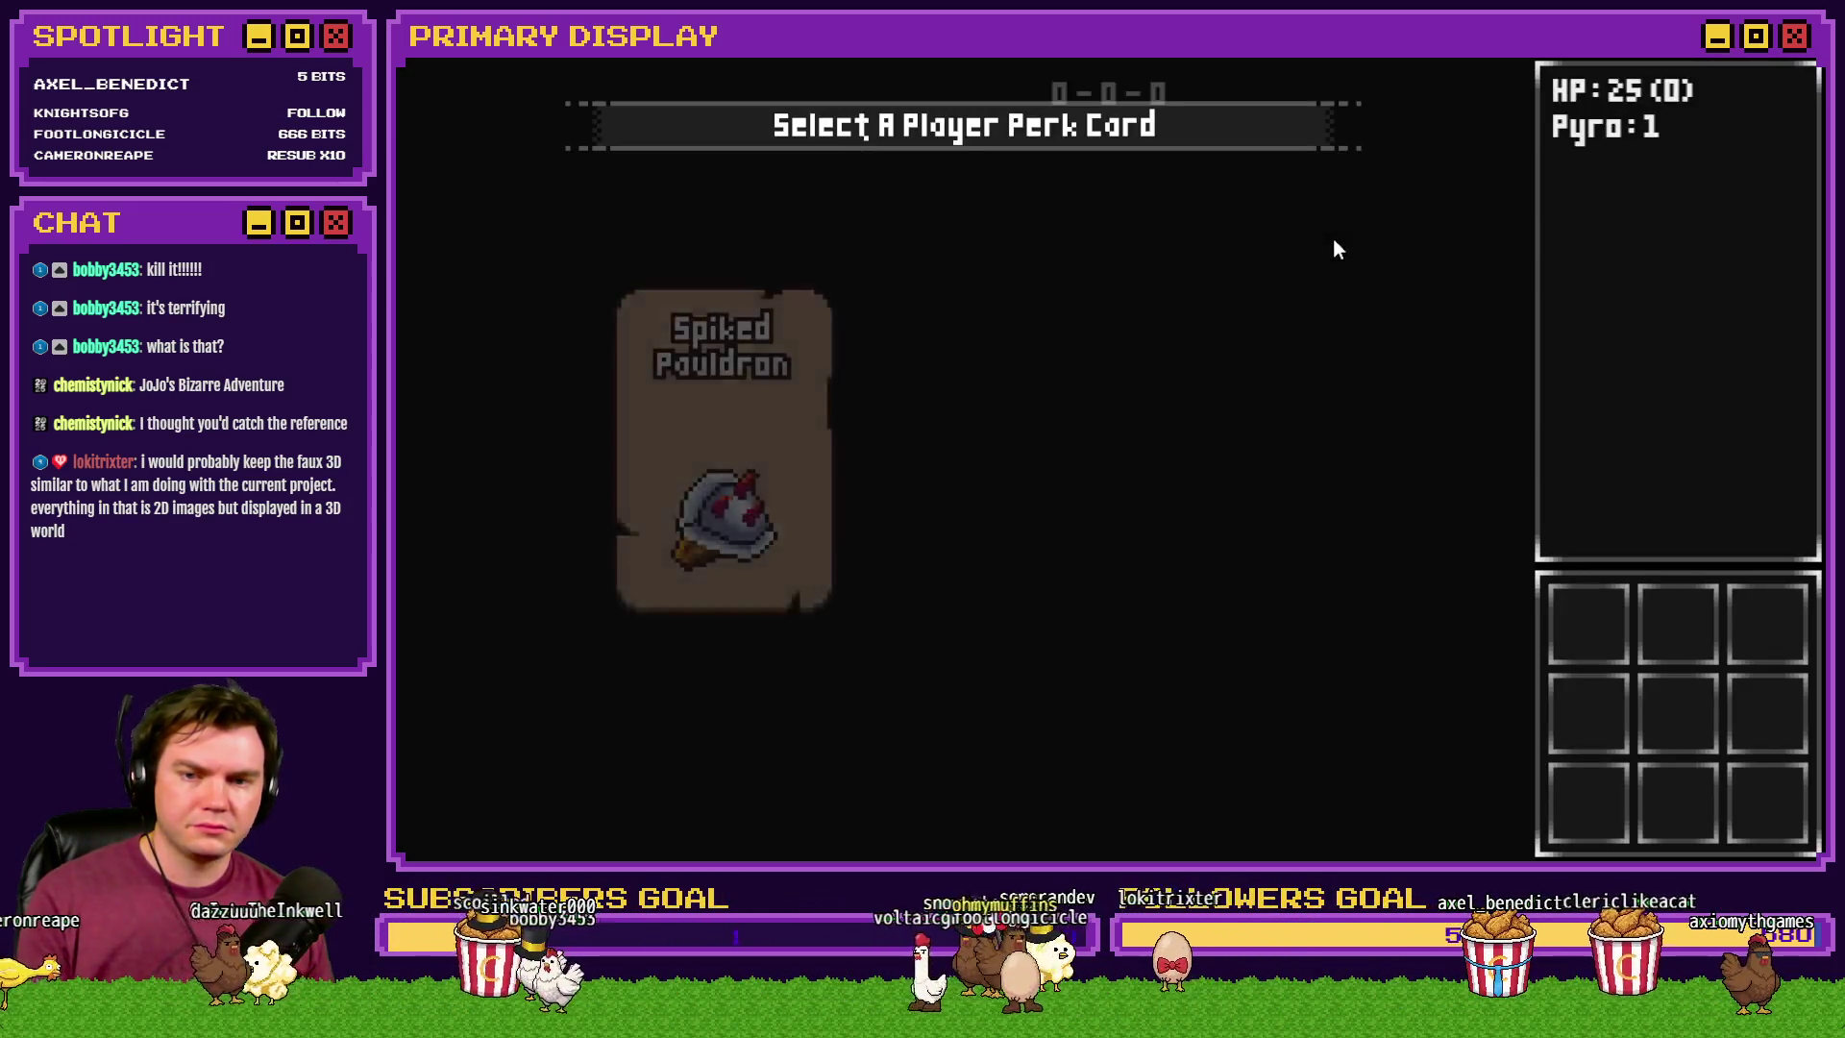
left_click(805, 365)
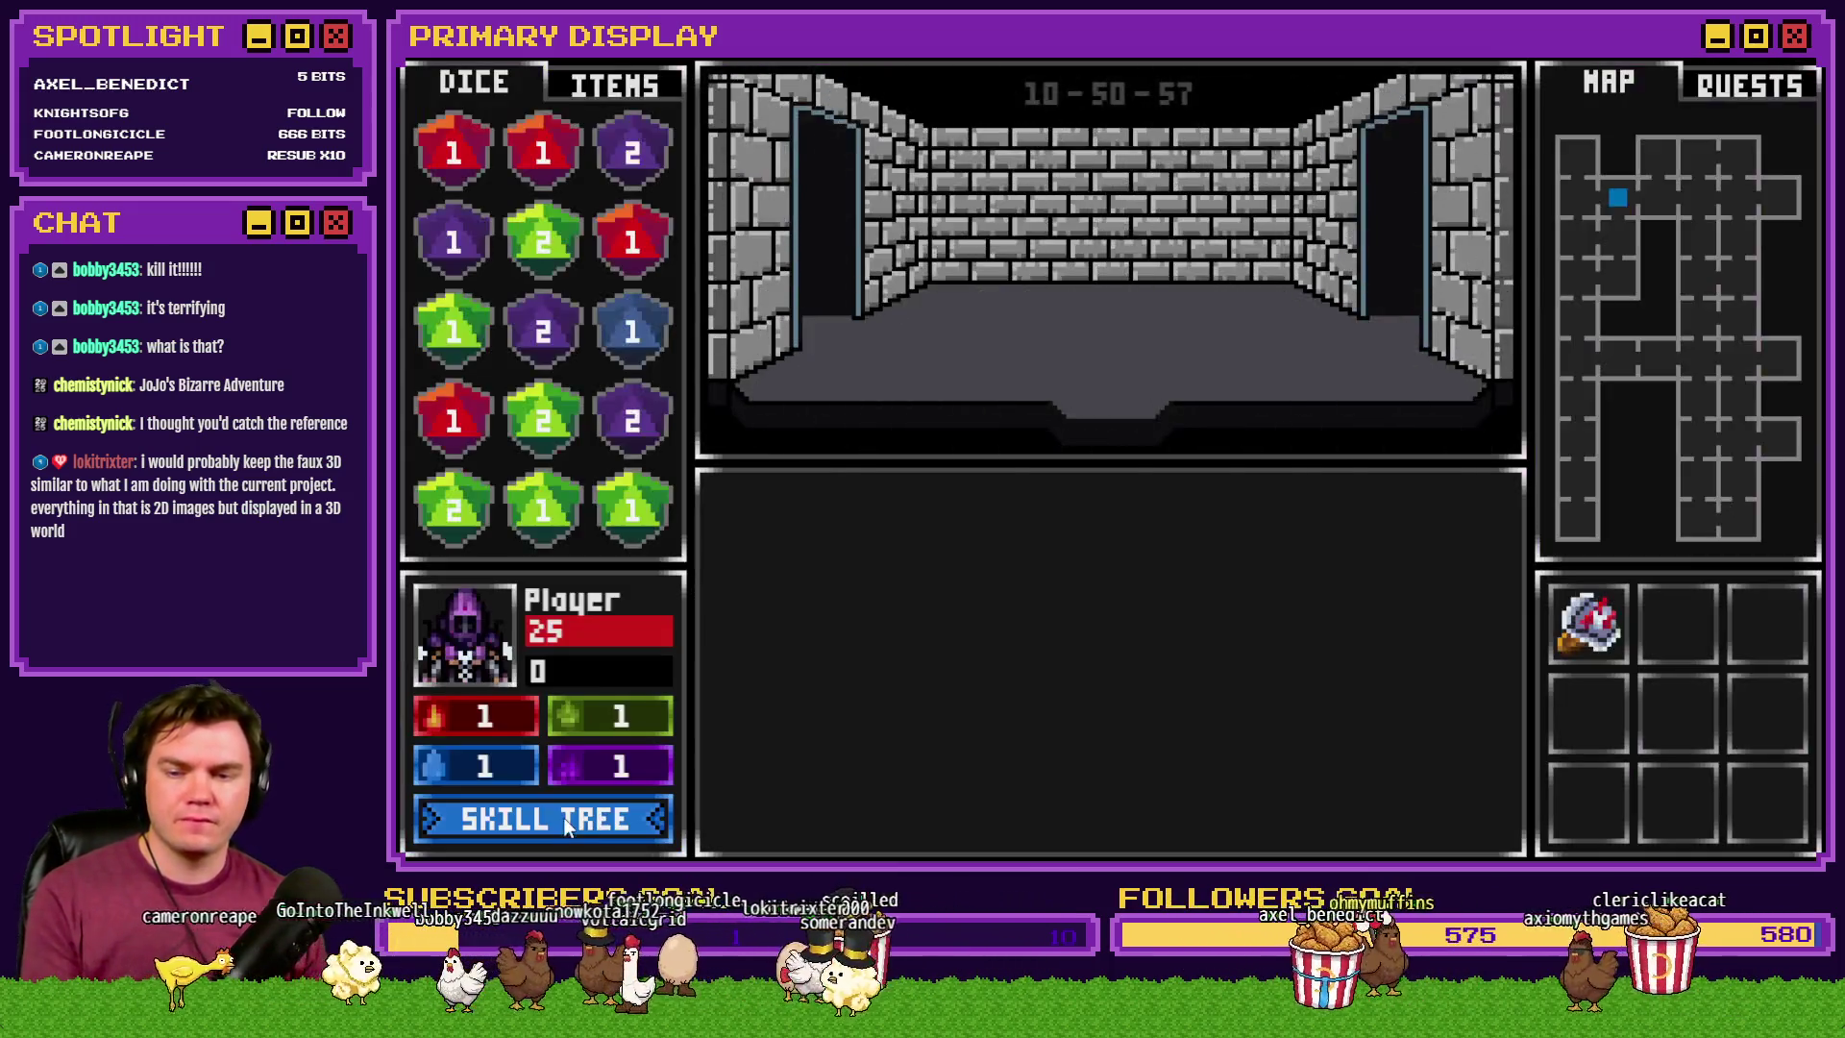
left_click(563, 817)
left_click(965, 601)
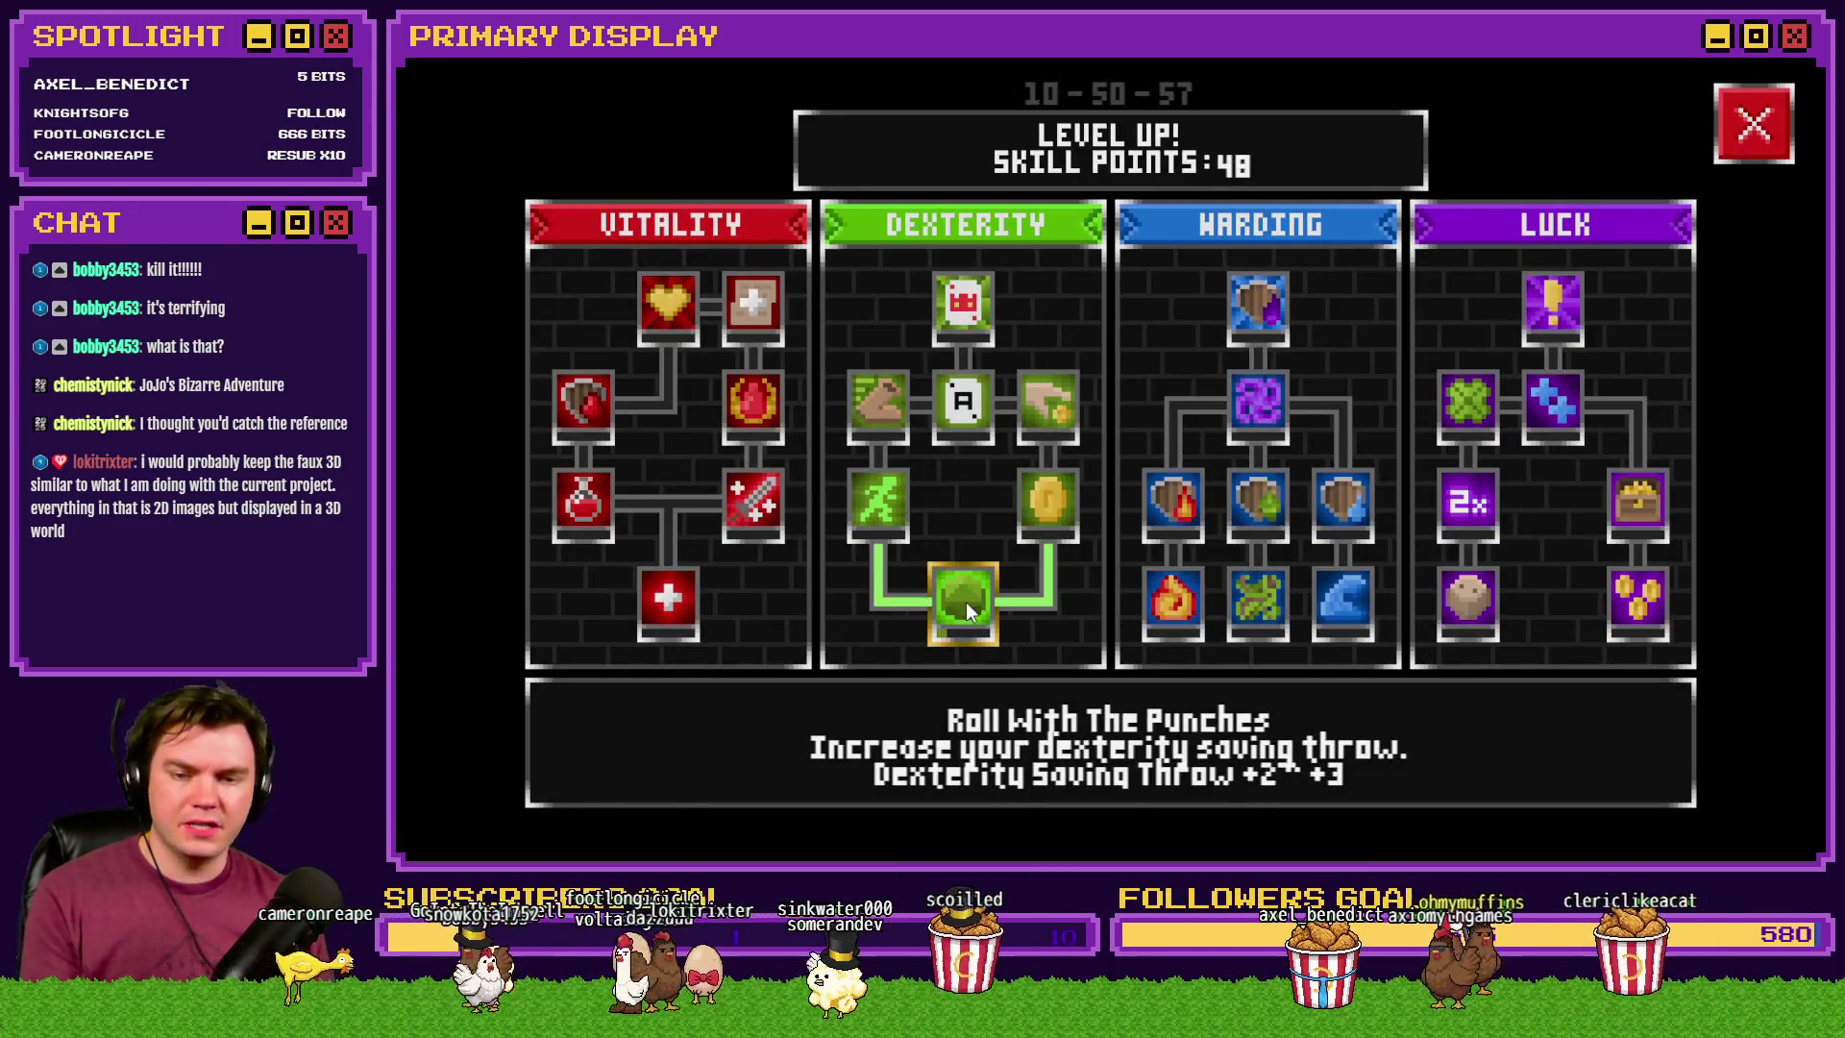
left_click(1755, 115)
key("w")
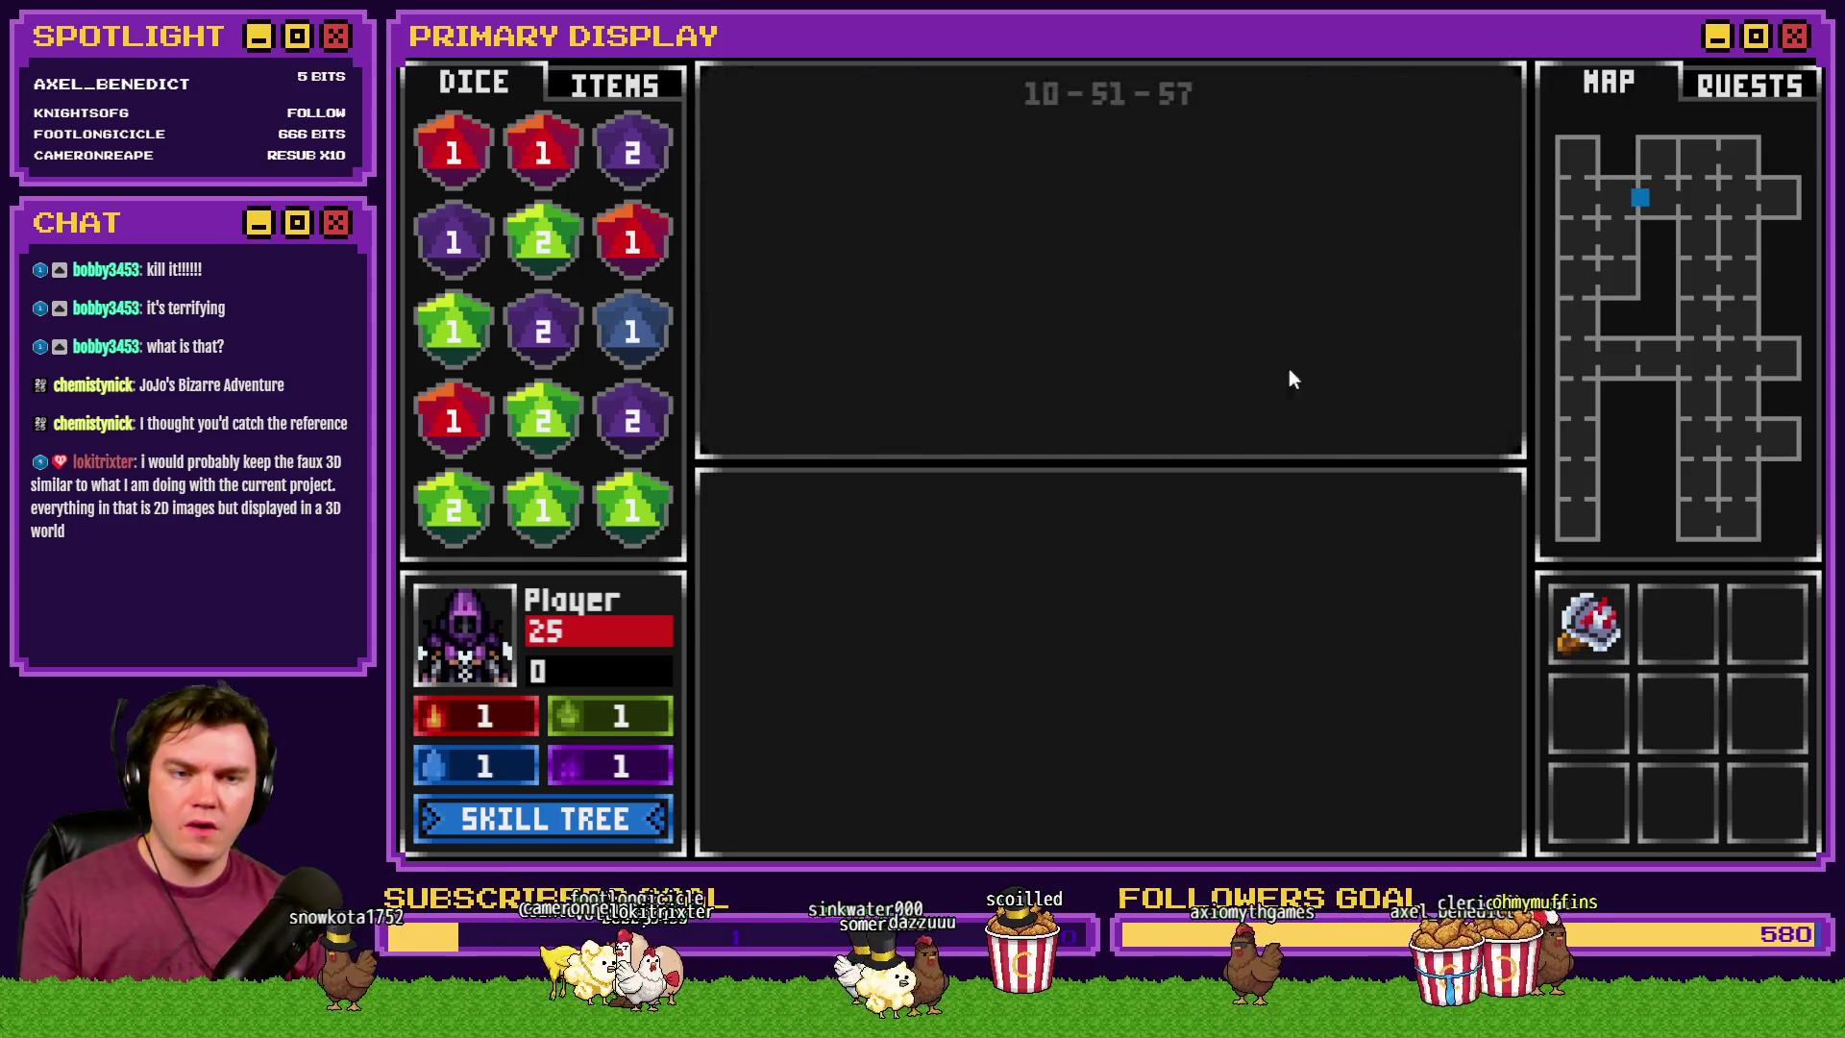
key("w")
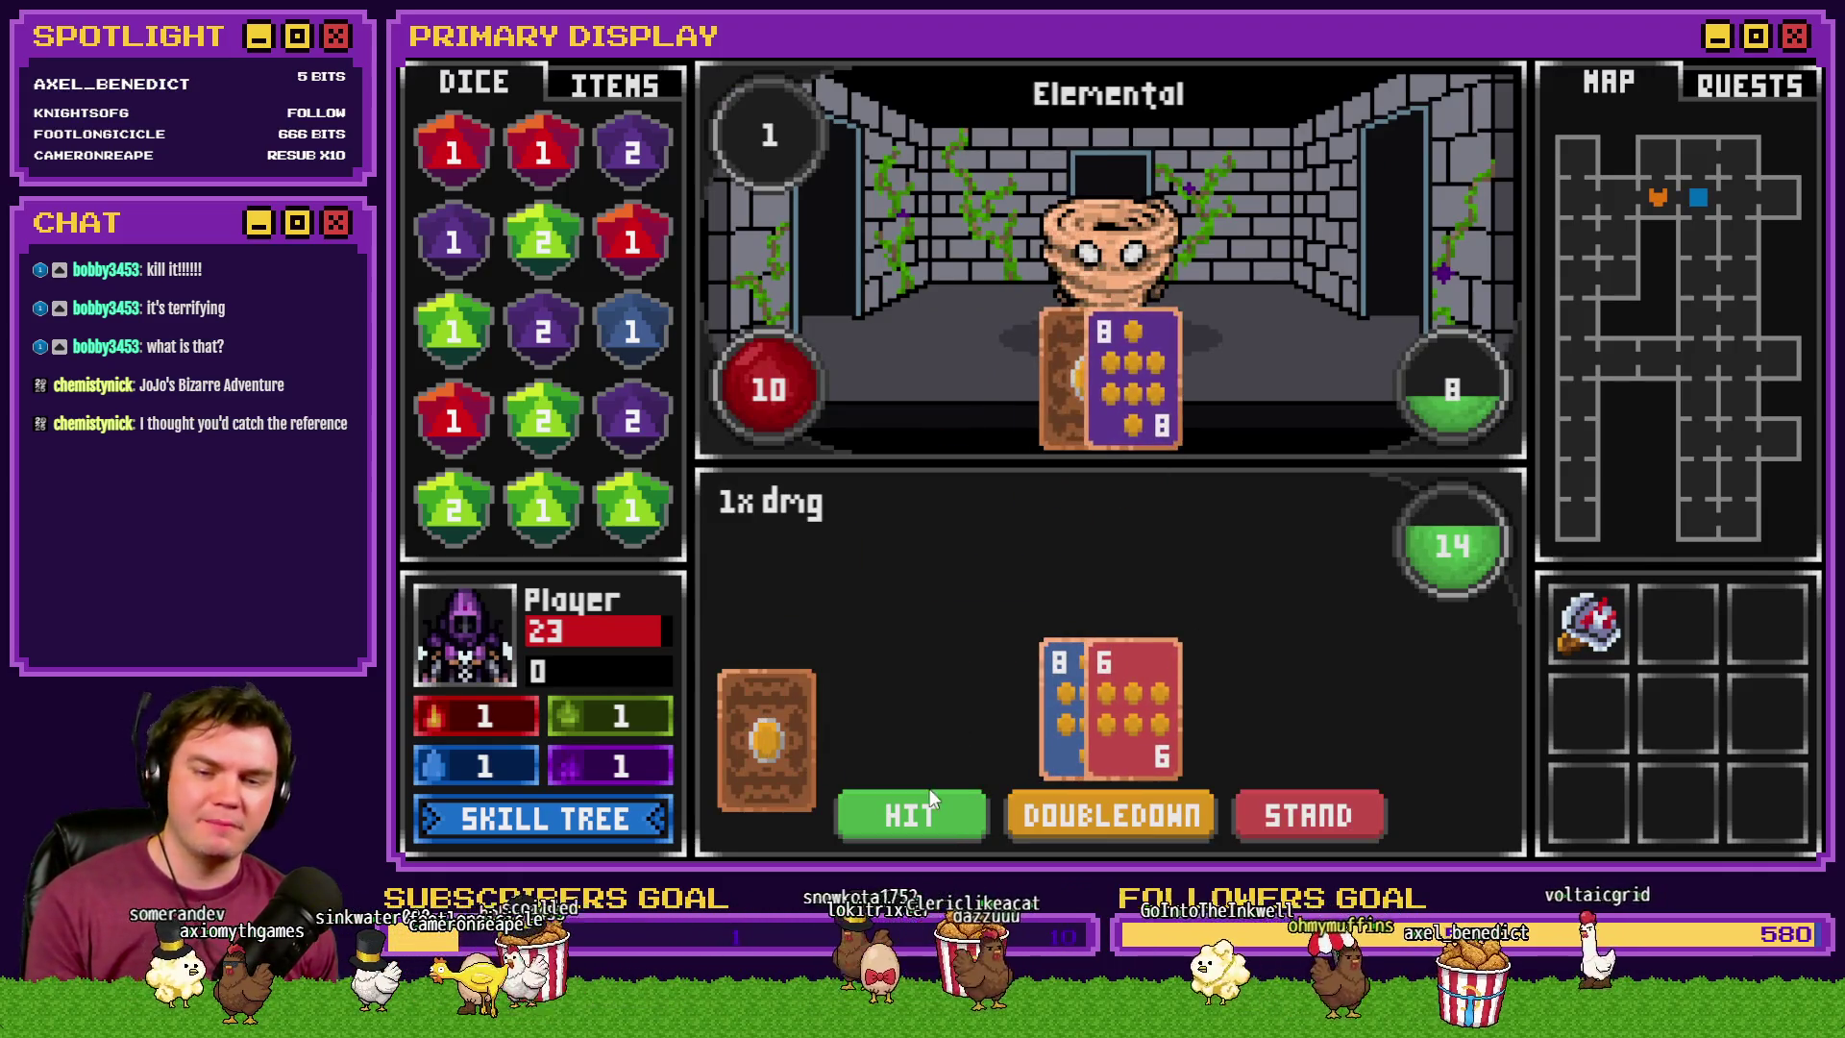
- Play the Elemental blackjack rounds, standing on 17, 18, 21 and 17, busting once at 22
left_click(925, 794)
left_click(1288, 814)
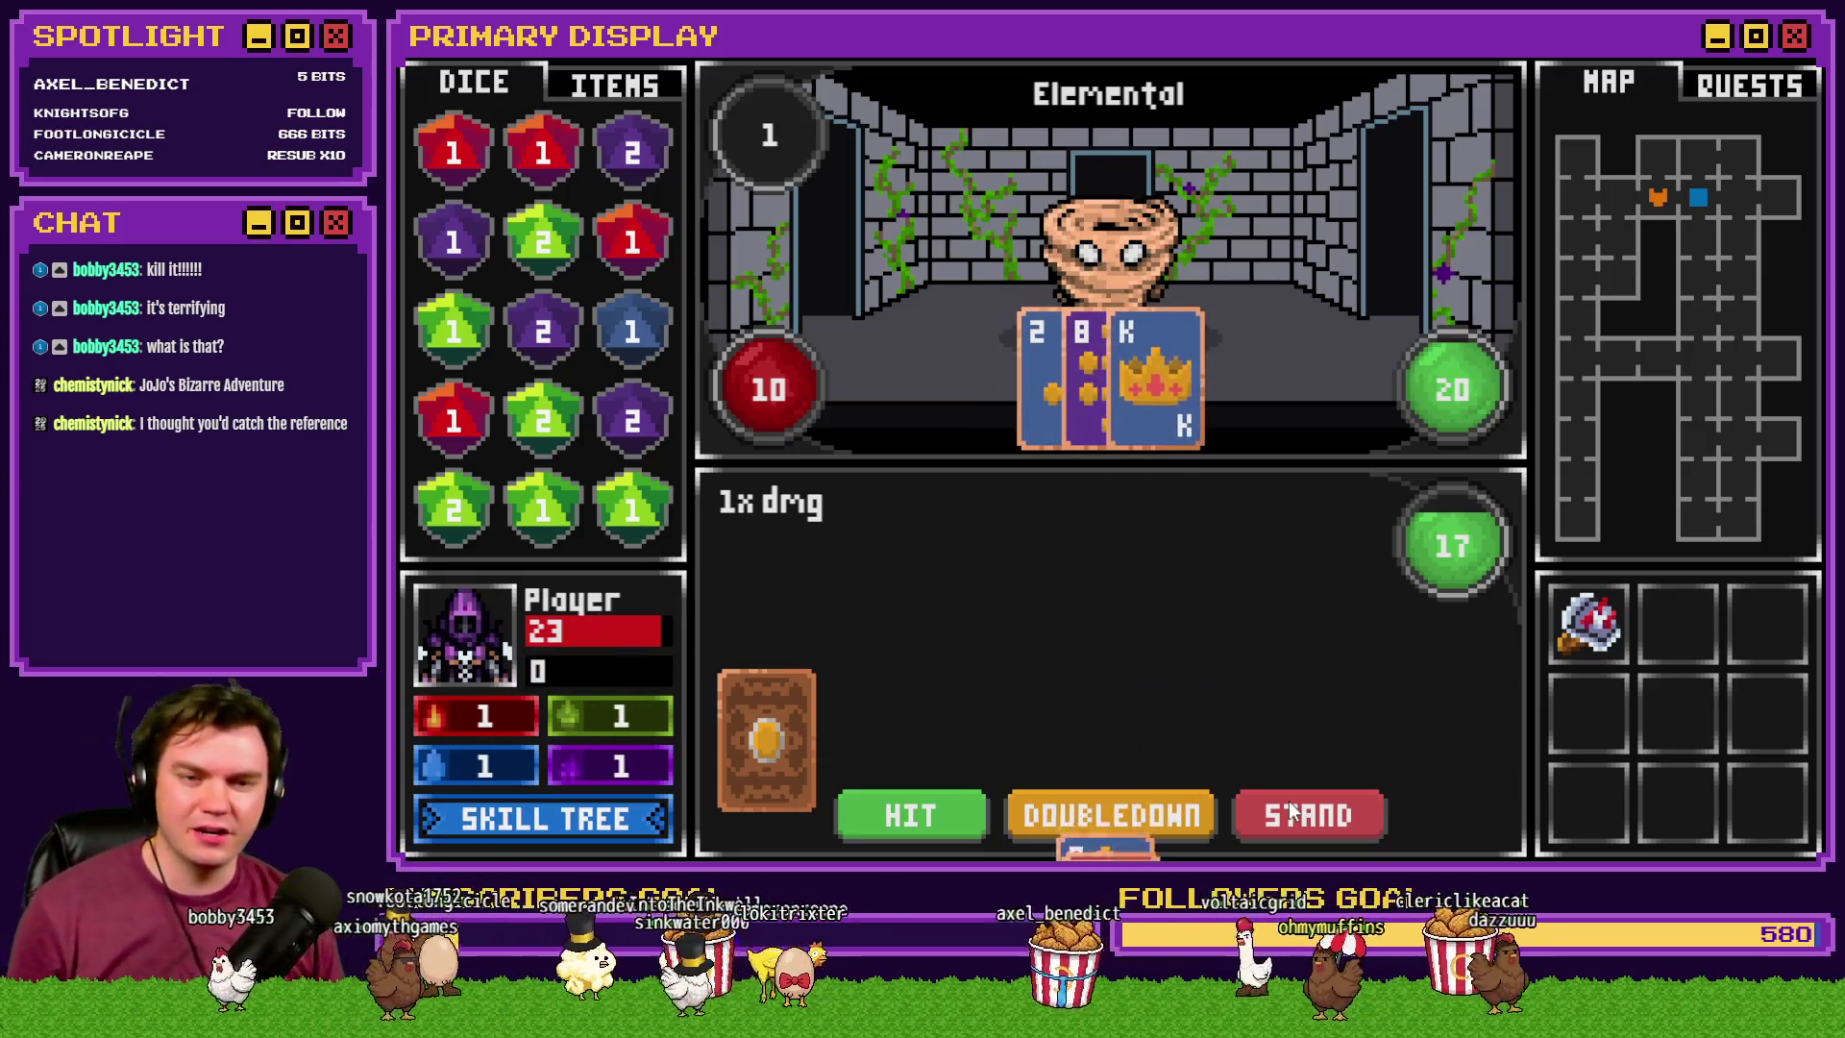
left_click(916, 796)
left_click(1343, 815)
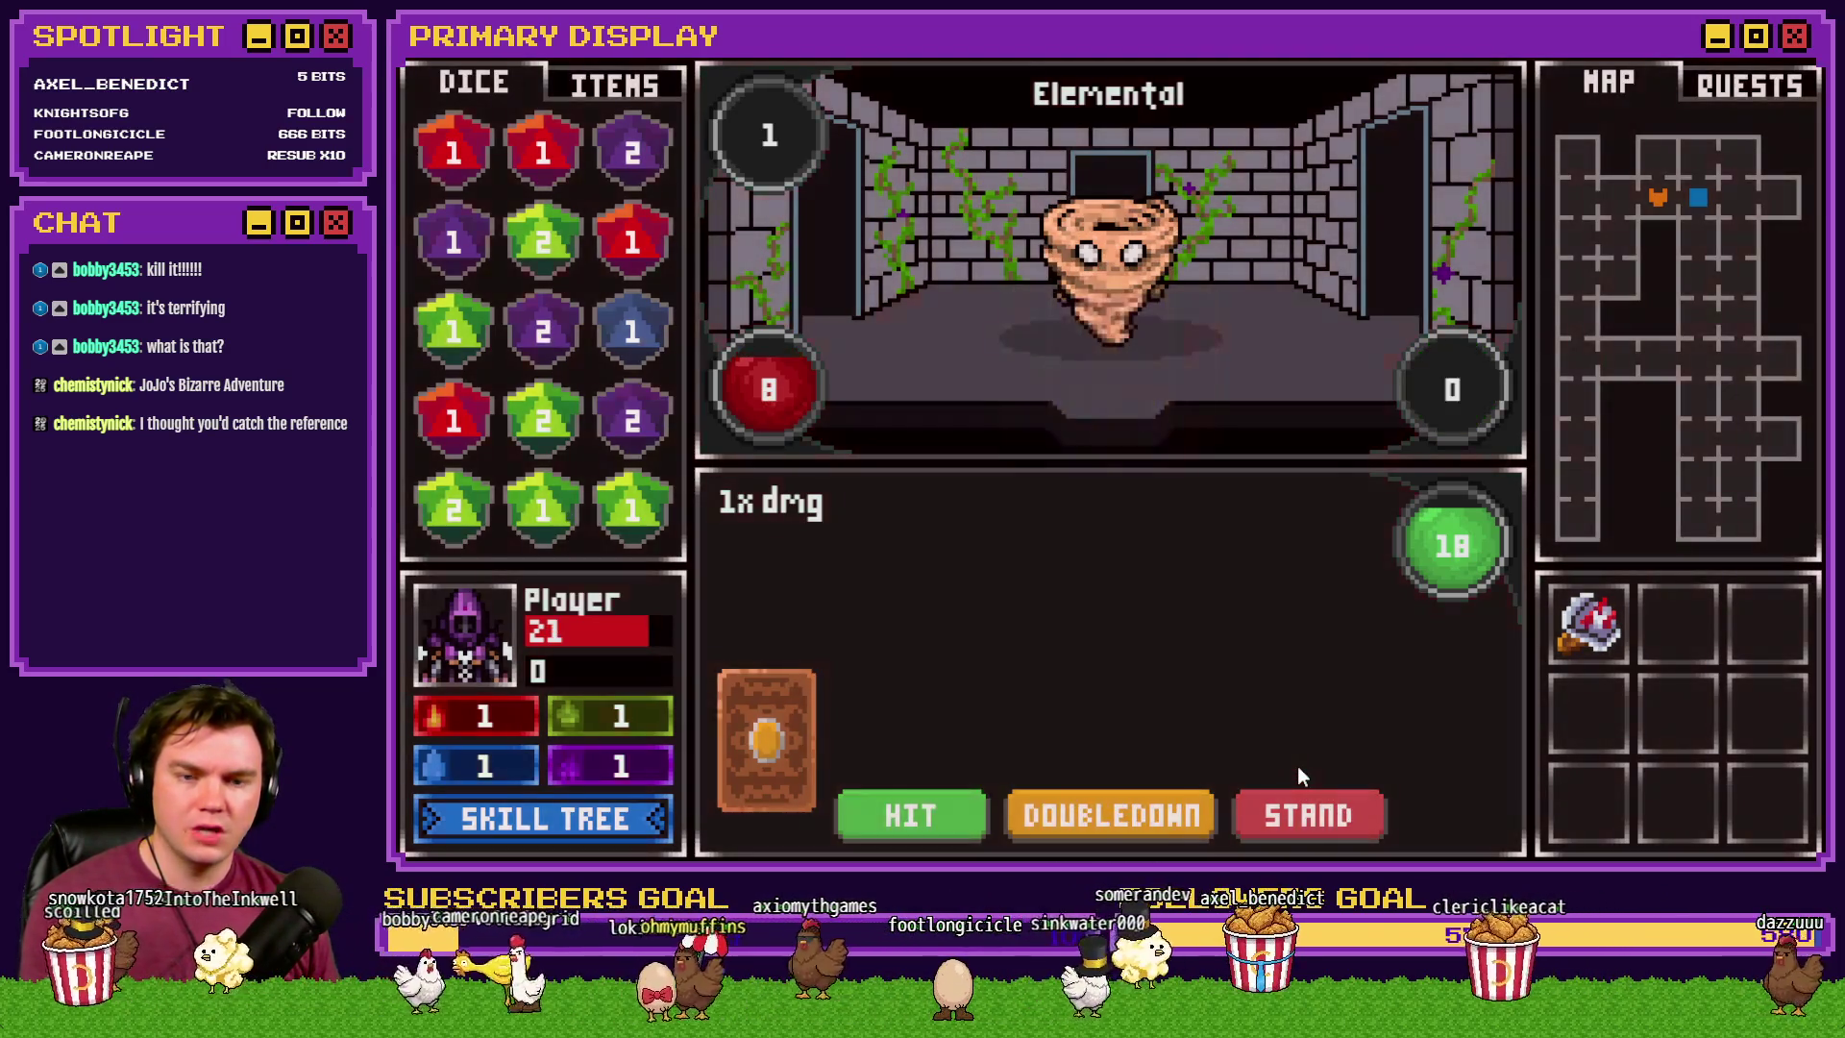
left_click(908, 816)
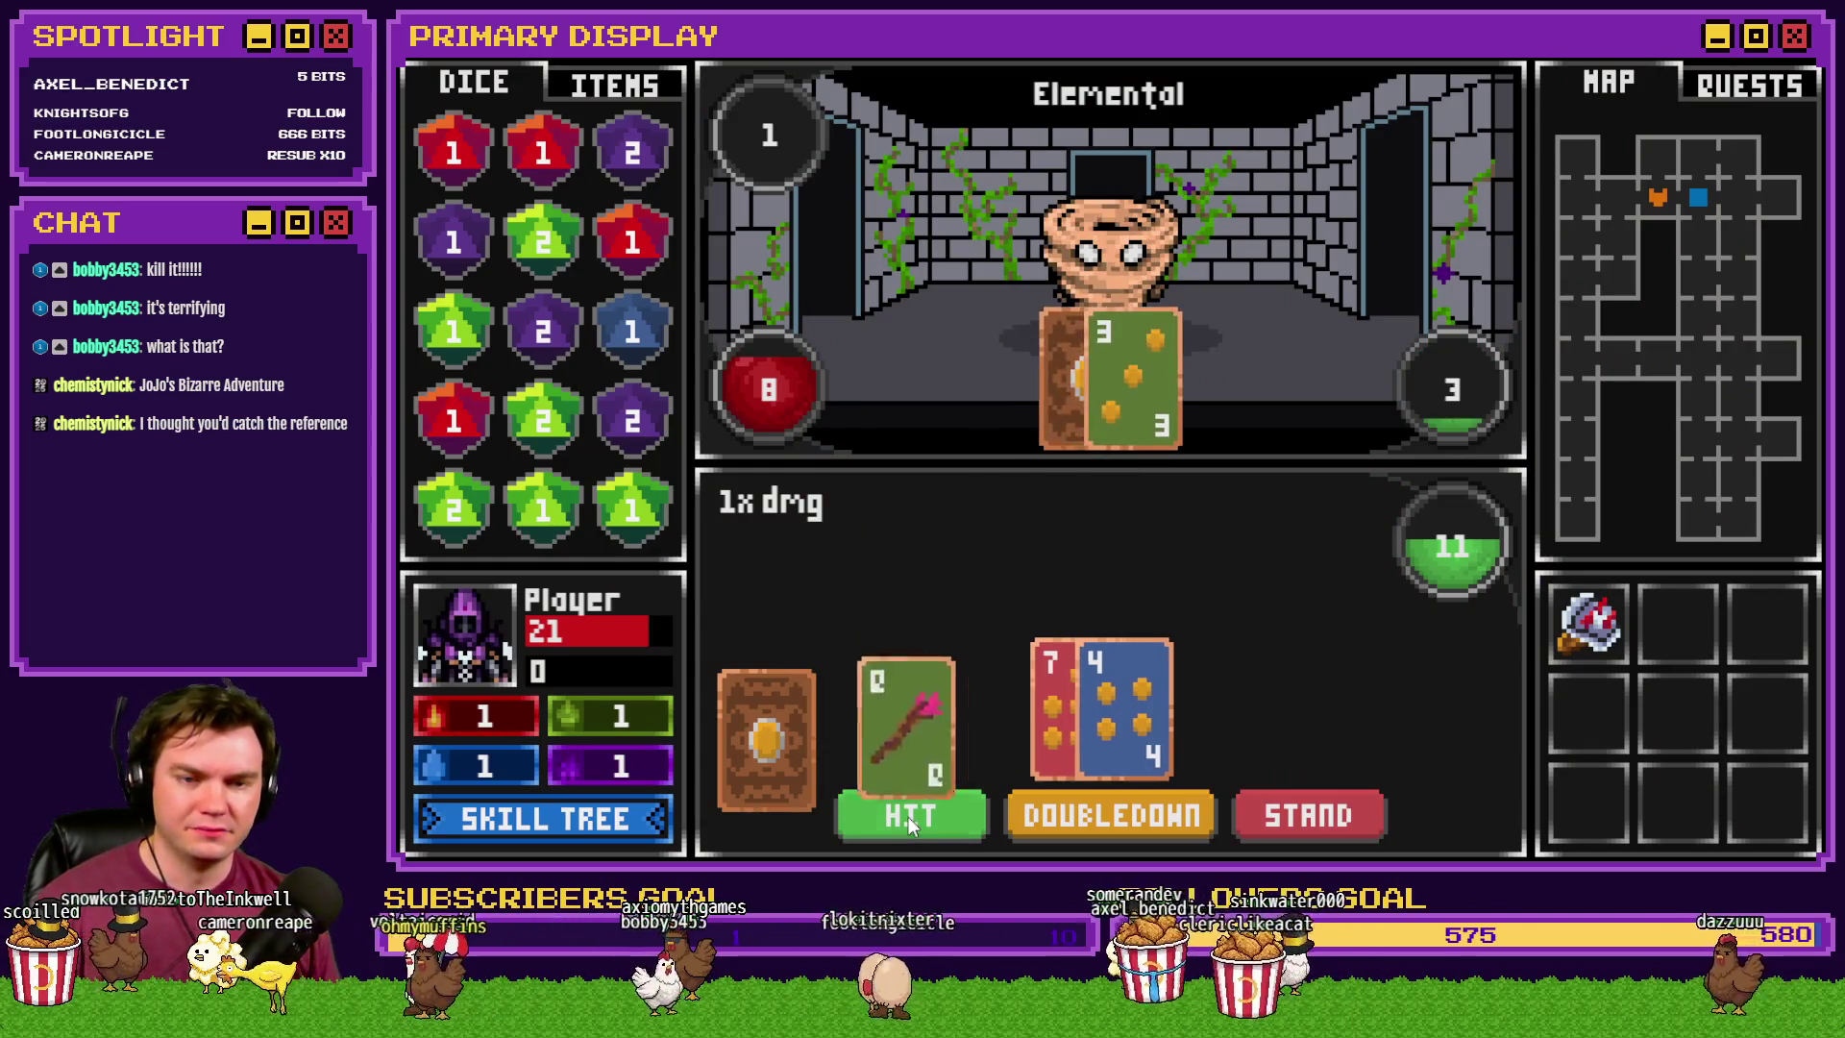
left_click(1304, 797)
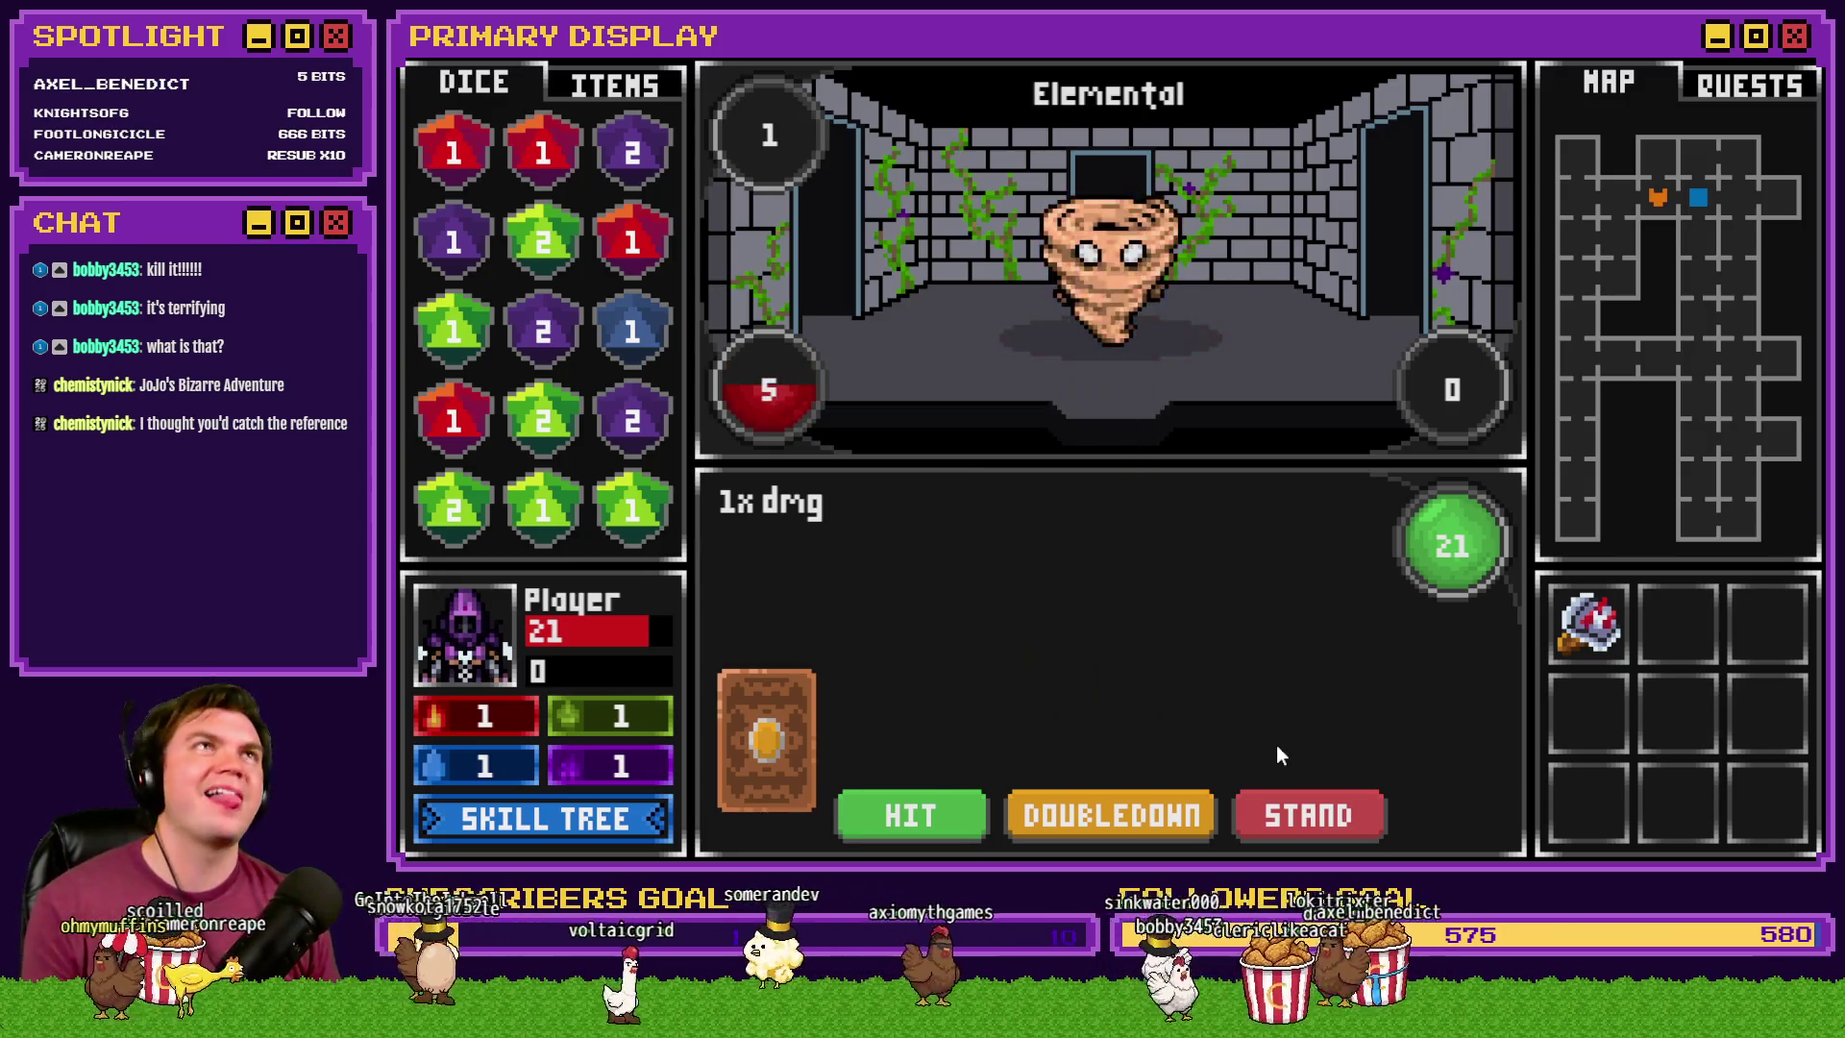
left_click(911, 815)
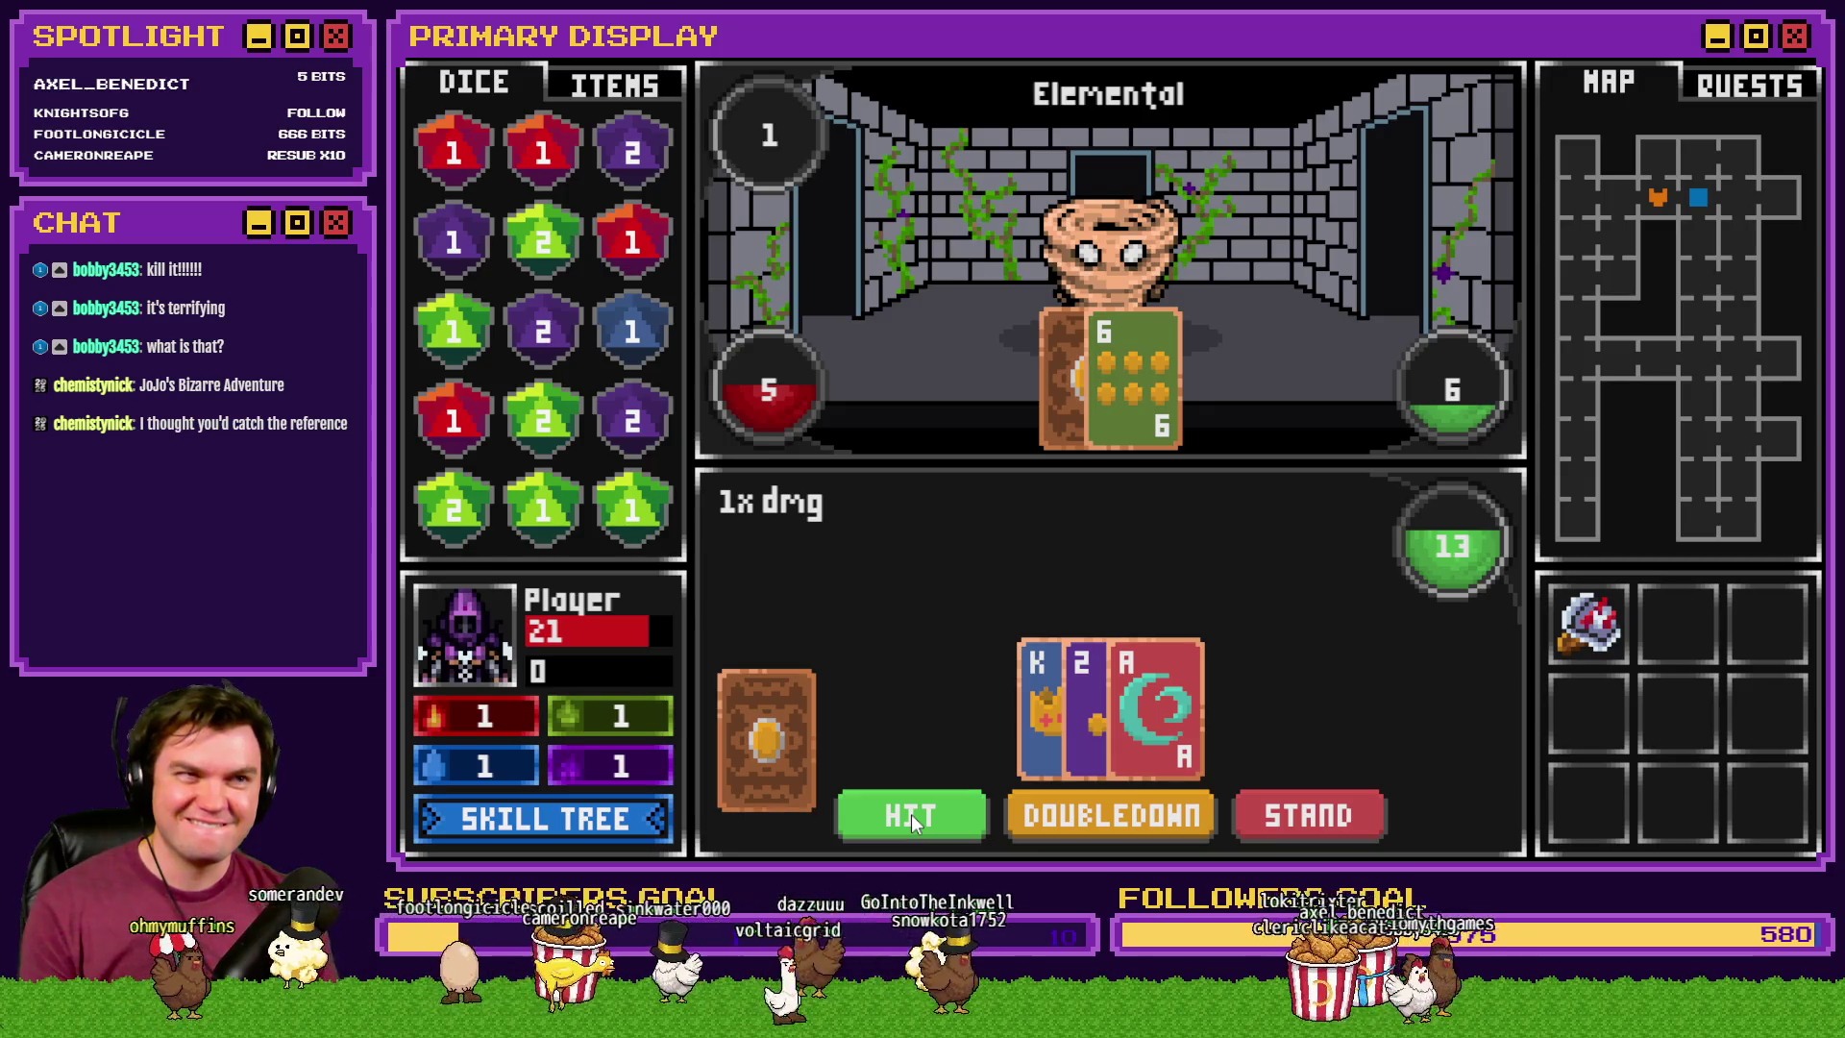
left_click(911, 814)
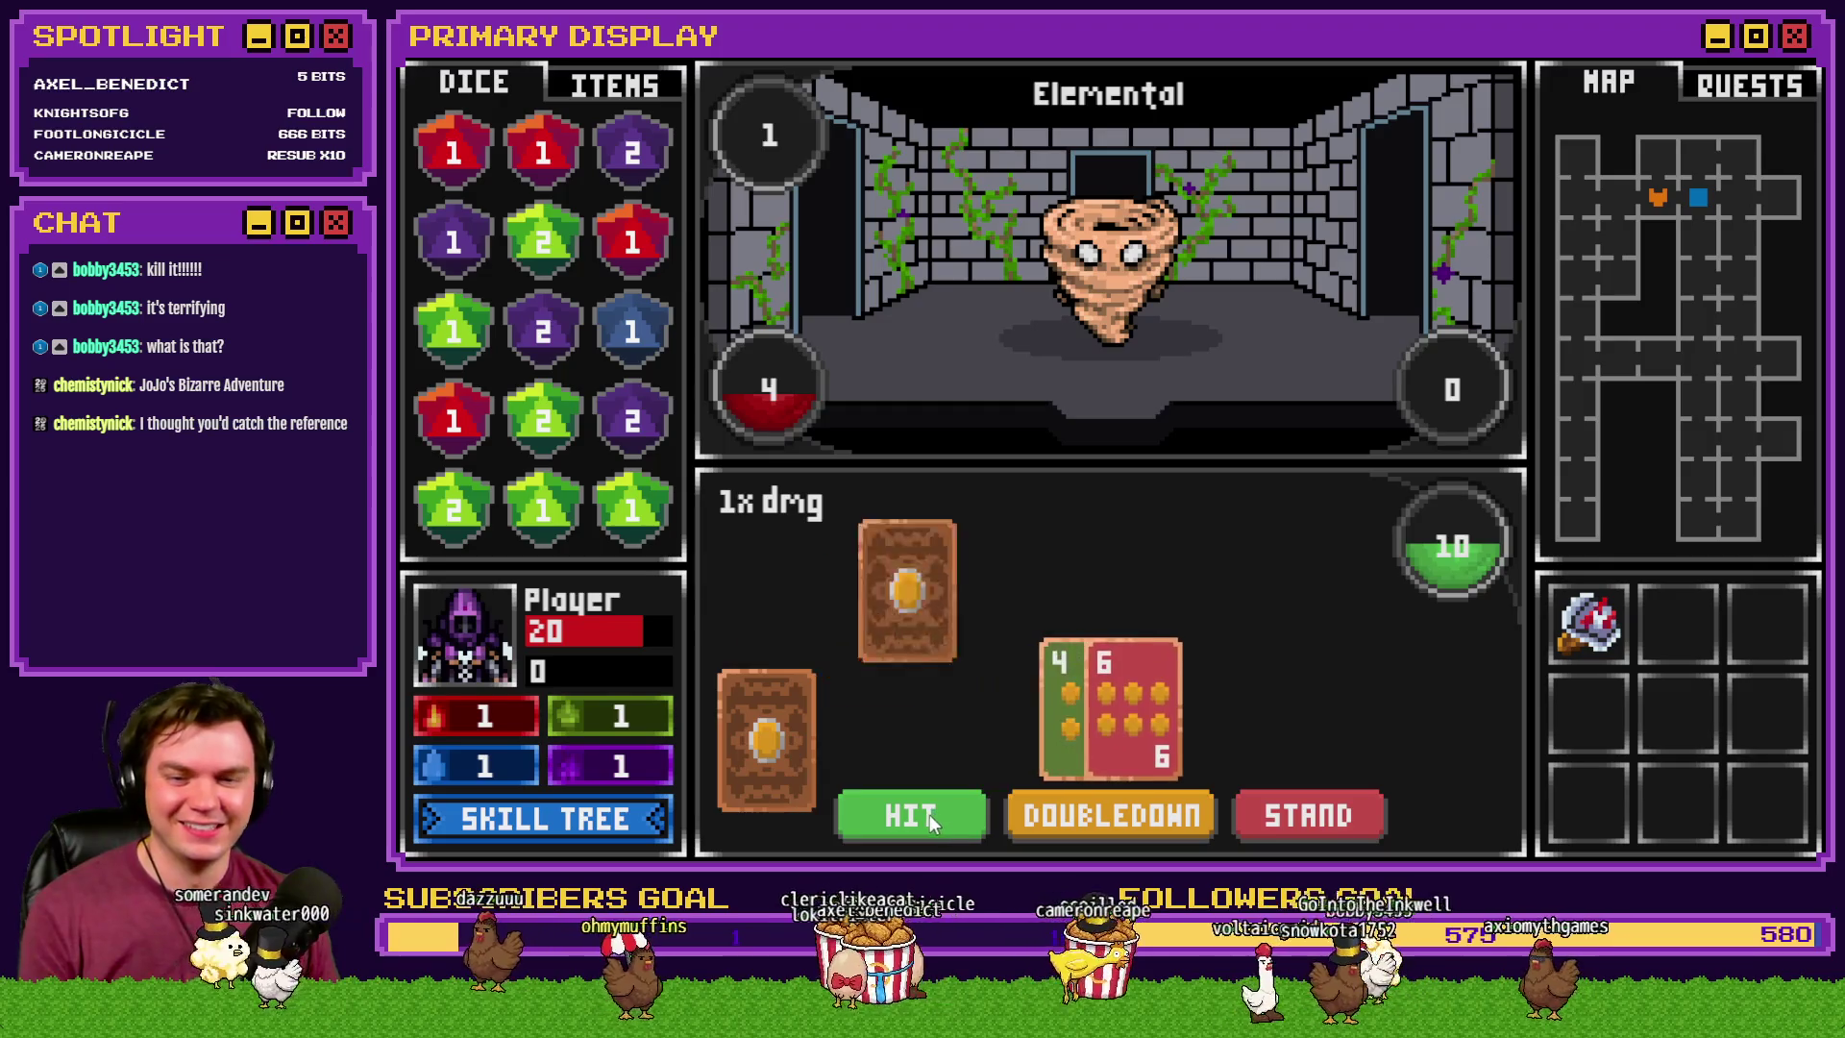
left_click(918, 816)
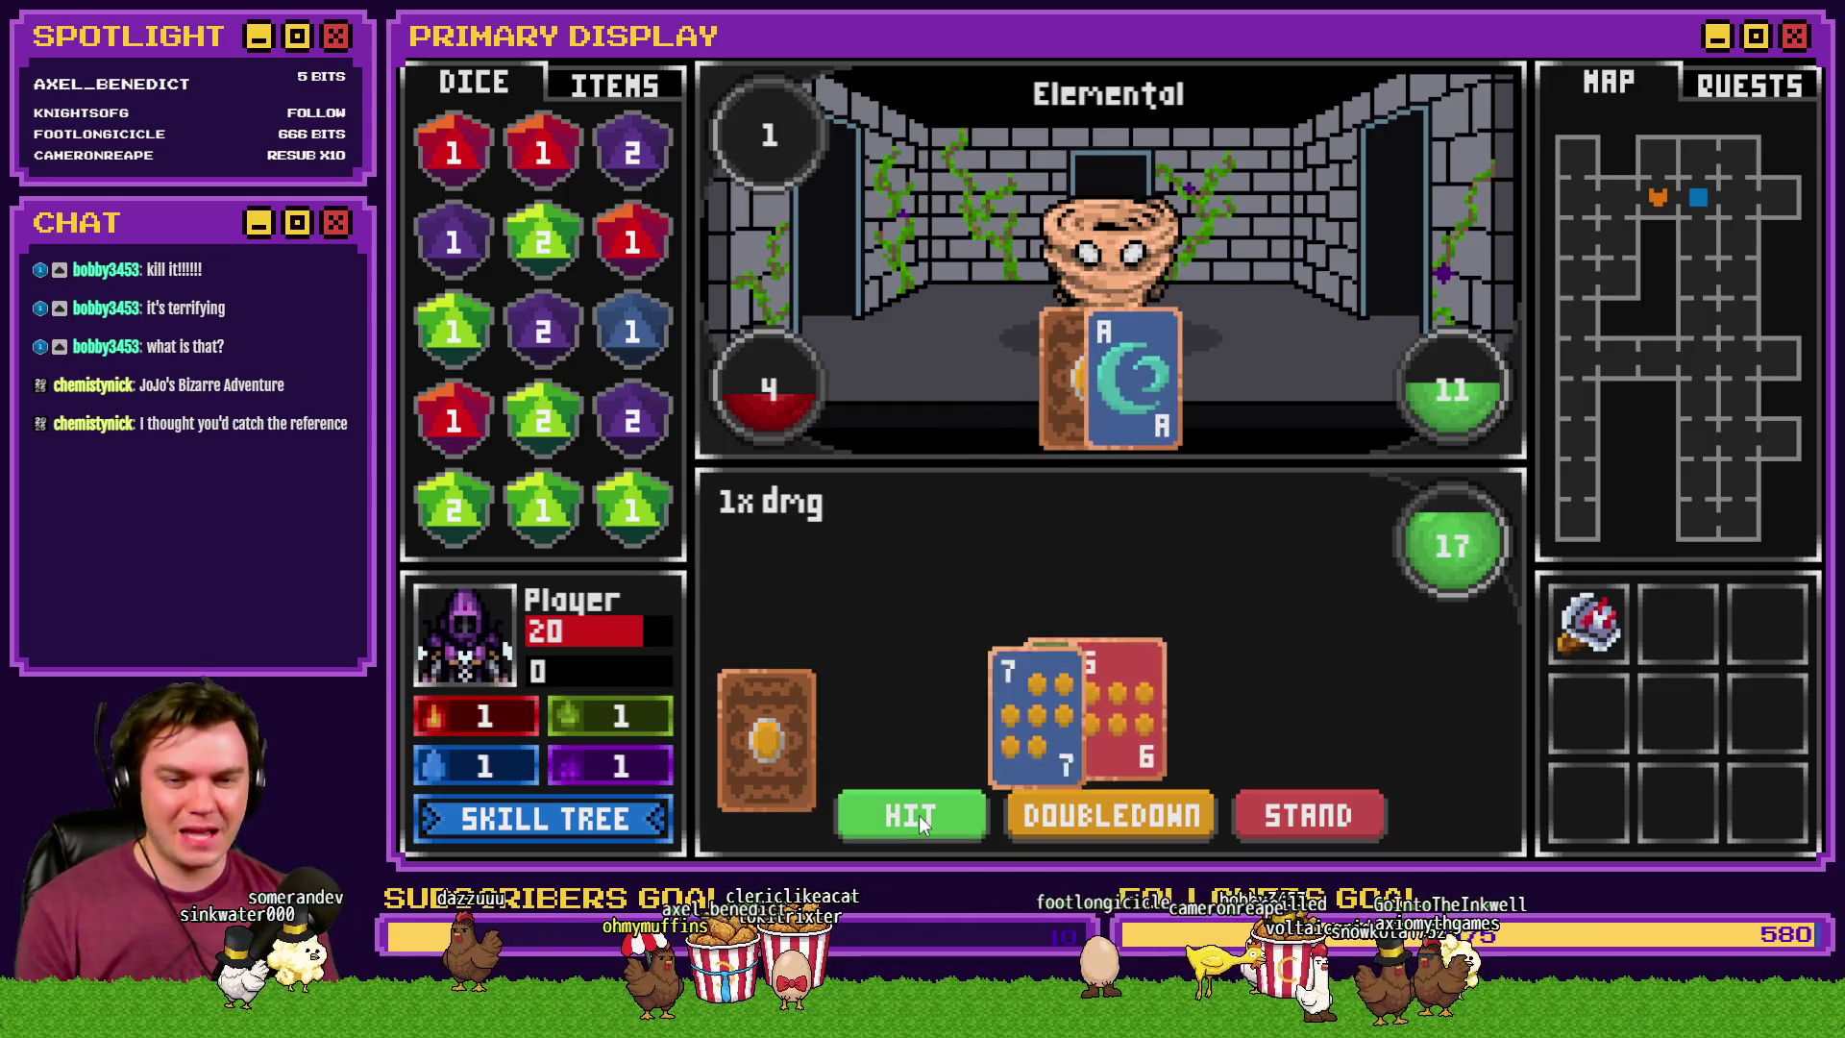
left_click(1334, 828)
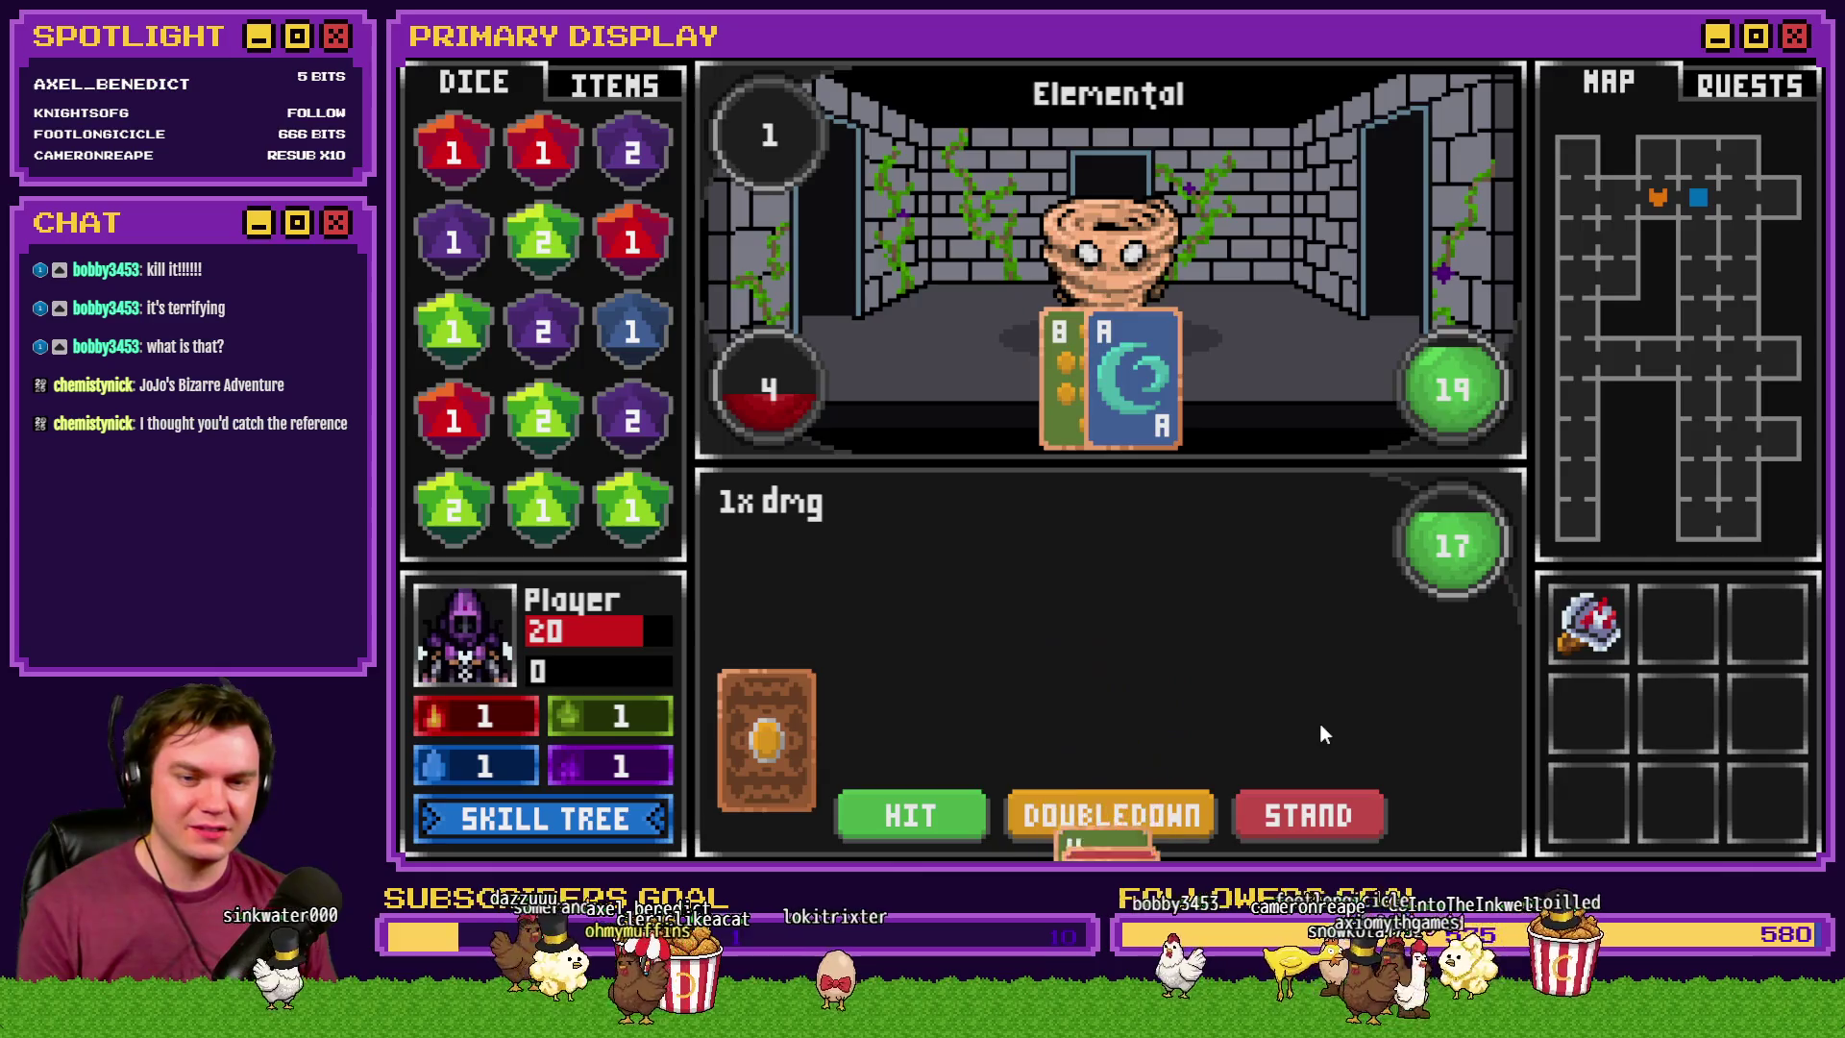
left_click(917, 817)
left_click(1342, 815)
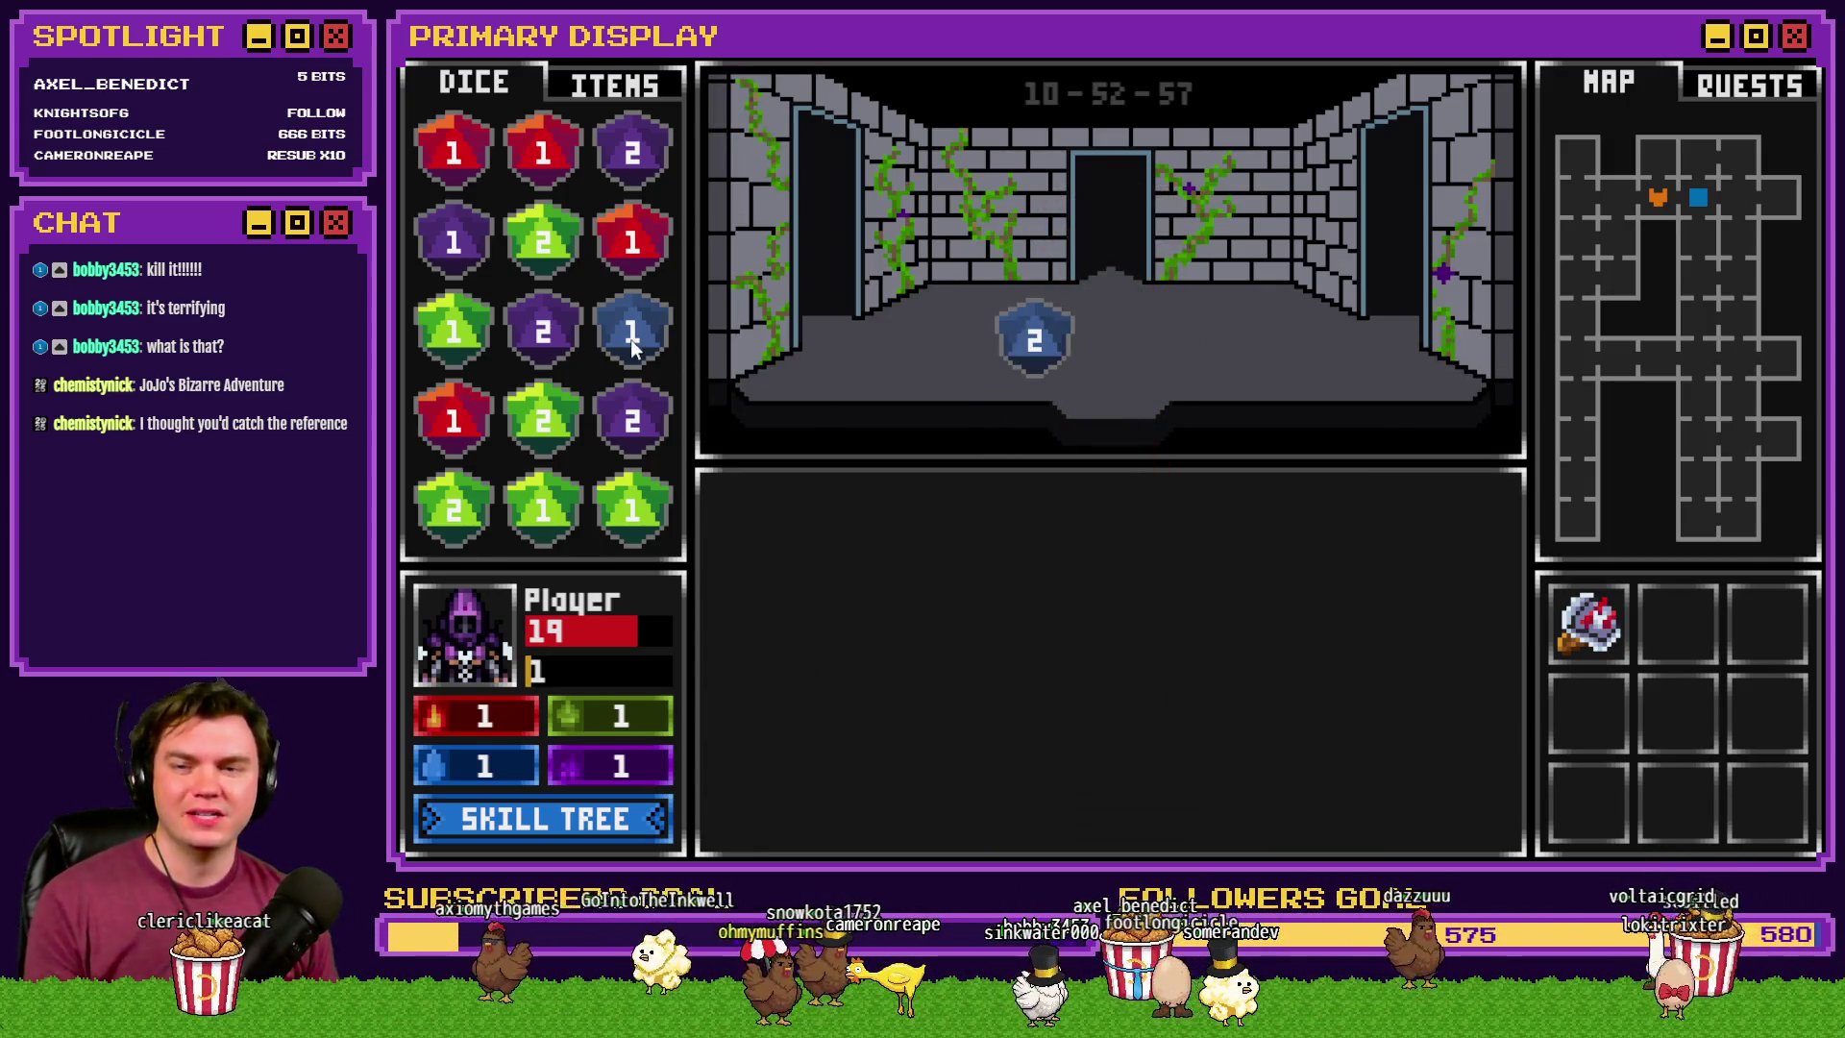
- Merge the purple, red and green dice and slot the blue 2 die
left_click_drag(530, 317, 627, 154)
left_click_drag(629, 245, 526, 161)
left_click_drag(453, 420, 453, 159)
left_click_drag(543, 154, 454, 159)
left_click_drag(1033, 341, 620, 235)
left_click_drag(543, 420, 543, 241)
left_click_drag(504, 511, 457, 346)
mouse_move(622, 521)
left_mouse_down()
mouse_move(465, 486)
mouse_move(527, 336)
mouse_move(497, 309)
mouse_move(543, 154)
left_mouse_up()
left_click_drag(632, 420, 543, 240)
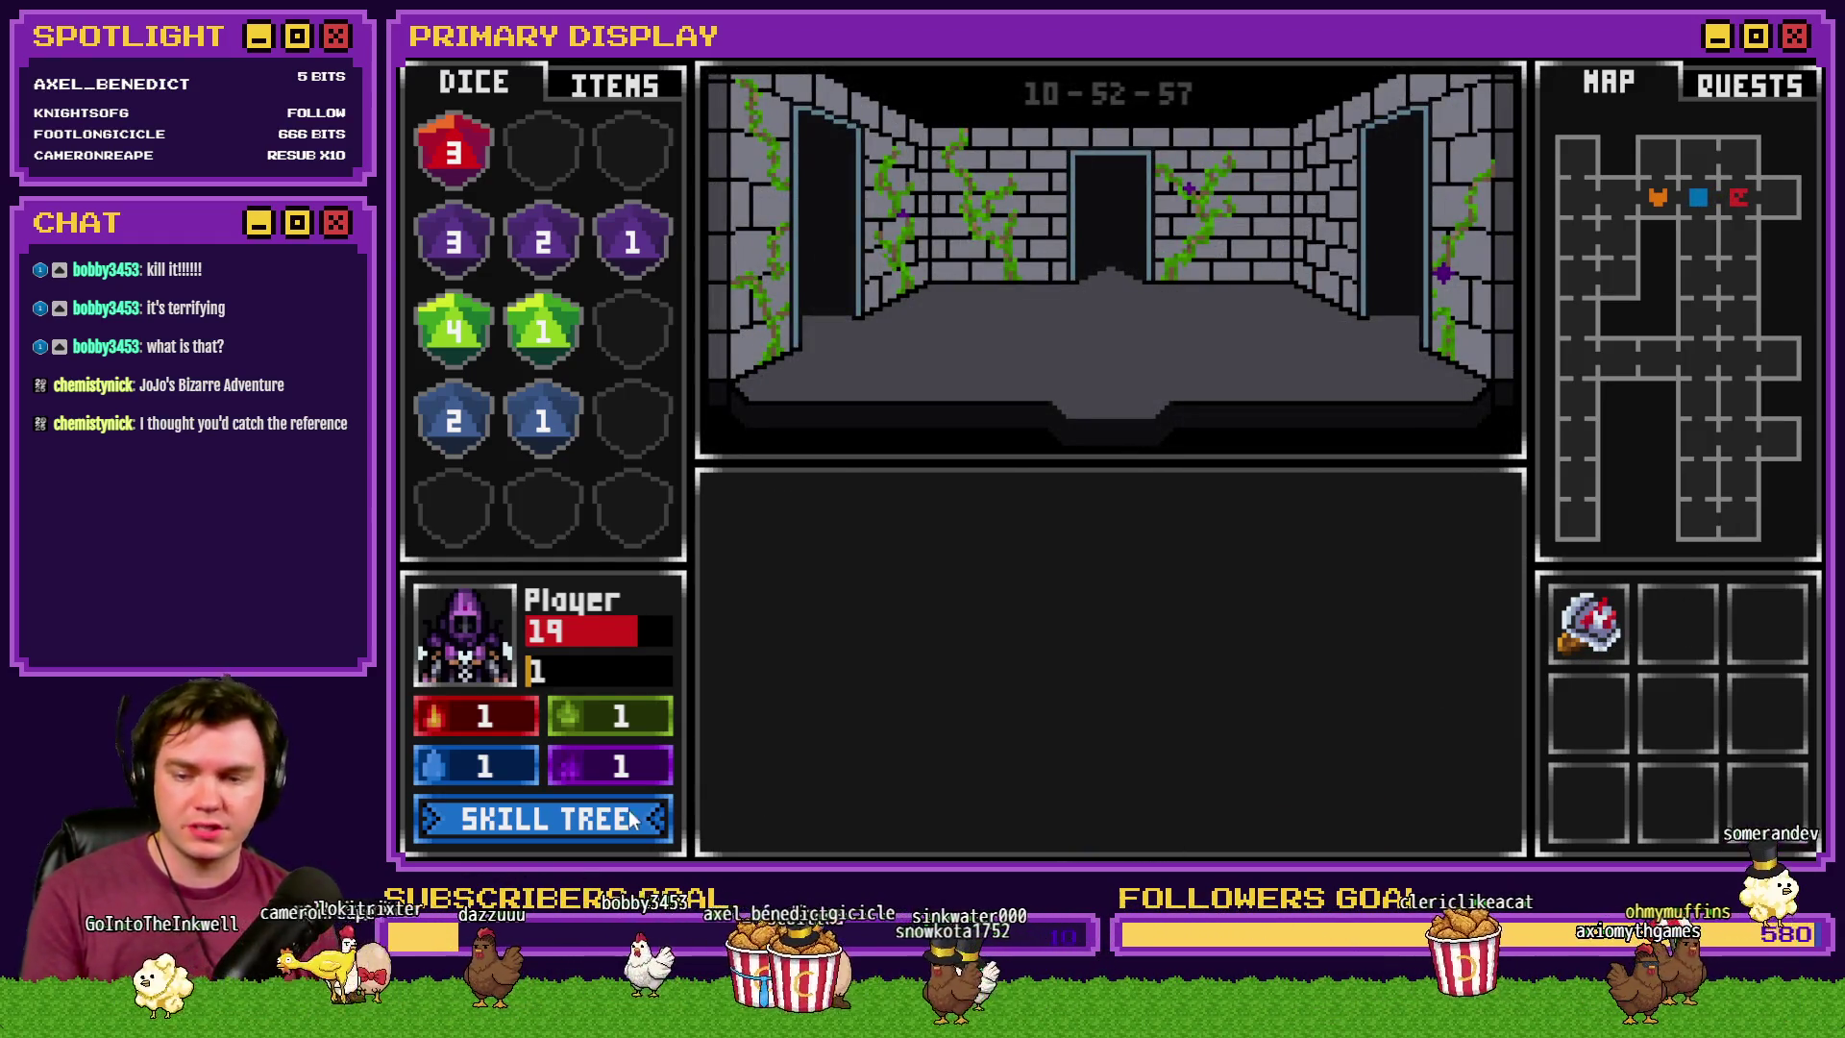
- Spend four points on Roll With The Punches, fight the next enemy, then close the test
left_click(544, 819)
left_click(968, 609)
left_click(969, 606)
left_click(968, 604)
left_click(968, 603)
left_click(973, 602)
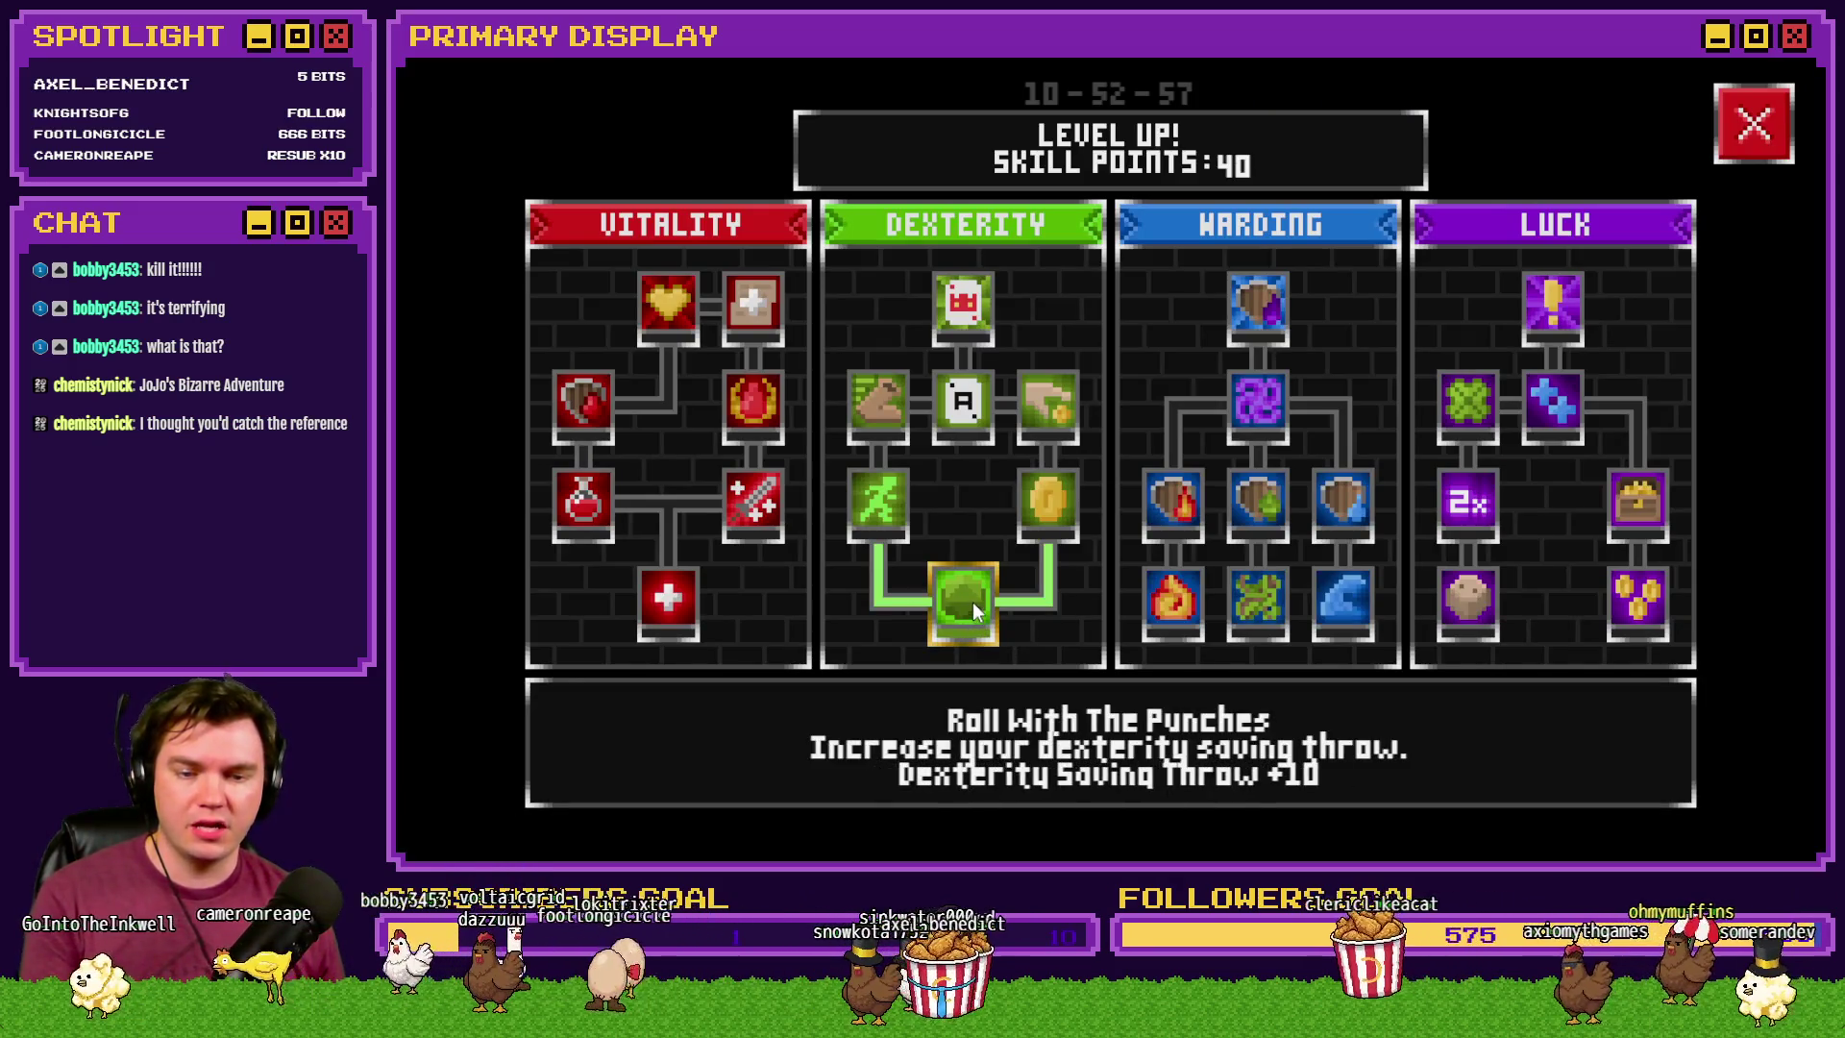
left_click(1750, 134)
key("w")
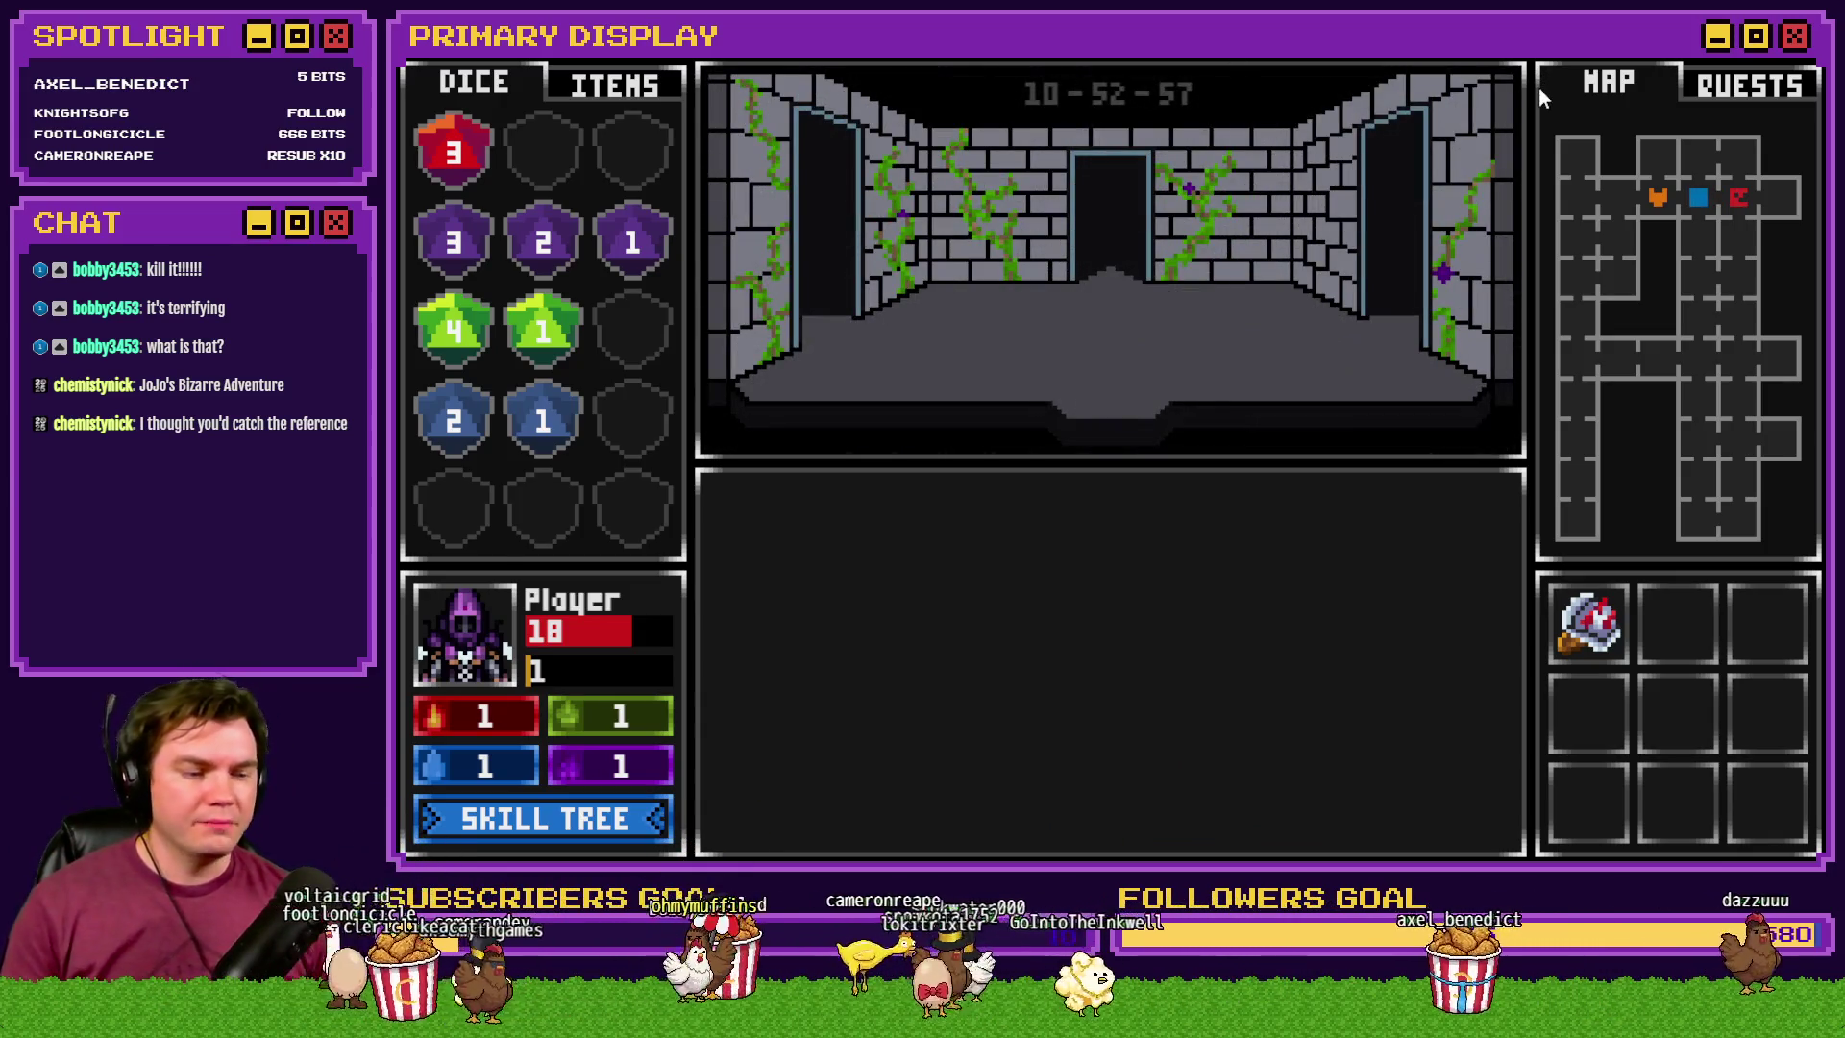
key("alt+F4")
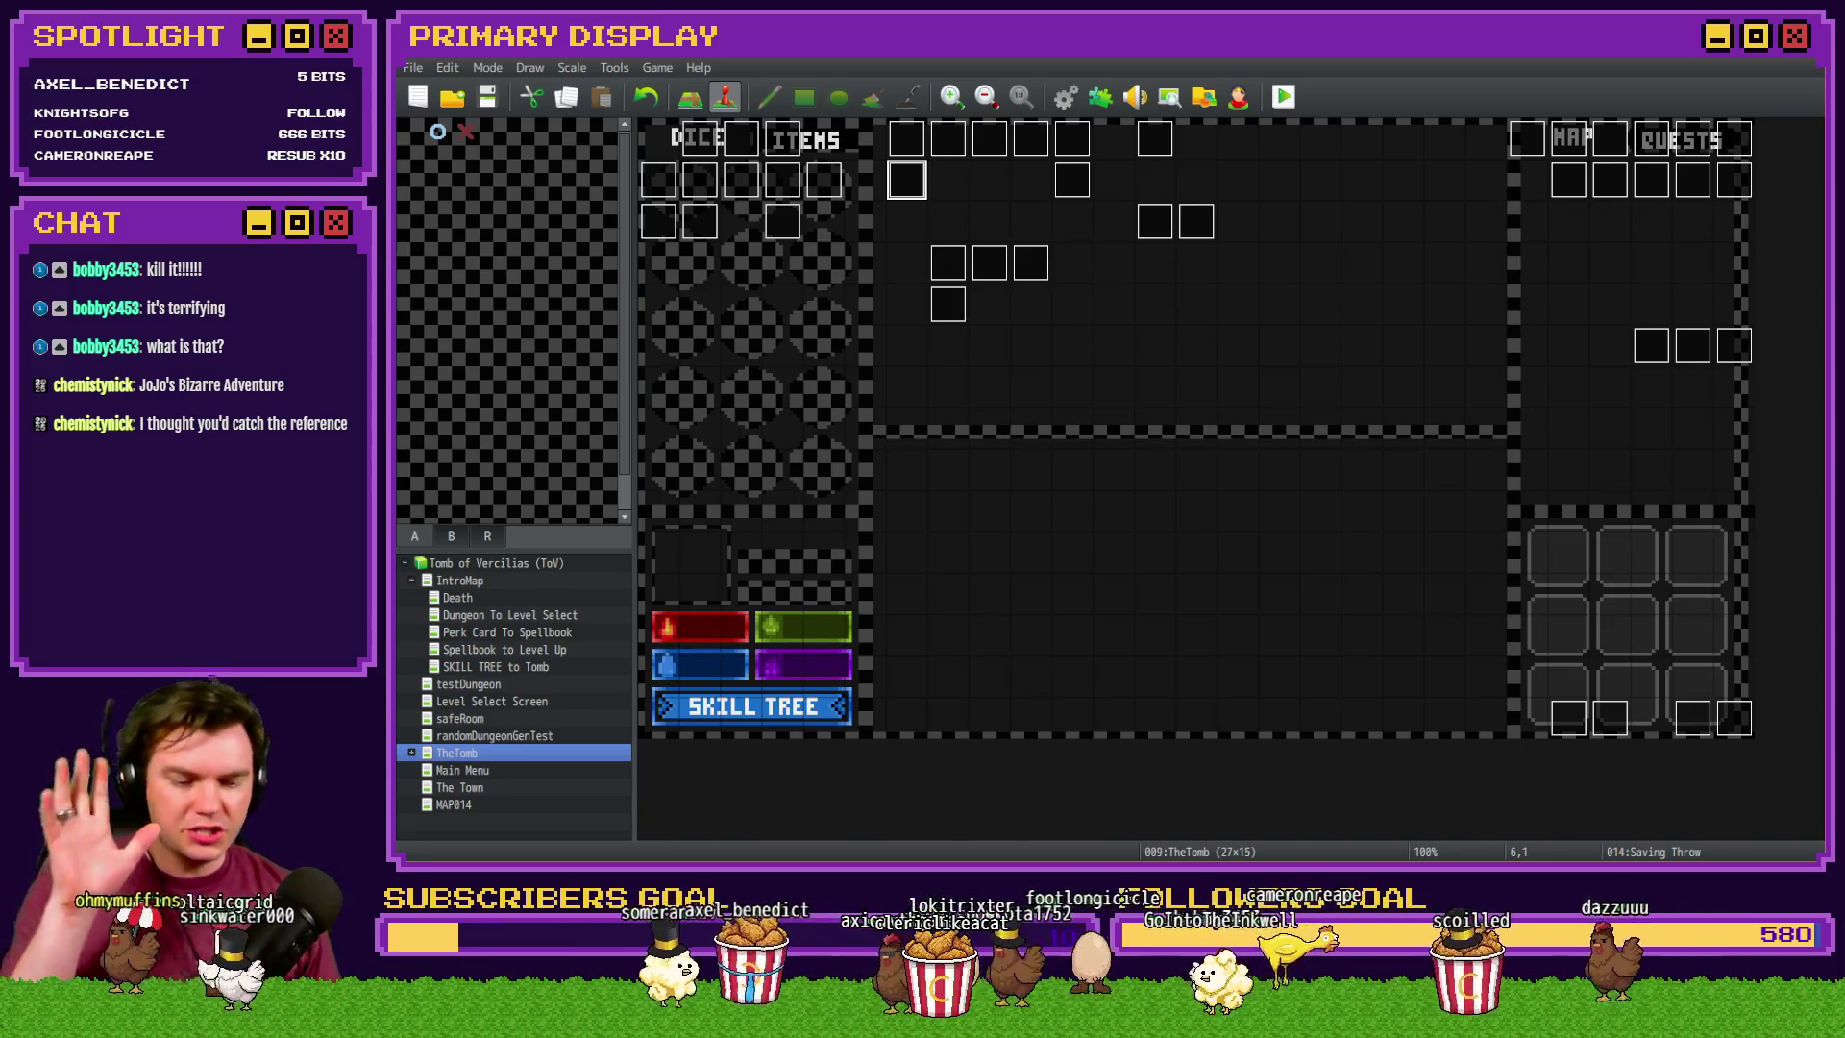
- Check Roll with the Punches on the Trello Dexterity Skills checklist, bringing it to 14%
key("alt+Tab")
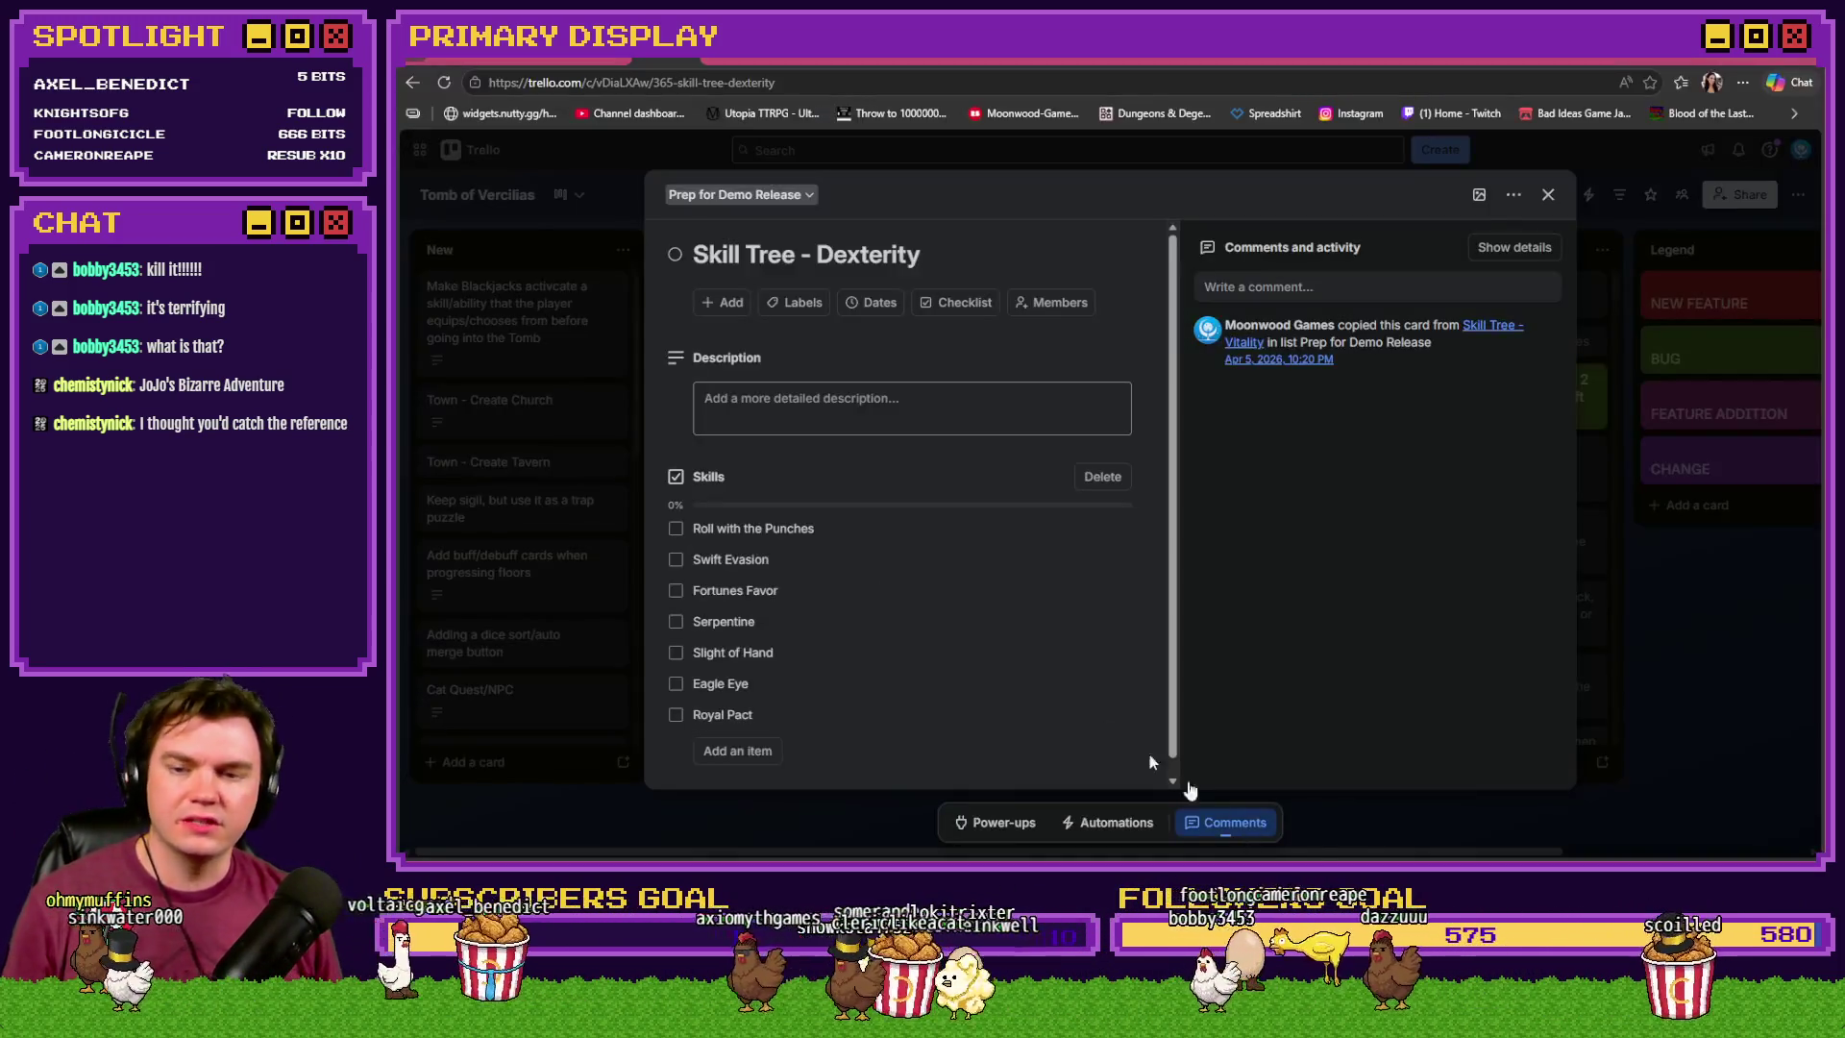
left_click(676, 530)
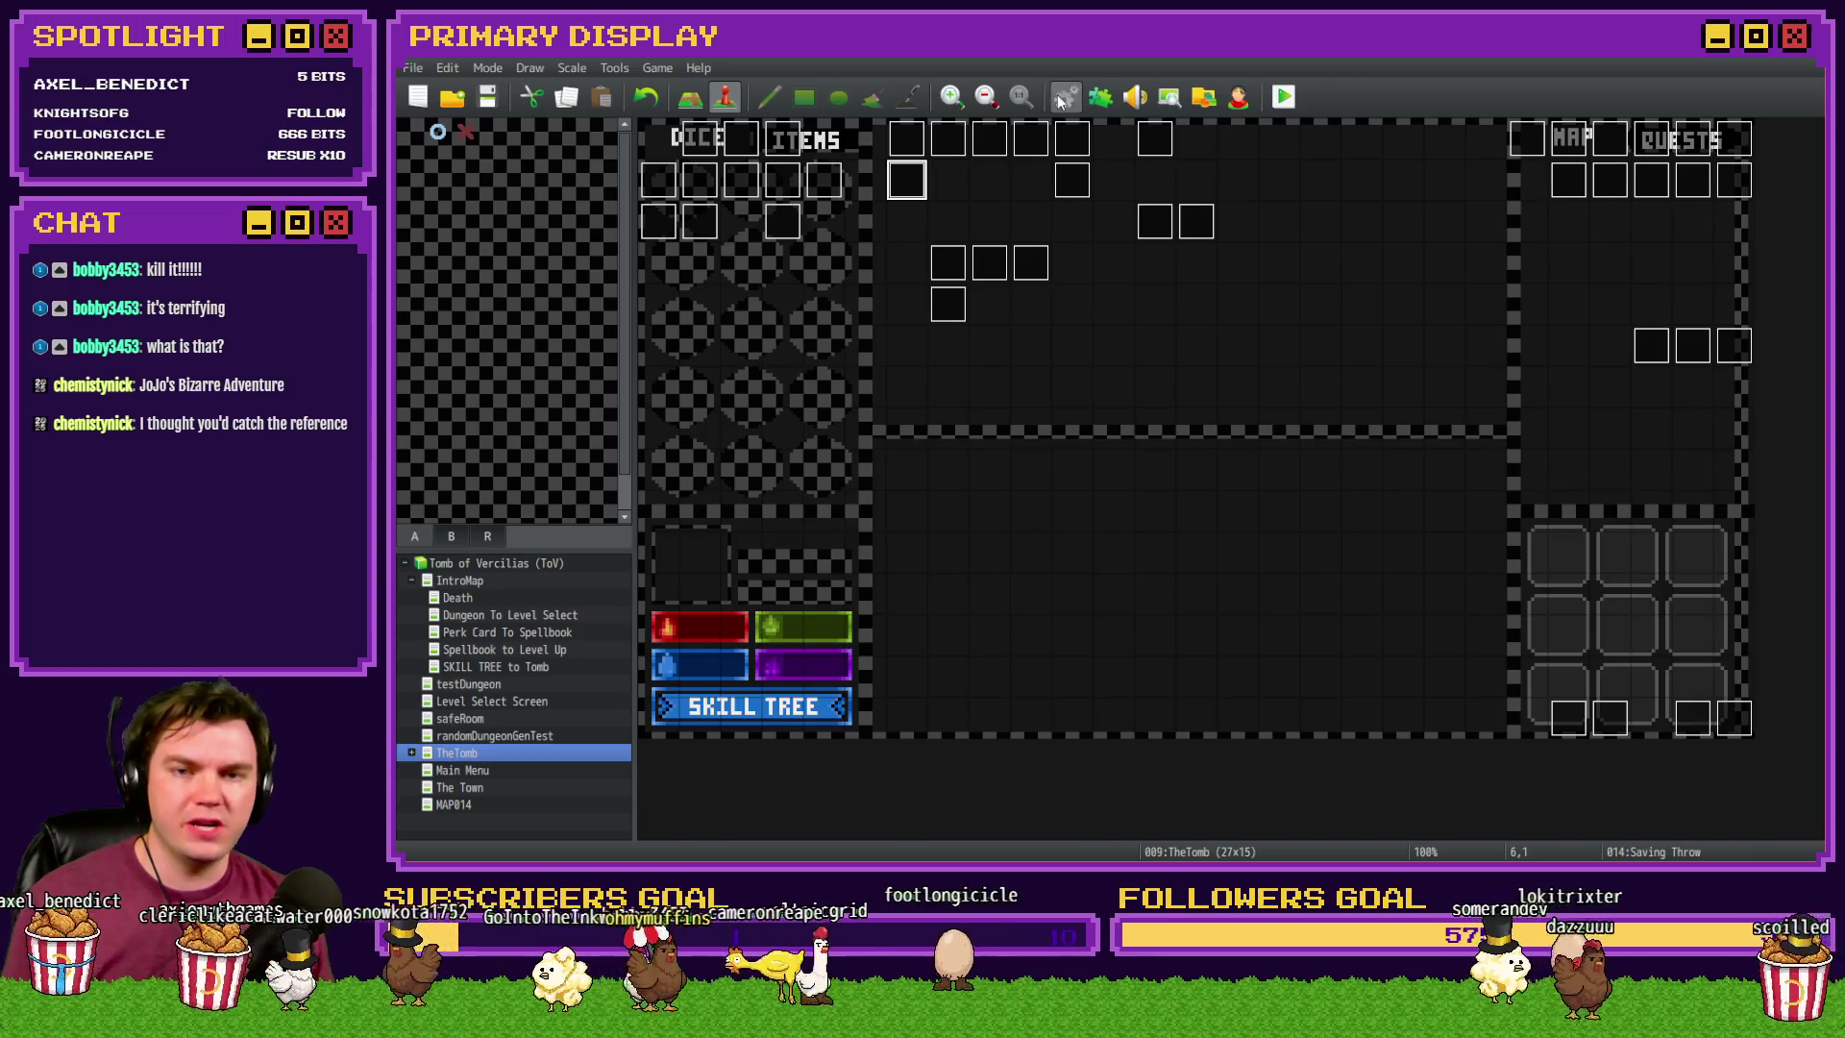
key("F9")
key("Escape")
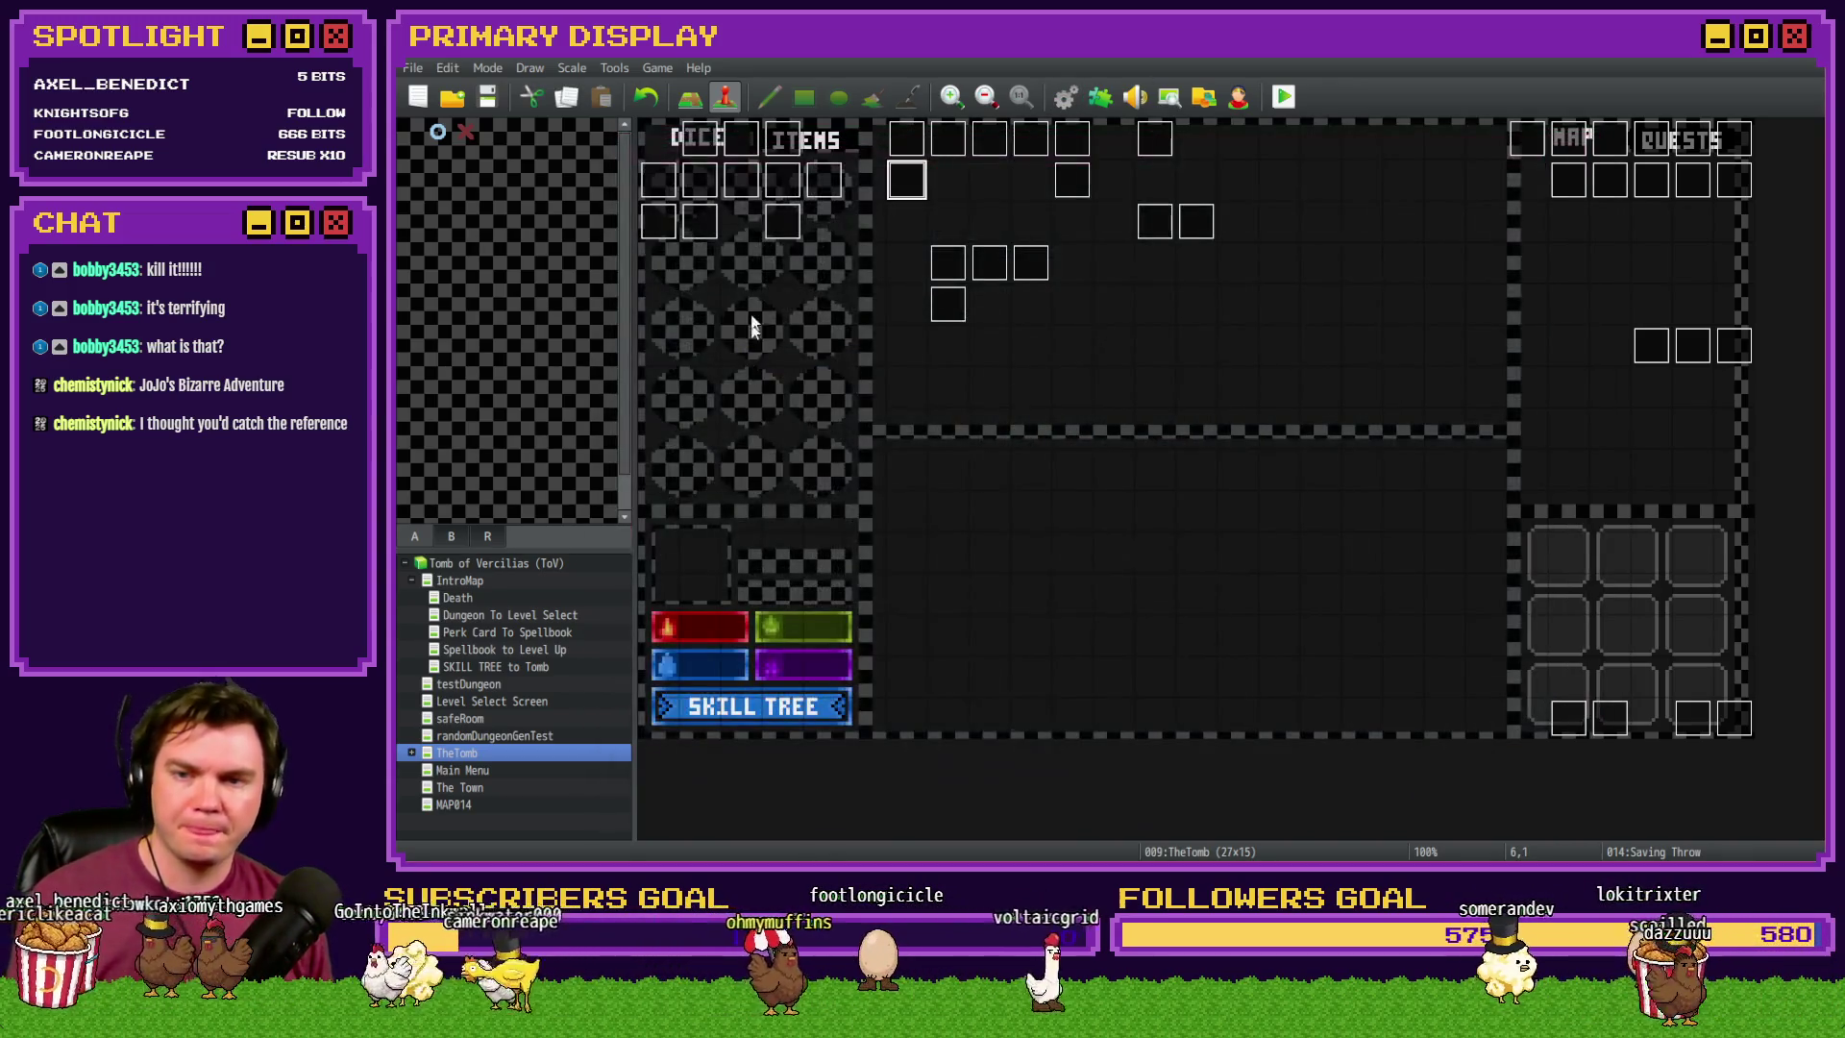
- Browse the pages of the itemTooltips and orbAnimation events without changes
double_click(702, 222)
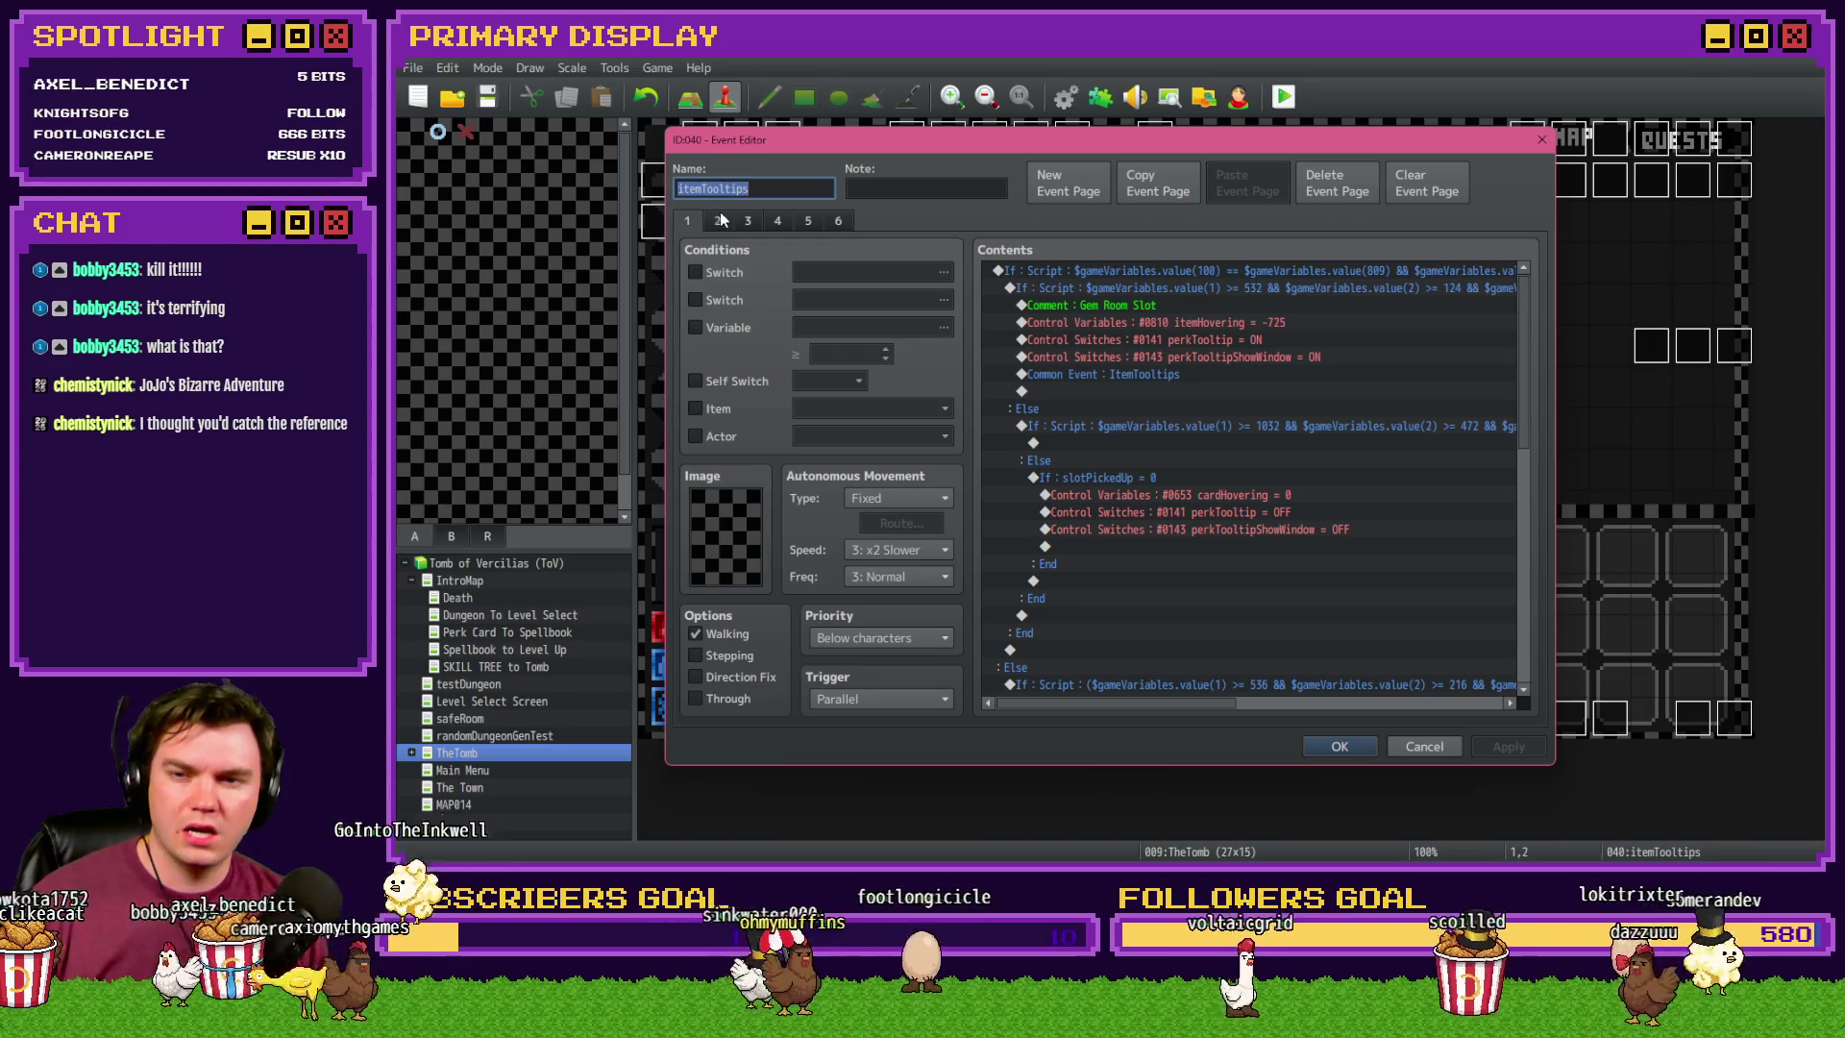
left_click(720, 220)
left_click(736, 221)
key("Escape")
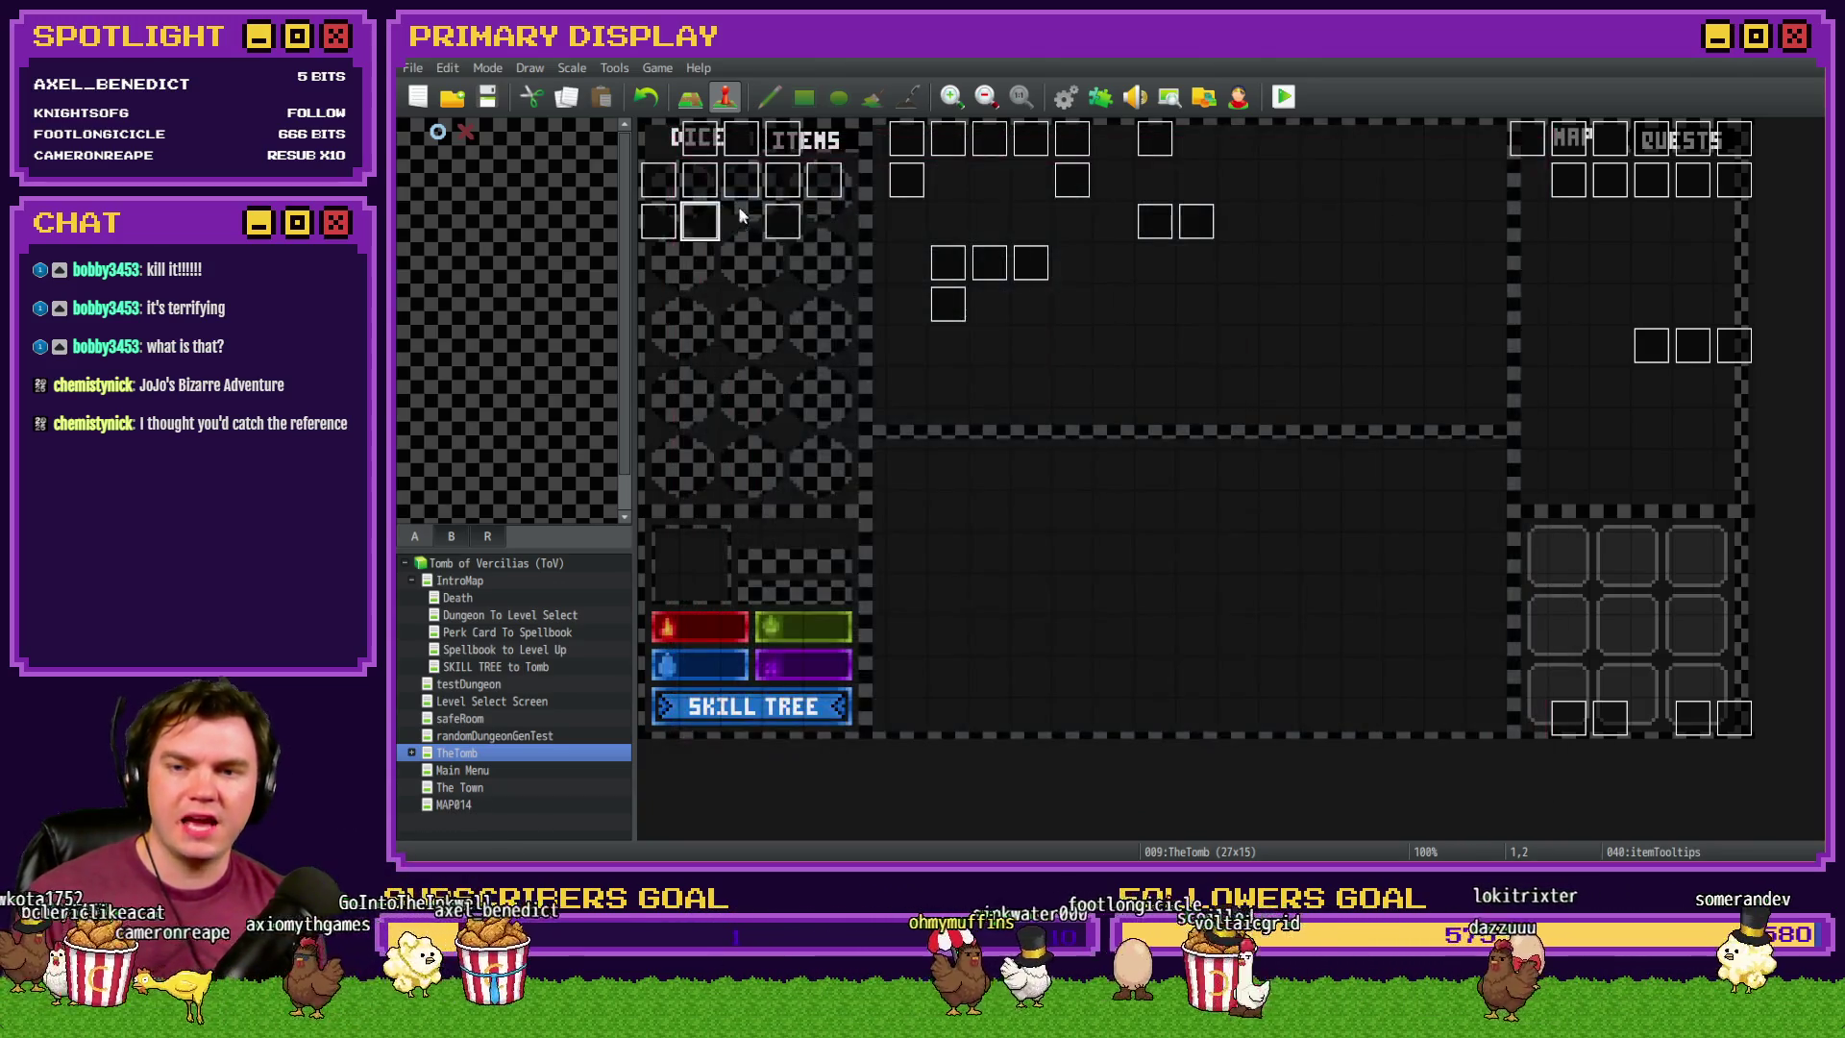
double_click(780, 219)
key("Escape")
- Inspect the Swift Evasion nickname entry on page 2 of menuItems/skillTree, then launch a playtest
double_click(745, 185)
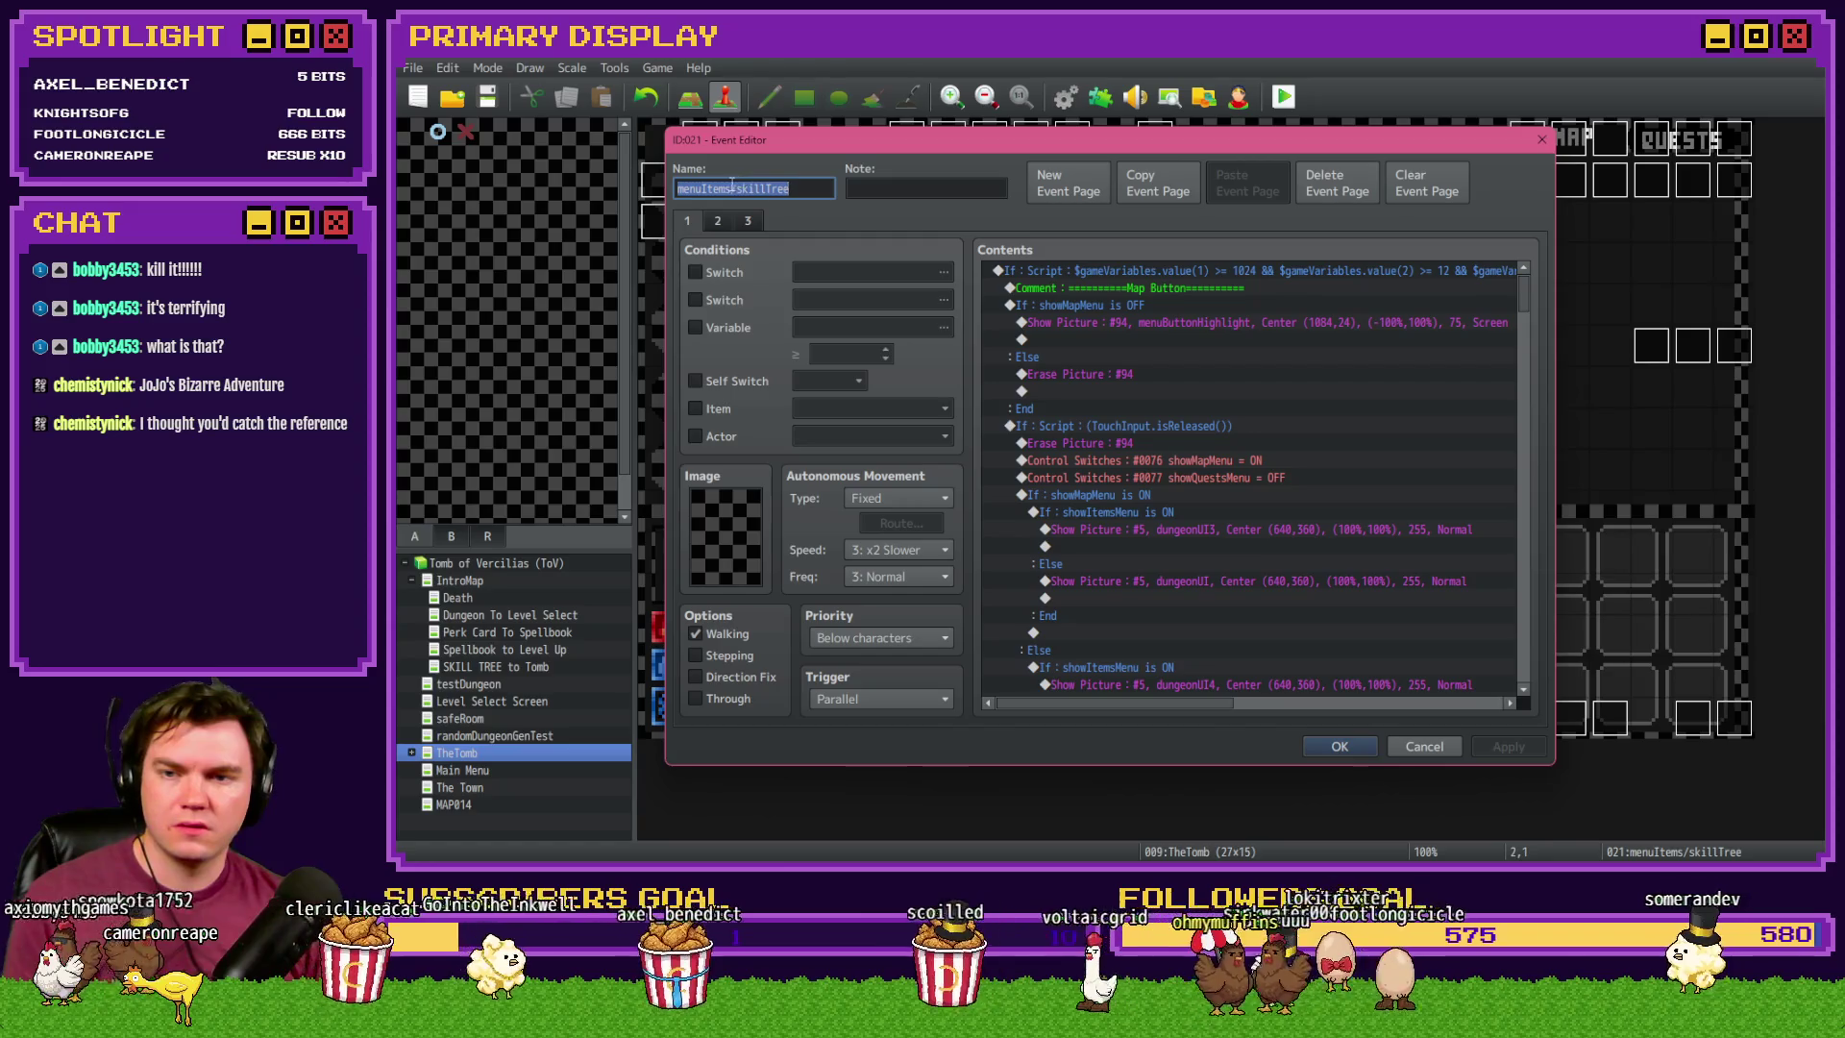
left_click(712, 221)
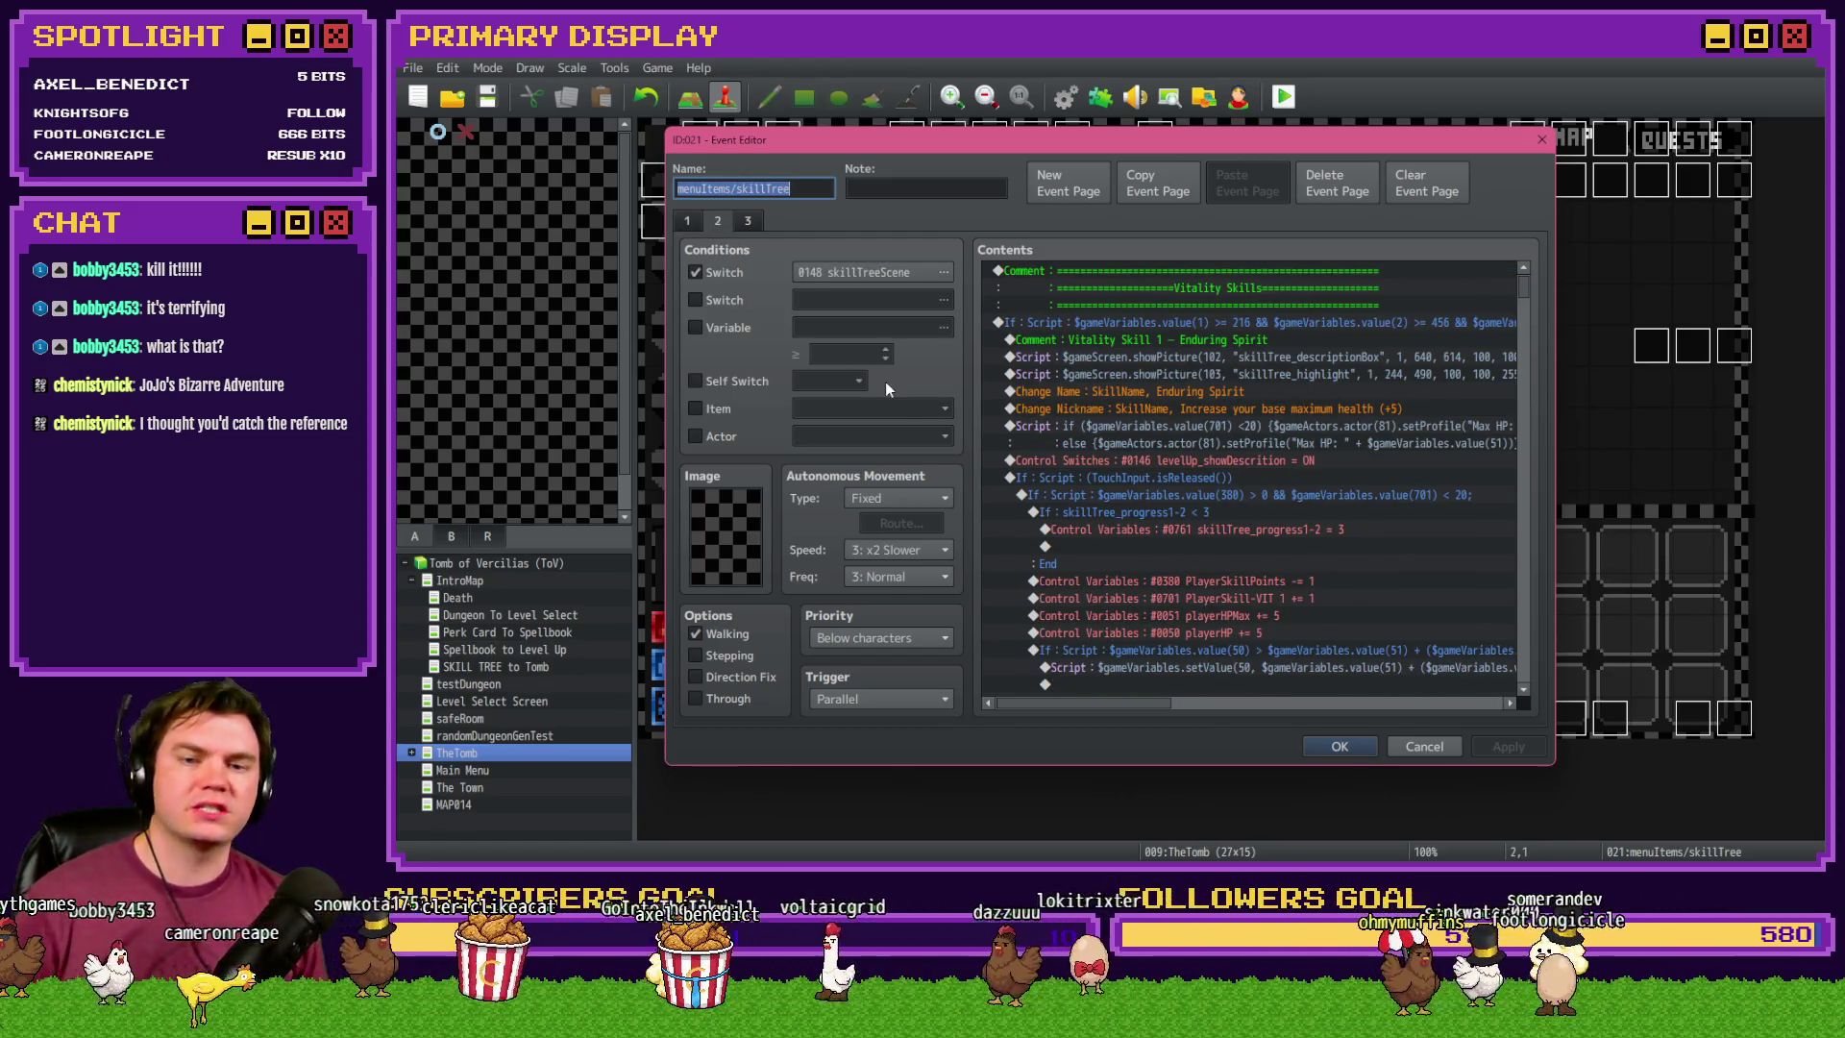
scroll(1258, 494, "down", 5)
left_click_drag(1528, 290, 1537, 362)
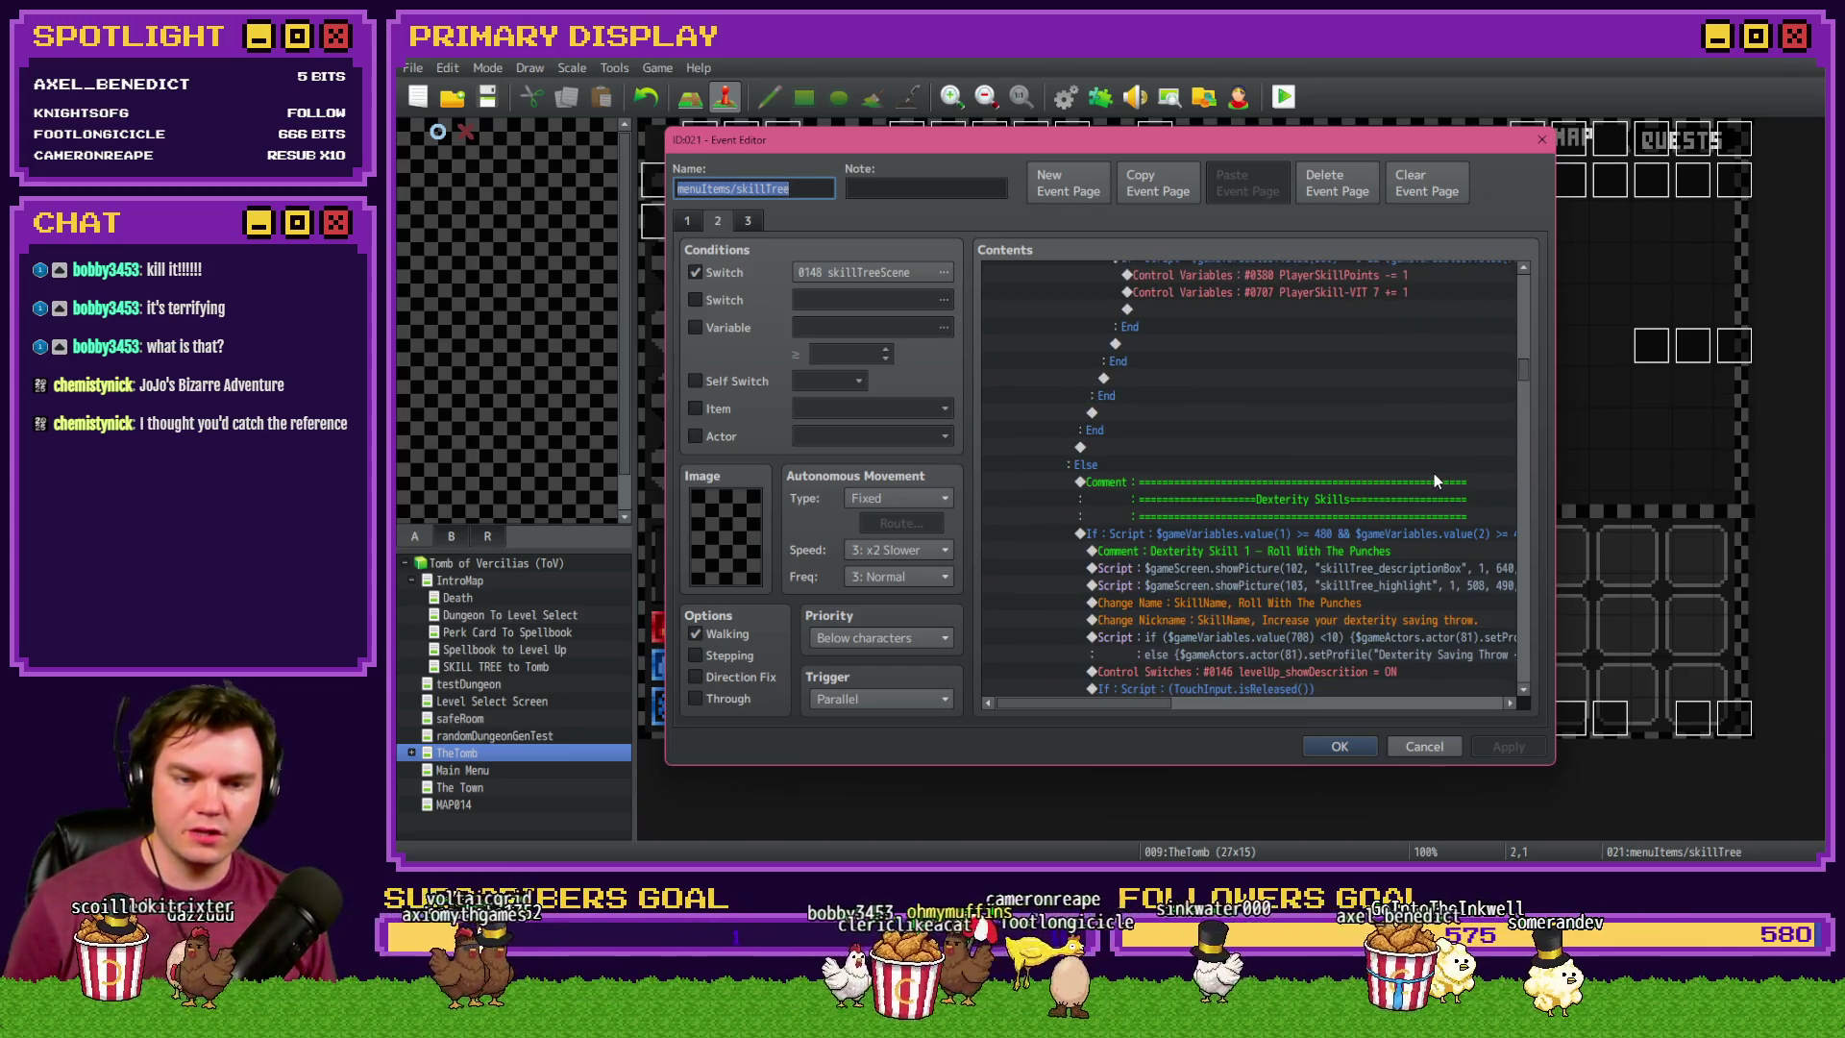
scroll(1434, 481, "down", 5)
scroll(1421, 498, "down", 6)
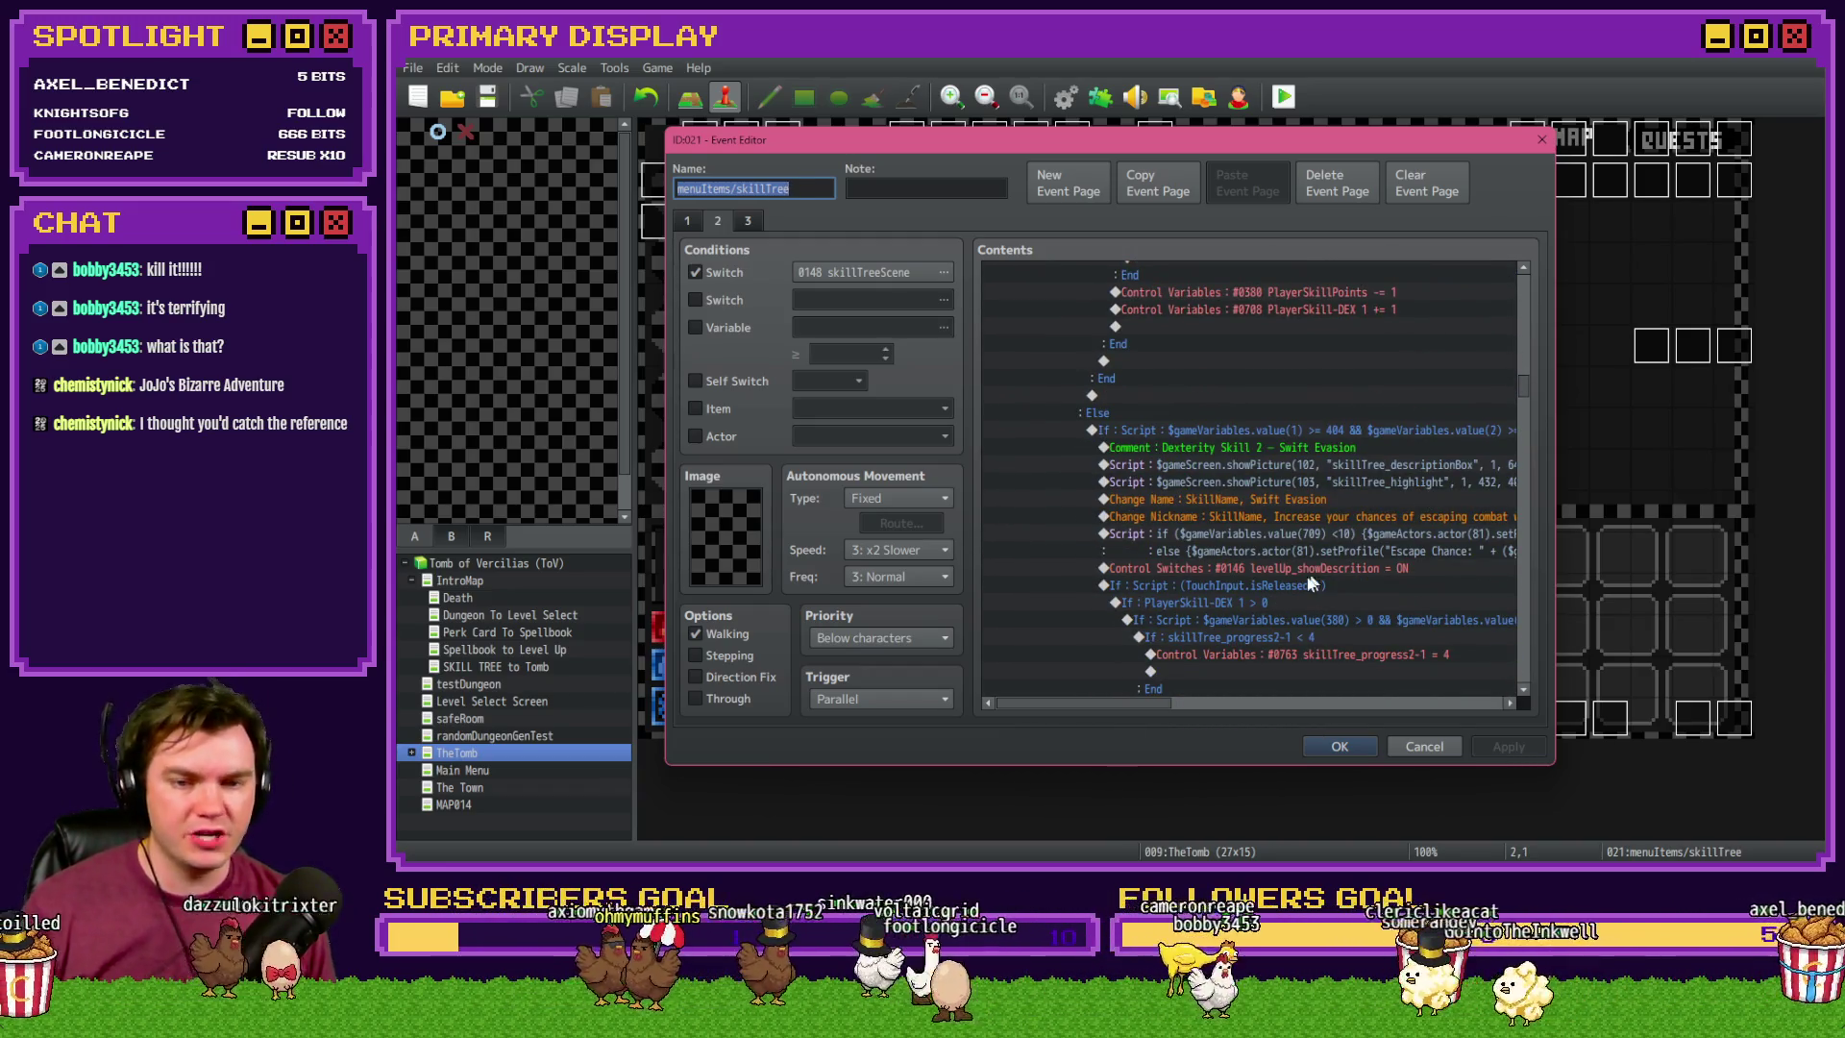
left_click_drag(1126, 705, 1184, 705)
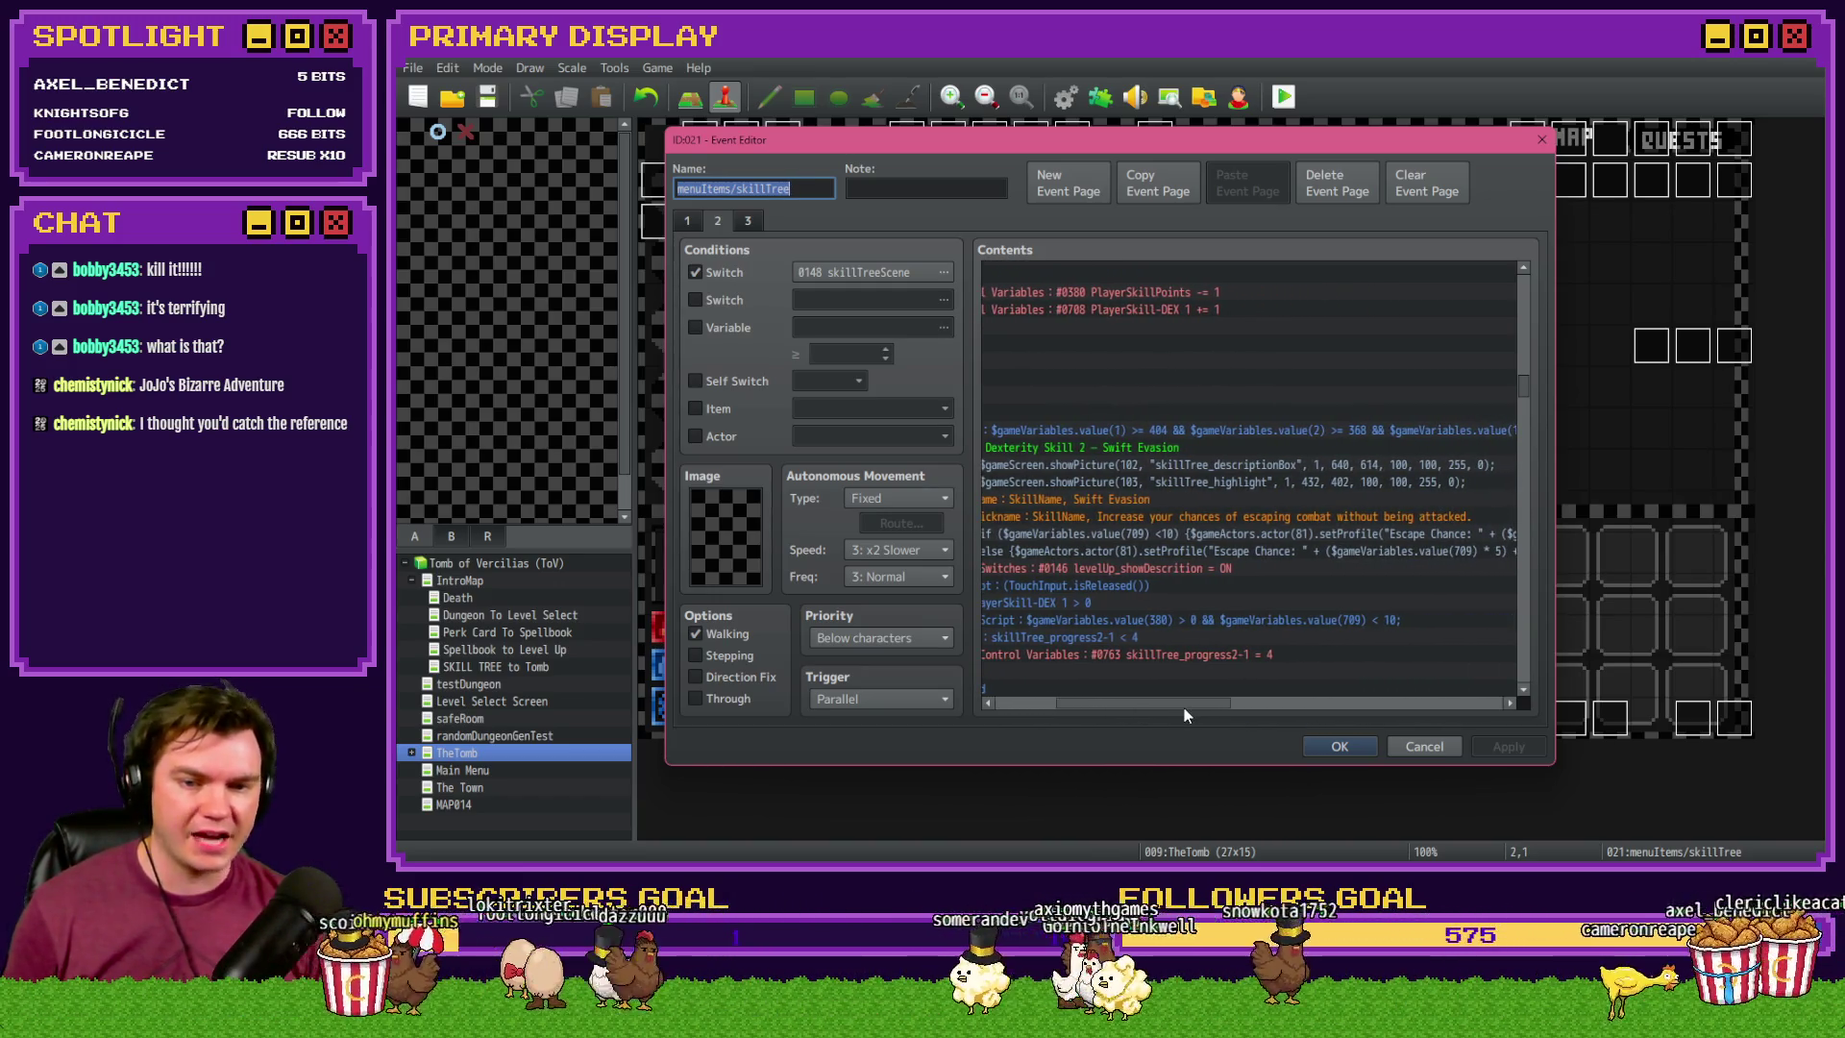
left_click_drag(1184, 707, 1161, 709)
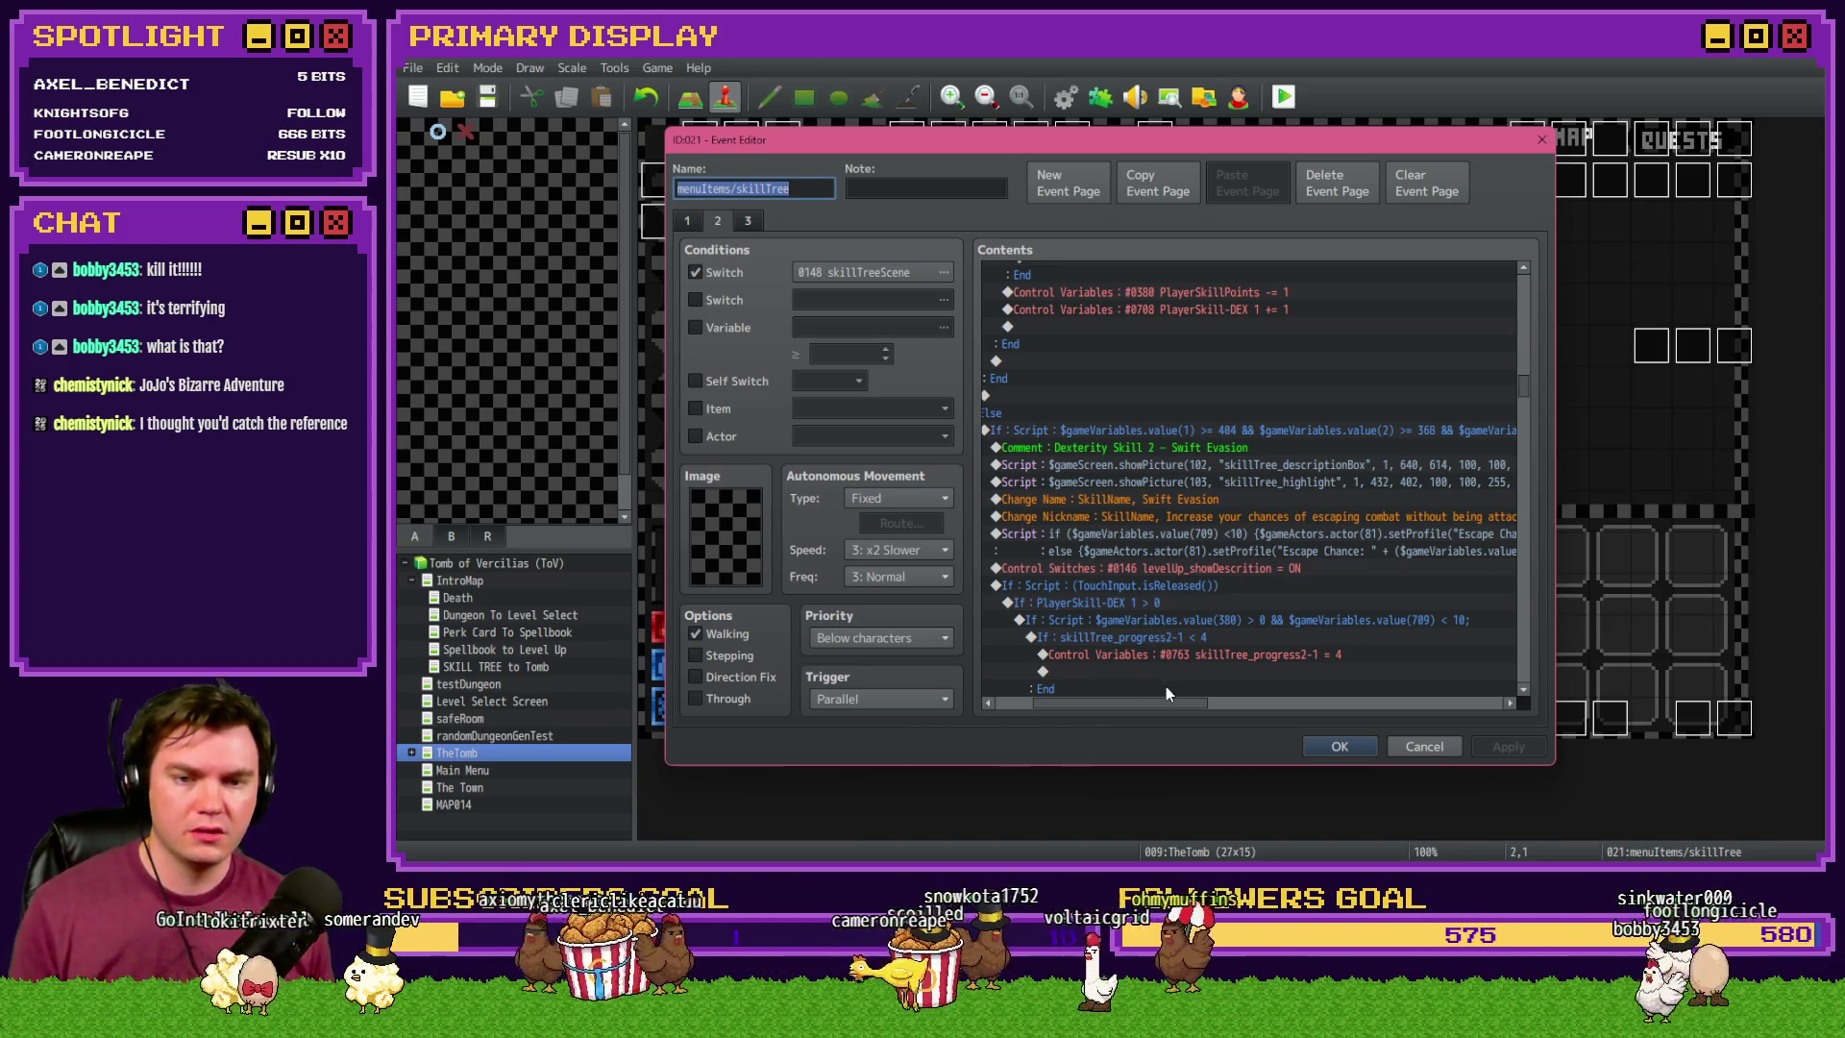
double_click(1249, 516)
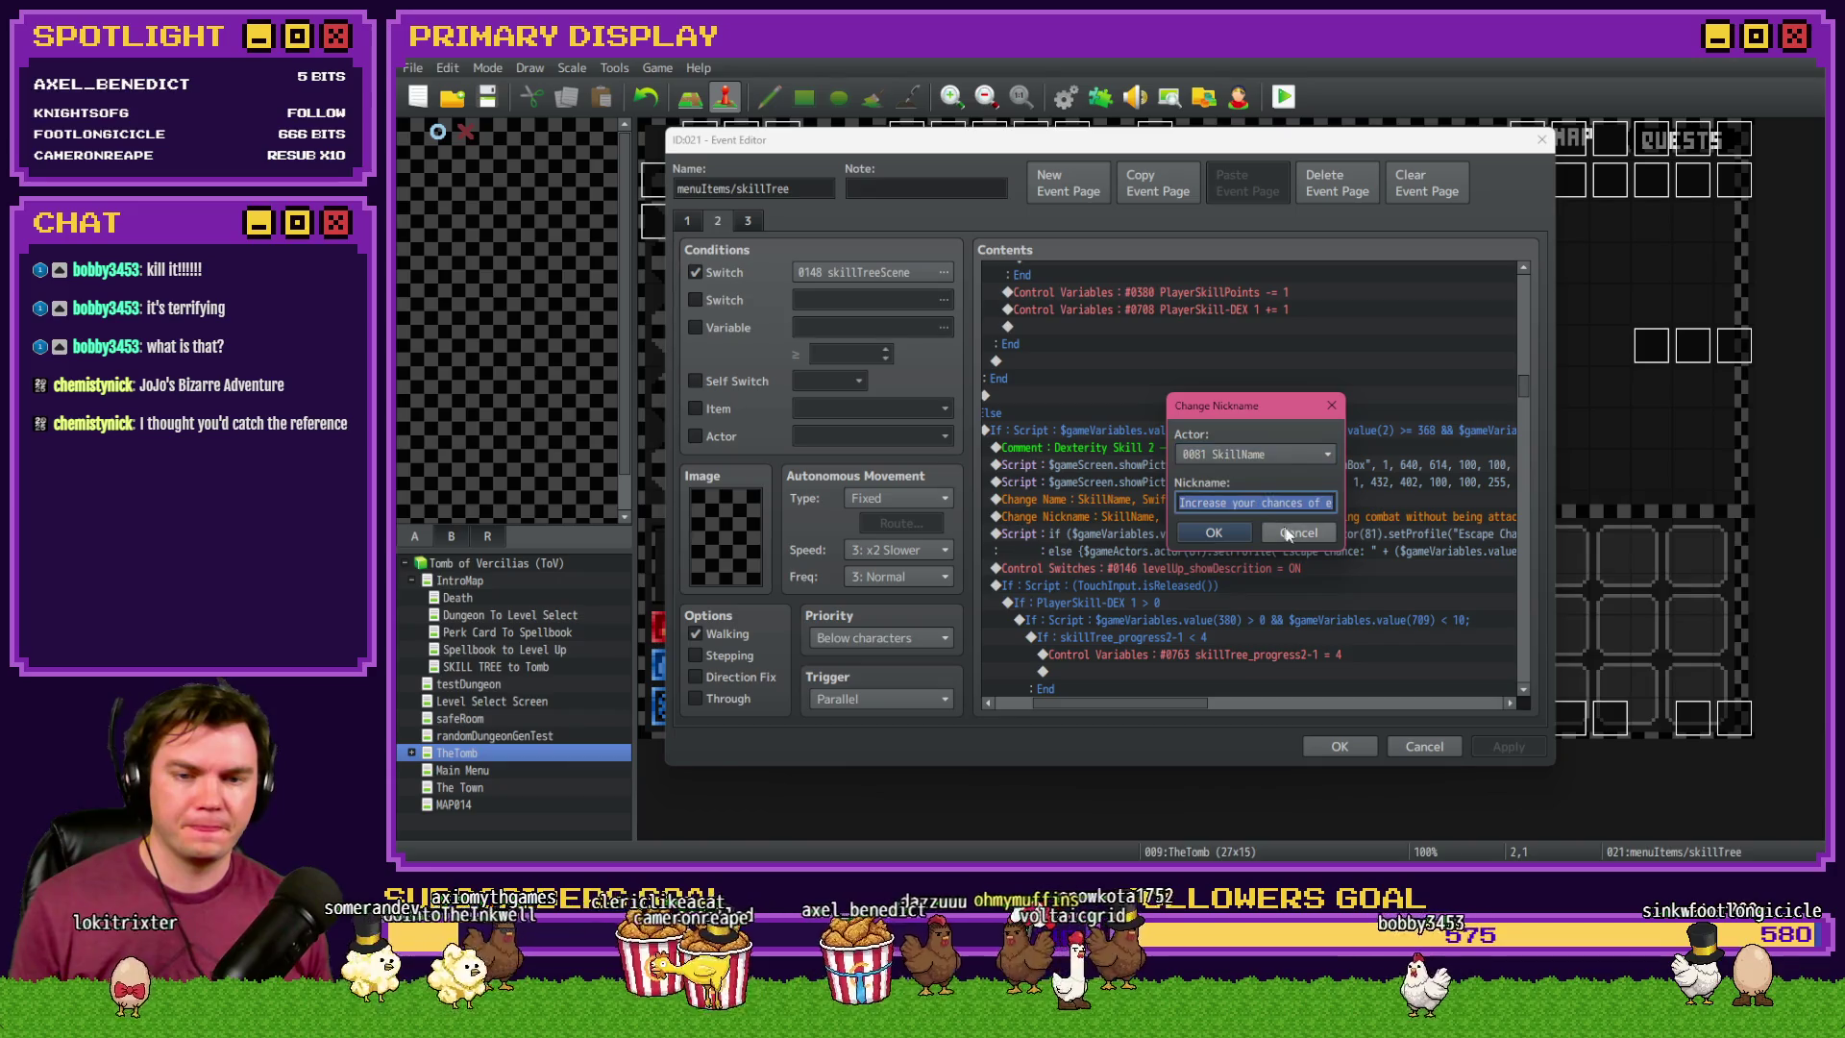
left_click(1289, 534)
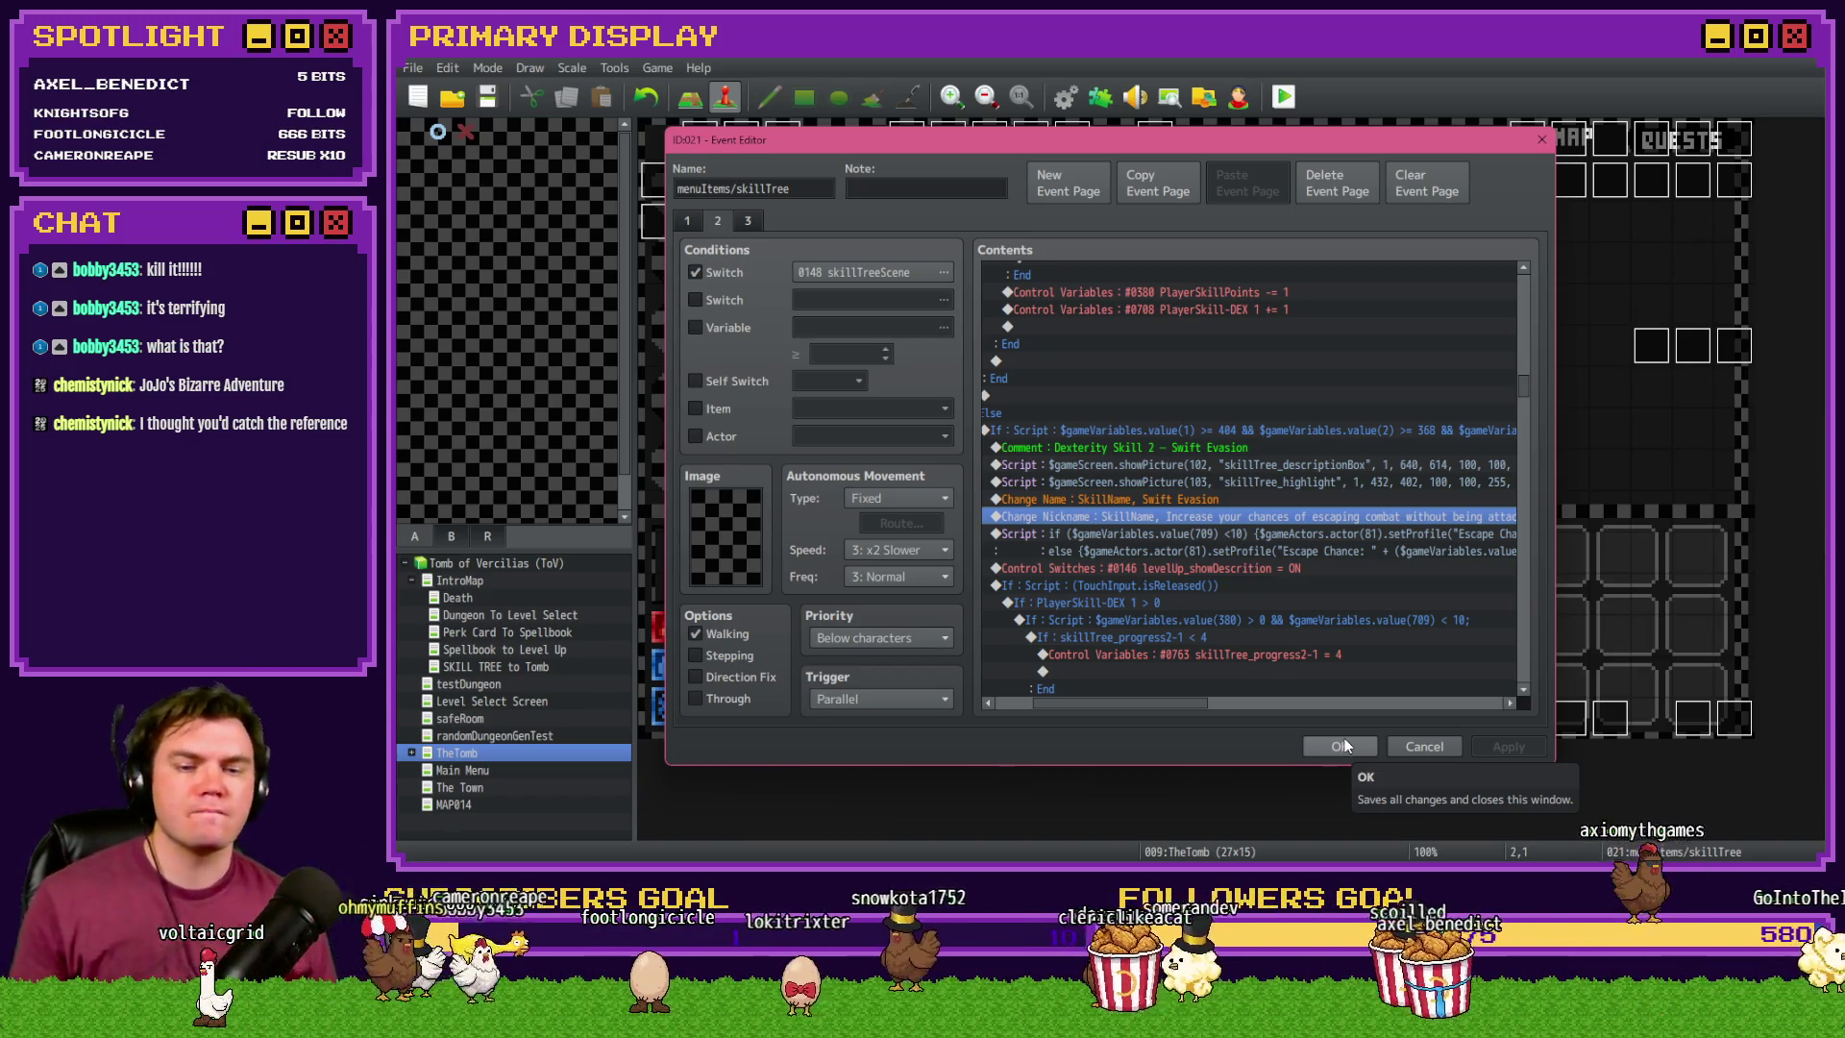
left_click(1341, 745)
left_click(1238, 97)
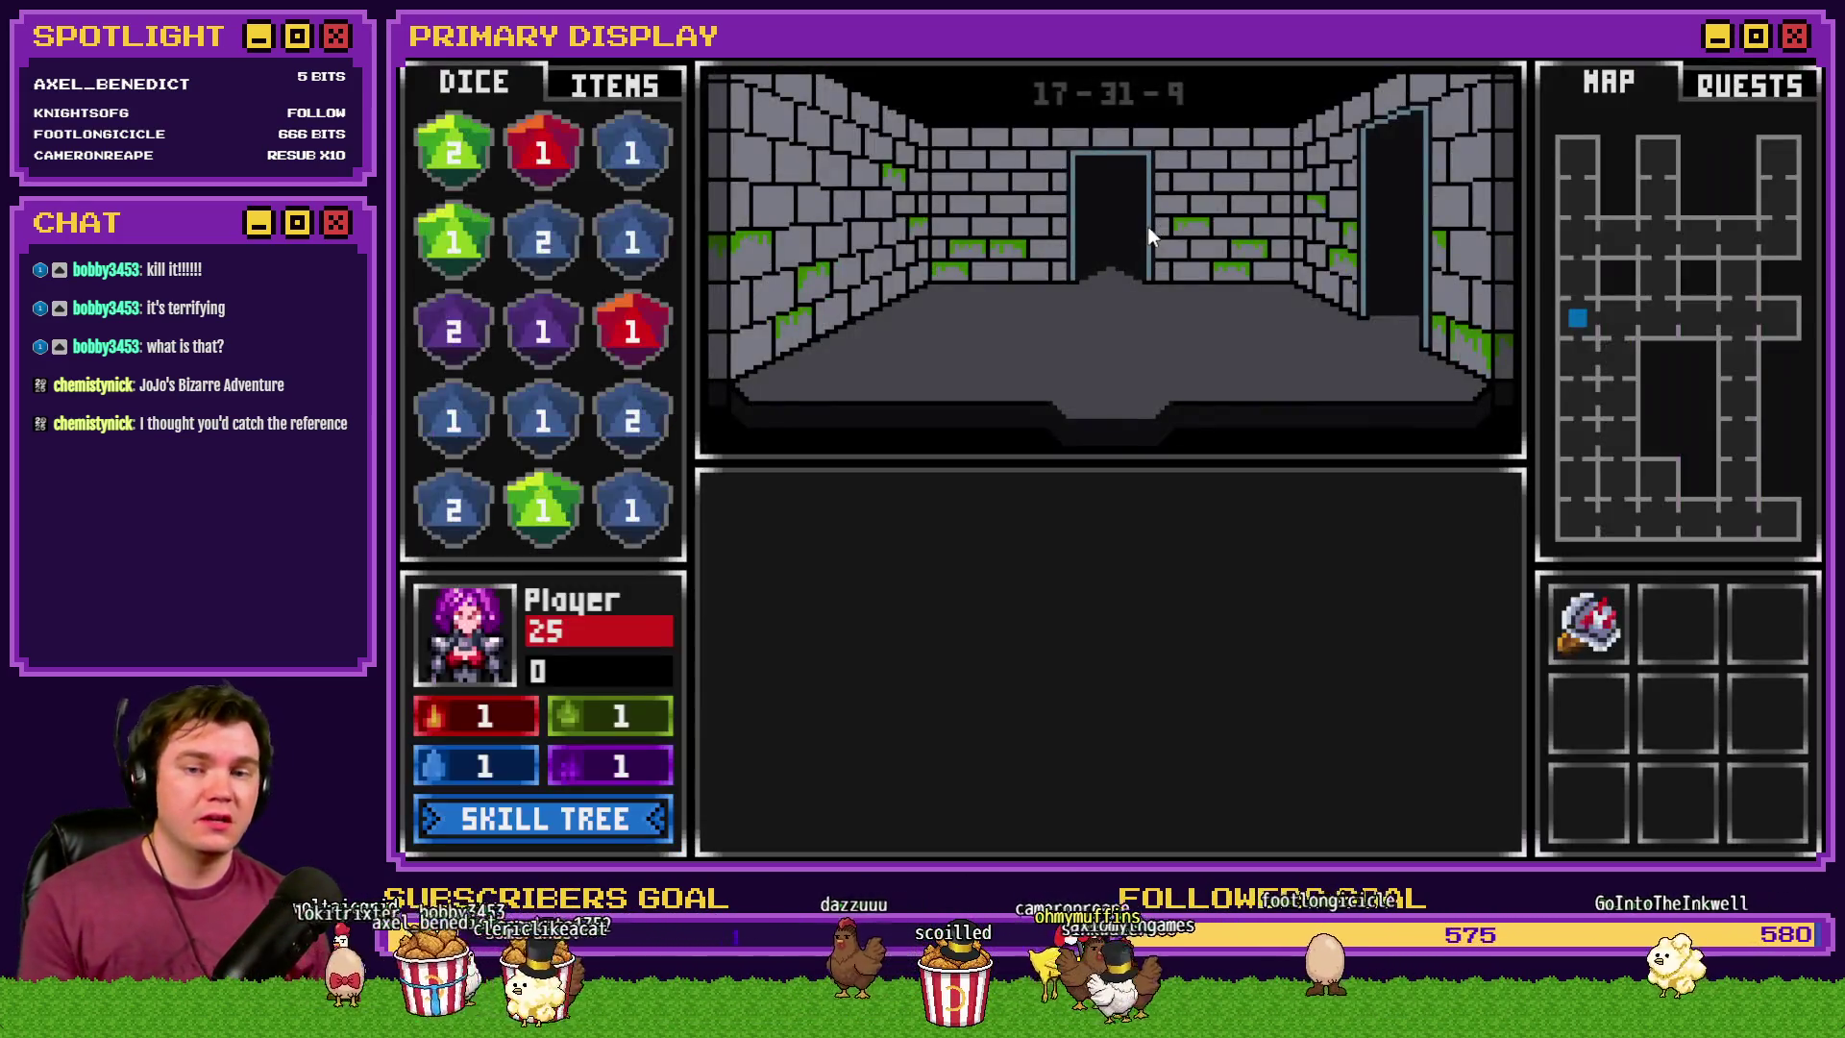
- End the test and set randomNumber2's random range upper value to -1
left_click(1138, 240)
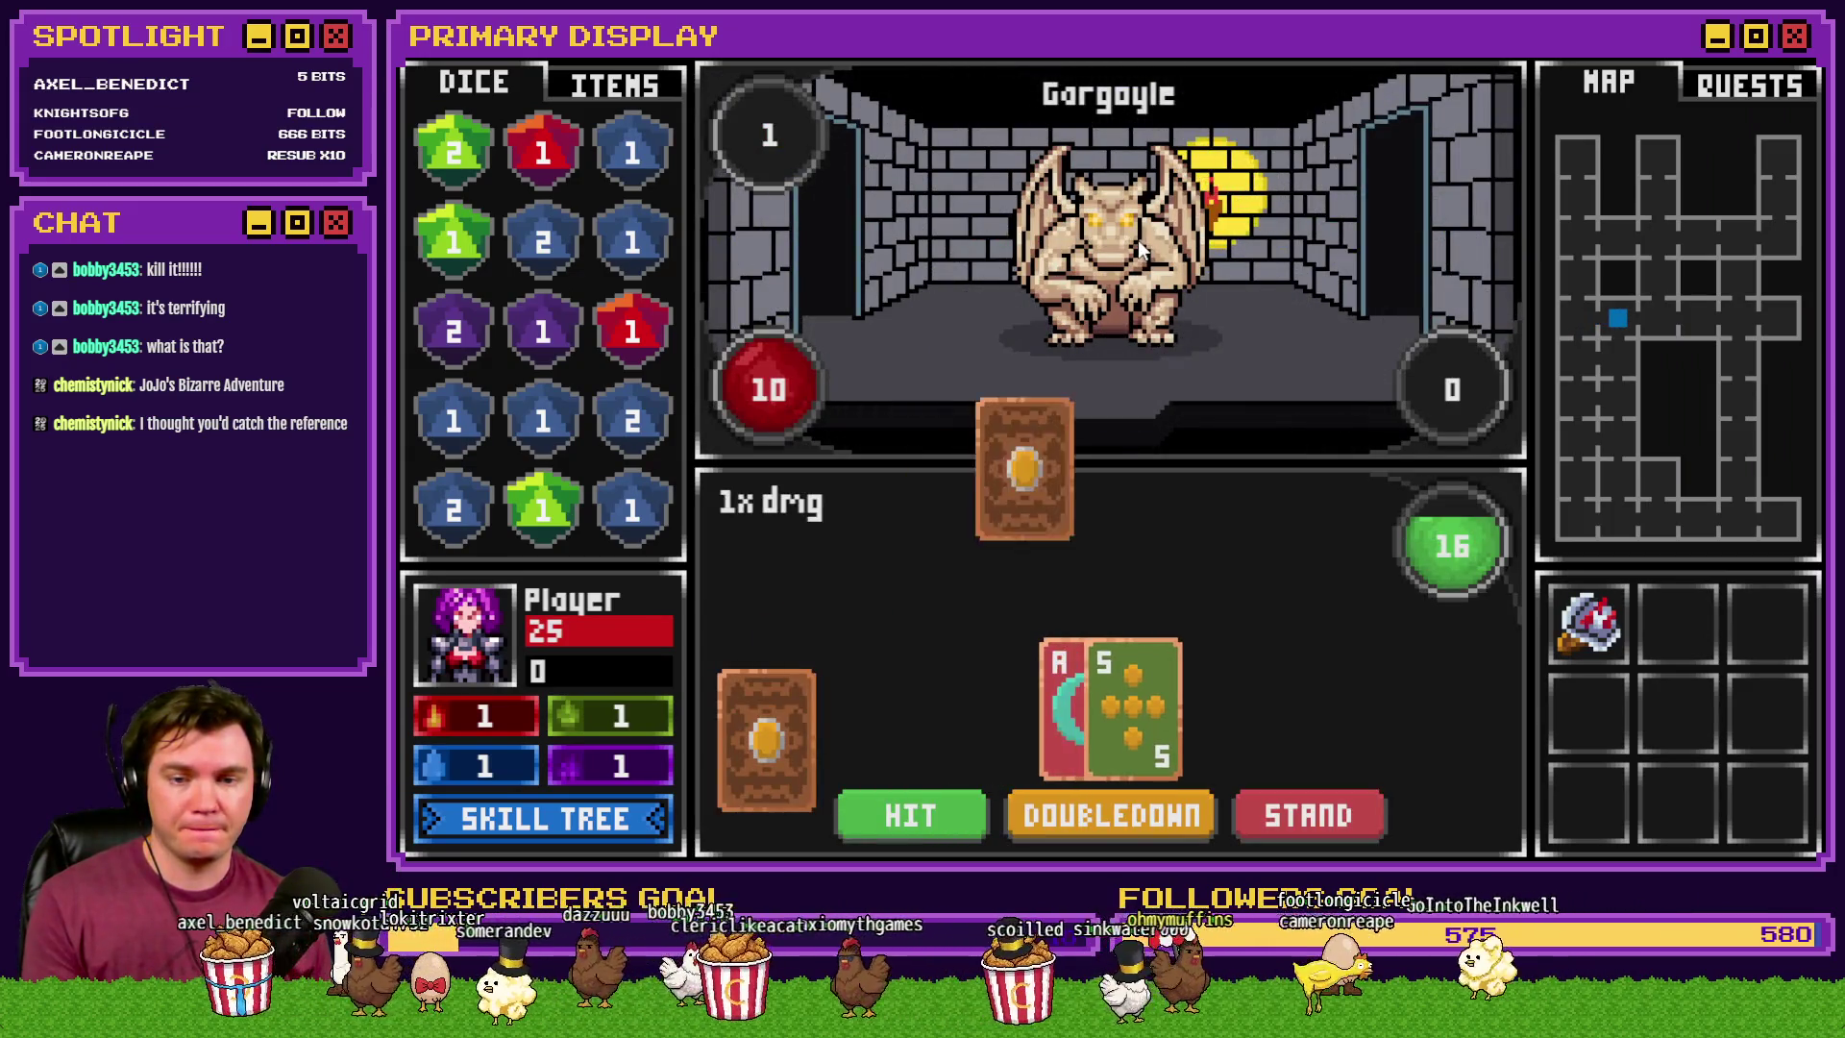
key("alt+F4")
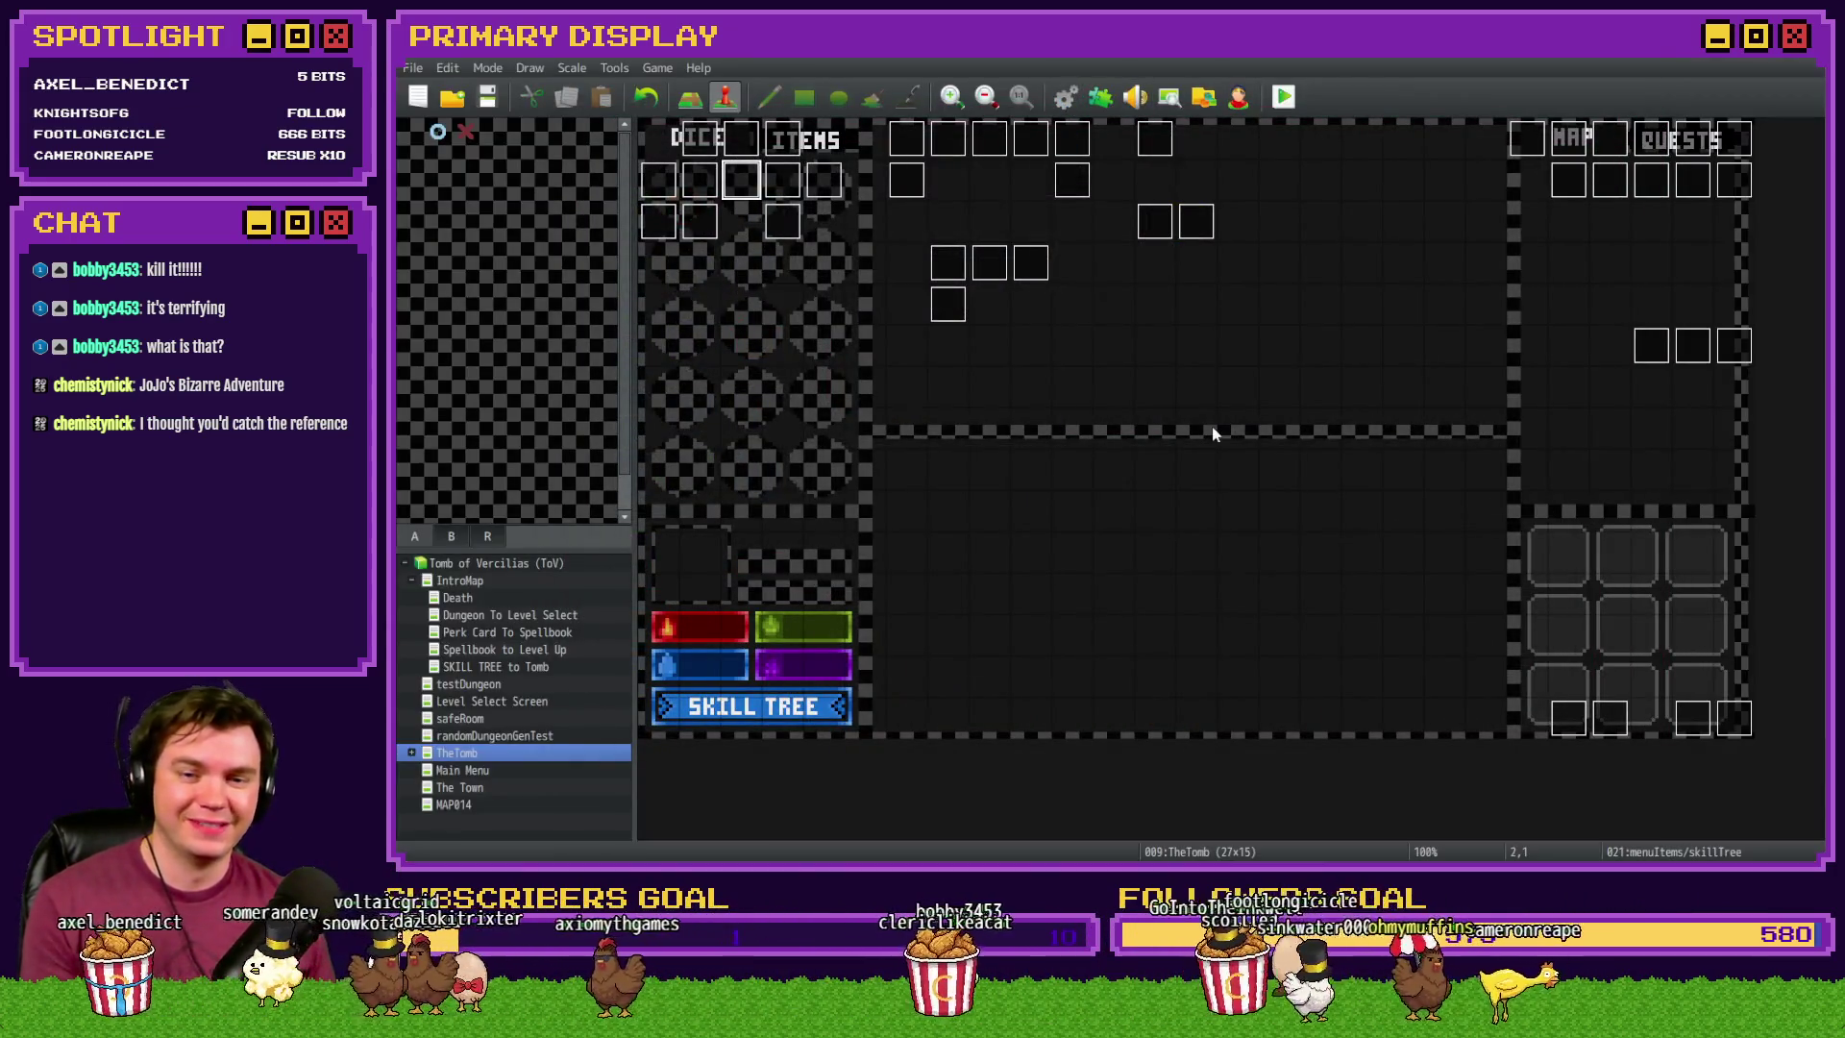
left_click(1064, 96)
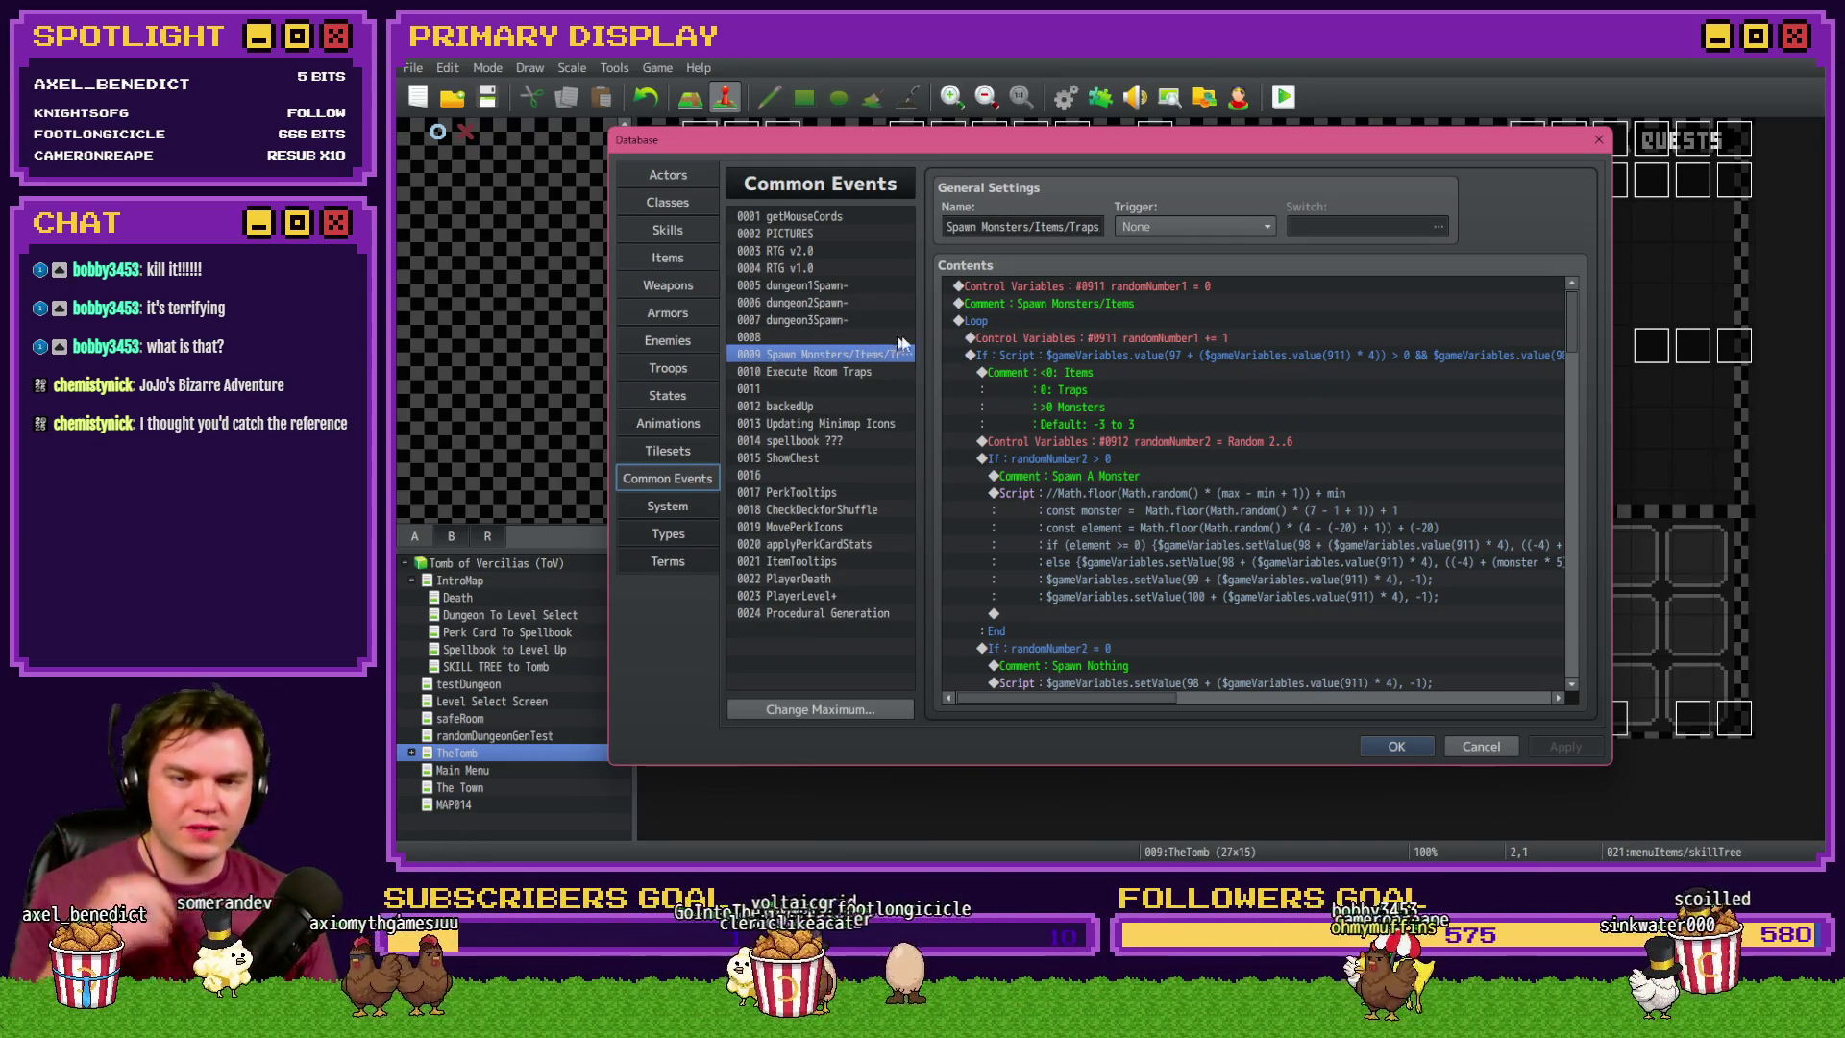
double_click(1207, 441)
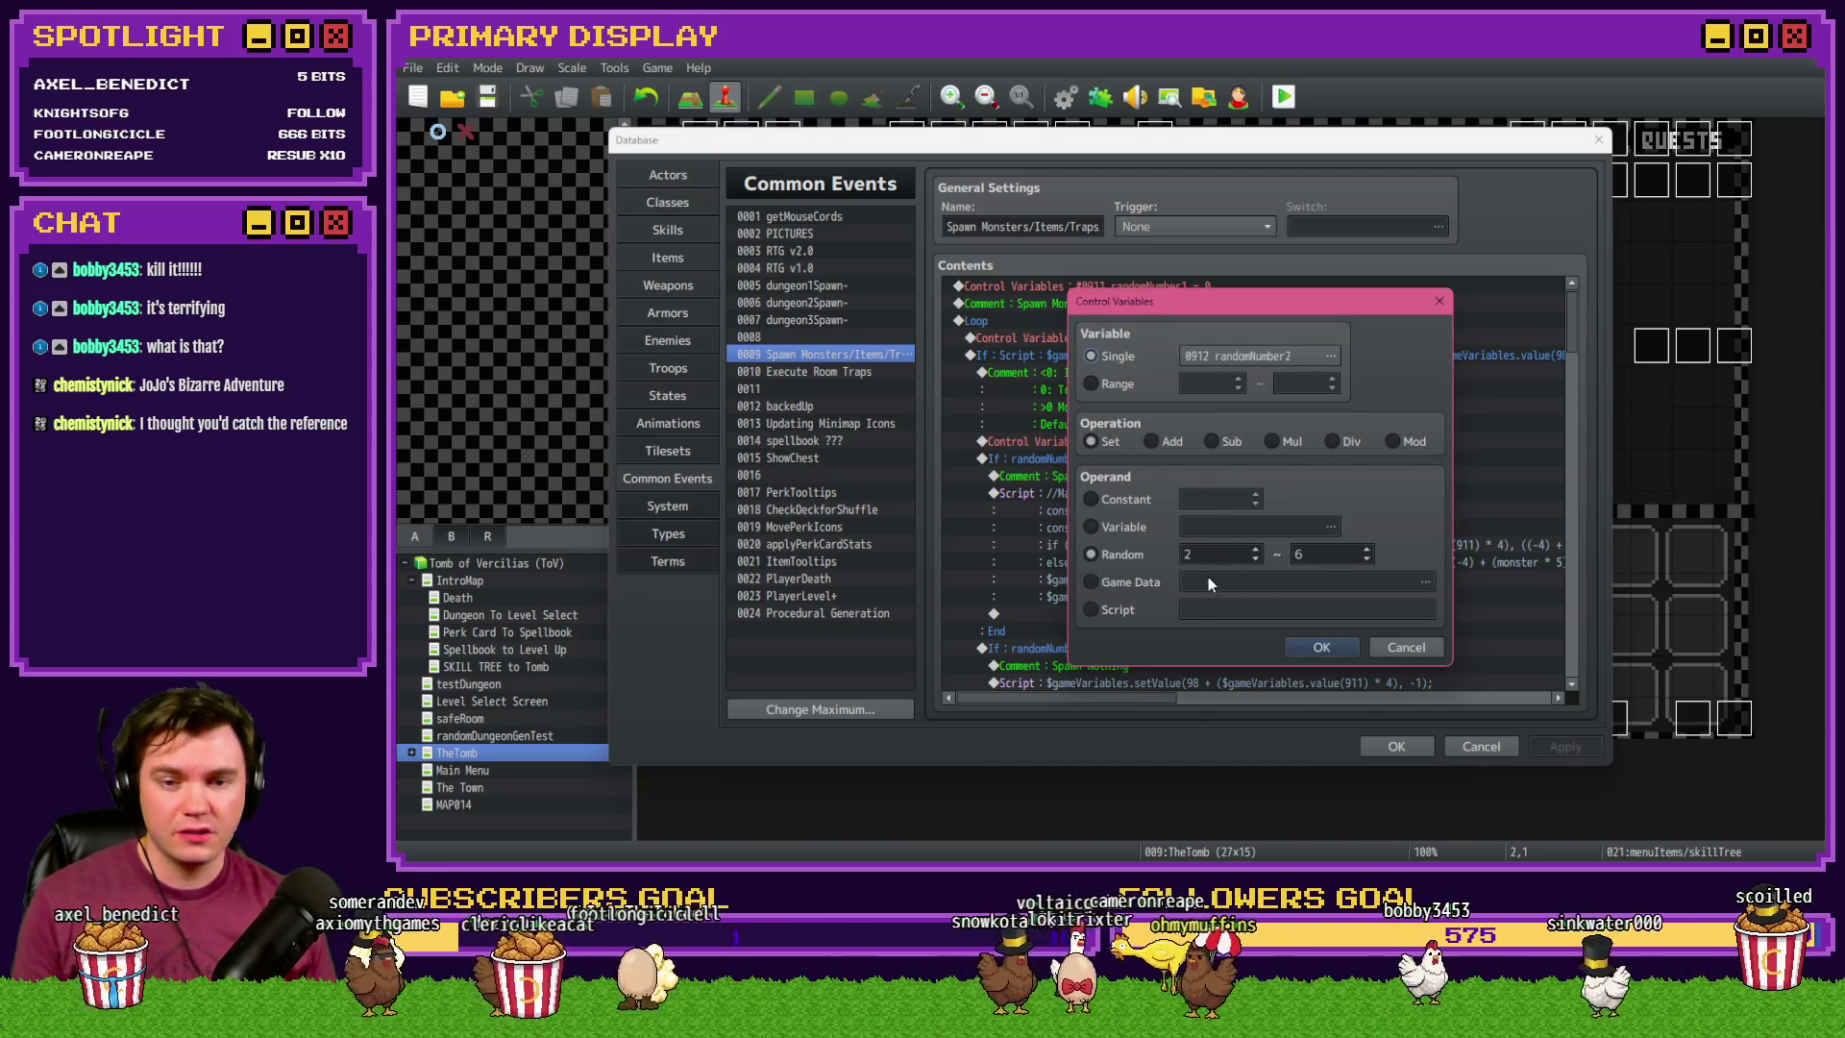
double_click(1338, 559)
type("-1")
left_click(1342, 647)
- Close the database keeping changes, save, and launch a new test play
left_click(1396, 746)
left_click(1283, 96)
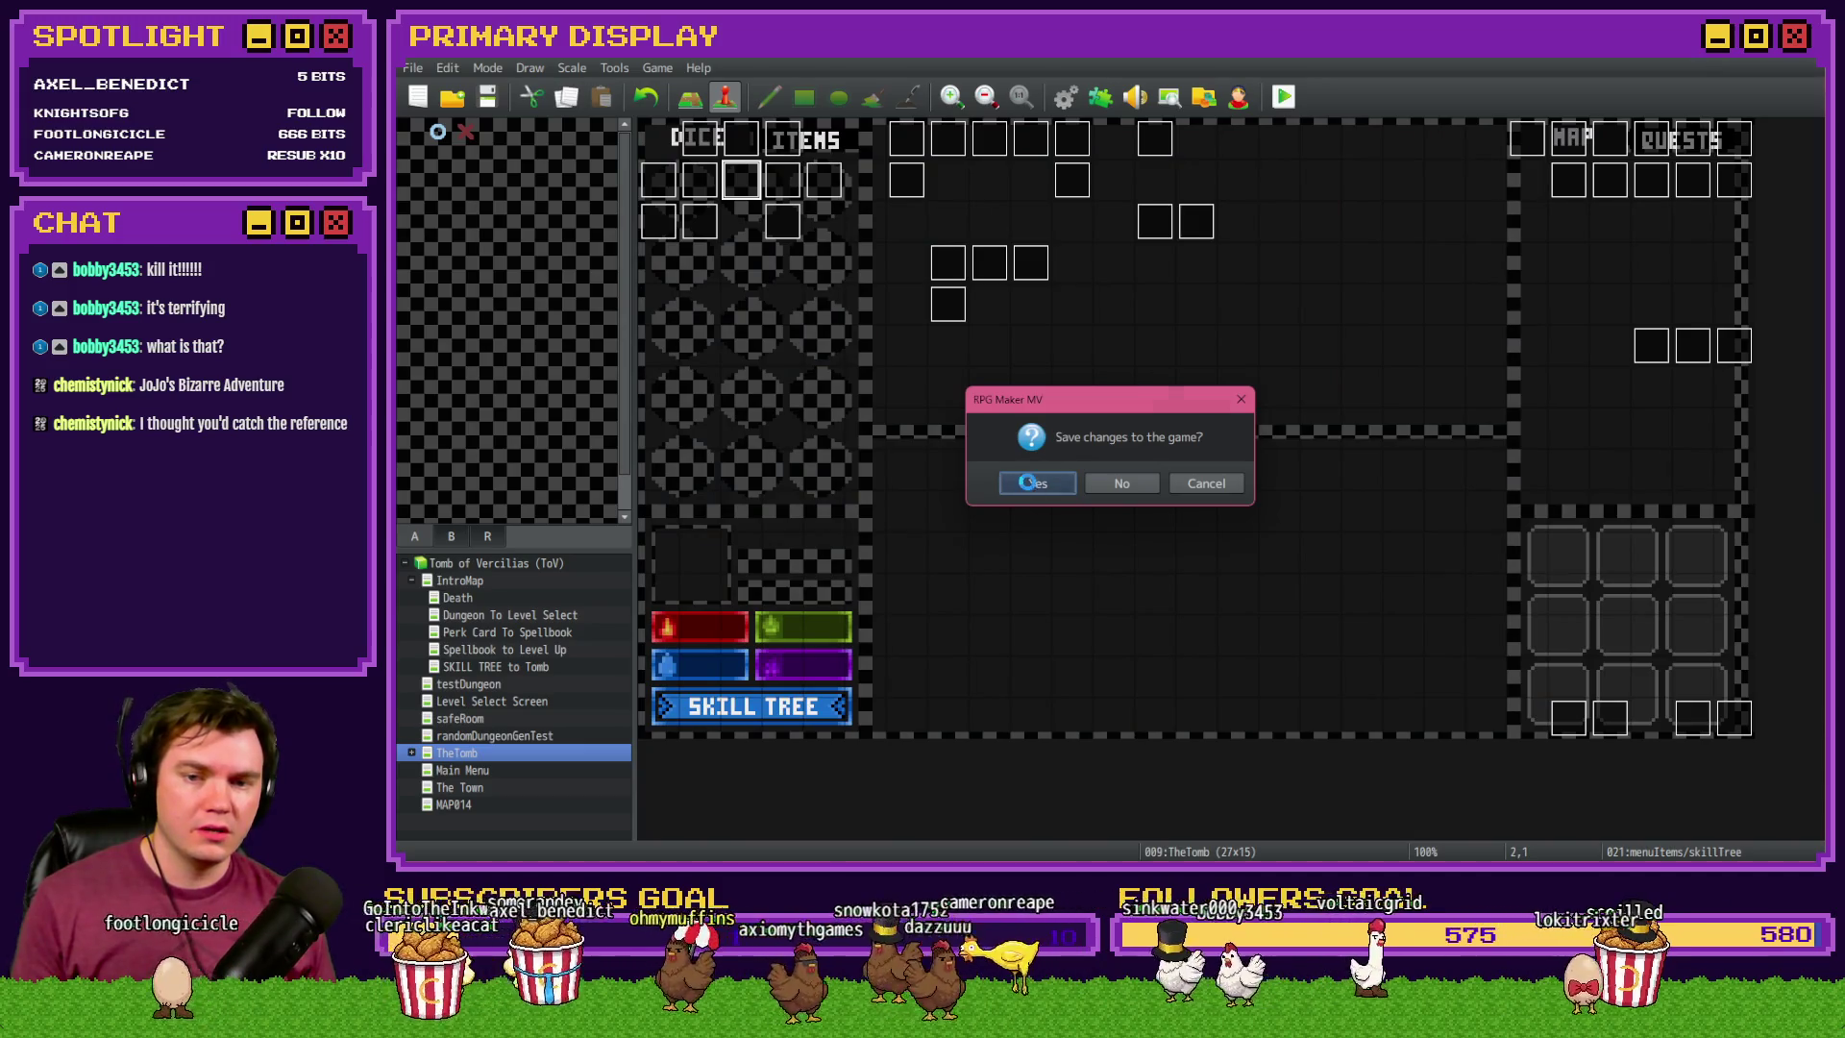
left_click(1028, 482)
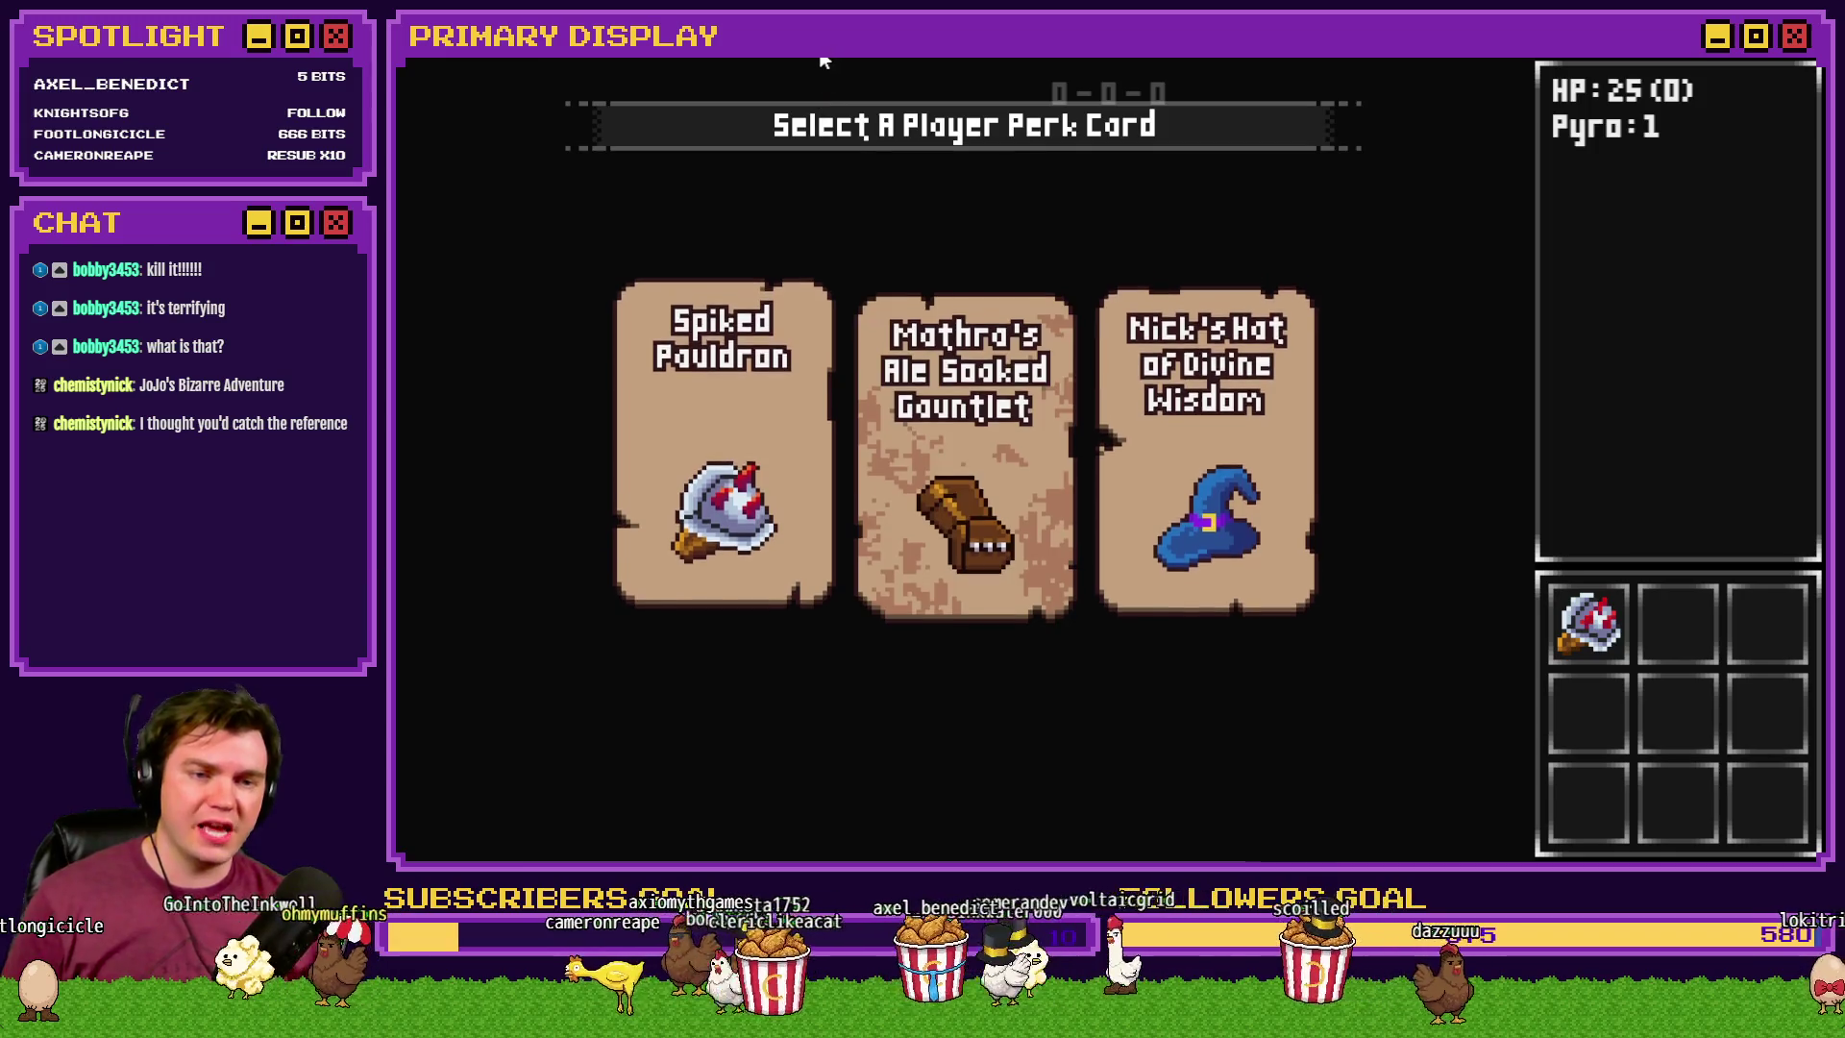
- Open the dungeon door by solving the Pick The Lock gem puzzle
key("Up")
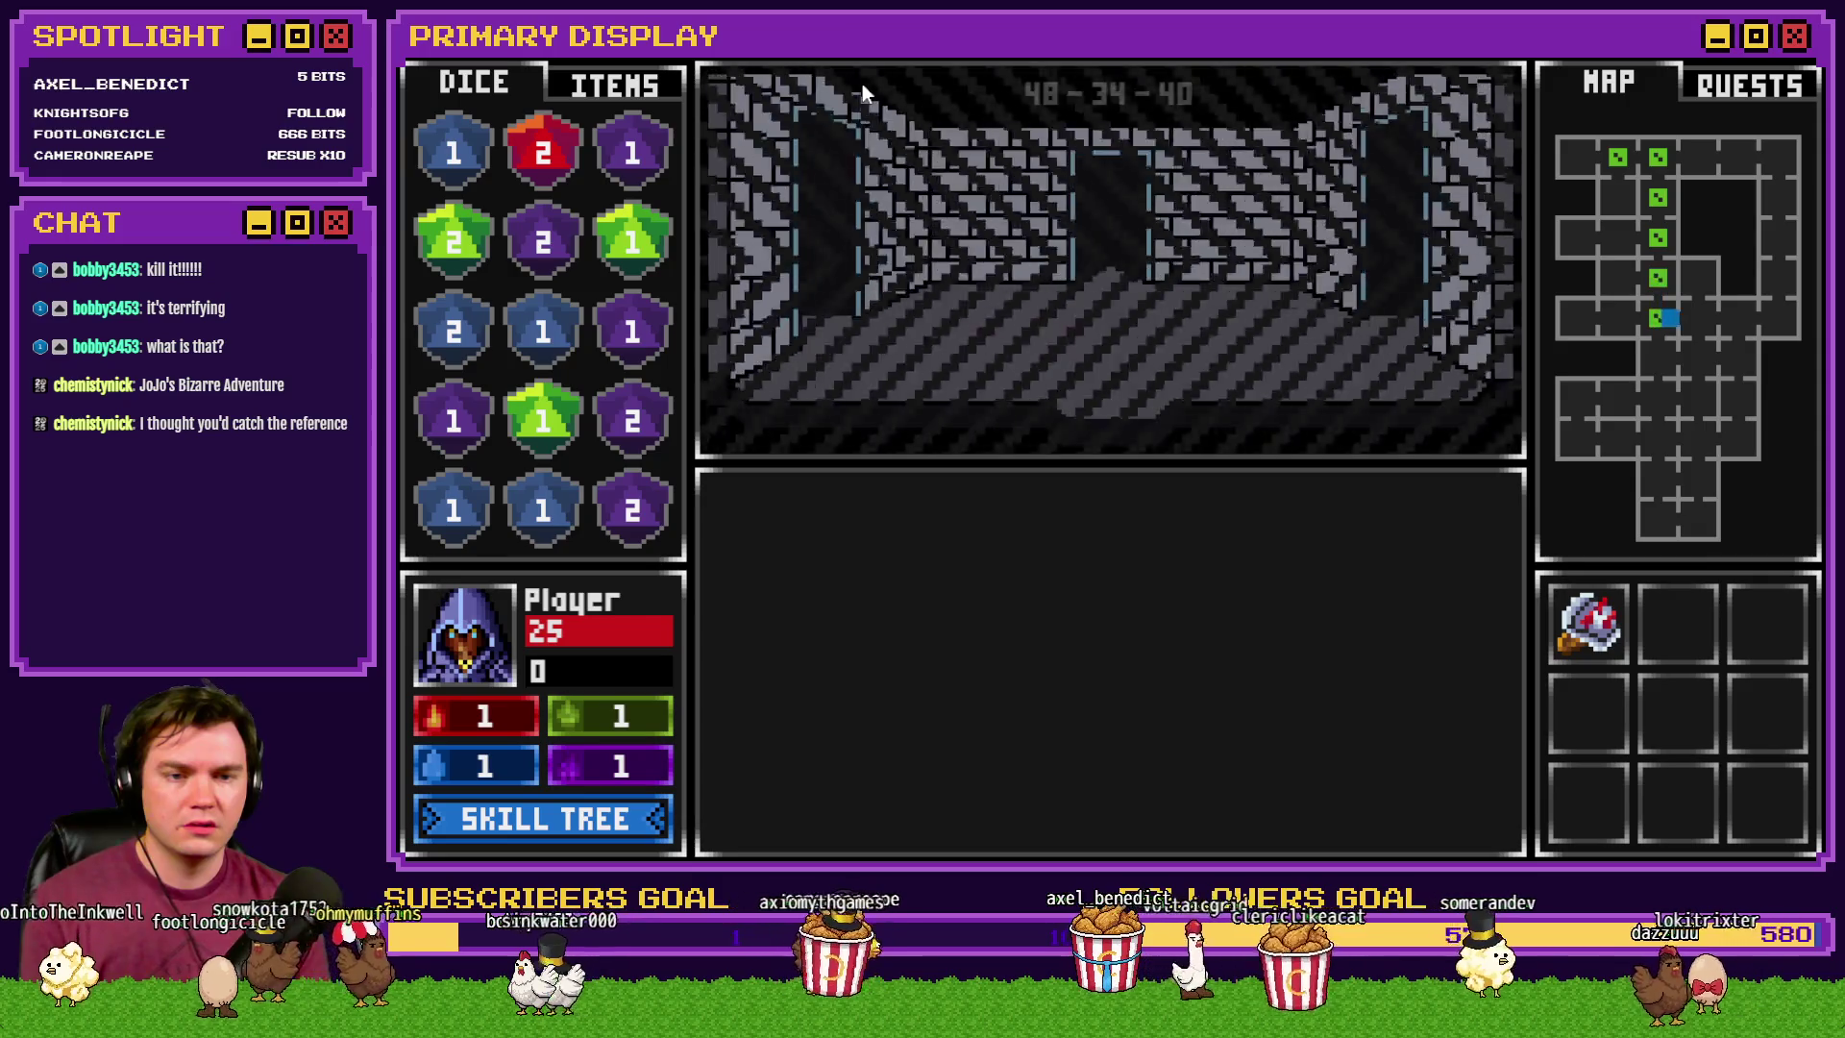
left_click(1108, 648)
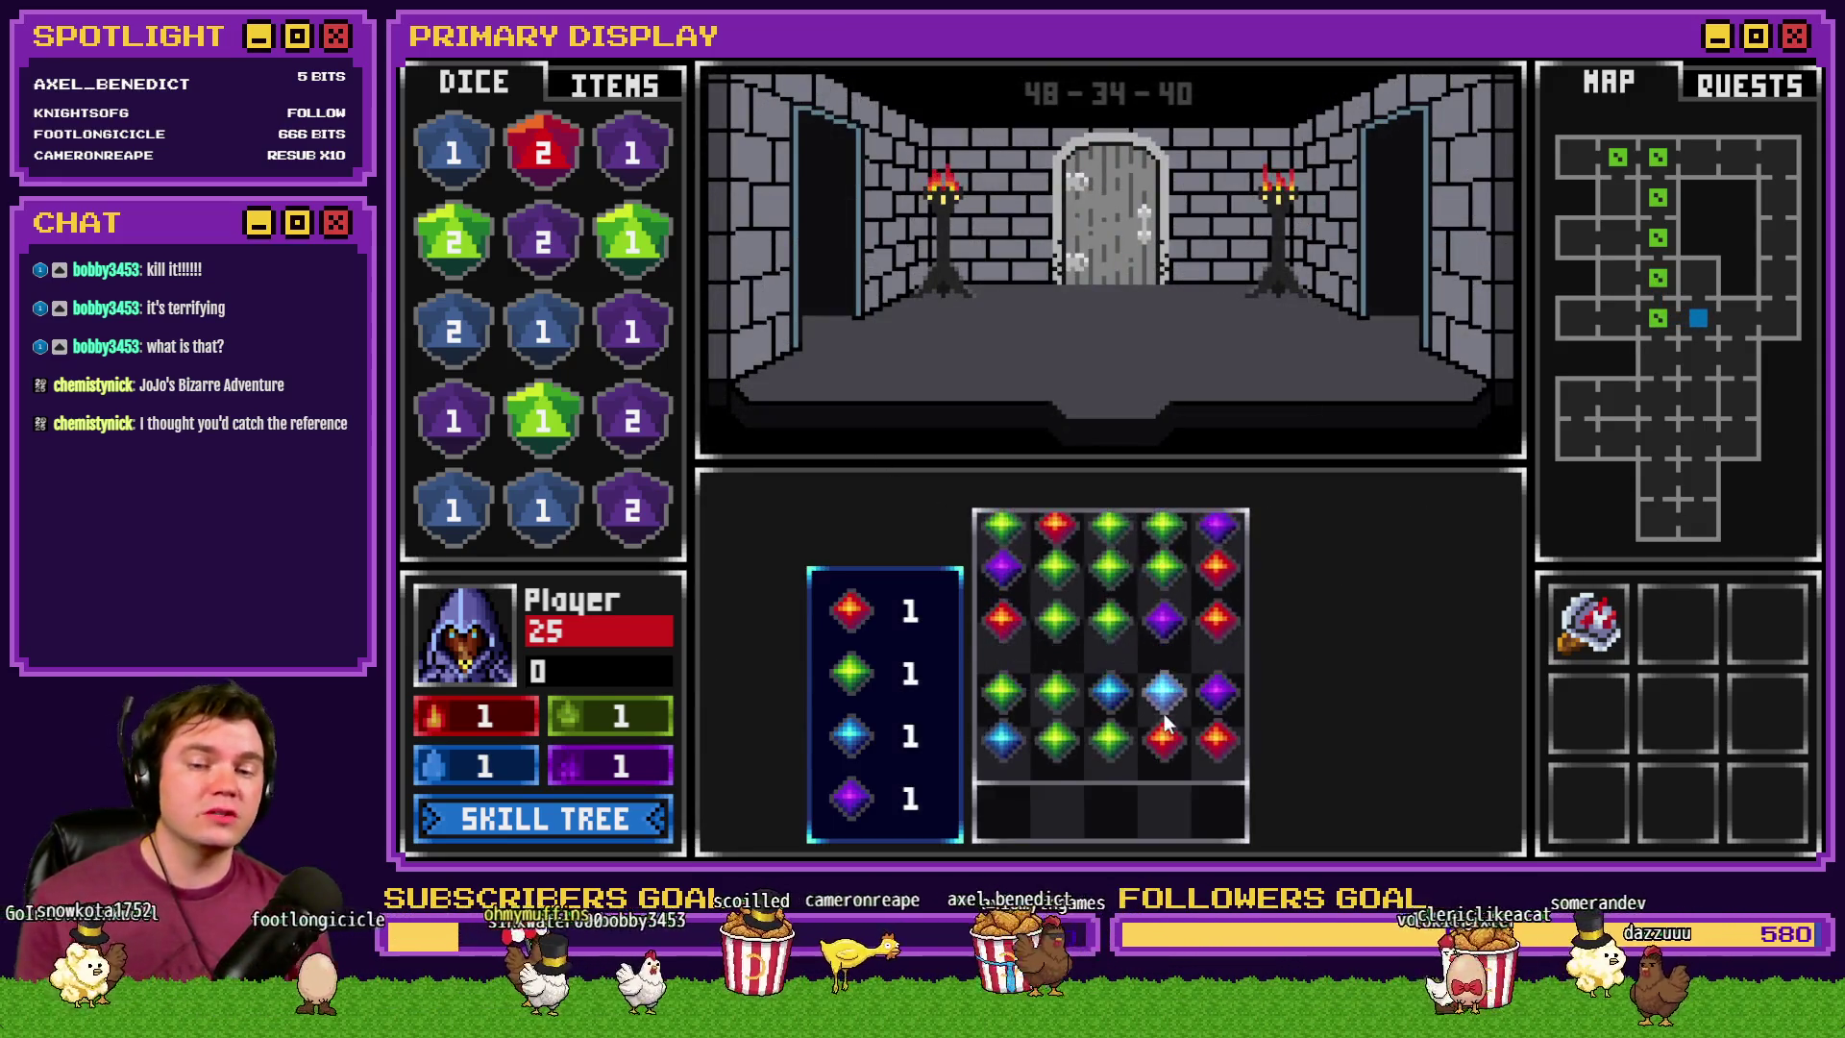
left_click(1040, 651)
left_click(1050, 650)
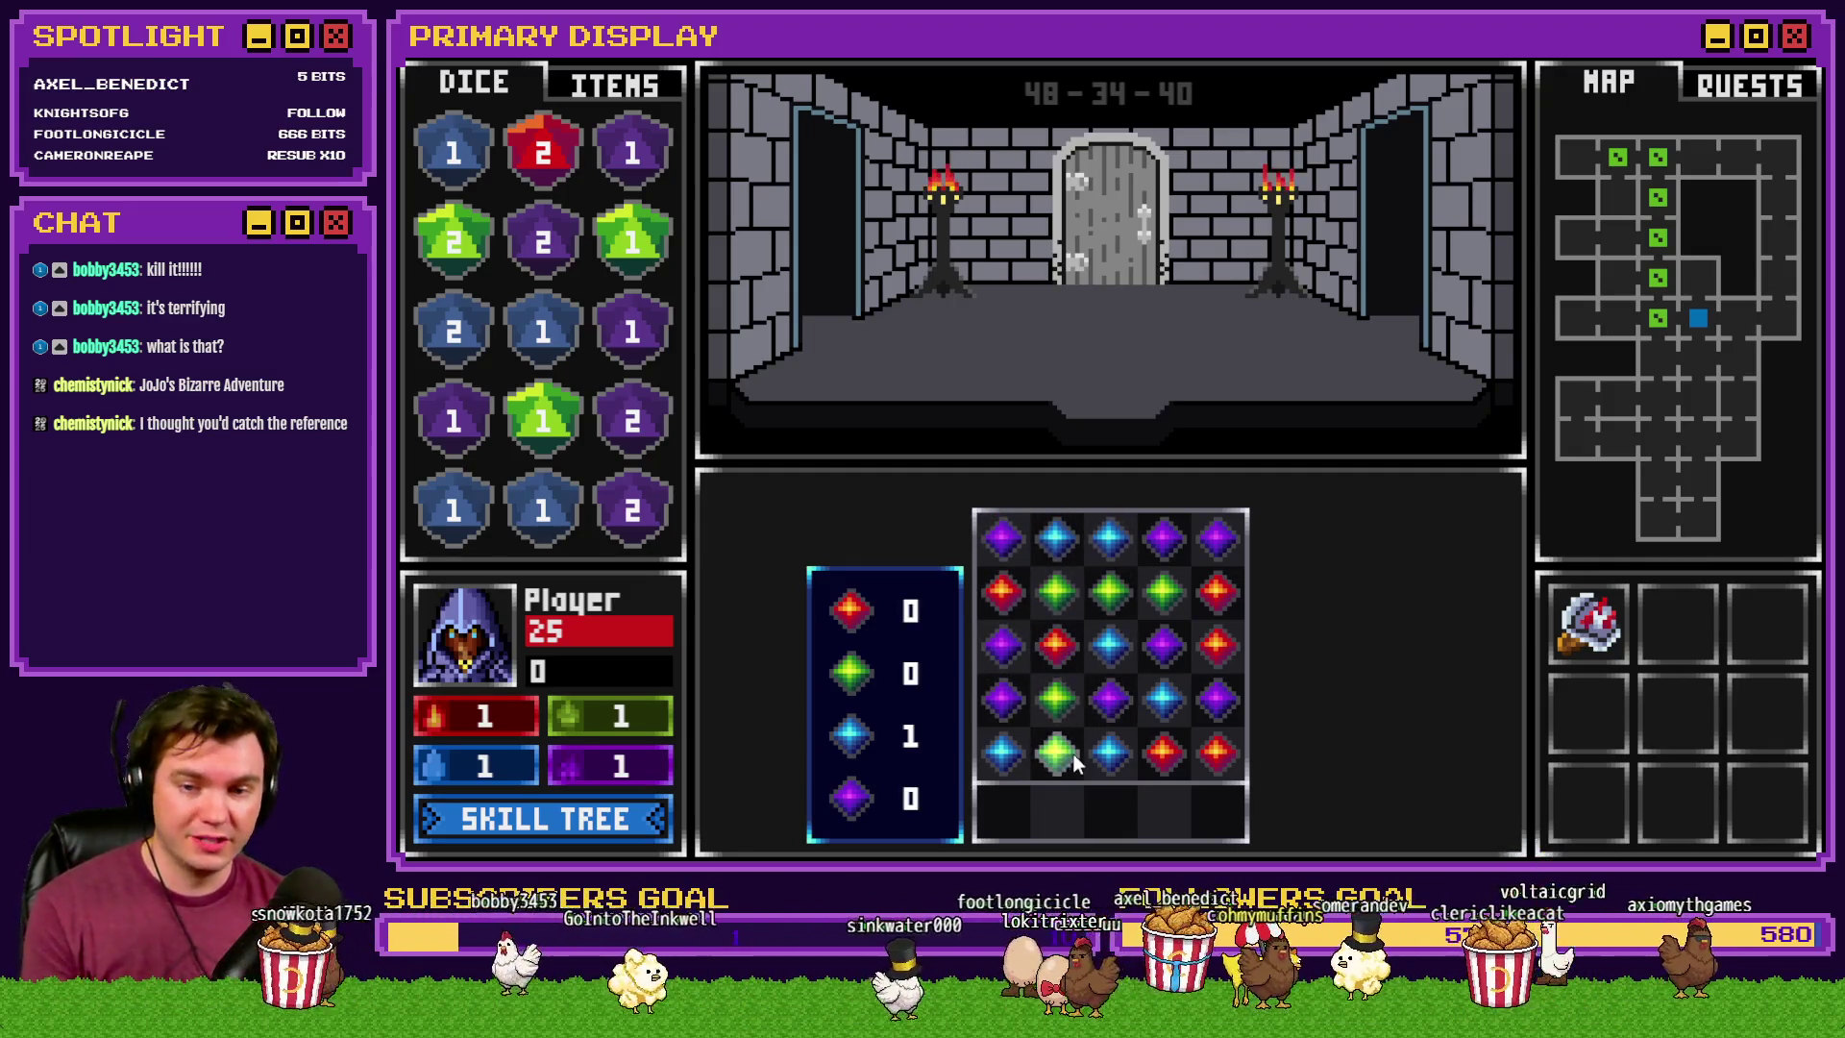
left_click(1094, 547)
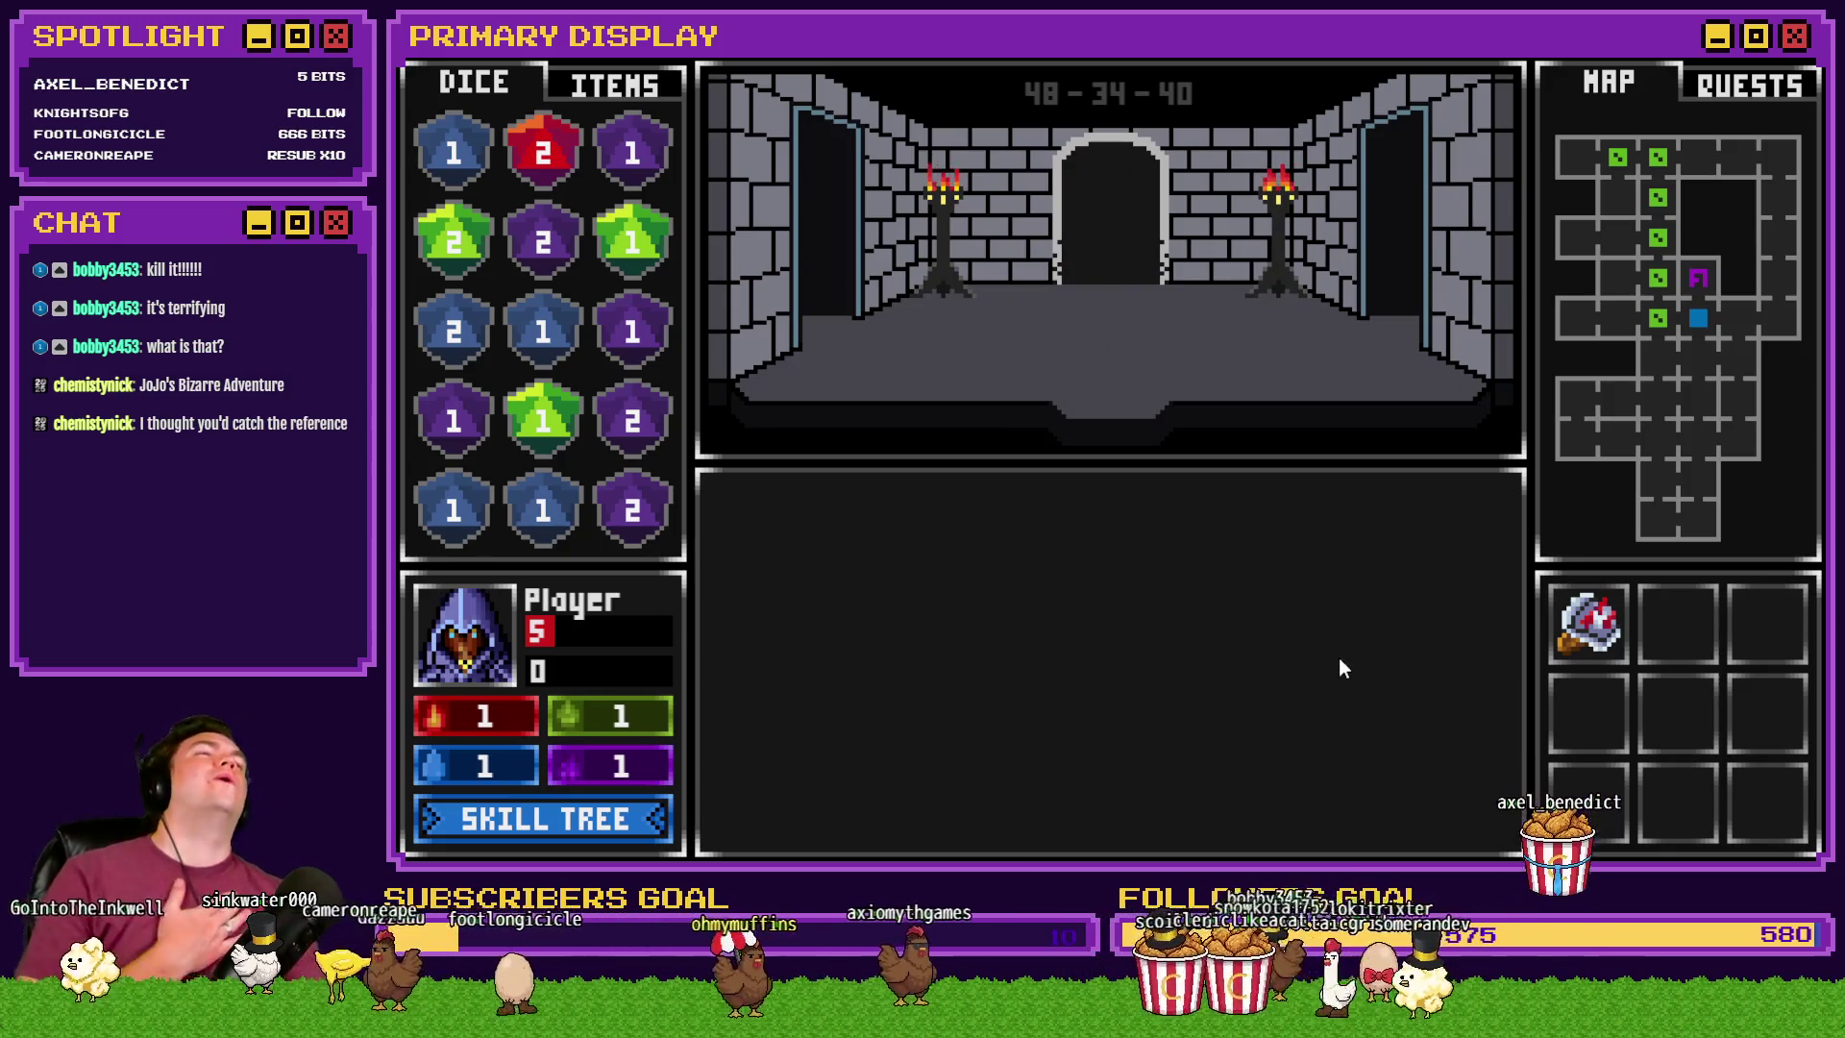
- Raise Roll With The Punches to +10, face Danathar, then quit the test
left_click(653, 818)
left_click(966, 606)
left_click(966, 606)
left_click(966, 602)
left_click(1753, 124)
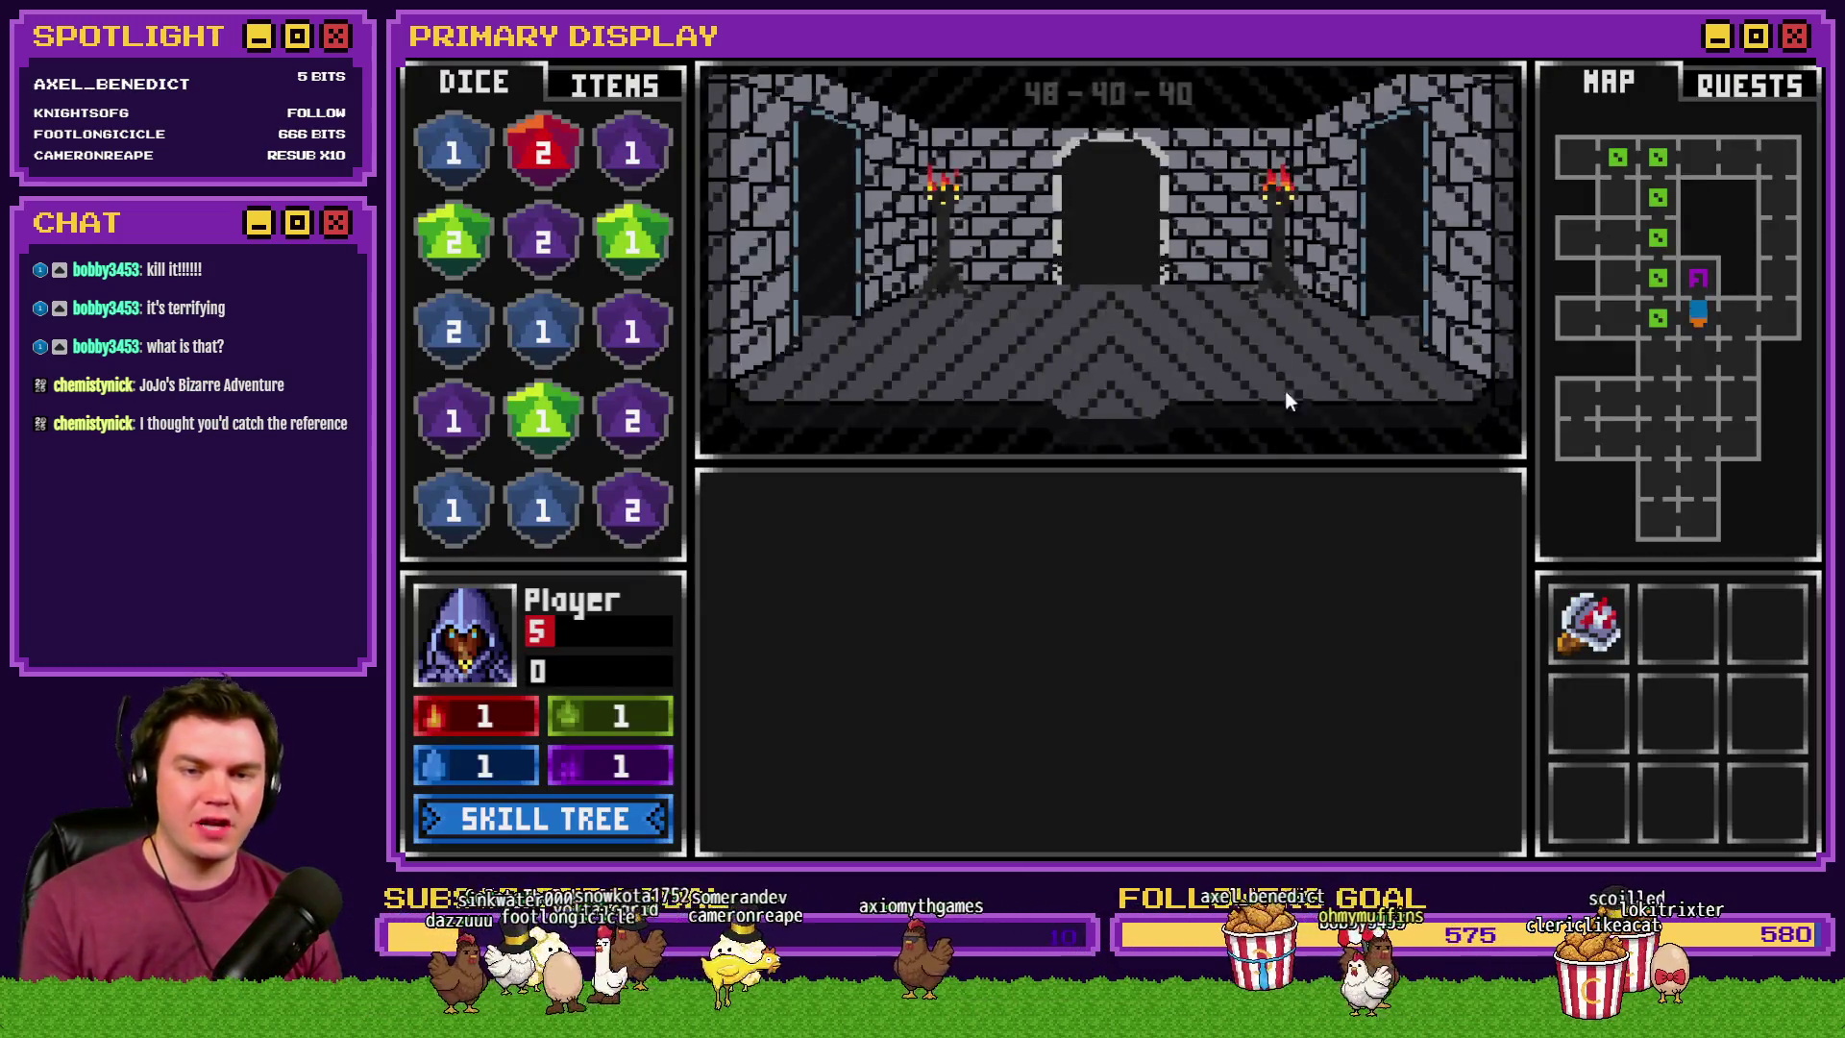
left_click(1287, 400)
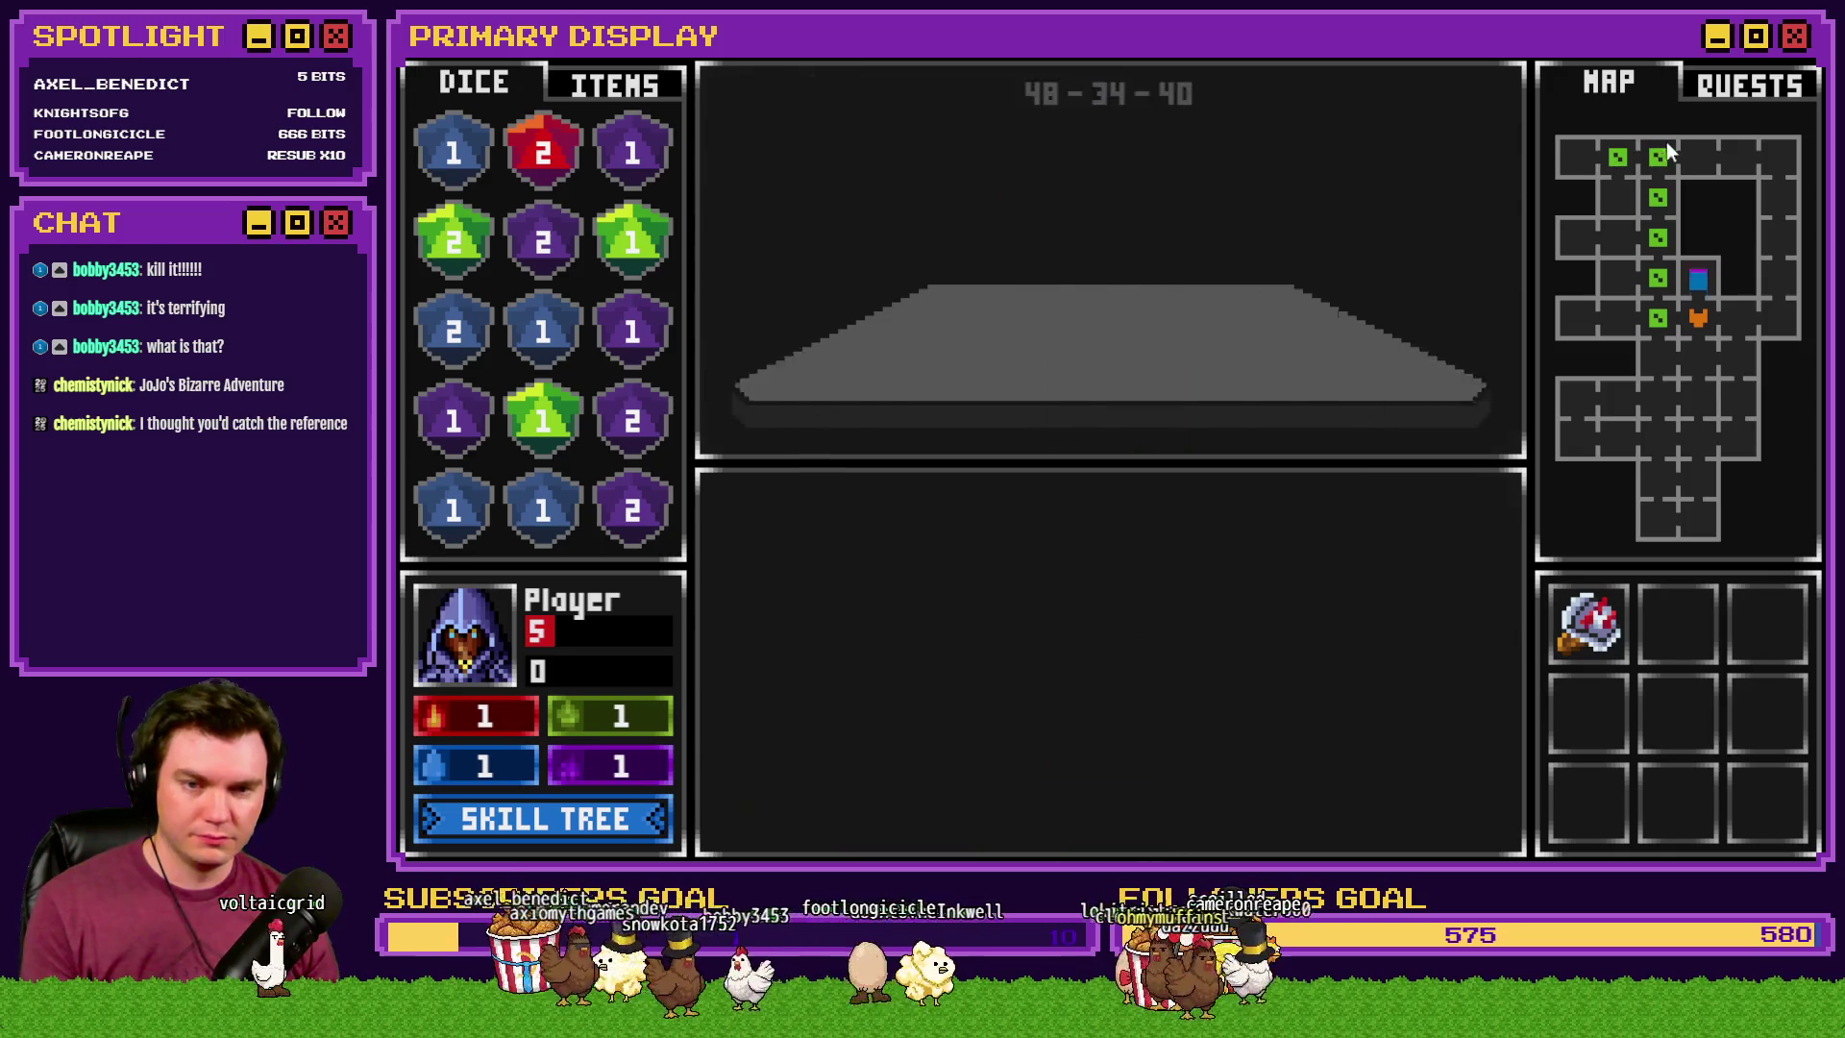
key("alt+F4")
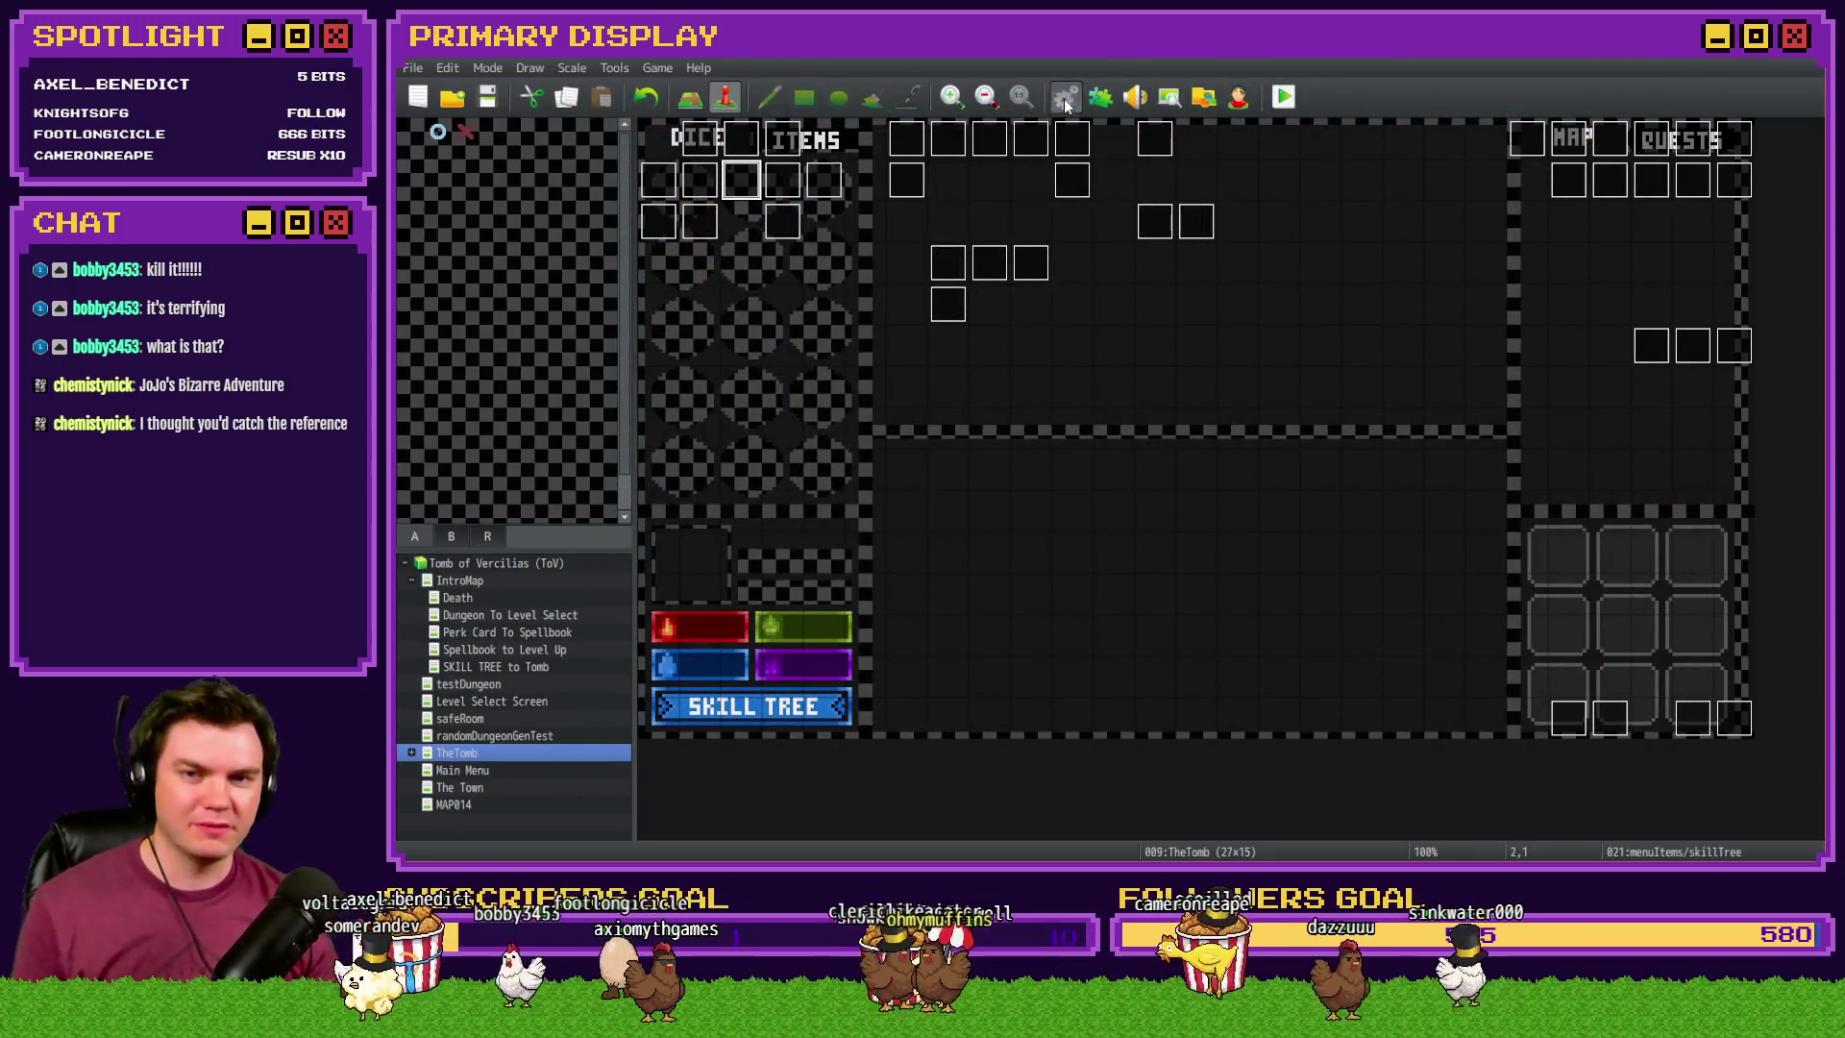
left_click(1065, 100)
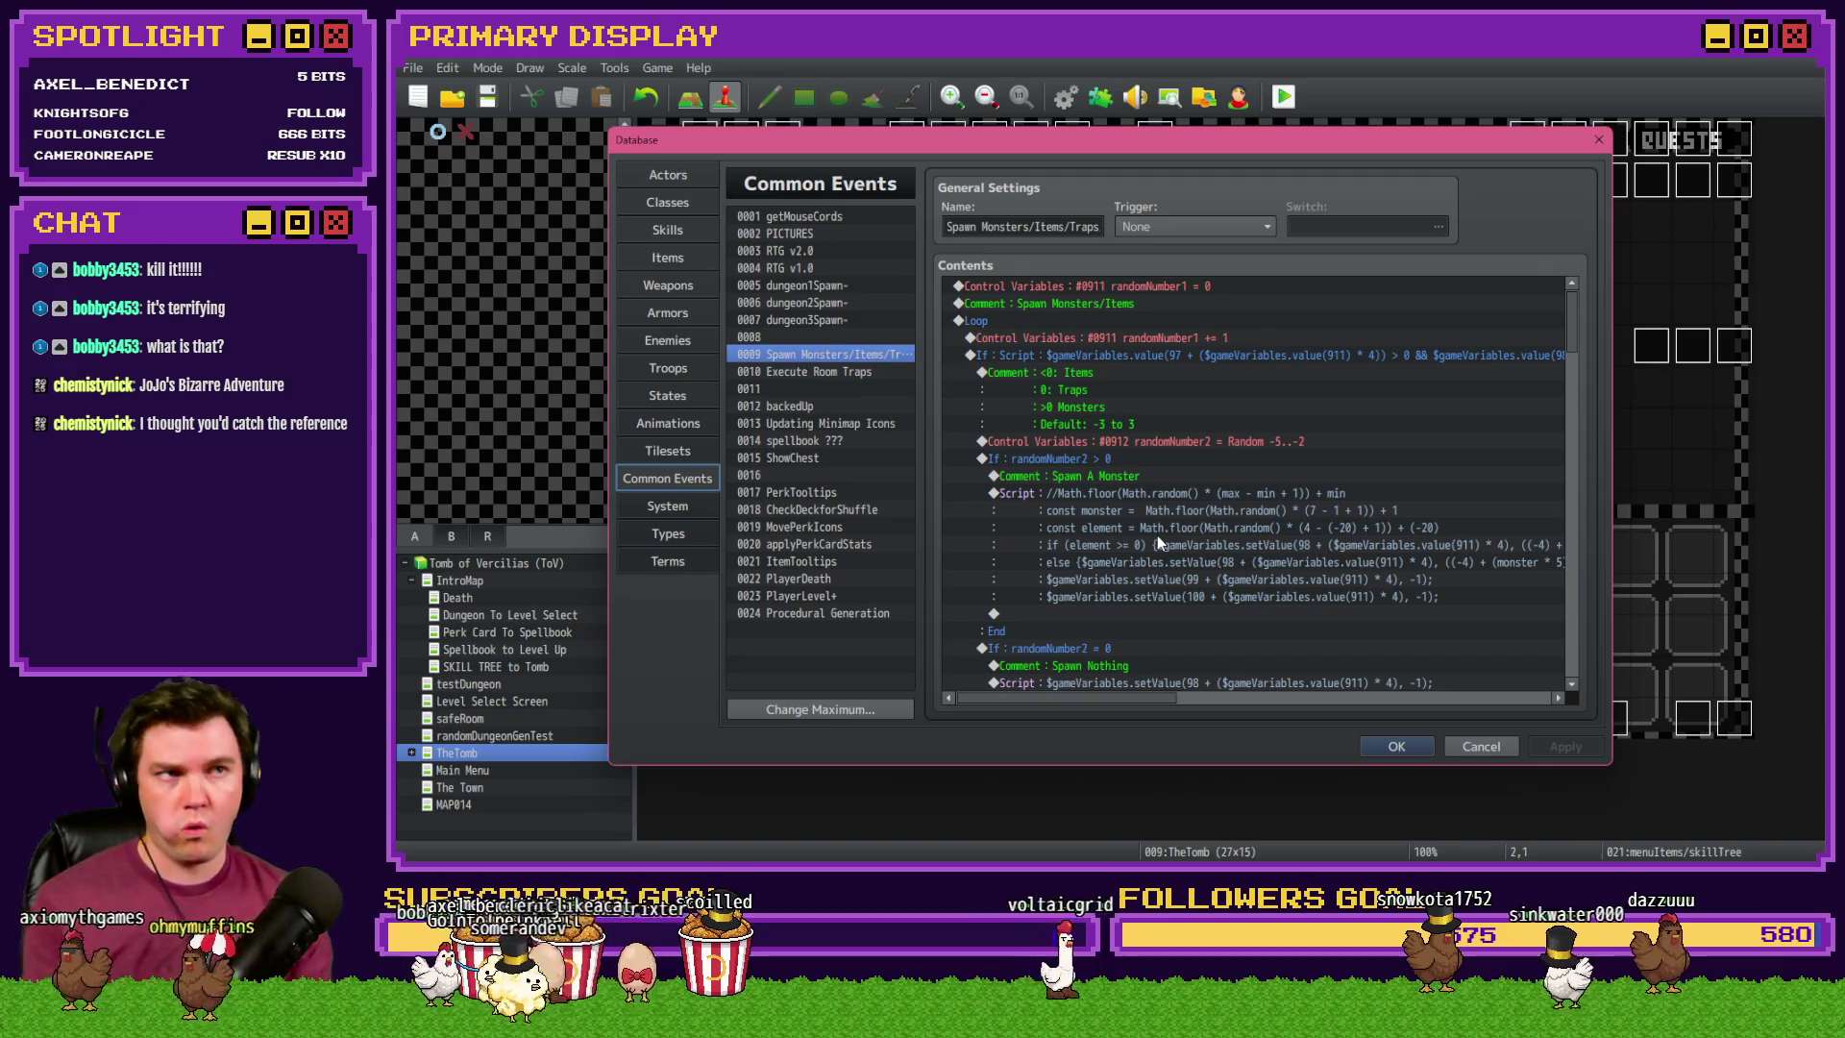
key("Escape")
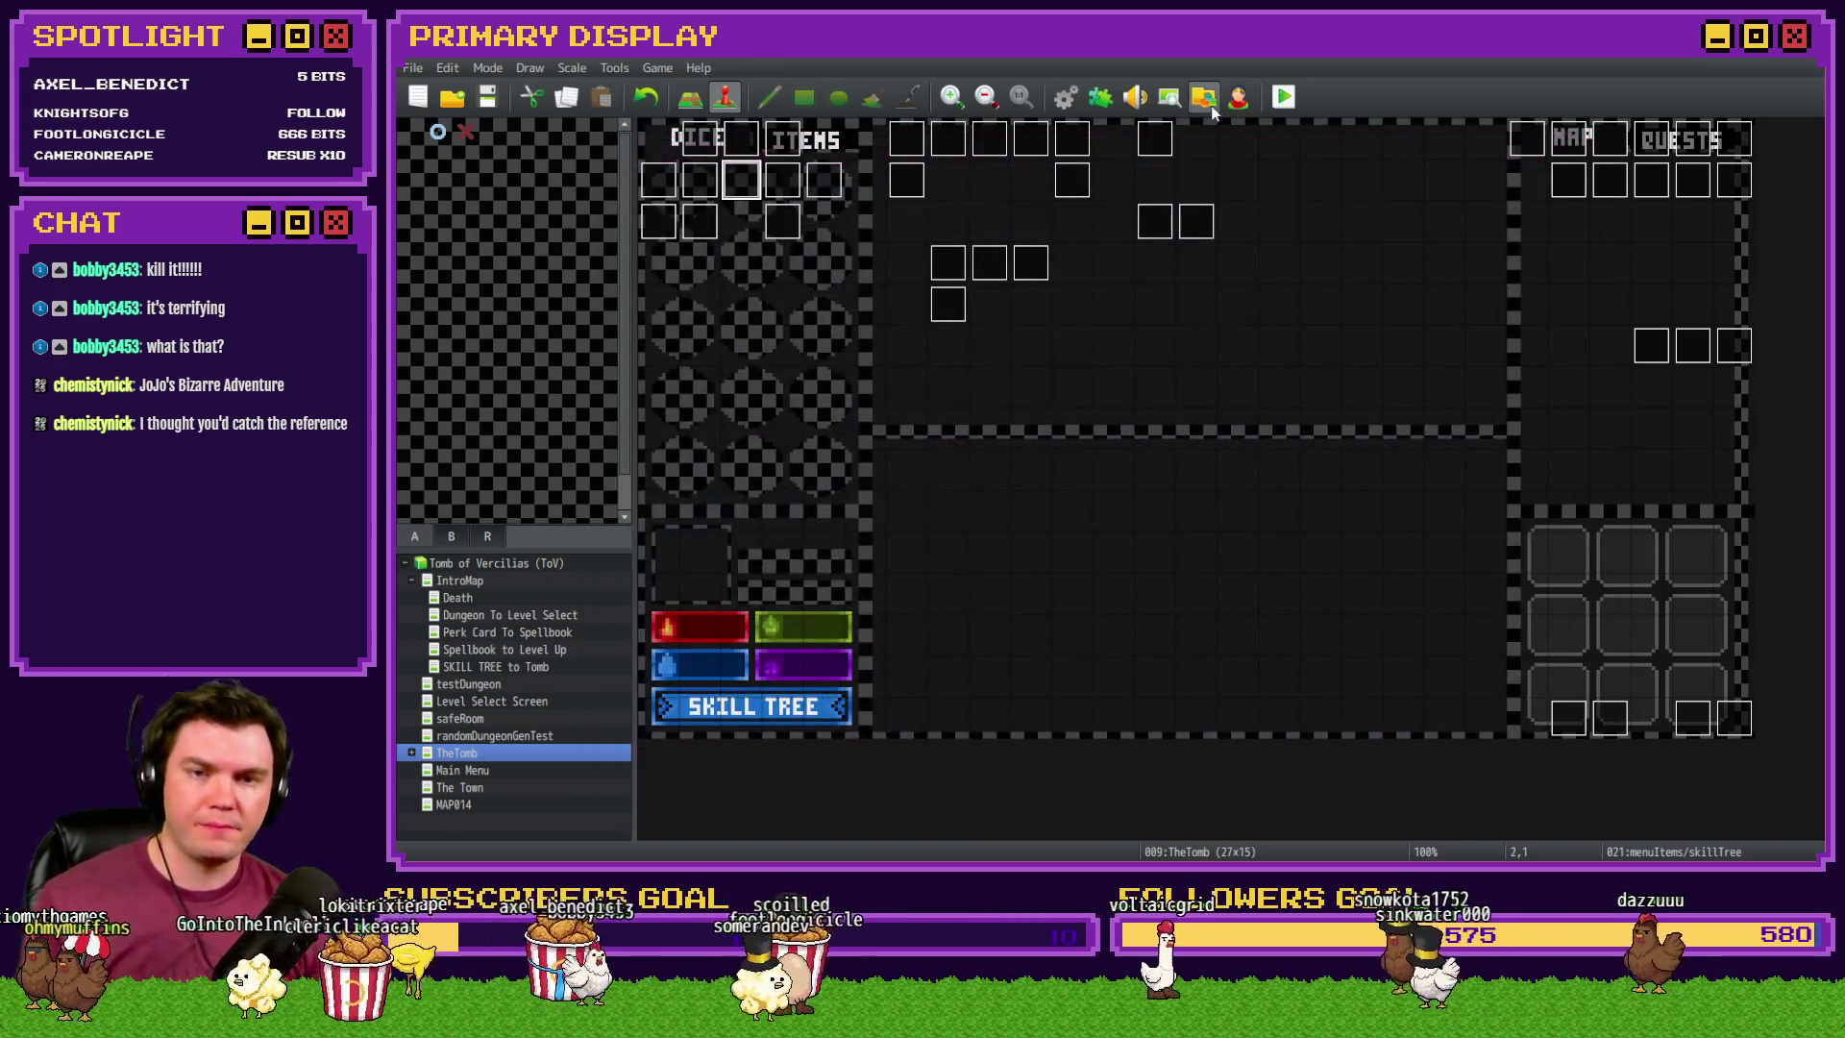
left_click(1283, 97)
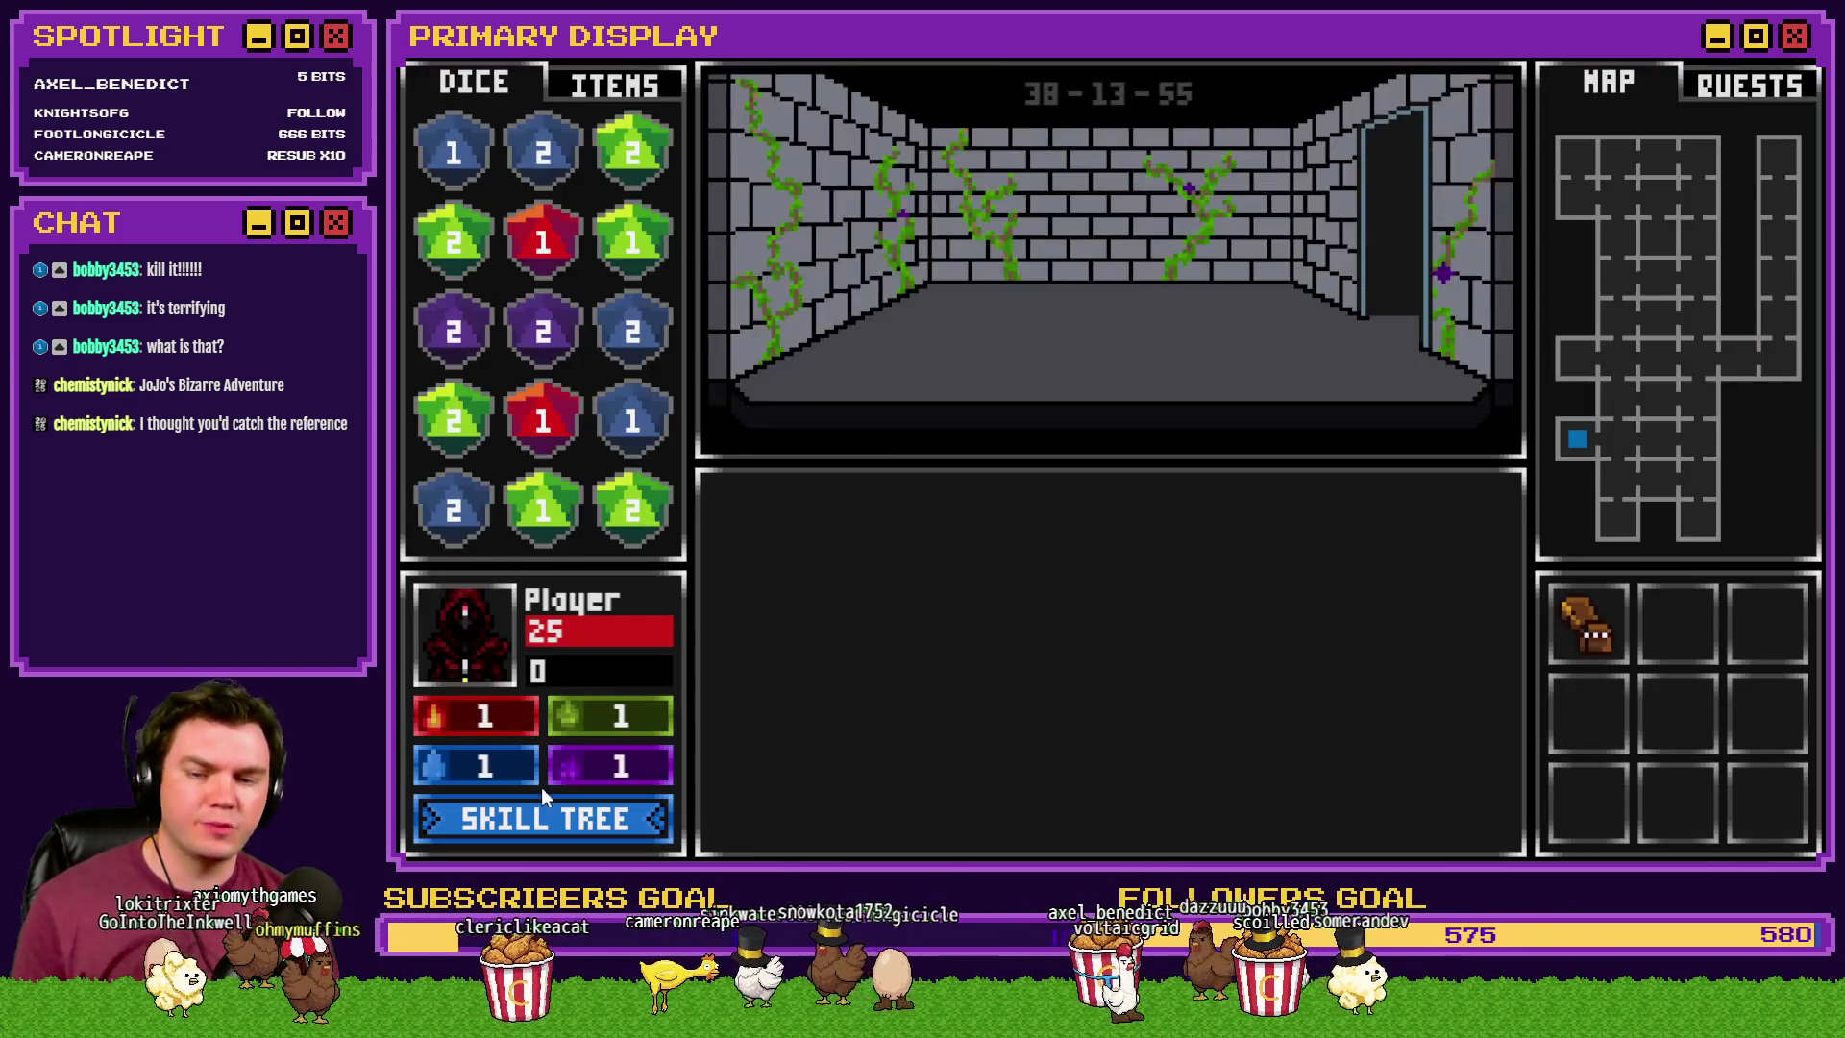
left_click(544, 811)
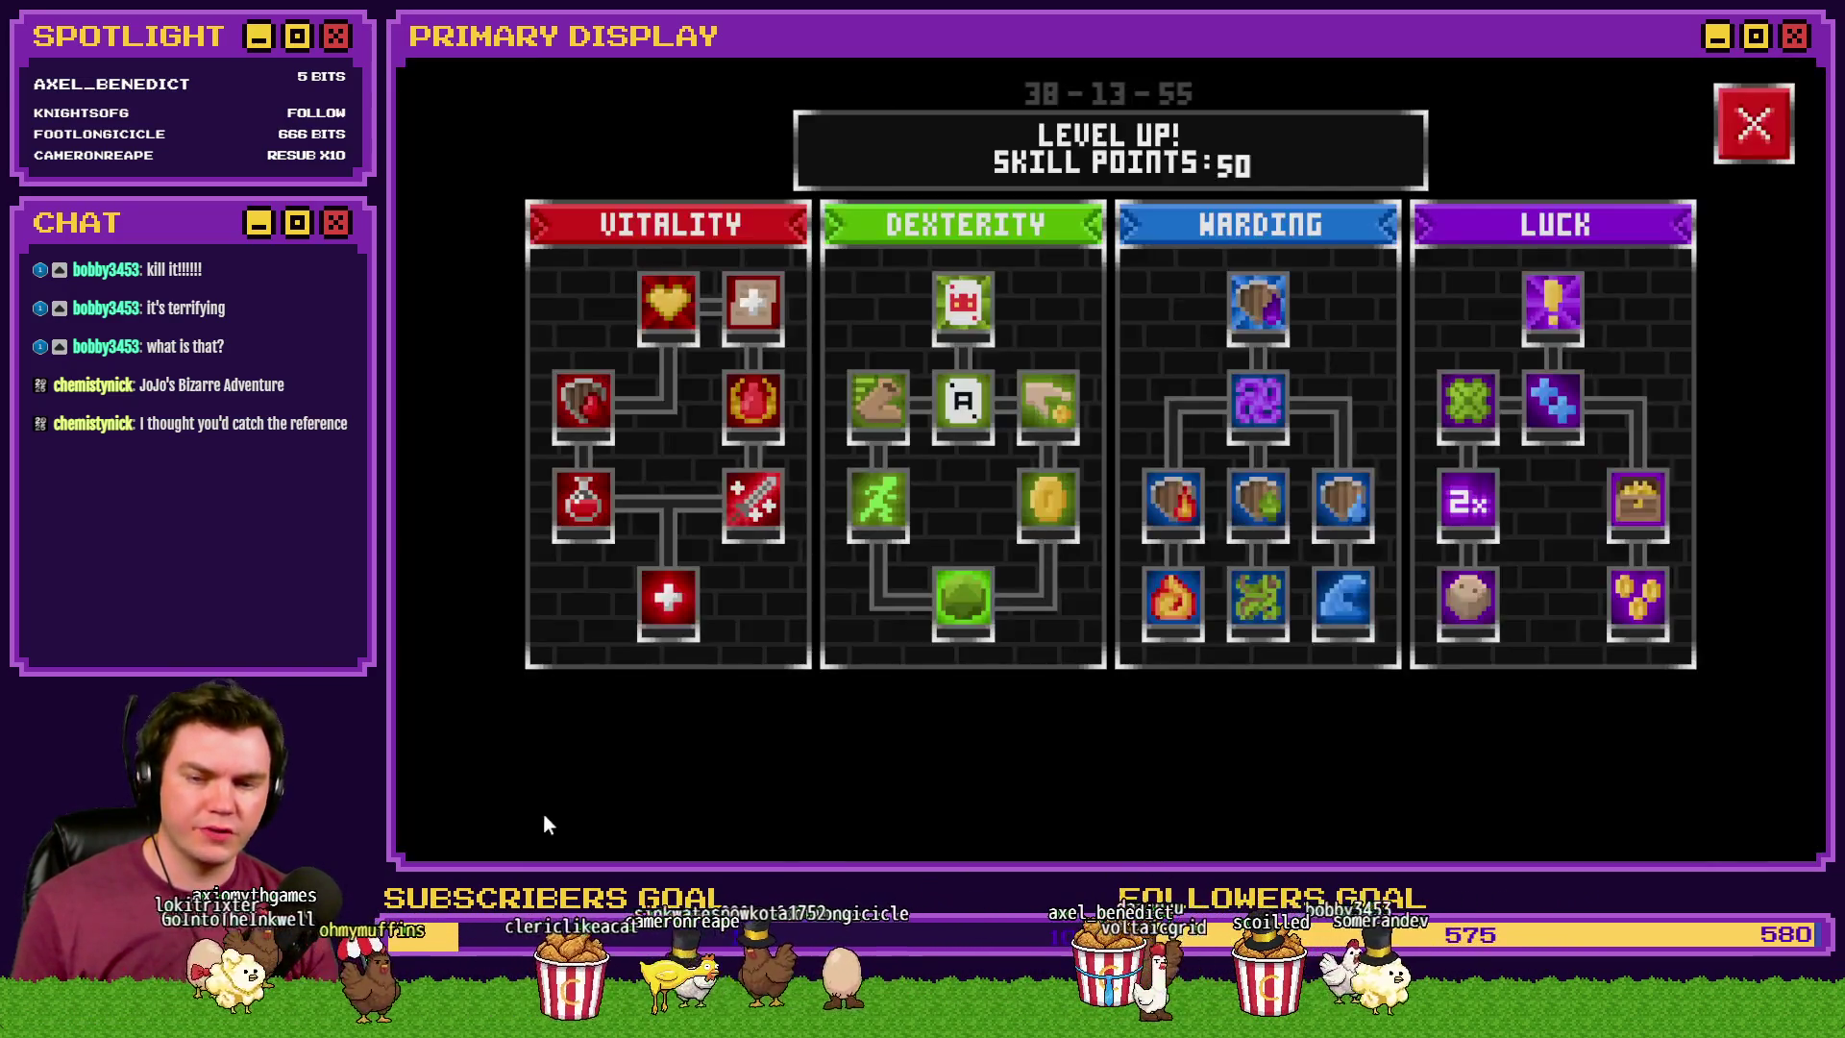
mouse_move(884, 517)
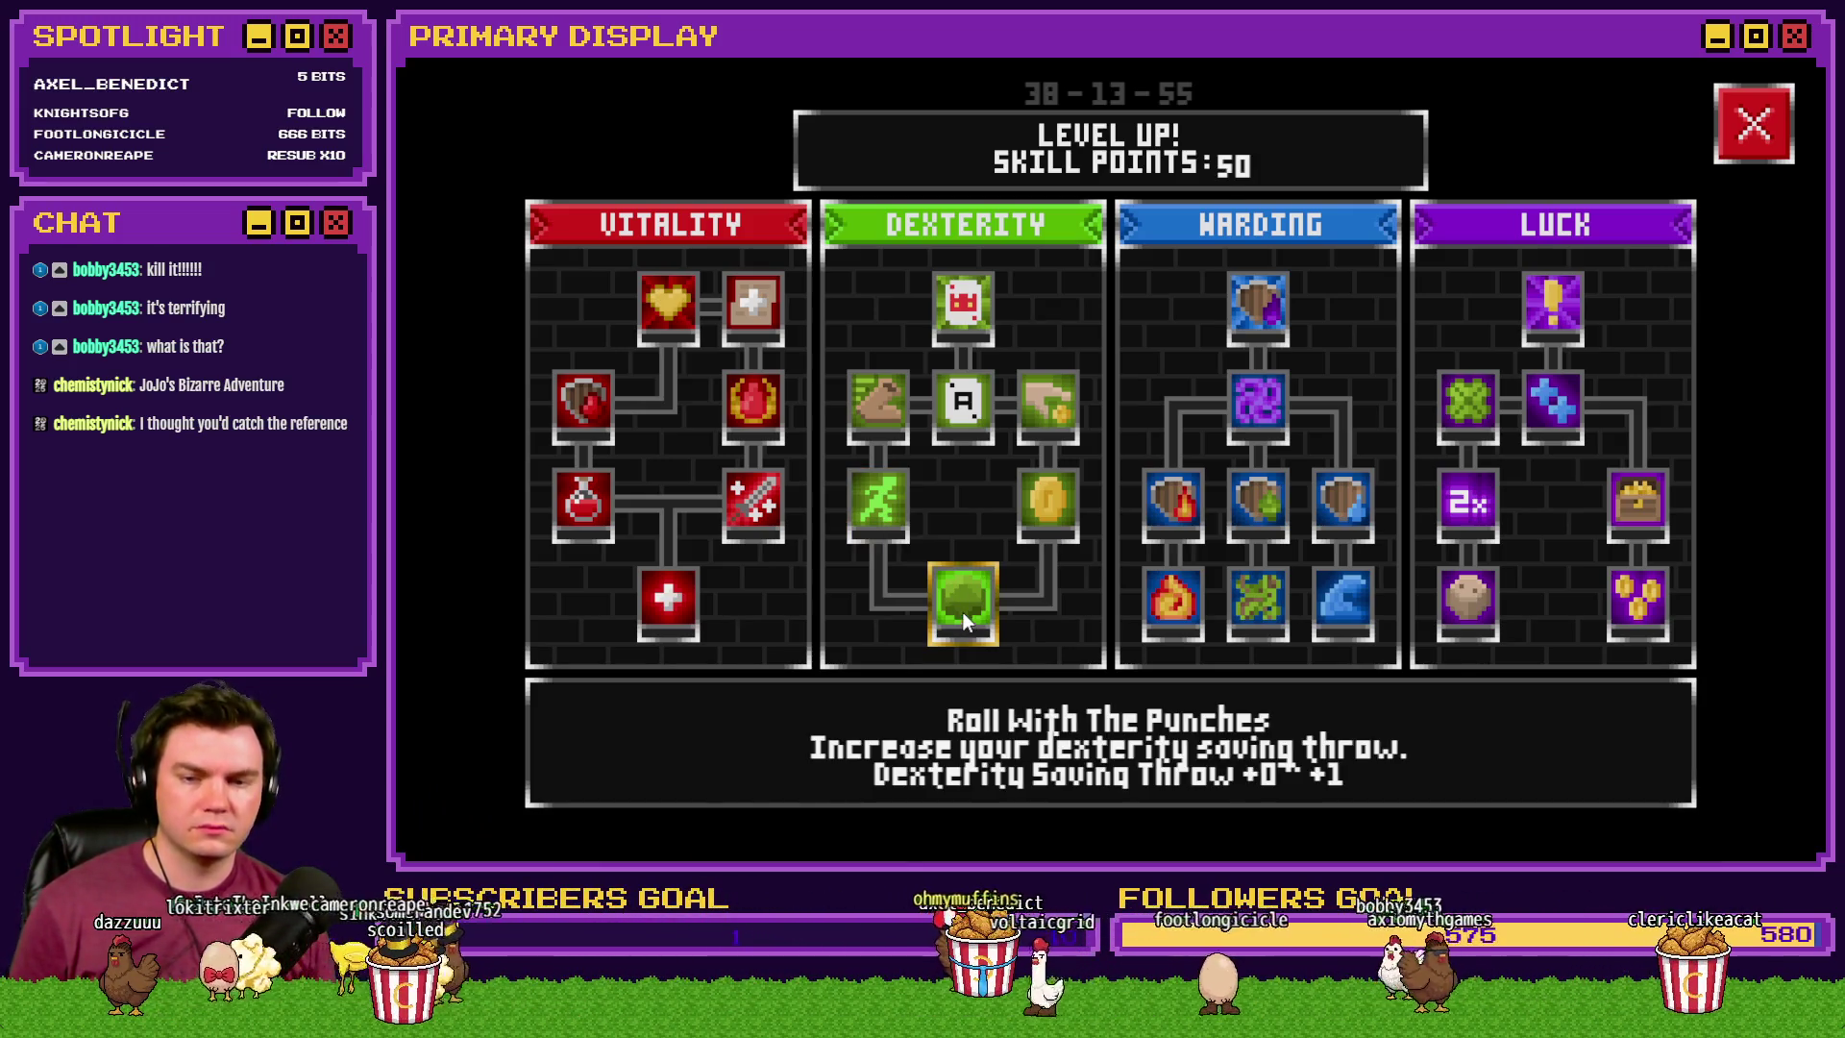
left_click(962, 612)
left_click(891, 511)
triple_click(892, 510)
triple_click(892, 511)
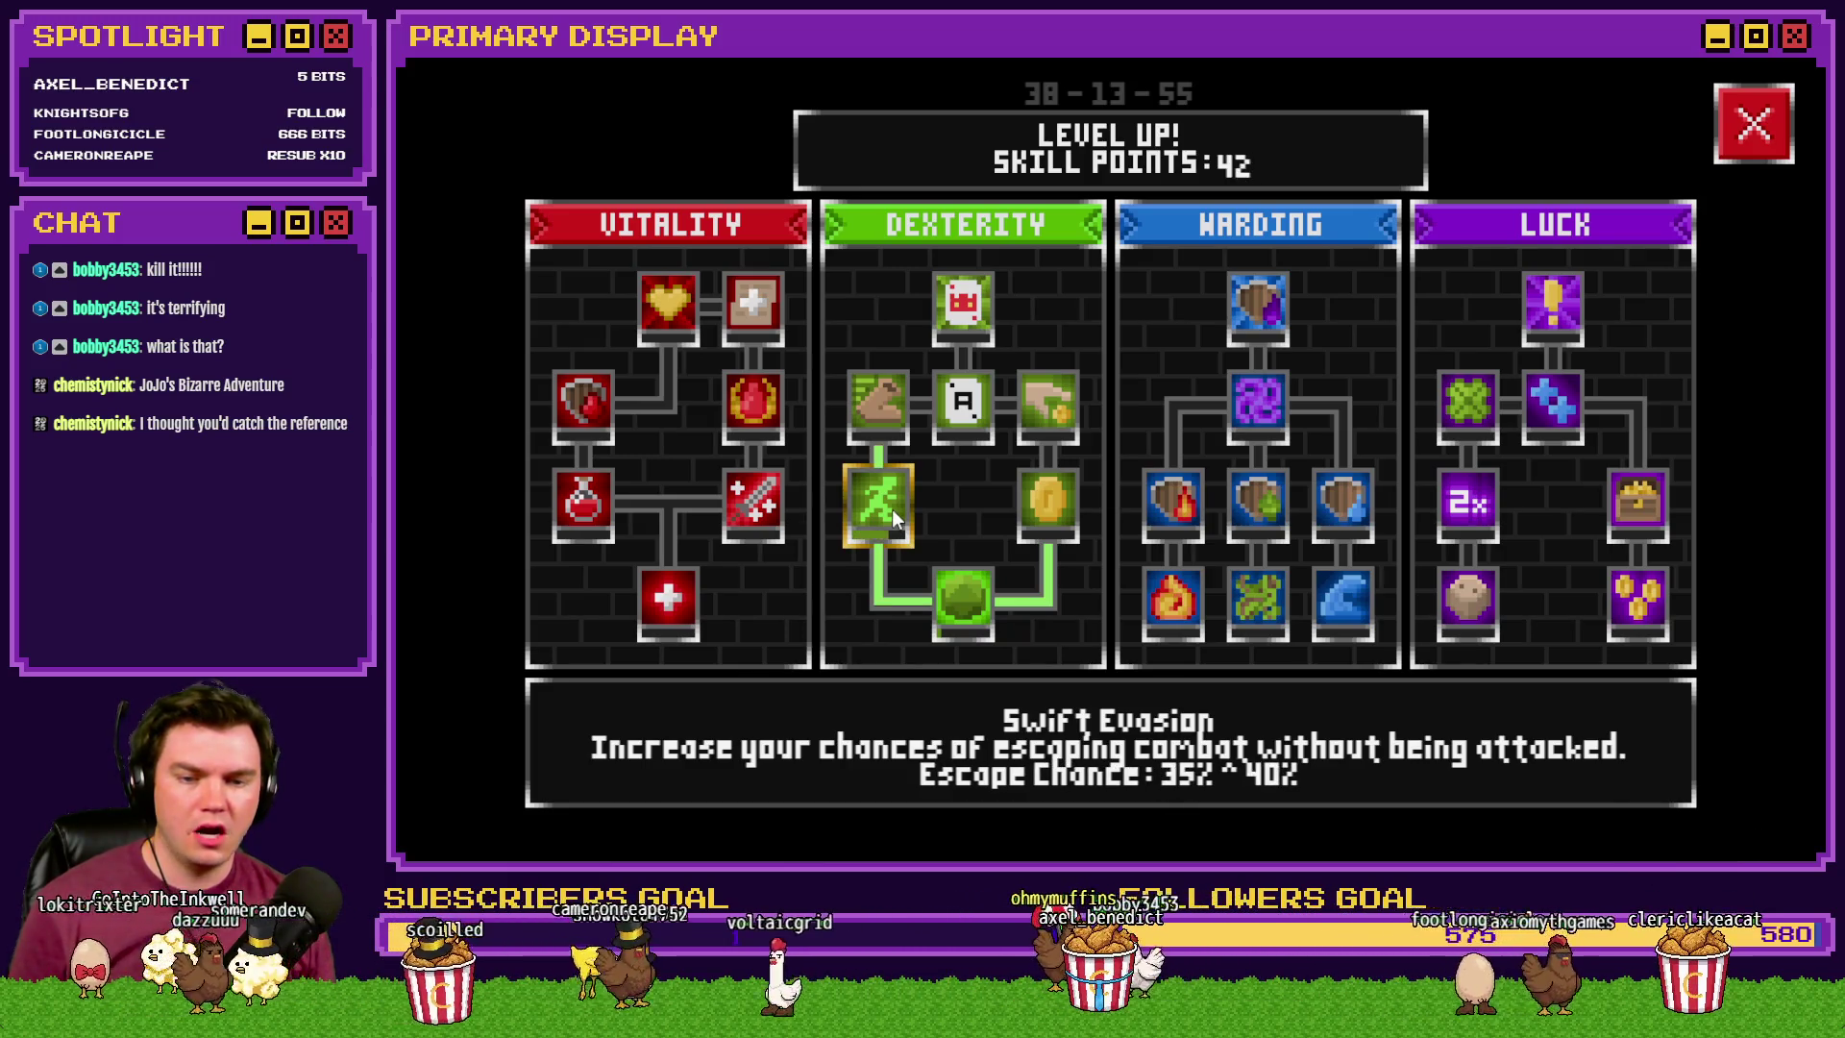
left_click(892, 507)
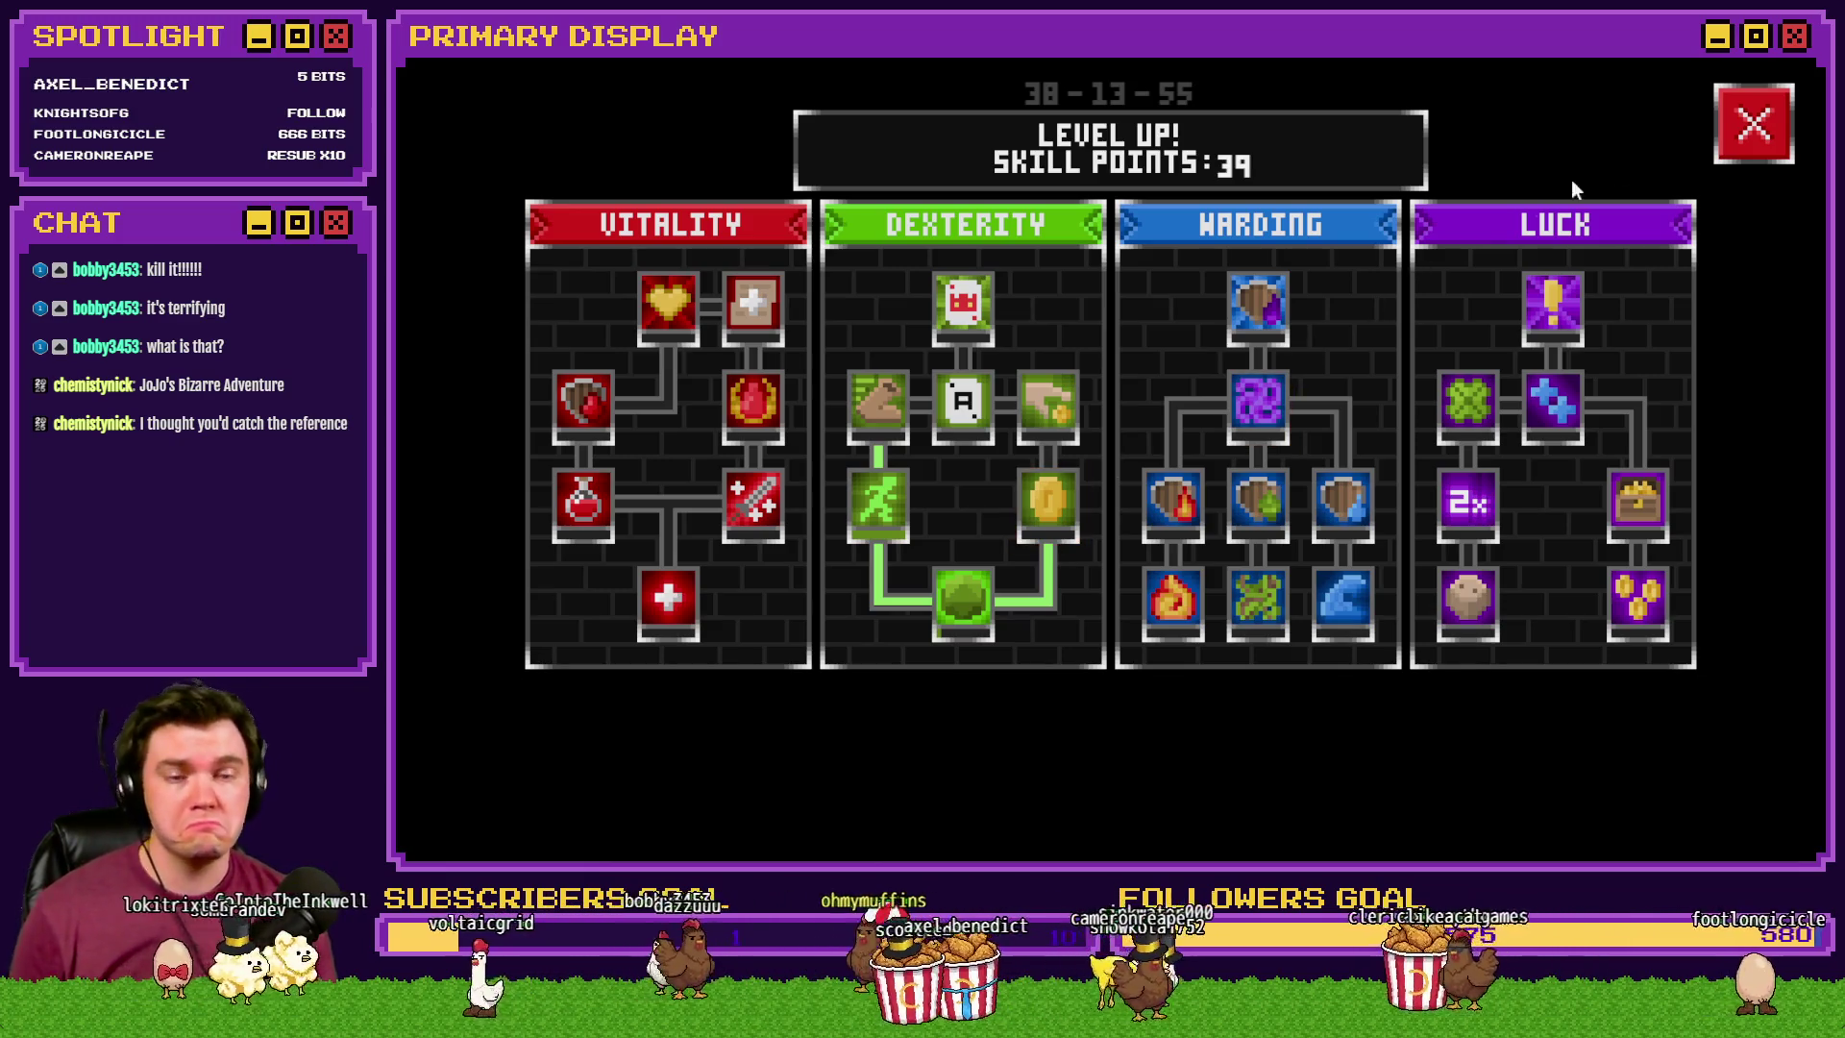
left_click(1754, 123)
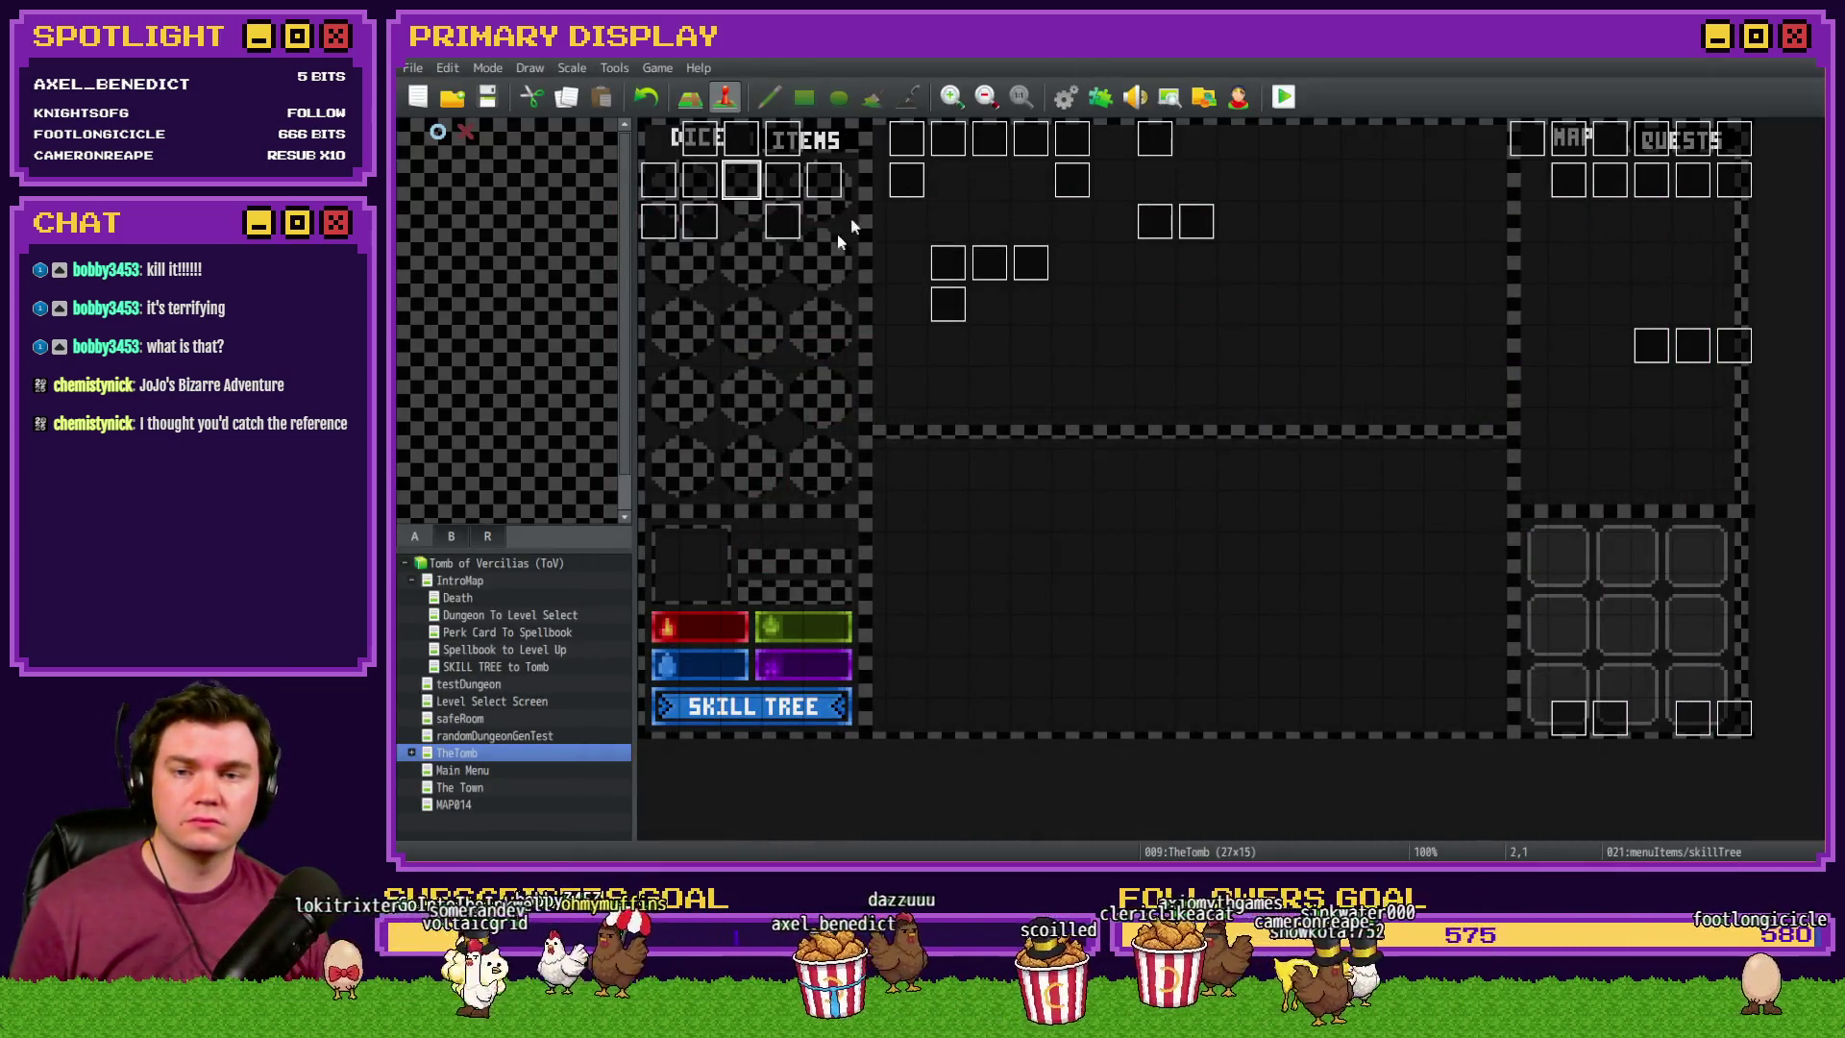
- Paste the escape-chance description as the first comment in Saving Throw, then open Draw And Attack
double_click(907, 192)
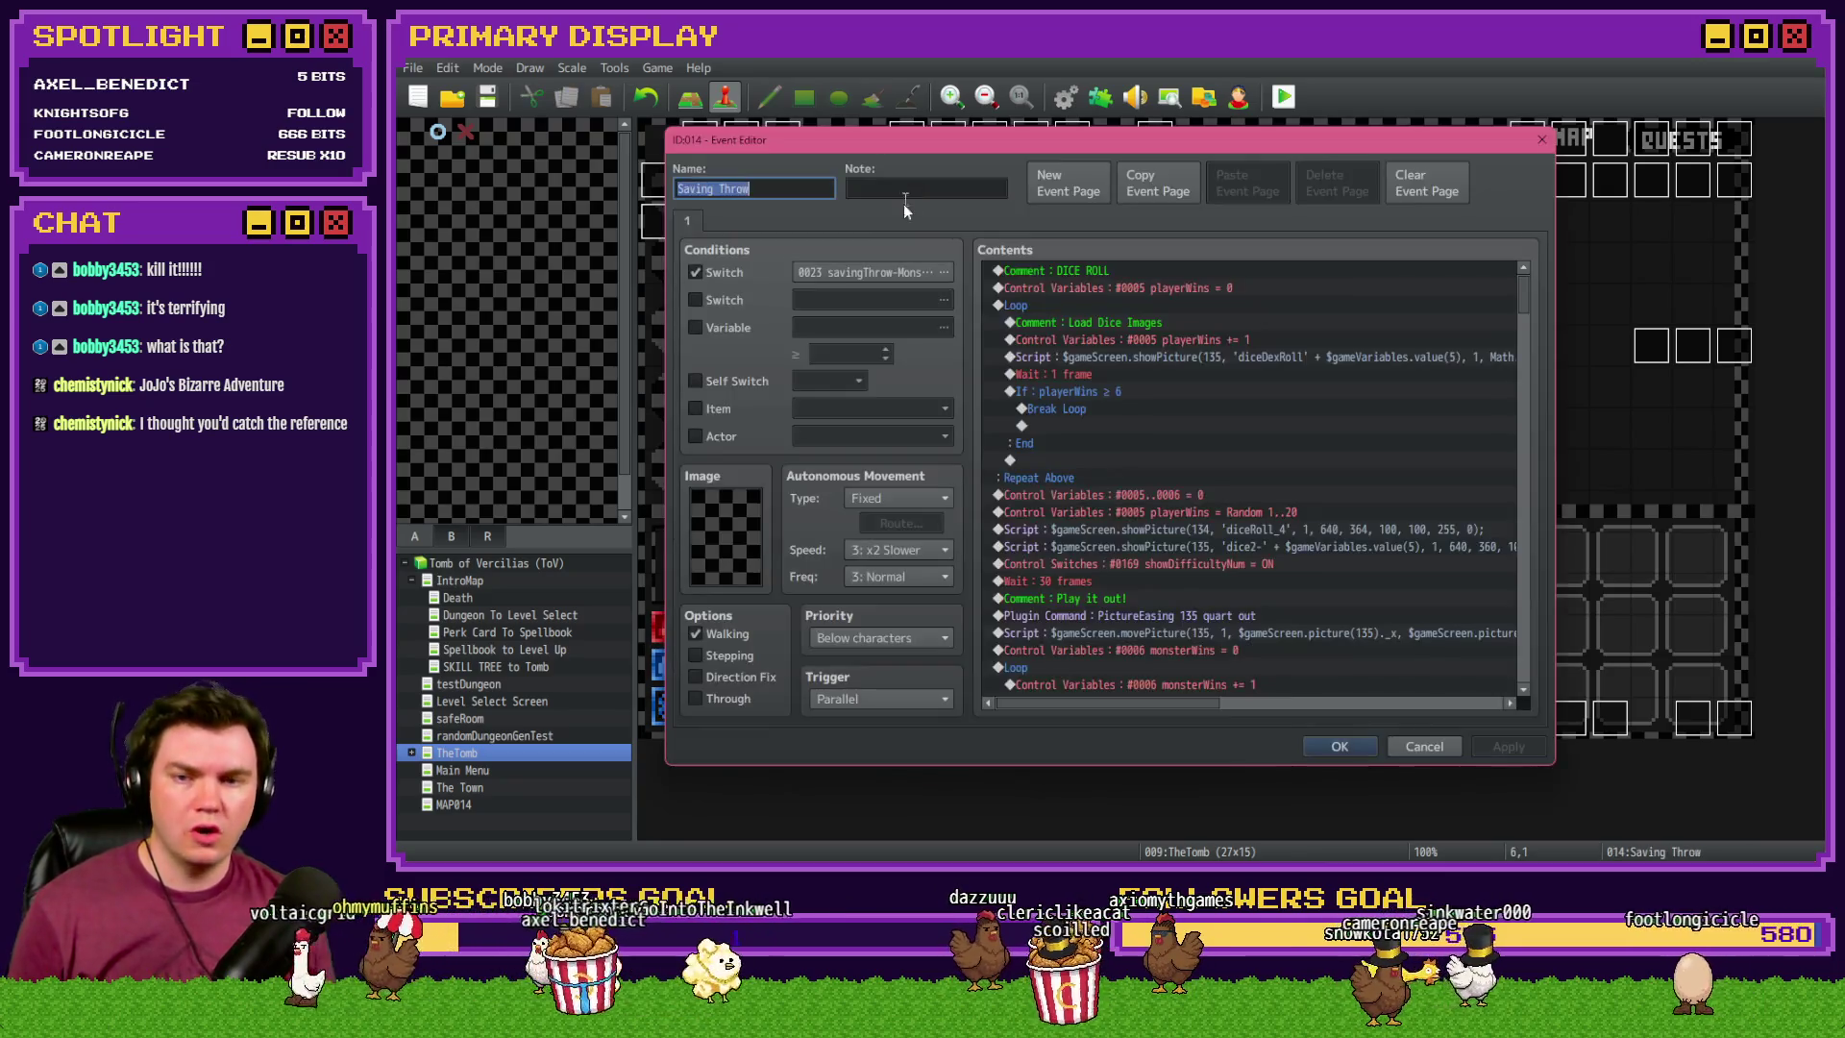
left_click(1047, 273)
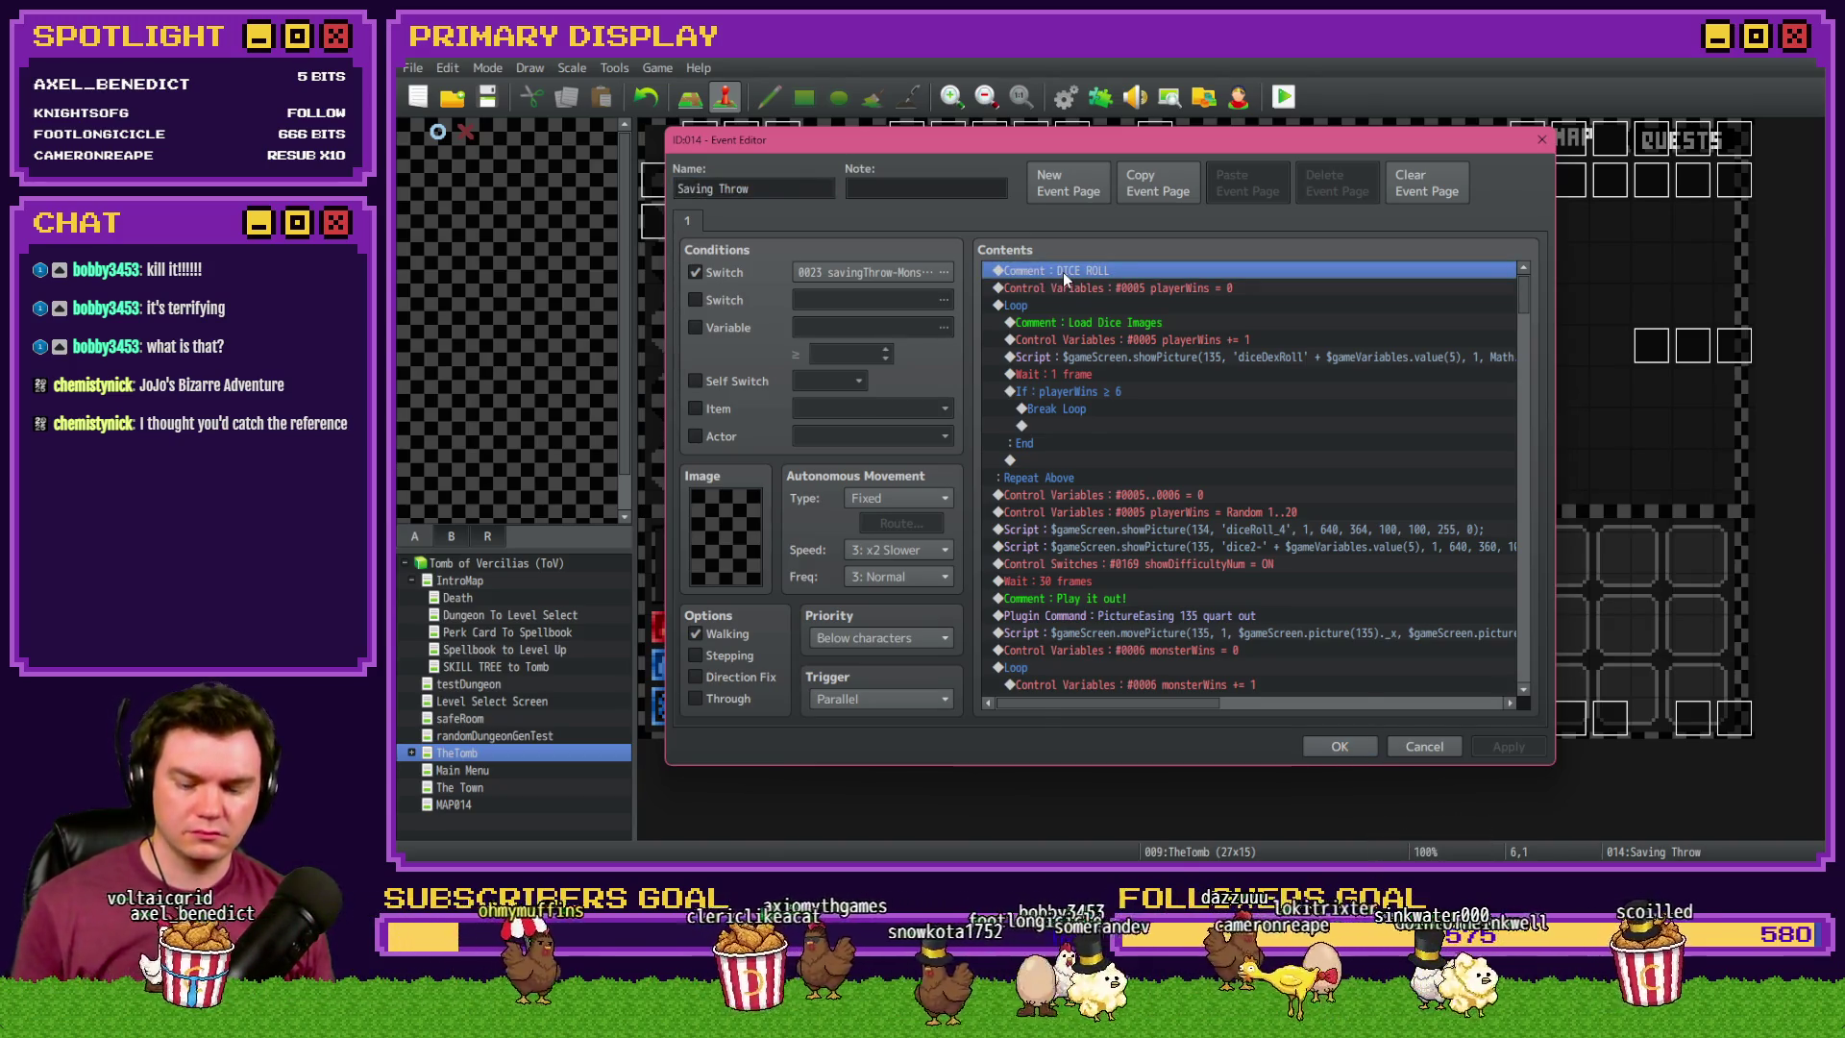
key("Insert")
left_click(1146, 695)
key("ctrl+v")
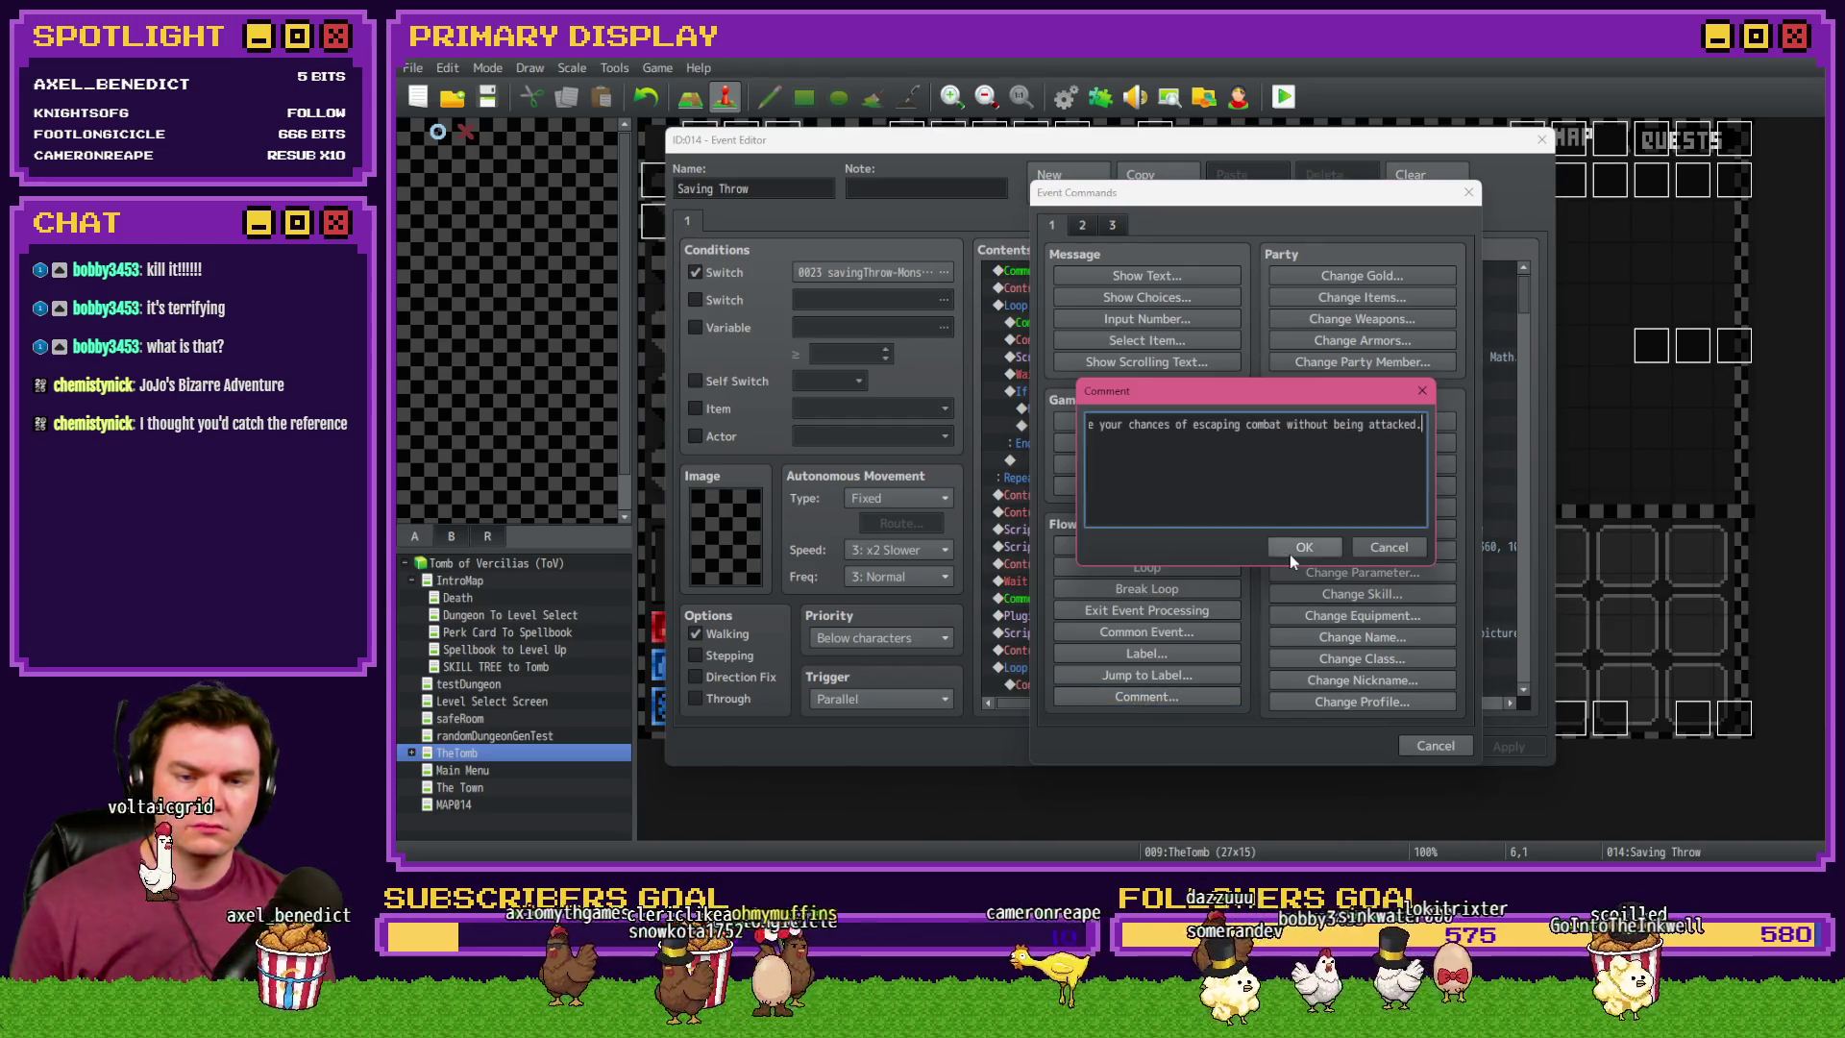
left_click(1290, 552)
left_click(1339, 747)
double_click(1693, 719)
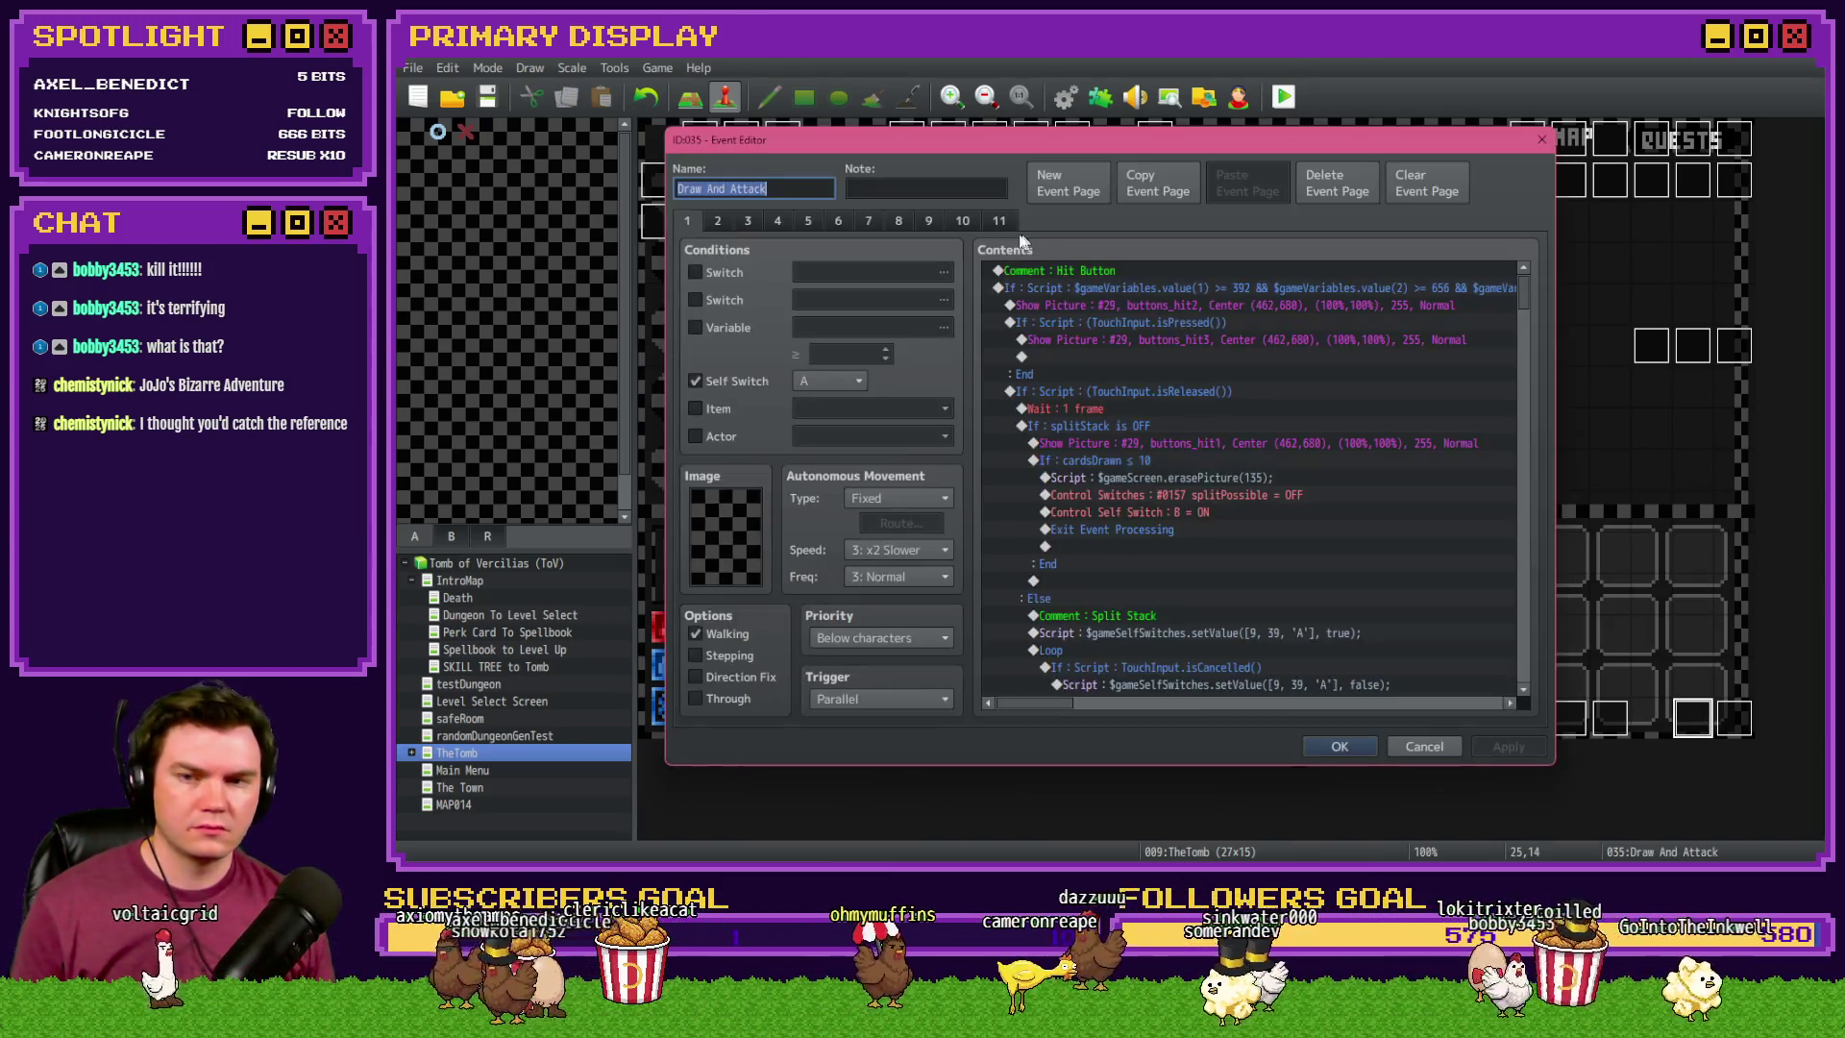
- Browse Draw And Attack's pages 9 and 10 down to the HEALING PLAYER WITH SKILLS section
left_click(931, 222)
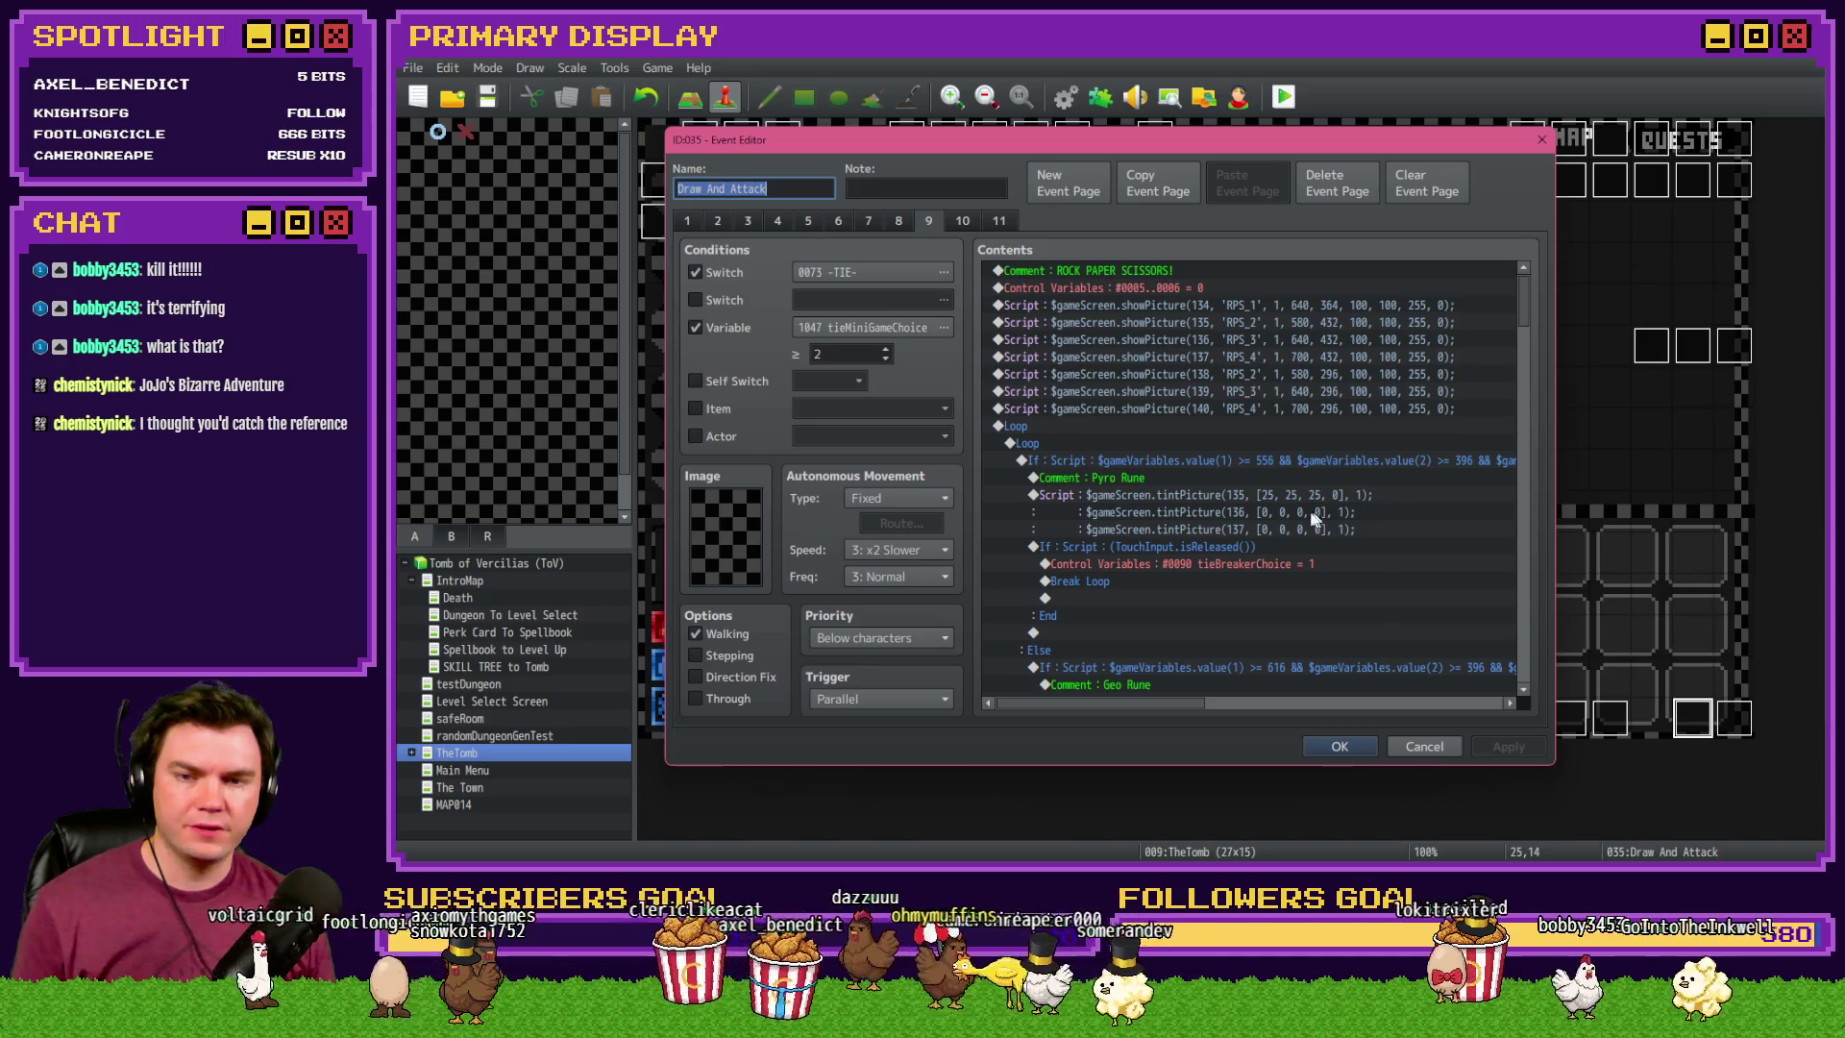
left_click(962, 220)
left_click_drag(1518, 291, 1532, 403)
scroll(1187, 524, "down", 15)
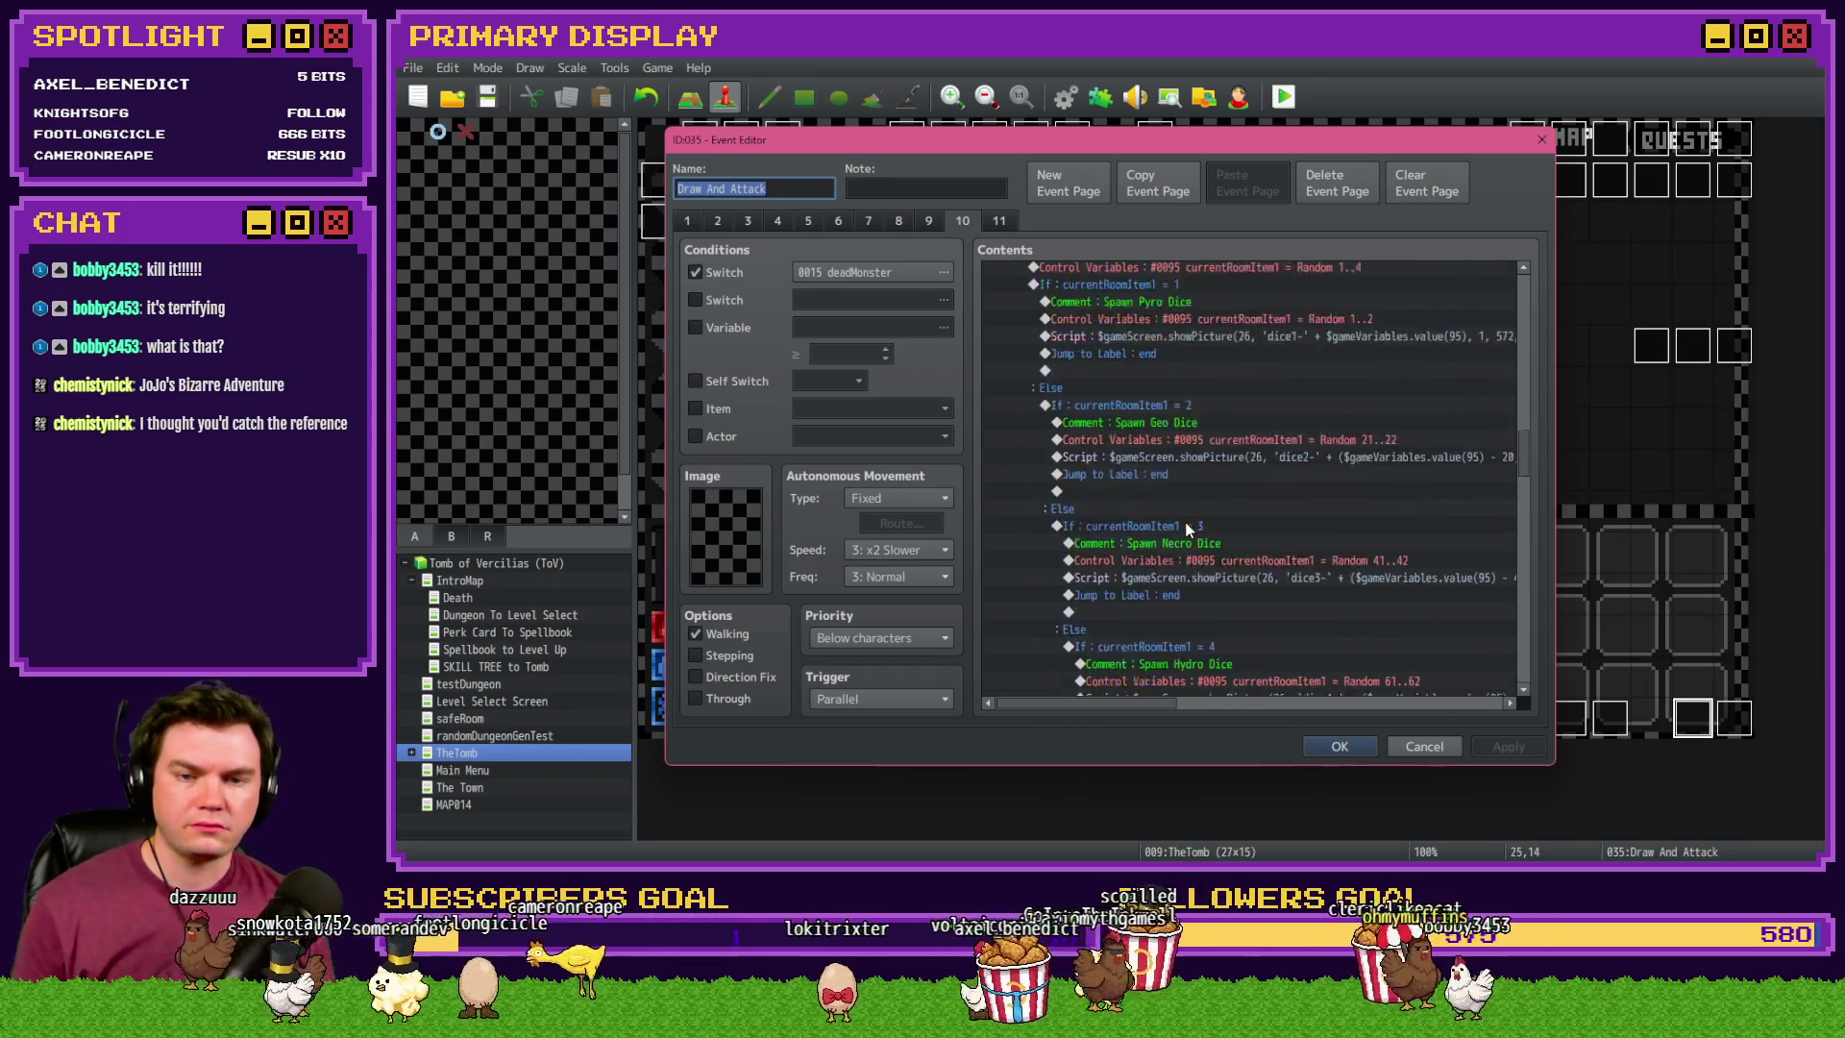
scroll(1190, 526, "down", 8)
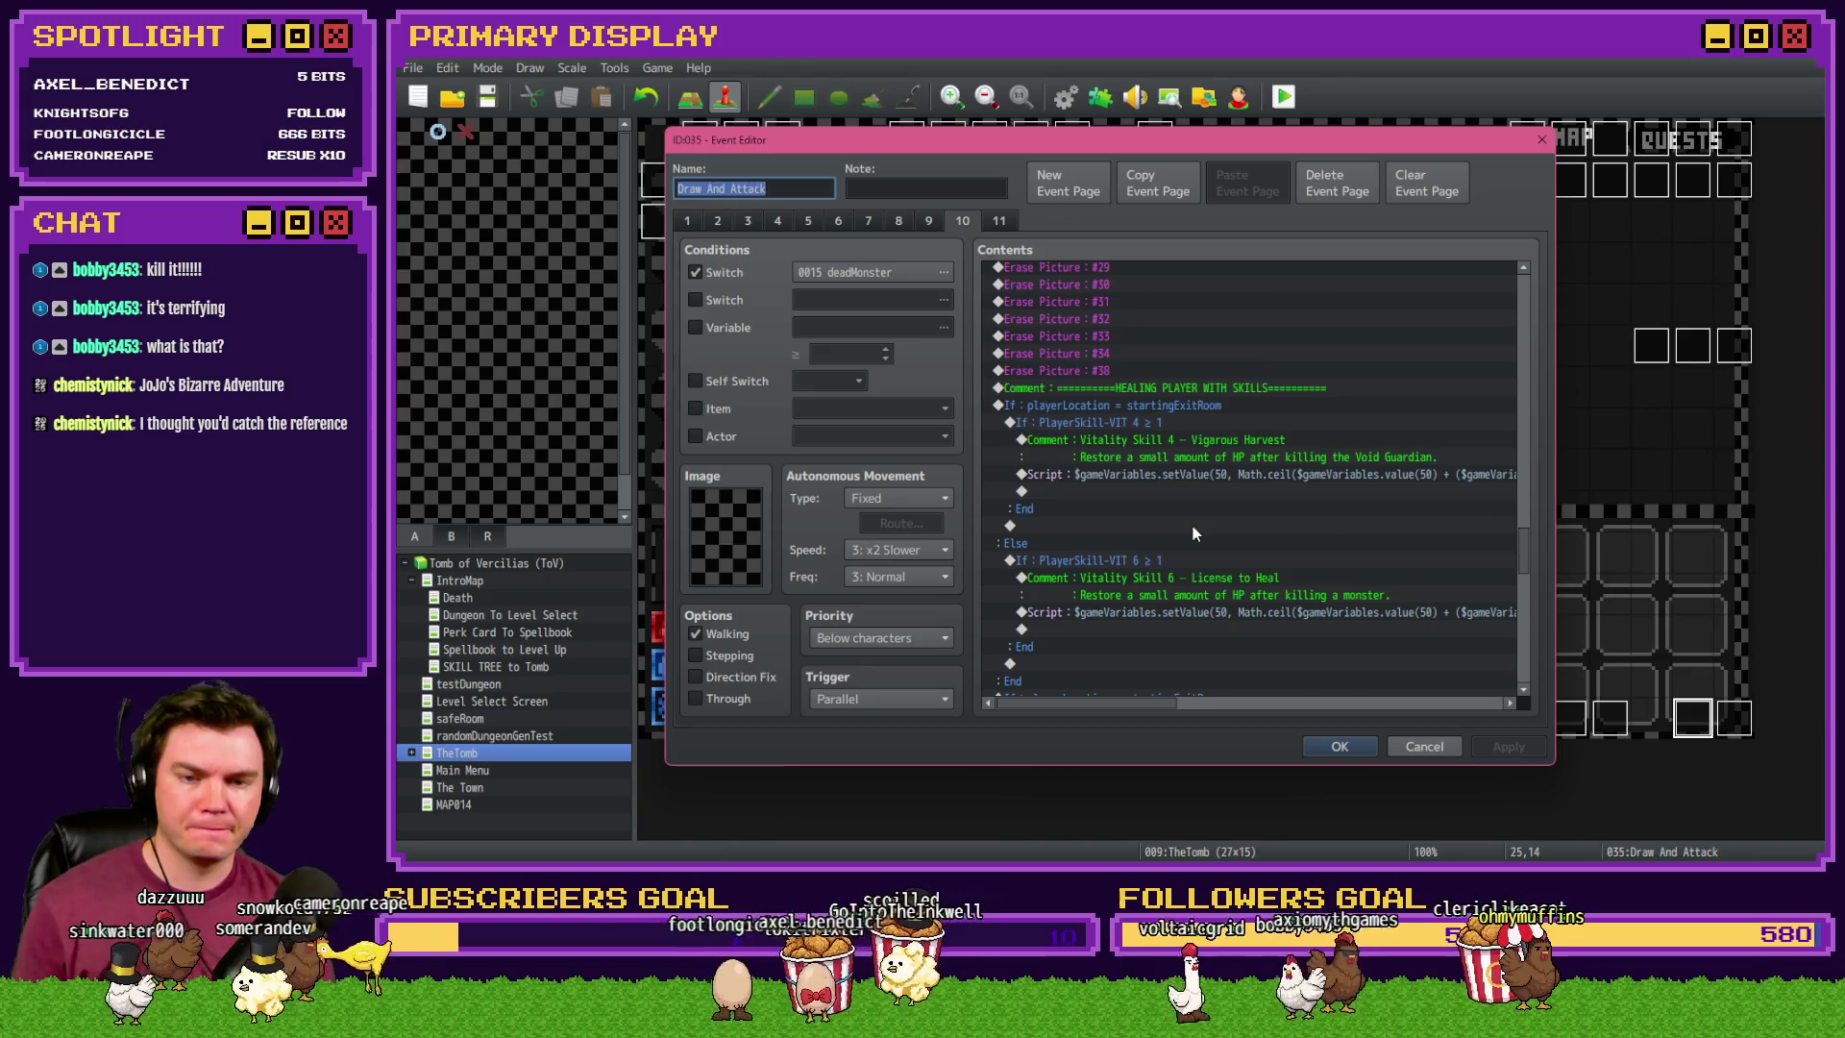
- Select and copy the License to Heal healing block, then close Draw And Attack
left_click(1127, 424)
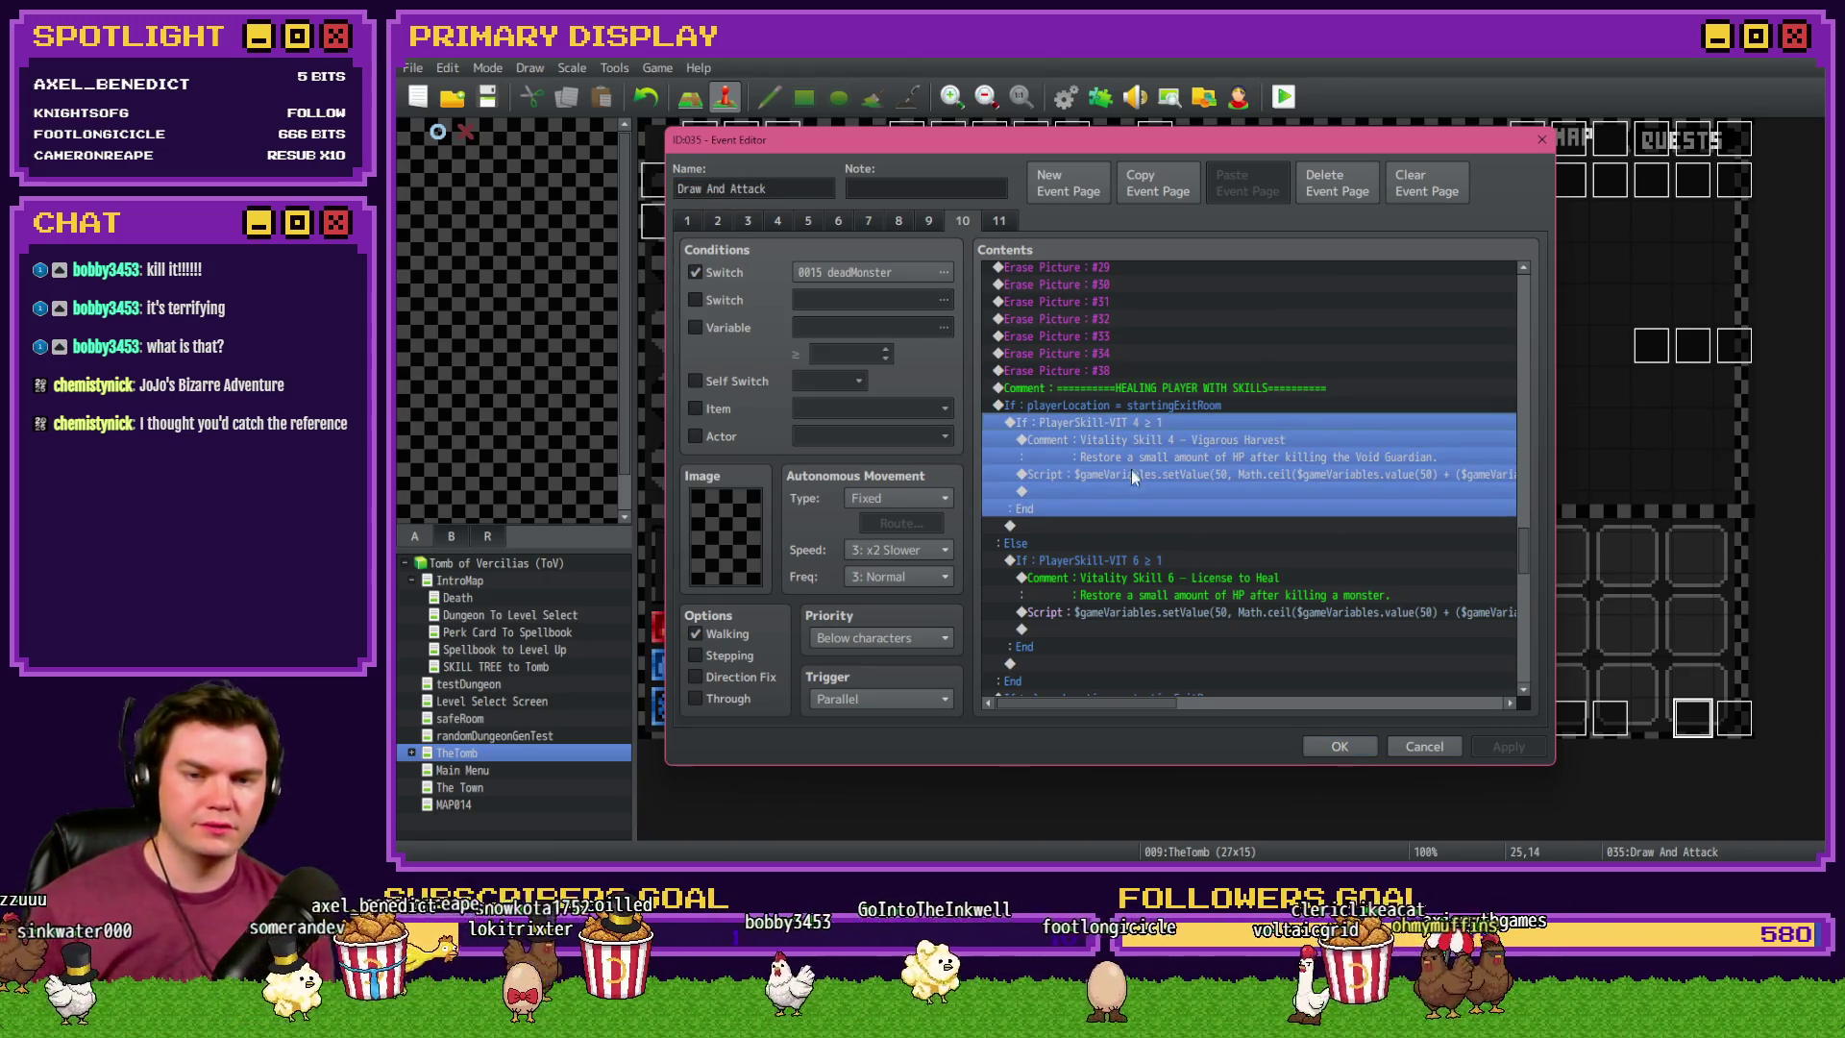
left_click(1162, 563)
left_click(1340, 746)
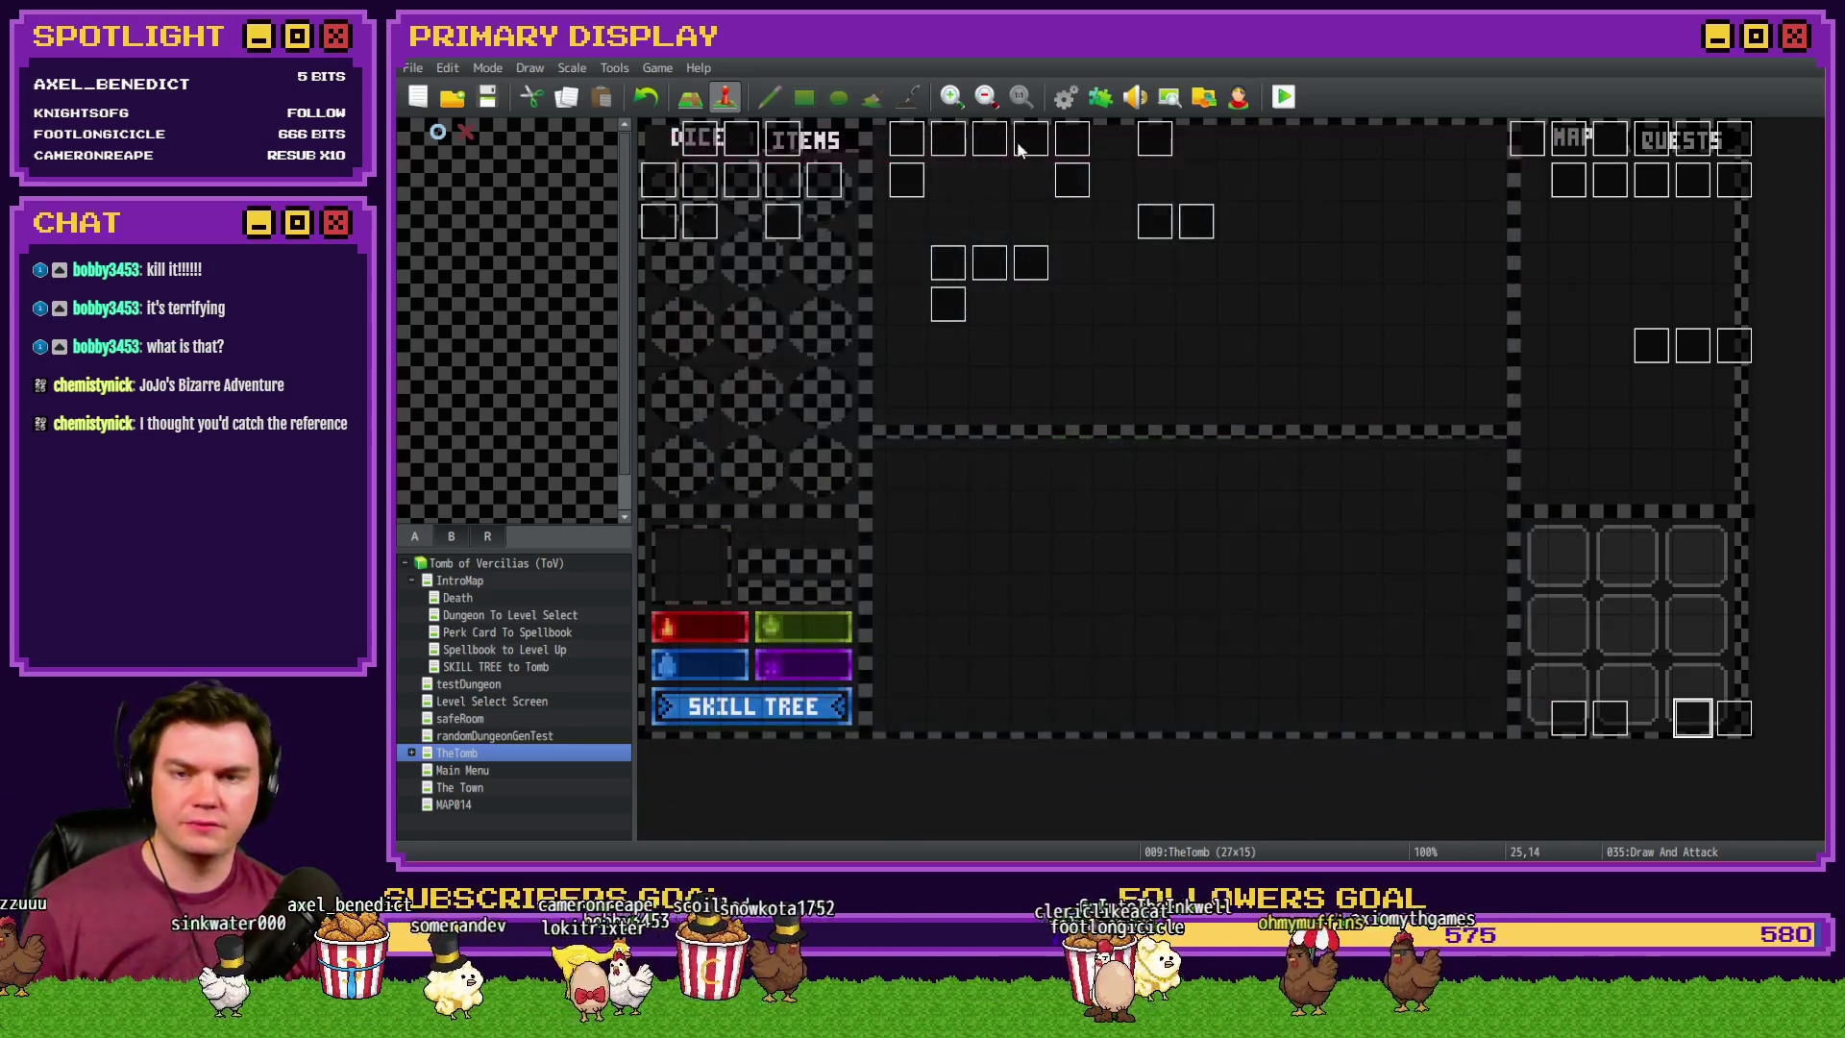
- In Saving Throw, condition the pasted healing branch on variable 0709 PlayerSkill-DEX 2
double_click(909, 179)
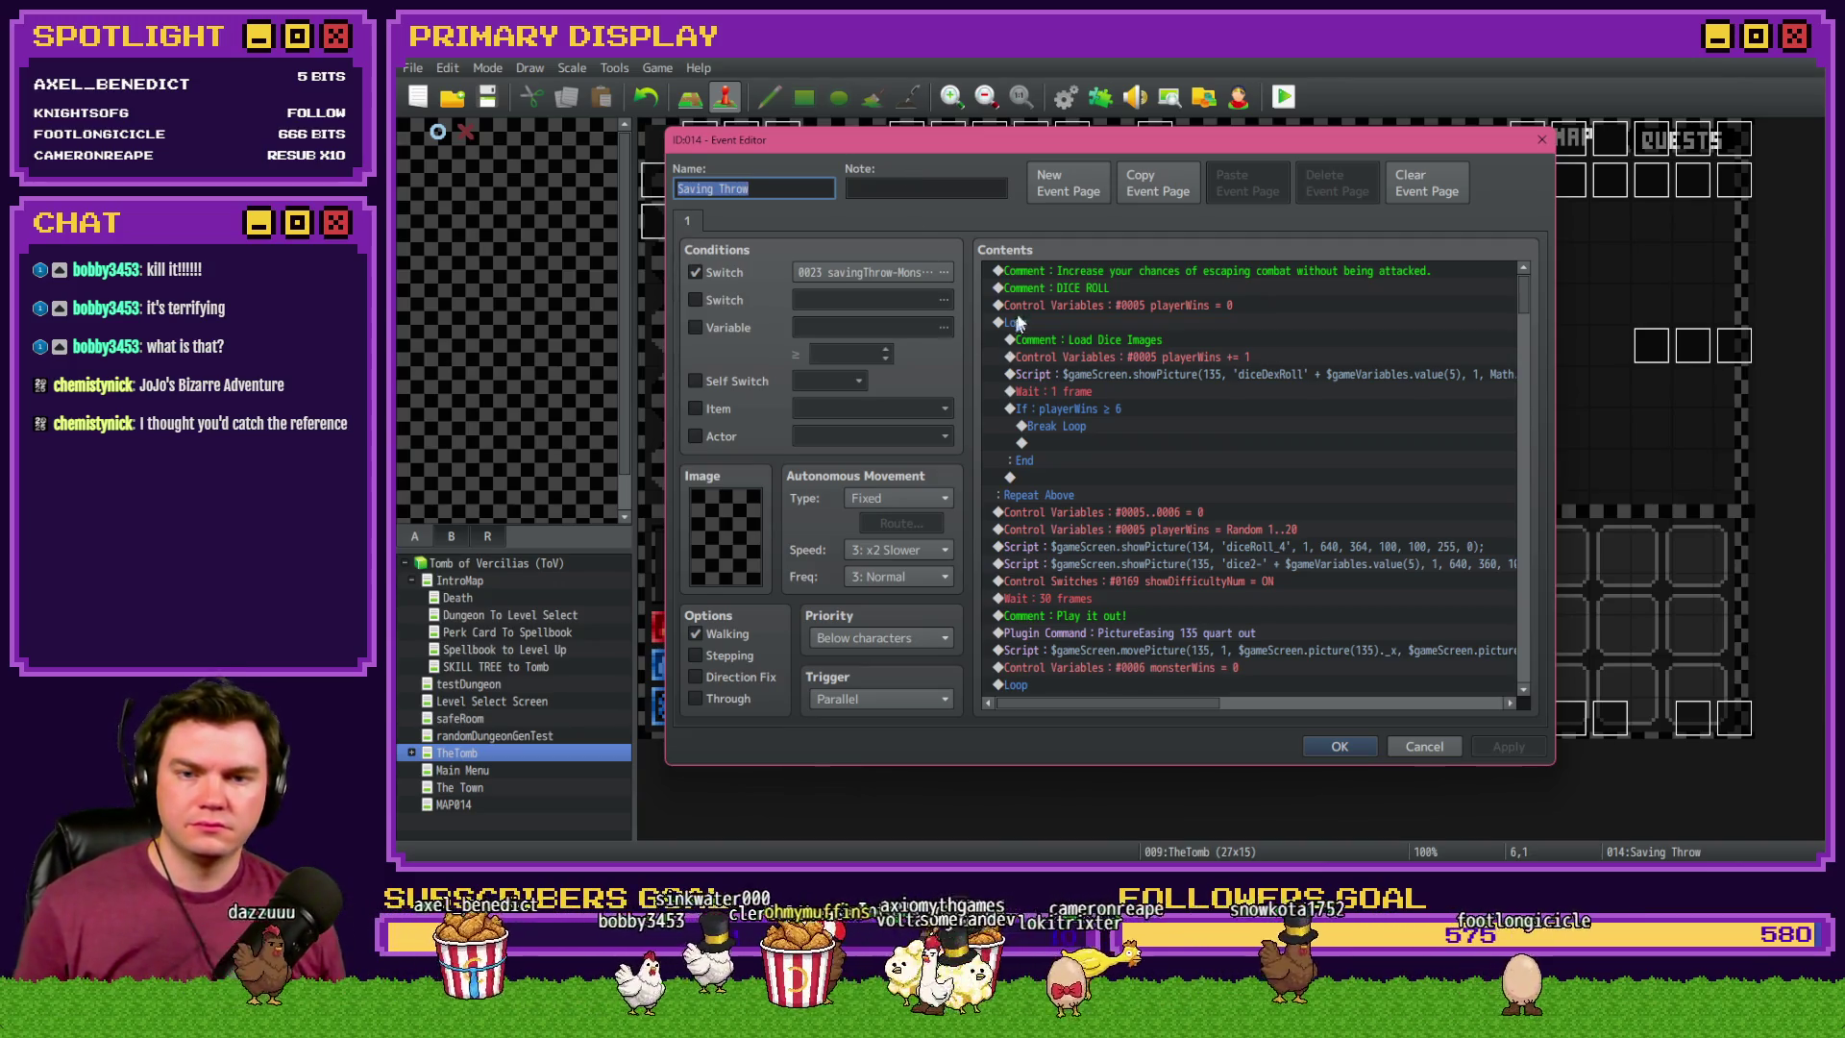
scroll(1081, 288, "up", 2)
double_click(1105, 271)
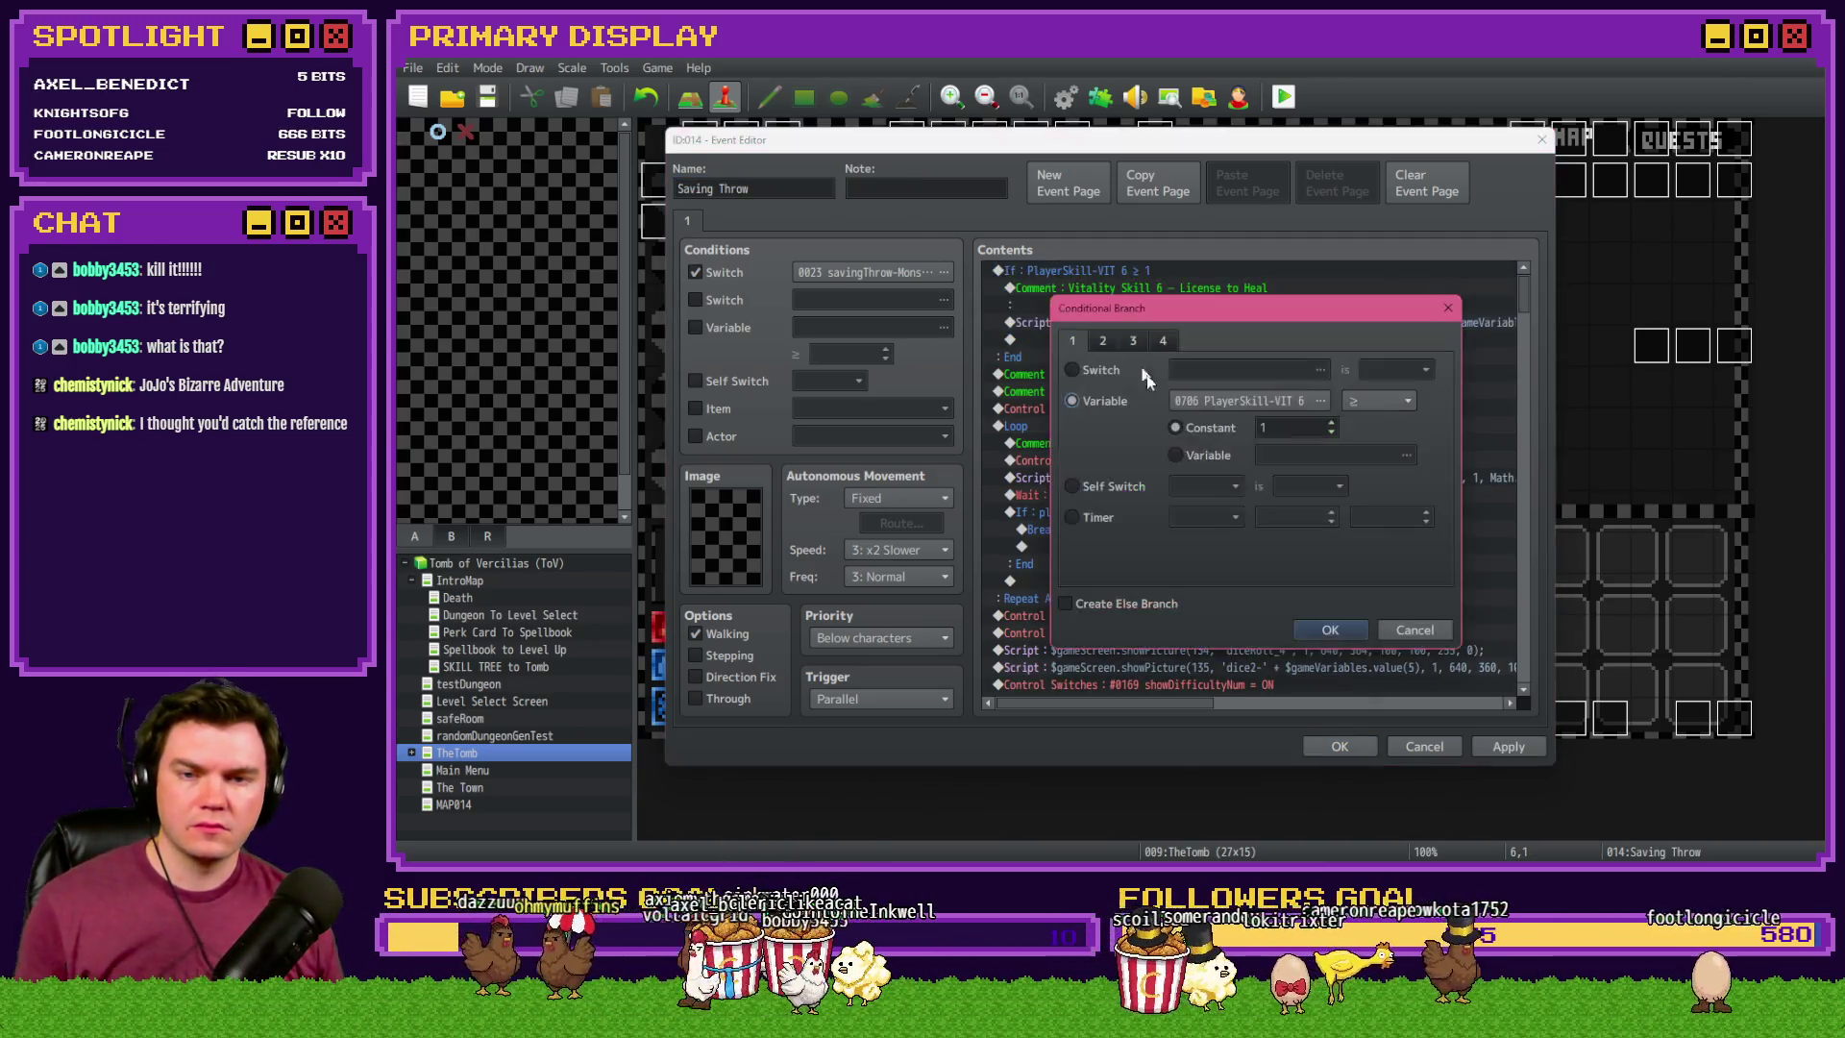
left_click(1254, 404)
mouse_move(1213, 248)
left_mouse_down()
mouse_move(1426, 267)
mouse_move(1271, 423)
left_mouse_up()
scroll(1224, 695, "down", 3)
left_click(1226, 681)
key("Down")
key("Down")
key("Down")
key("Down")
key("Down")
key("Down")
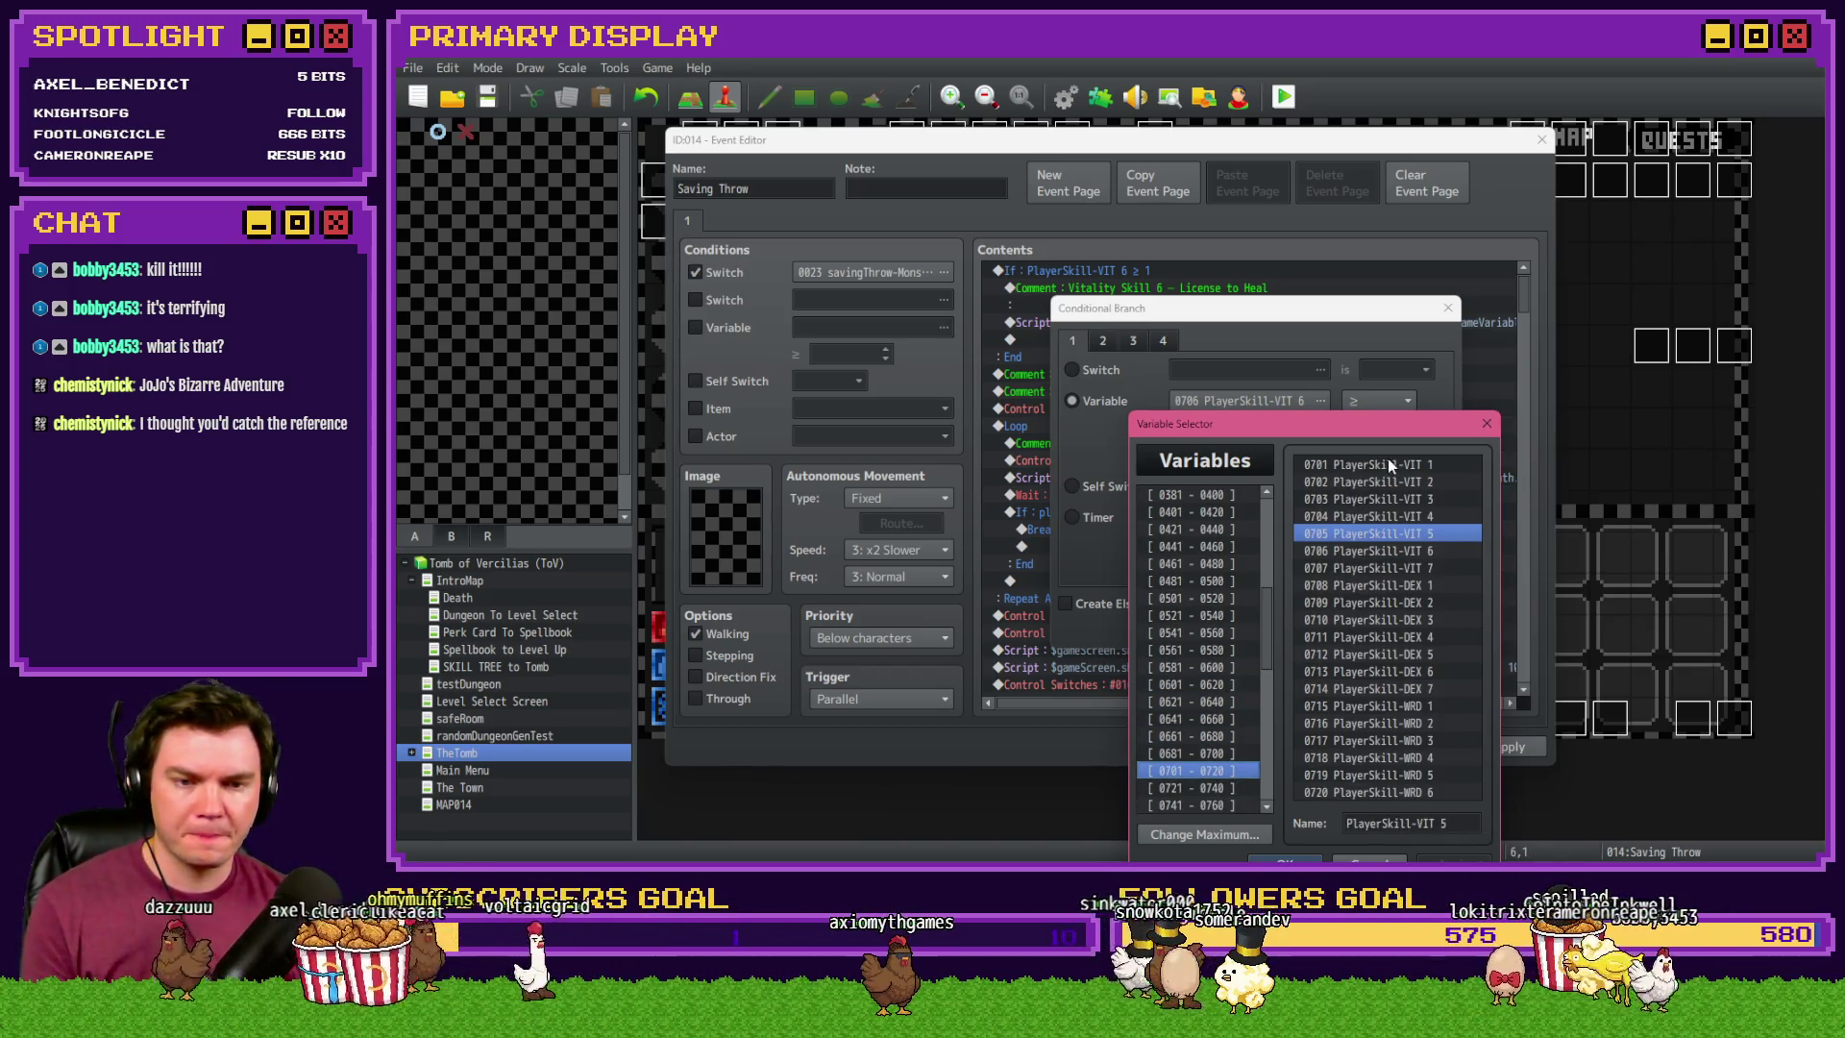
double_click(1397, 604)
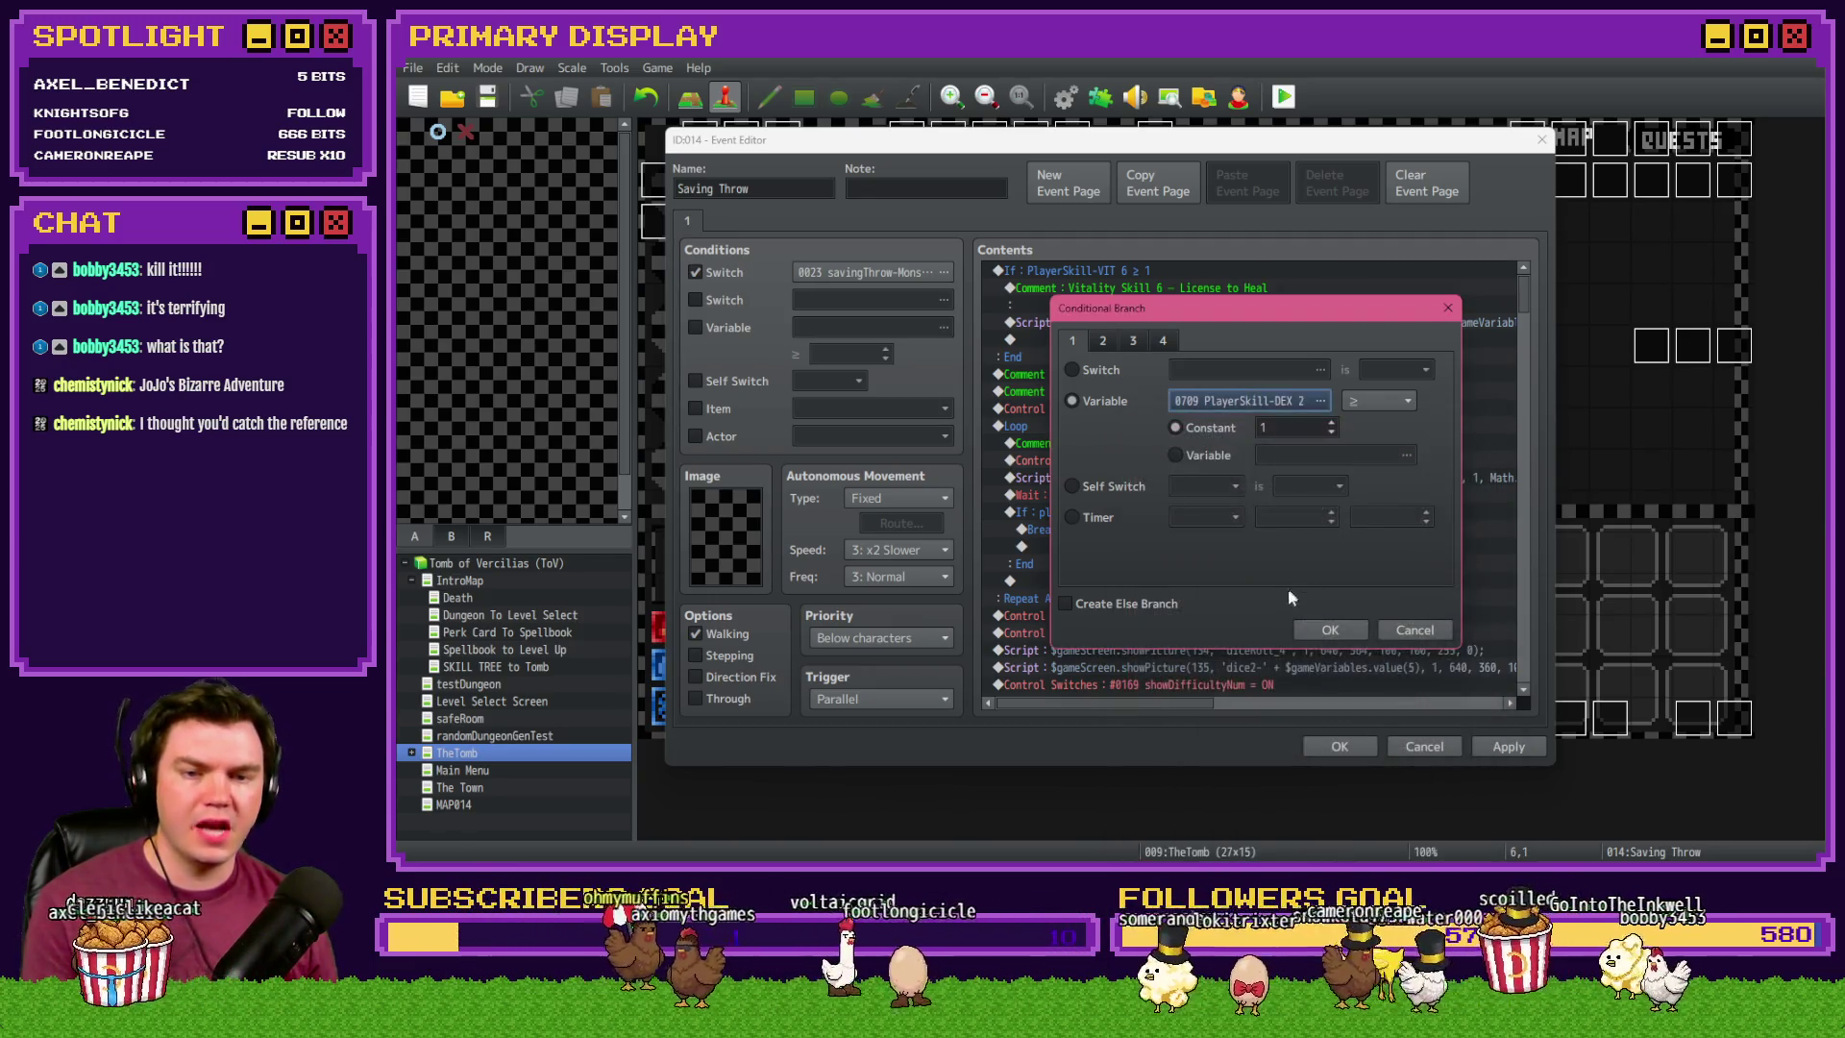
left_click(1326, 630)
- Change the branch comment from Vitality to 'Dexterity Skill 2' and close Saving Throw
left_click(1236, 291)
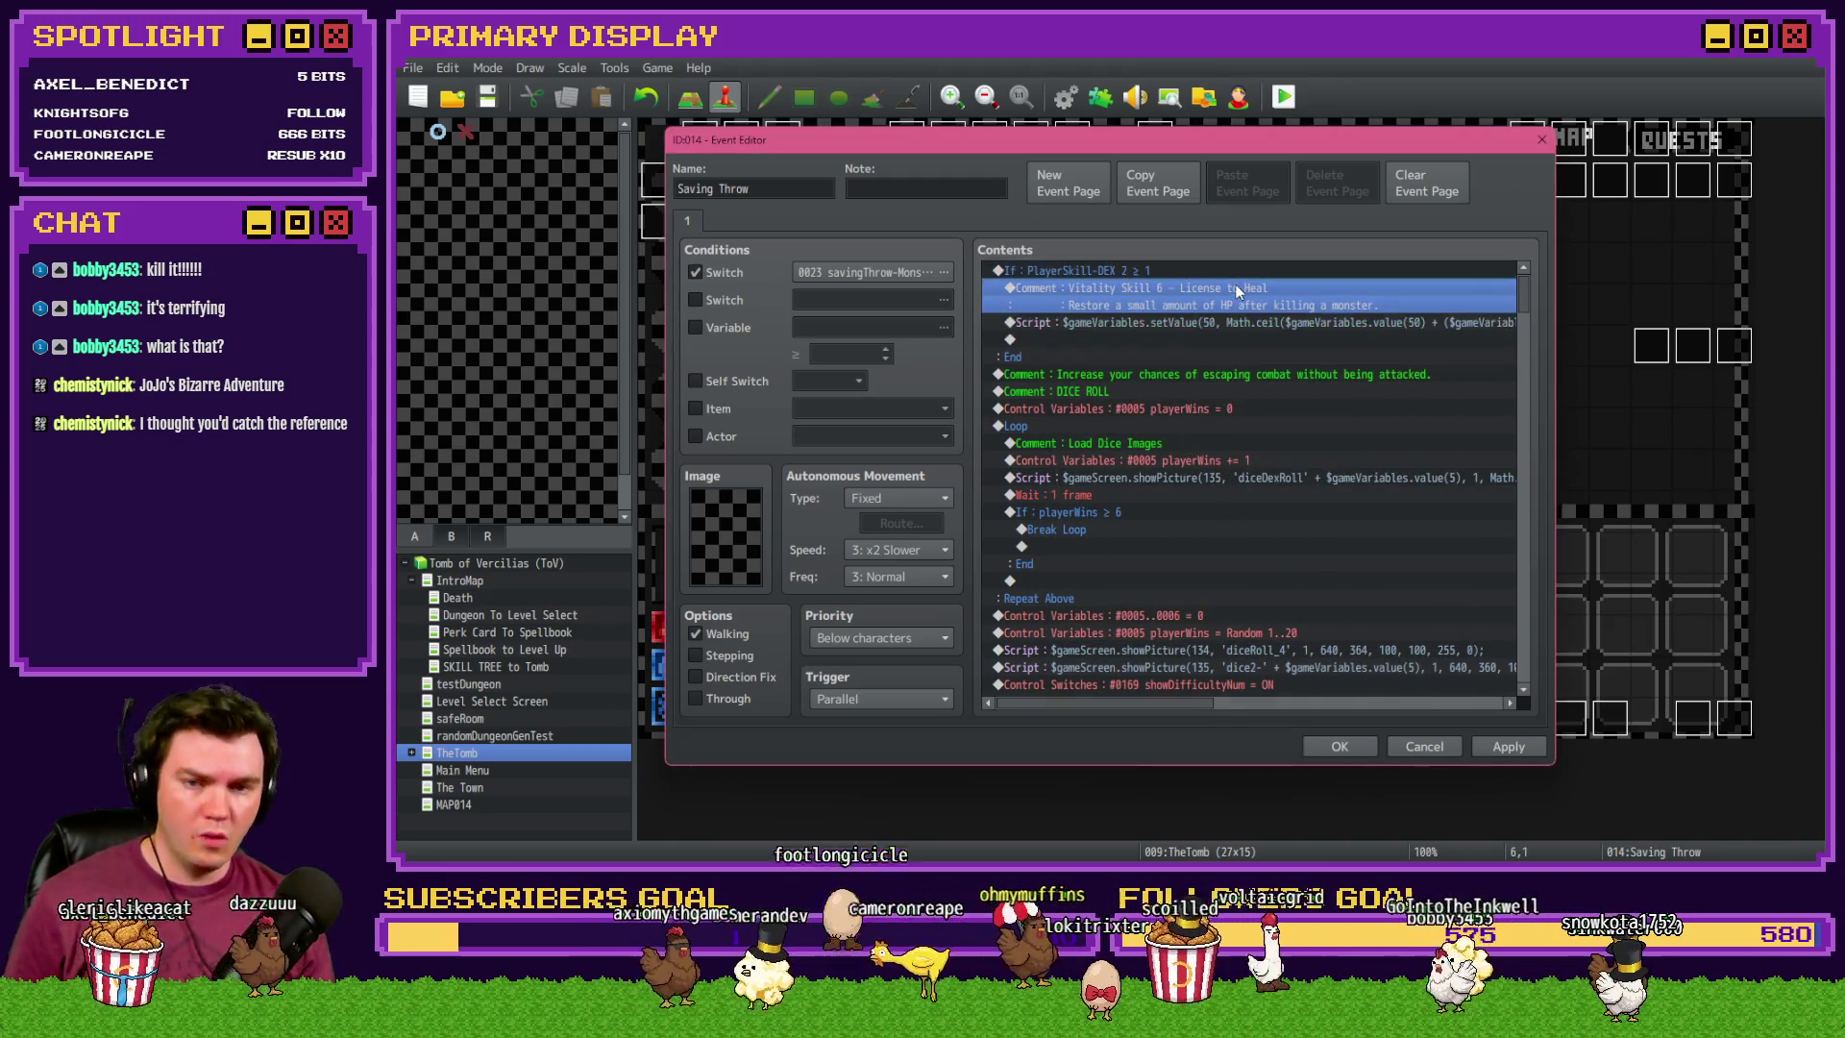
double_click(1237, 294)
double_click(1126, 424)
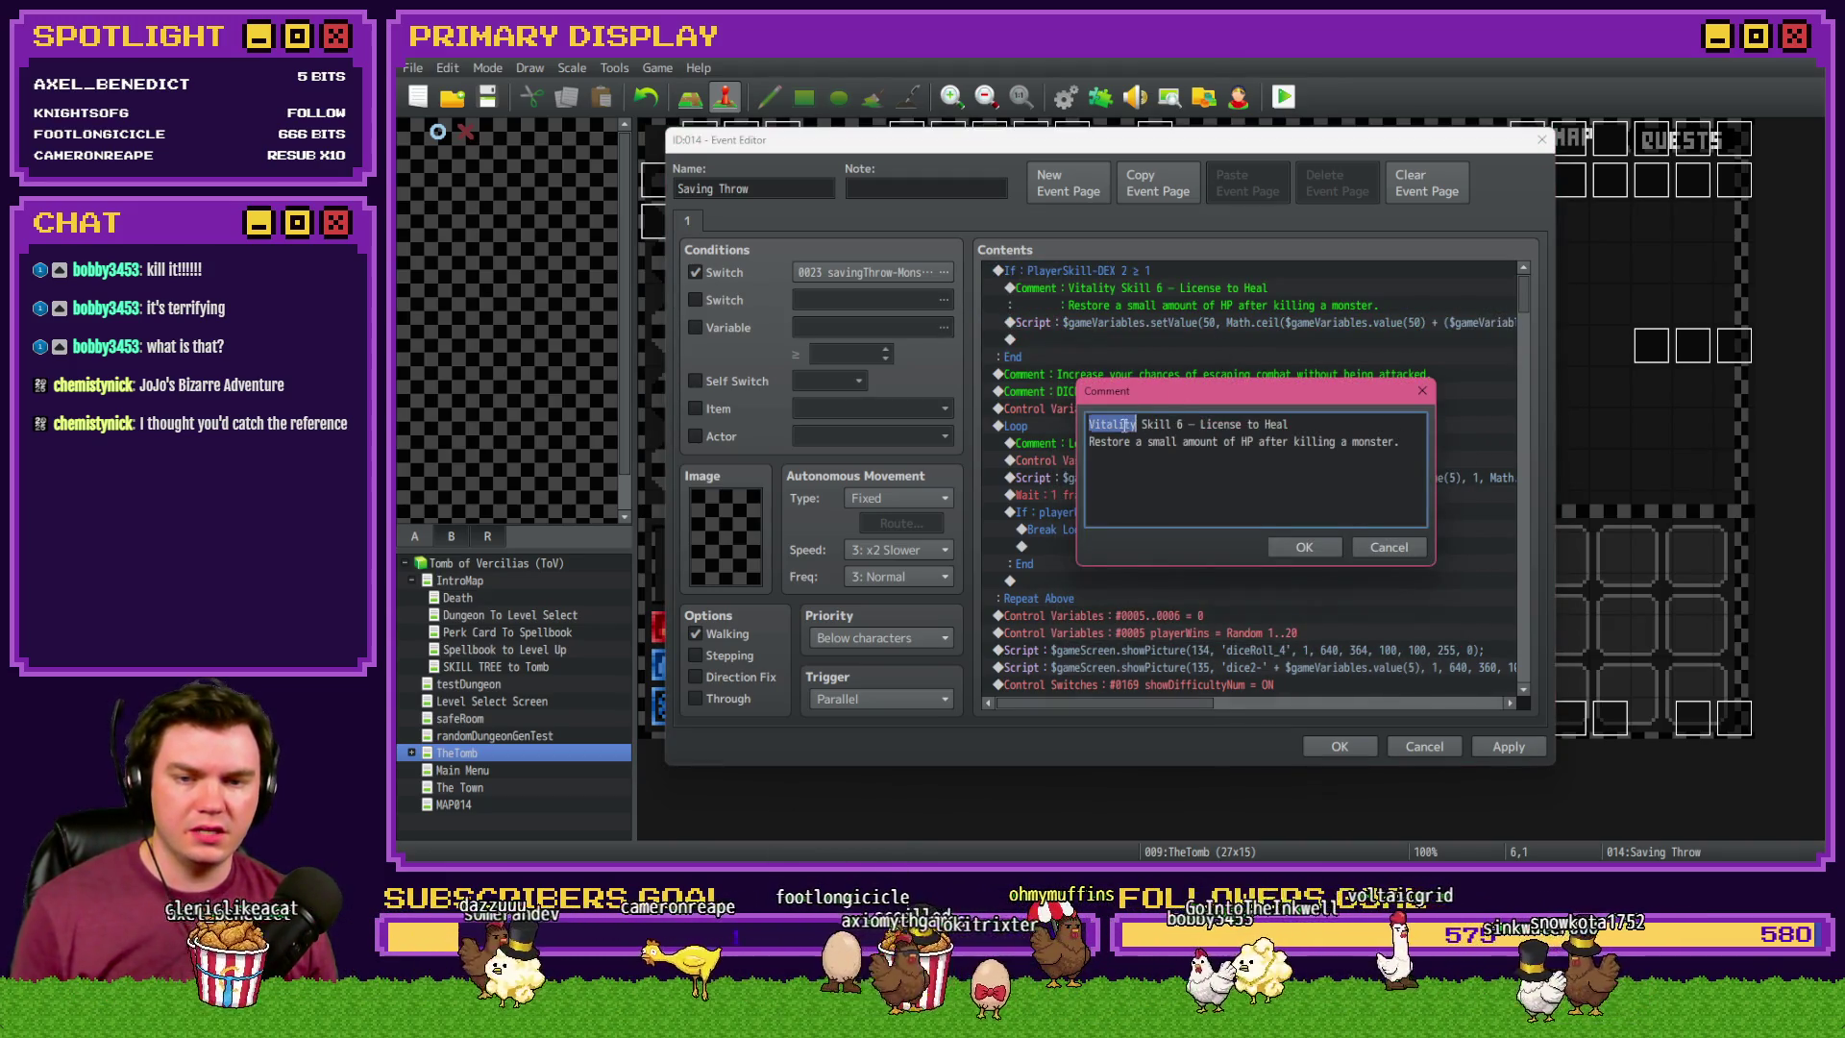
type("Dexterity")
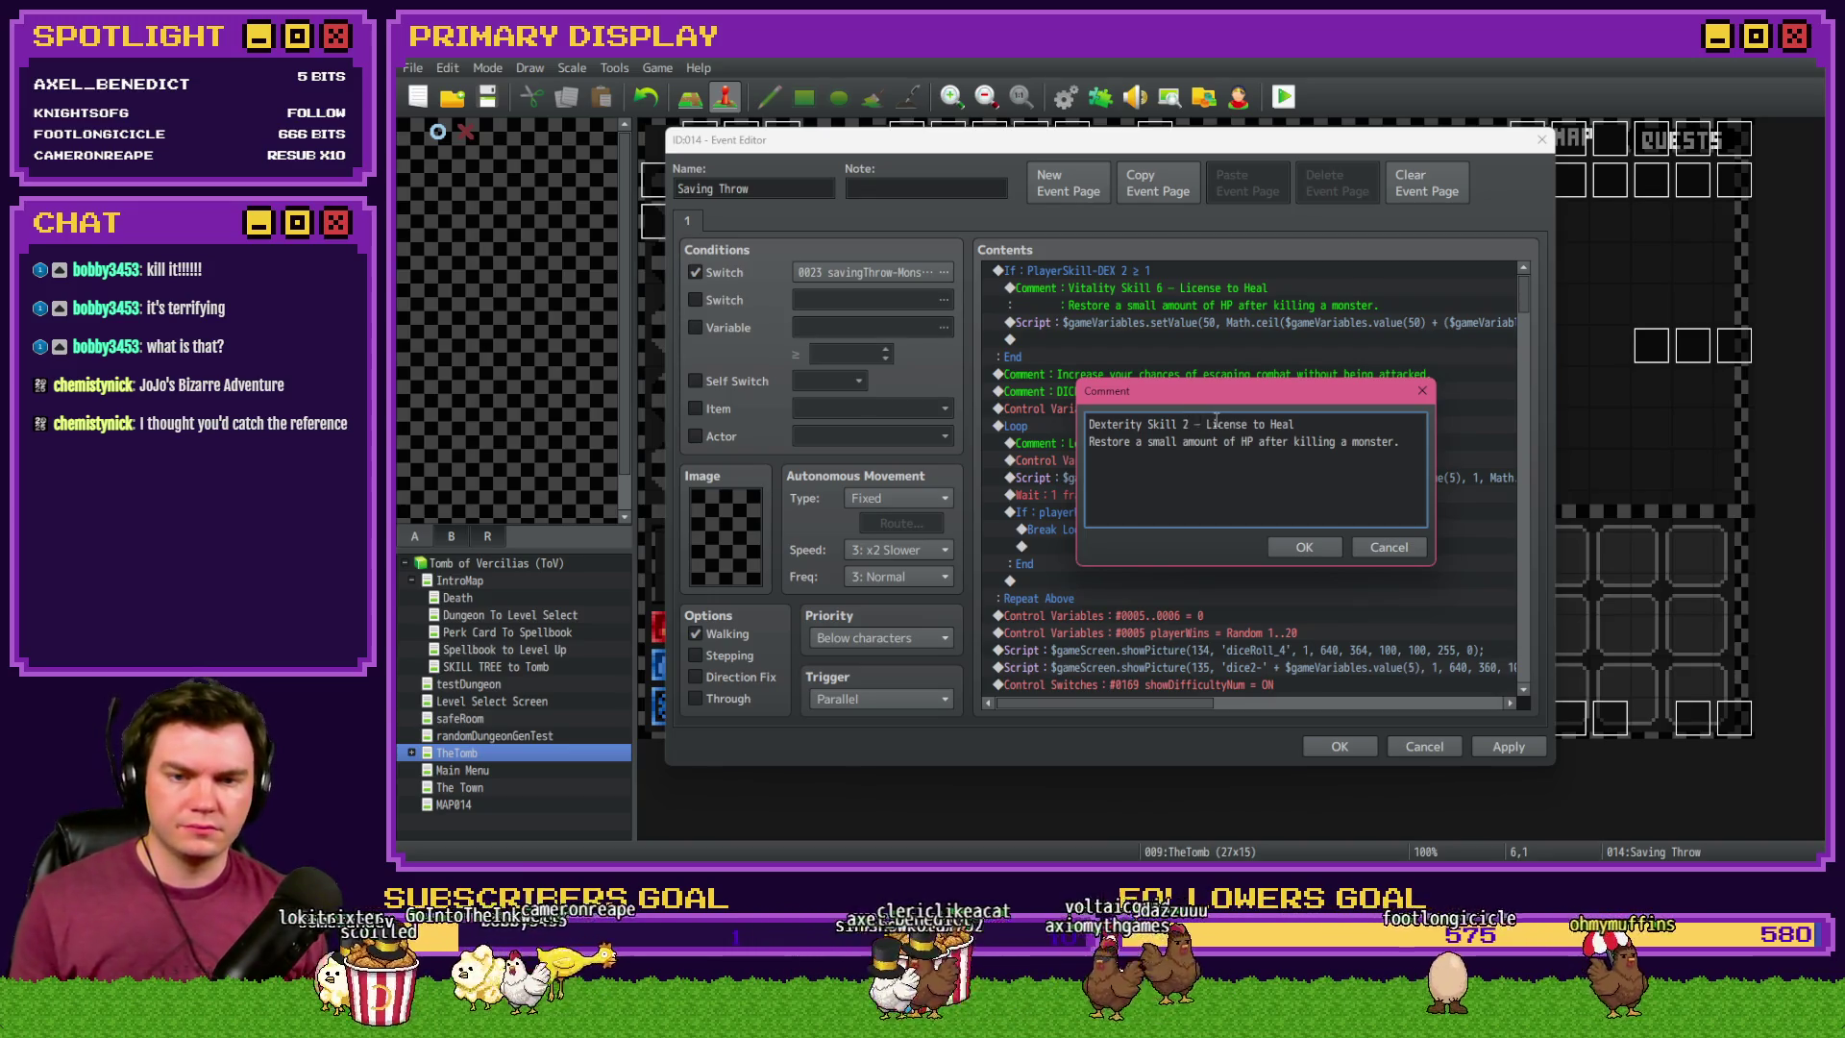
left_click_drag(1207, 425, 1296, 425)
left_click(1305, 548)
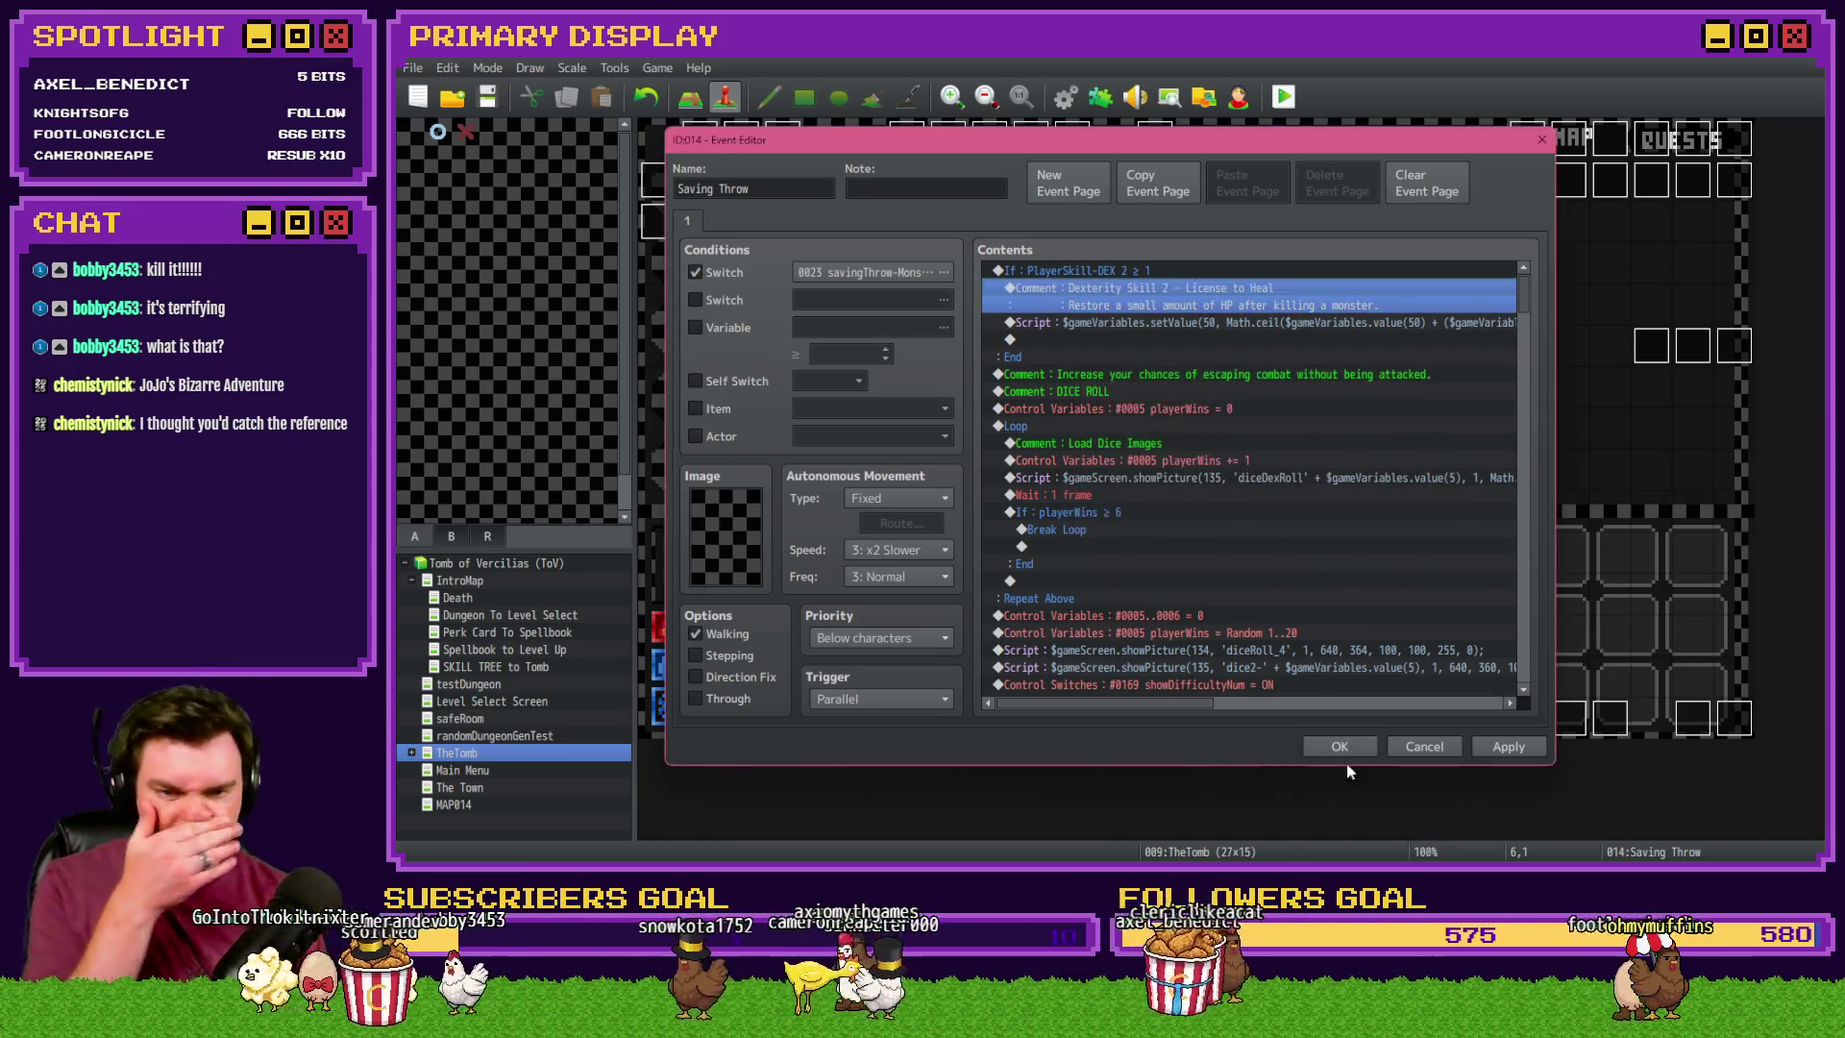
left_click(1339, 746)
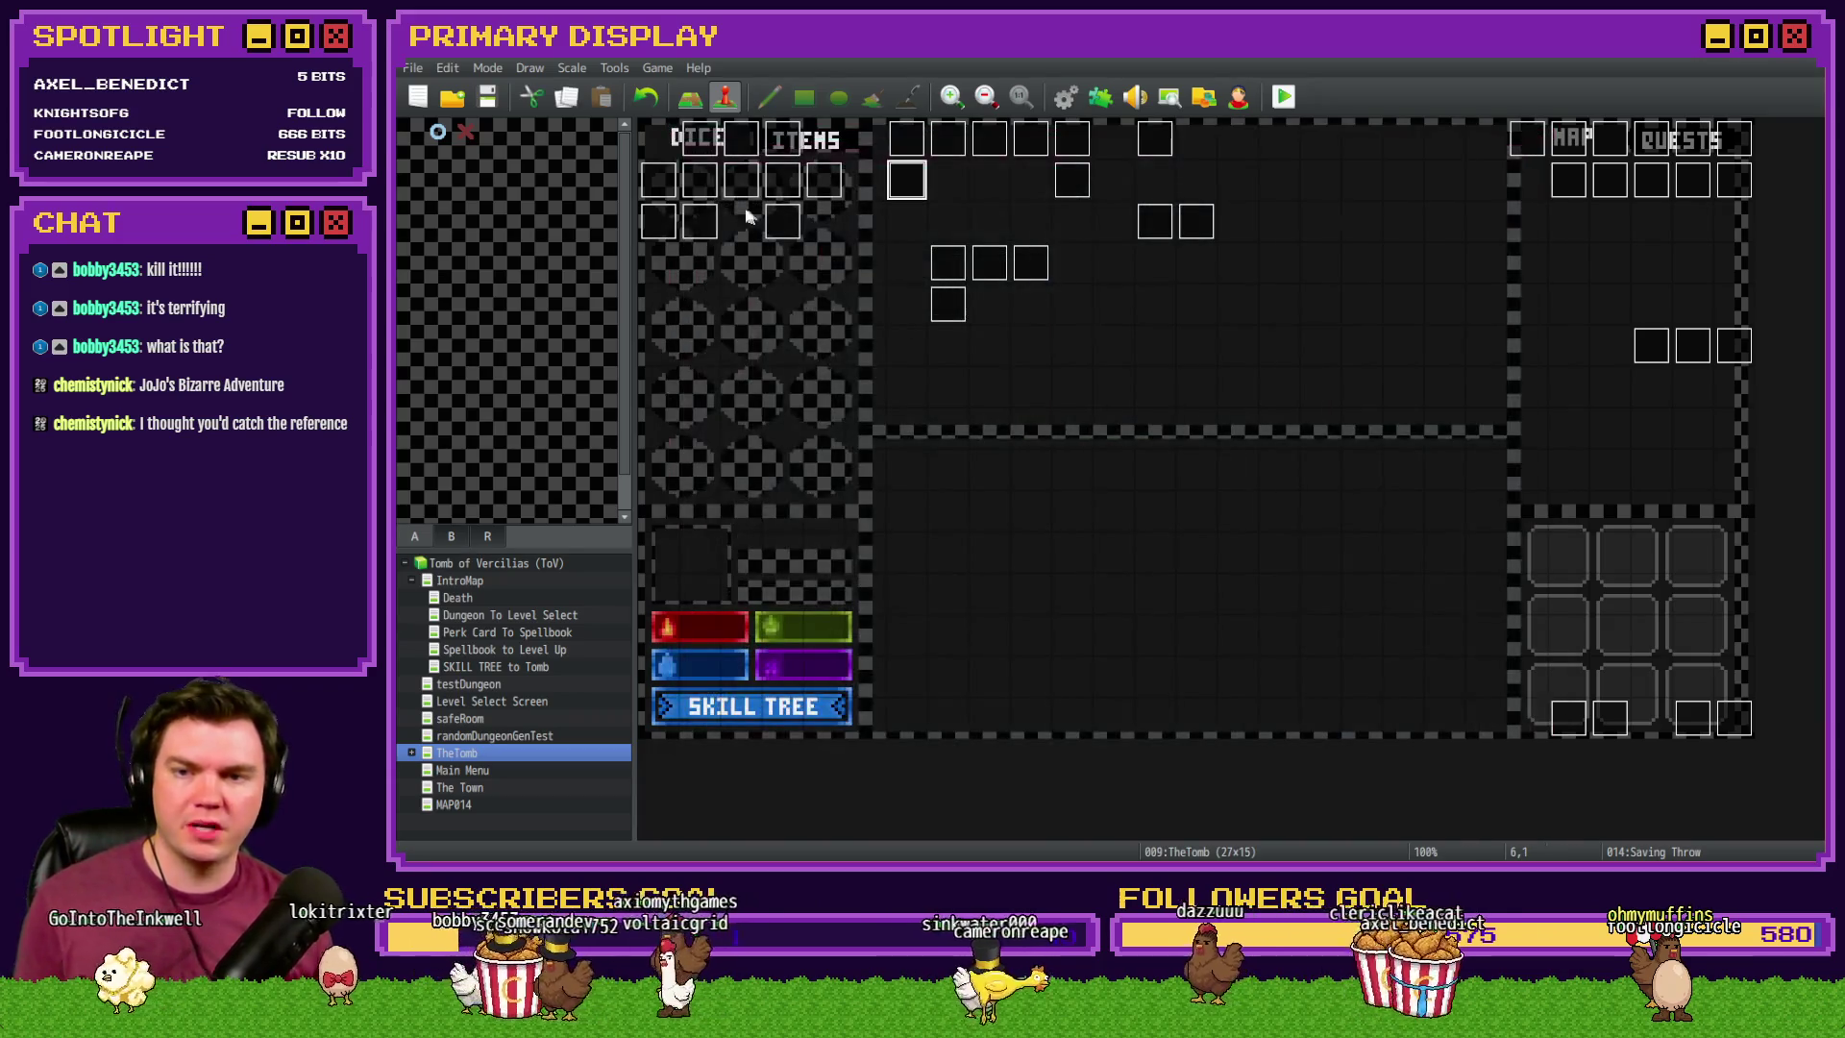
double_click(704, 190)
- Find and select the 'Dexterity Skill 2 – Swift Evasion' comment in the skill tree event
left_click(716, 221)
key("Escape")
double_click(749, 189)
left_click(717, 221)
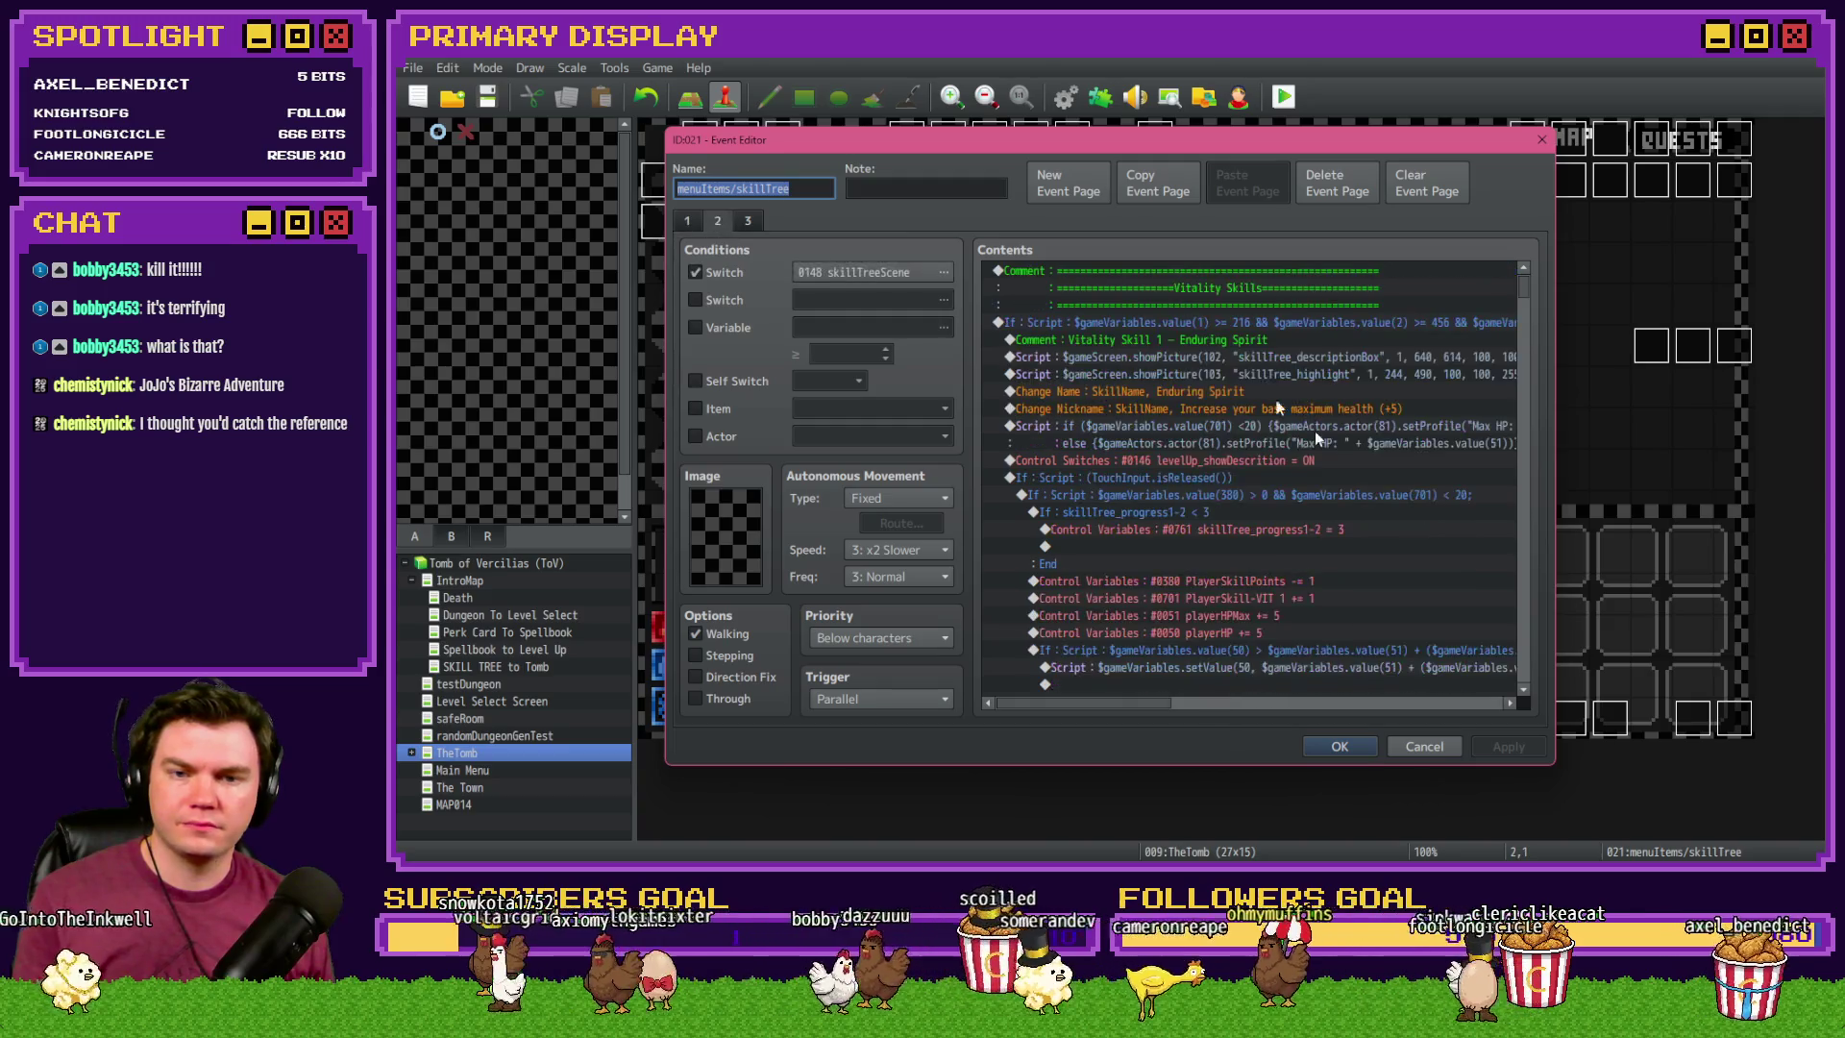
left_click_drag(1524, 271, 1522, 378)
scroll(1522, 375, "down", 5)
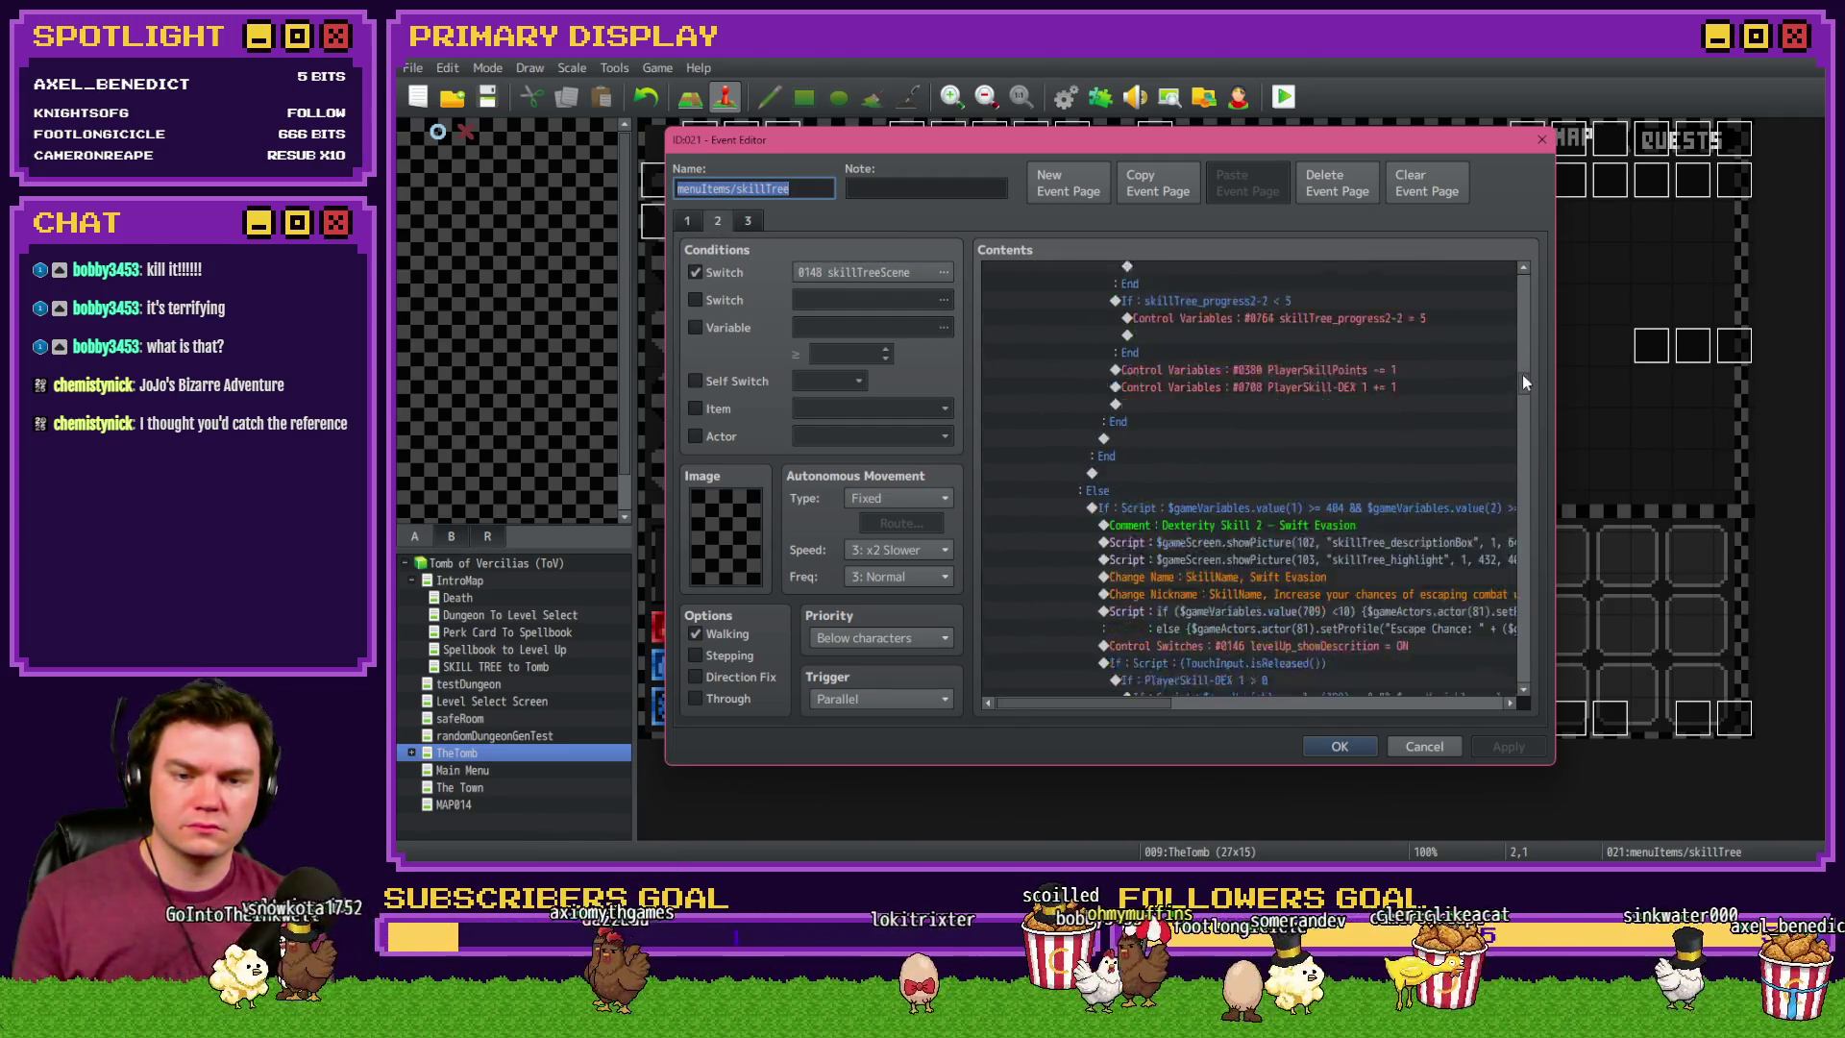
left_click(1338, 372)
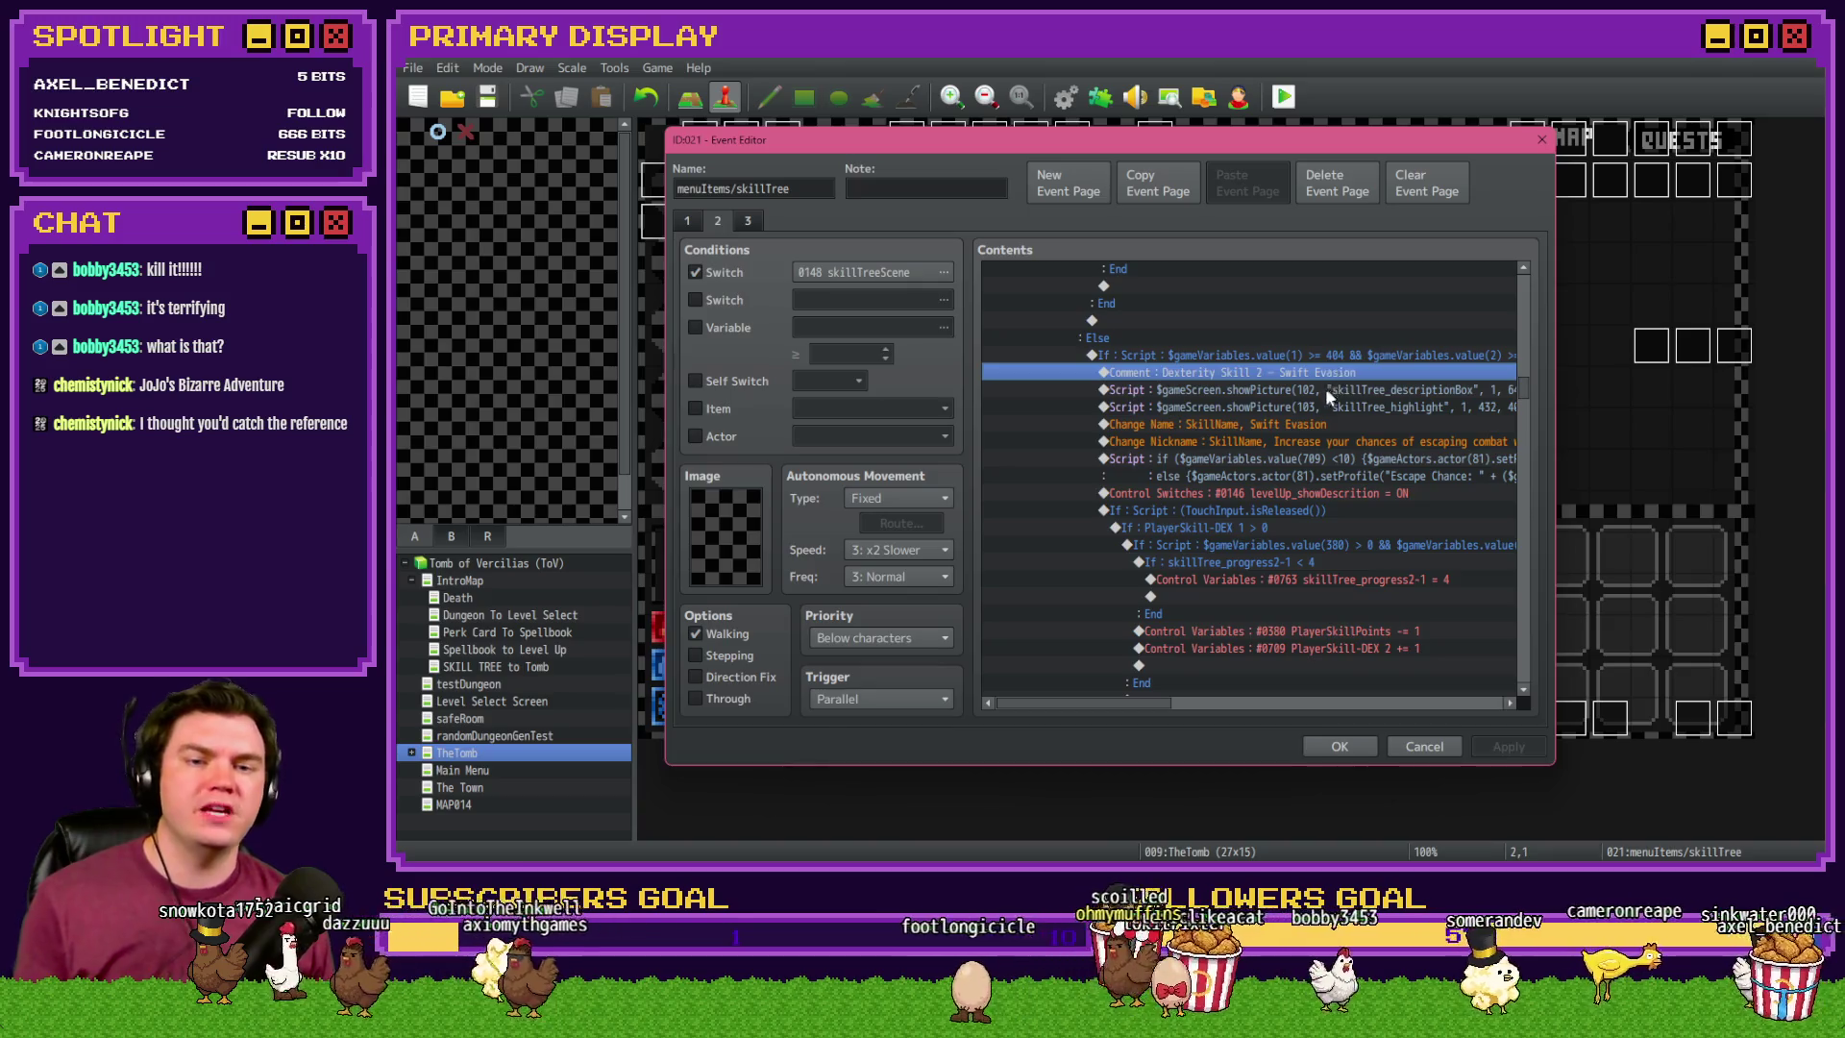
key("Escape")
- Remove Saving Throw's stray escape-chance comment and put that description into the DEX 2 skill comment
double_click(922, 171)
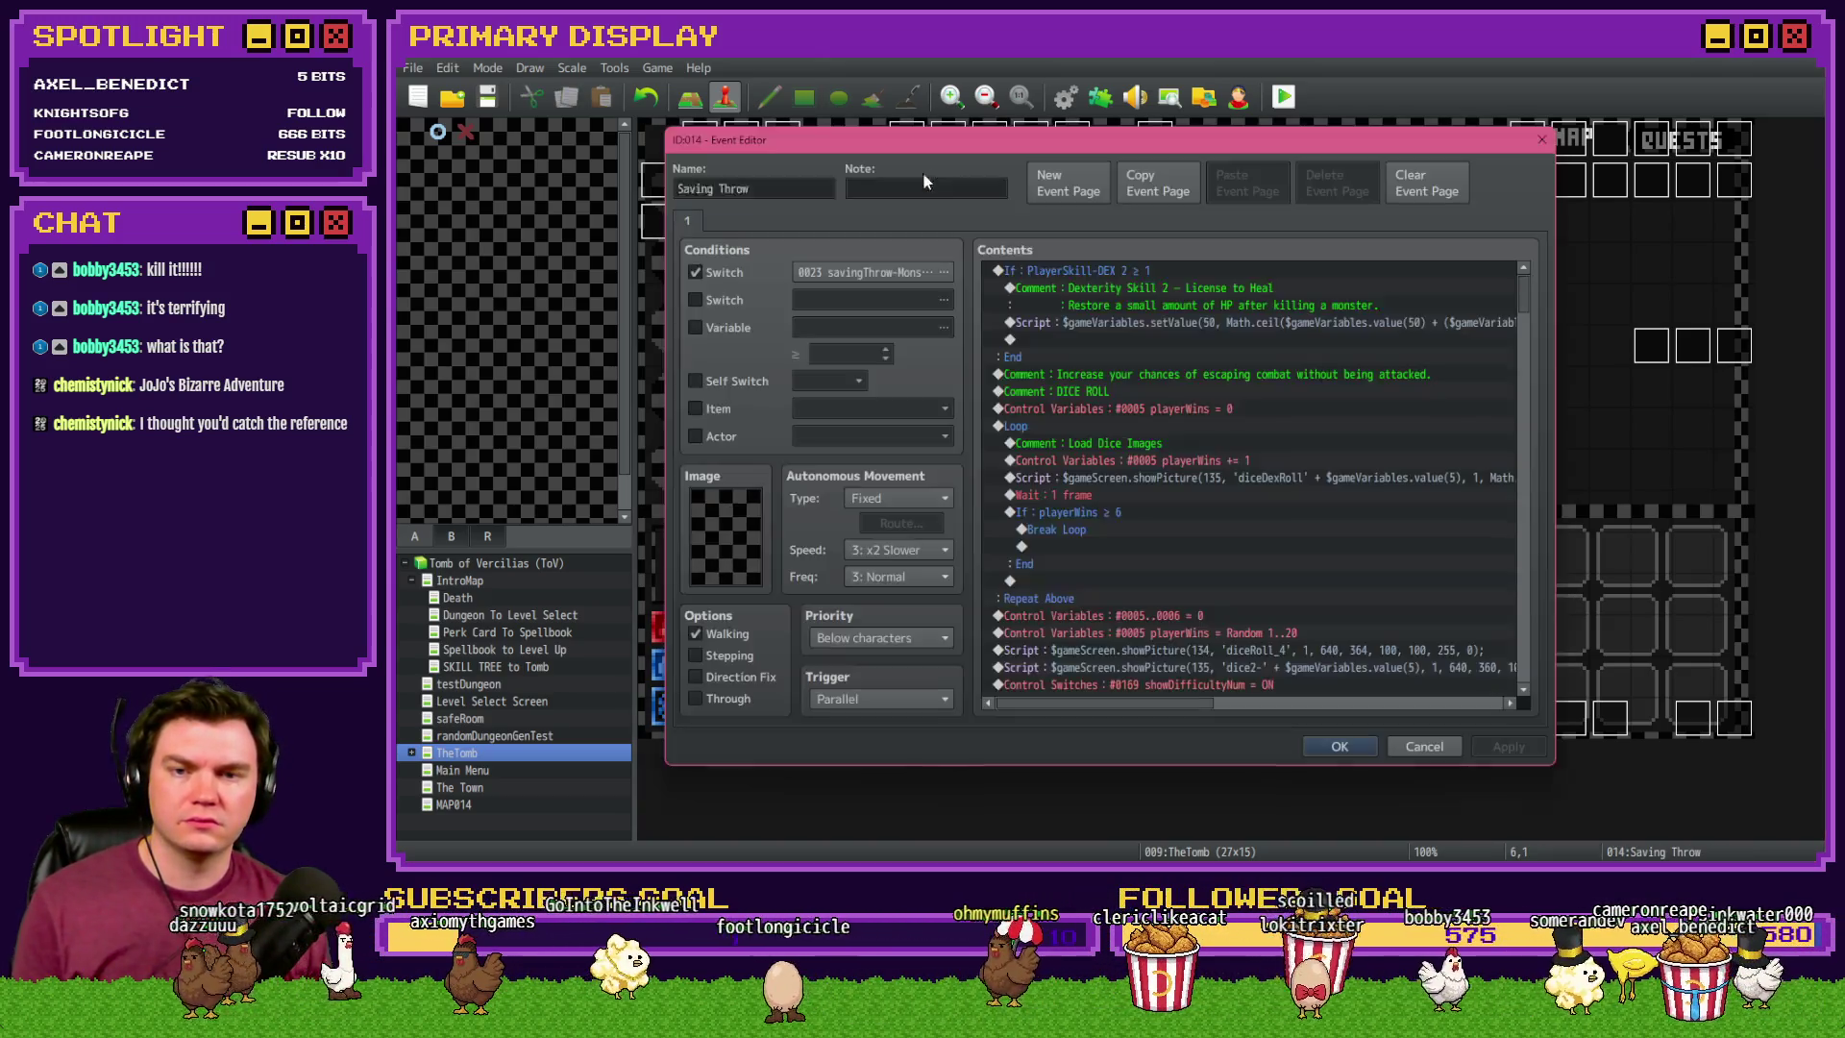
left_click(1143, 296)
left_click(1157, 324)
double_click(1207, 376)
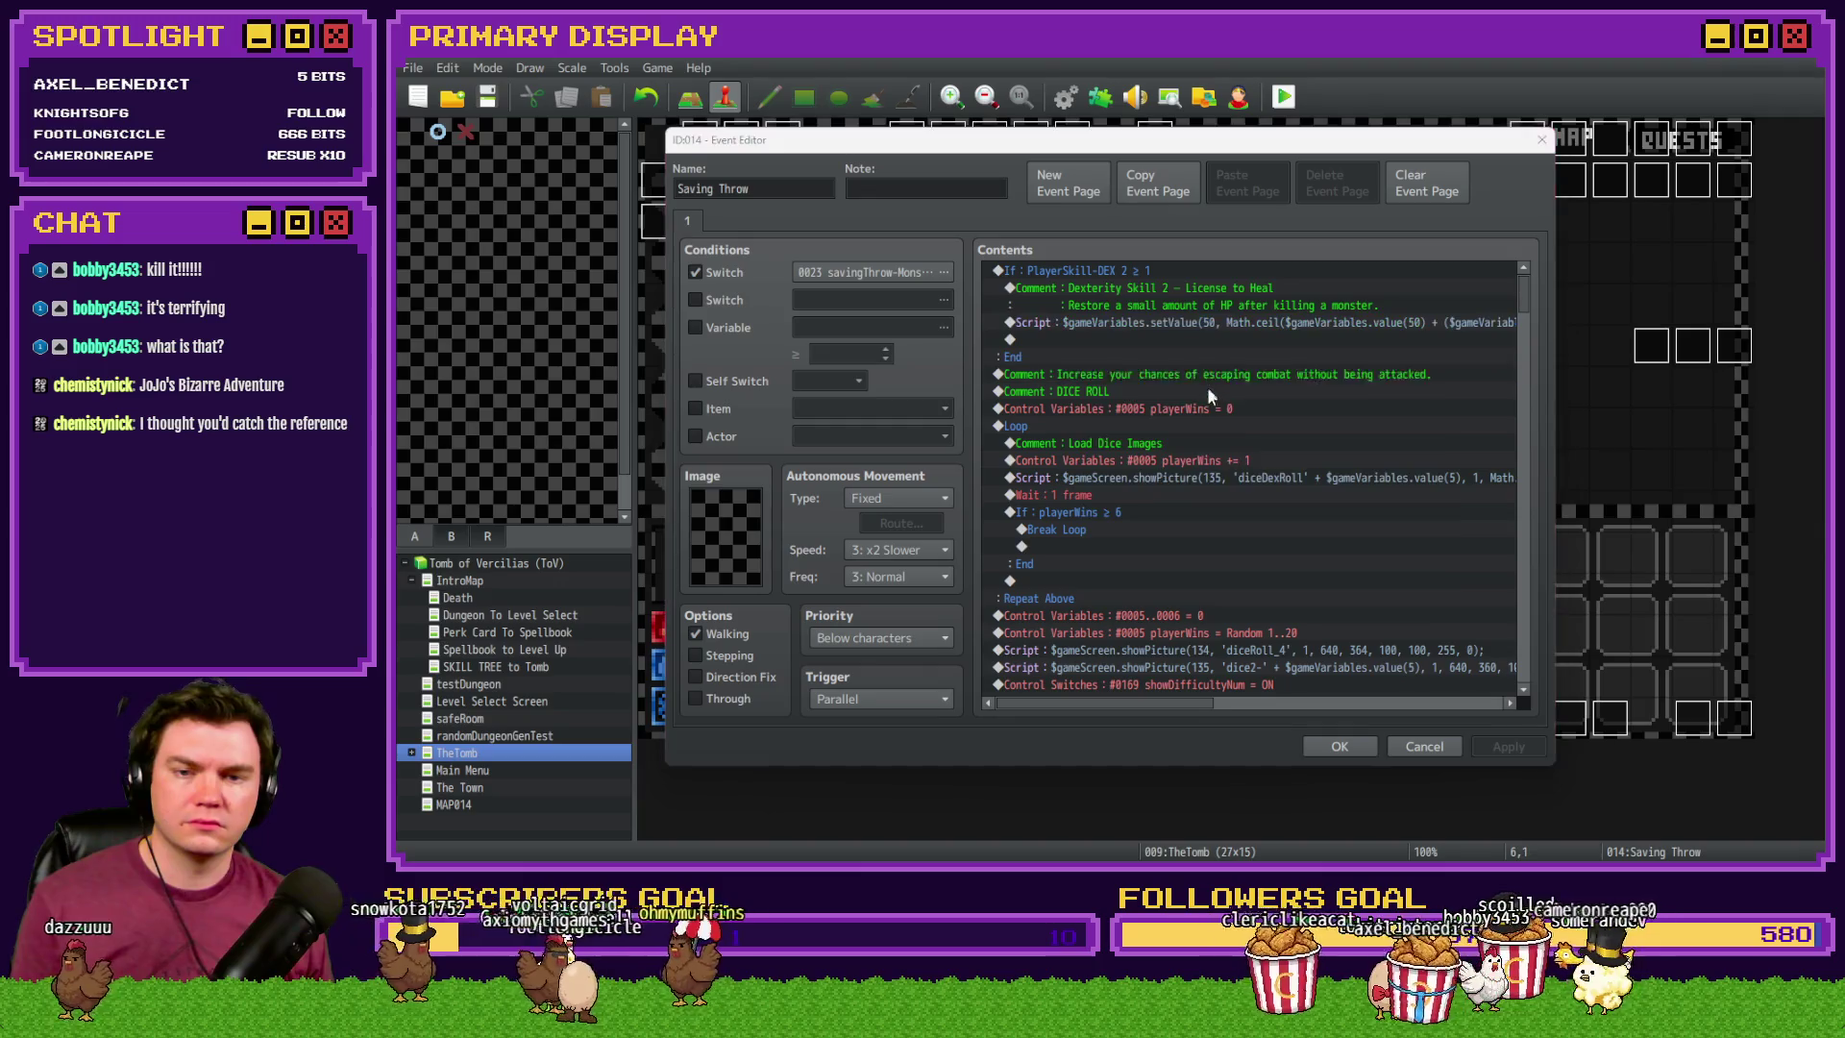
key("BackSpace")
left_click(1329, 548)
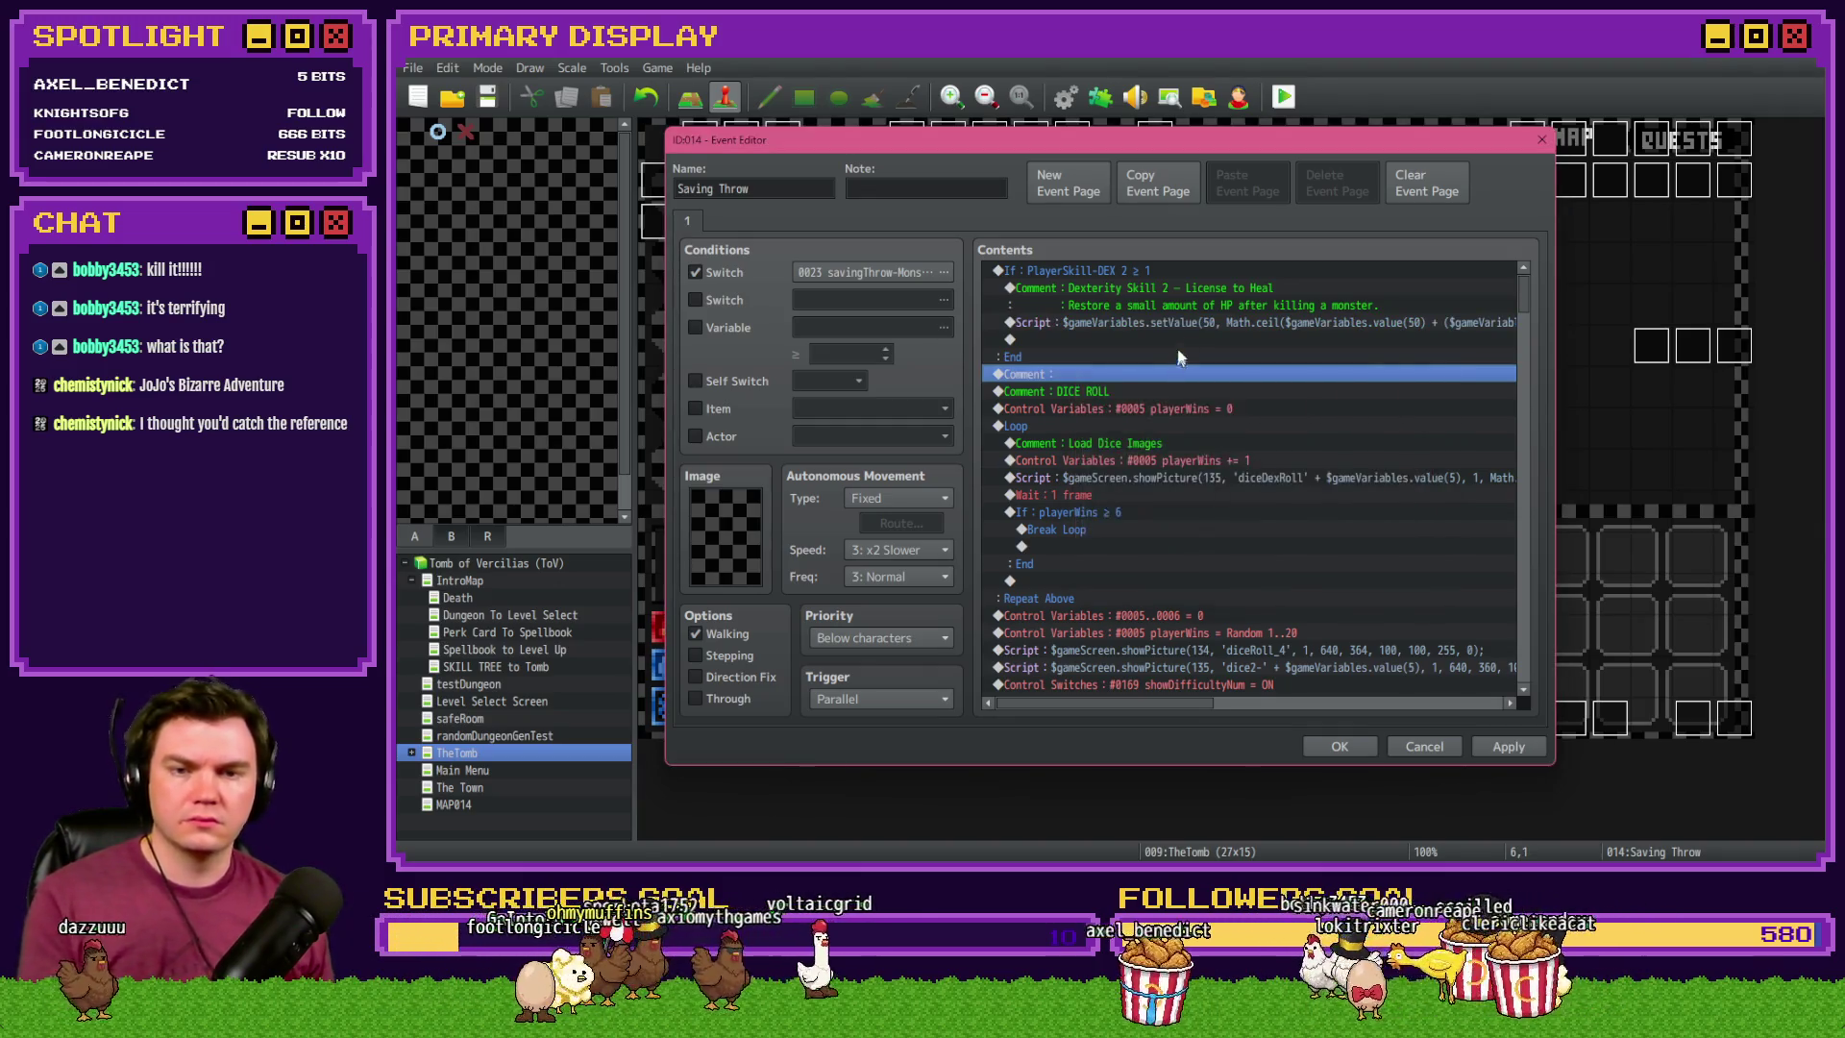
double_click(1195, 302)
key("shift+Home")
key("ctrl+v")
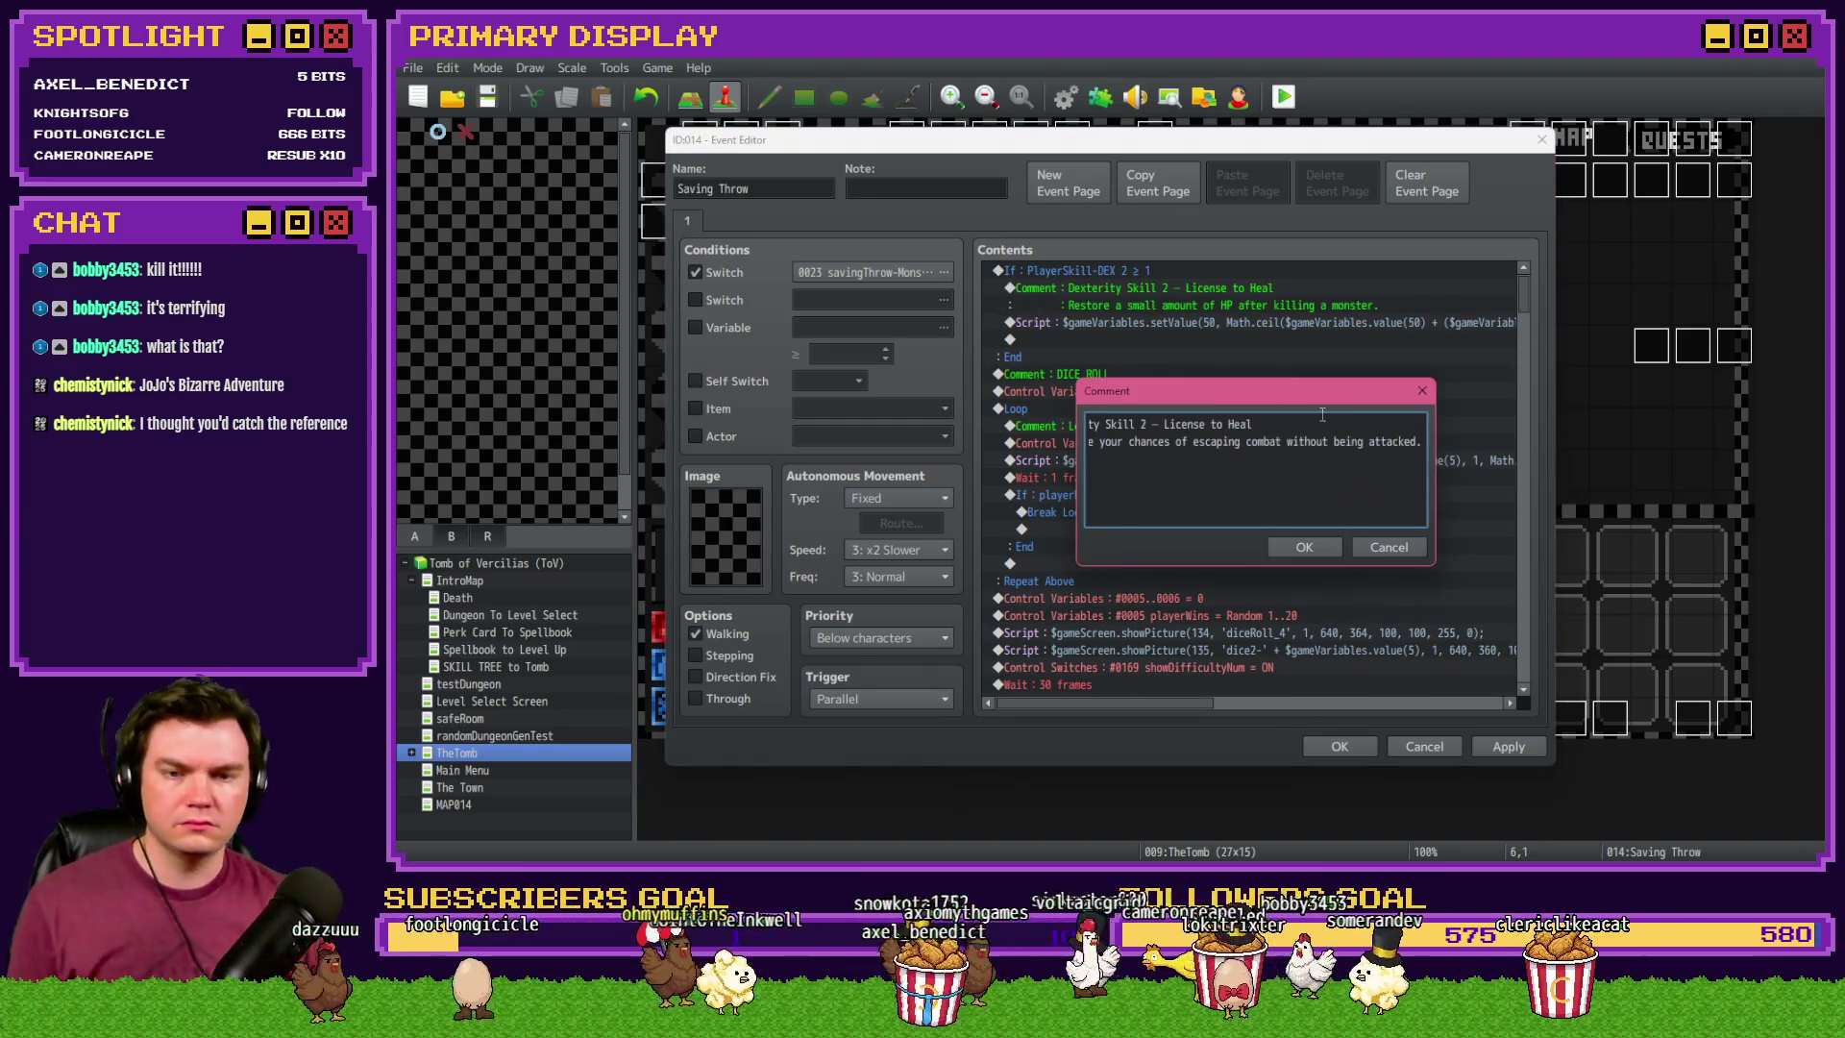
left_click_drag(1161, 424, 1322, 420)
left_click(1304, 547)
left_click(1340, 747)
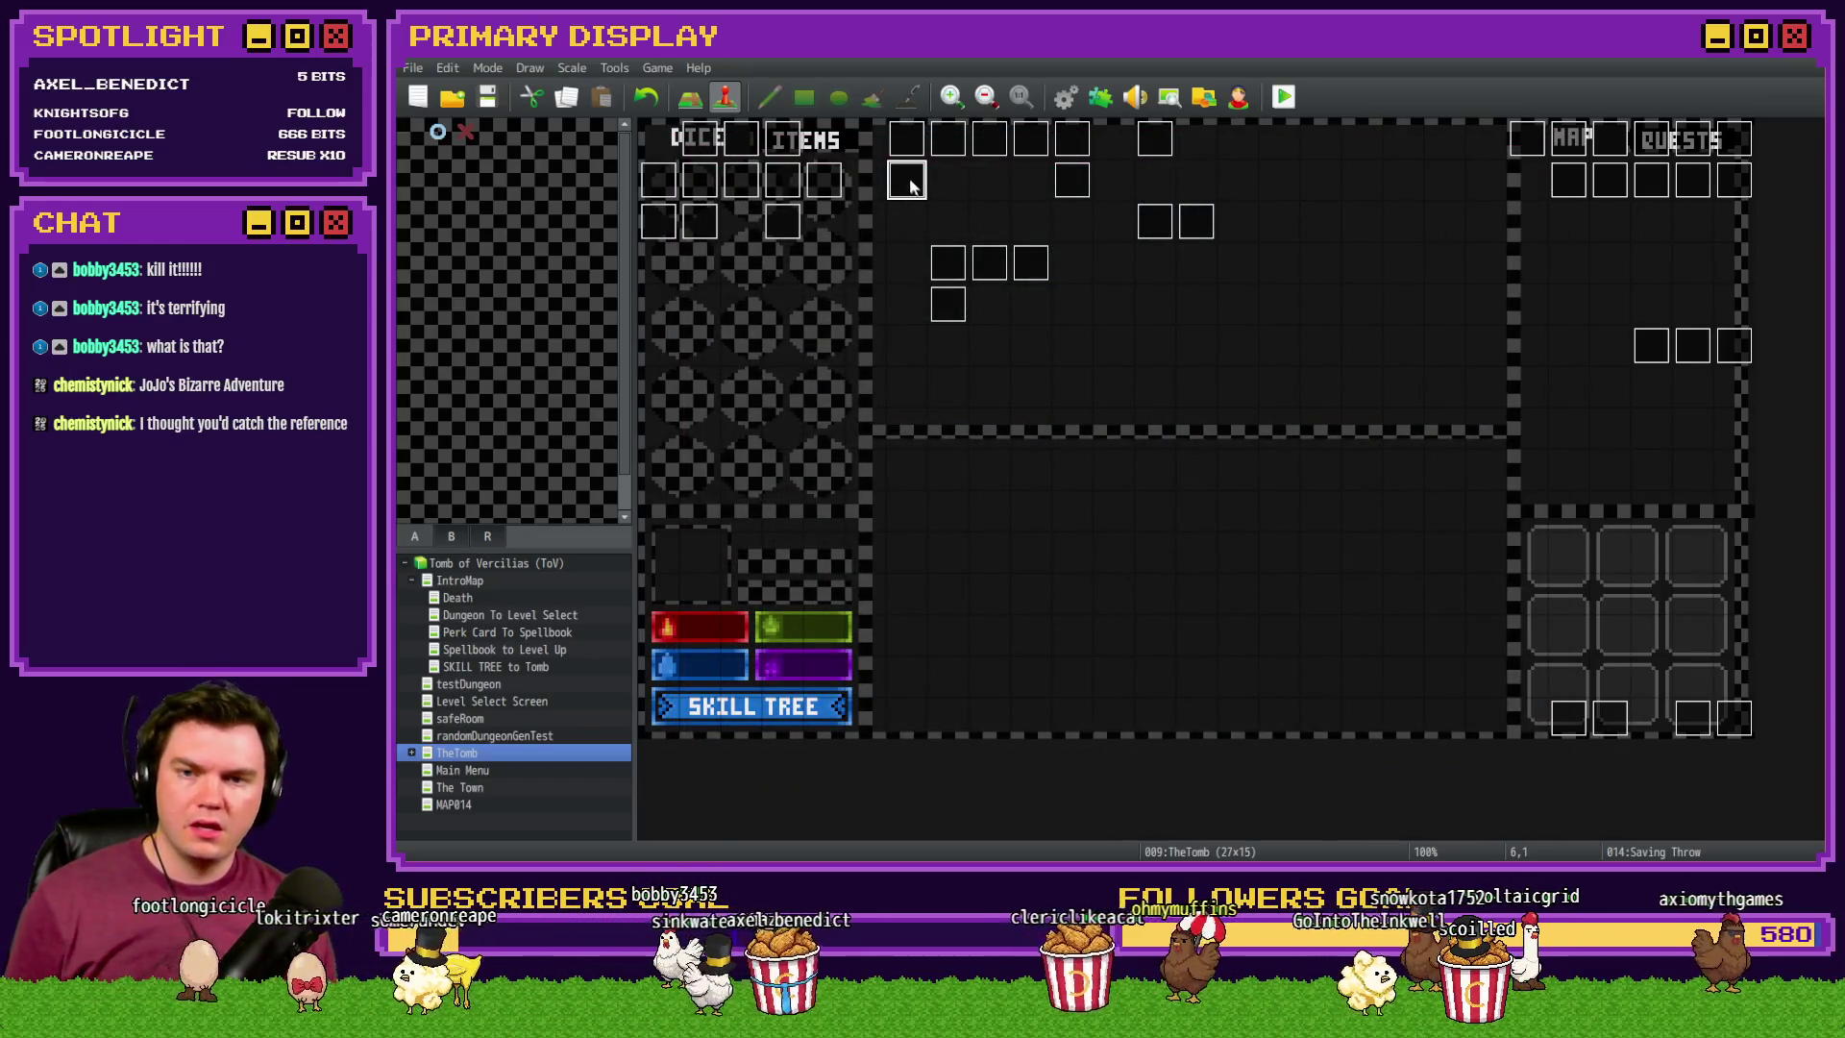
- Rewrite the 'Increase DEX throw with skill' comment as 'Dexterity Skill 1 – Roll With The Punches'
double_click(907, 179)
scroll(1224, 540, "down", 10)
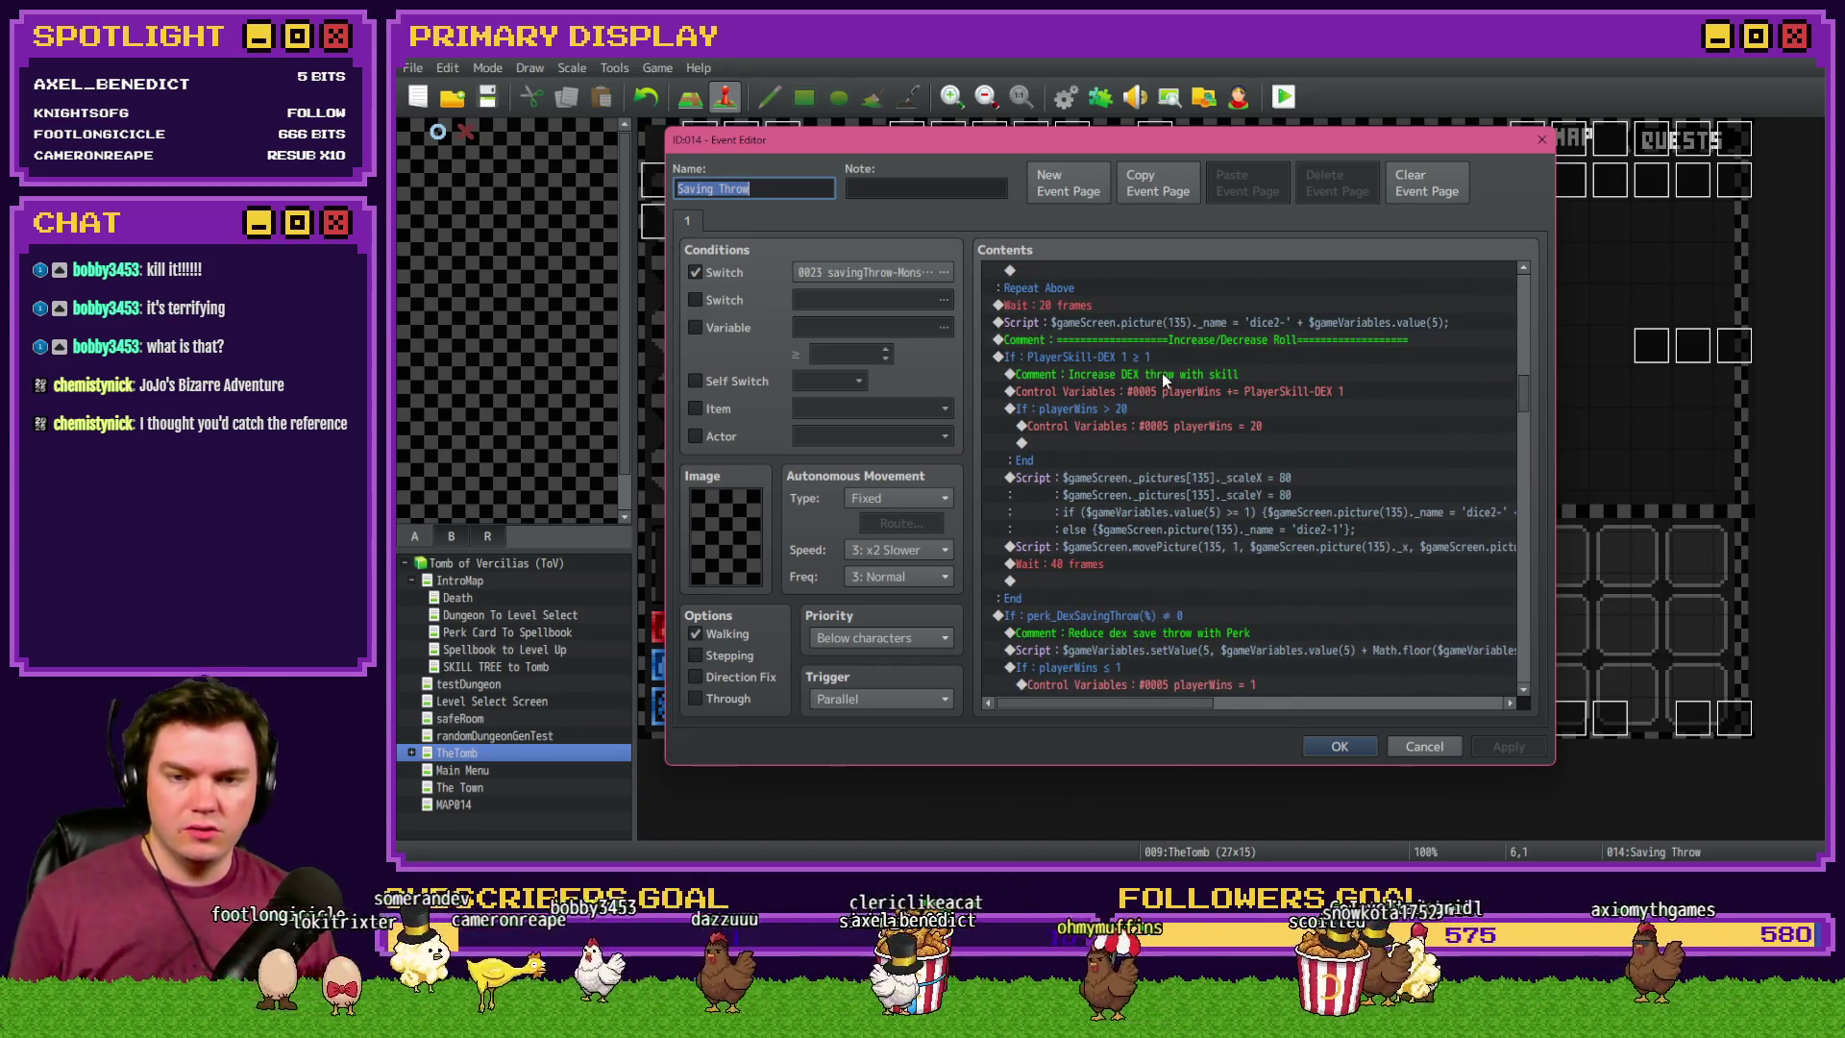
left_click(1162, 362)
left_click(1166, 377)
double_click(1166, 378)
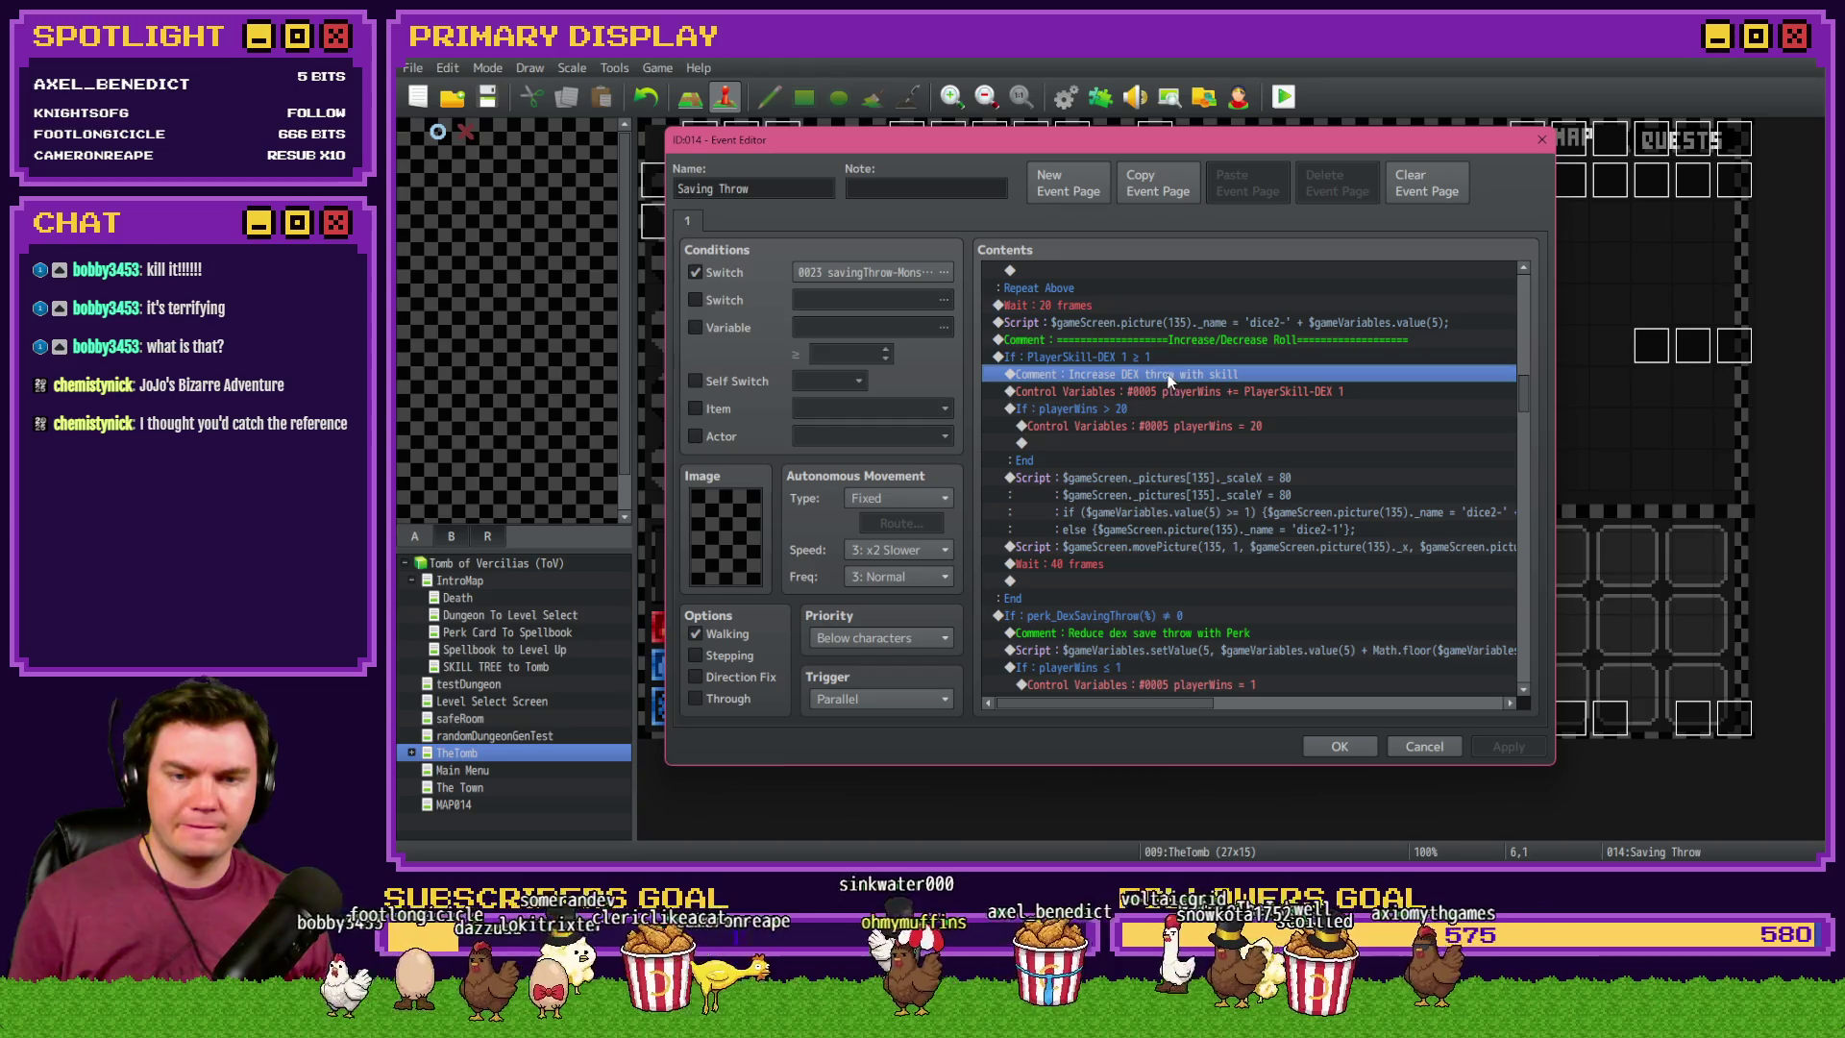
key("ctrl+a")
type("Dexterity Skill 2 - Swift Evasion Increase your chances of escaping combat without being attacked.")
left_click(1126, 429)
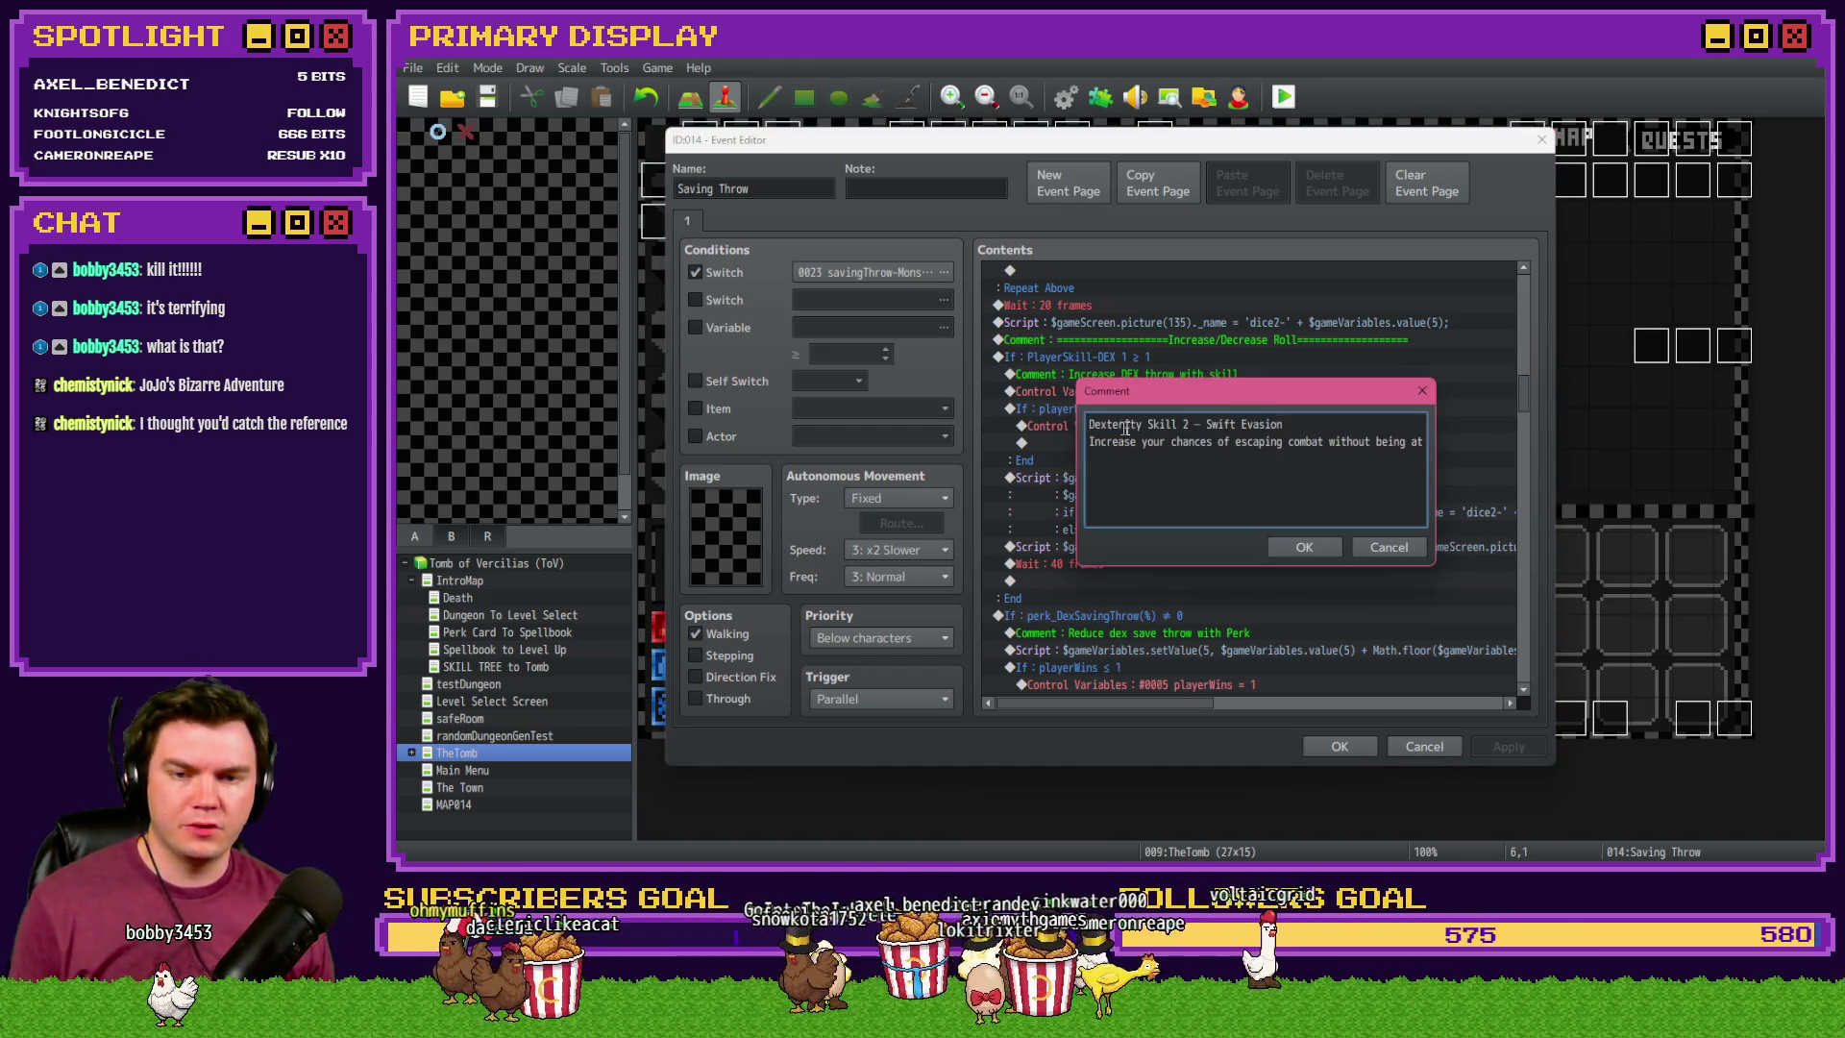
double_click(1185, 424)
type("1")
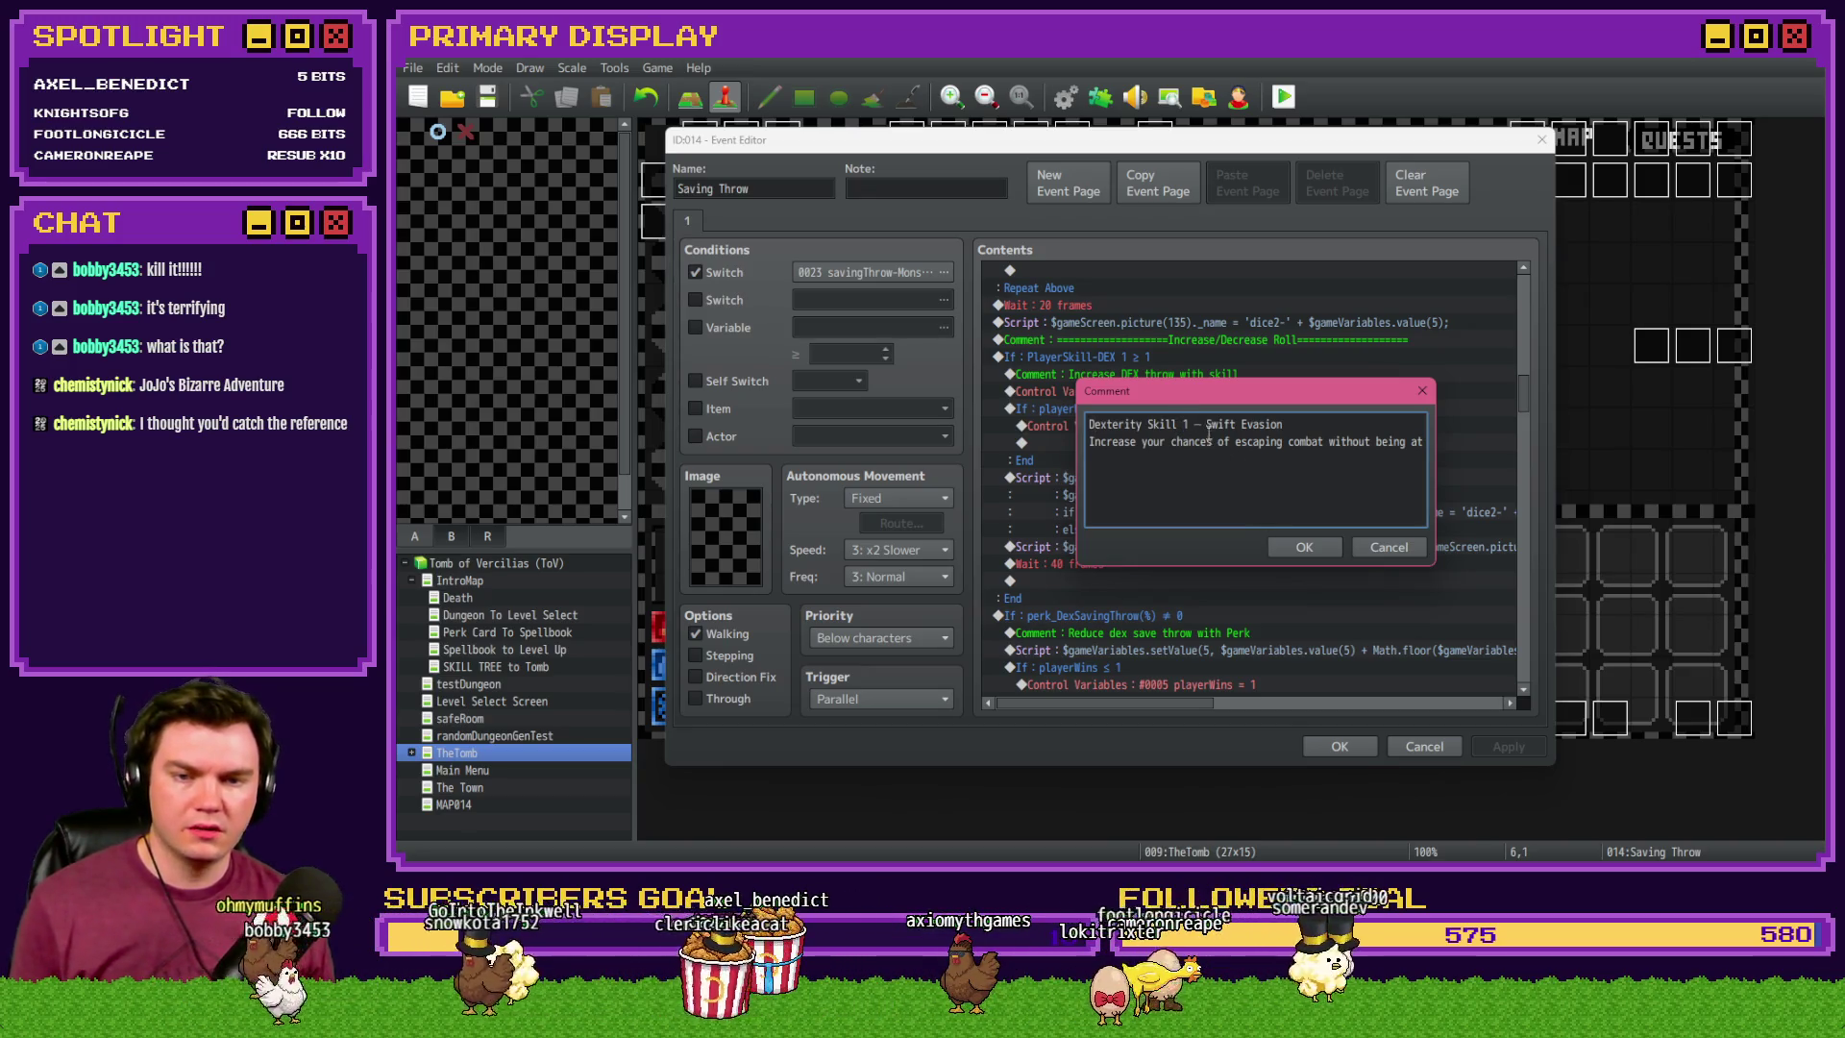
left_click_drag(1207, 428, 1348, 426)
type("Roll With The Pun")
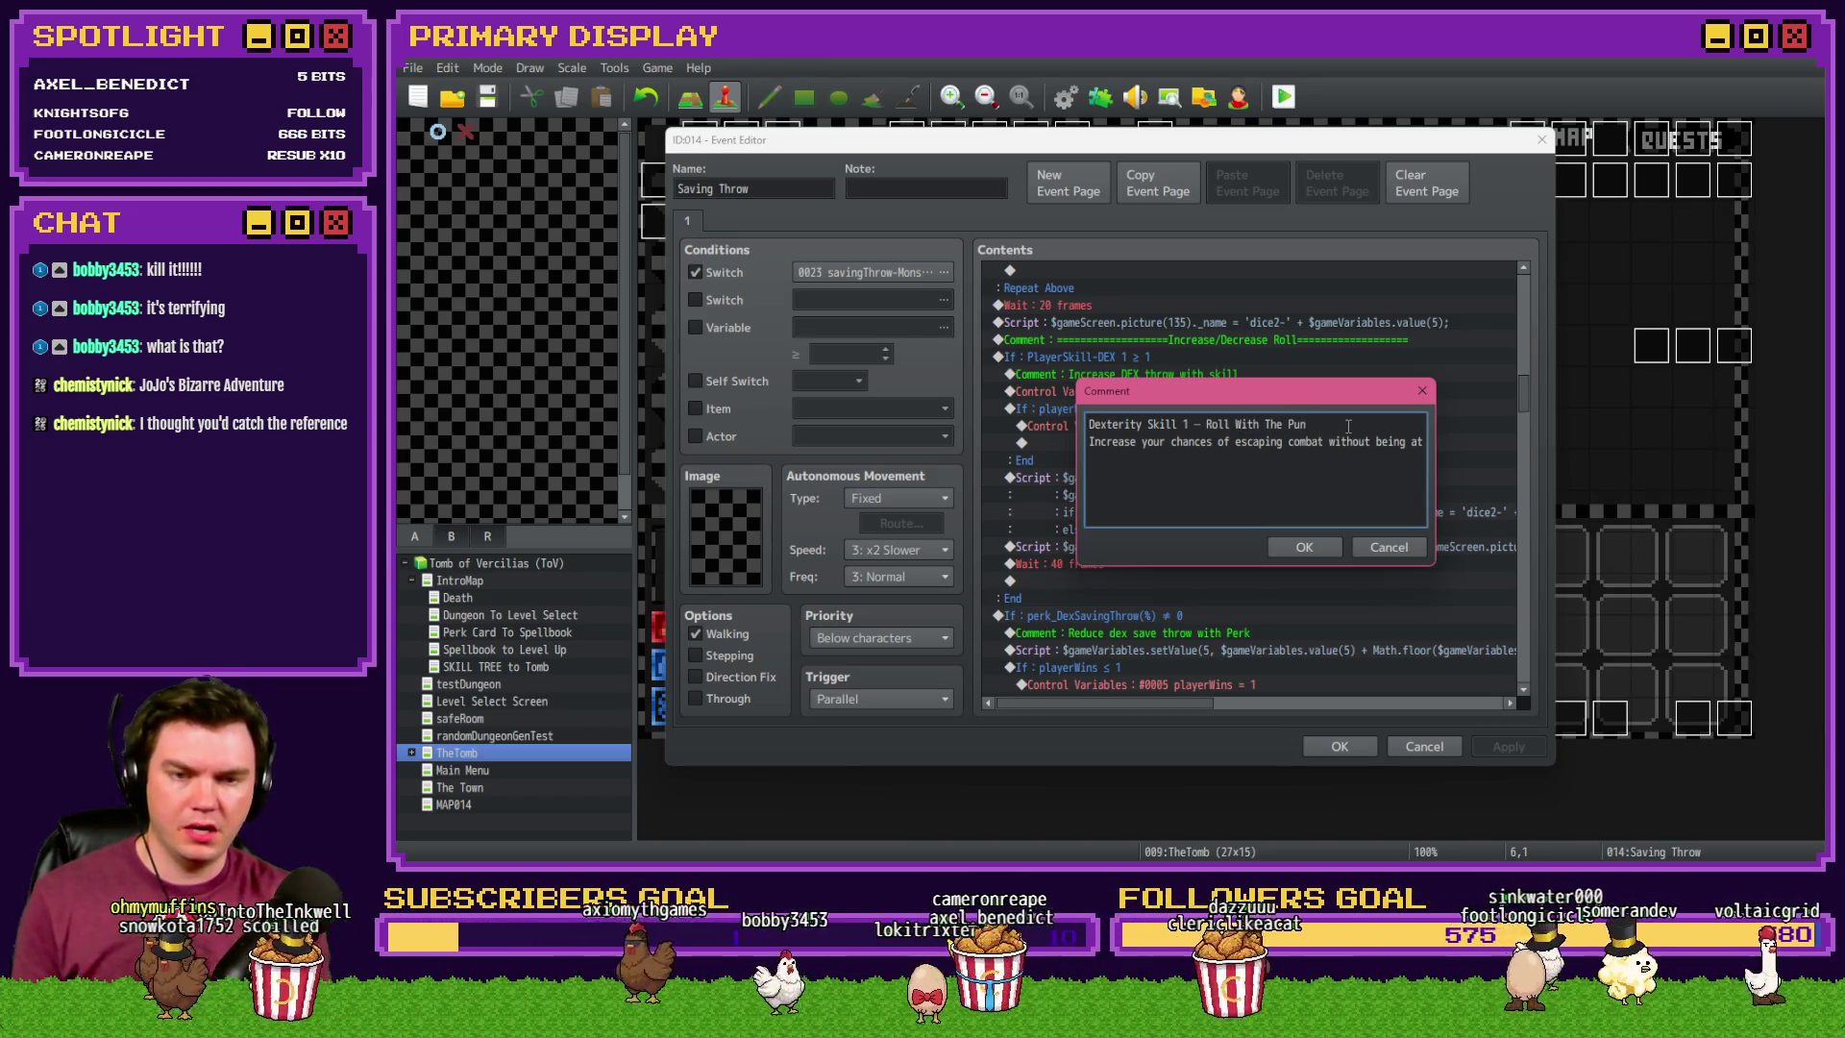
type("ches")
left_click(1304, 547)
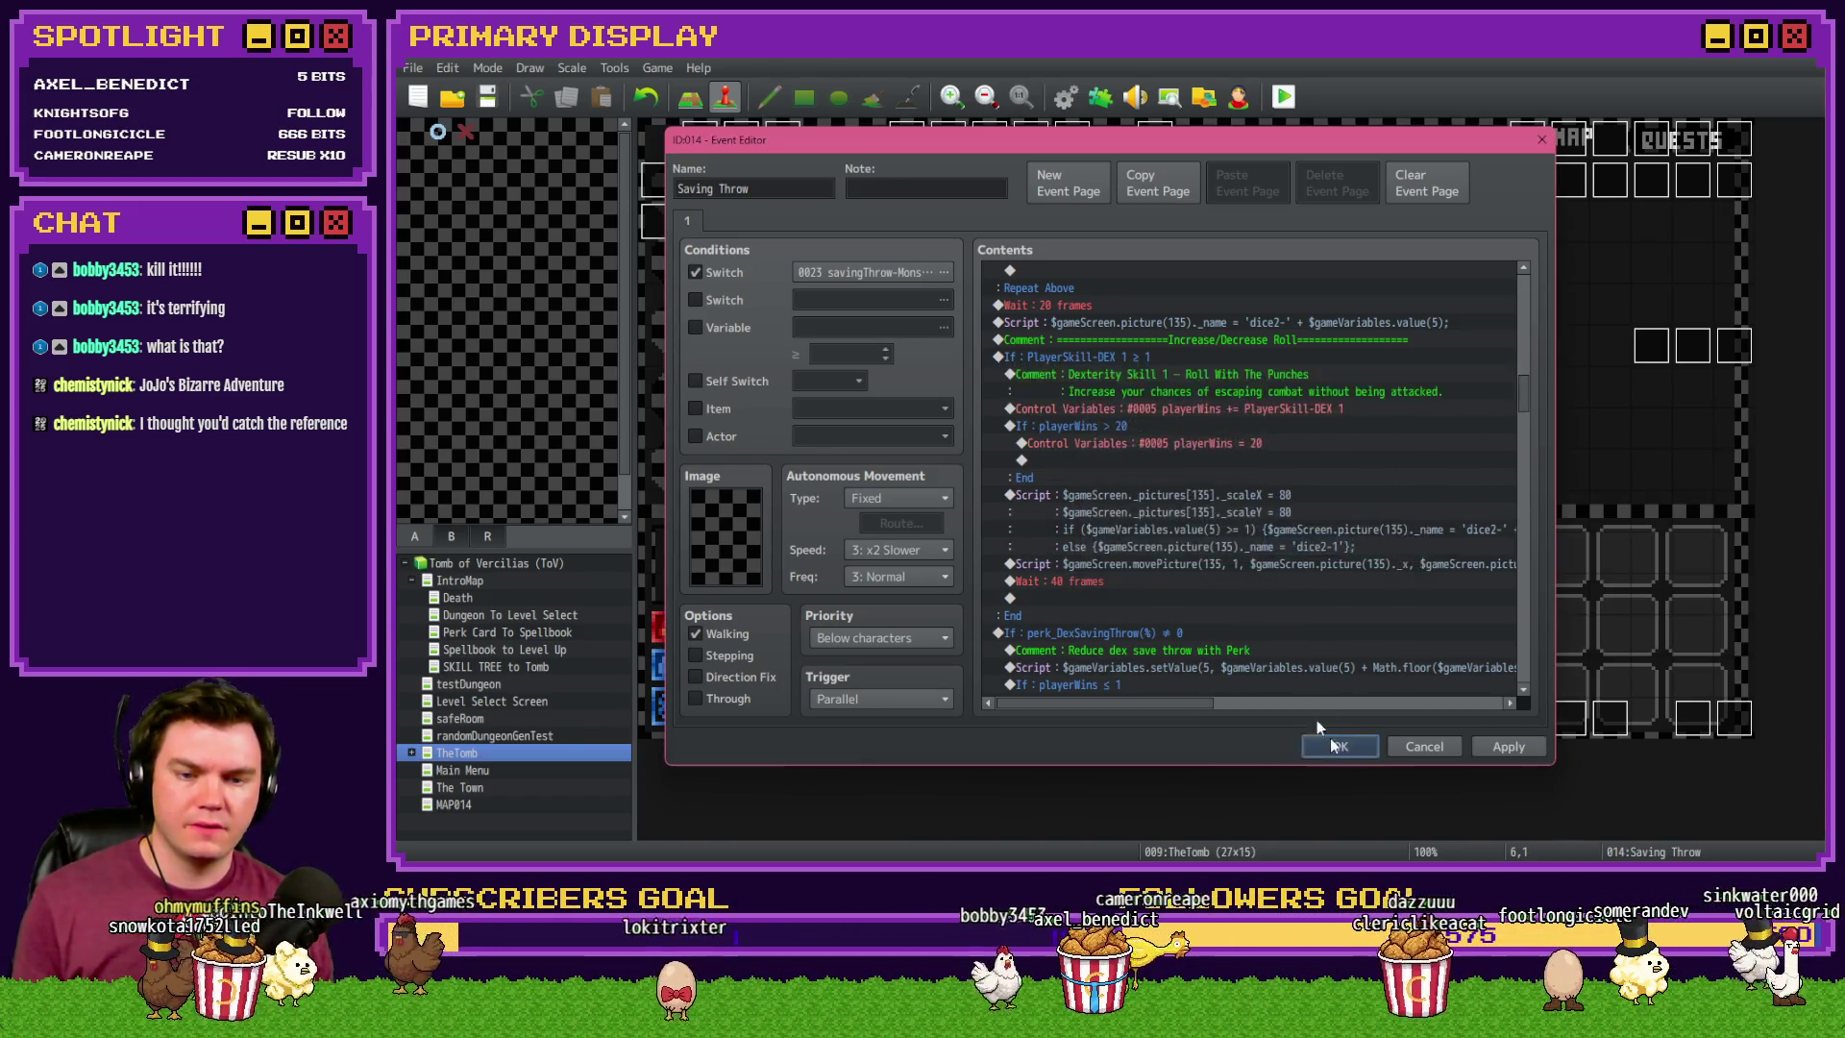
left_click(1334, 745)
double_click(745, 182)
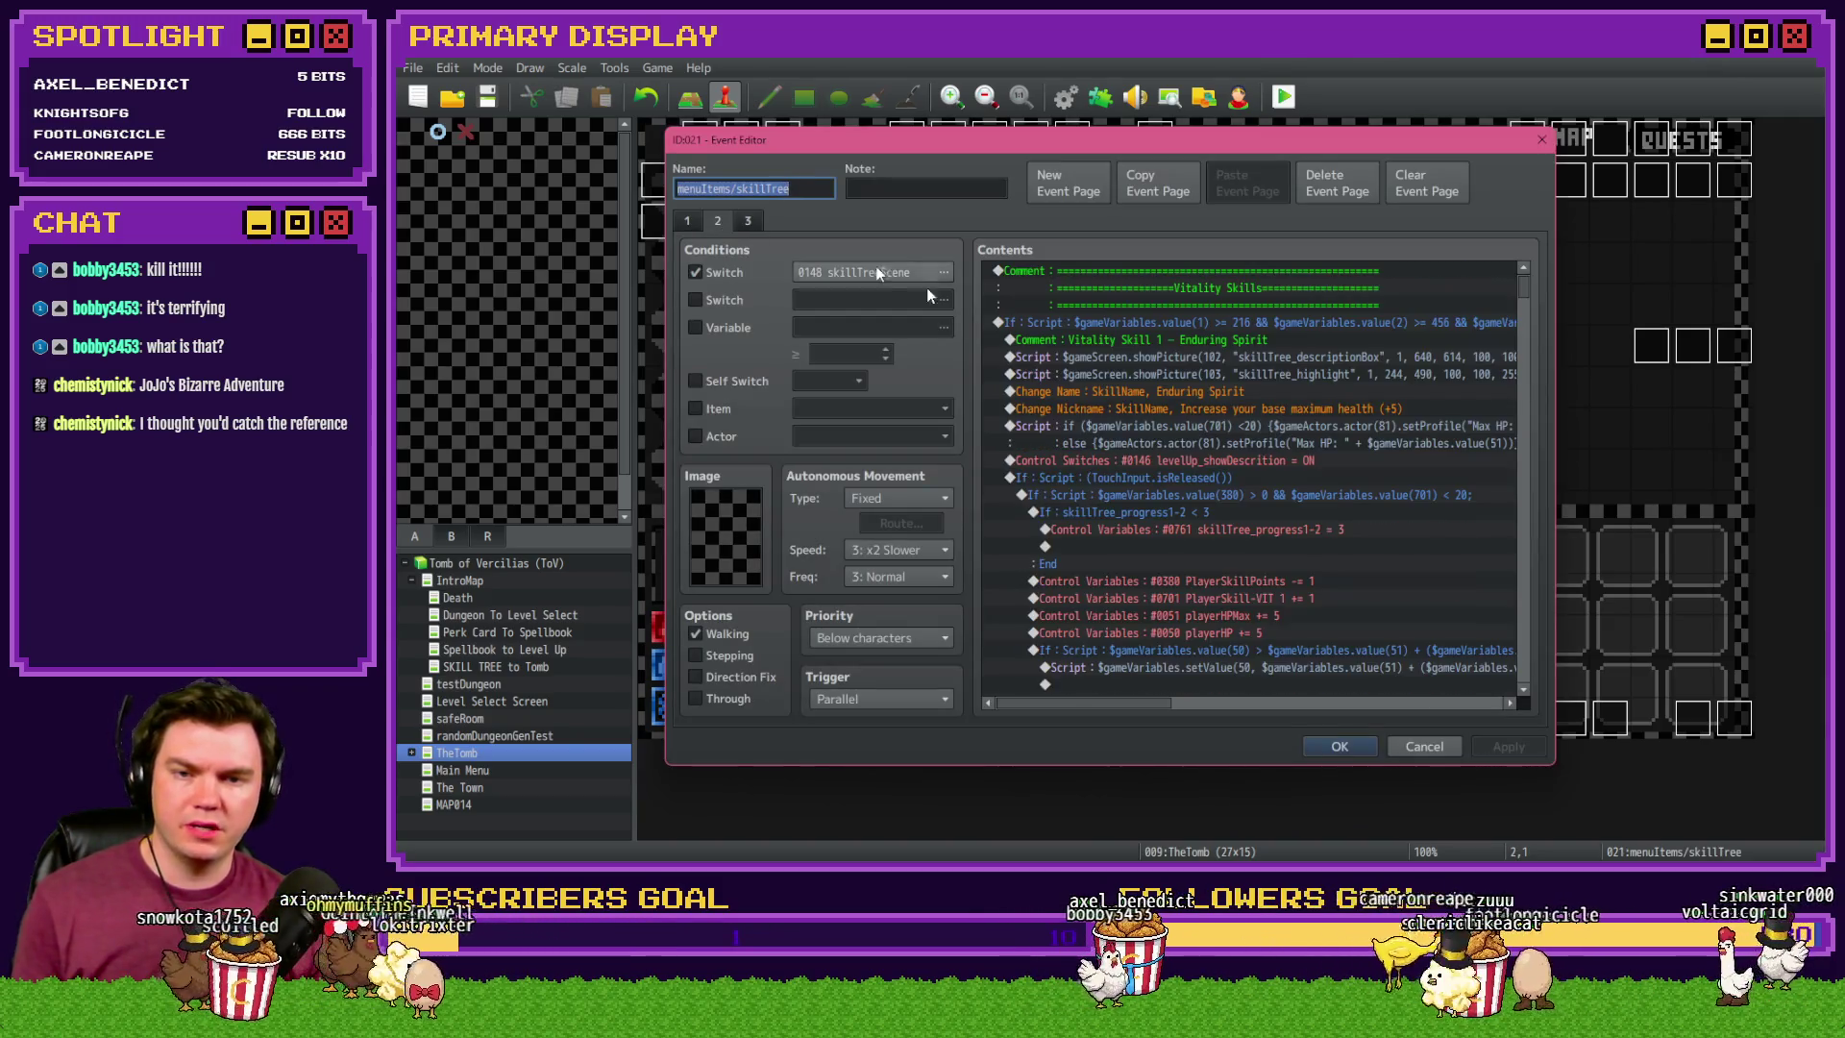
- Read the Roll With The Punches nickname entry under the skill tree's Dexterity Skills, then close it
mouse_move(1524, 286)
left_mouse_down()
mouse_move(1536, 469)
mouse_move(1538, 344)
mouse_move(1547, 380)
left_mouse_up()
left_click(1329, 367)
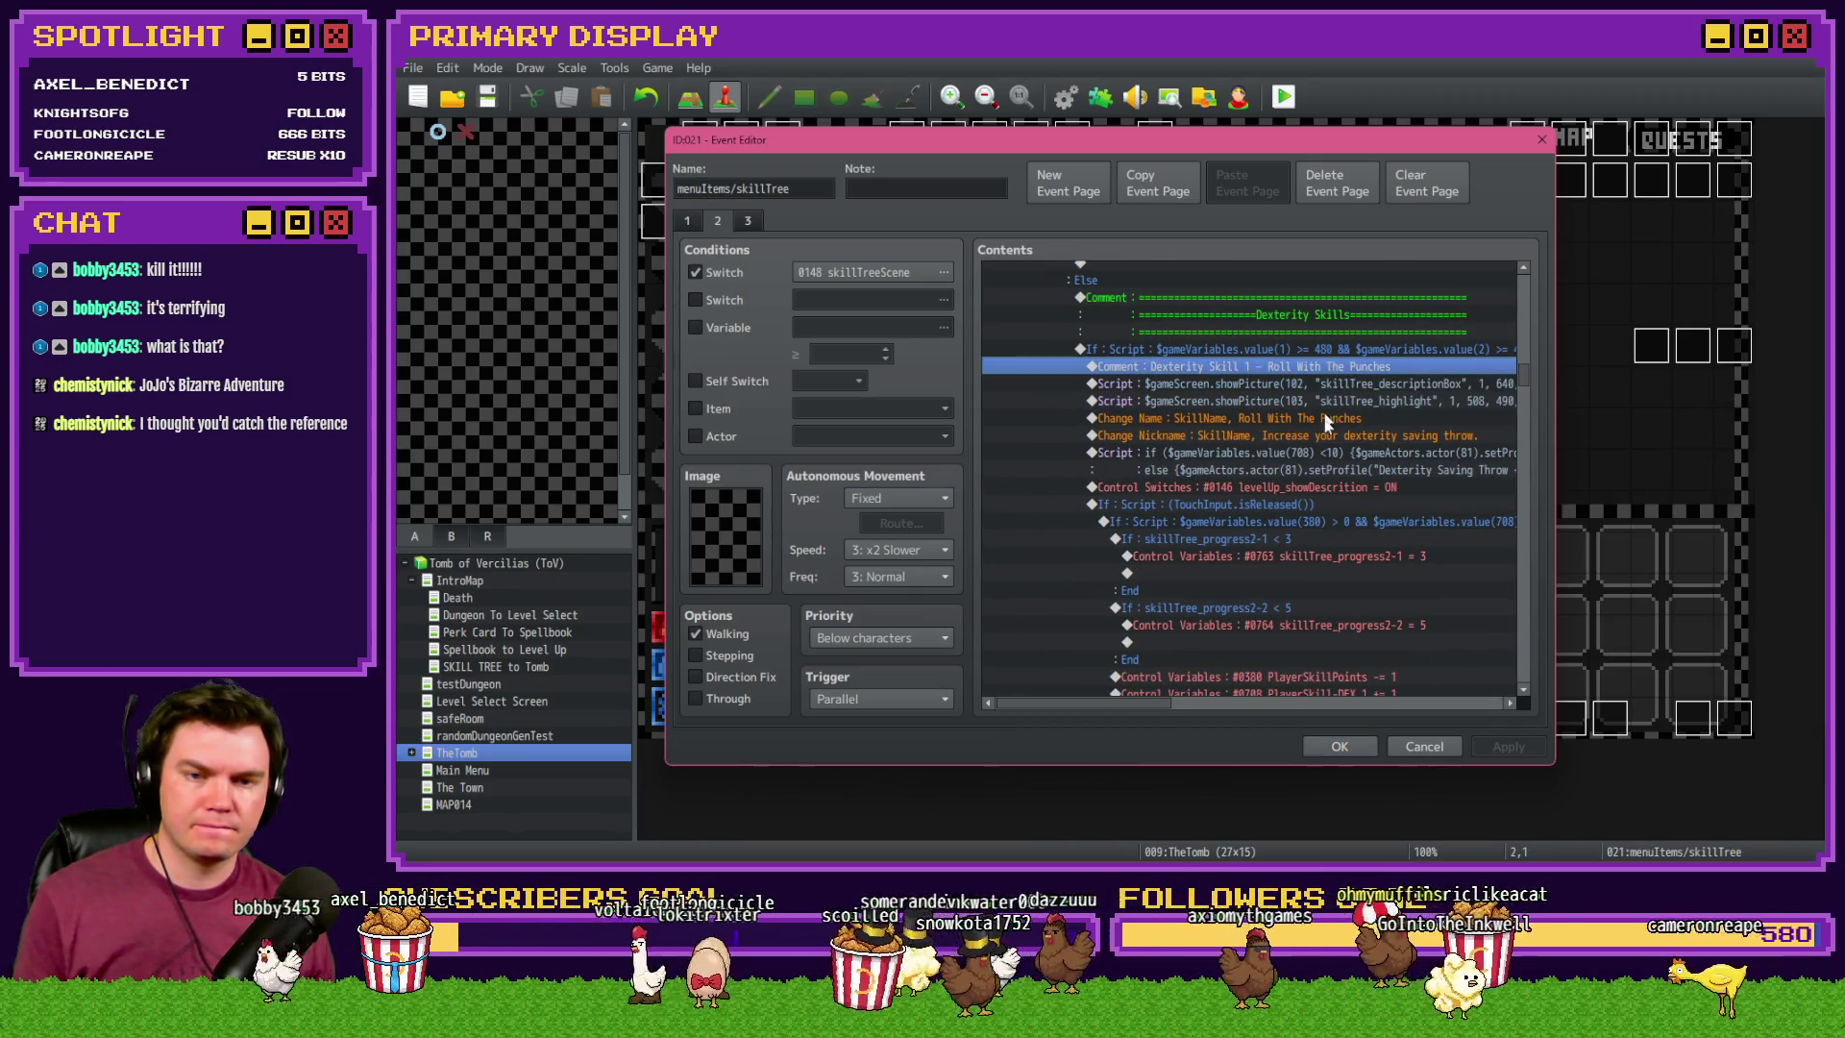
double_click(1342, 436)
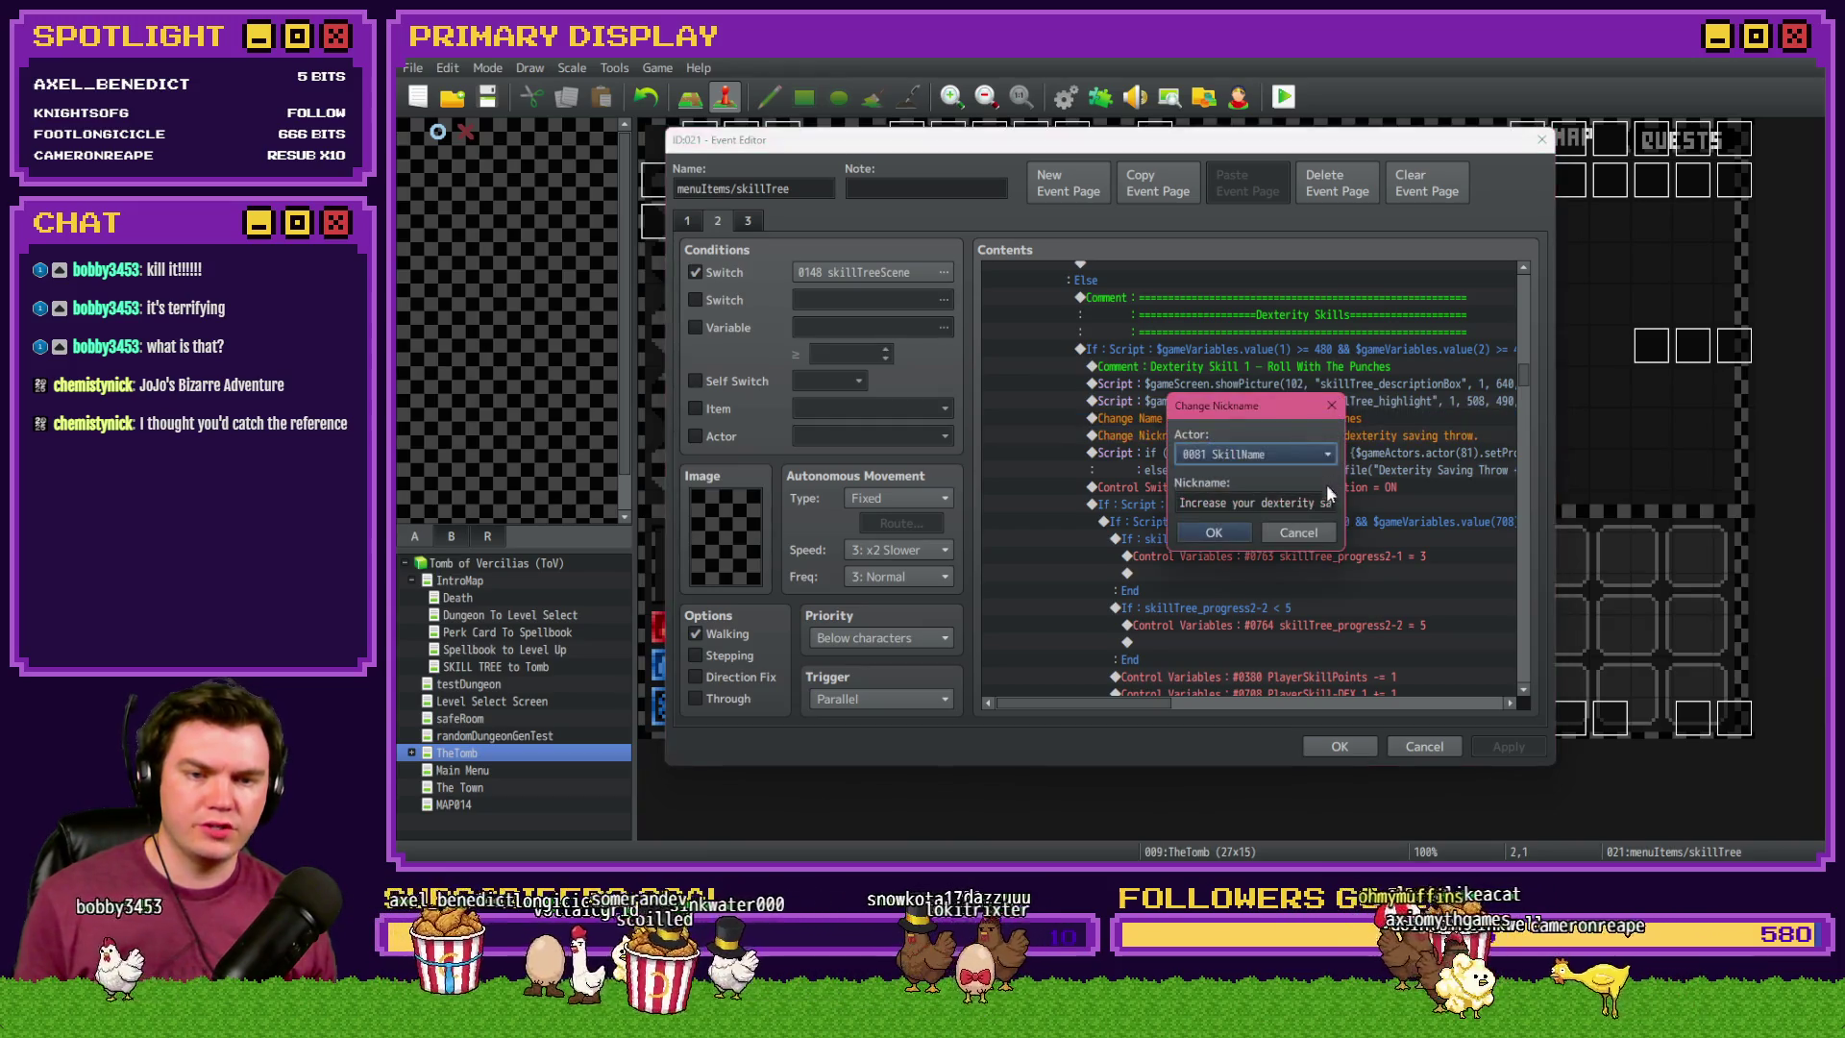
left_click(1299, 532)
left_click(1432, 747)
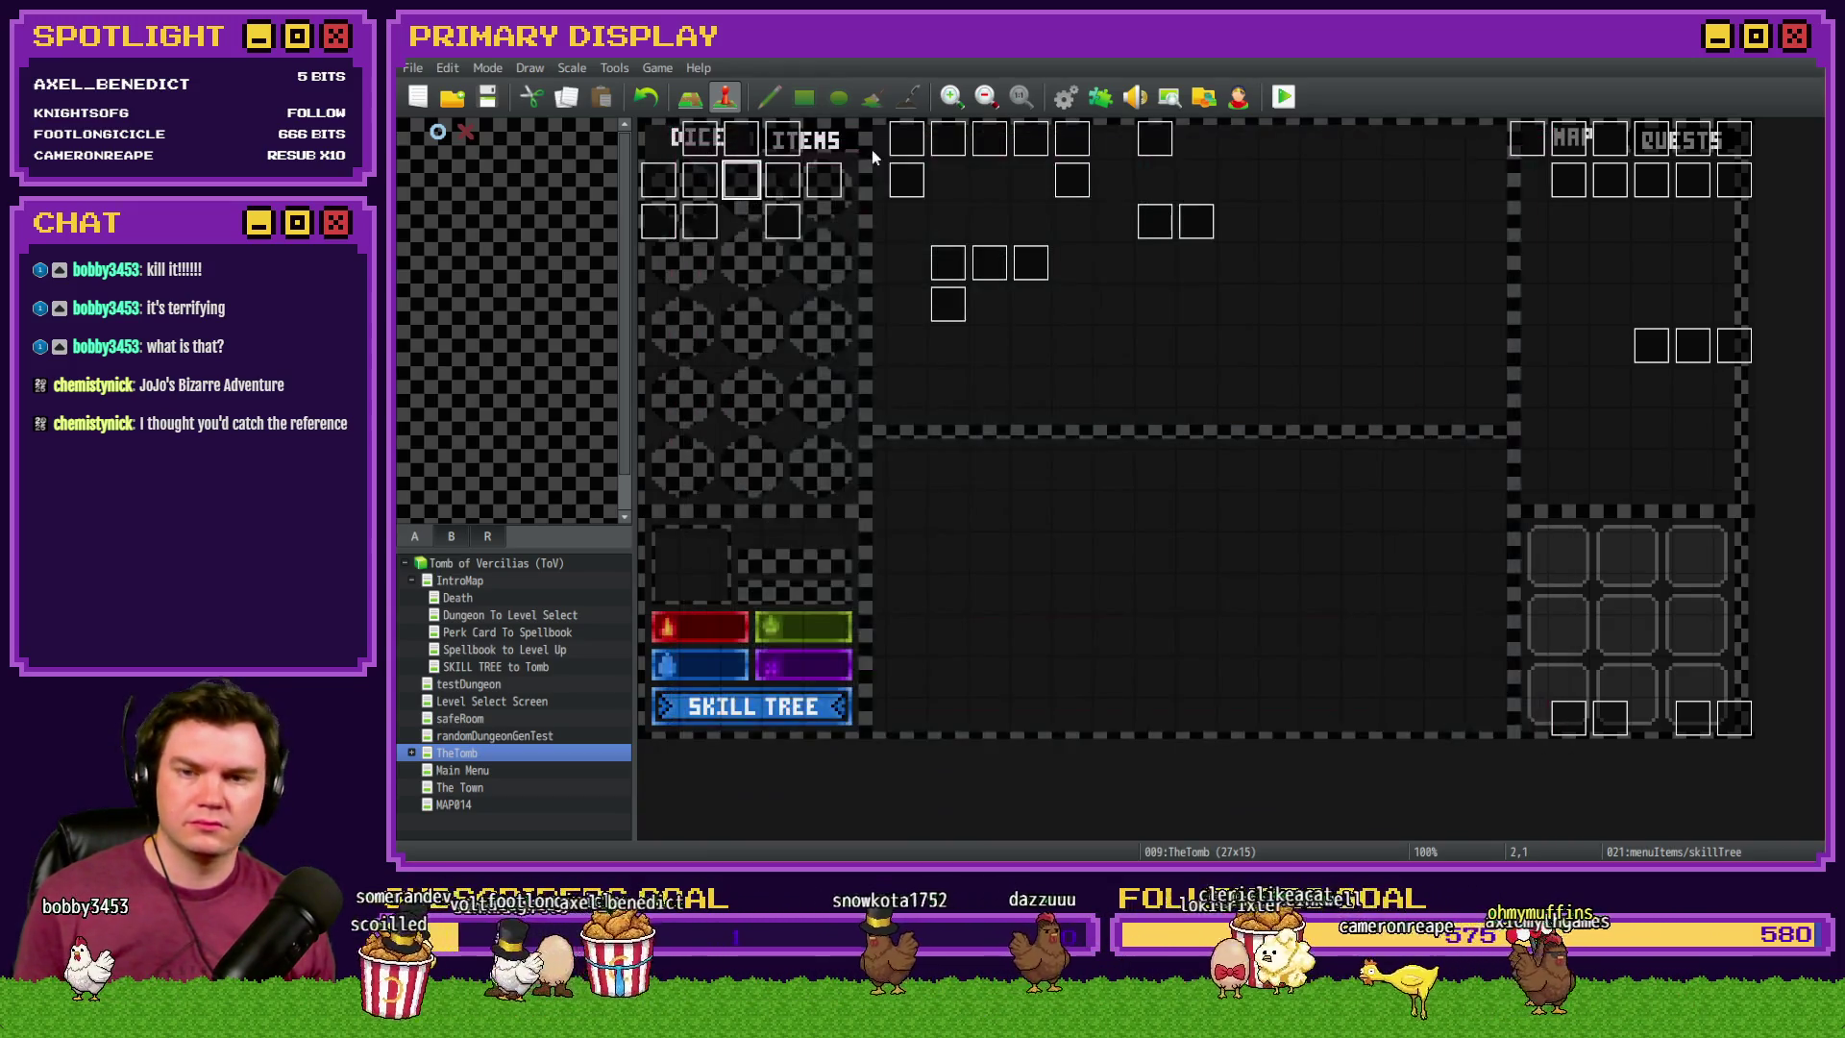
double_click(899, 183)
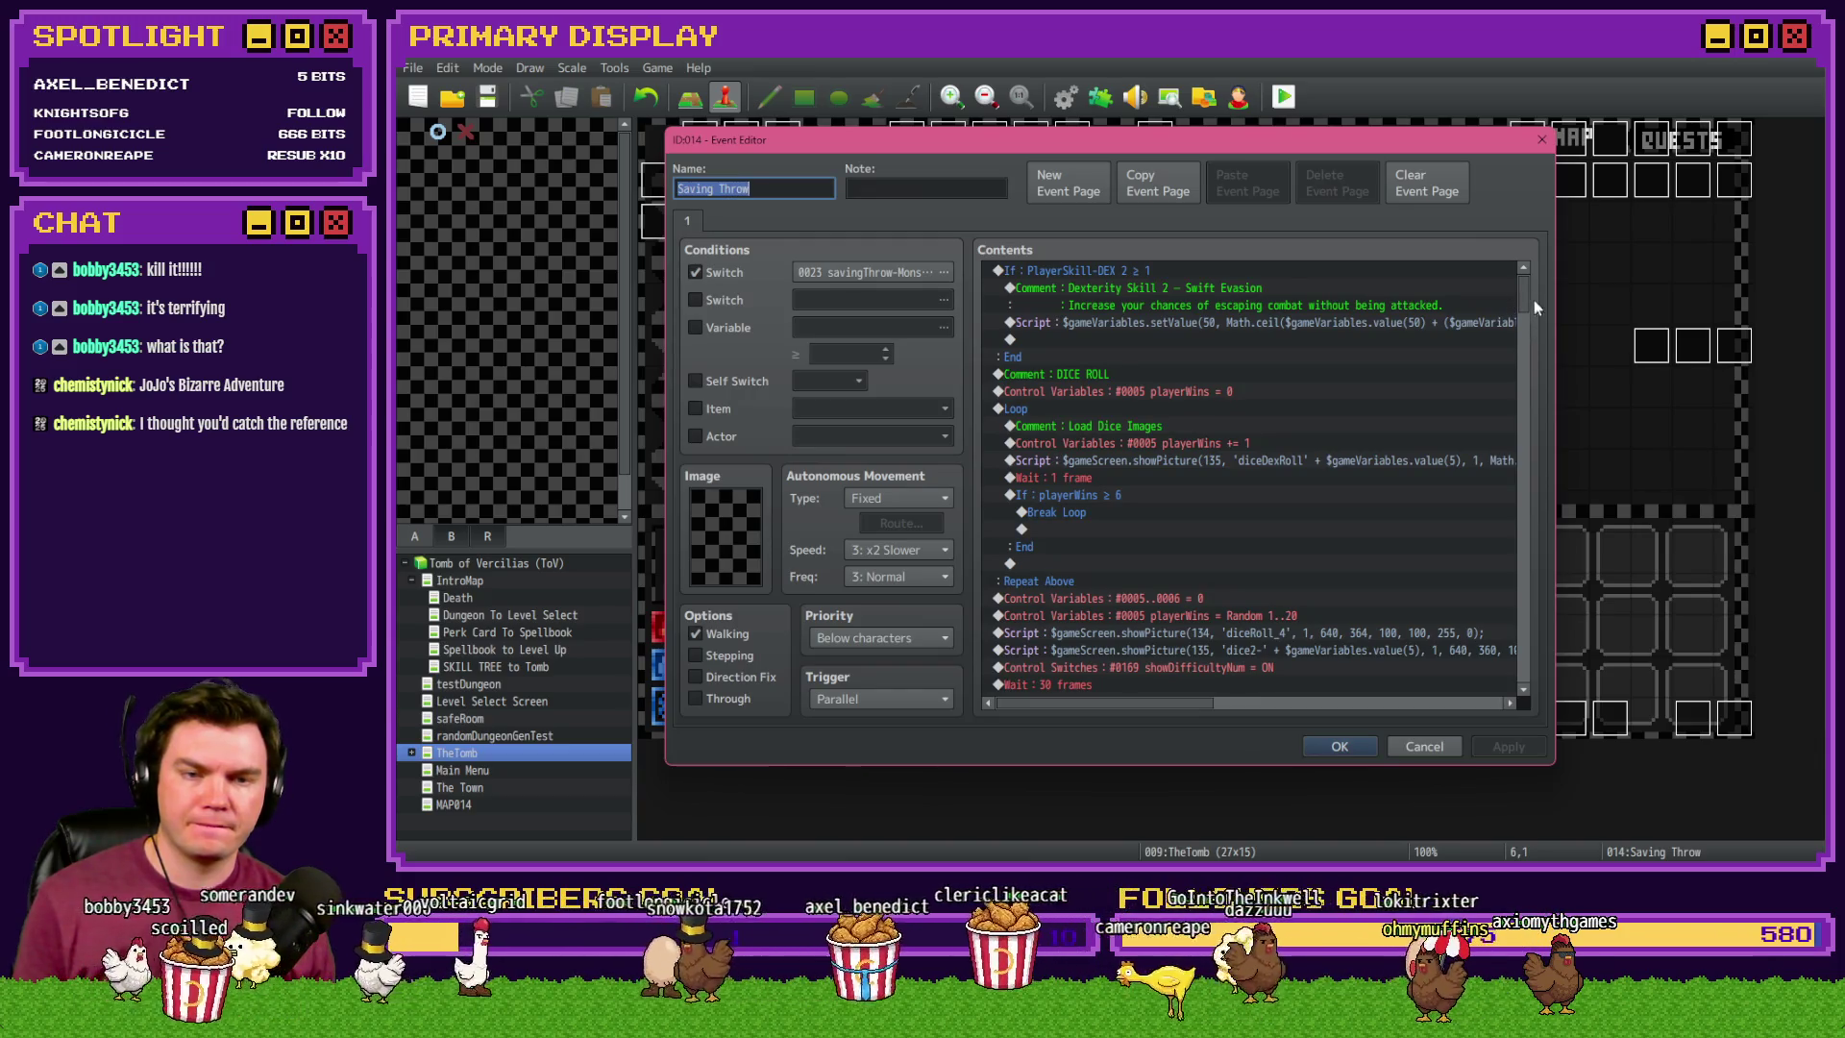
- Set the Dexterity Skill 1 comment's description to 'Increase your dexterity saving throw.'
left_click_drag(1526, 286, 1543, 381)
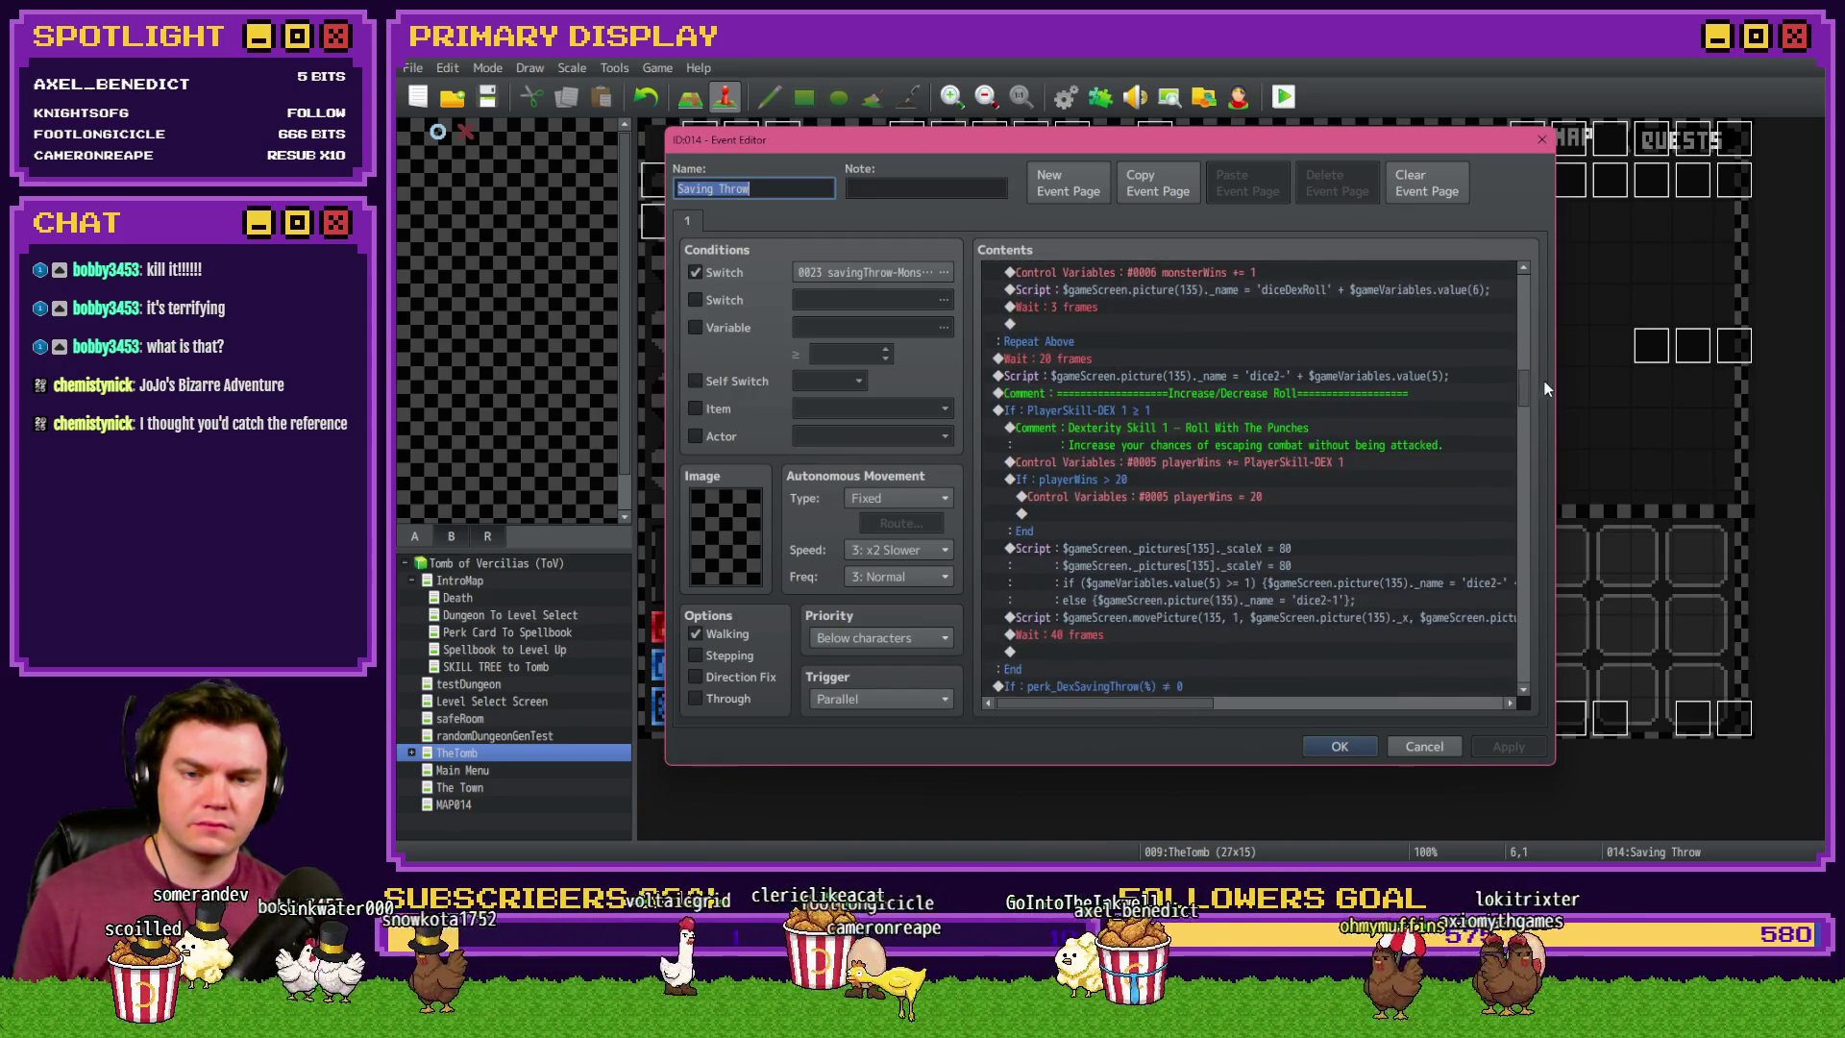
double_click(1241, 429)
triple_click(1347, 441)
type("Increase your dexterity saving throw.")
left_click(1290, 548)
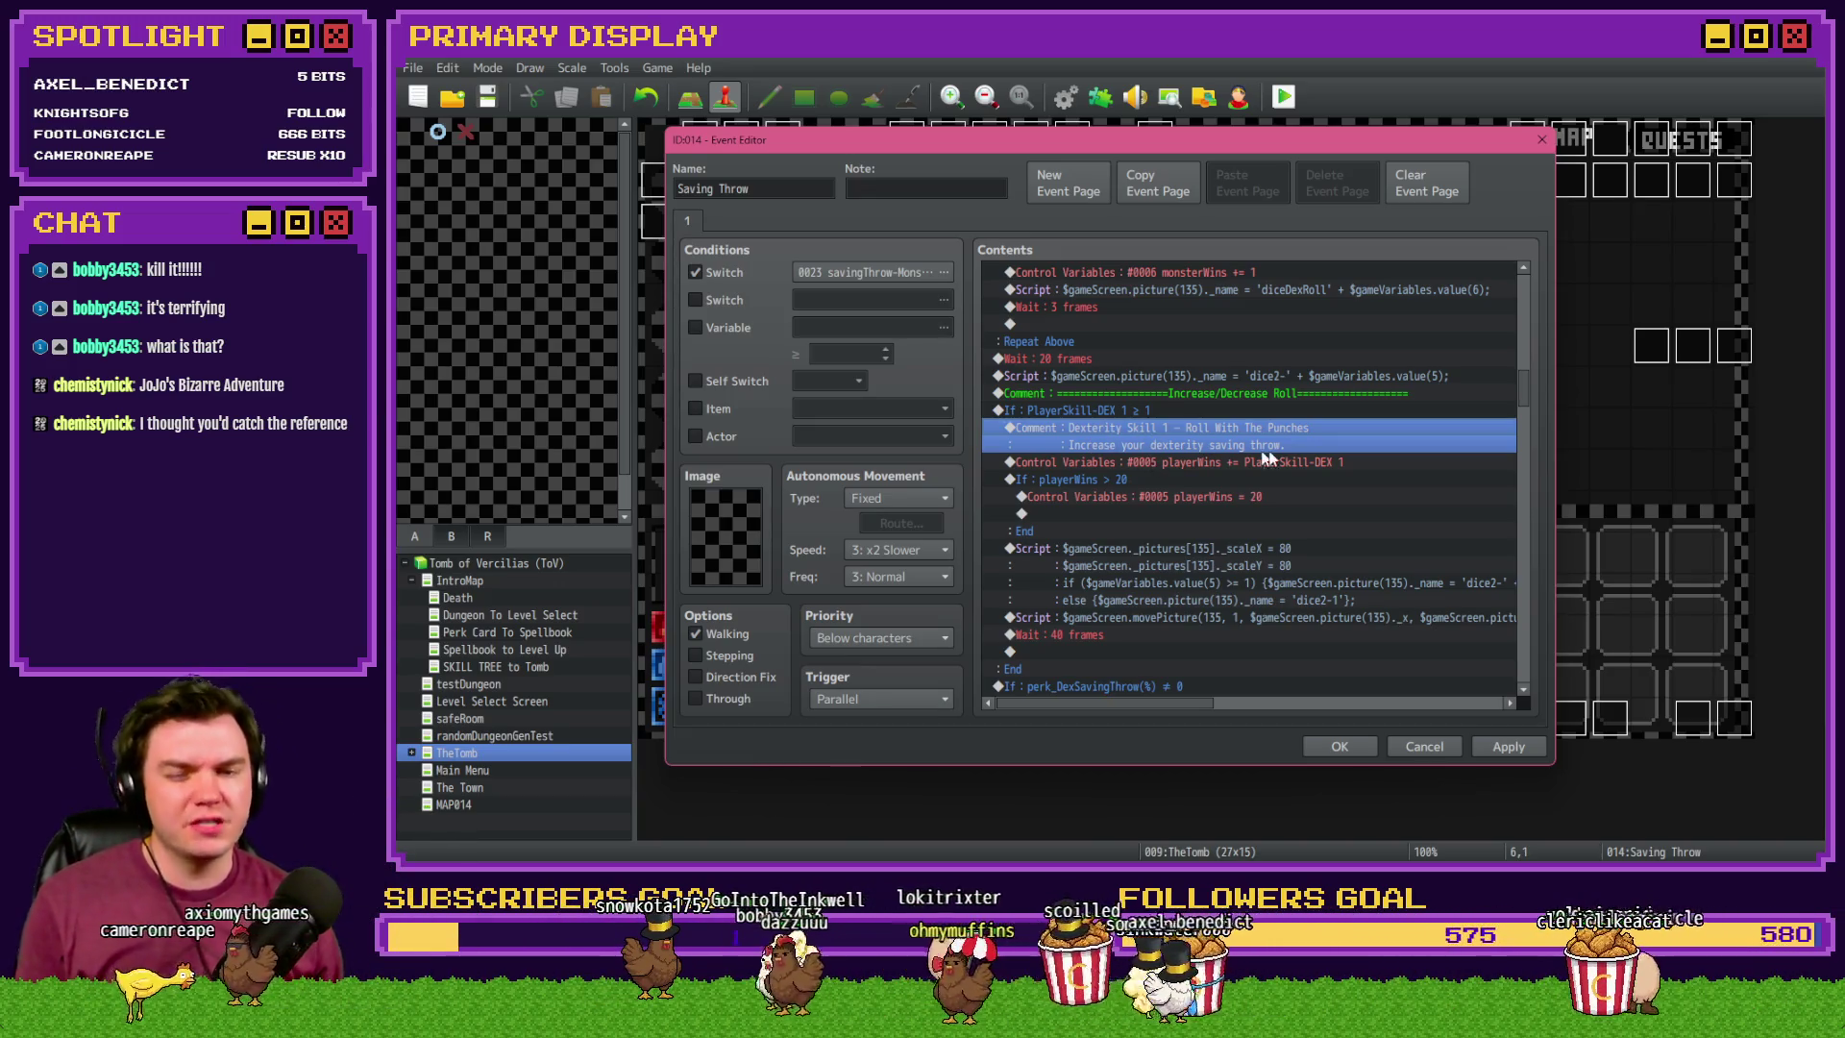
- Review the DEX 2 branch's Swift Evasion comment and its setValue healing script line
left_click_drag(1530, 394, 1531, 293)
left_click(1223, 290)
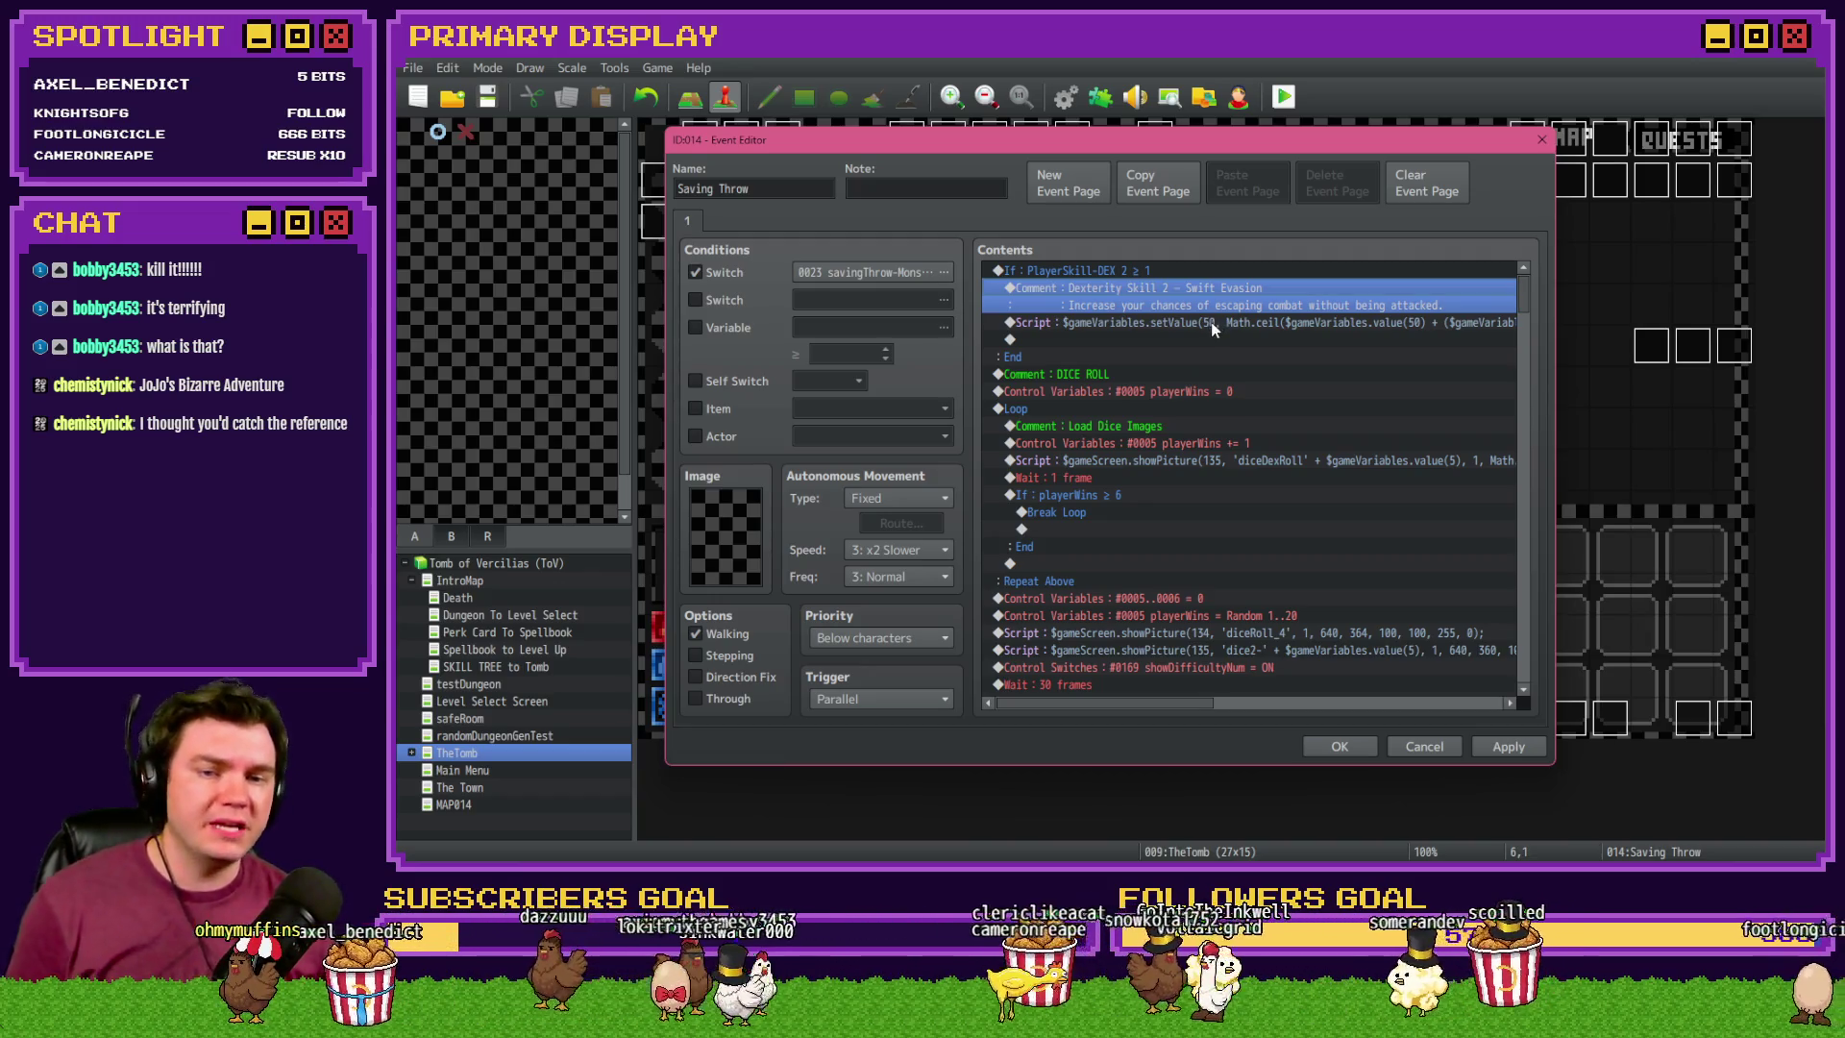
left_click(1168, 275)
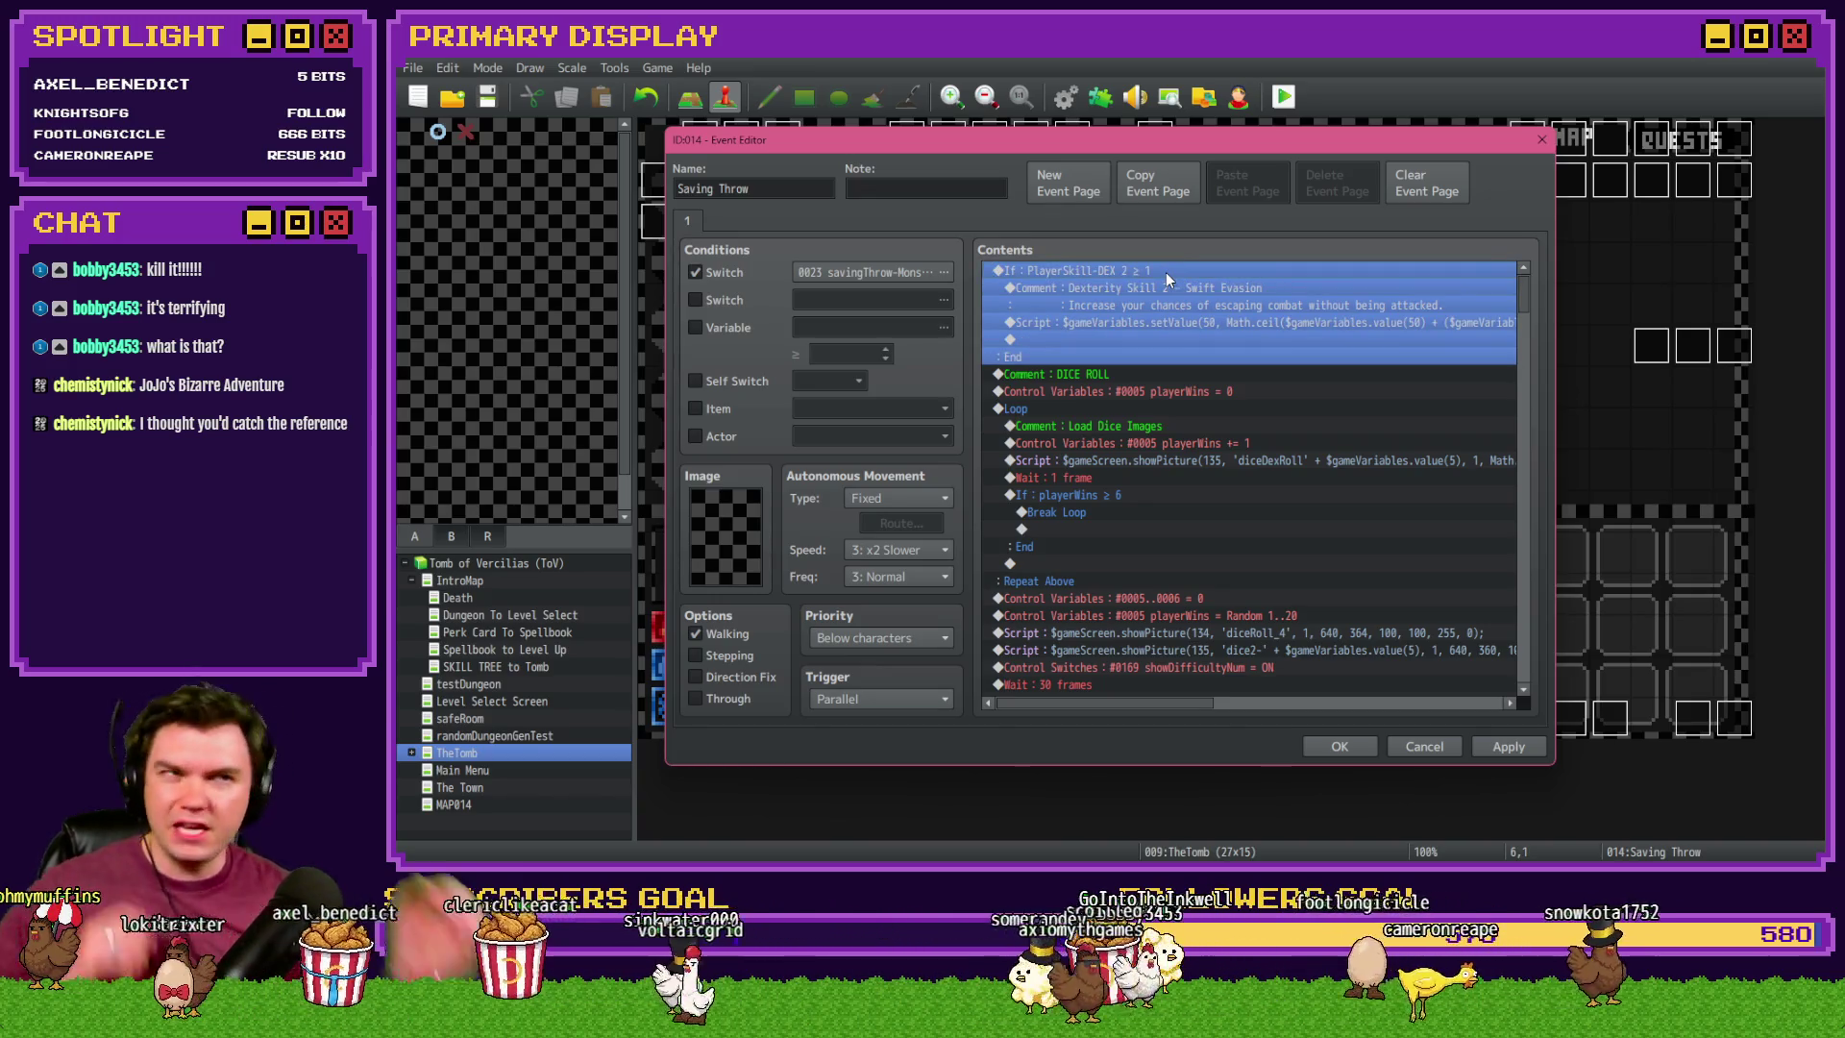
left_click(1165, 284)
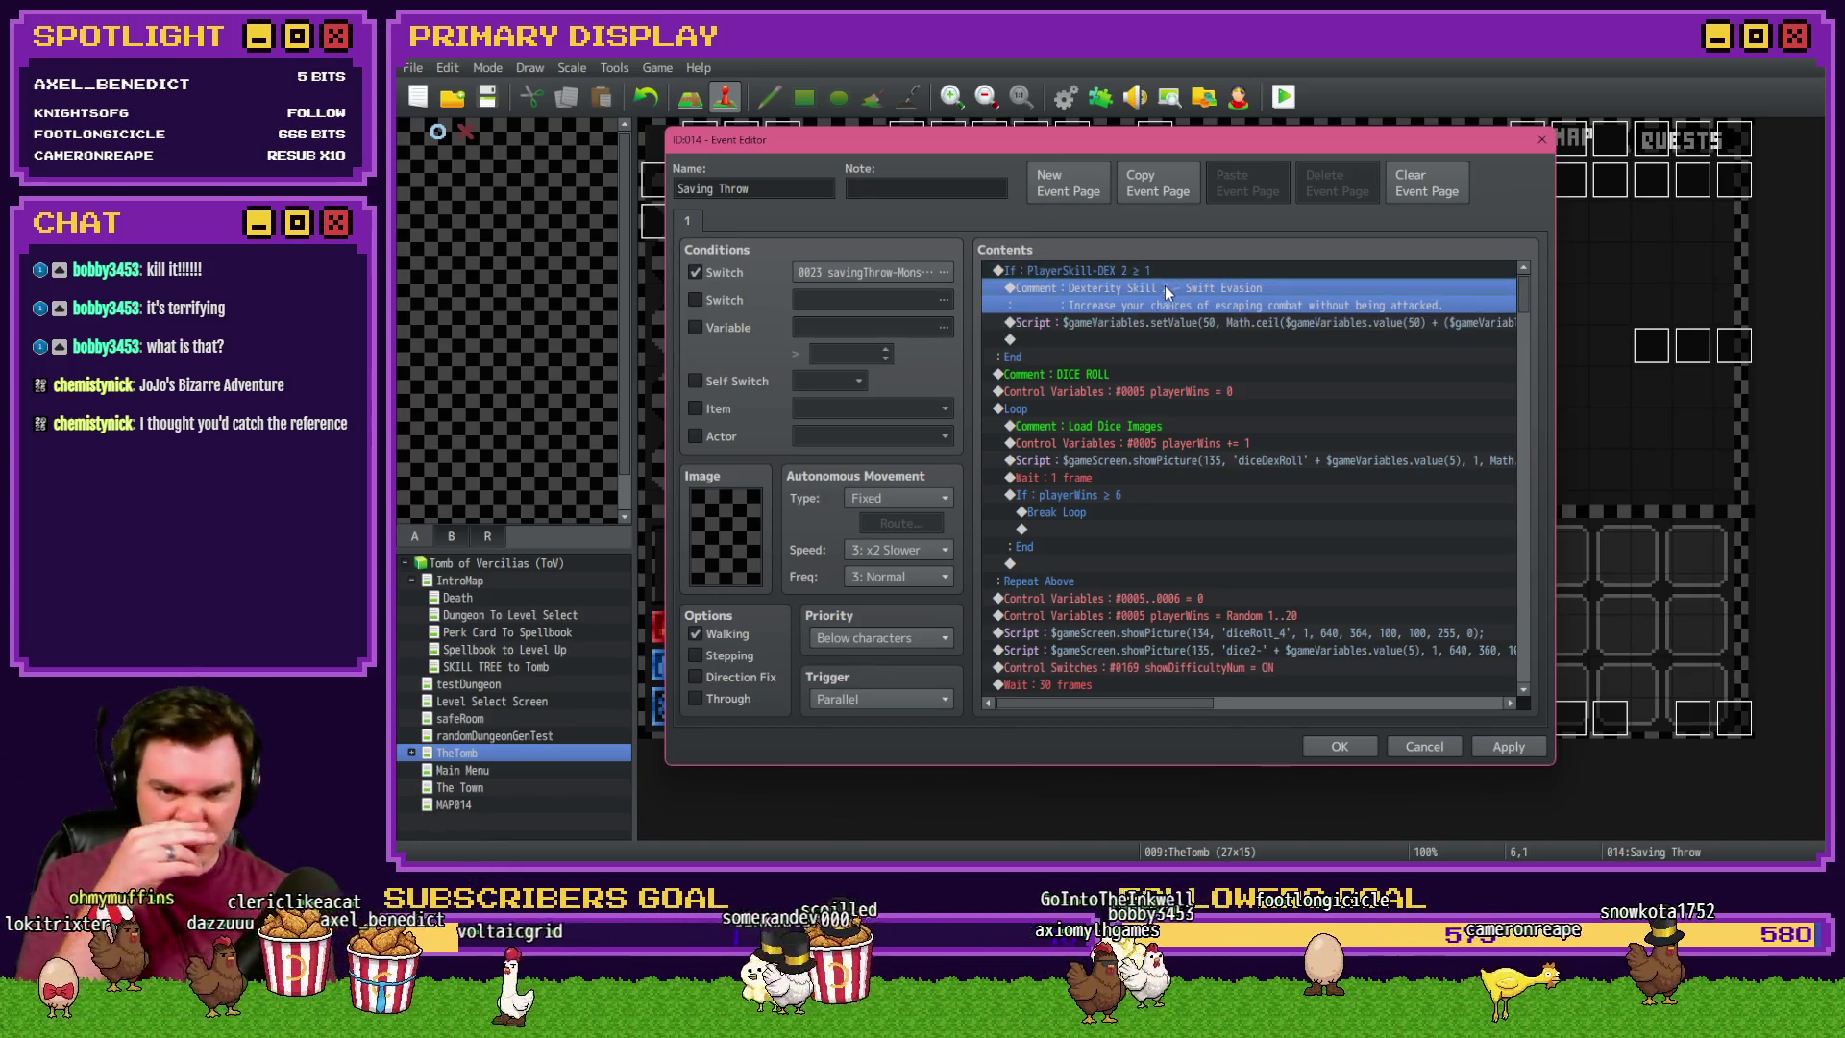
left_click(1171, 328)
left_click(1182, 305)
left_click(1183, 324)
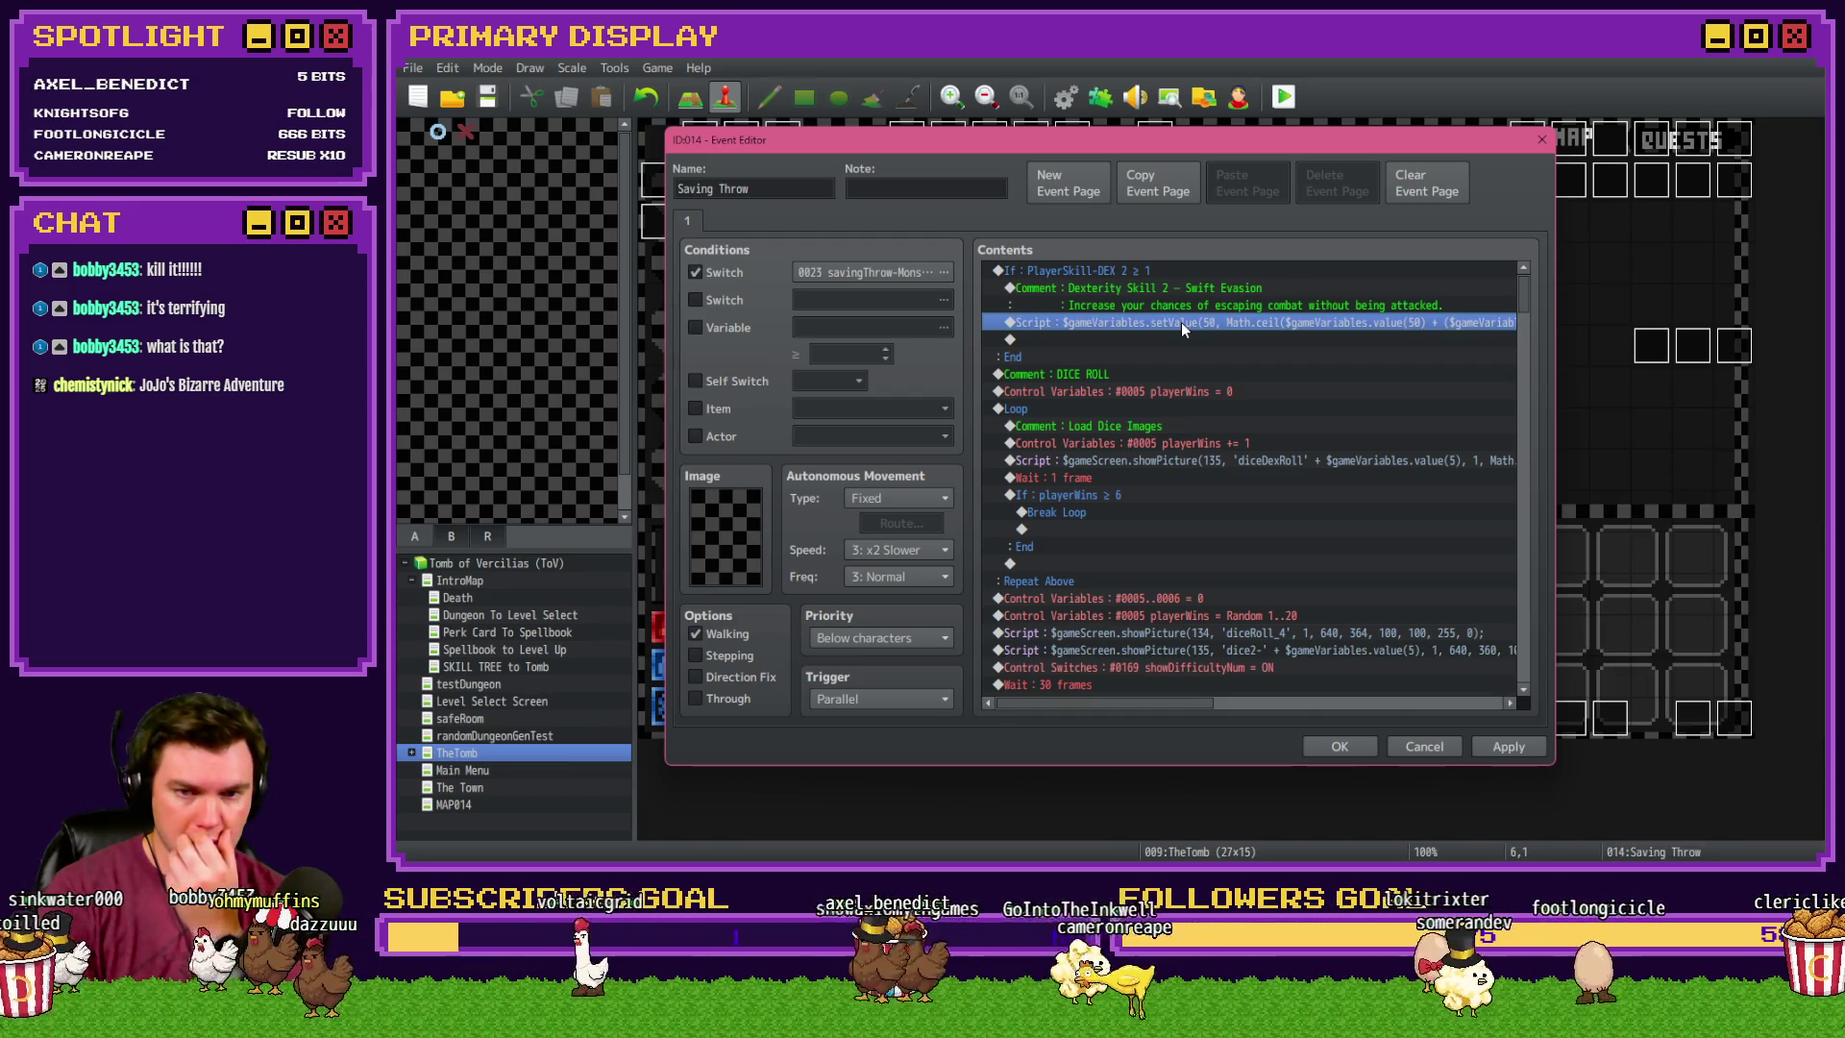
left_click(1196, 271)
left_click(1196, 296)
left_click(1203, 323)
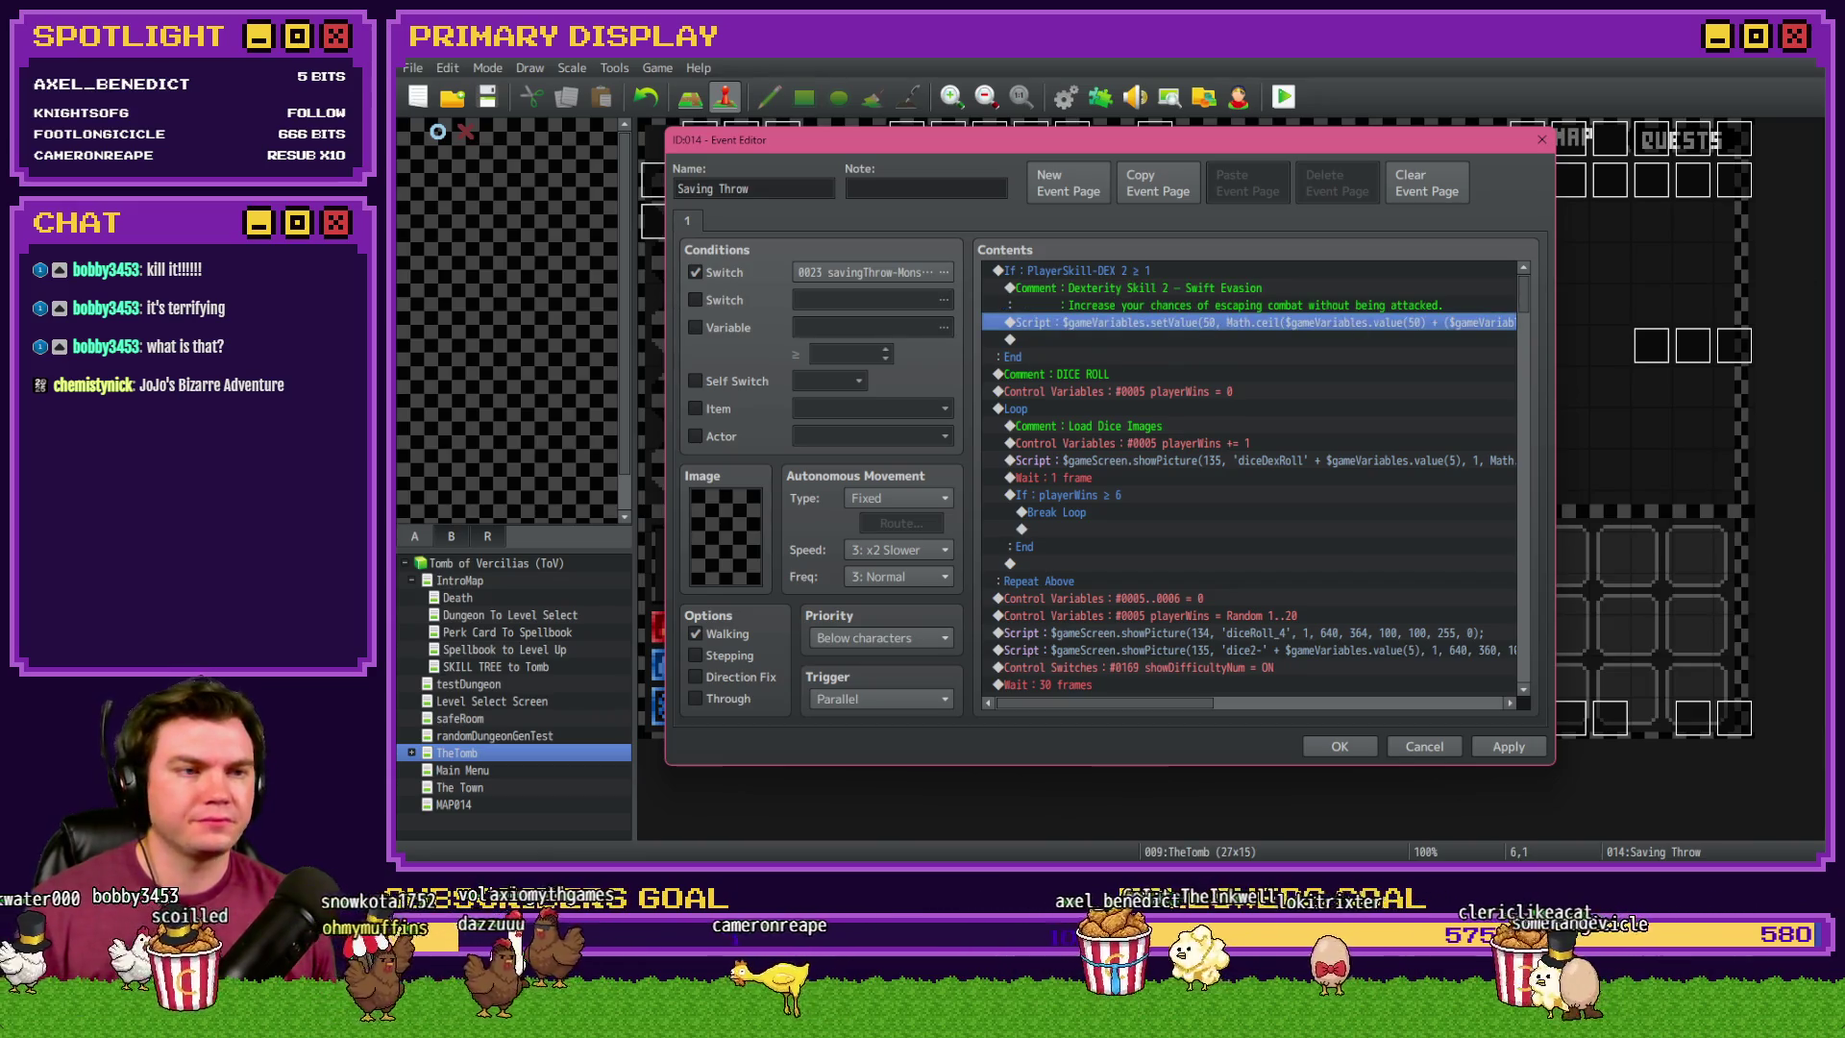
key("alt+Tab")
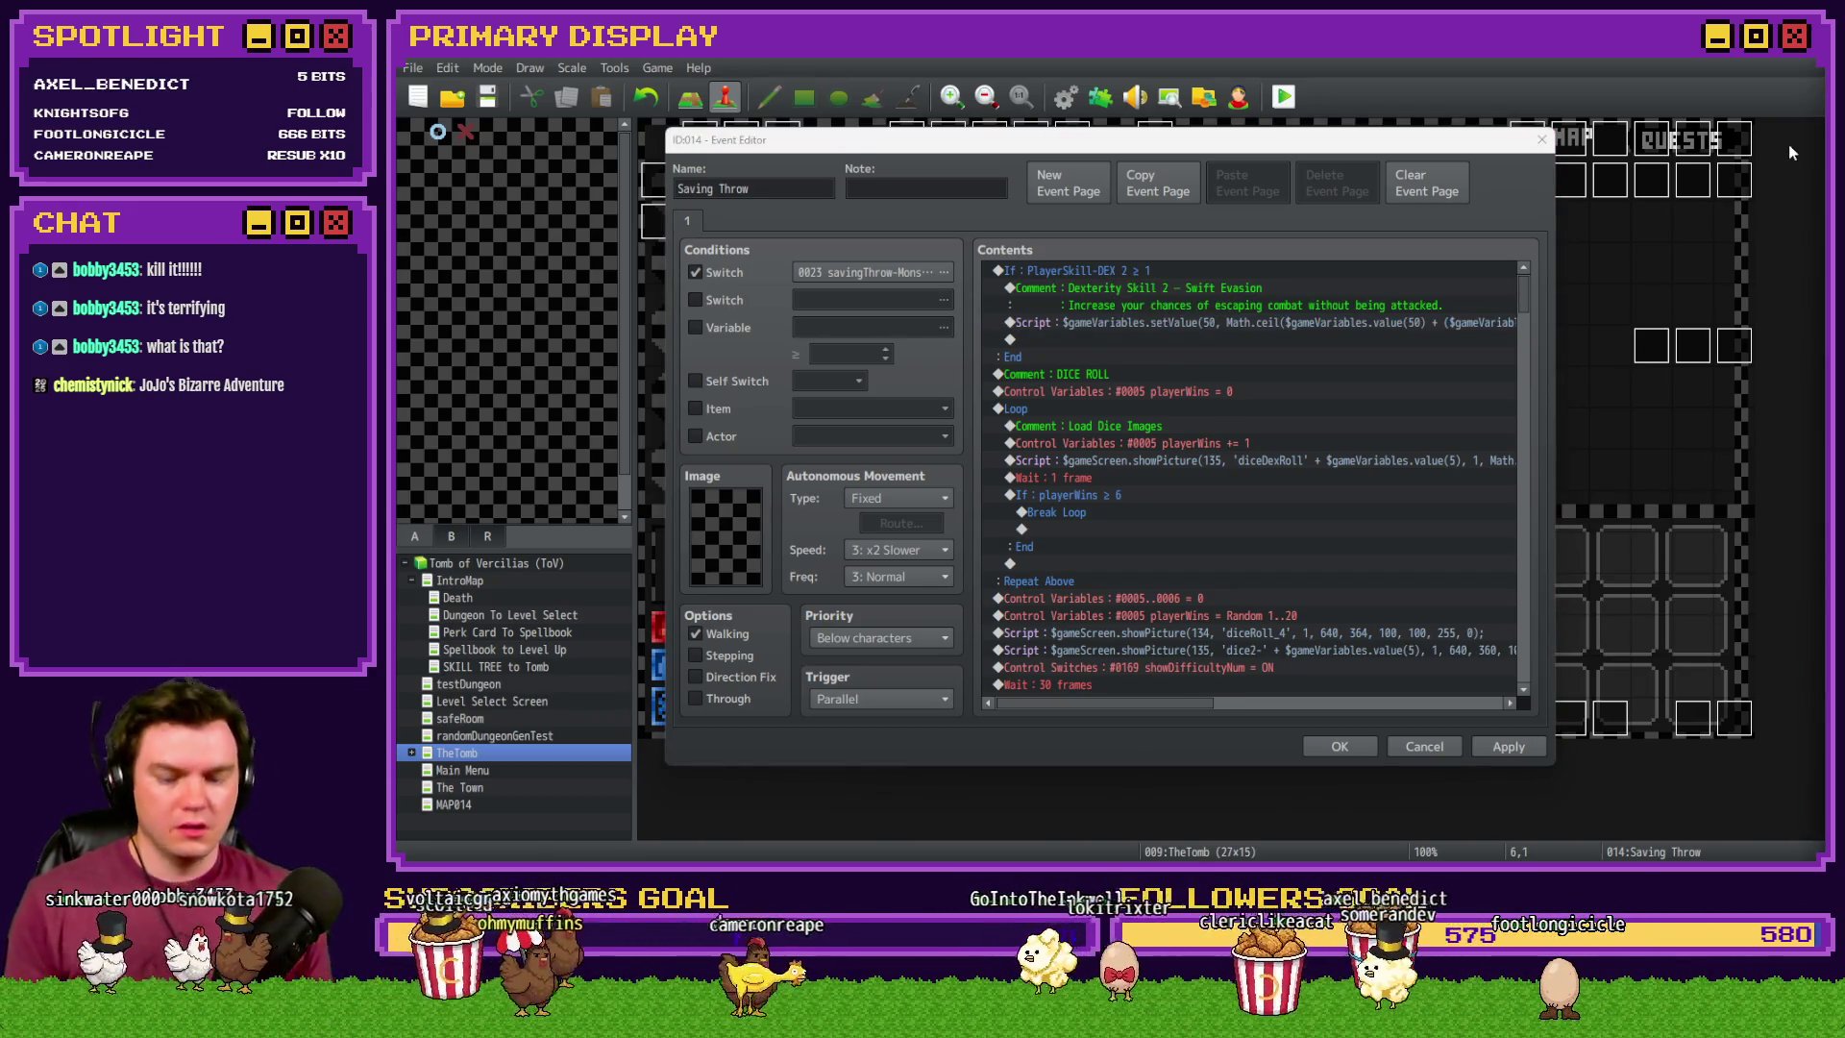
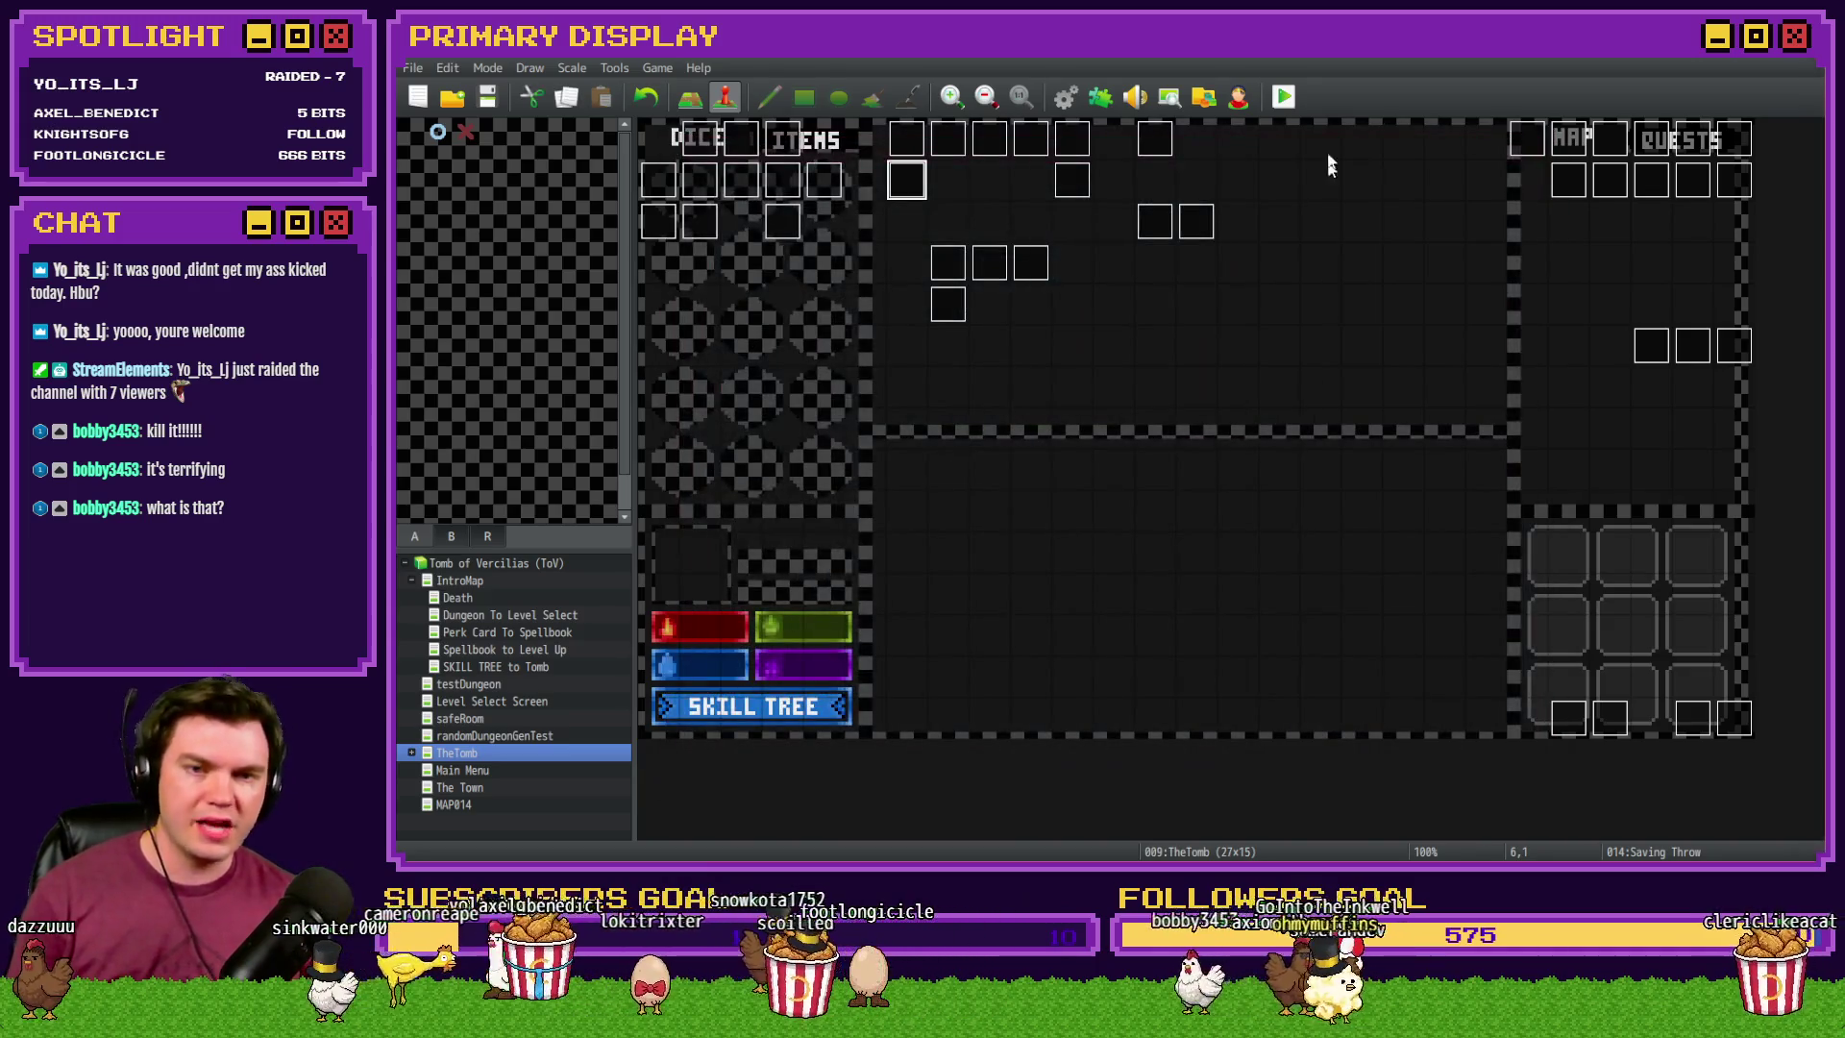
- Close the Saving Throw event, start a playtest, and take the Spiked Pauldron perk
left_click(1296, 100)
left_click(1024, 481)
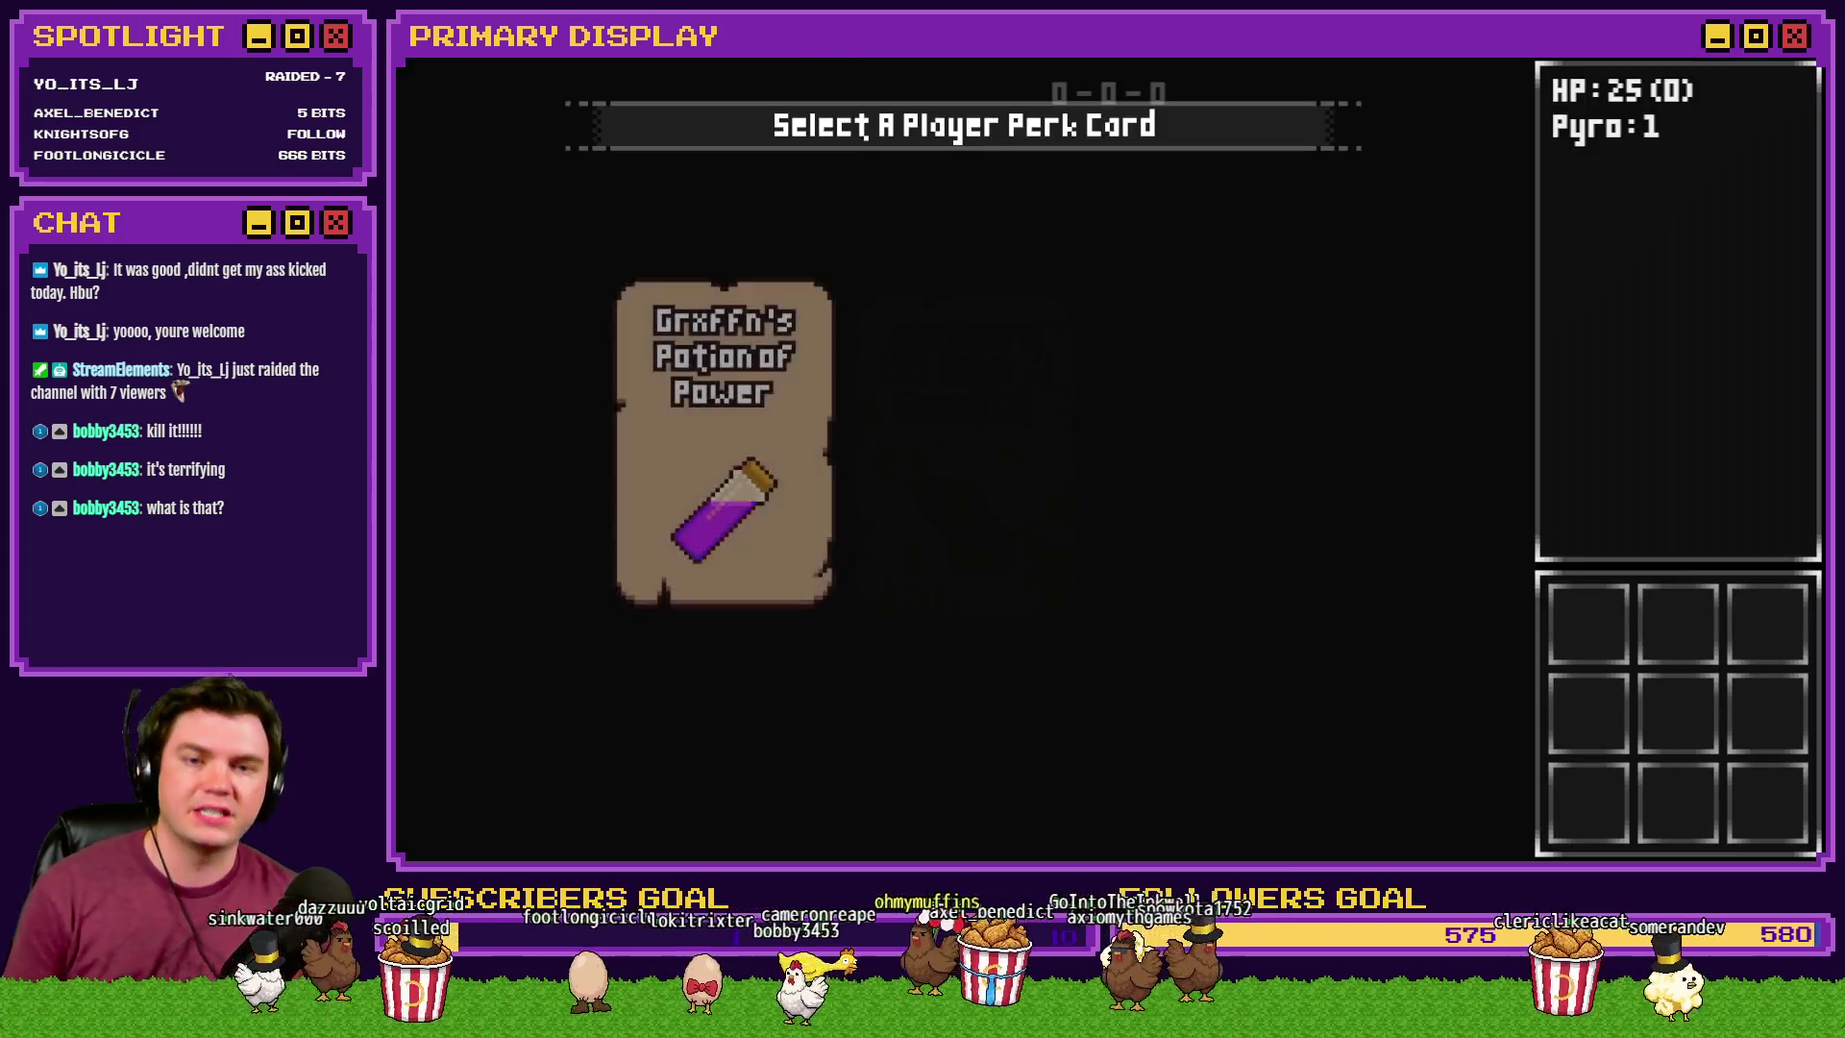
left_click(1182, 355)
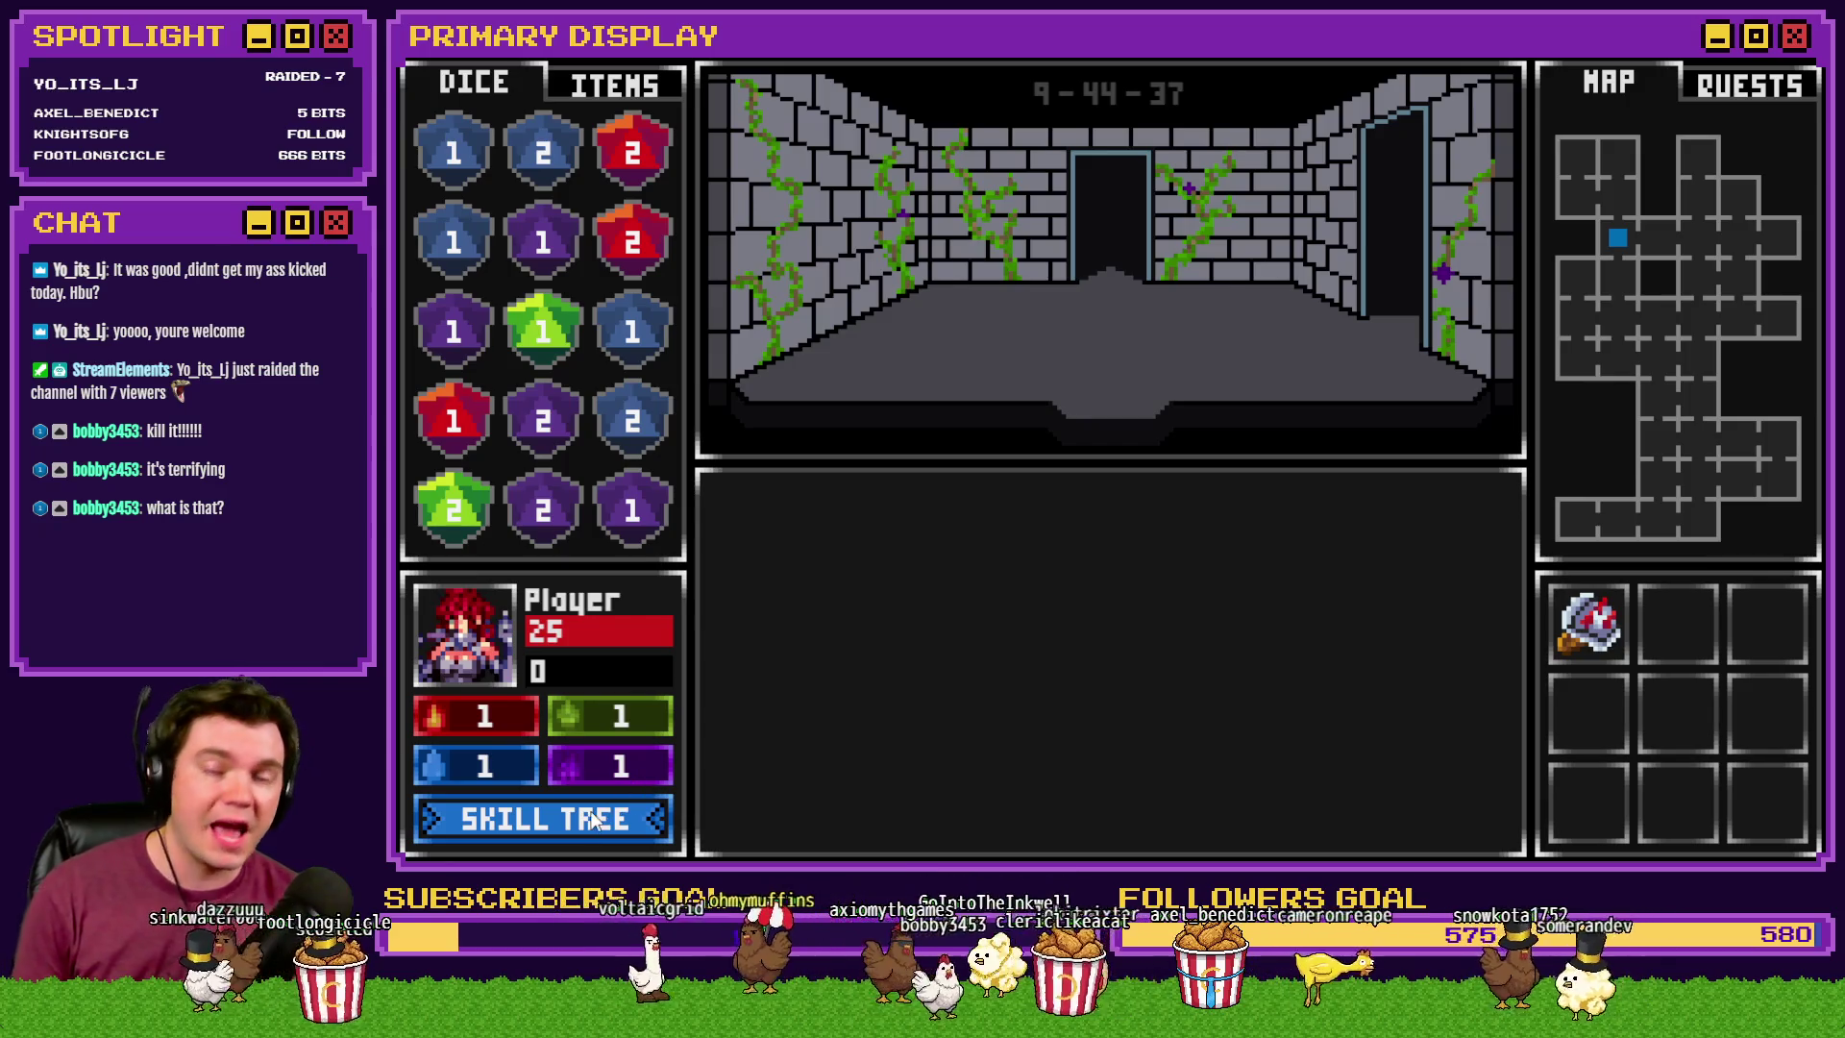
- In the skill tree, raise Roll With The Punches to +10 for 10 skill points
left_click(596, 821)
mouse_move(722, 284)
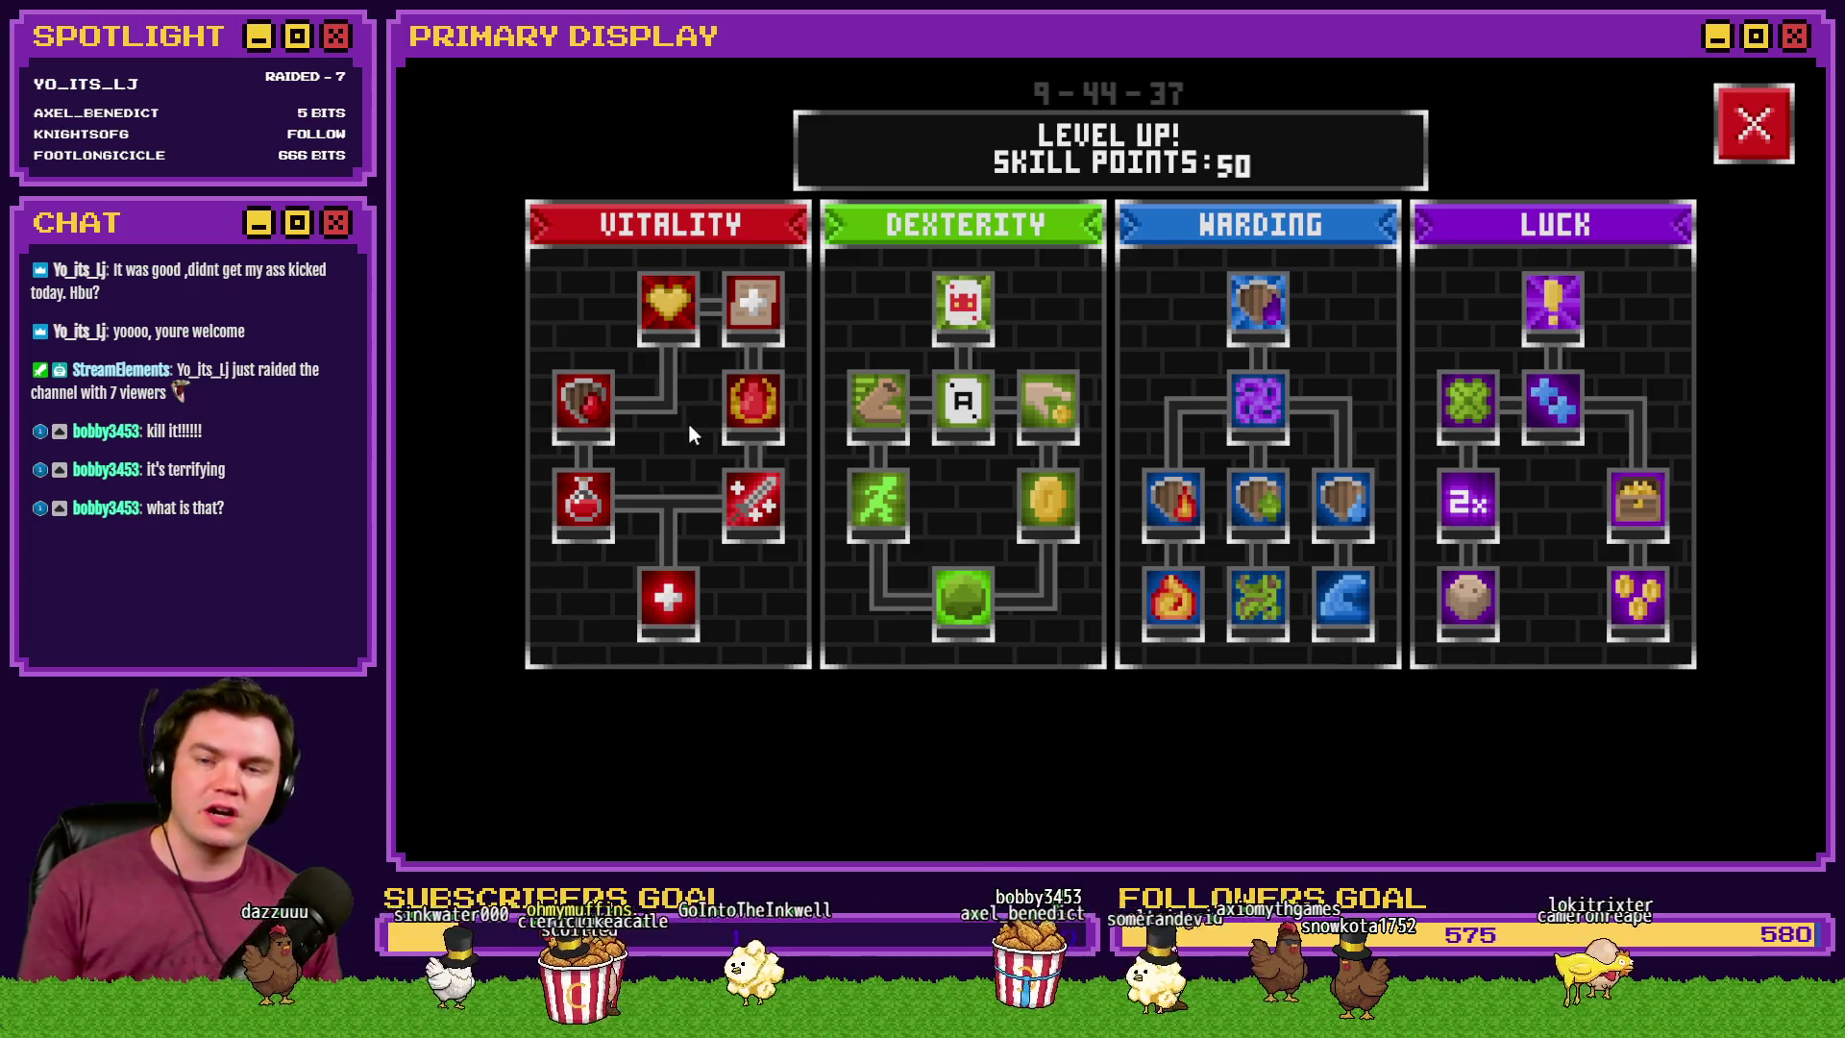
mouse_move(671, 604)
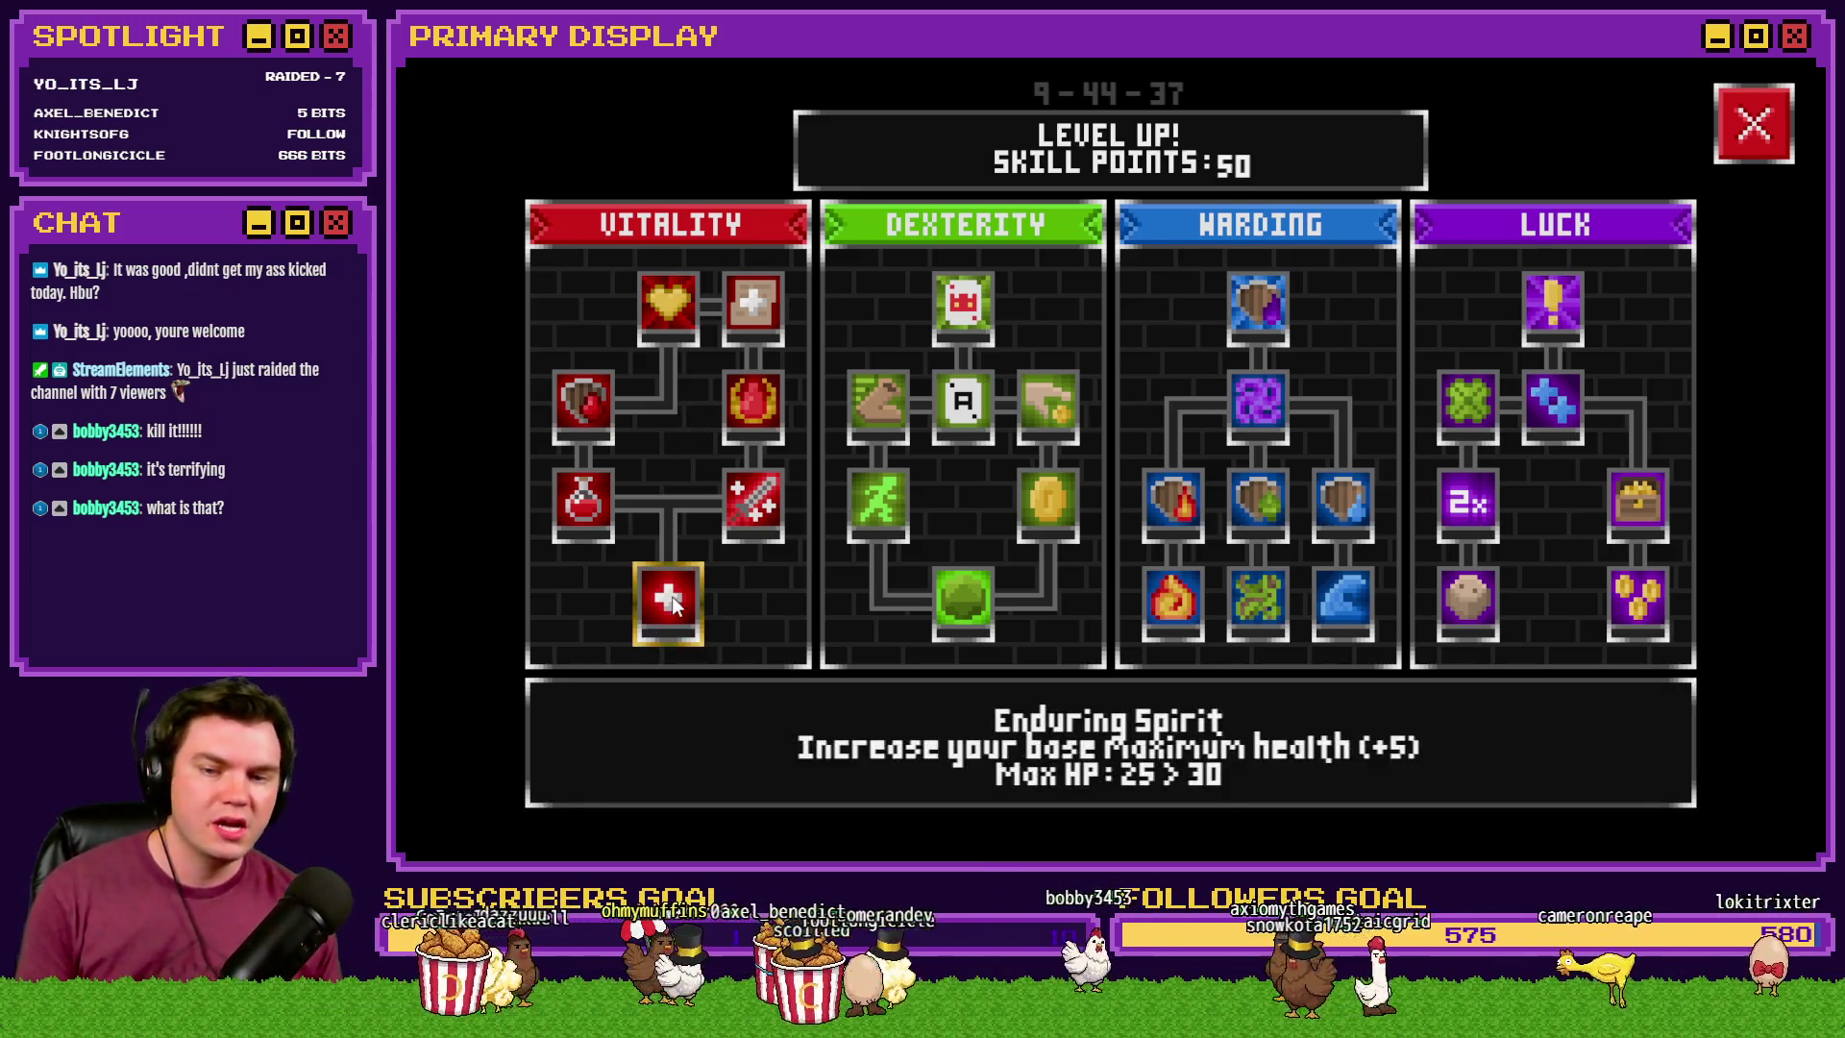
mouse_move(752, 505)
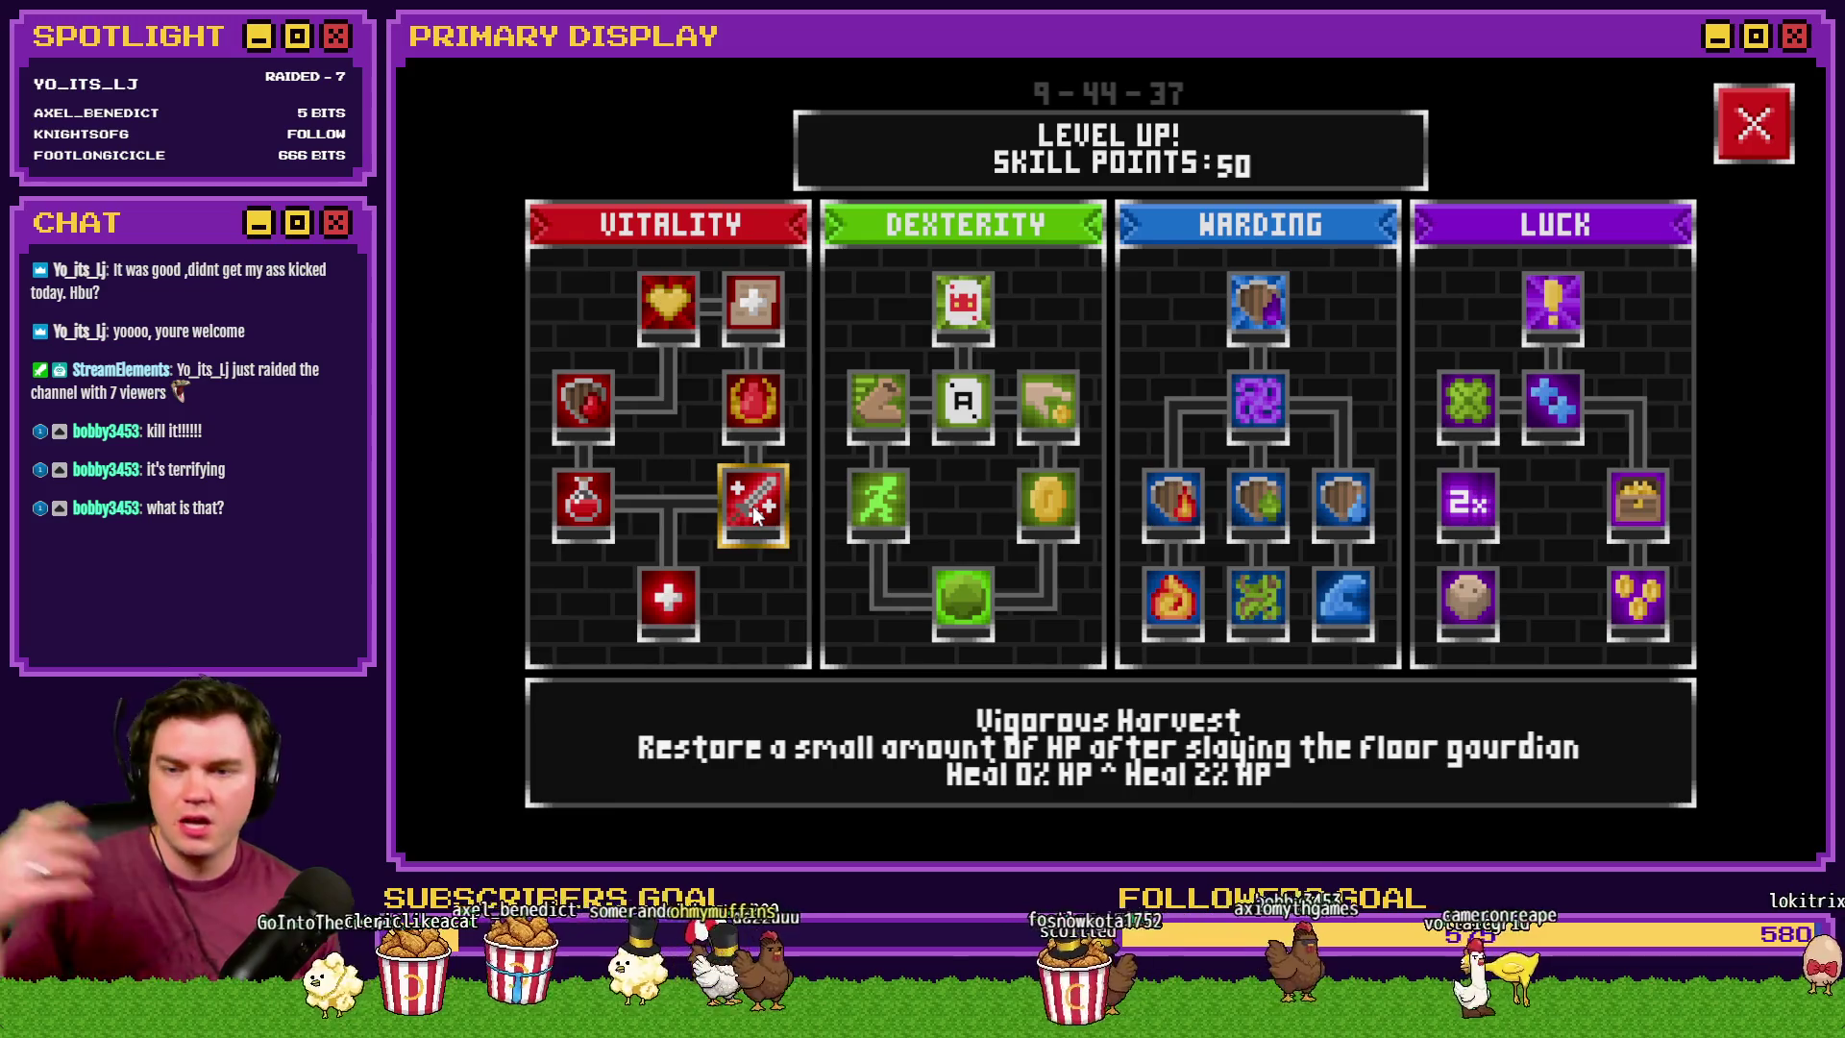
mouse_move(758, 320)
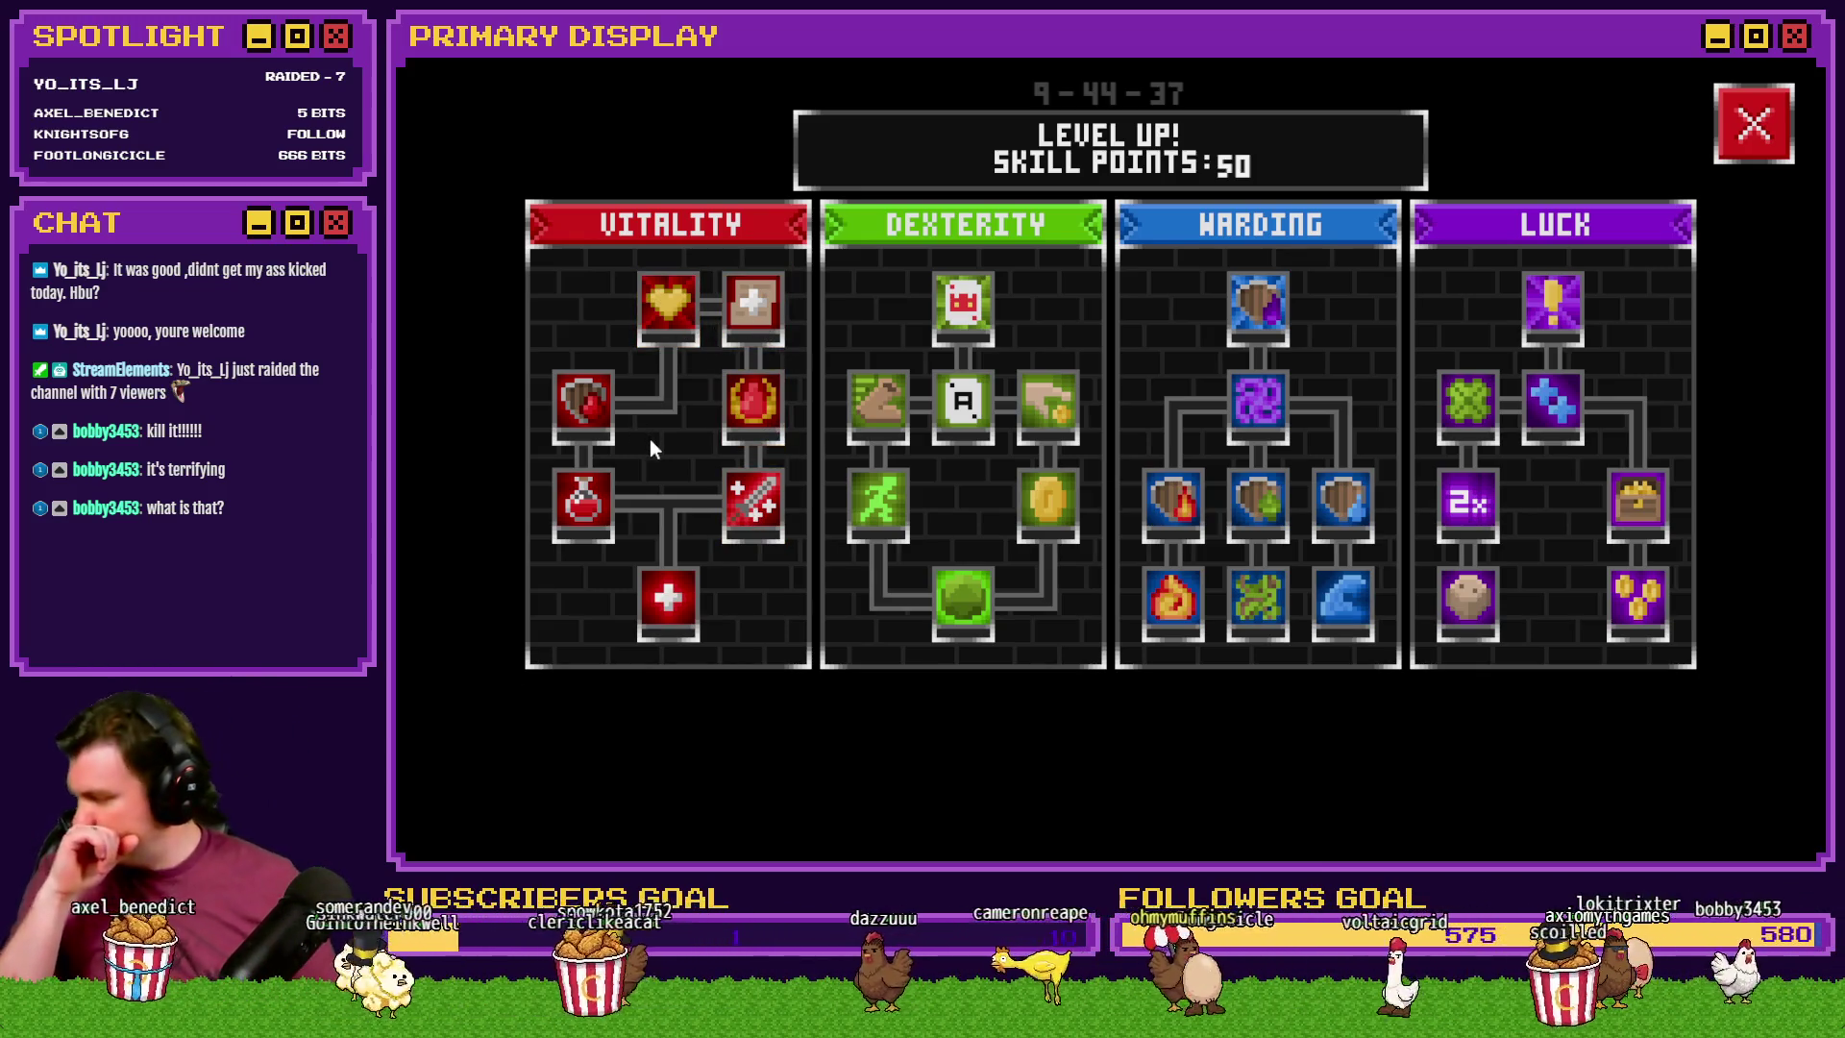
mouse_move(984, 623)
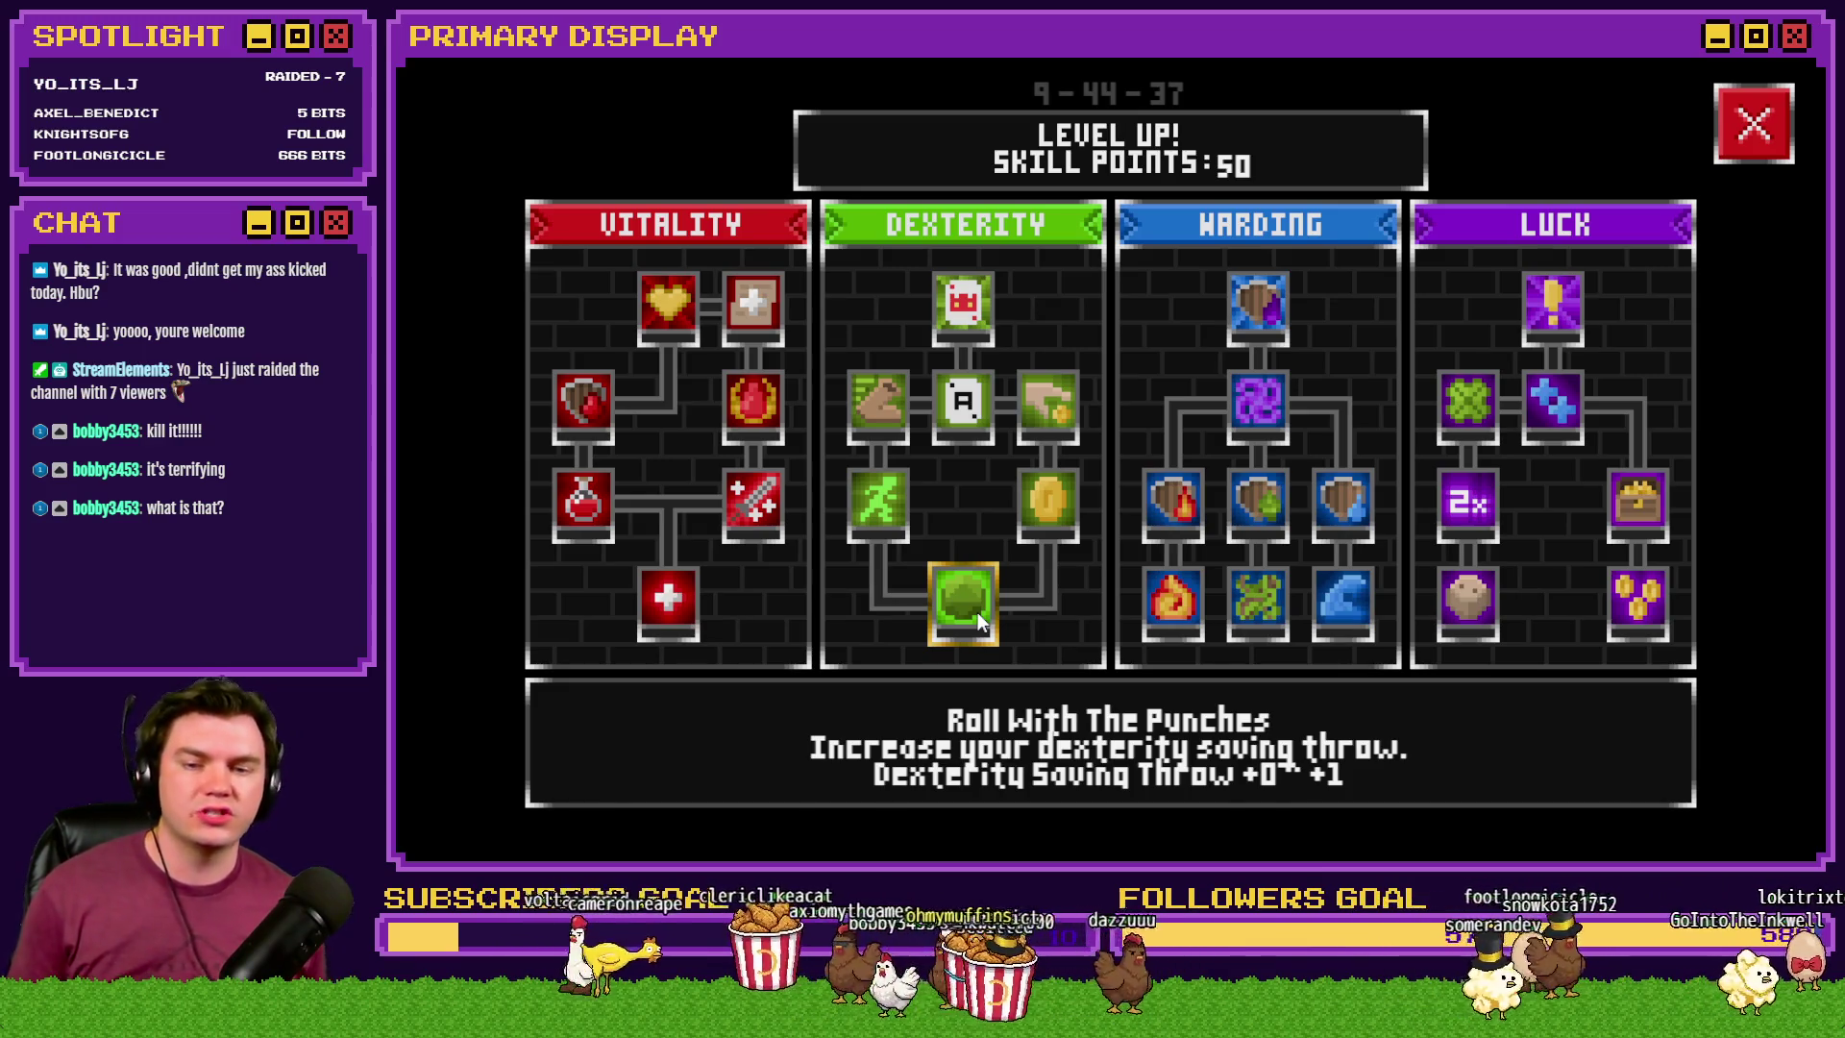
left_click(978, 609)
left_click(974, 609)
left_click(973, 608)
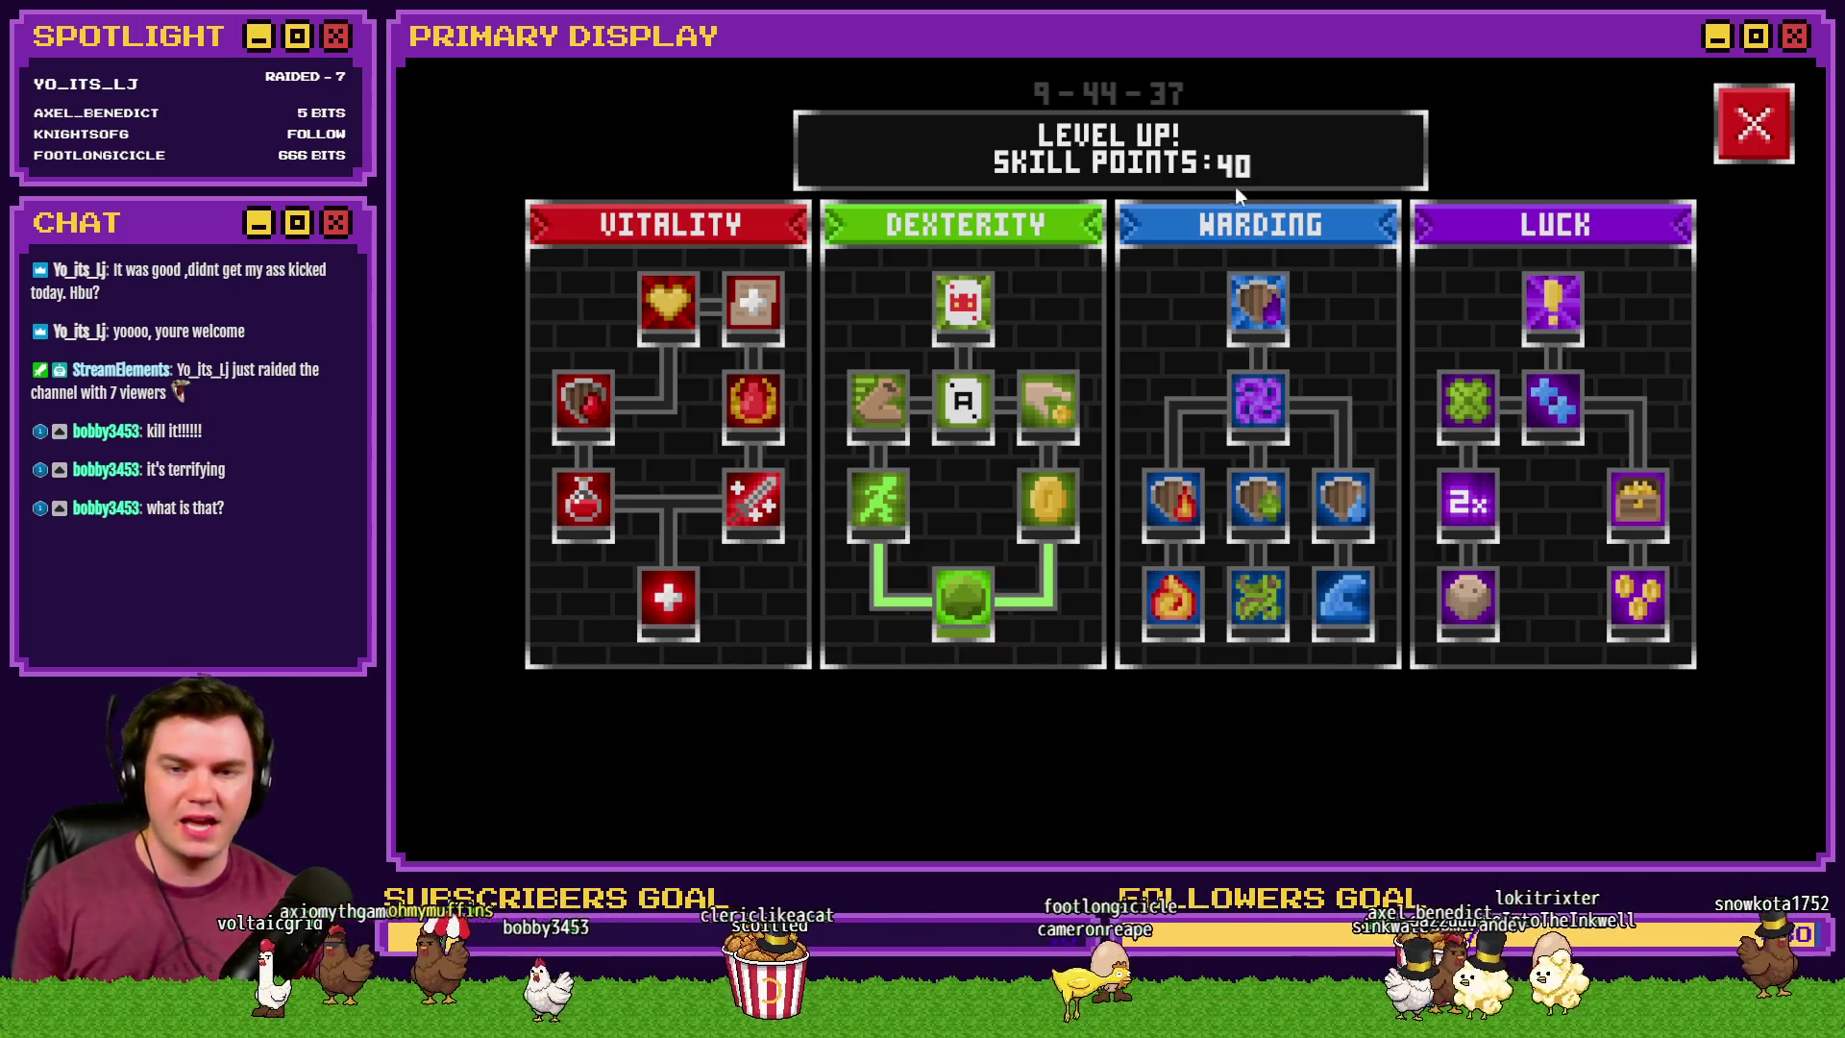
left_click(1754, 123)
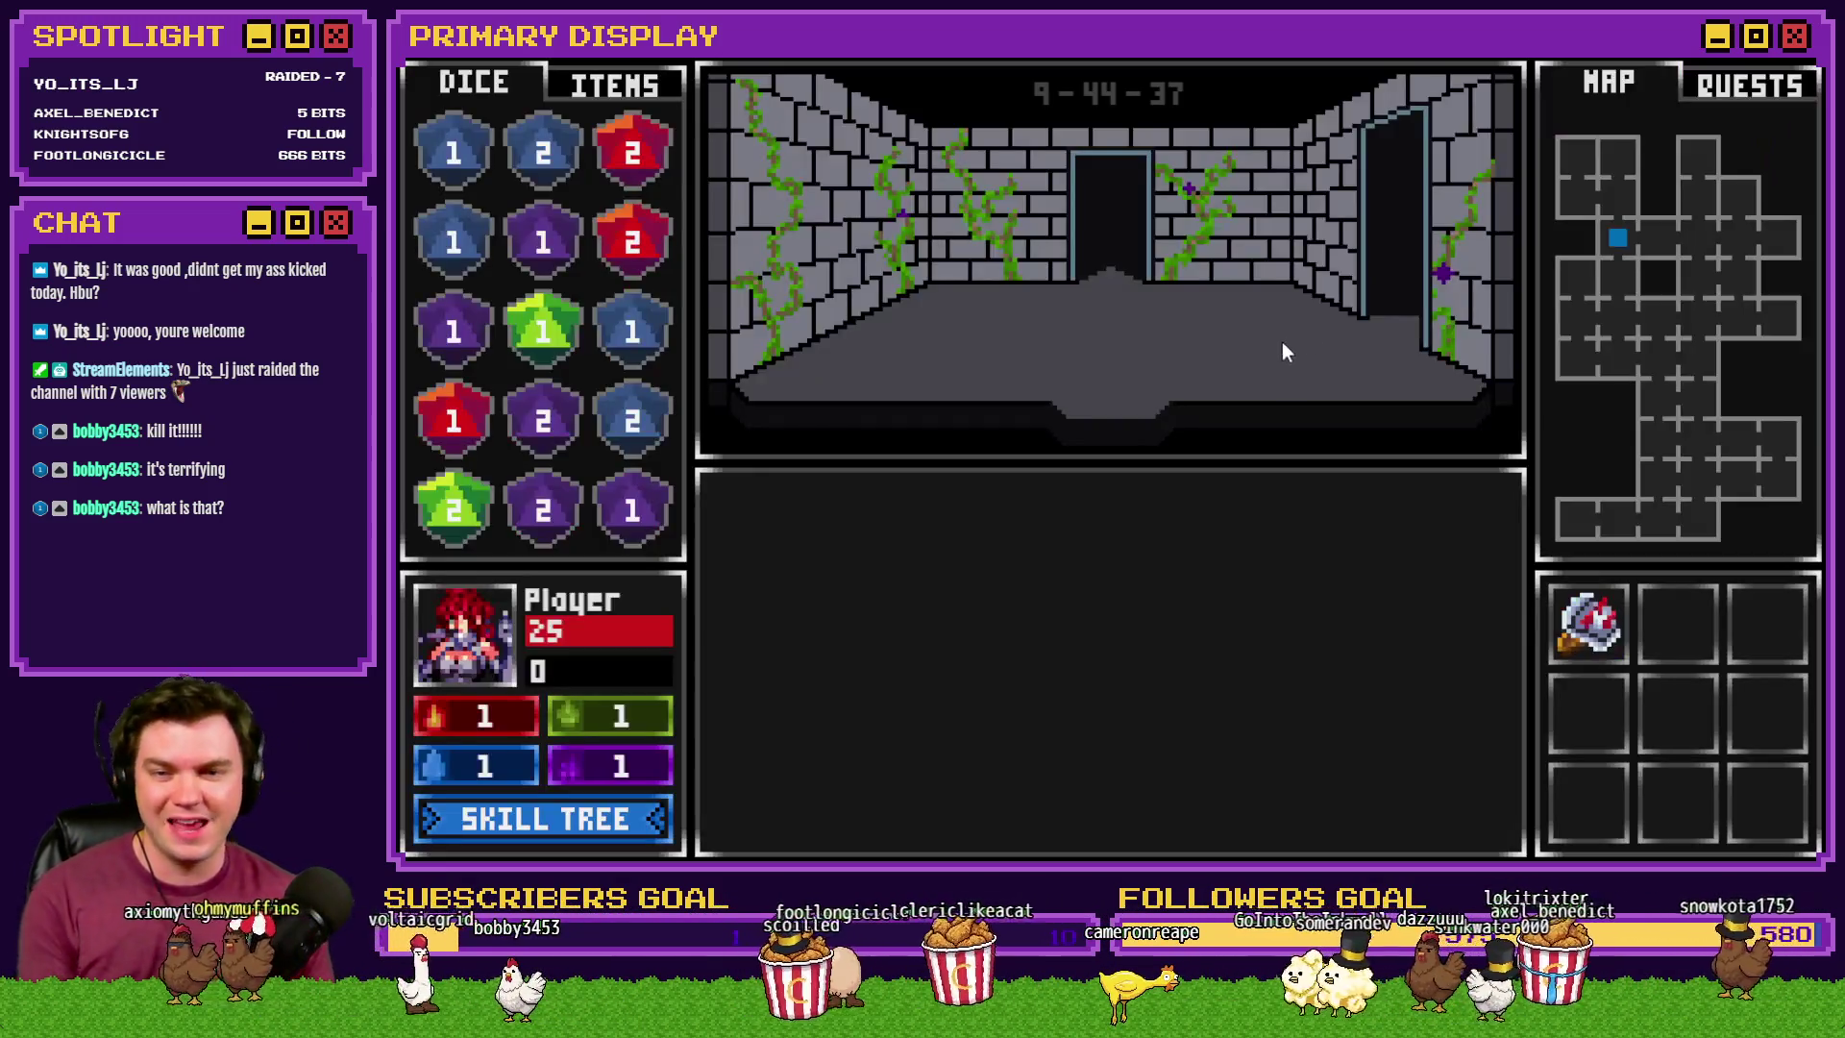
- Walk down the corridor to the locked door and clear the gem puzzle to open it
key("w")
key("w")
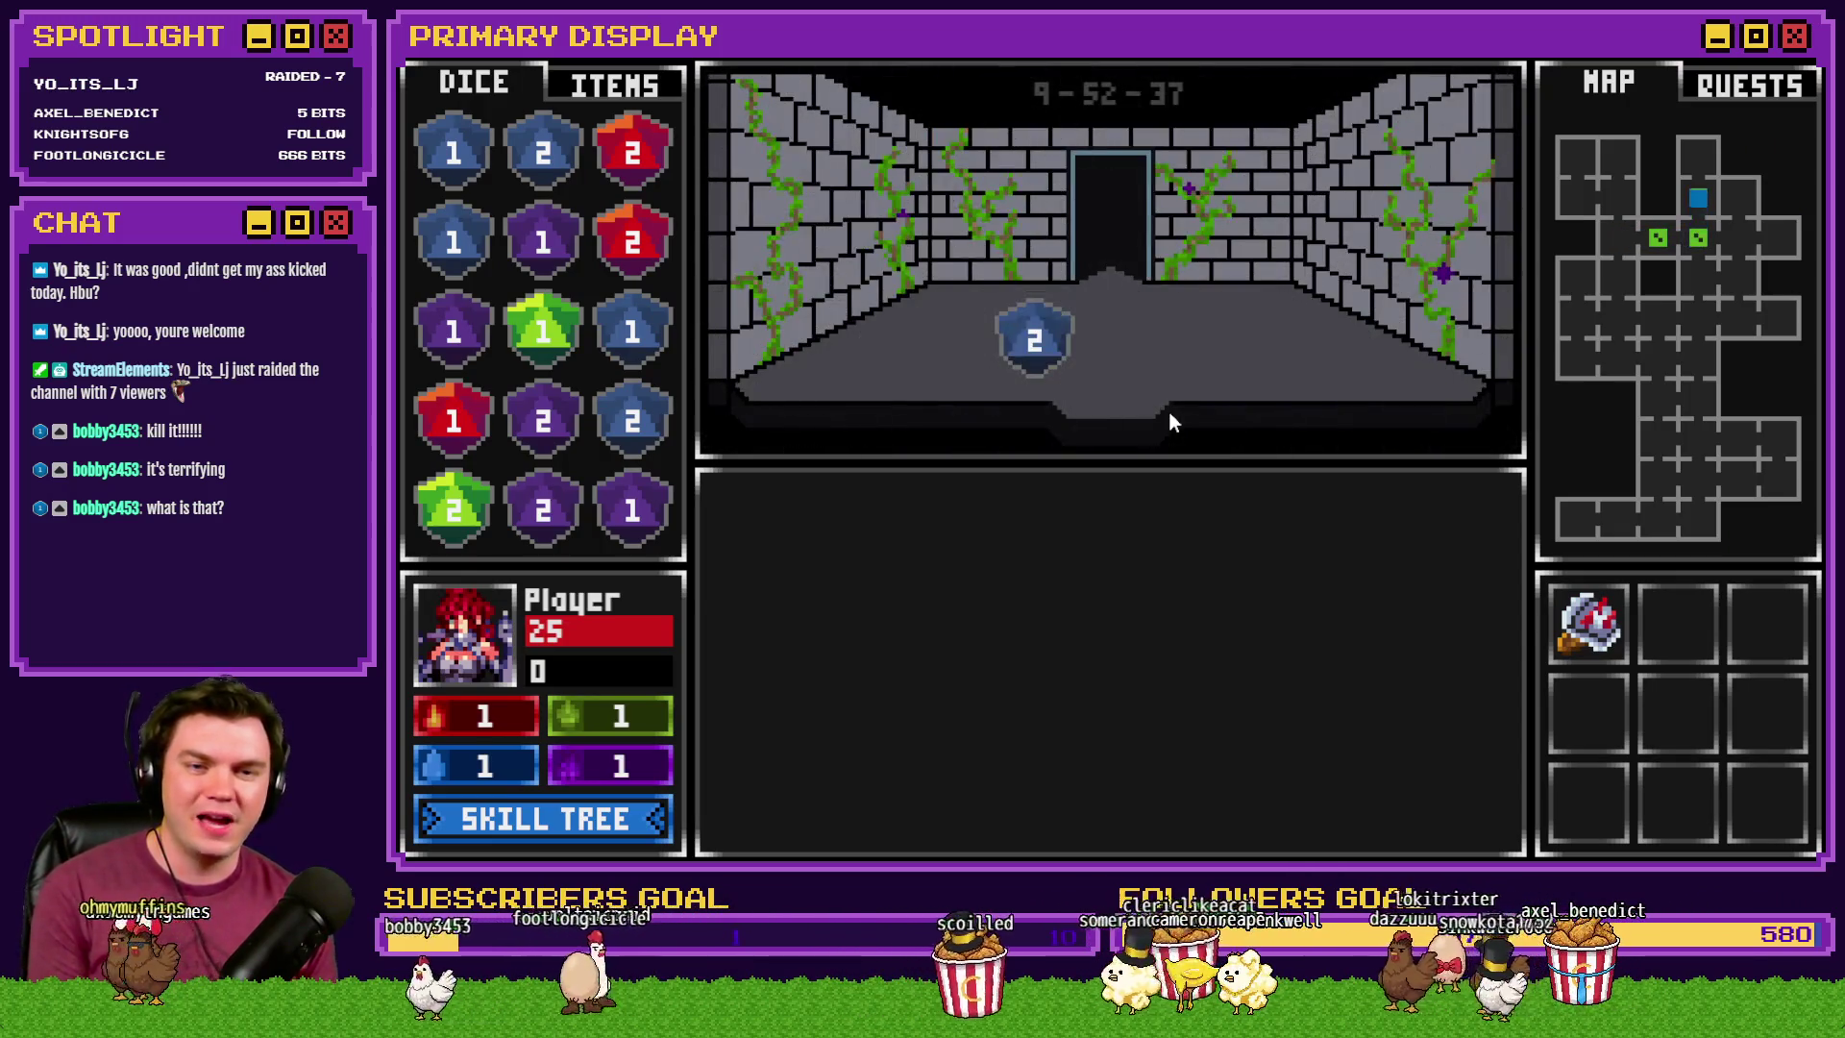
key("w")
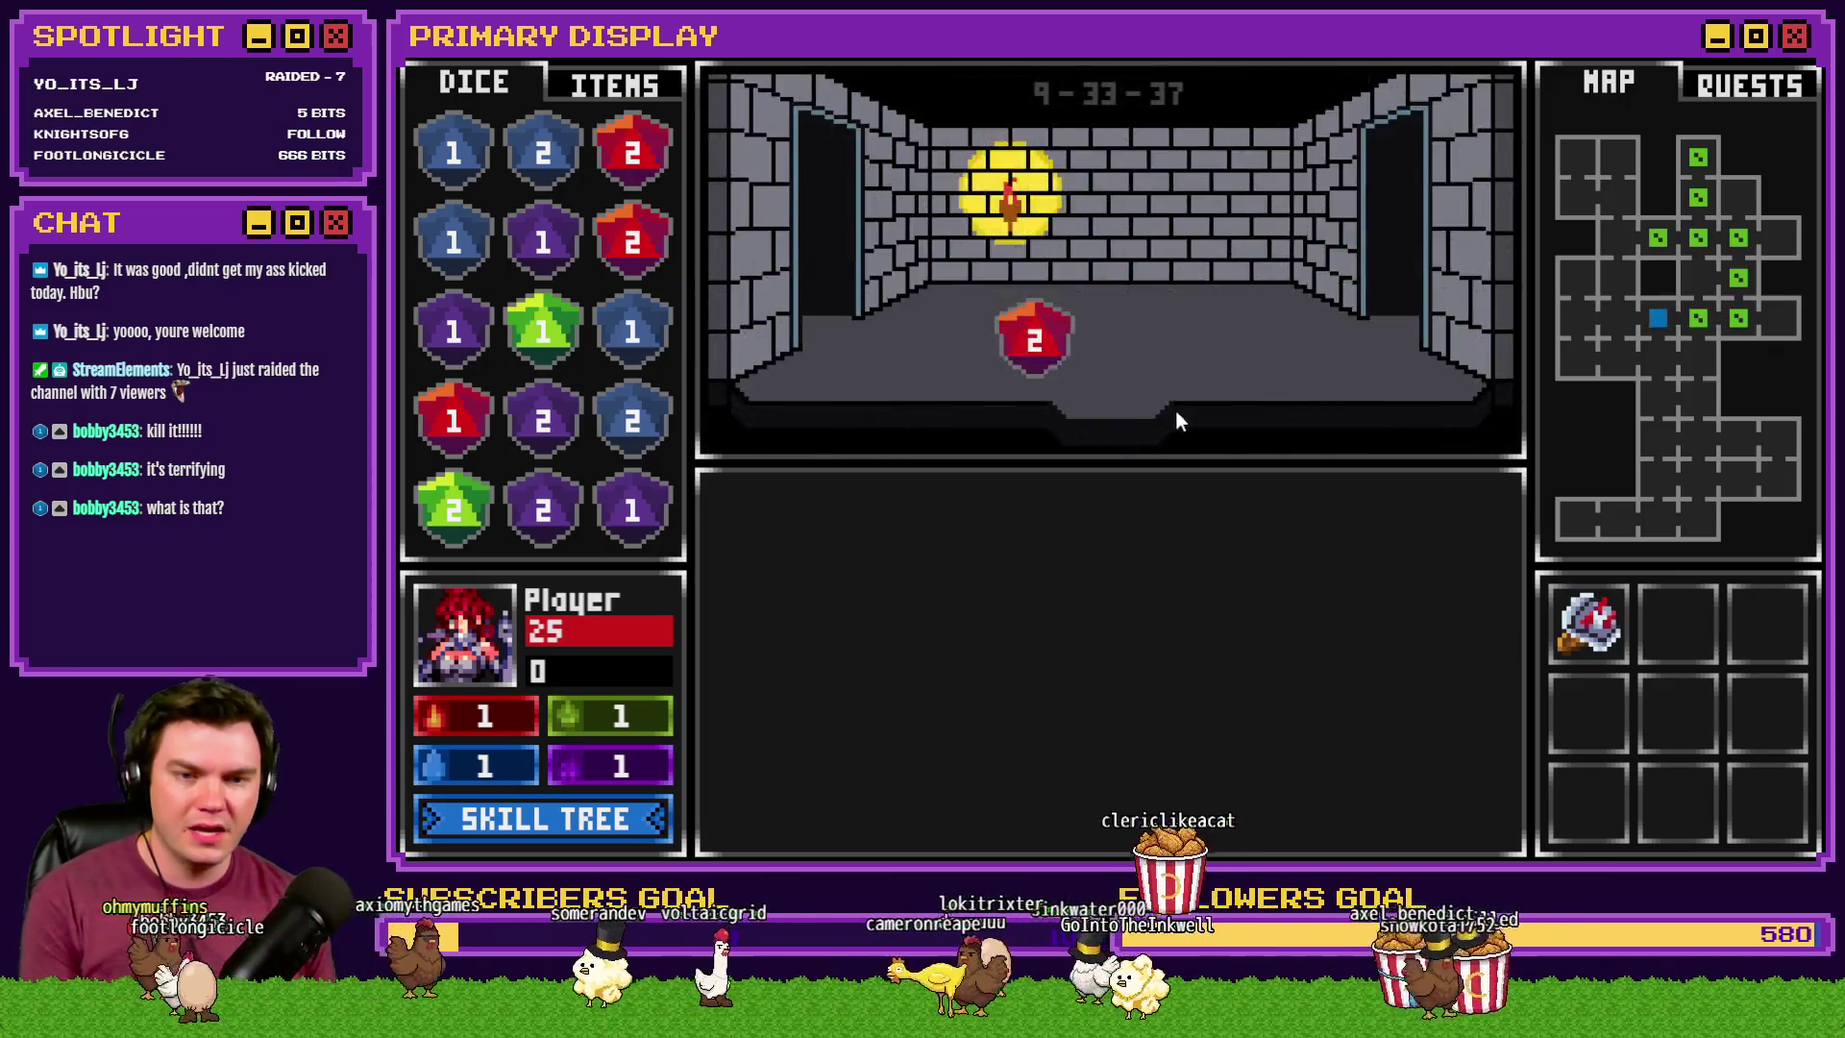
left_click(1095, 647)
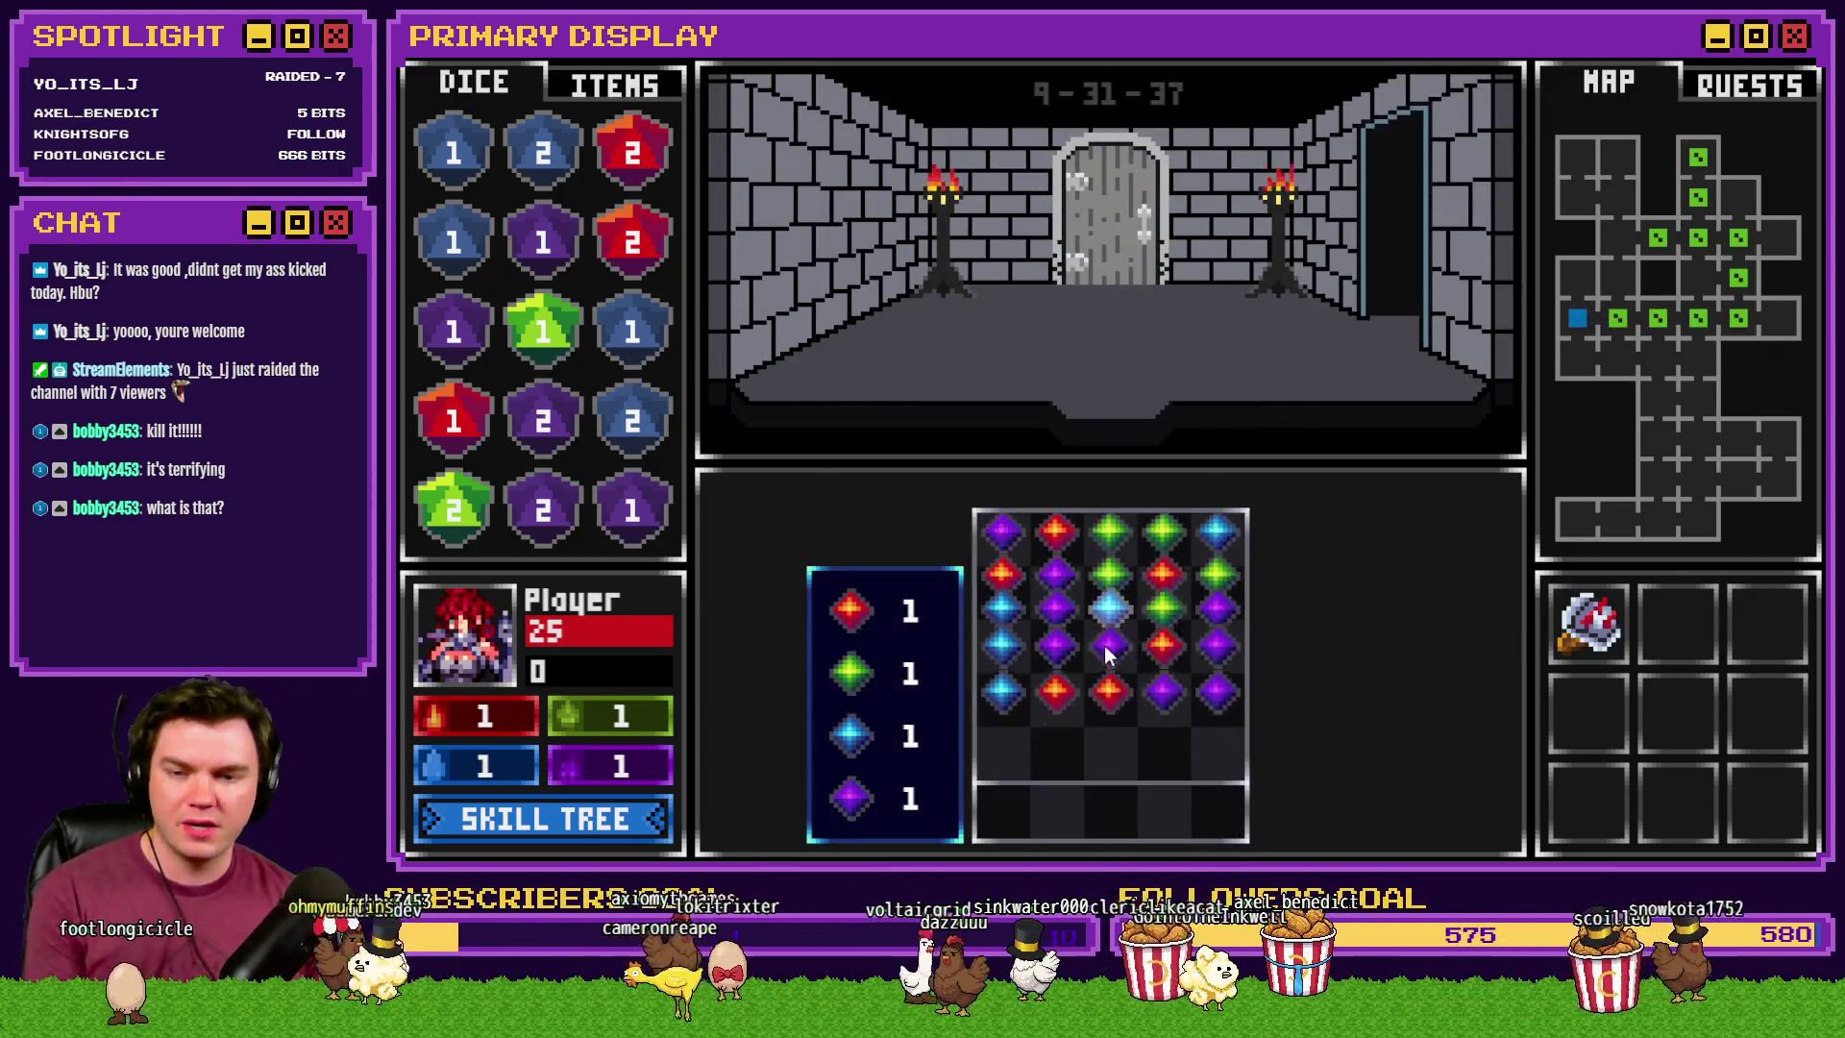
left_click(1061, 716)
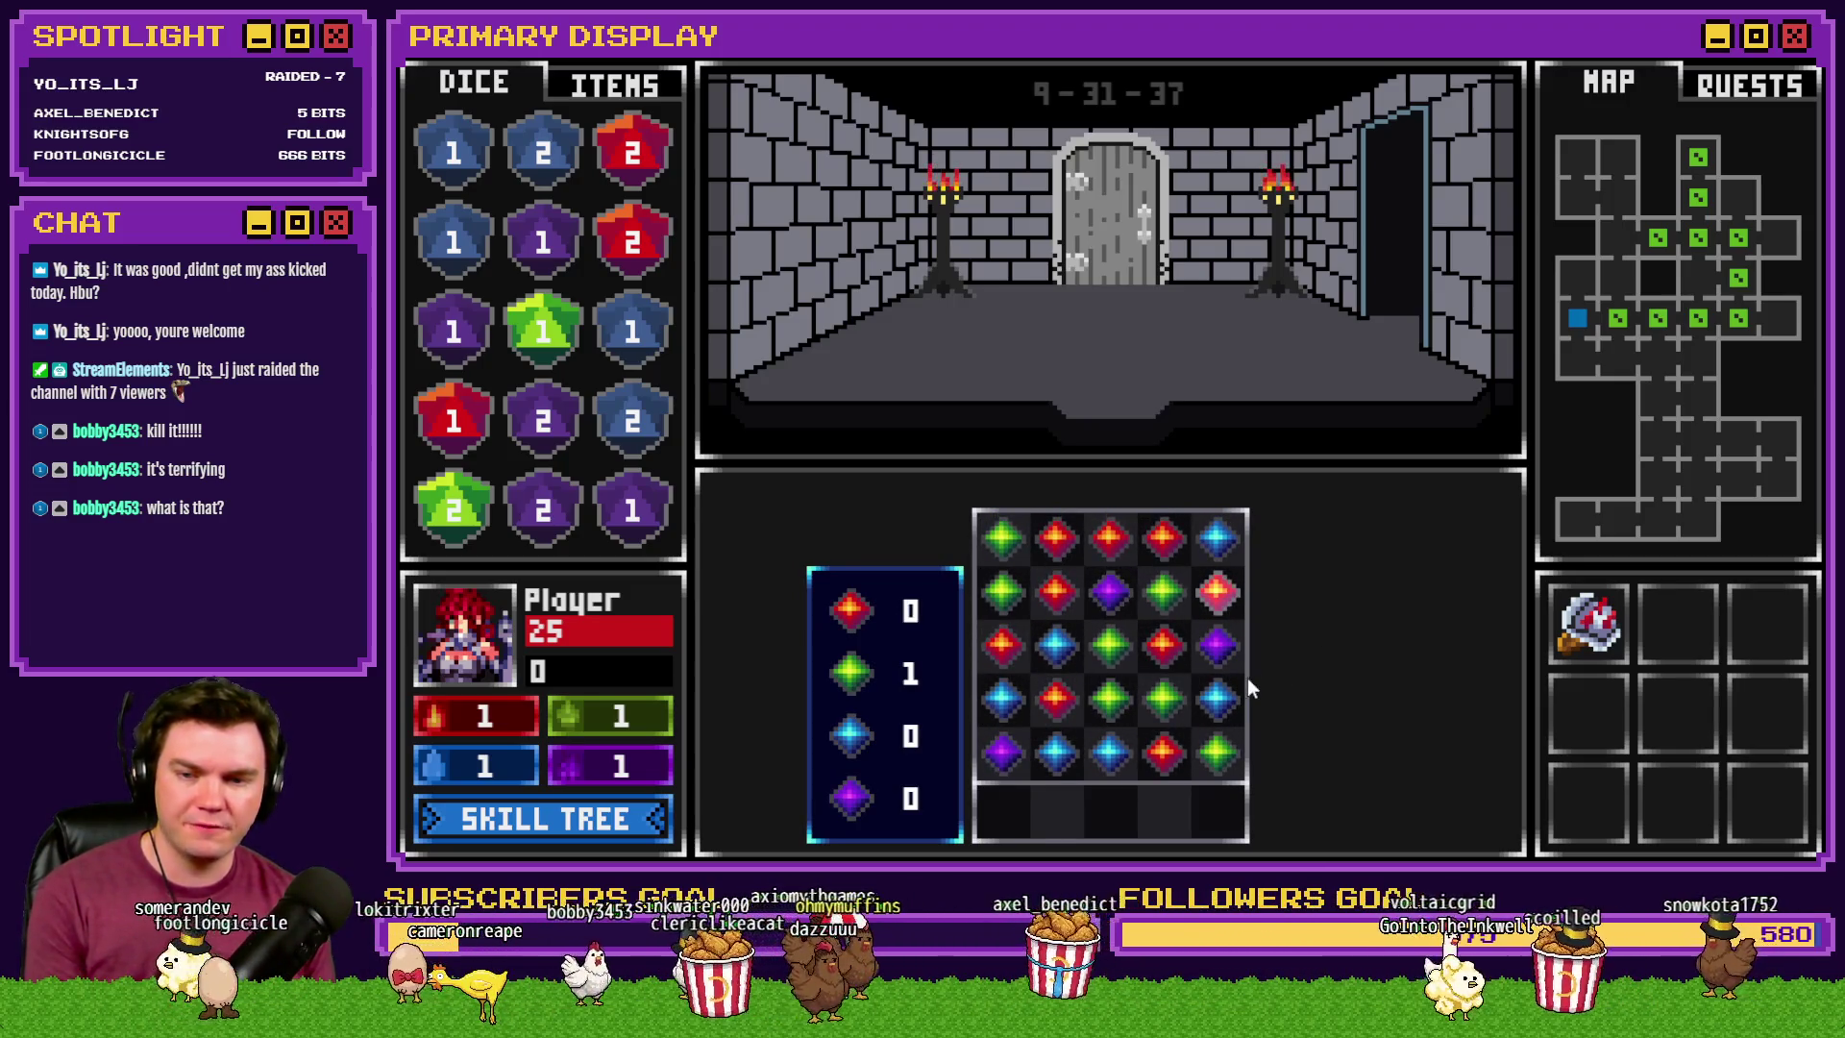
left_click(1120, 661)
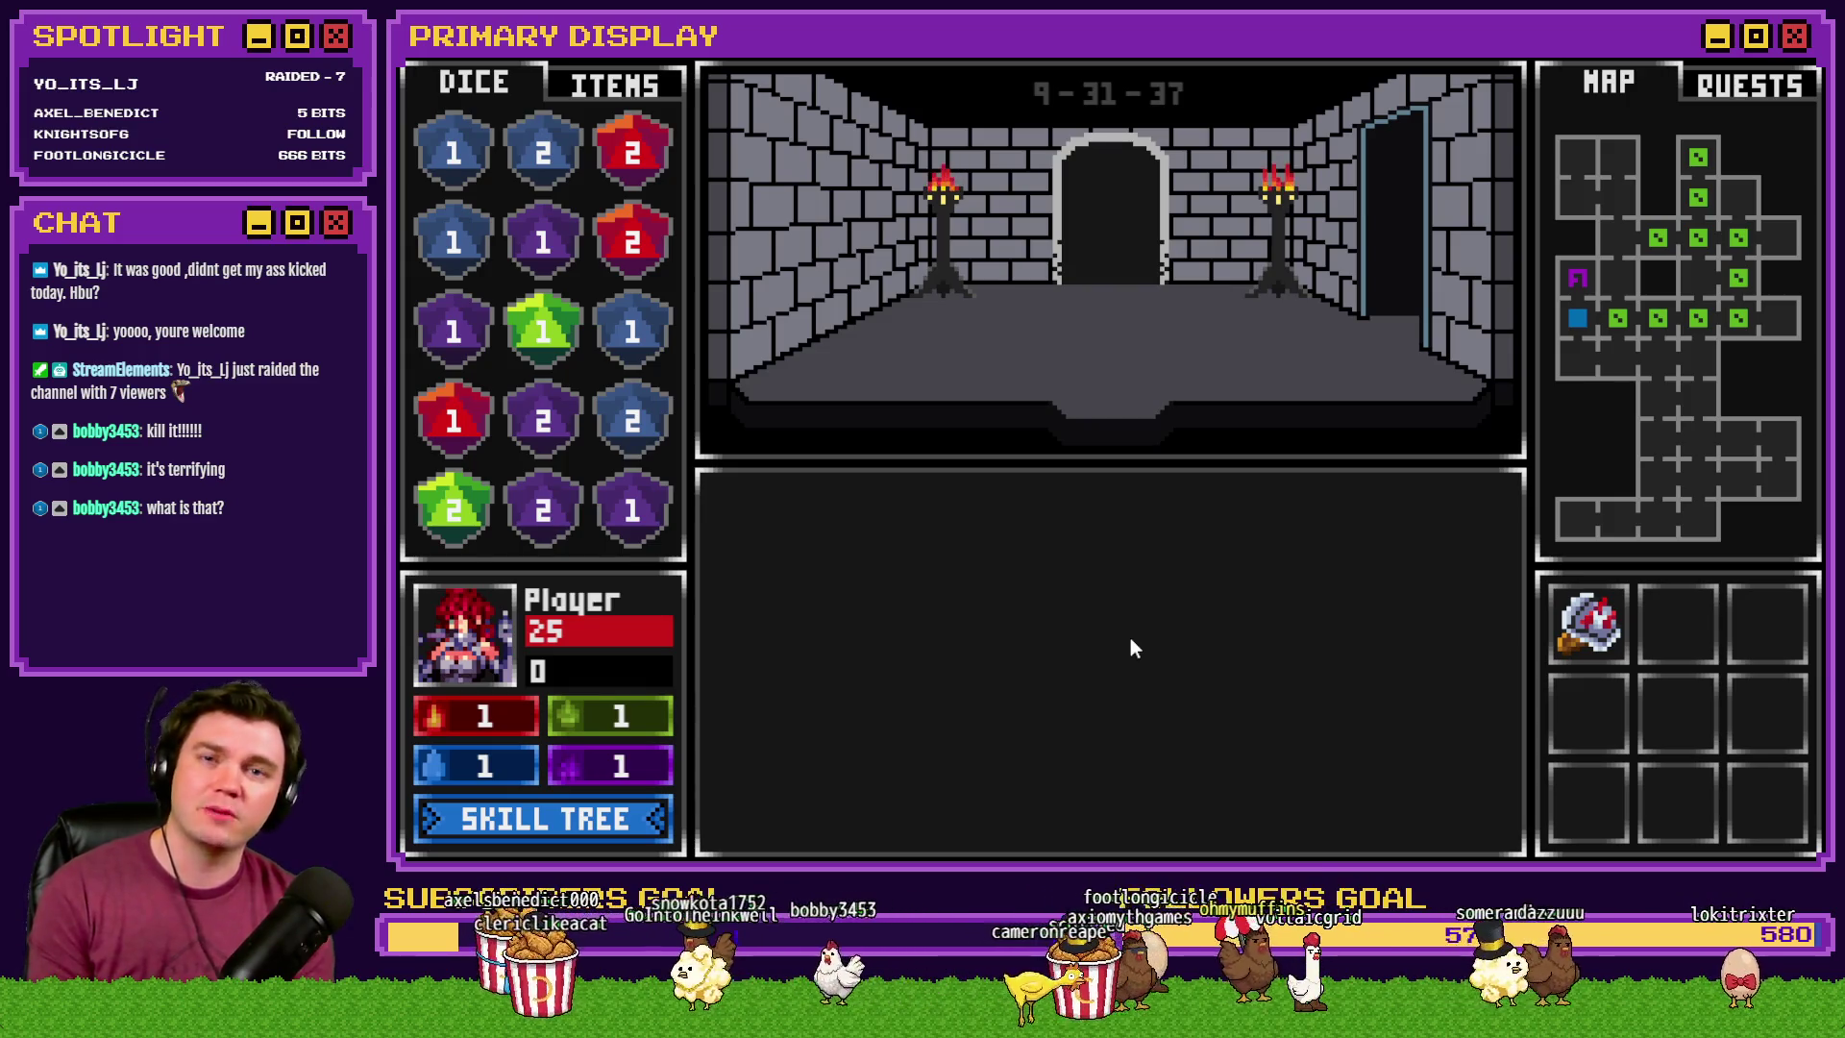
- Enter the room, stand against Danathar, and read the Spiked Pauldron's 10% Dexterity save penalty
key("w")
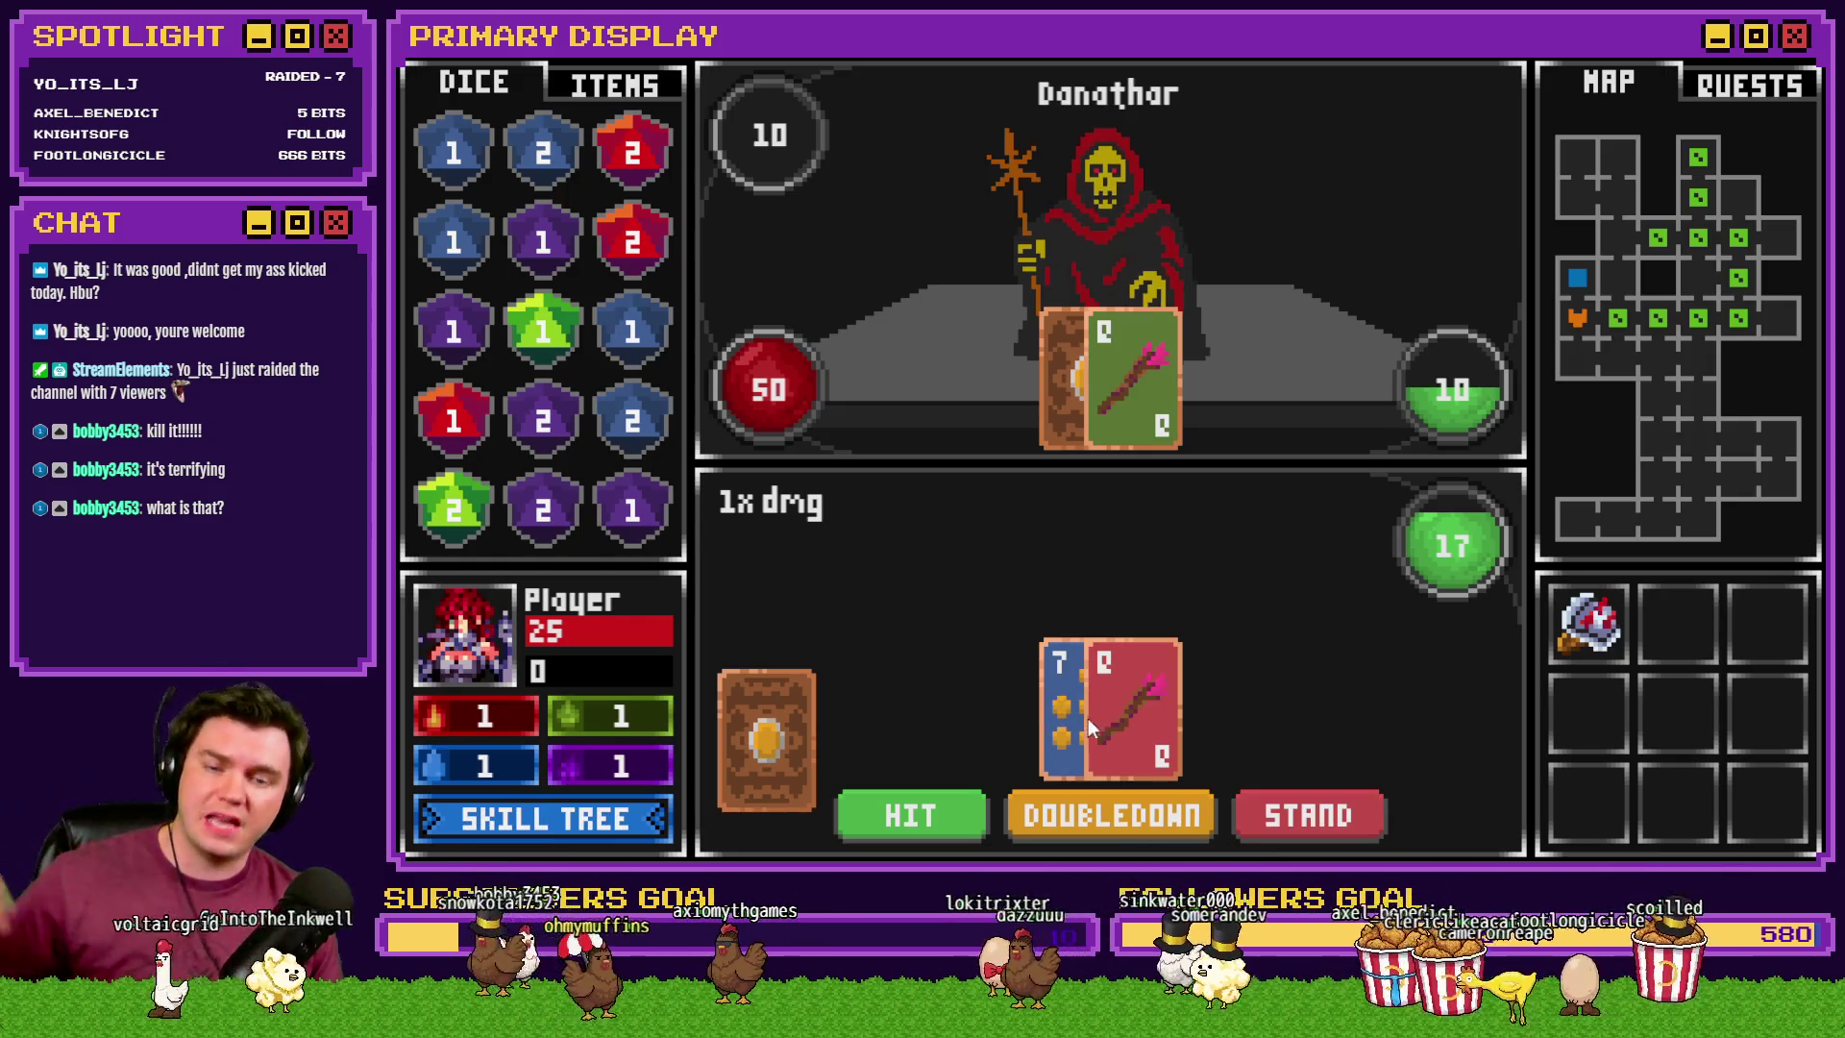
left_click(1318, 816)
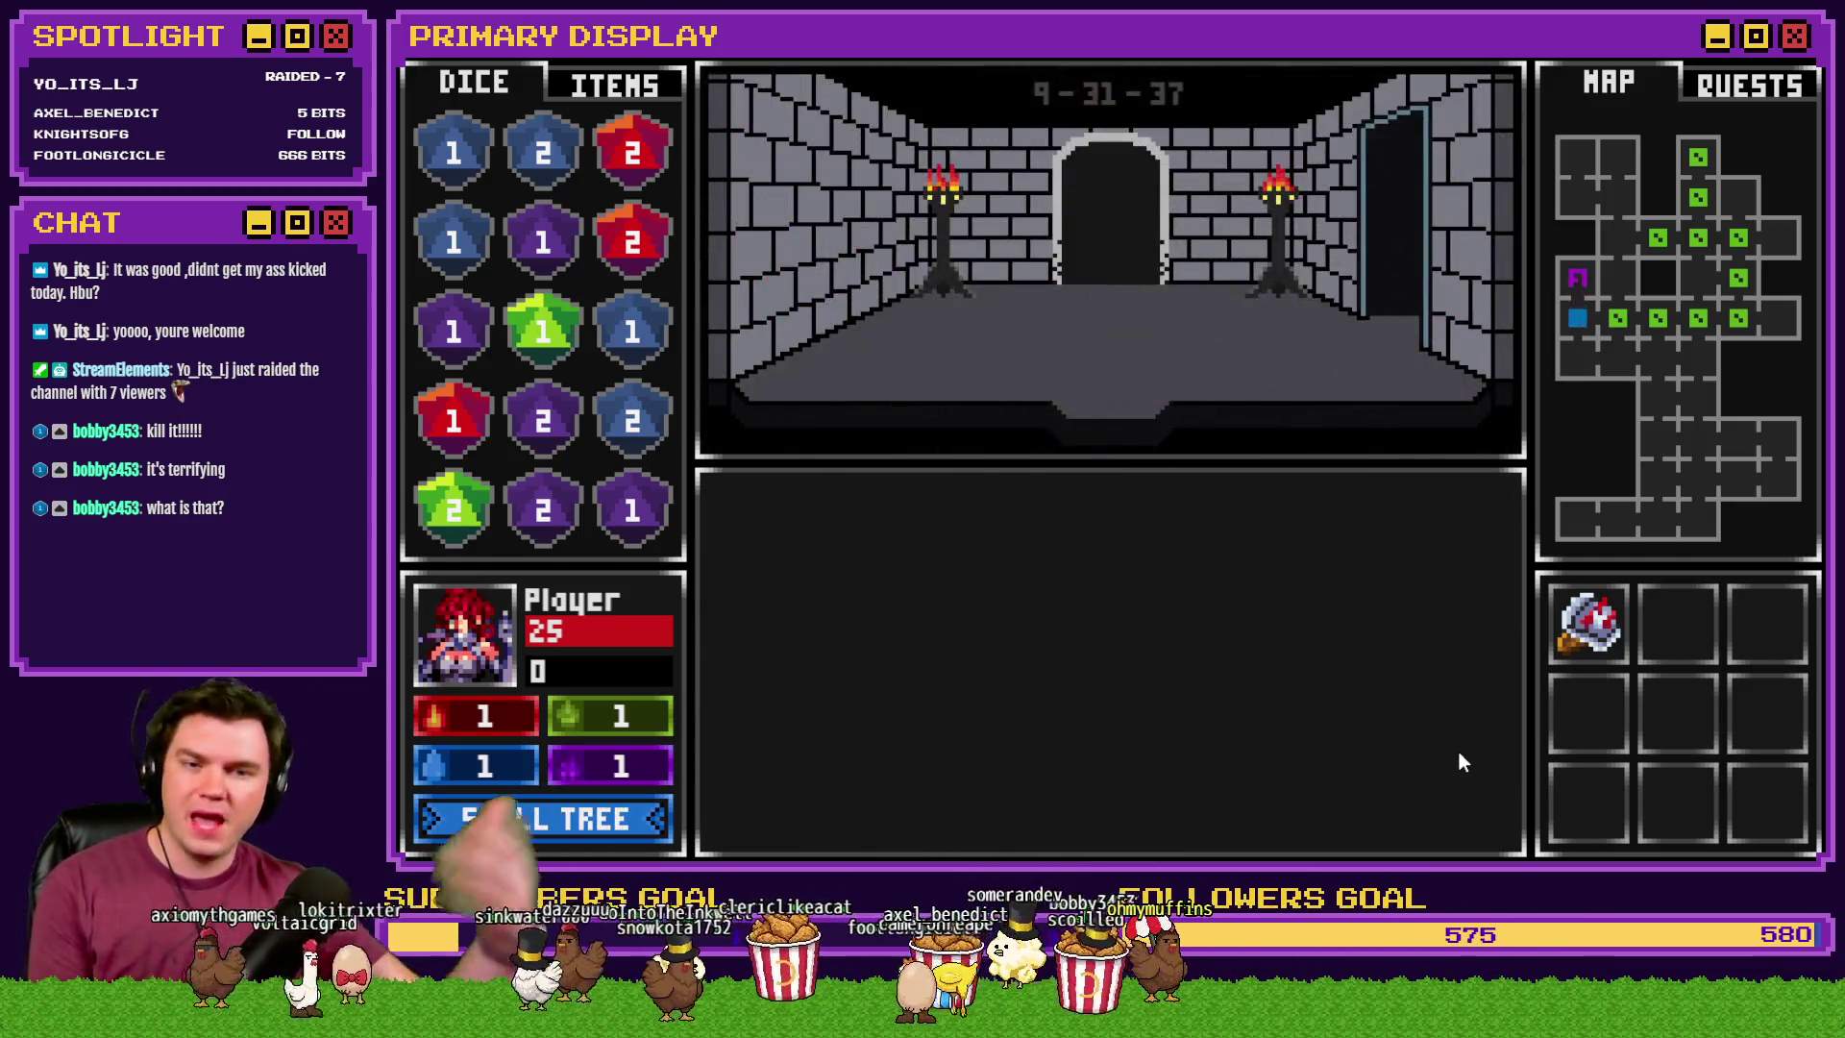
mouse_move(1593, 630)
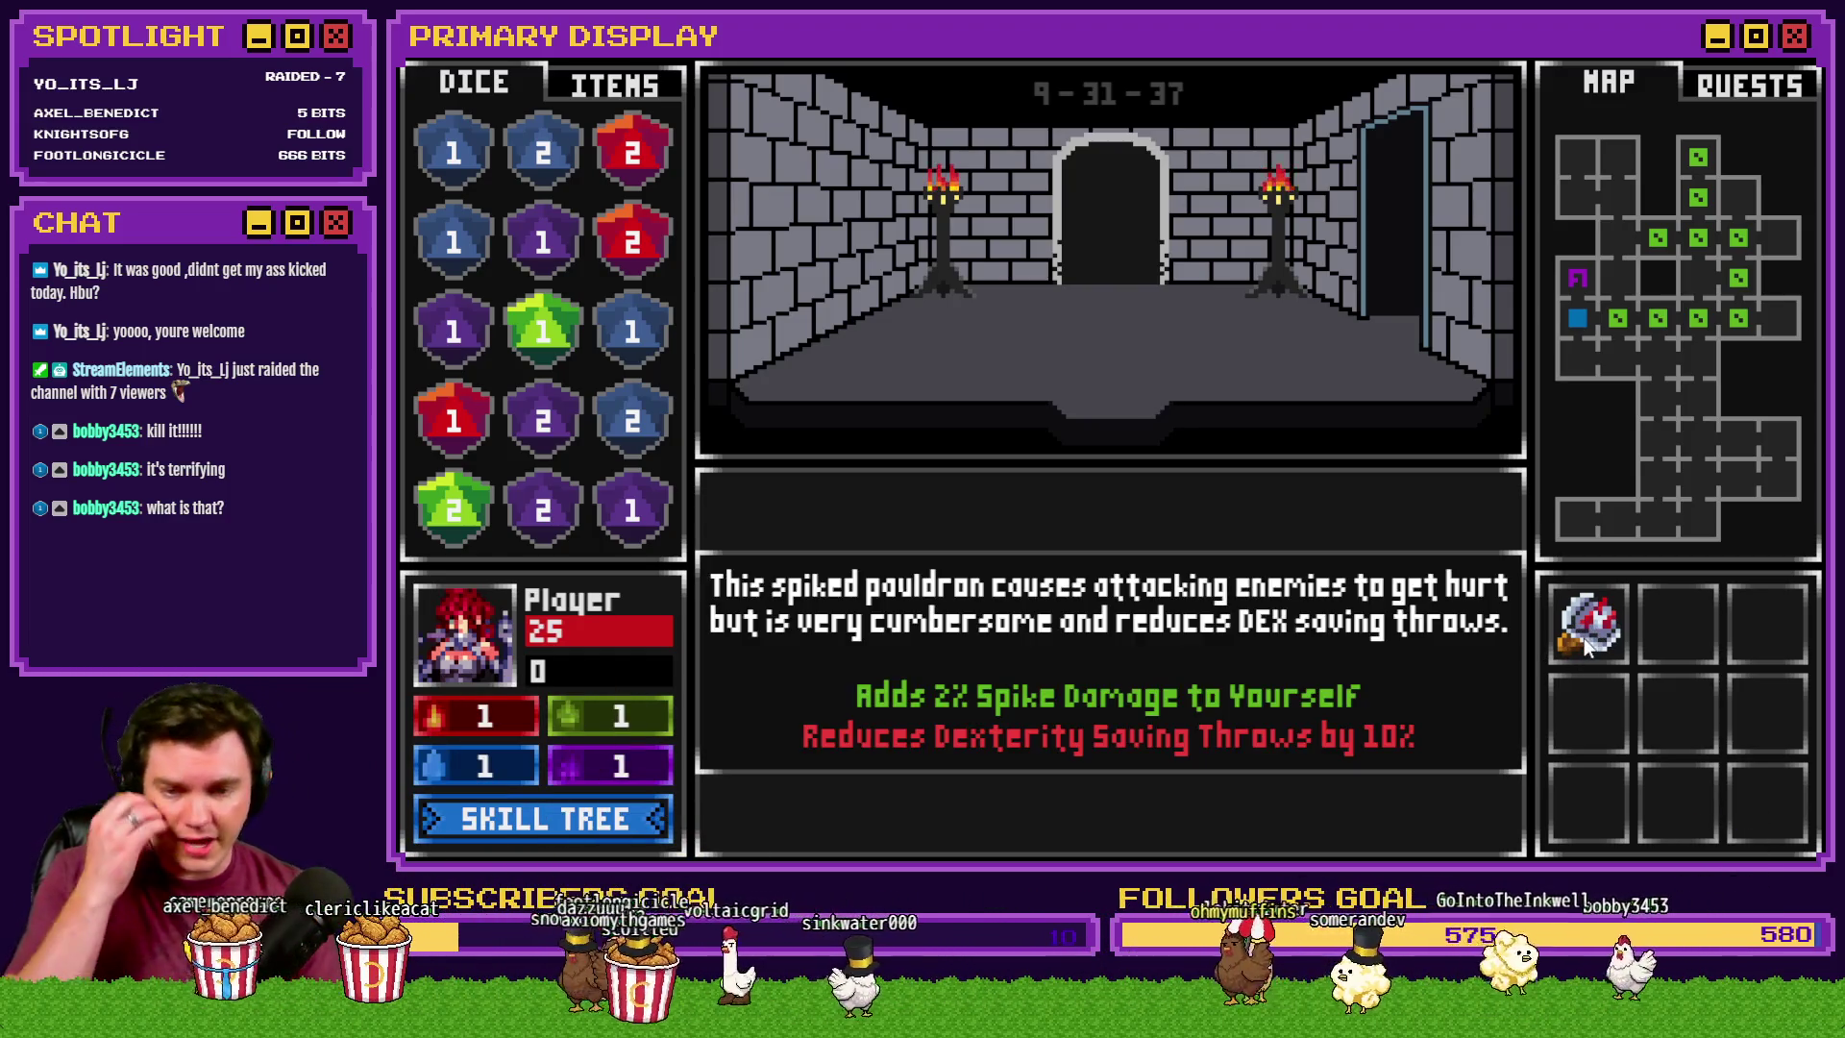
left_click(1584, 638)
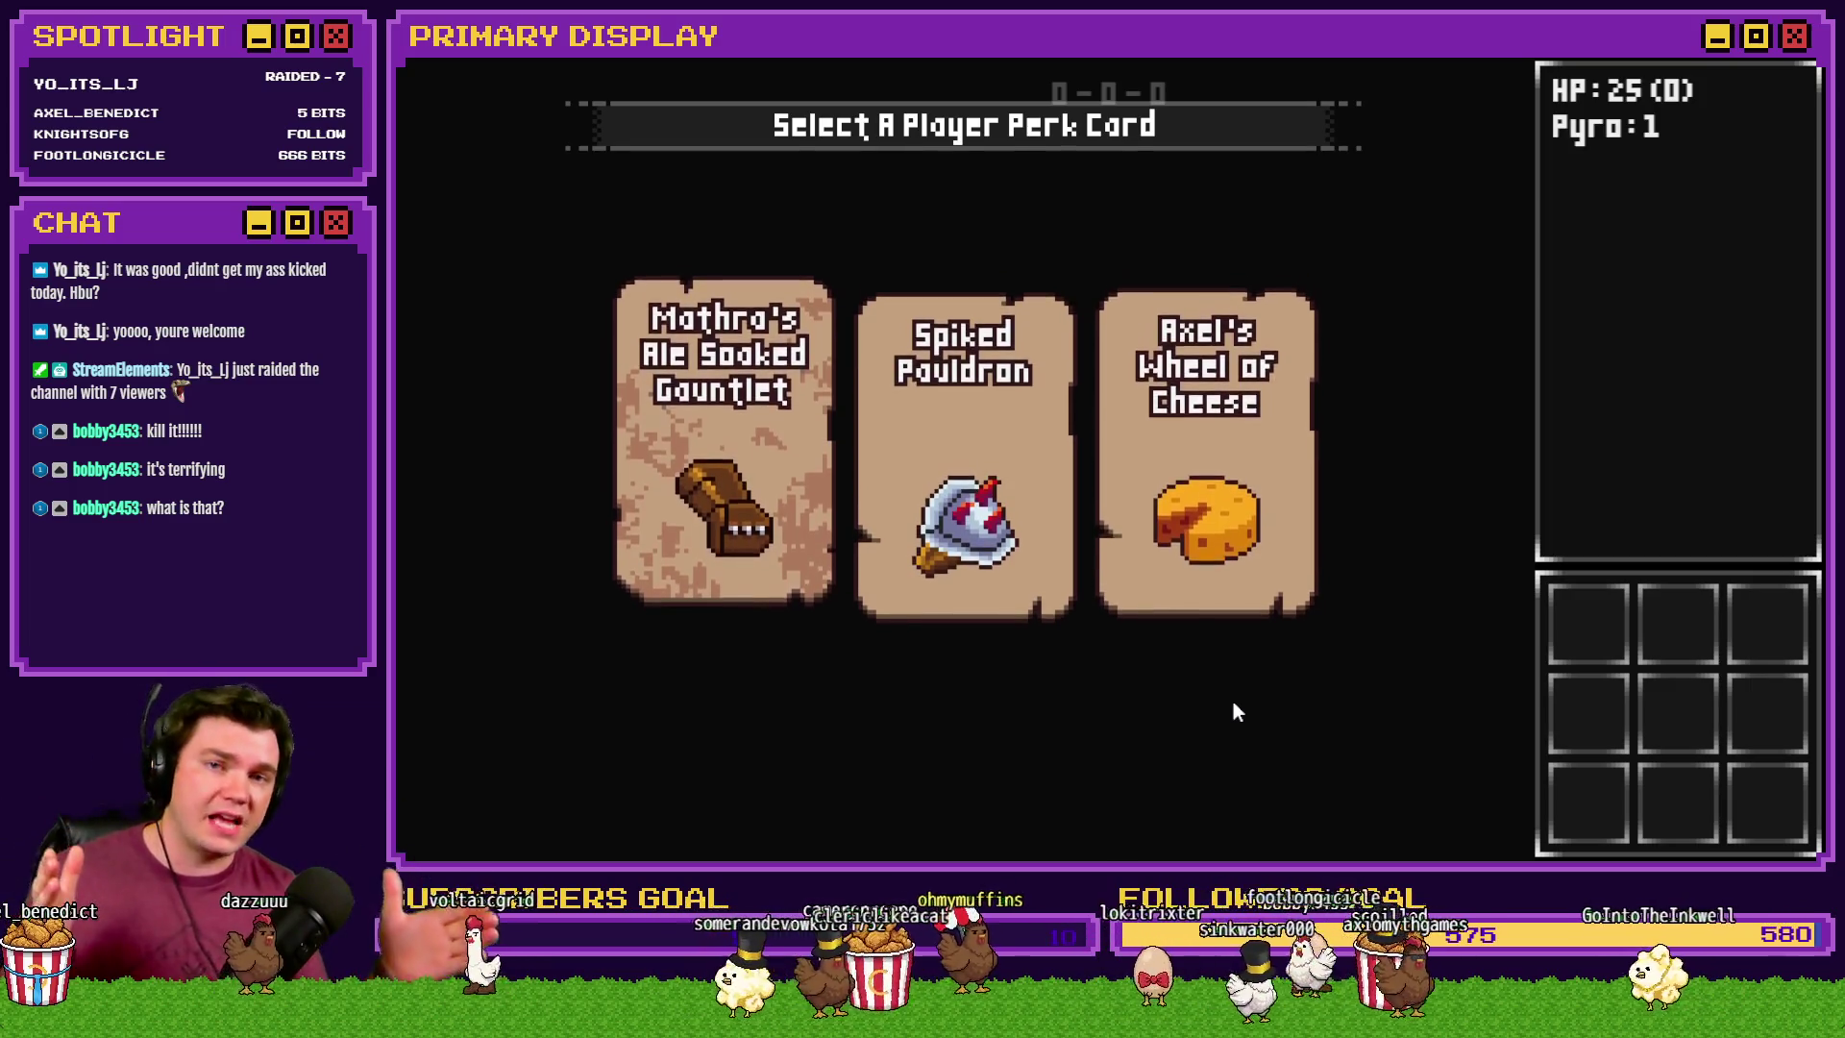
- Read the Wheel of Cheese and Spiked Pauldron perk cards, then quit the playtest with Alt+F4
mouse_move(1217, 495)
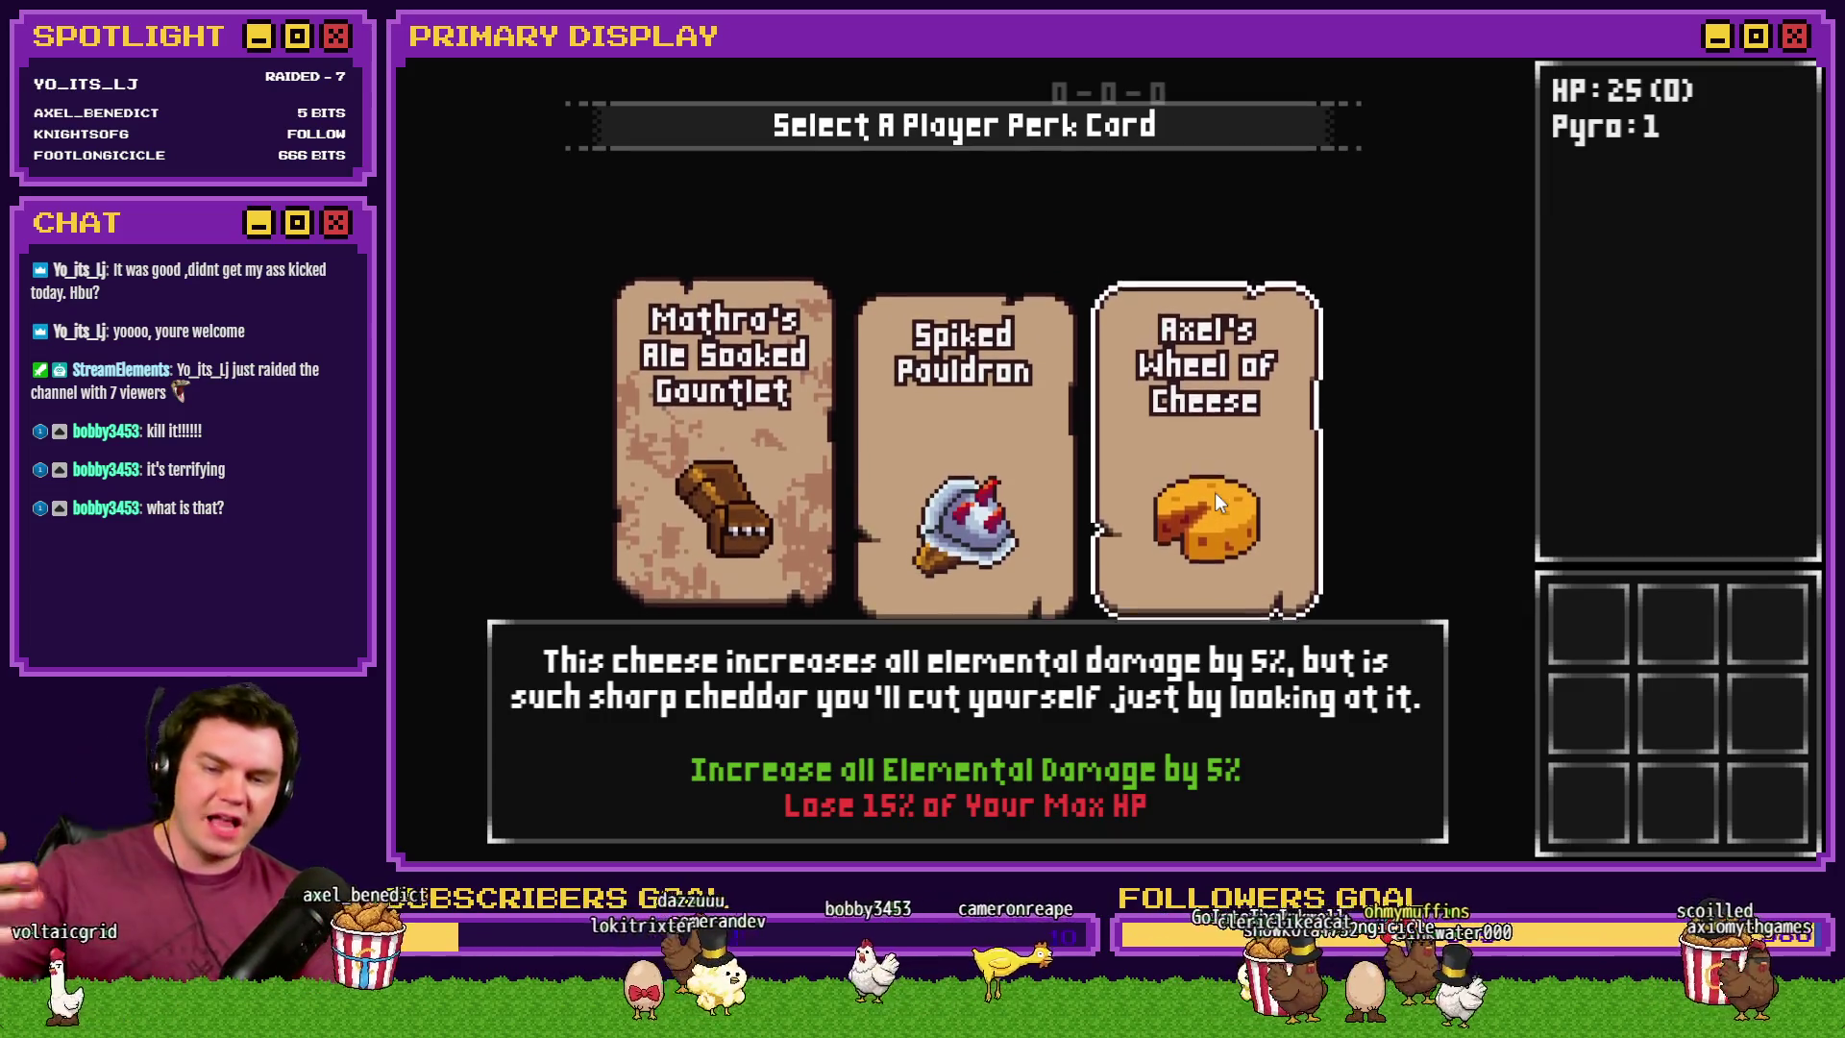
mouse_move(1001, 453)
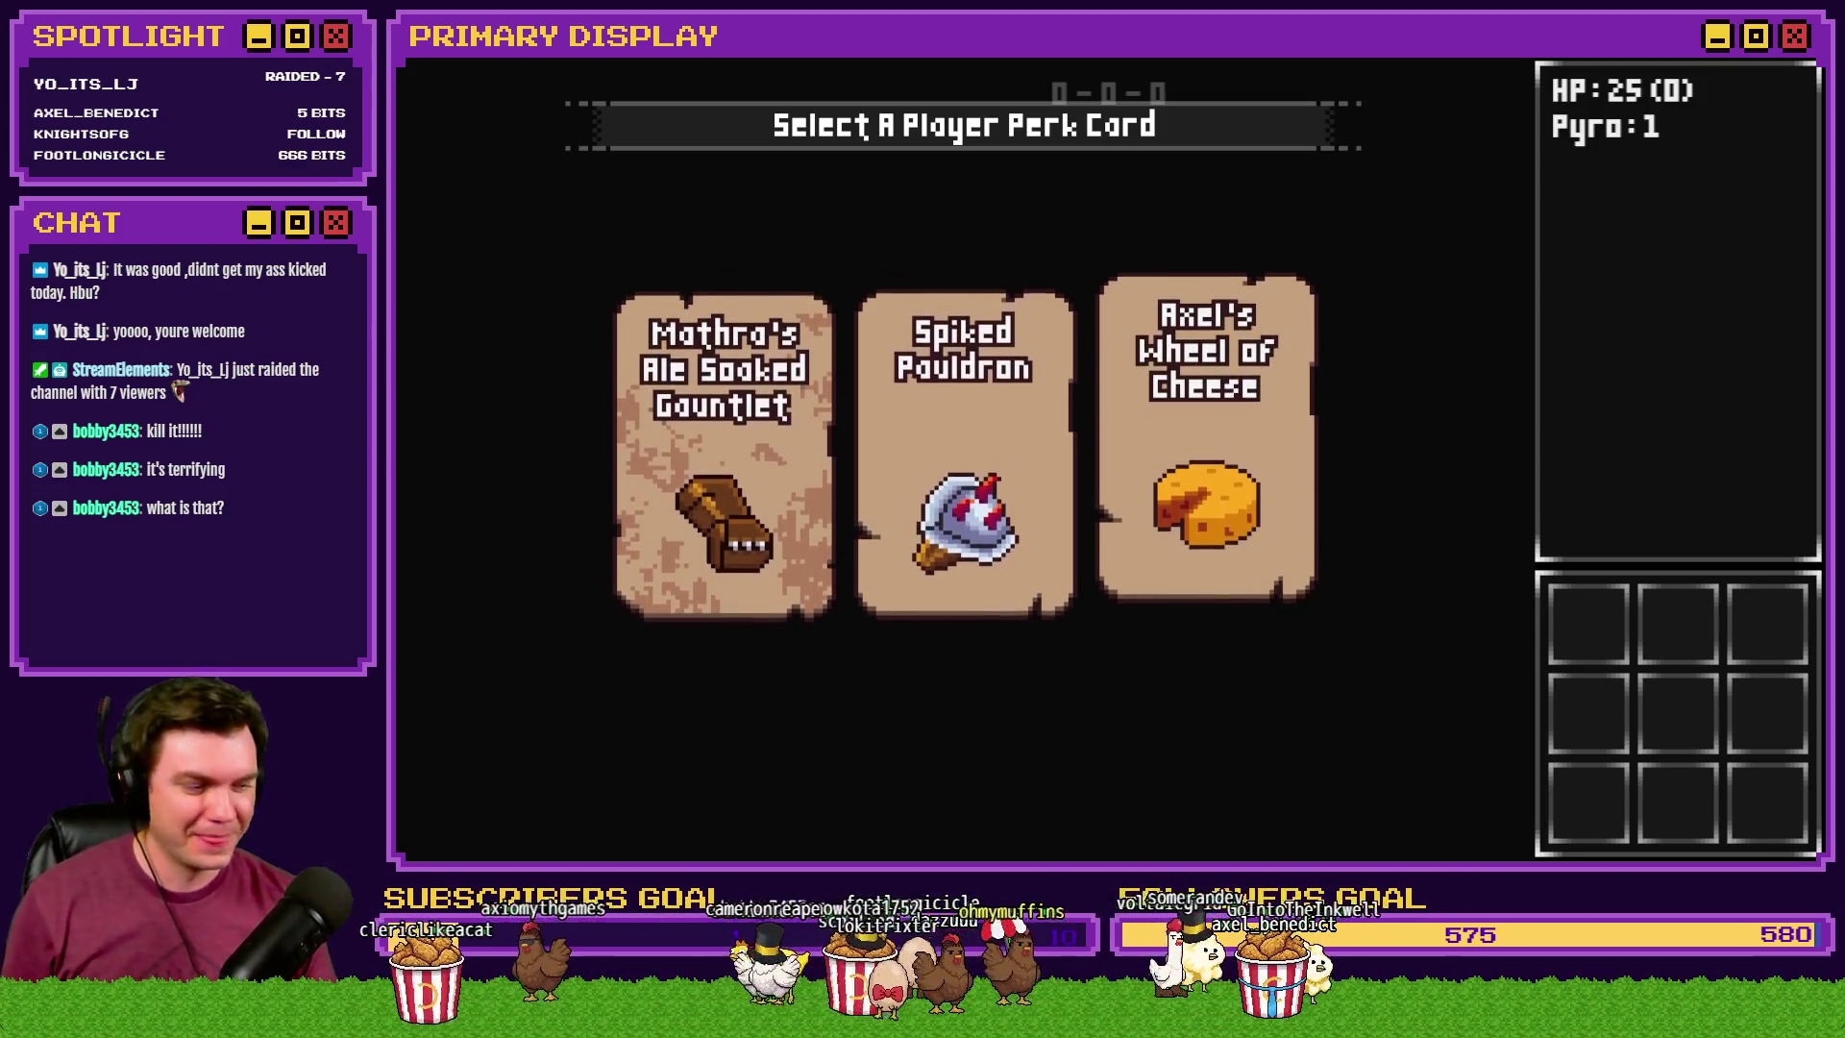
key("alt+F4")
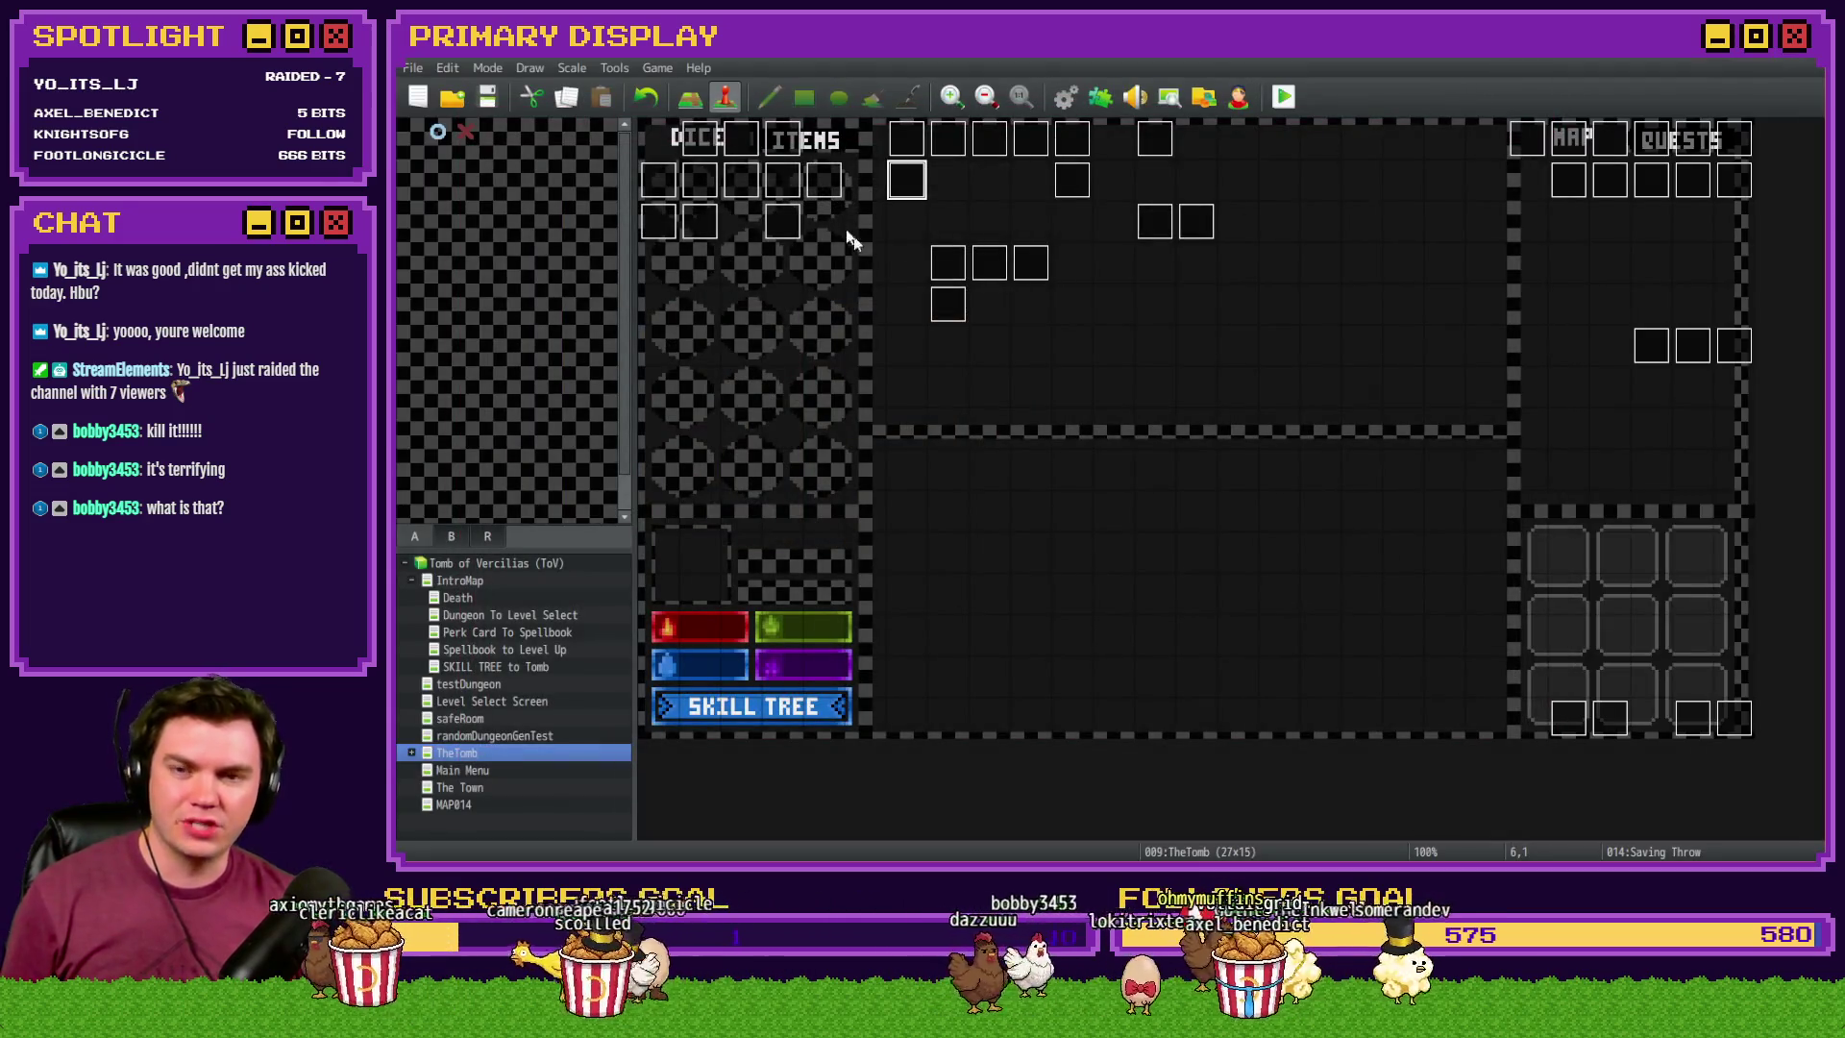
- Open the Saving Throw event and the Script line under the Swift Evasion comment
double_click(920, 189)
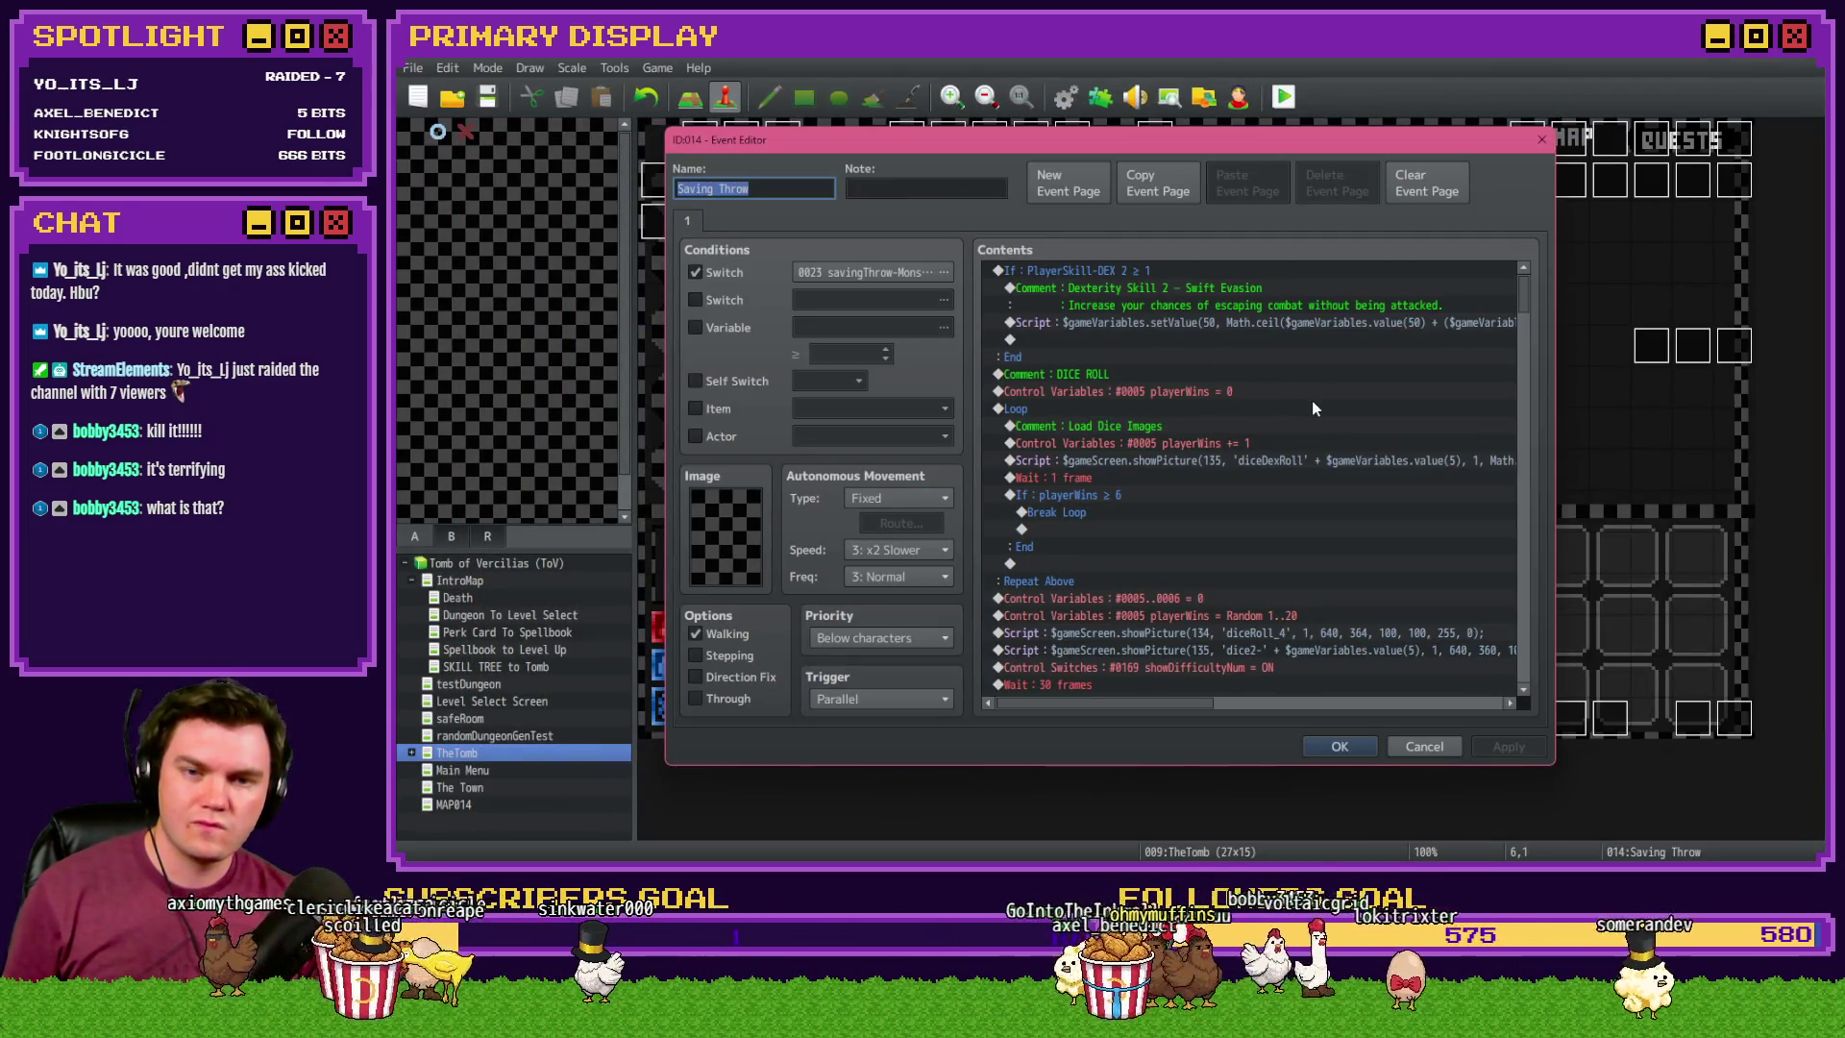
left_click(1245, 286)
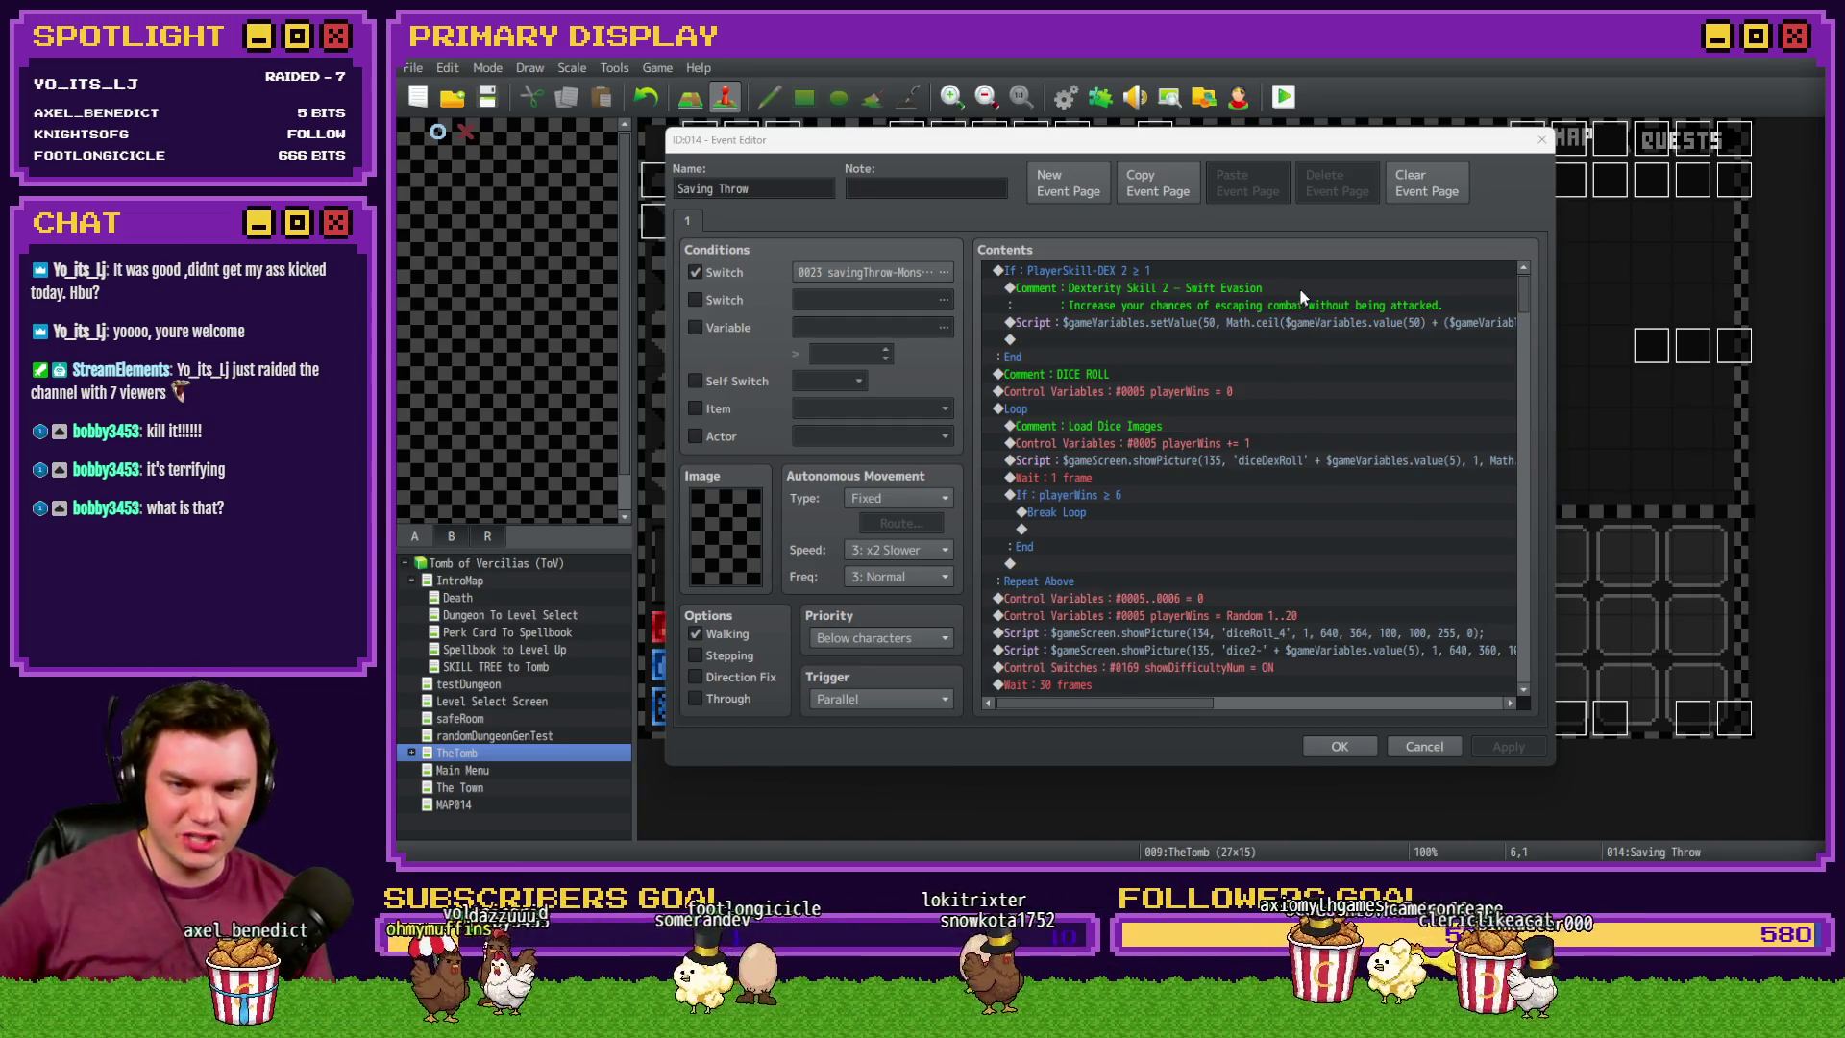
left_click(1300, 287)
left_click(1279, 324)
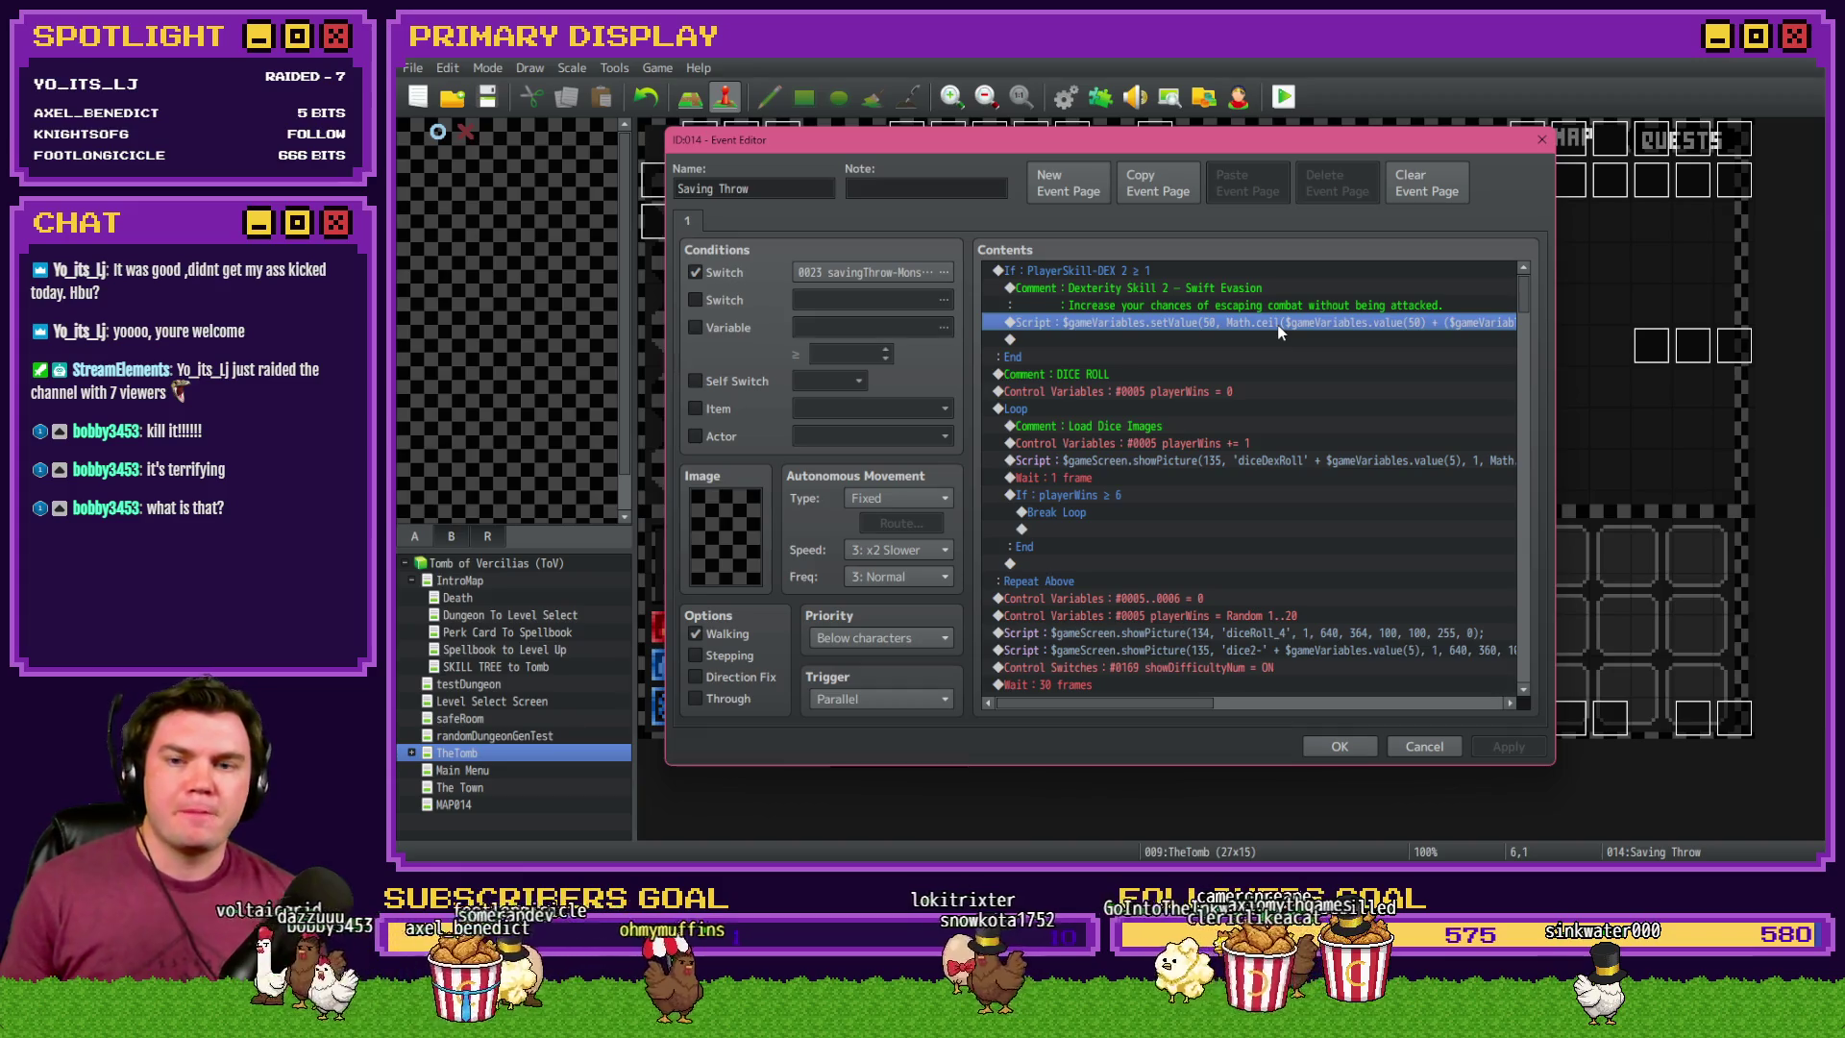
double_click(1279, 327)
type("const evasion = Math.")
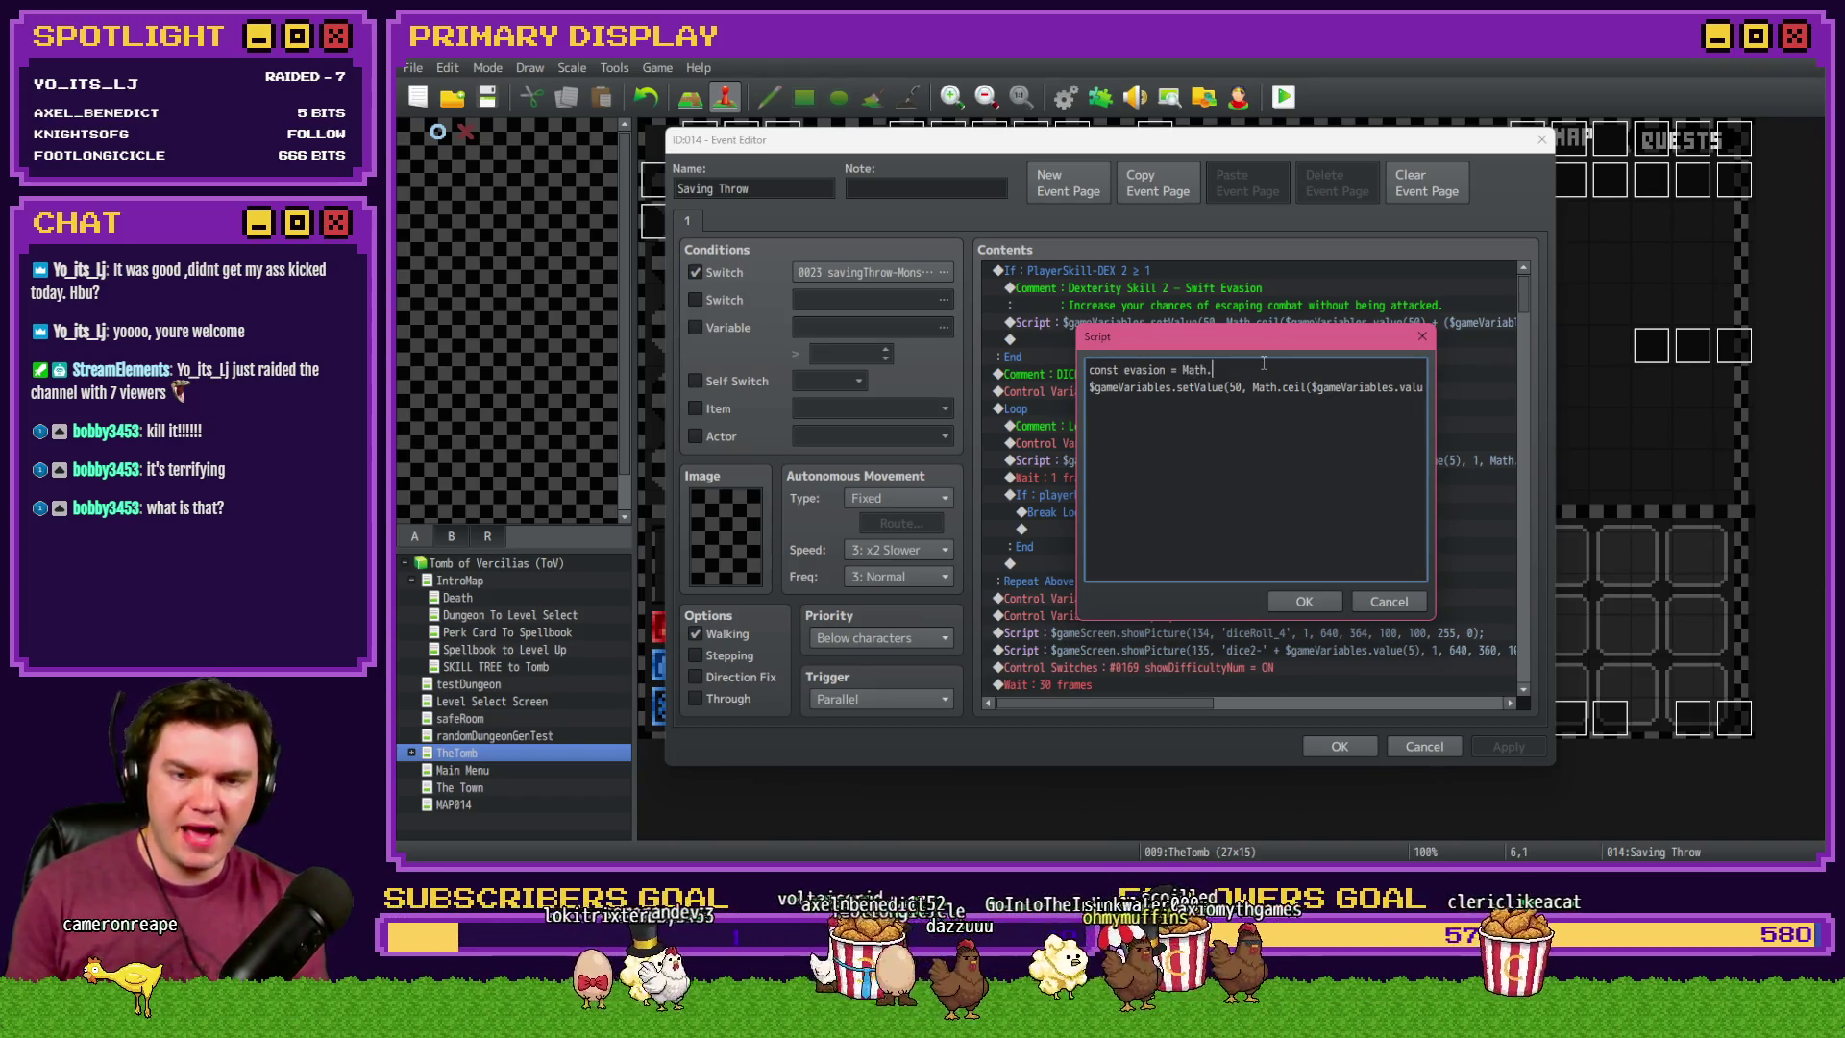
- Draft 'floor(Math.random())' and a $gameVariables line in the script, then cancel the edits
type("floor")
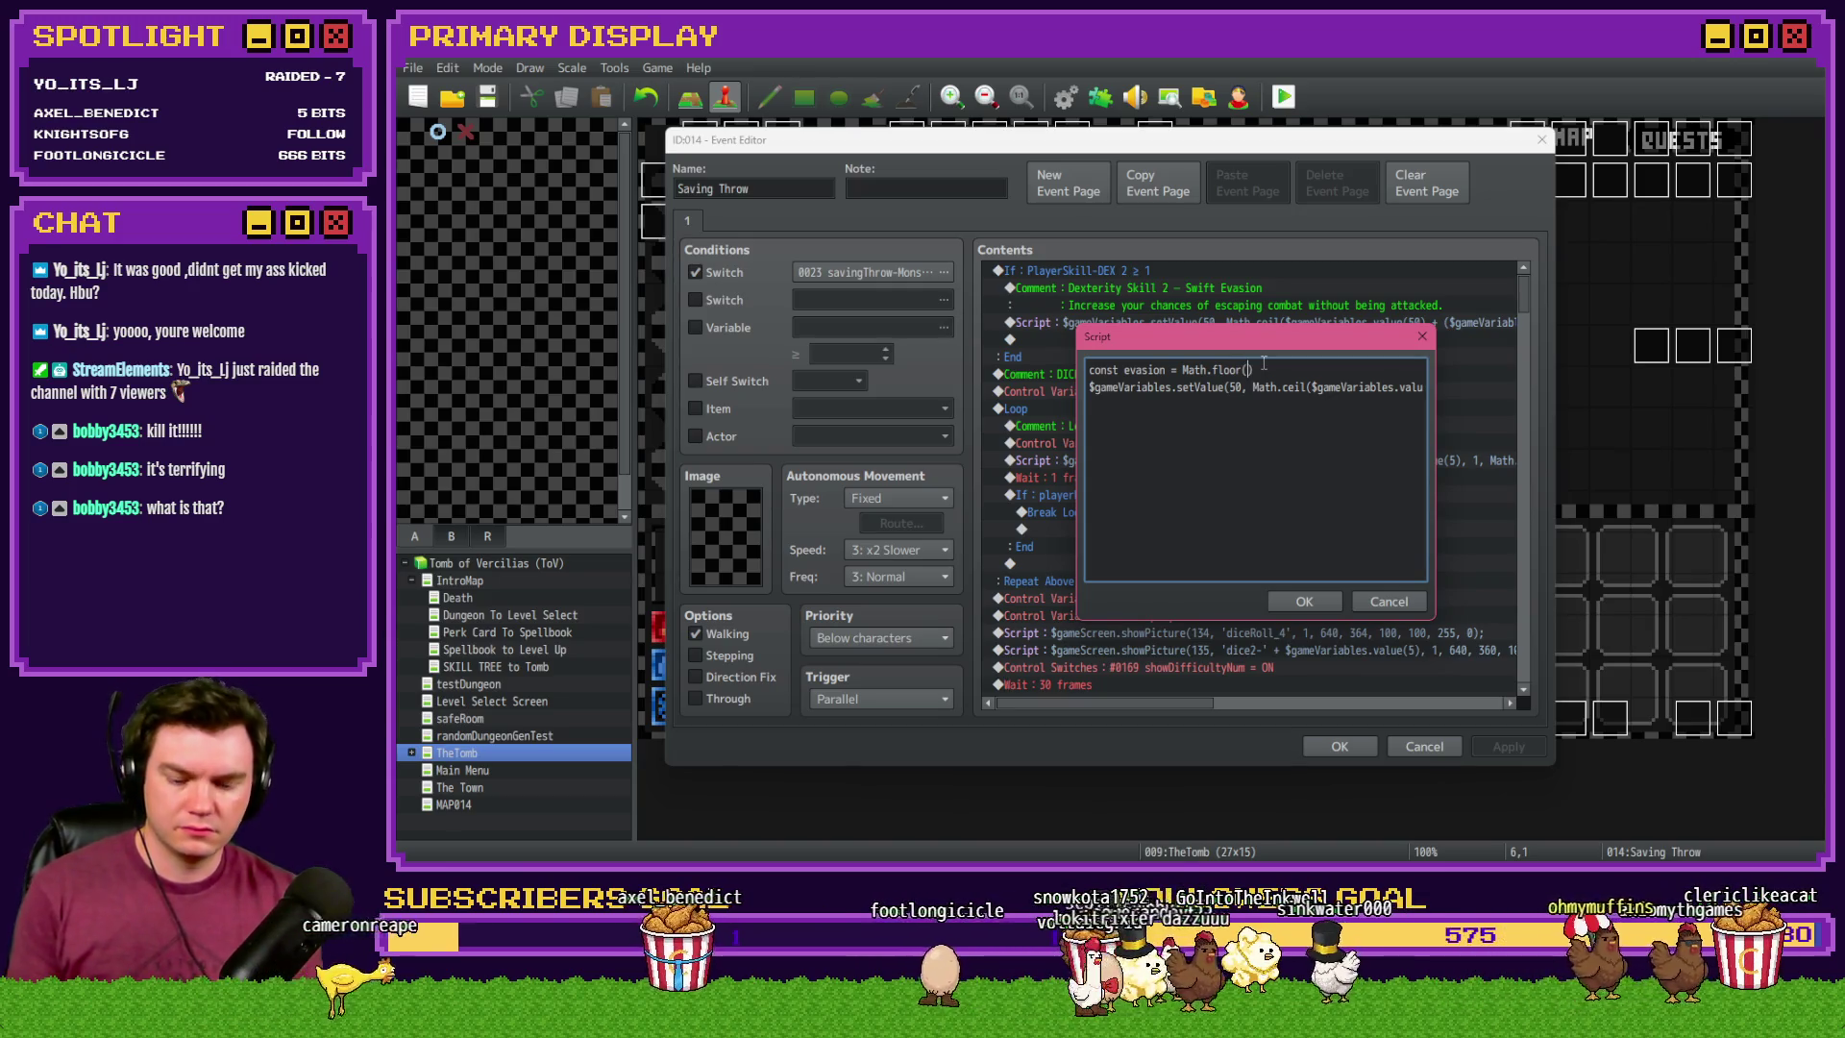
type("(Math.random)")
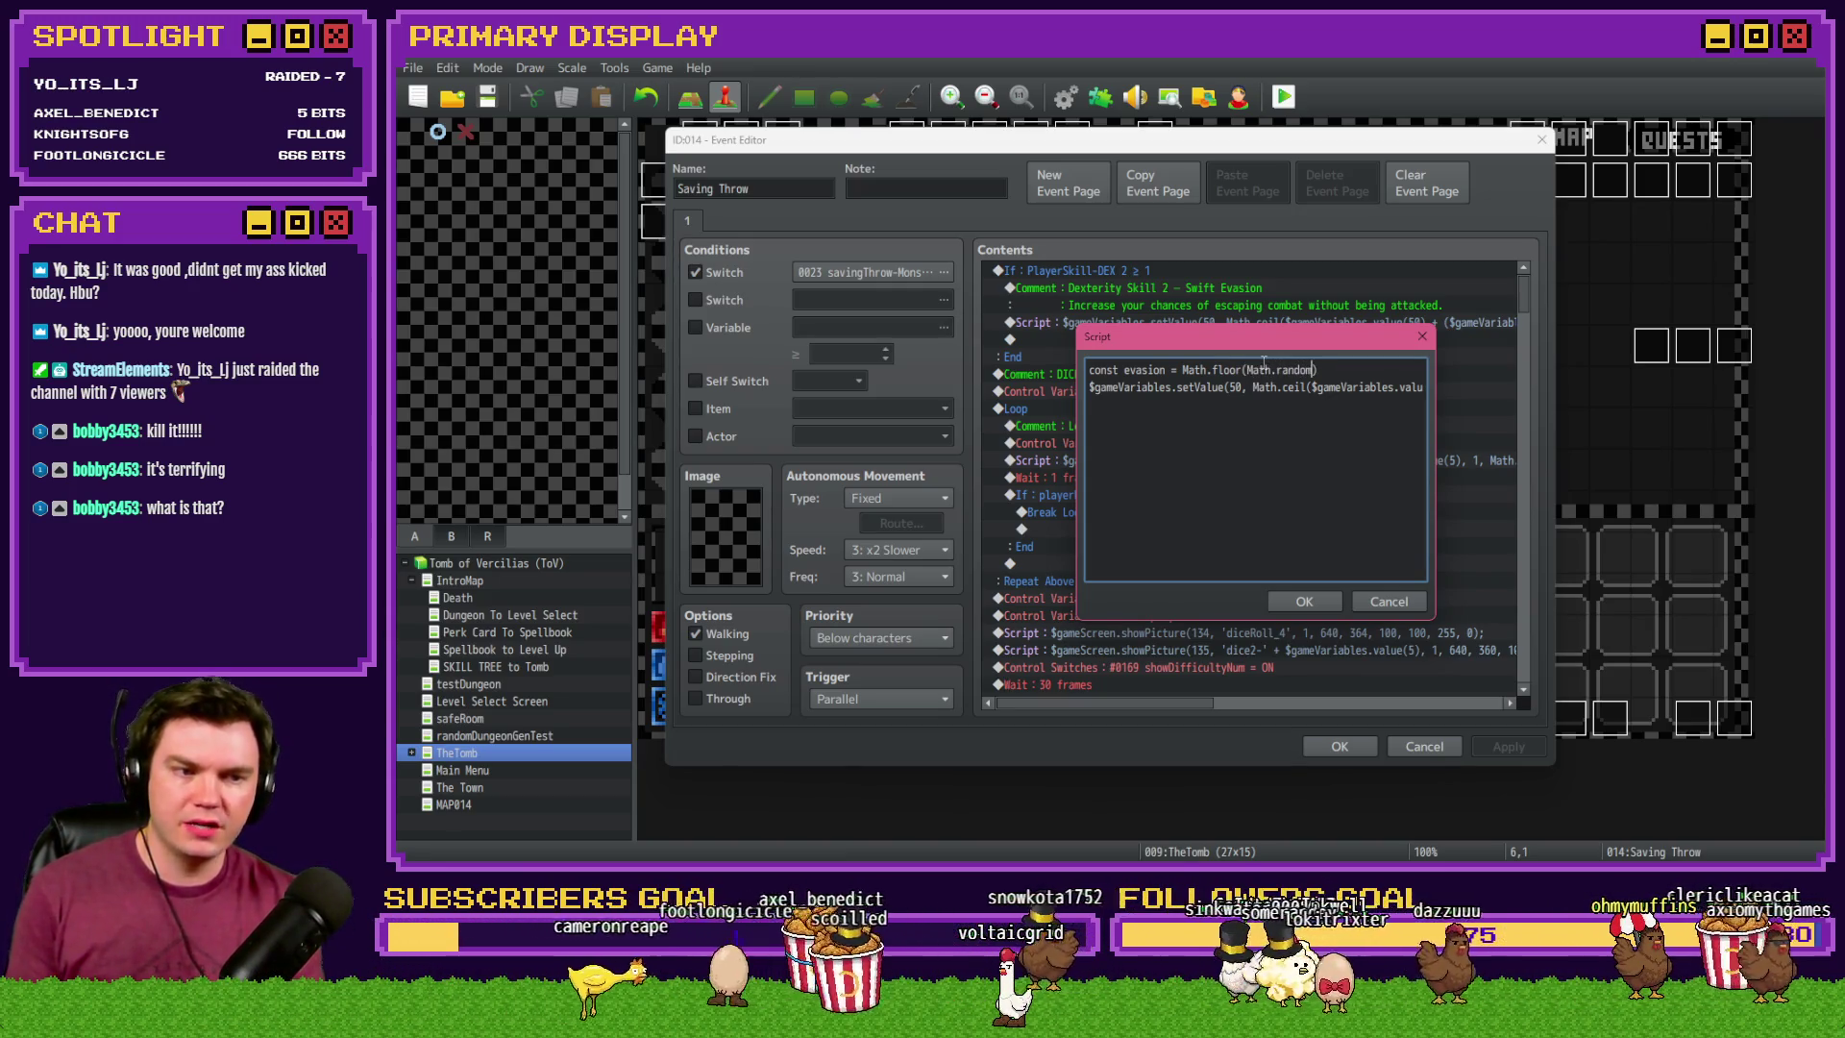
key("Left")
type("()")
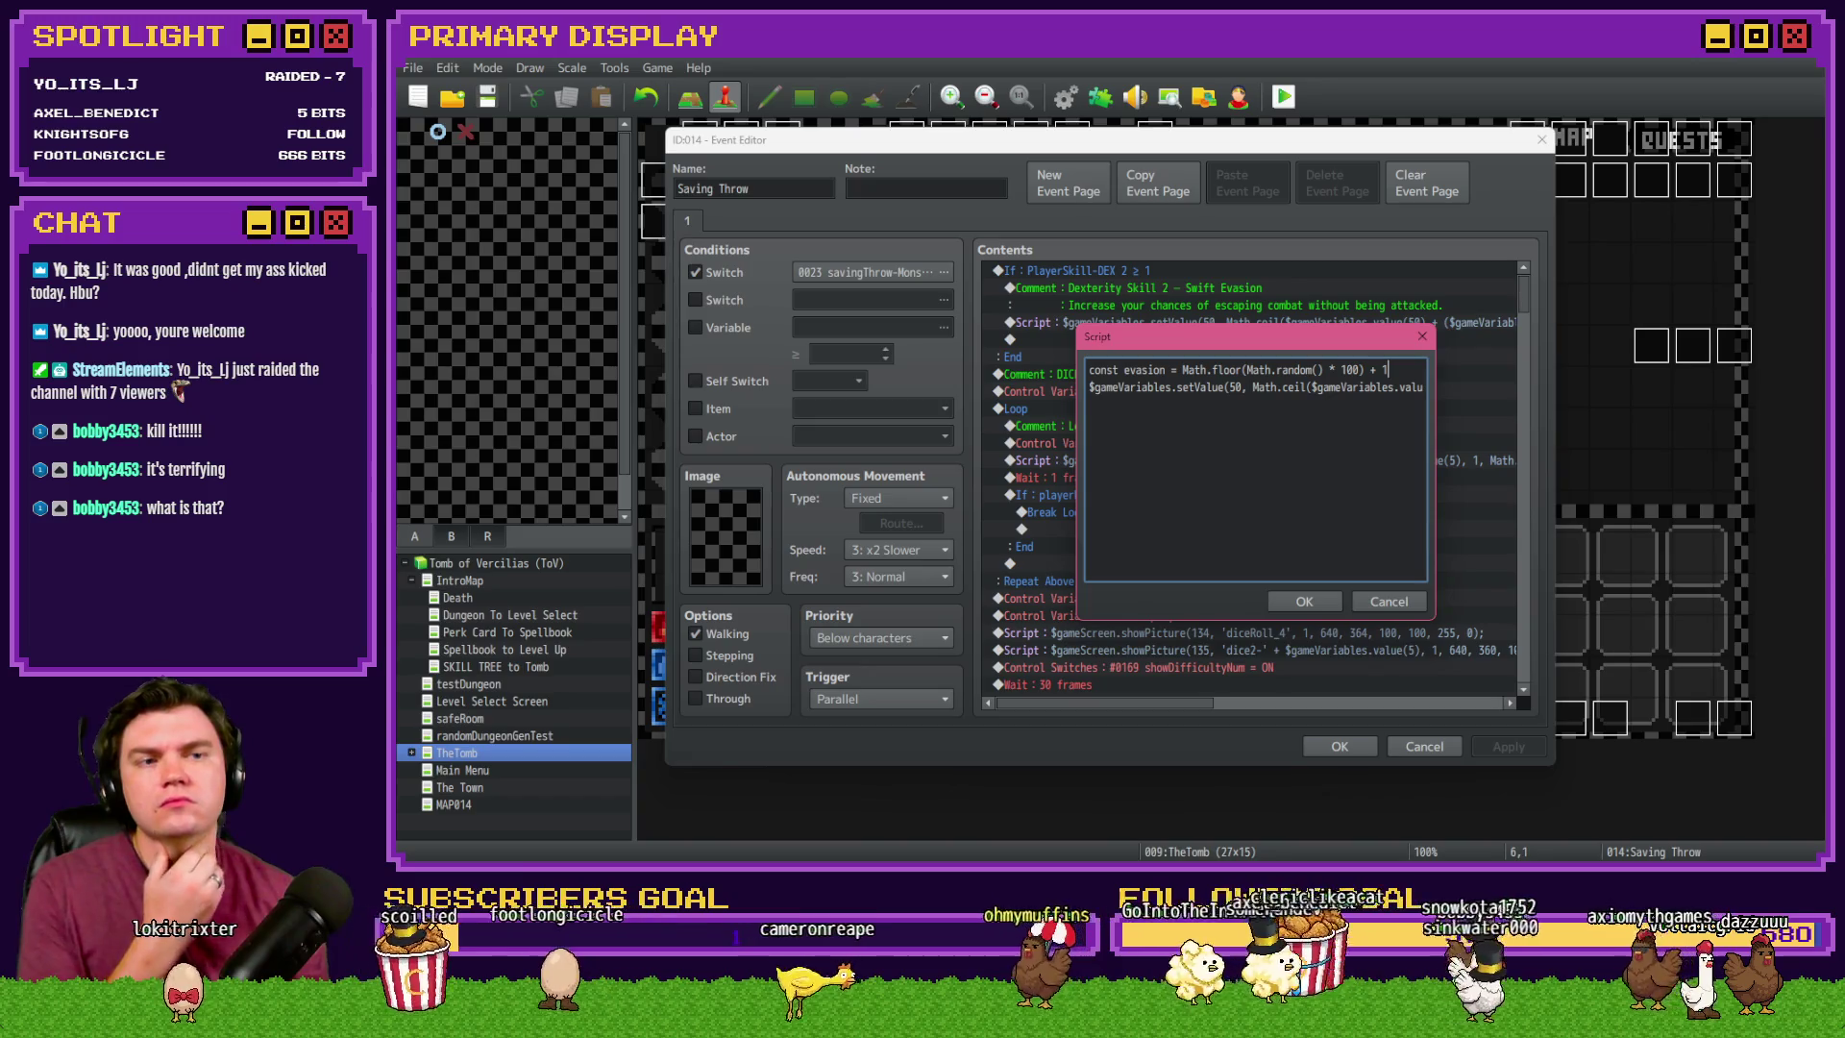
key("alt+Tab")
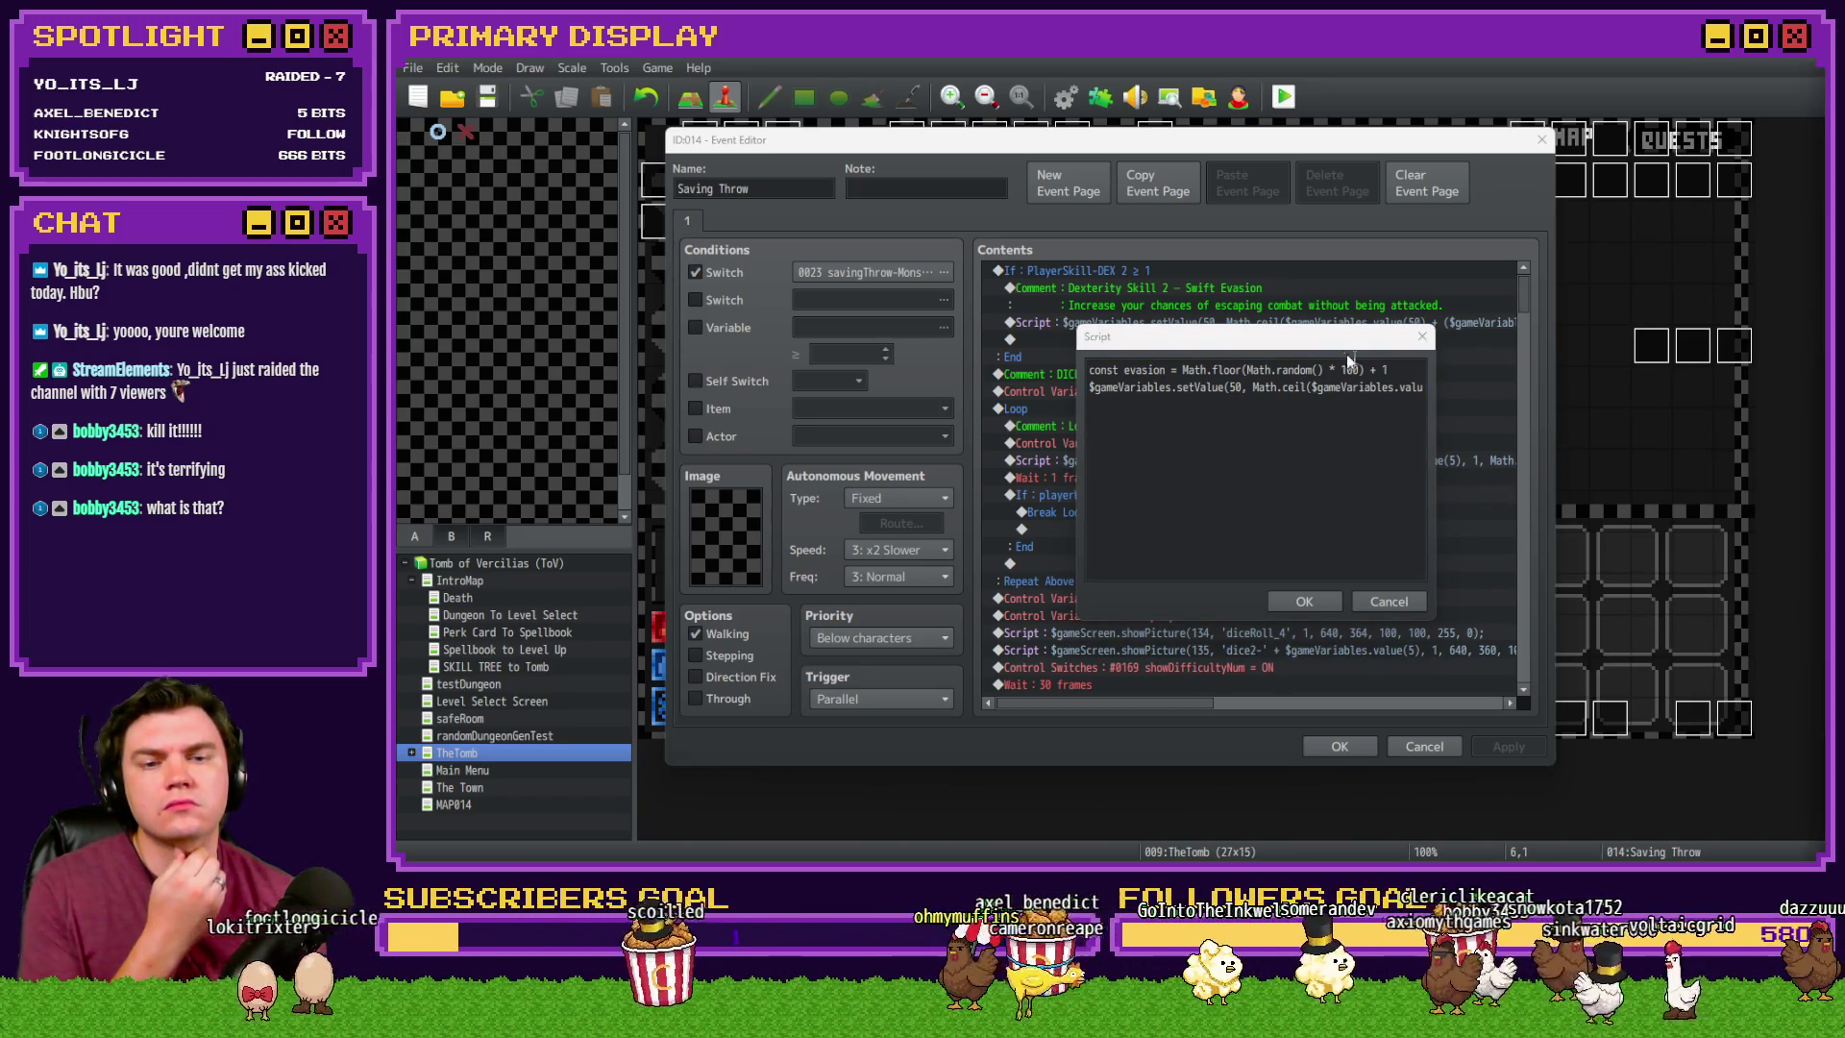
left_click(1334, 337)
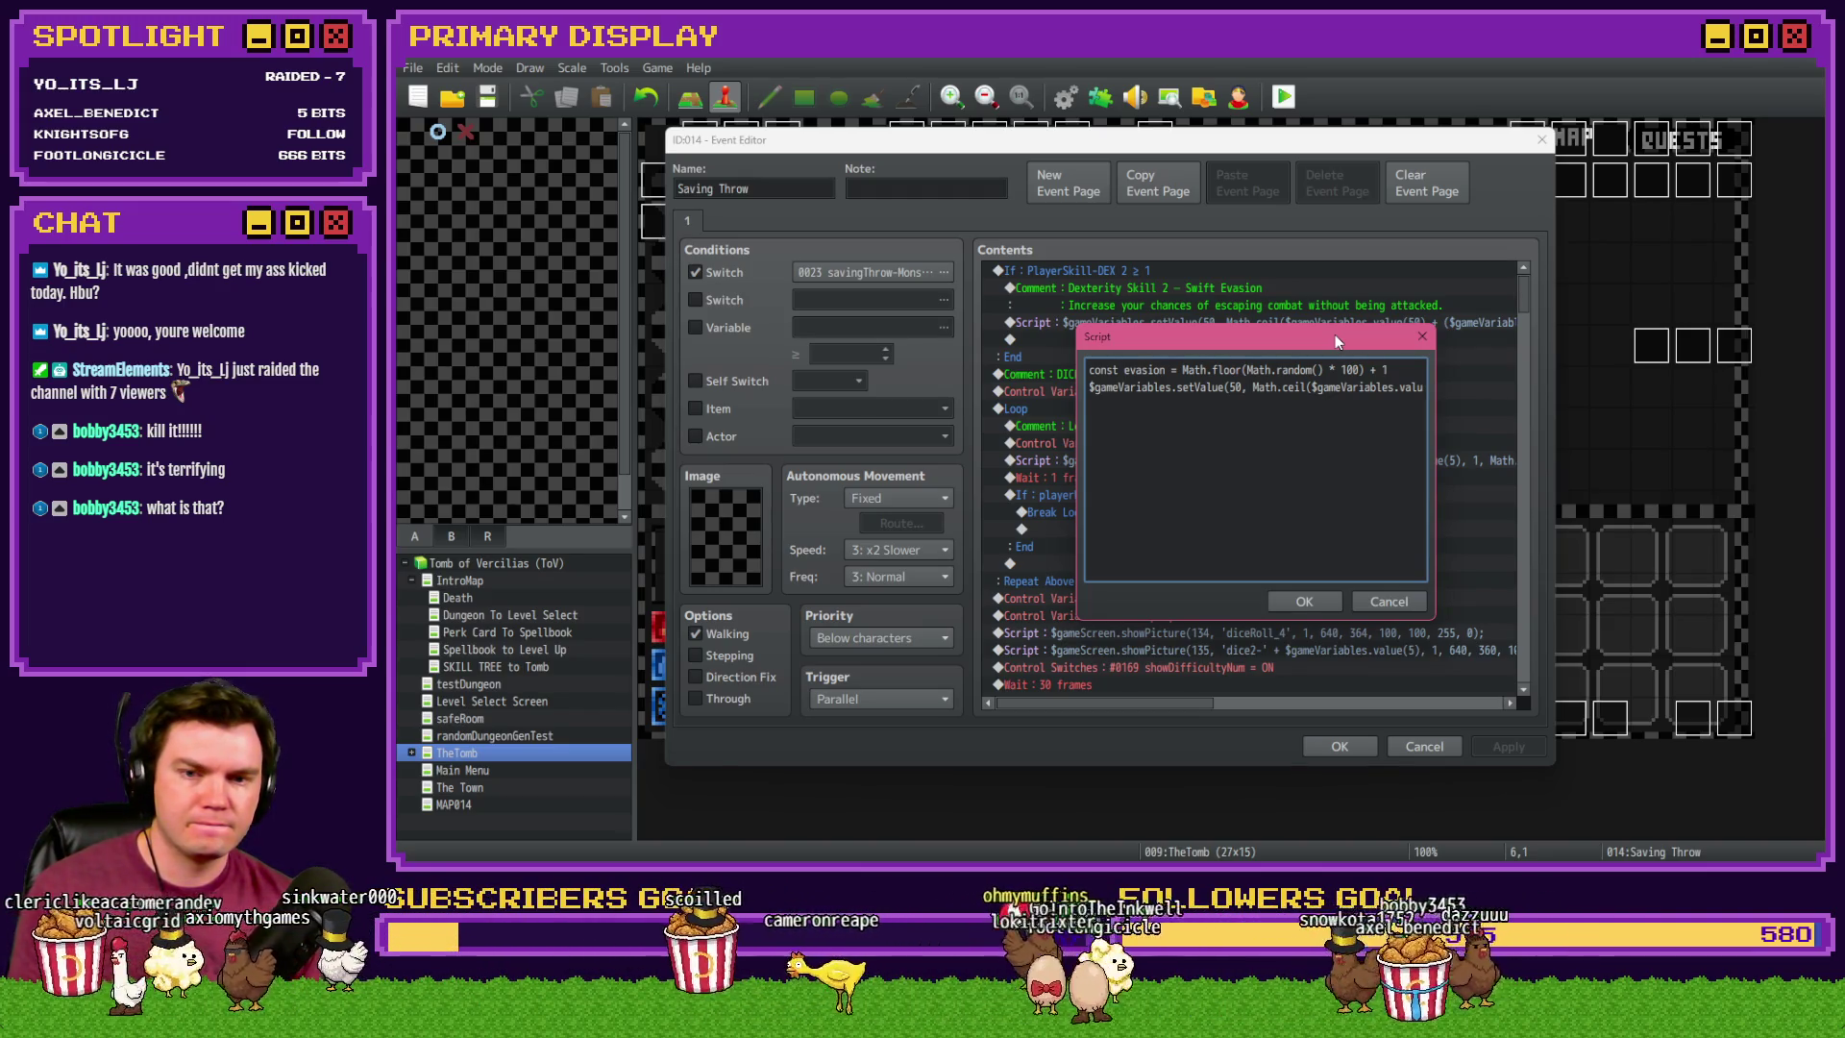
key("Return")
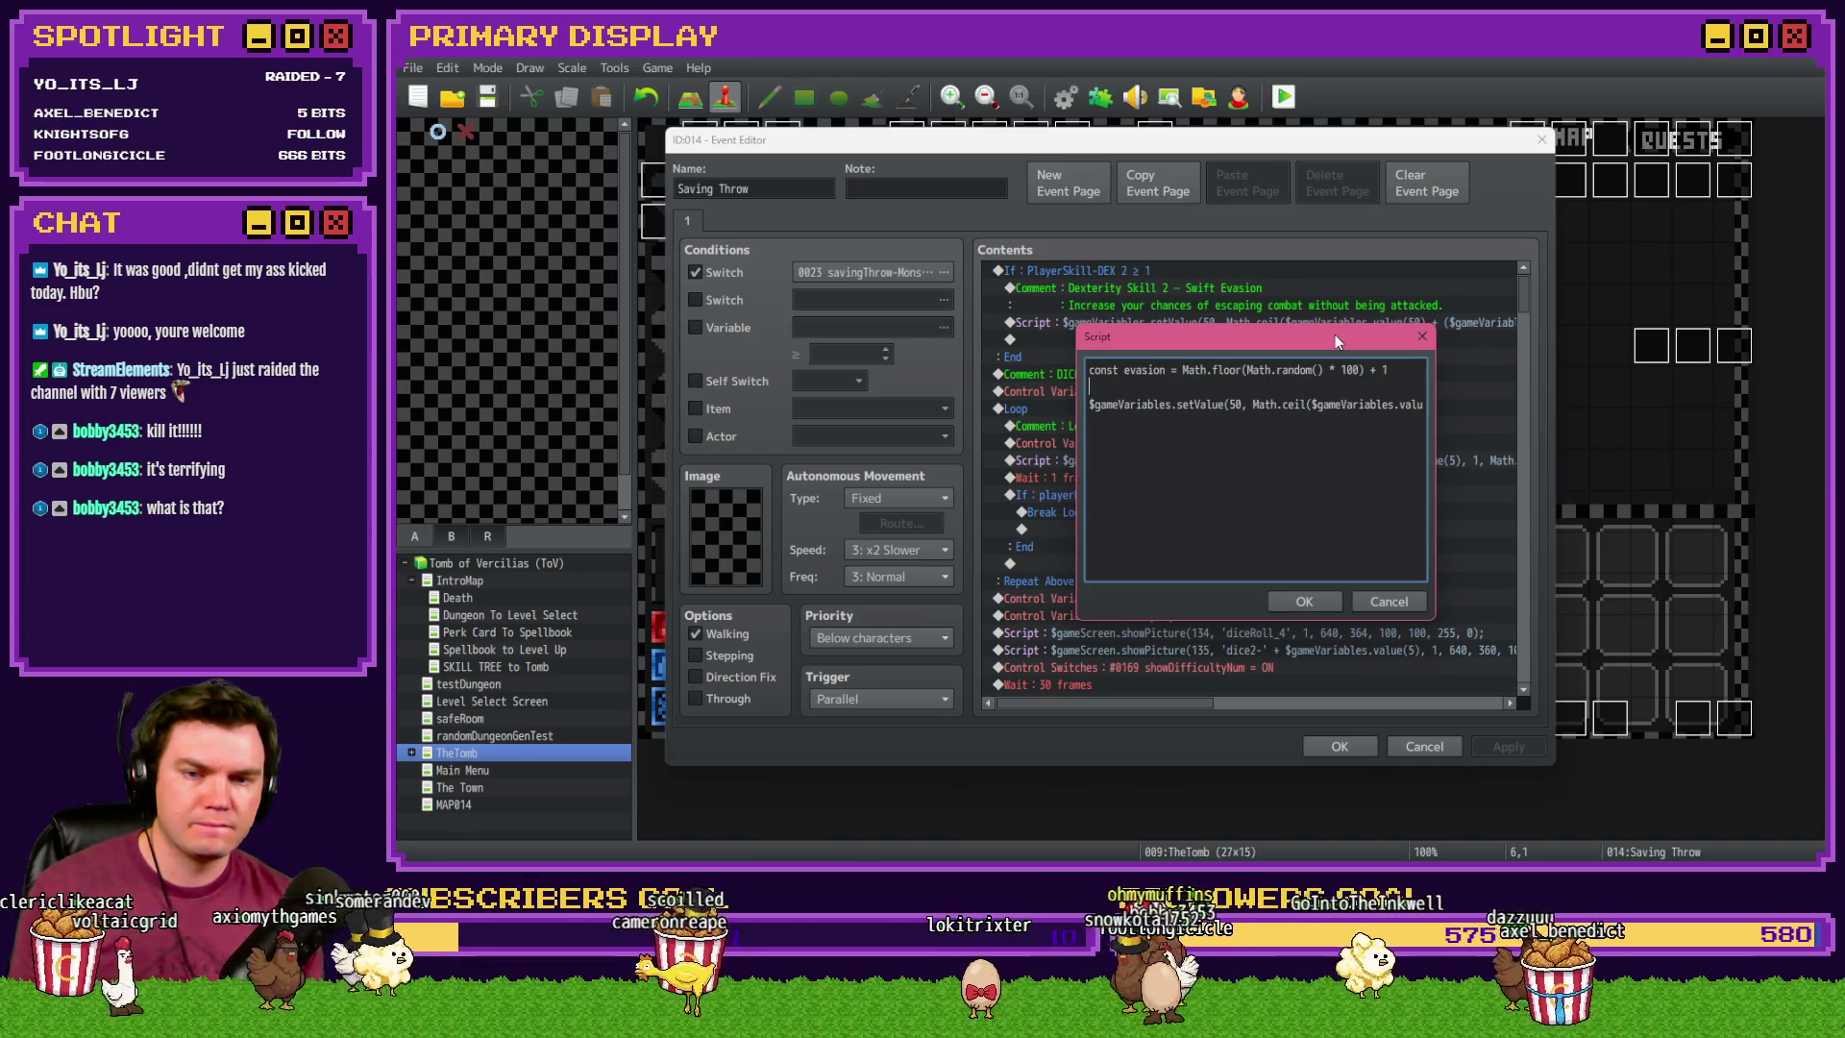
type("$")
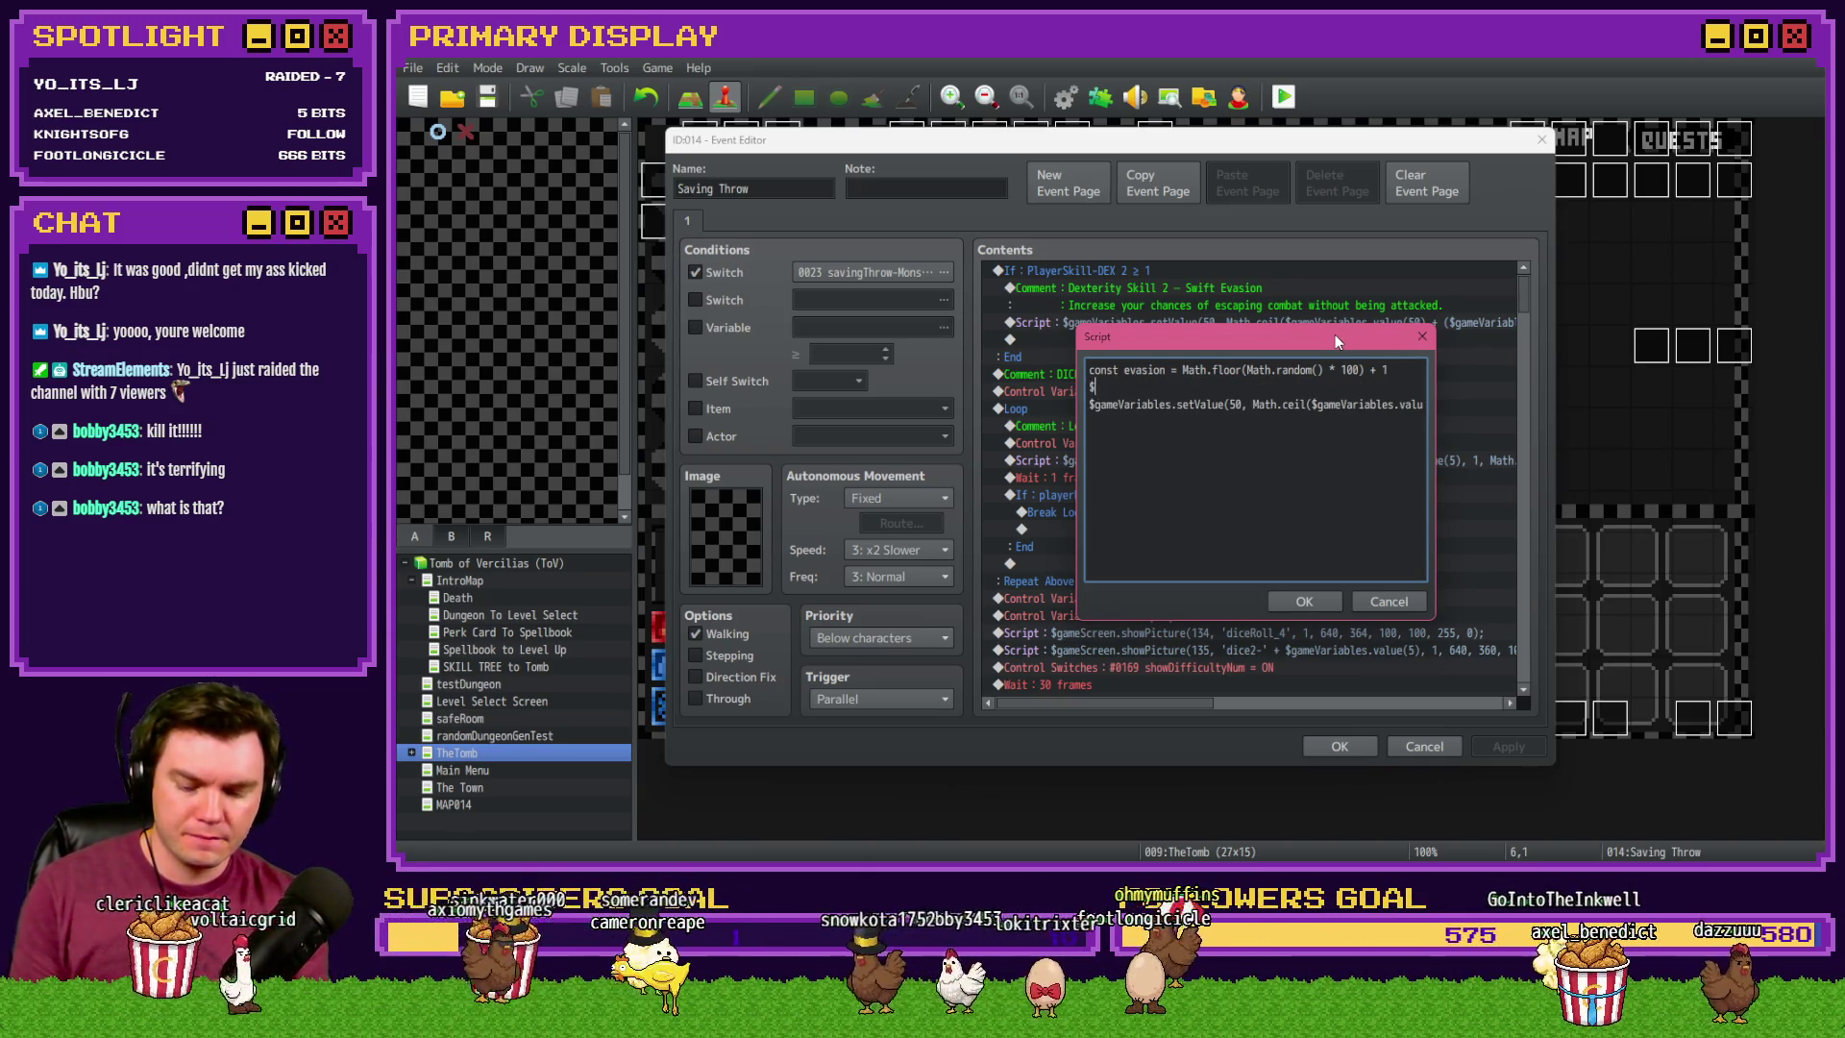
type("gameVariables.v")
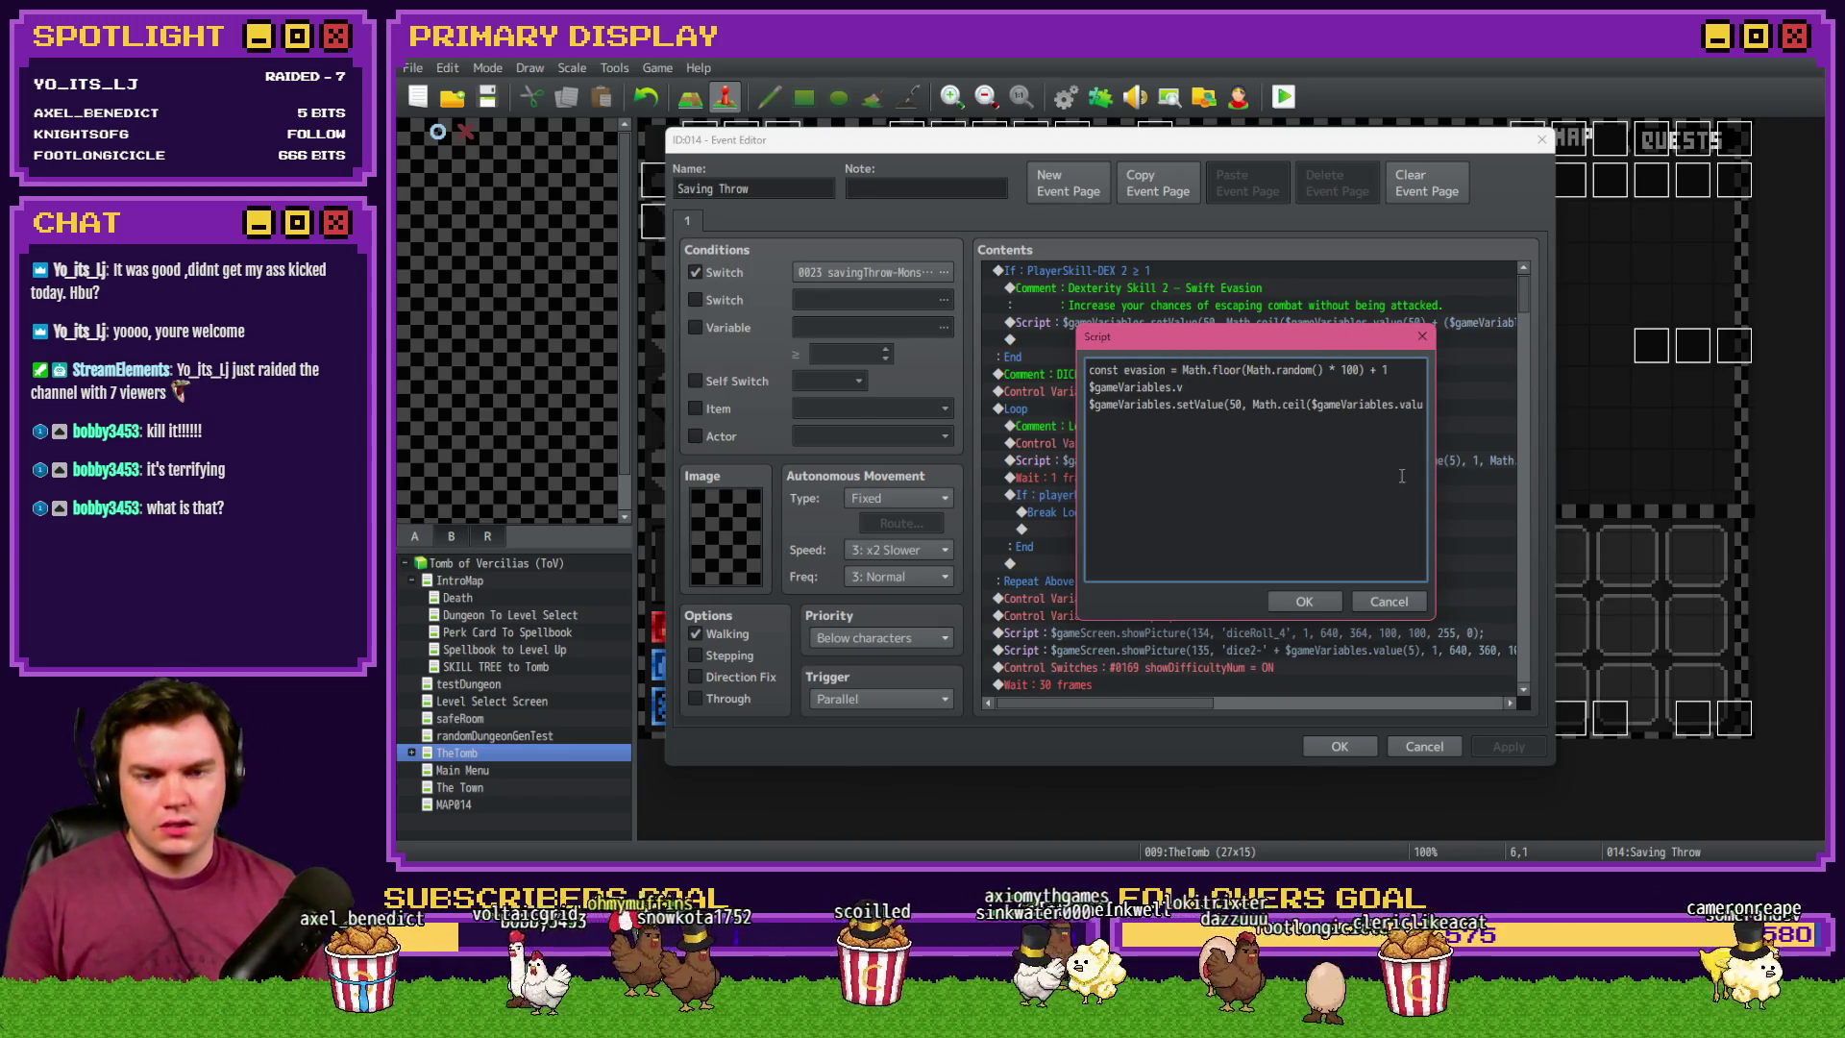
key("ctrl+a")
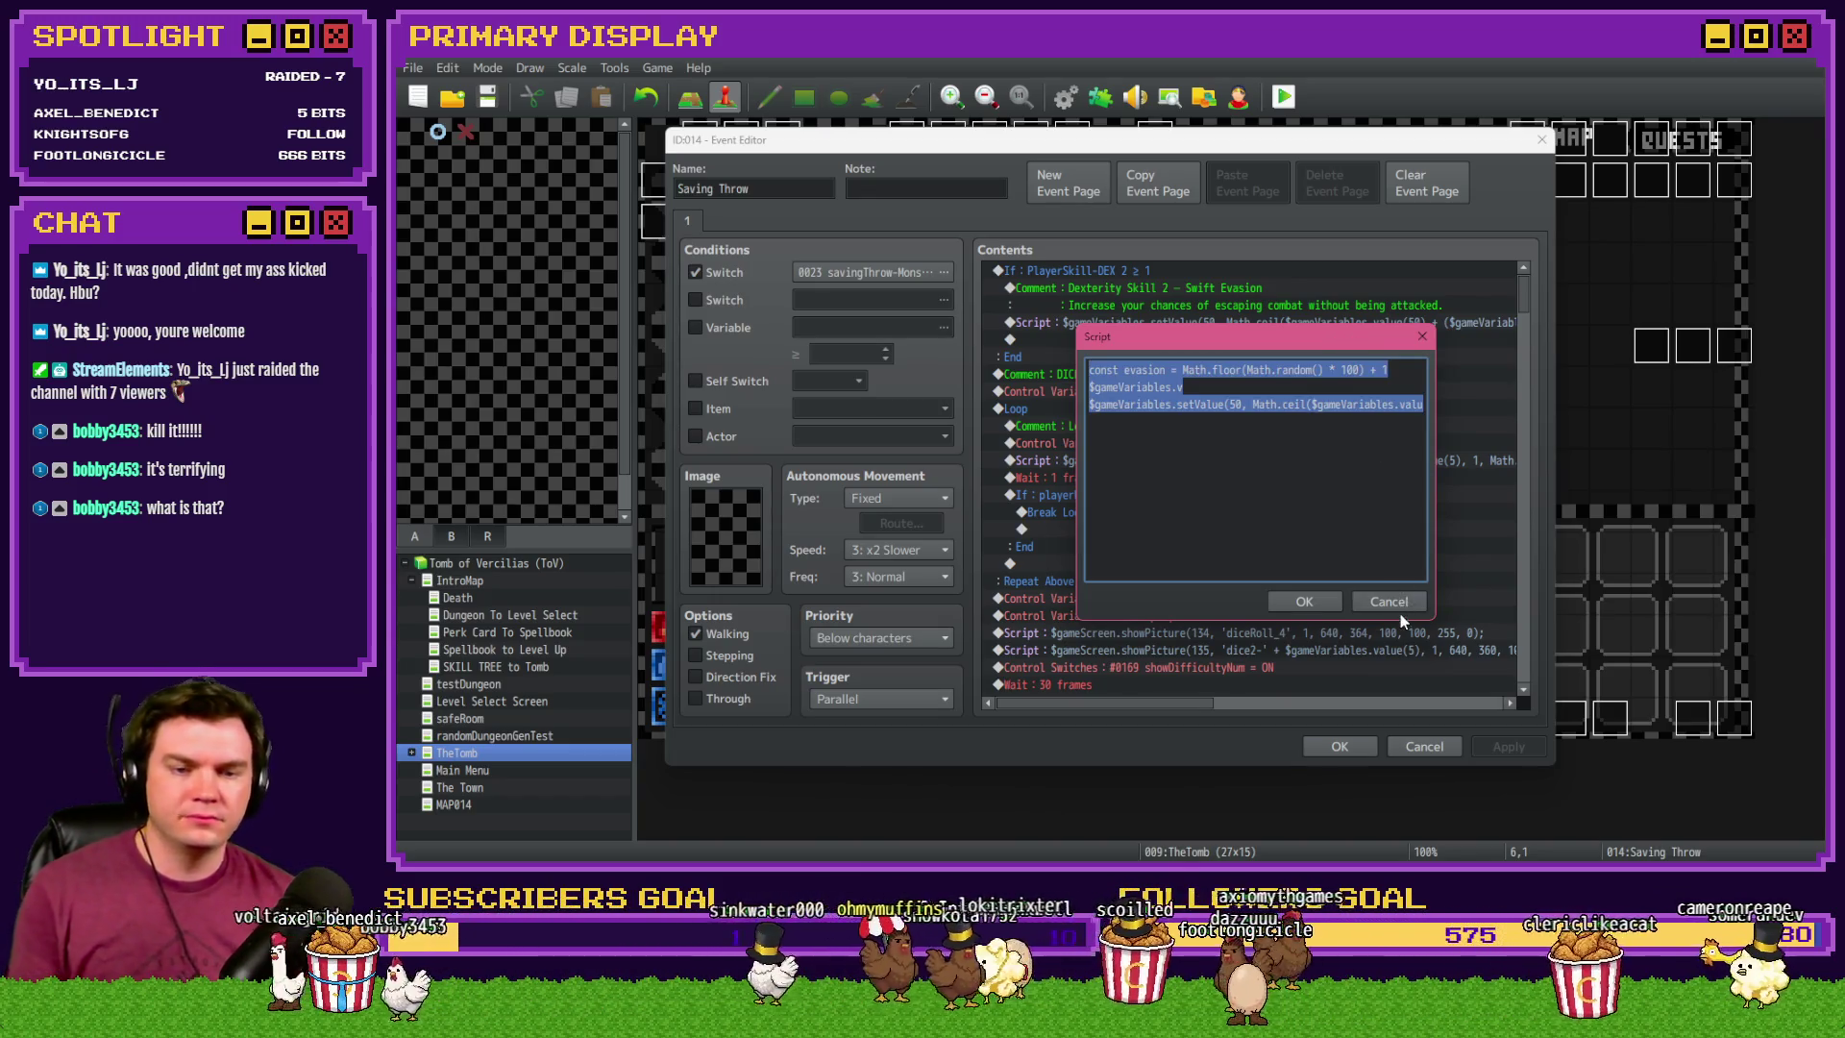
left_click(1388, 601)
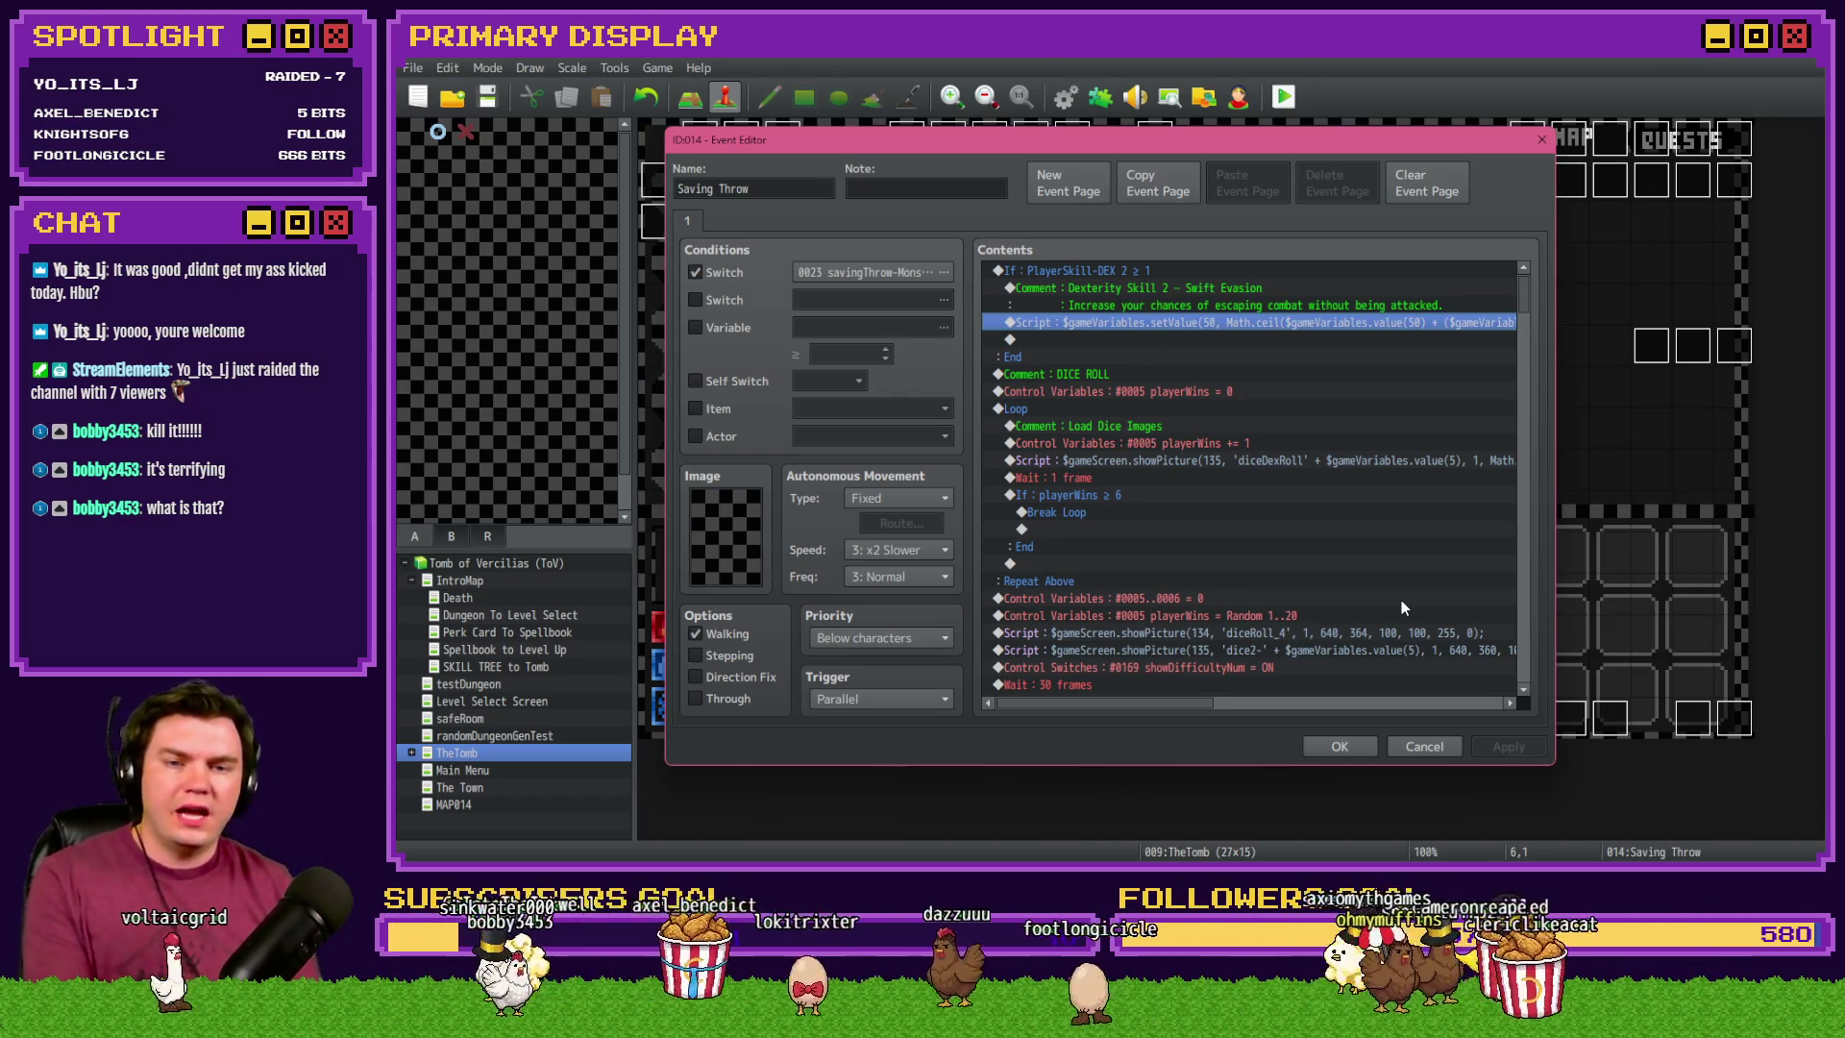
- Insert a Control Variables command in the DEX skill branch and bring up its variable list
left_click(1158, 275)
left_click(1157, 305)
double_click(1157, 339)
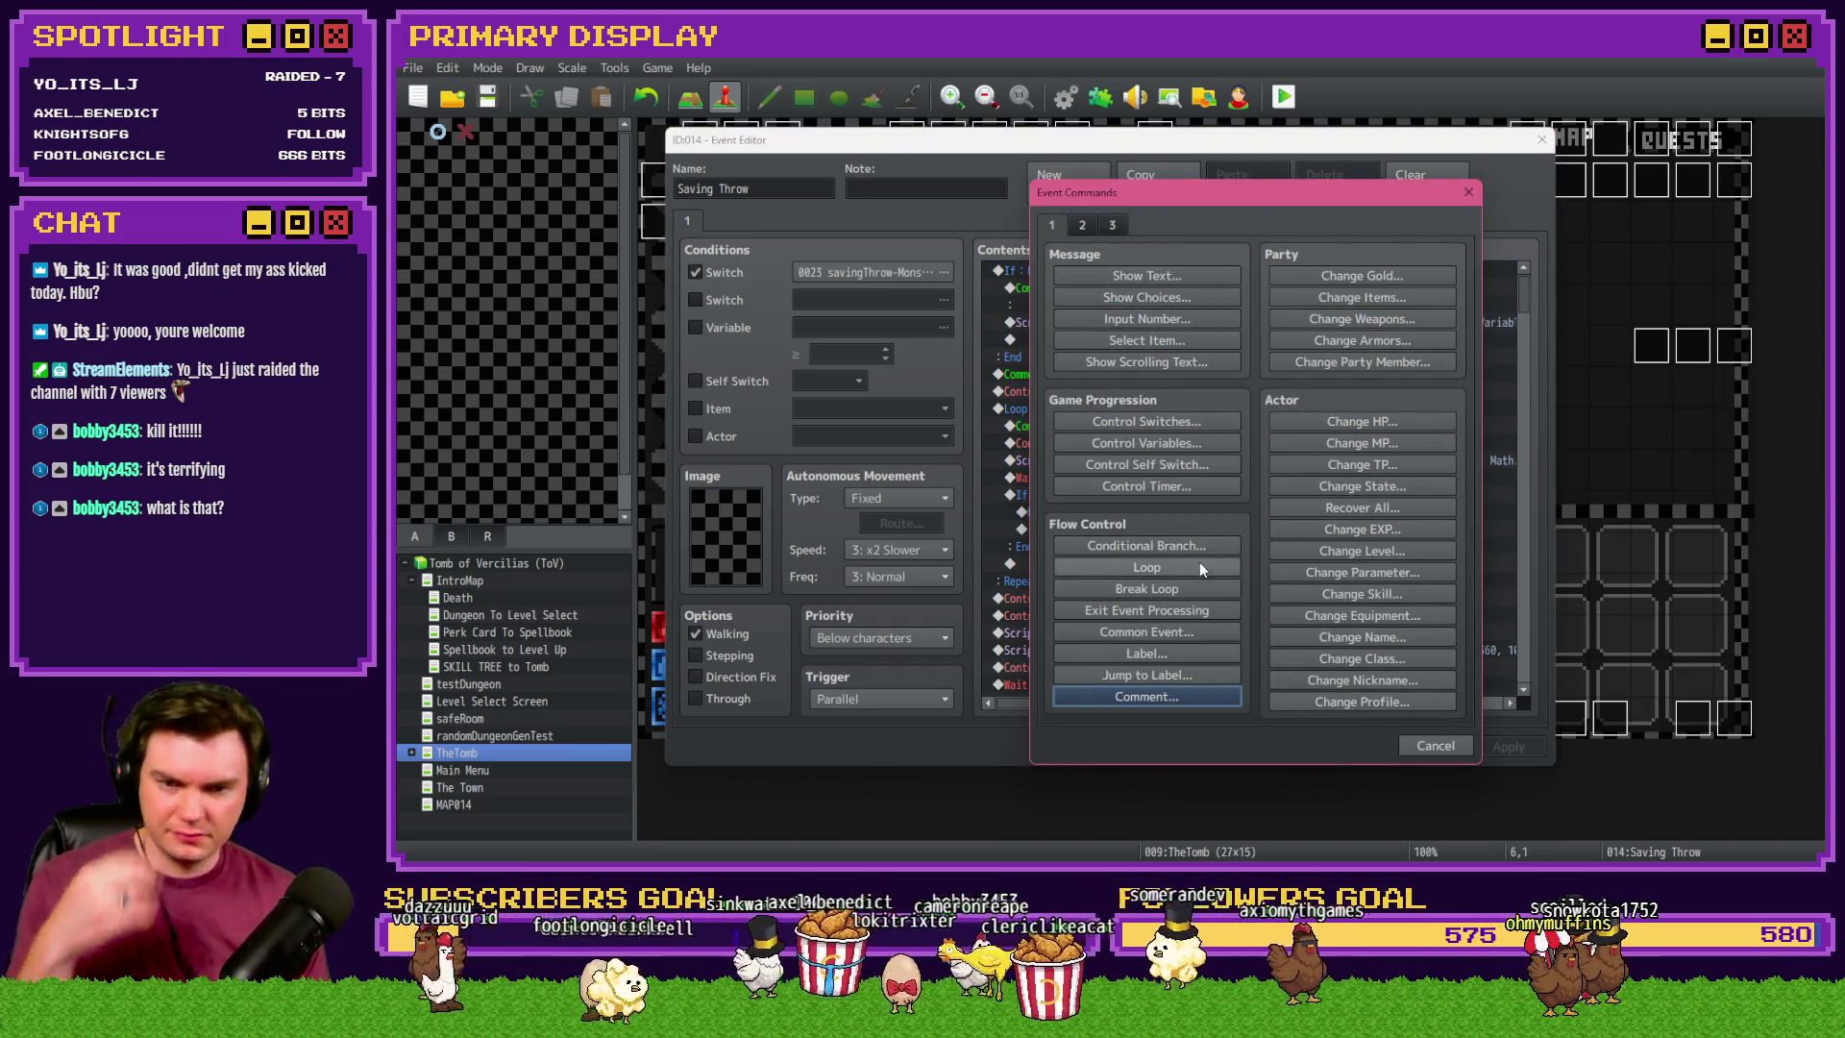
left_click(1197, 448)
left_click(1262, 353)
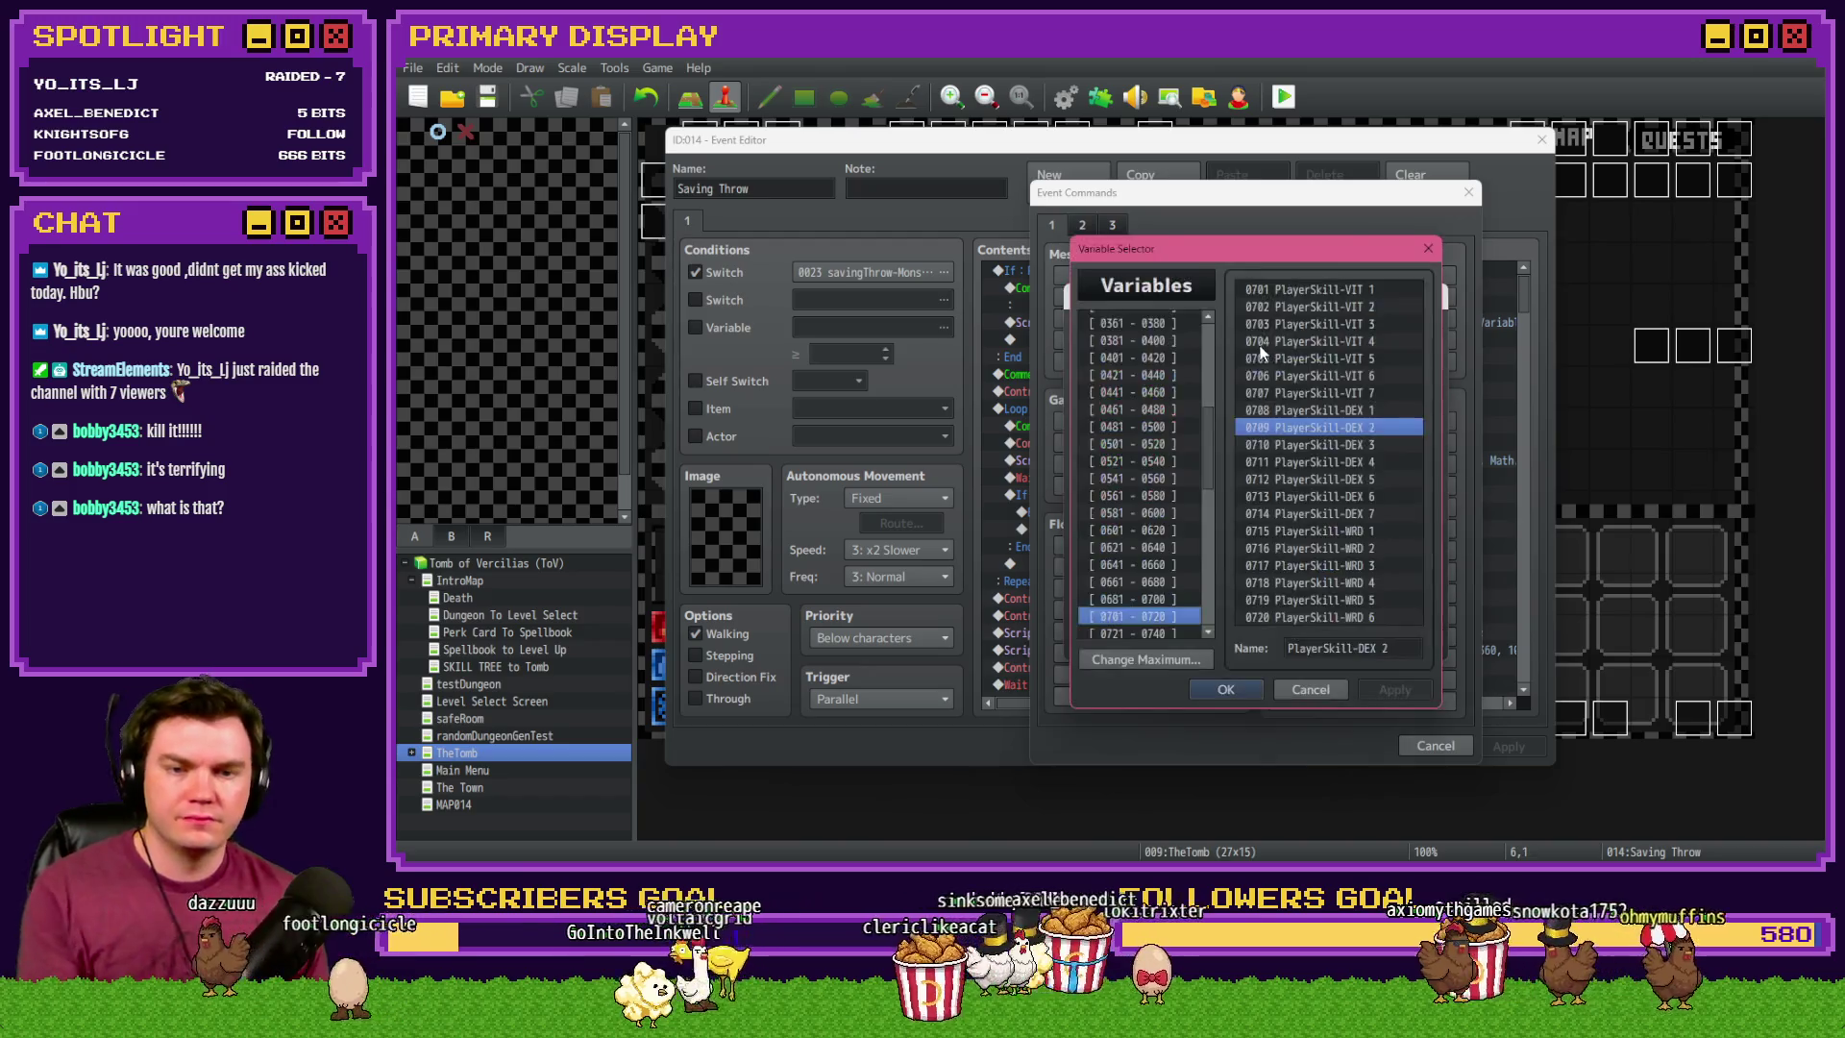
- Browse to empty variable 0815 and start naming it 'swiftE', then clear the name
left_click(1176, 624)
left_click(1178, 624)
left_click(1180, 625)
left_click(1180, 625)
left_click(1180, 624)
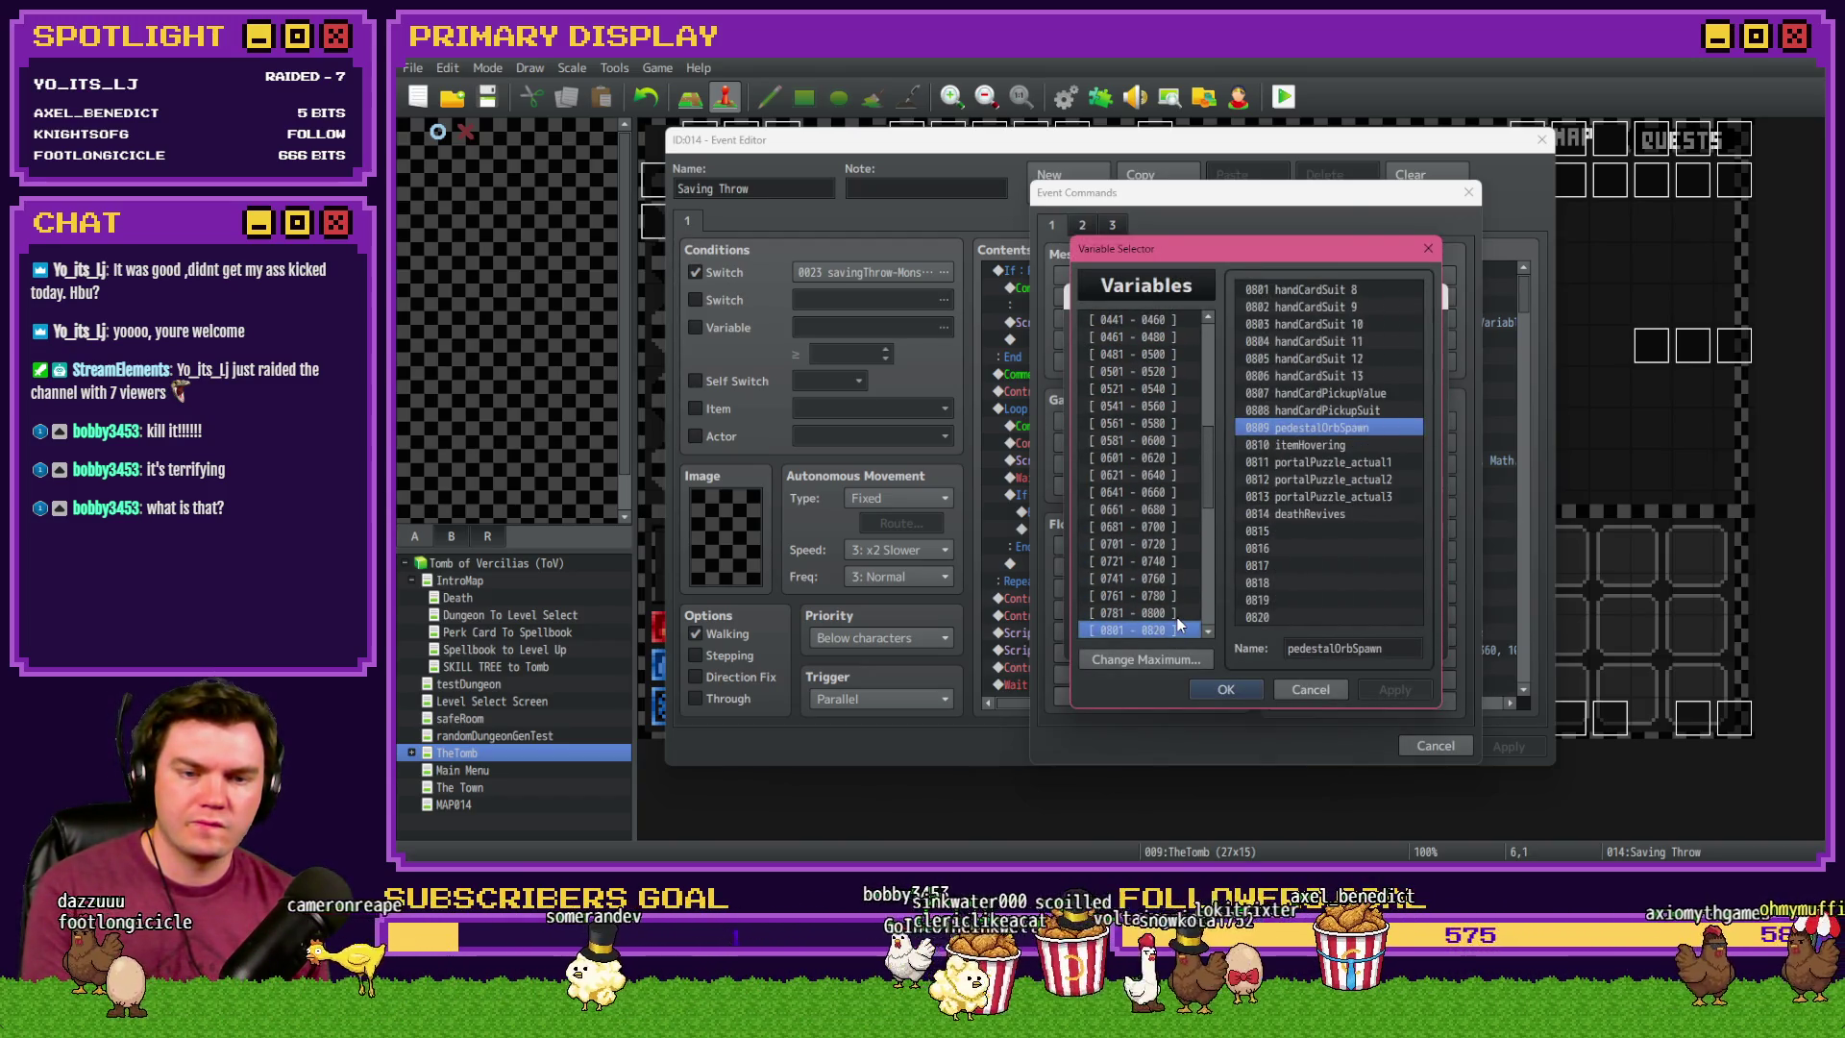
left_click(1299, 517)
left_click(1302, 529)
left_click(1365, 642)
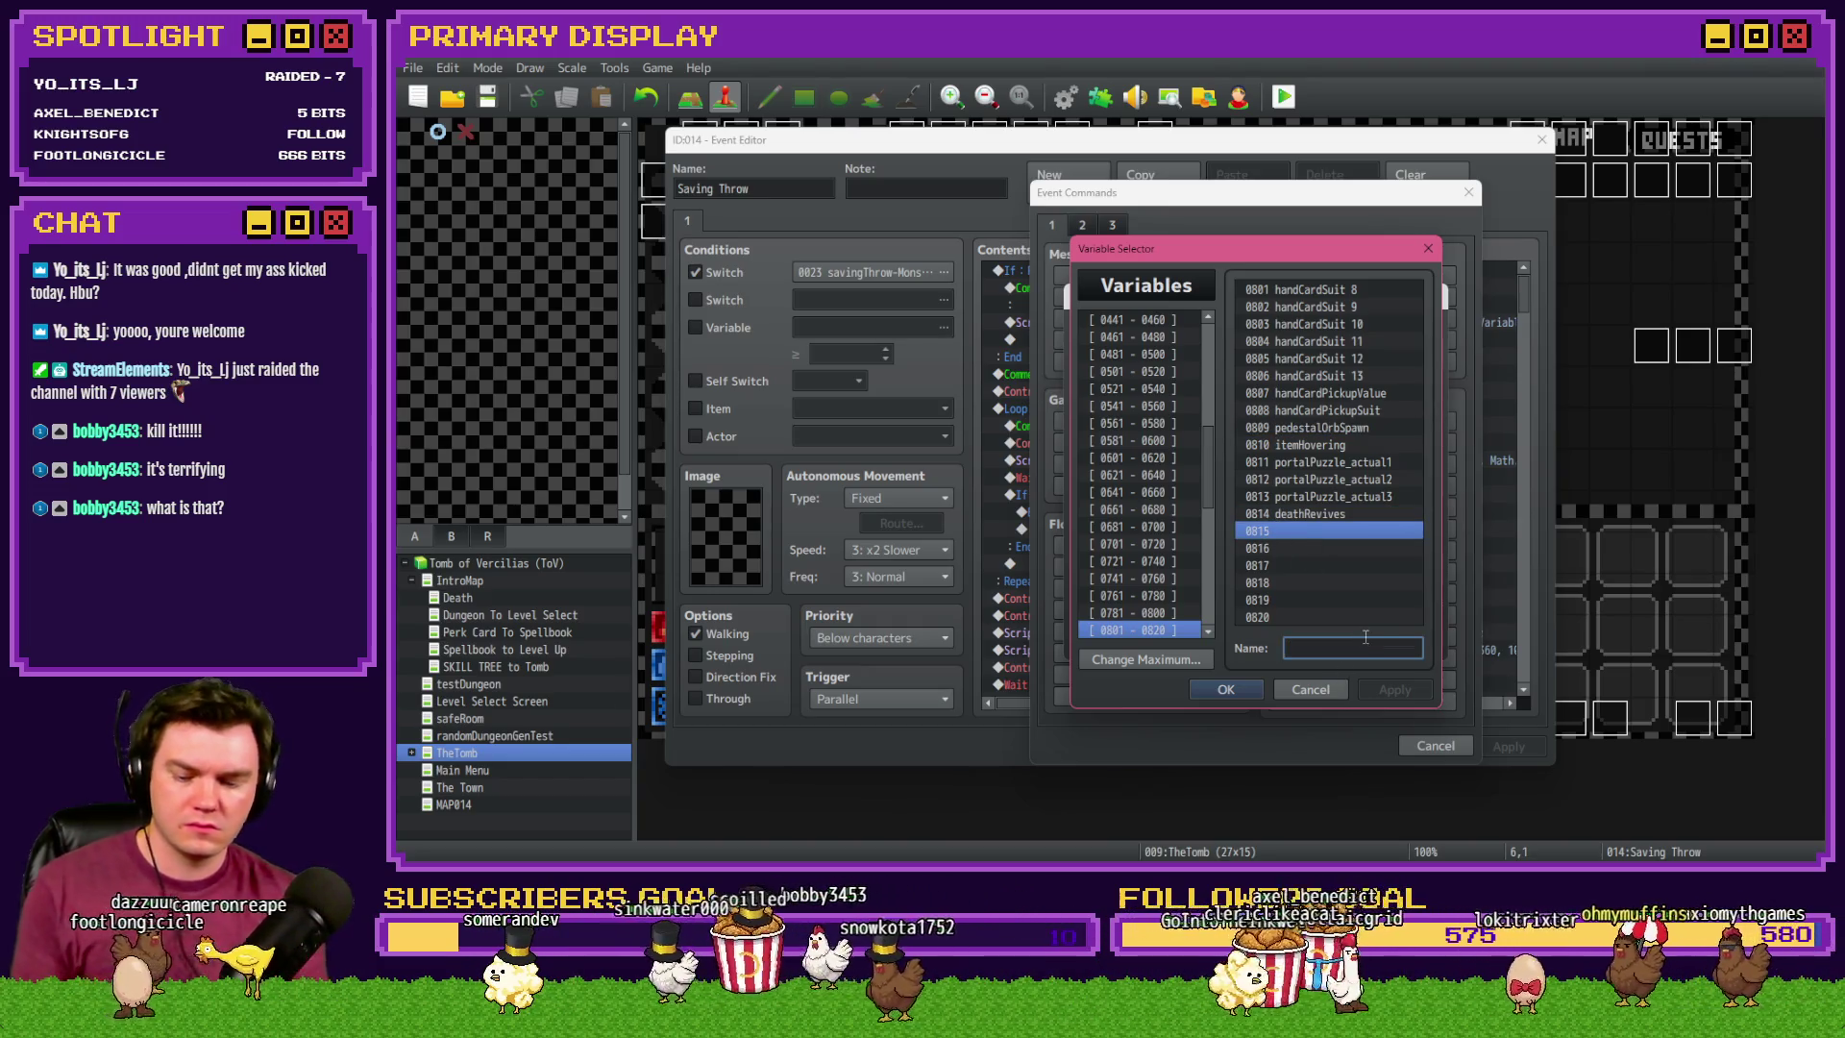
type("swift")
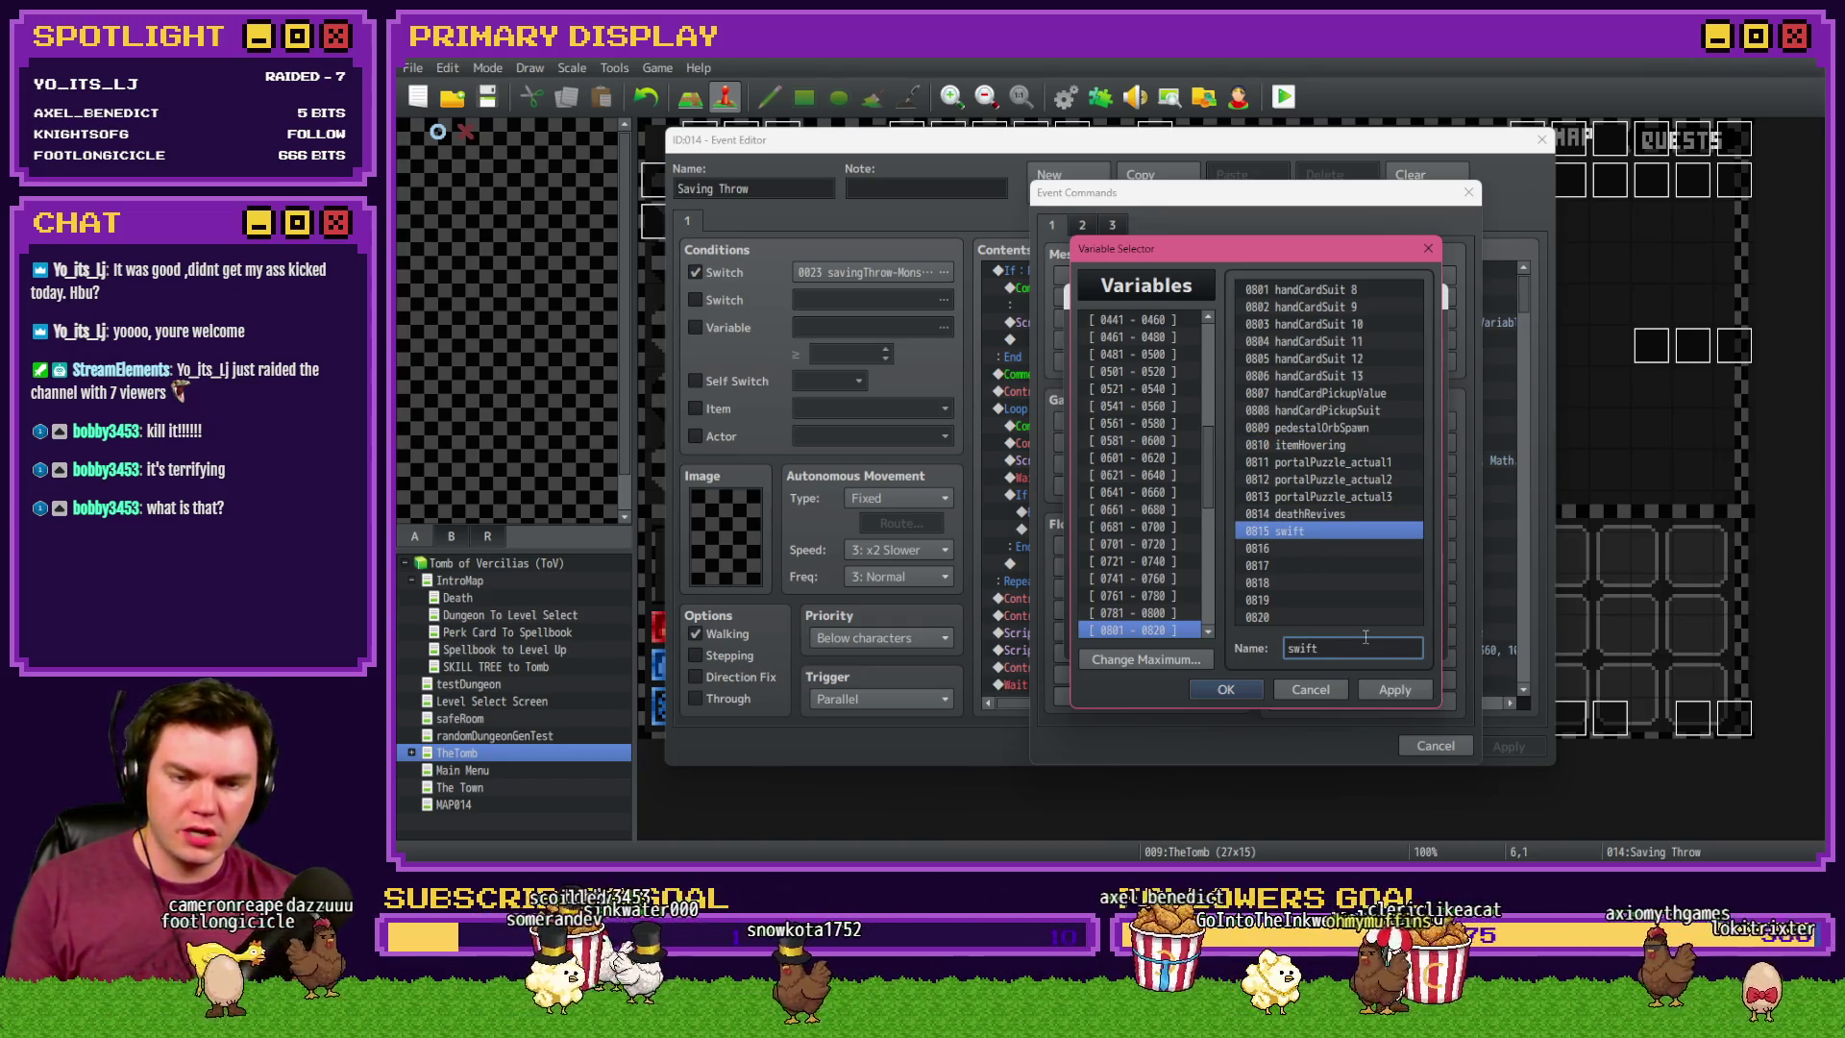
type("E")
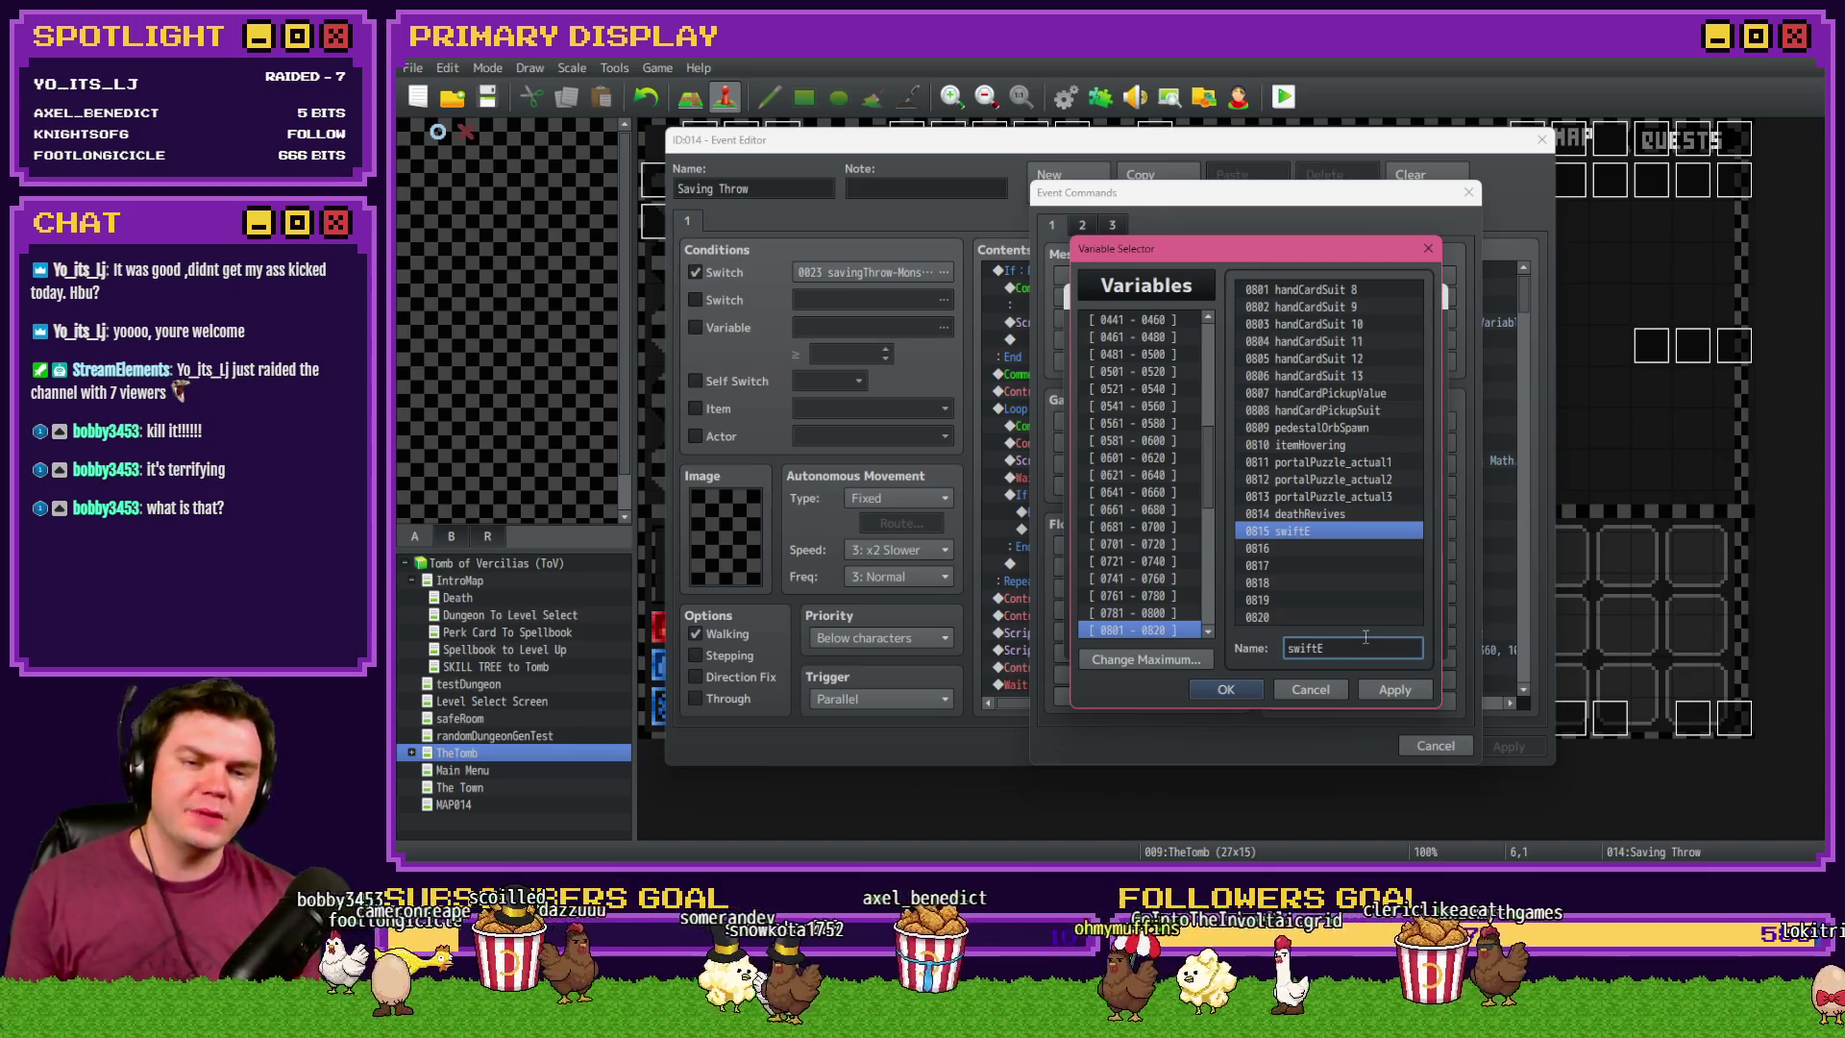
key("BackSpace")
key("BackSpace")
key("BackSpace")
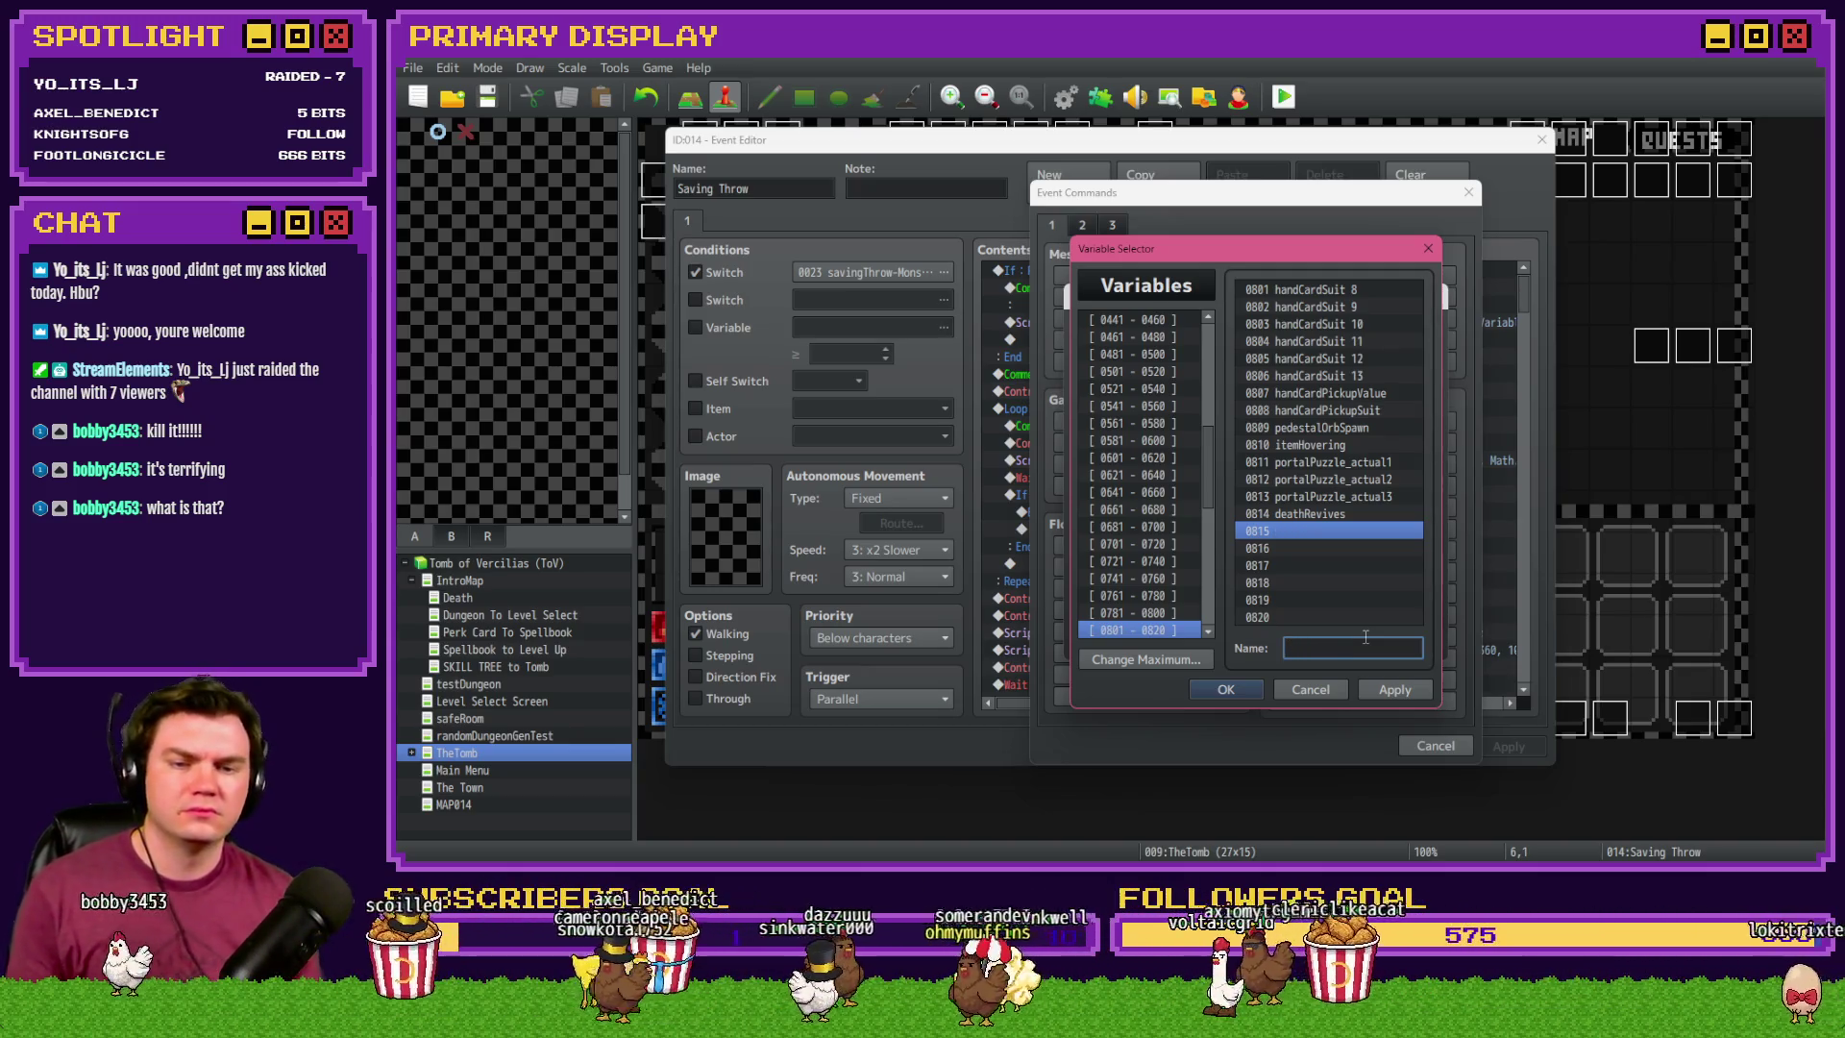
- Set 0911 randomNumber1 to a random value from 1 to 100
left_click(1201, 386)
scroll(1179, 481, "down", 3)
left_click(1173, 598)
left_click(1188, 580)
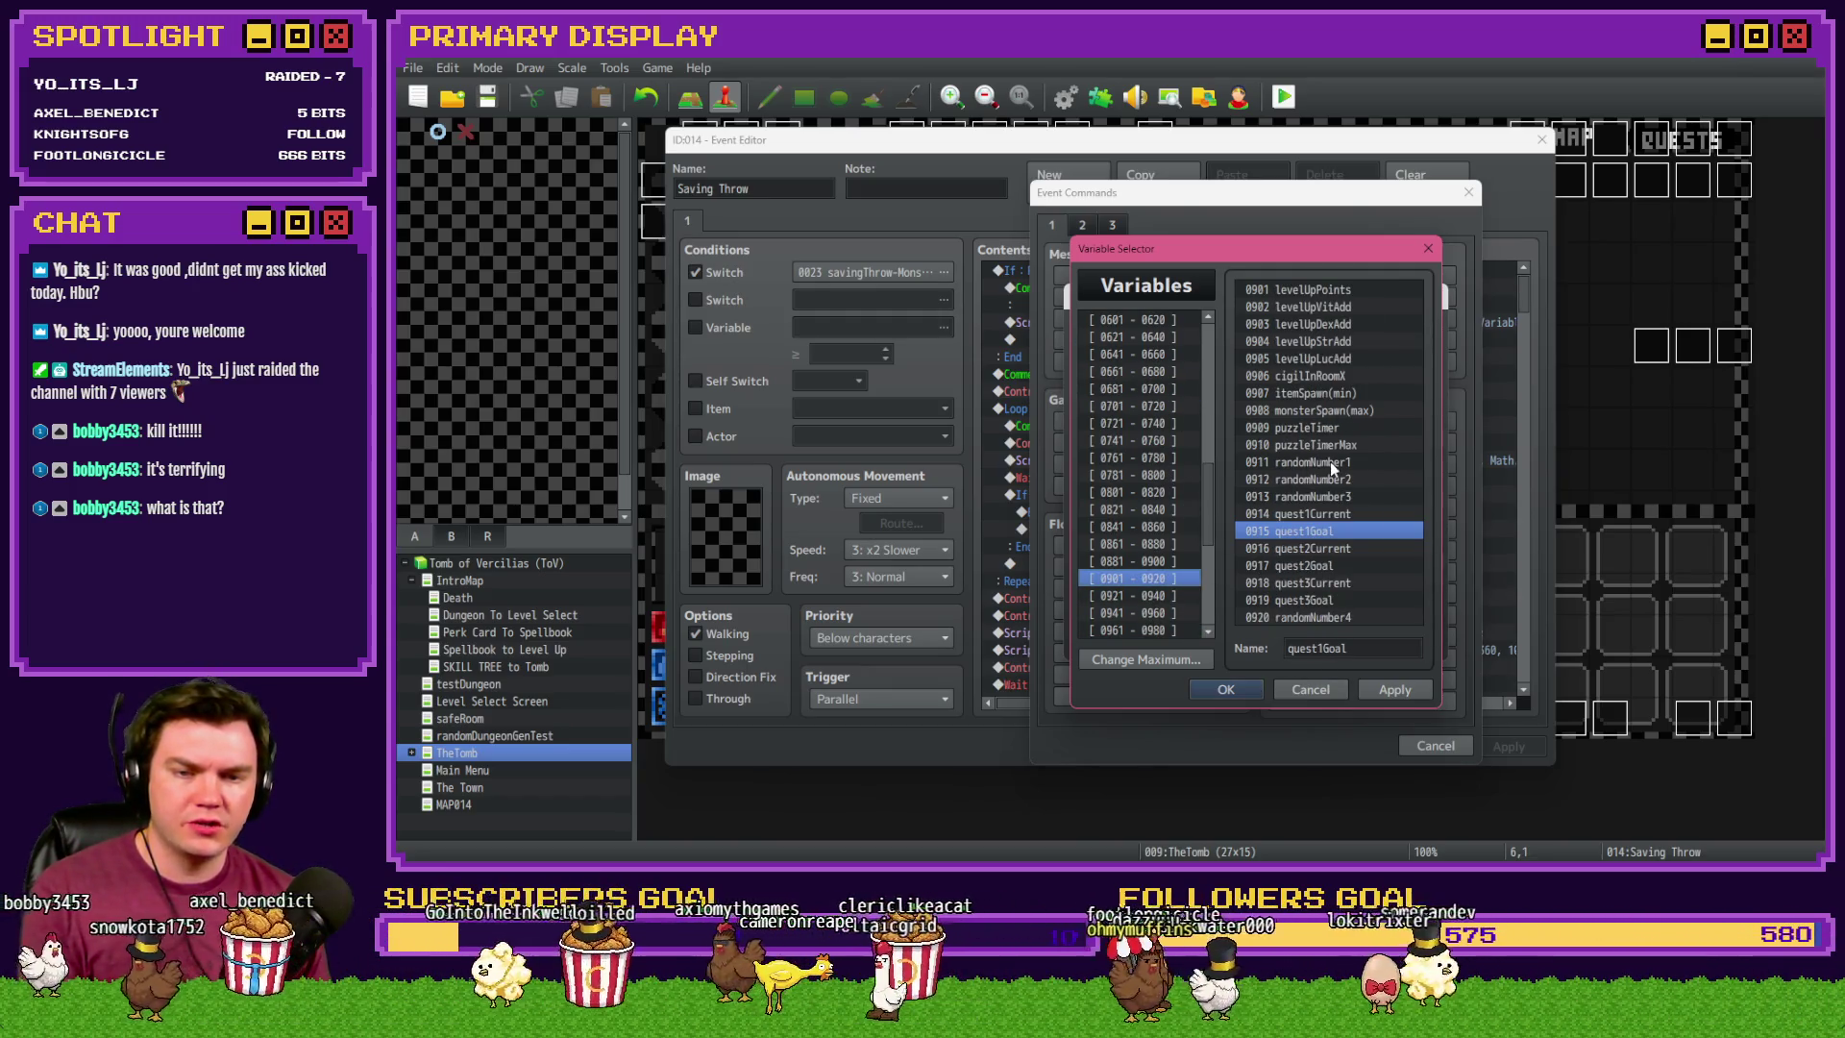
double_click(1330, 461)
left_click(1117, 521)
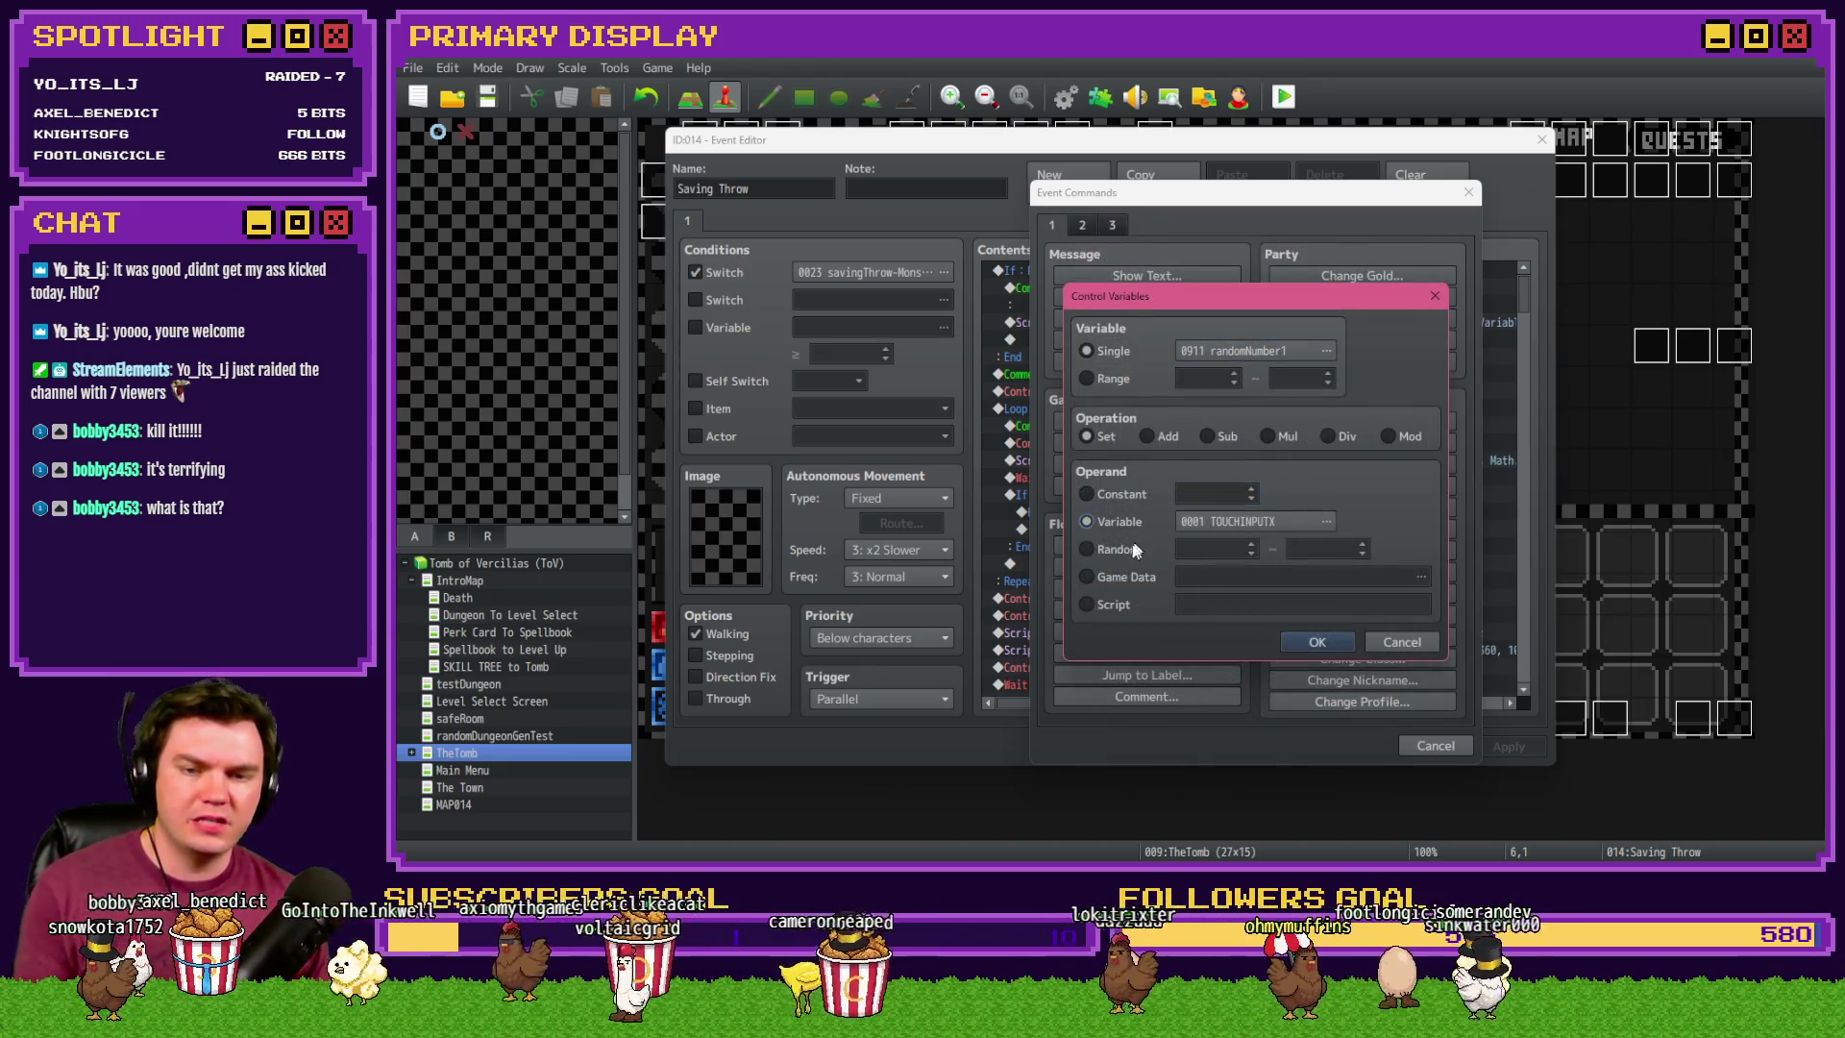
left_click(1088, 549)
type("1")
key("Tab")
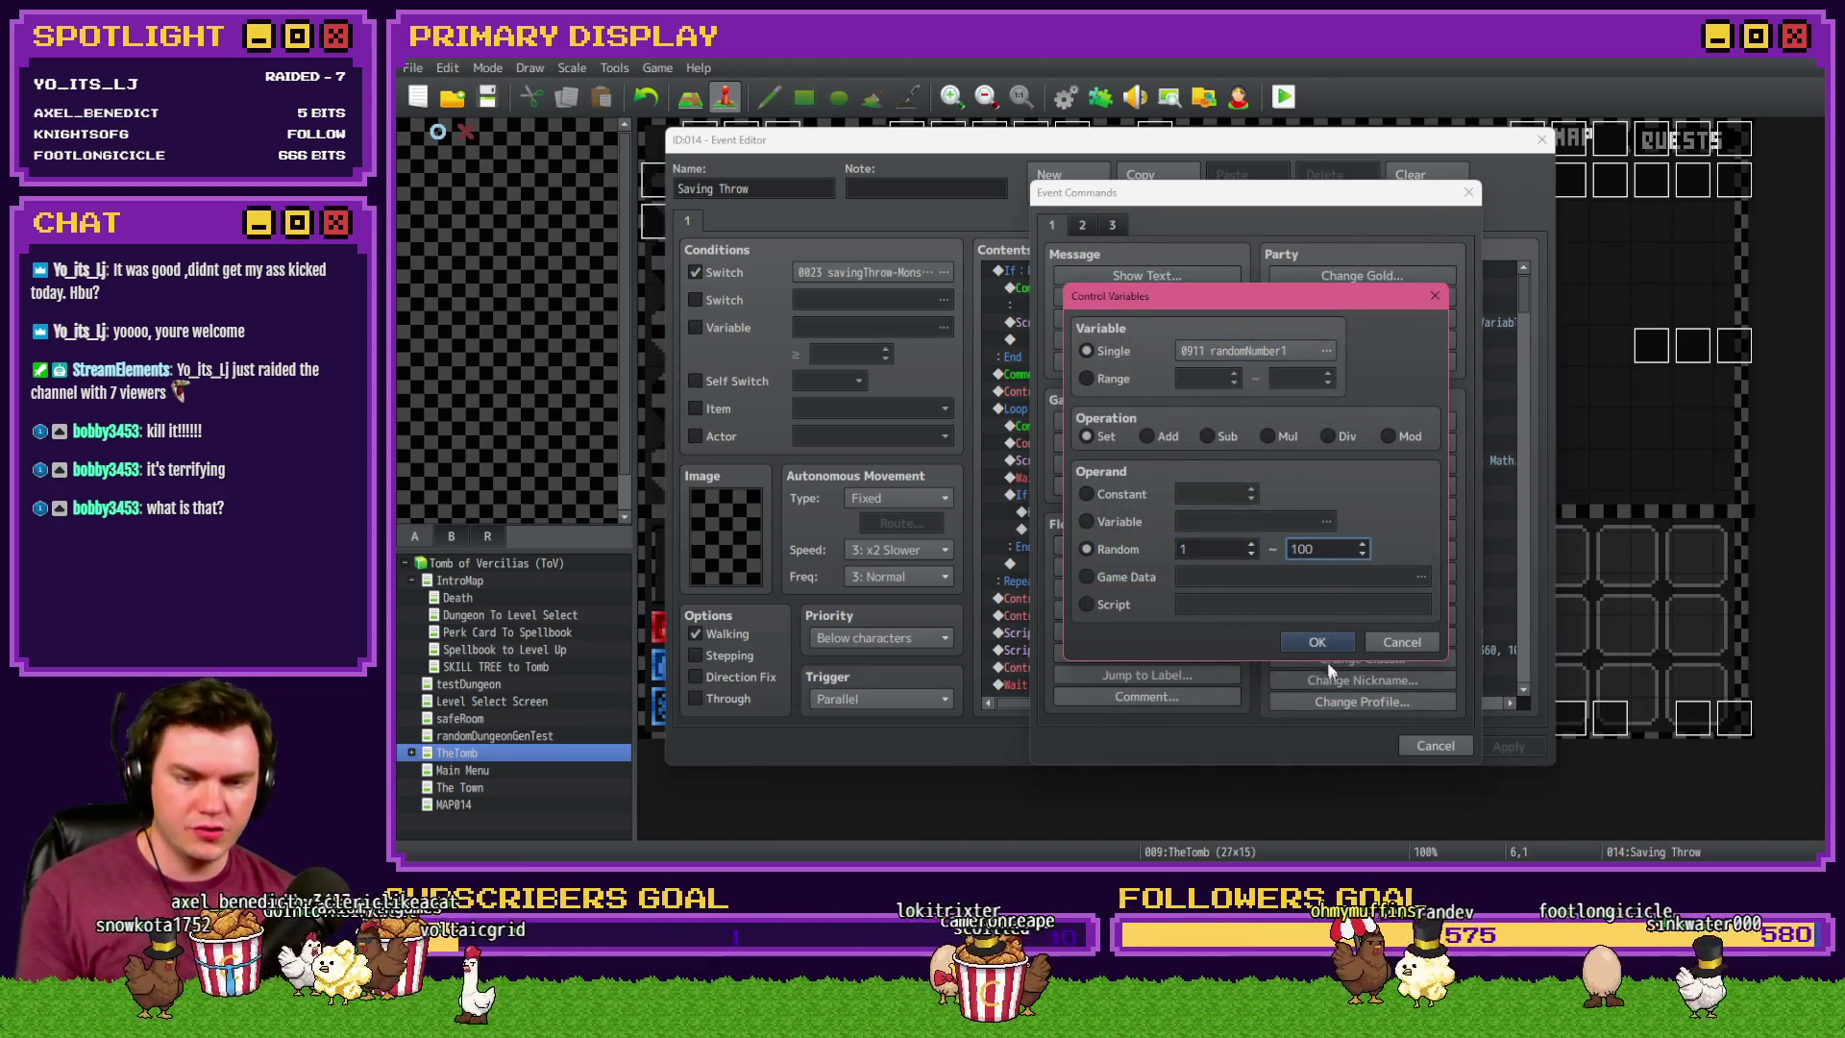
left_click(1326, 642)
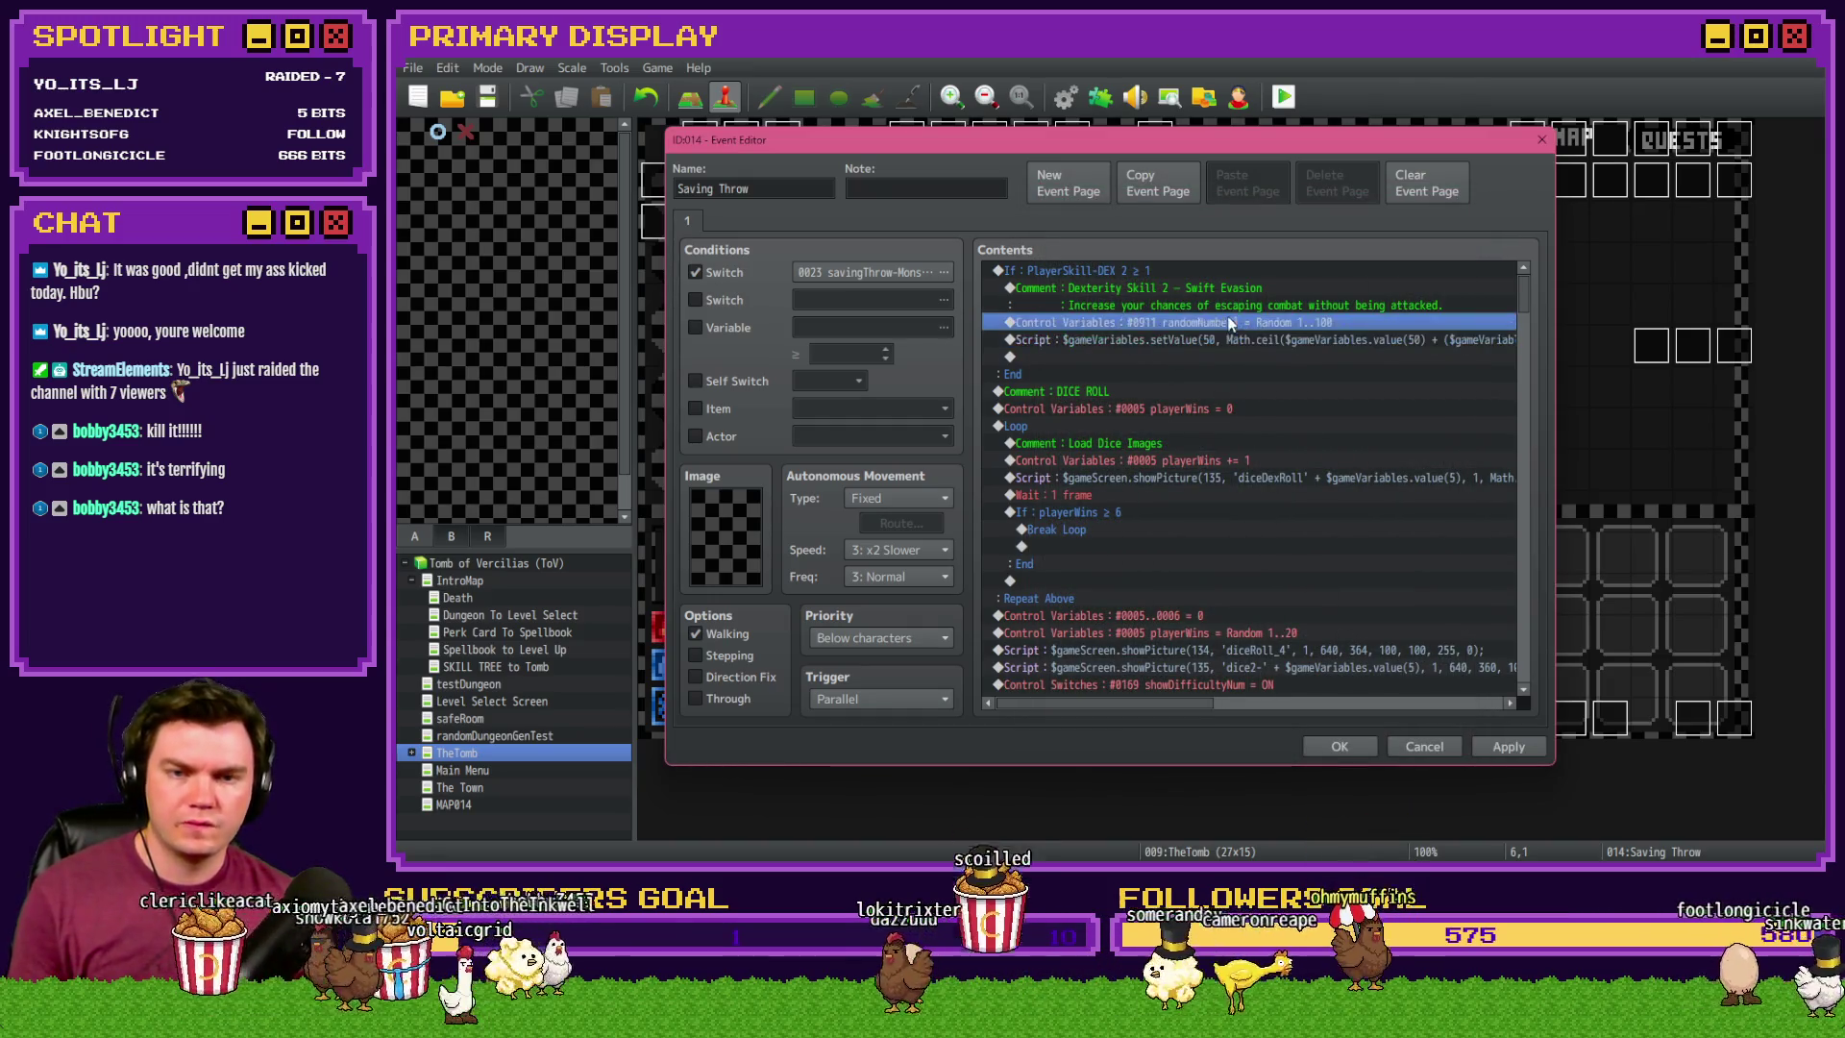
- Delete the old evasion script line from the Swift Evasion branch
left_click(1230, 339)
key("Up")
key("Up")
key("Down")
key("Down")
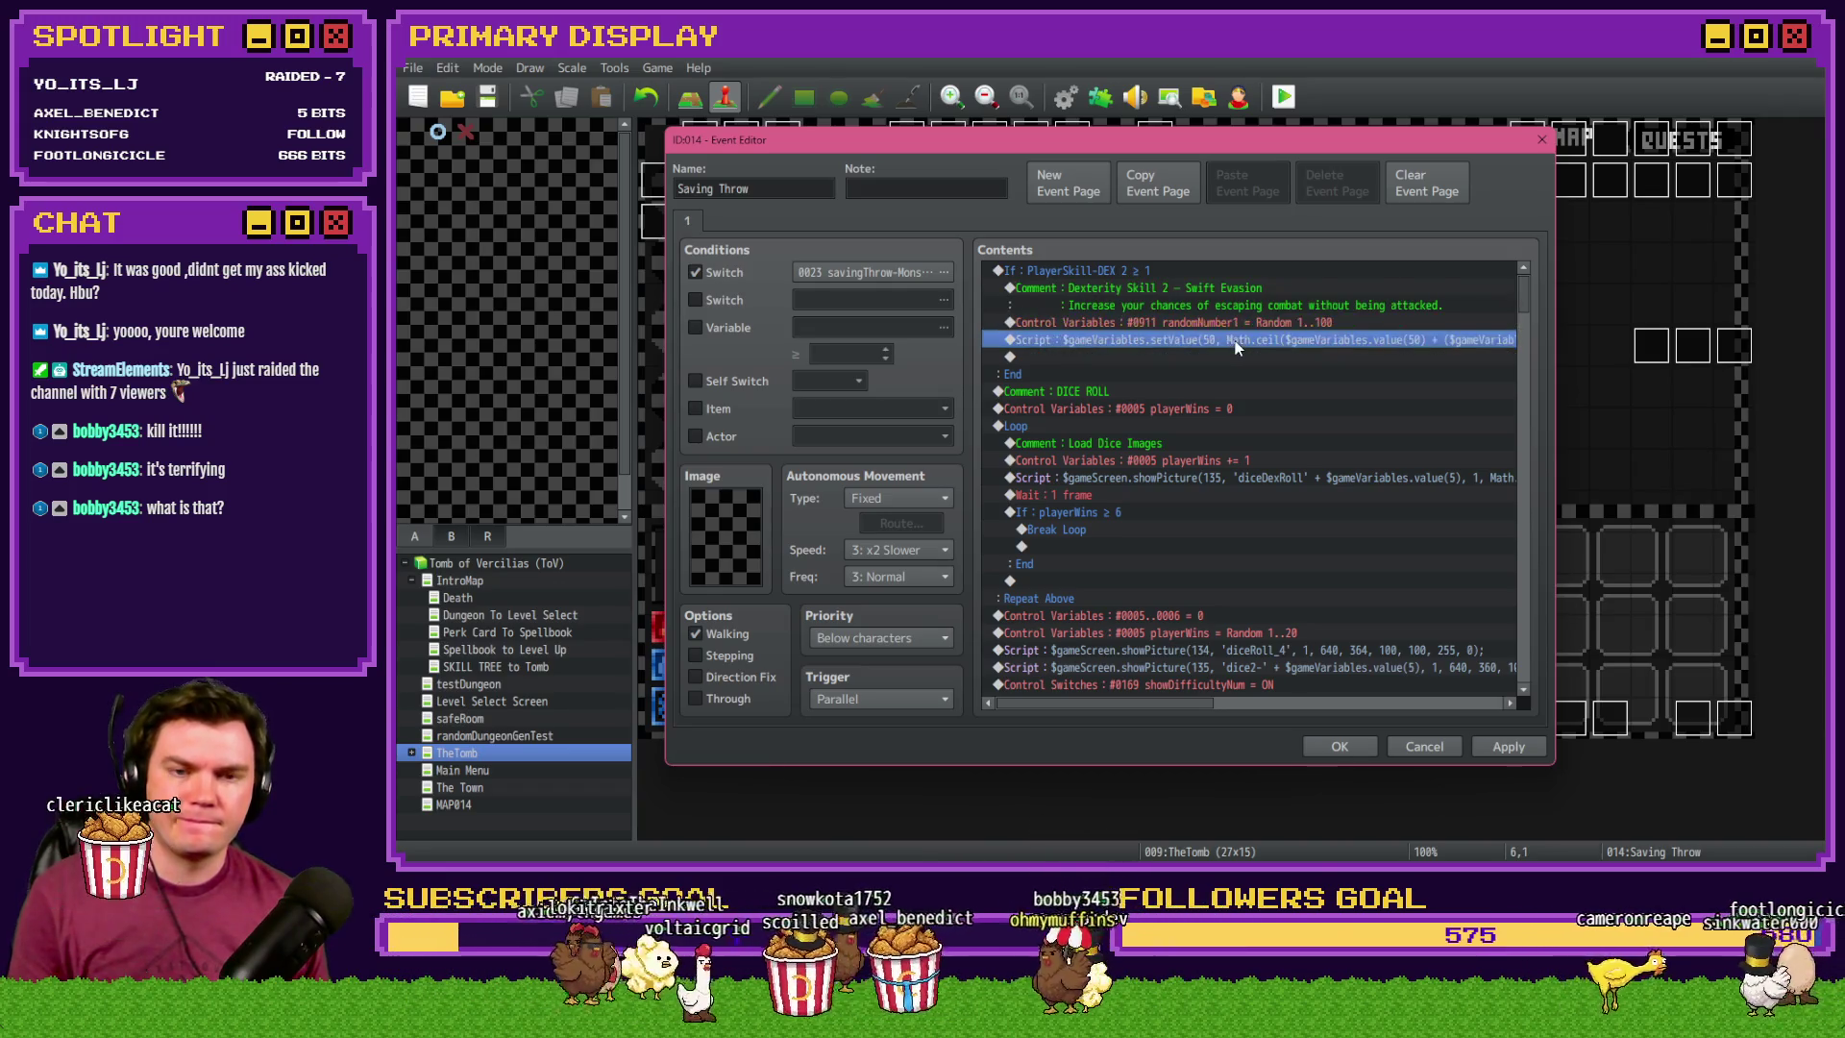
key("Up")
key("Down")
key("Up")
key("Down")
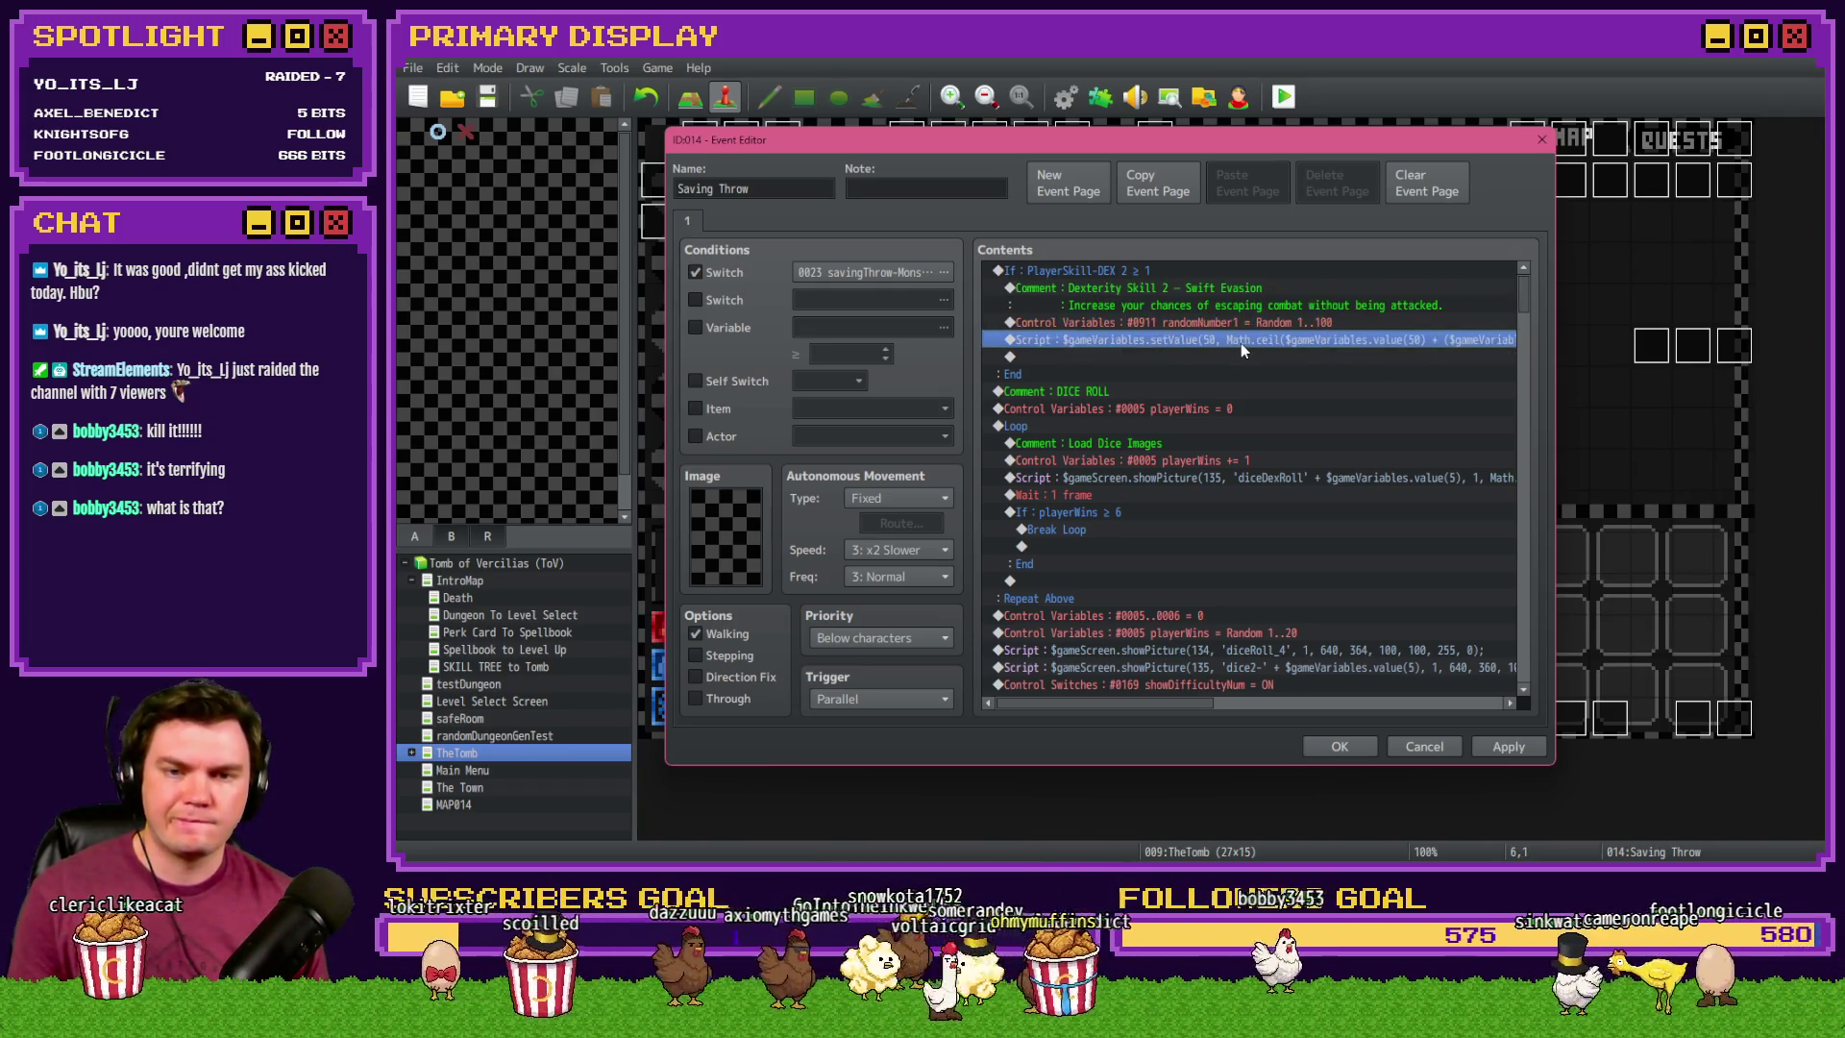
key("Up")
key("Down")
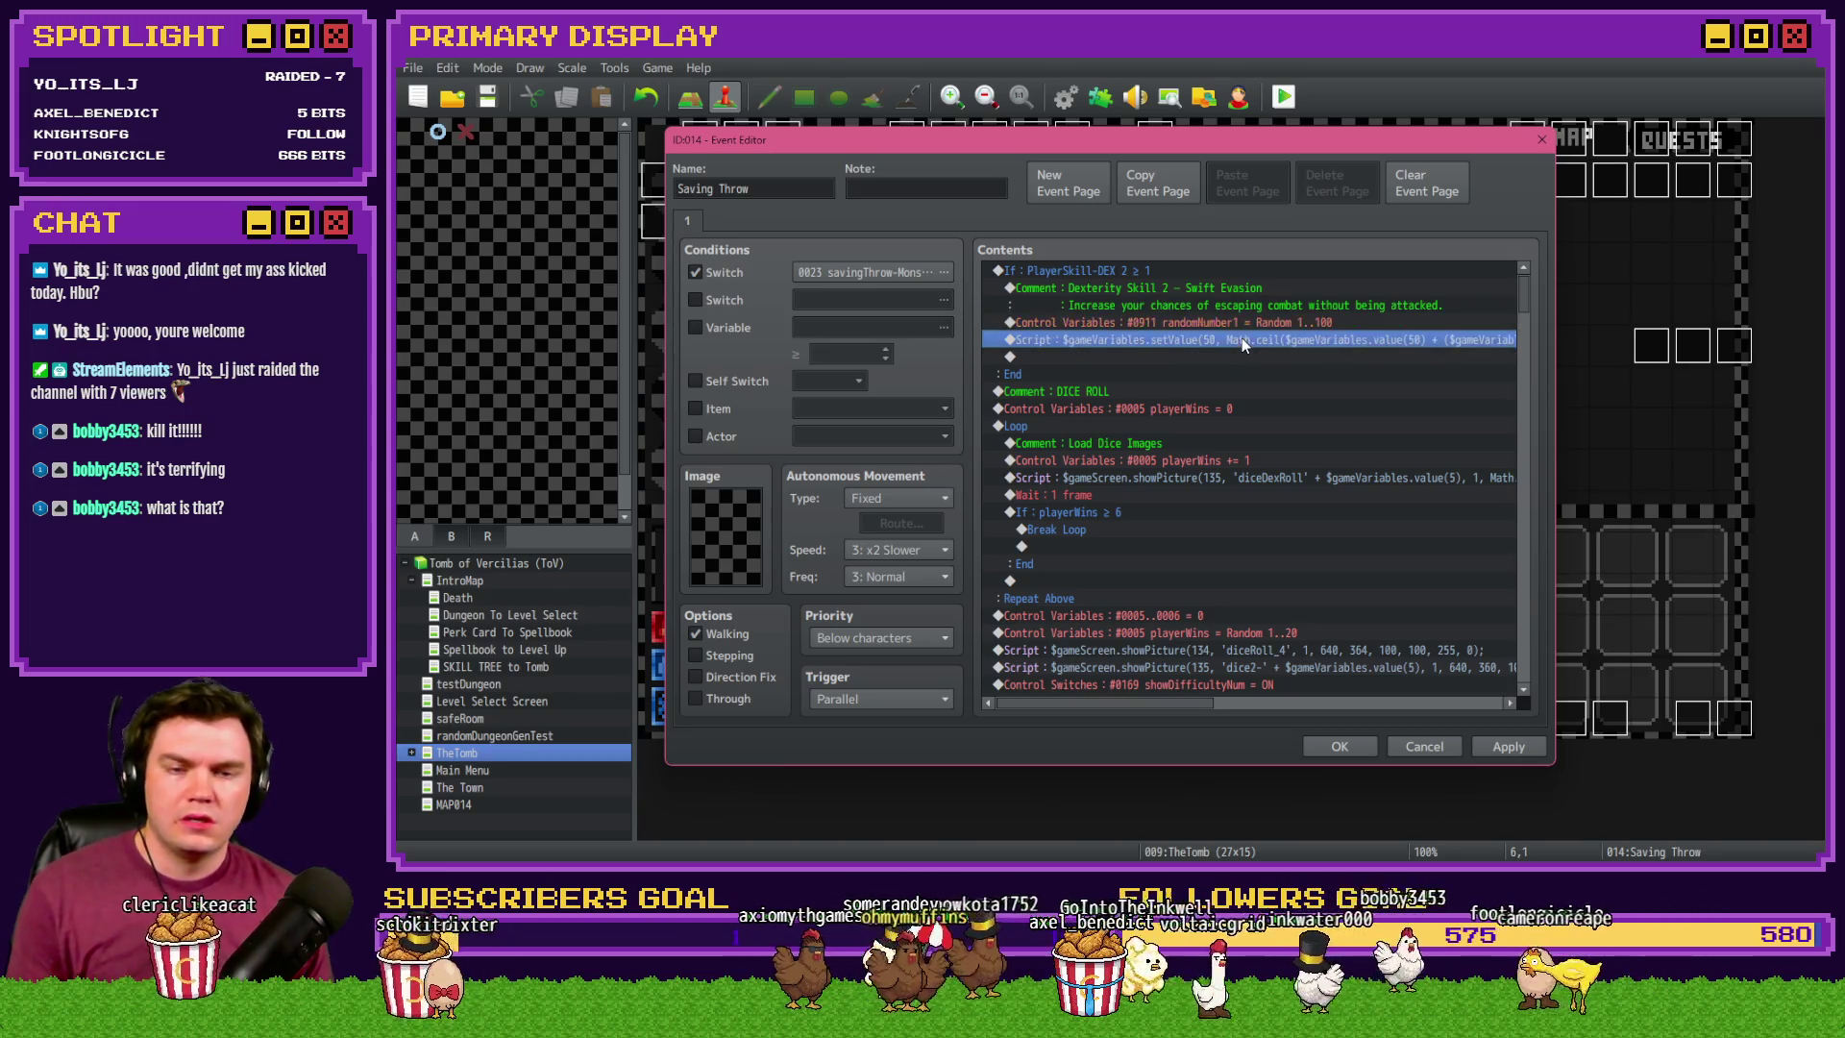
key("Delete")
- Add a script Conditional Branch: $gameVariables.value(911) < $gameVariables.value(709)
double_click(1247, 347)
left_click(1143, 544)
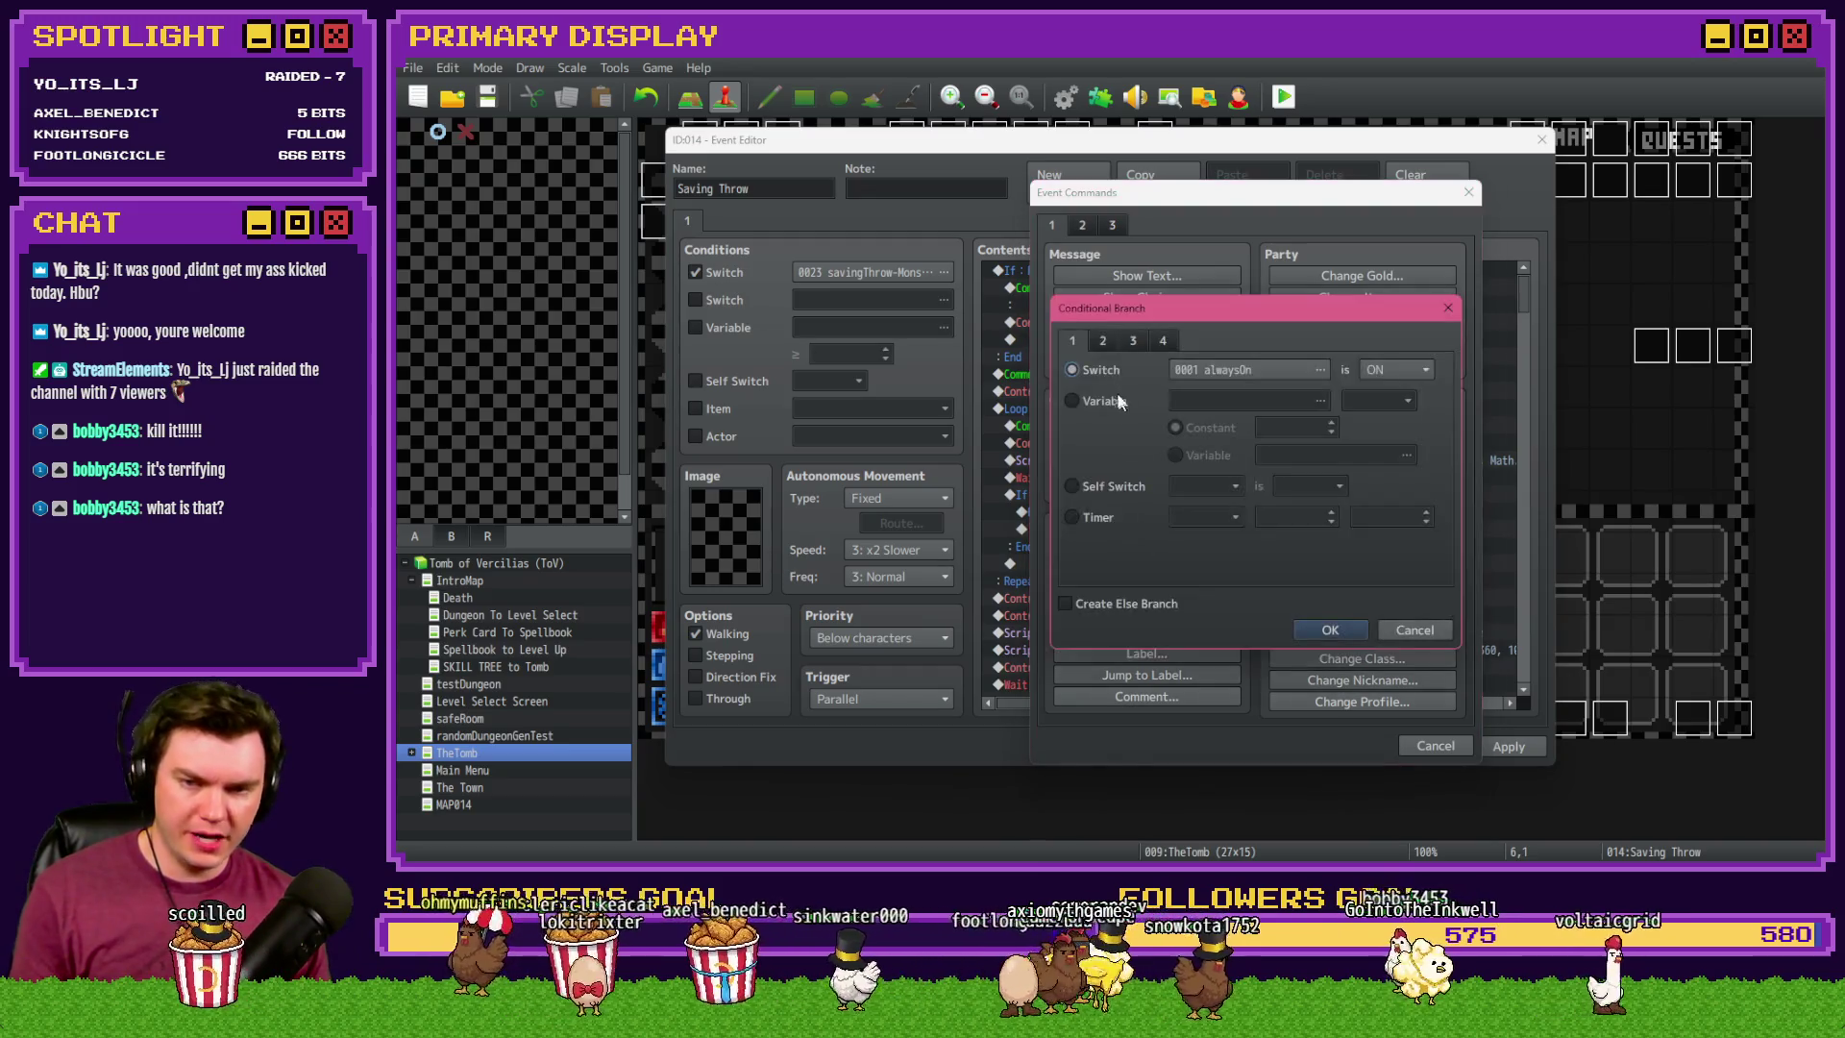
left_click(1162, 344)
left_click(1213, 564)
type("$gameVariables.value(0")
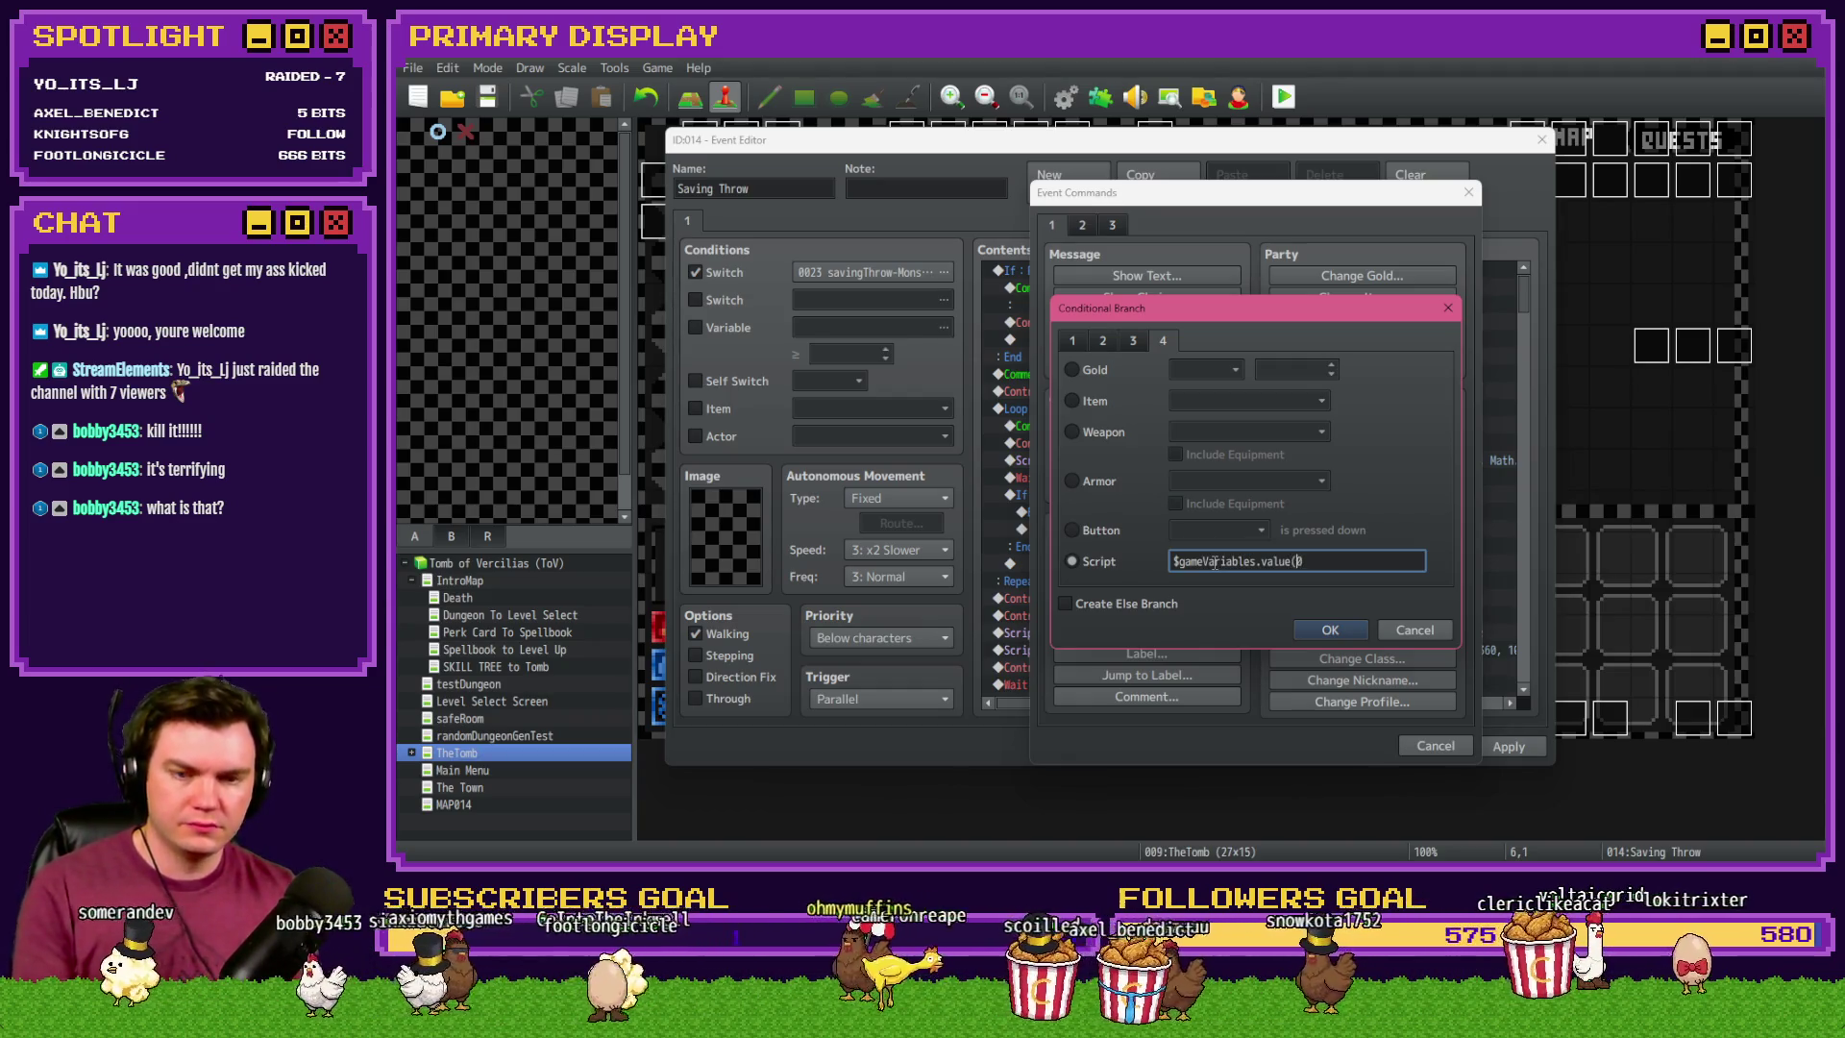
key("BackSpace")
type(") <")
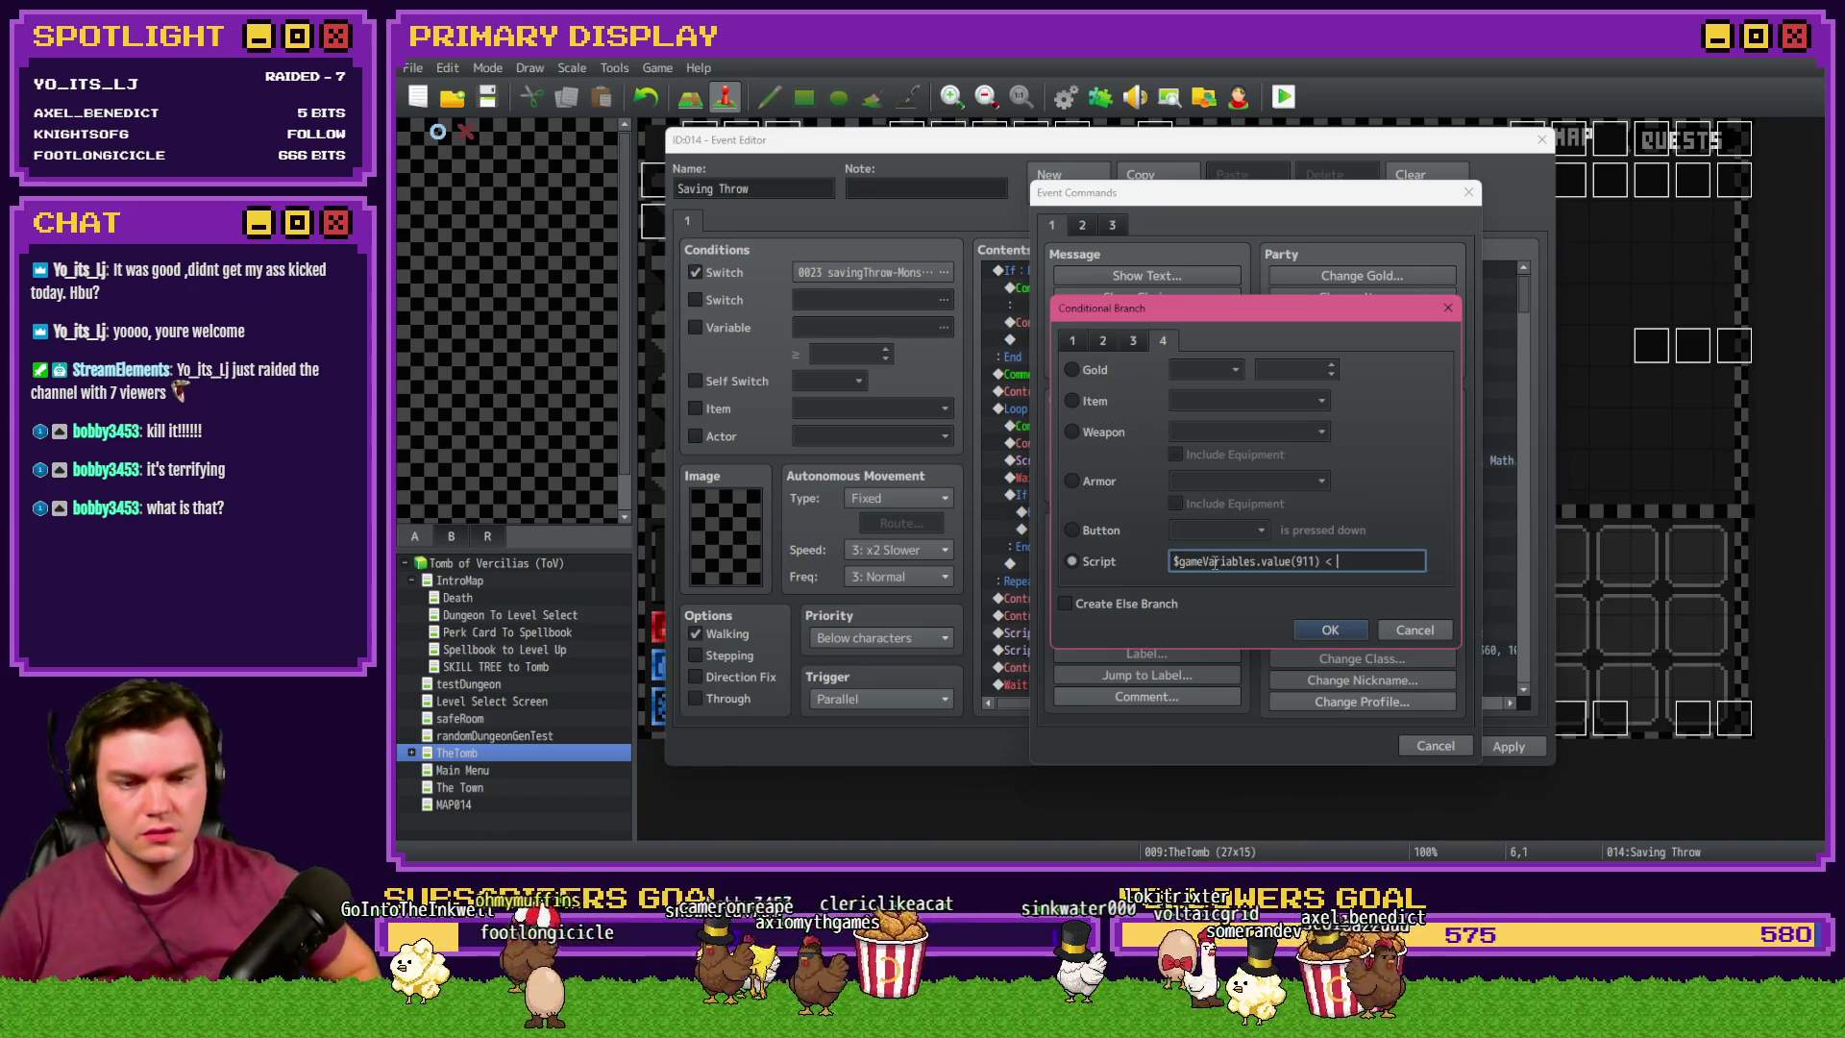
type("$game")
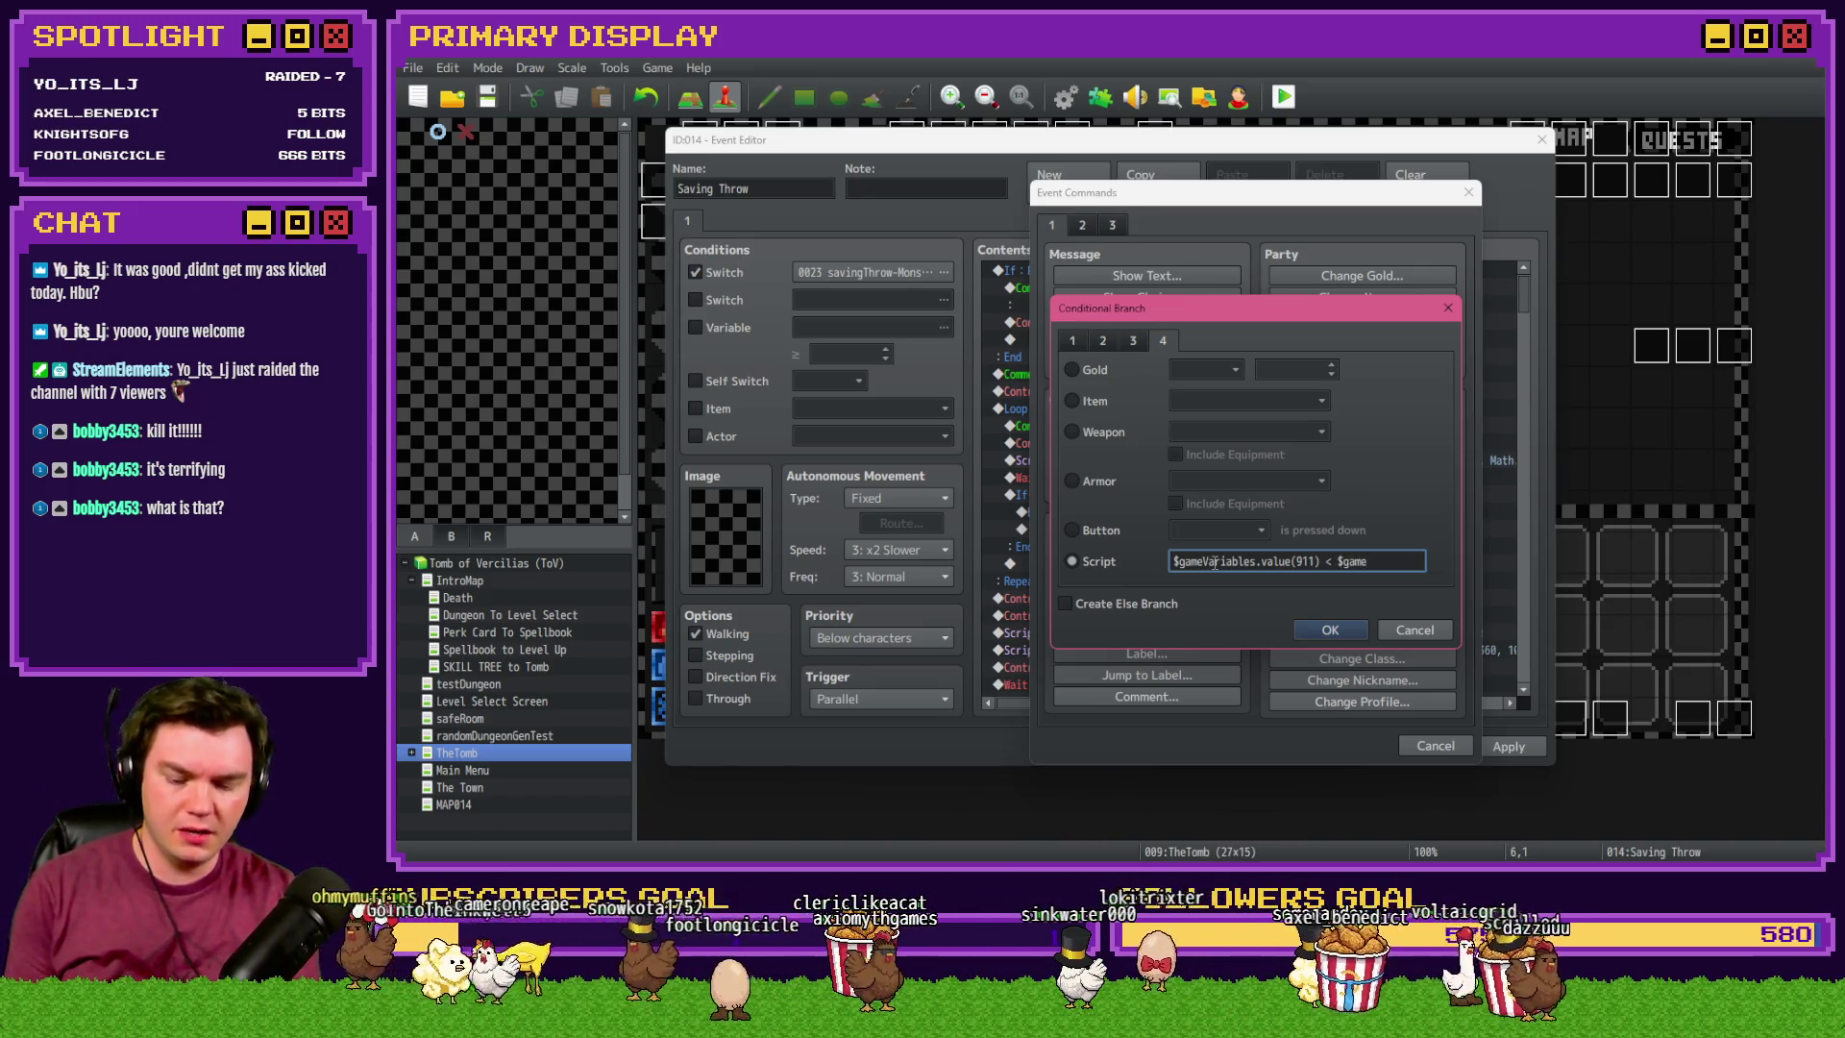
type("s.value()")
key("Left")
type("709")
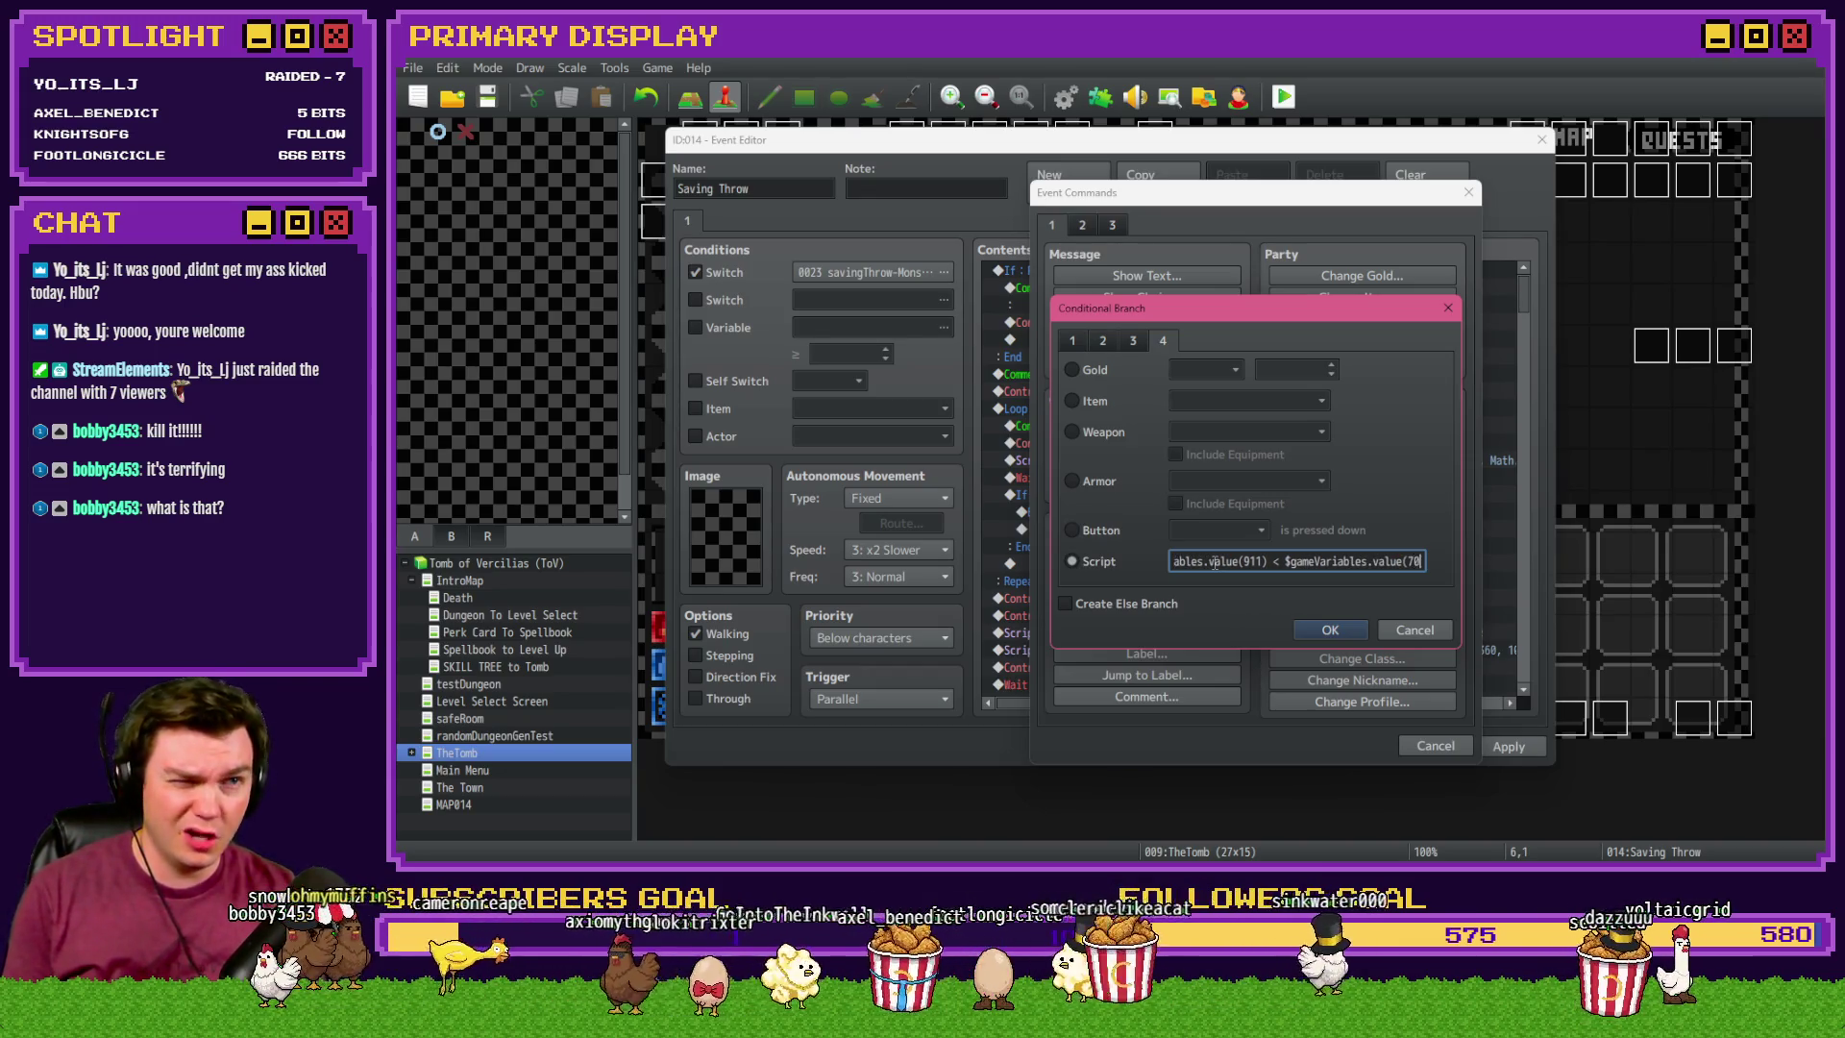
left_click(1327, 628)
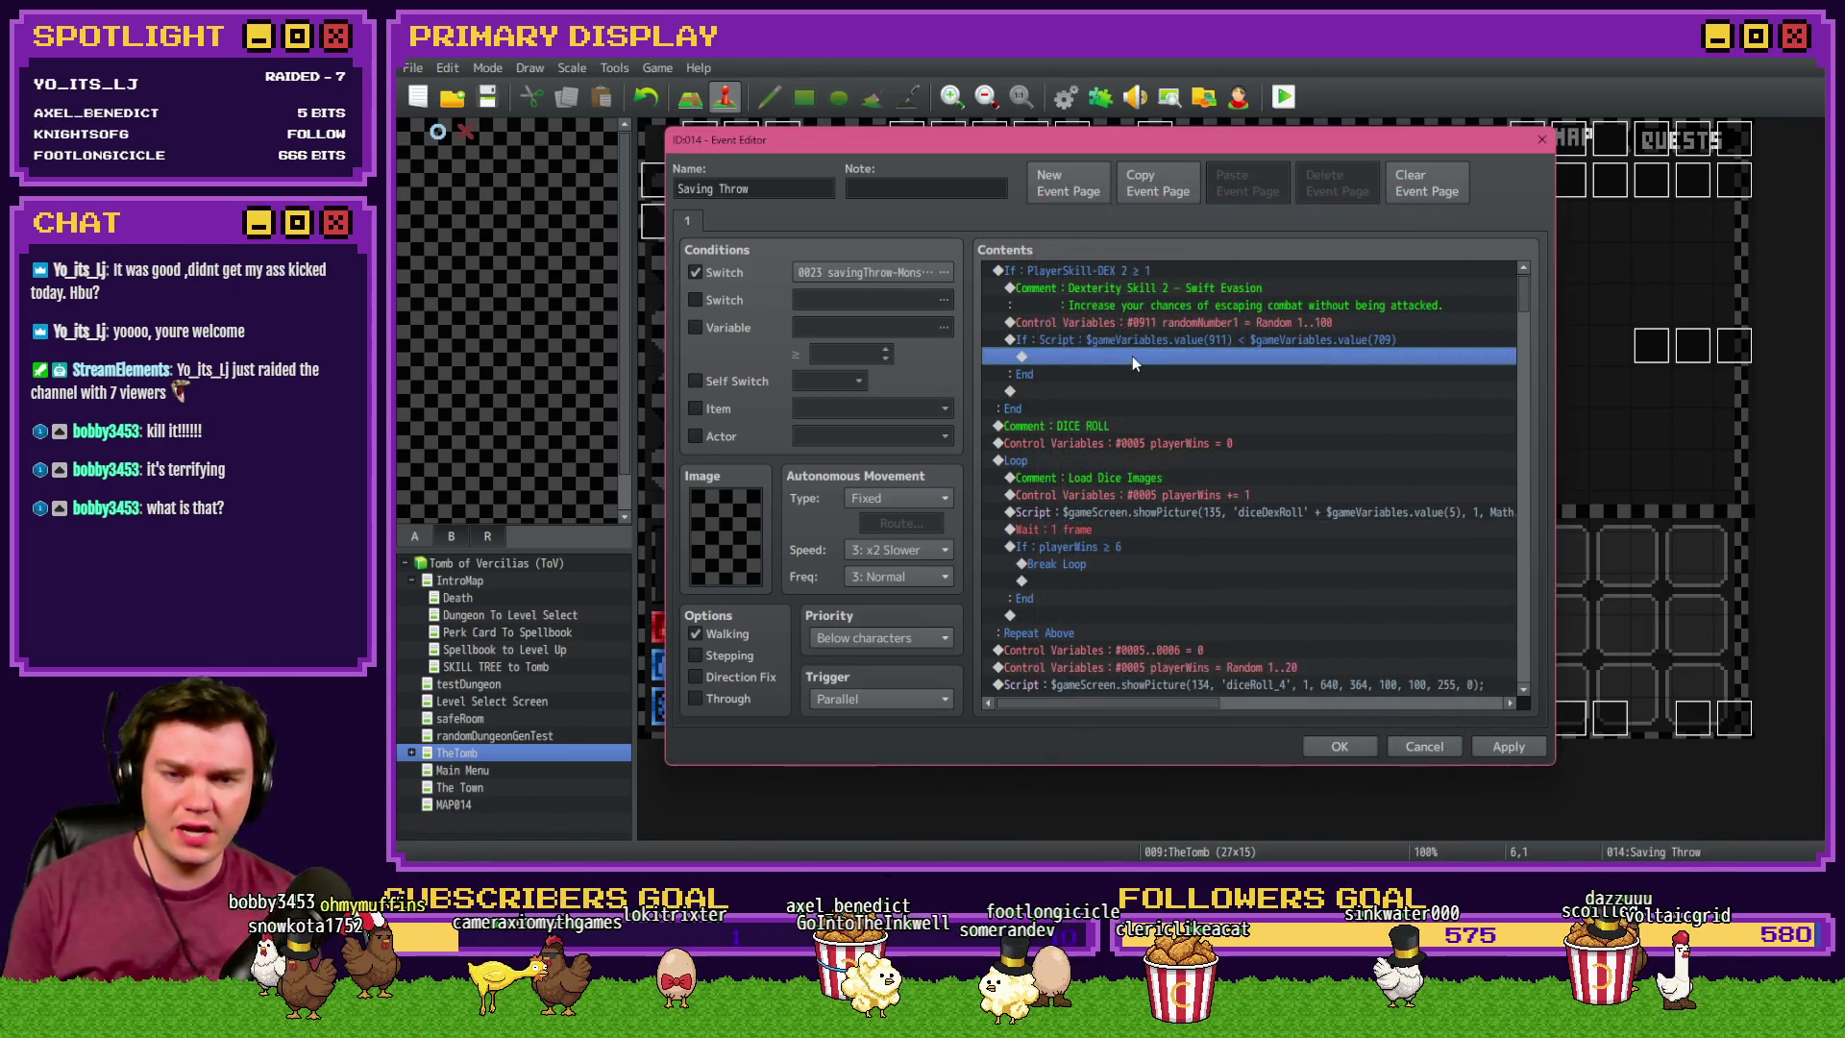
- Open the inner Swift Evasion script branch's condition for editing
left_click(1123, 265)
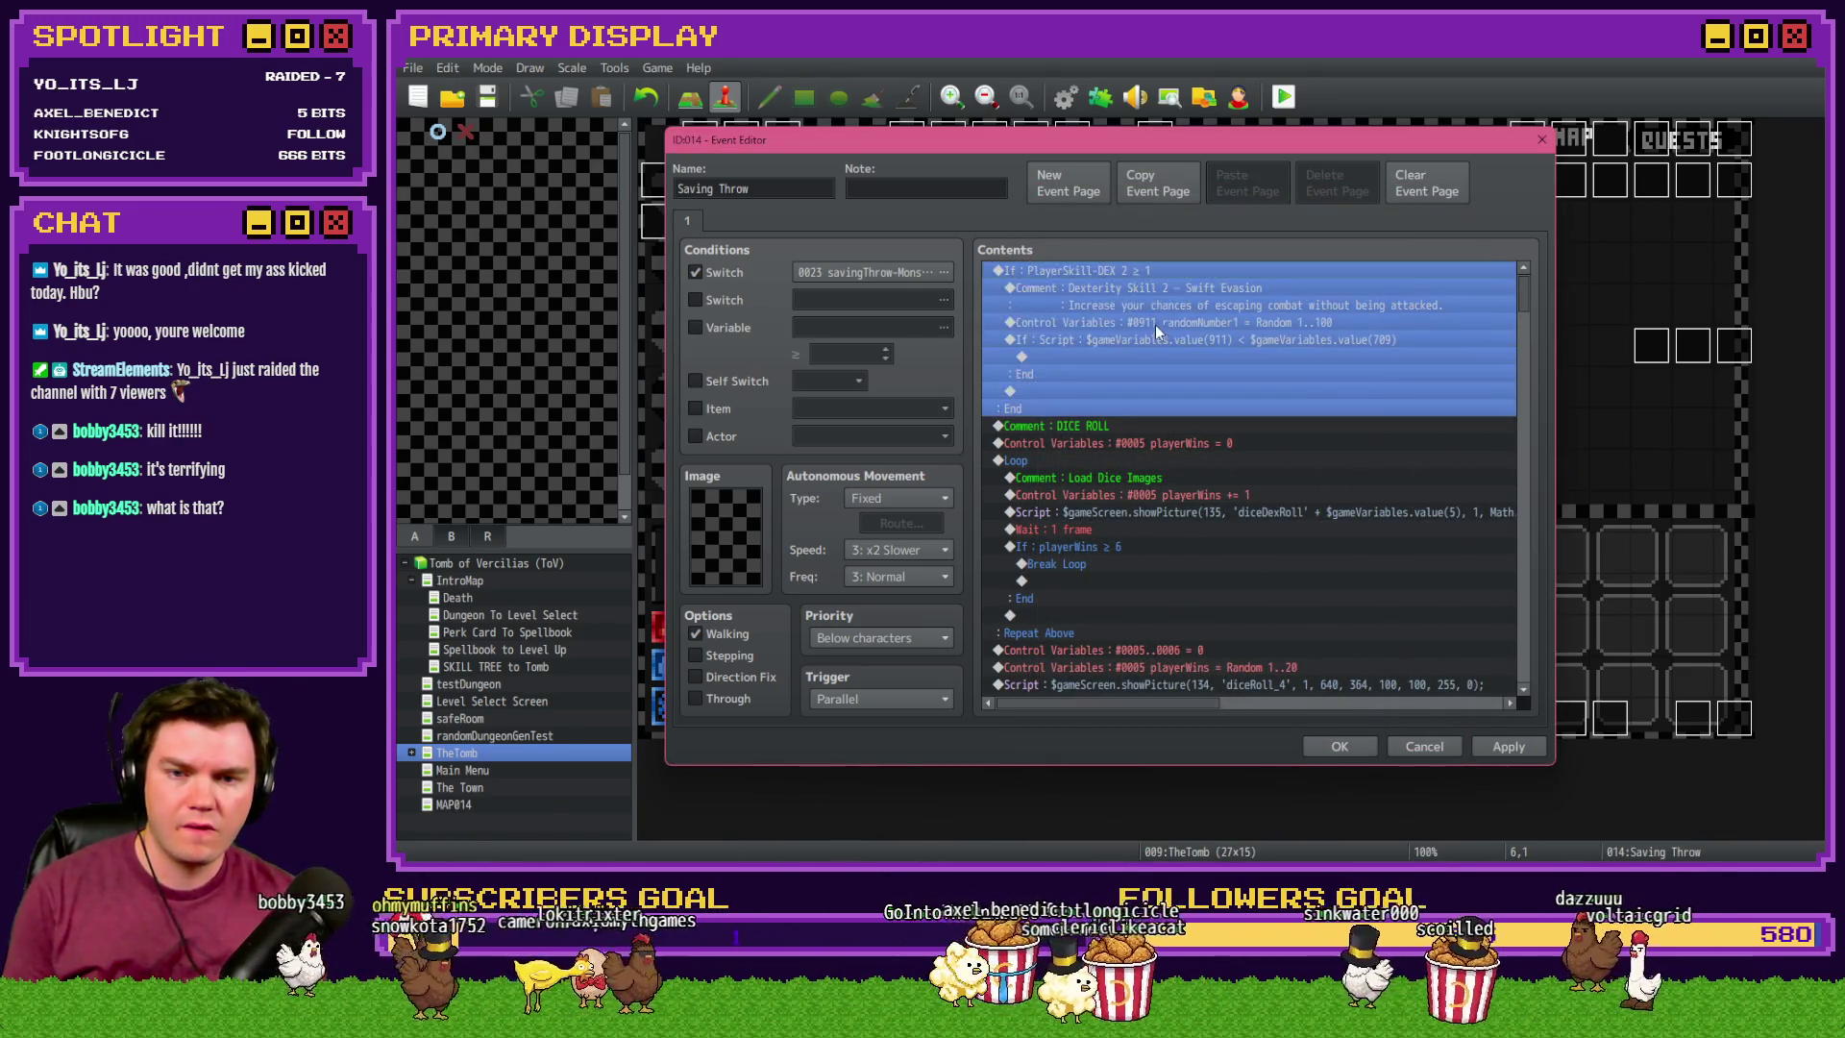
double_click(1088, 273)
key("Escape")
left_click(1231, 339)
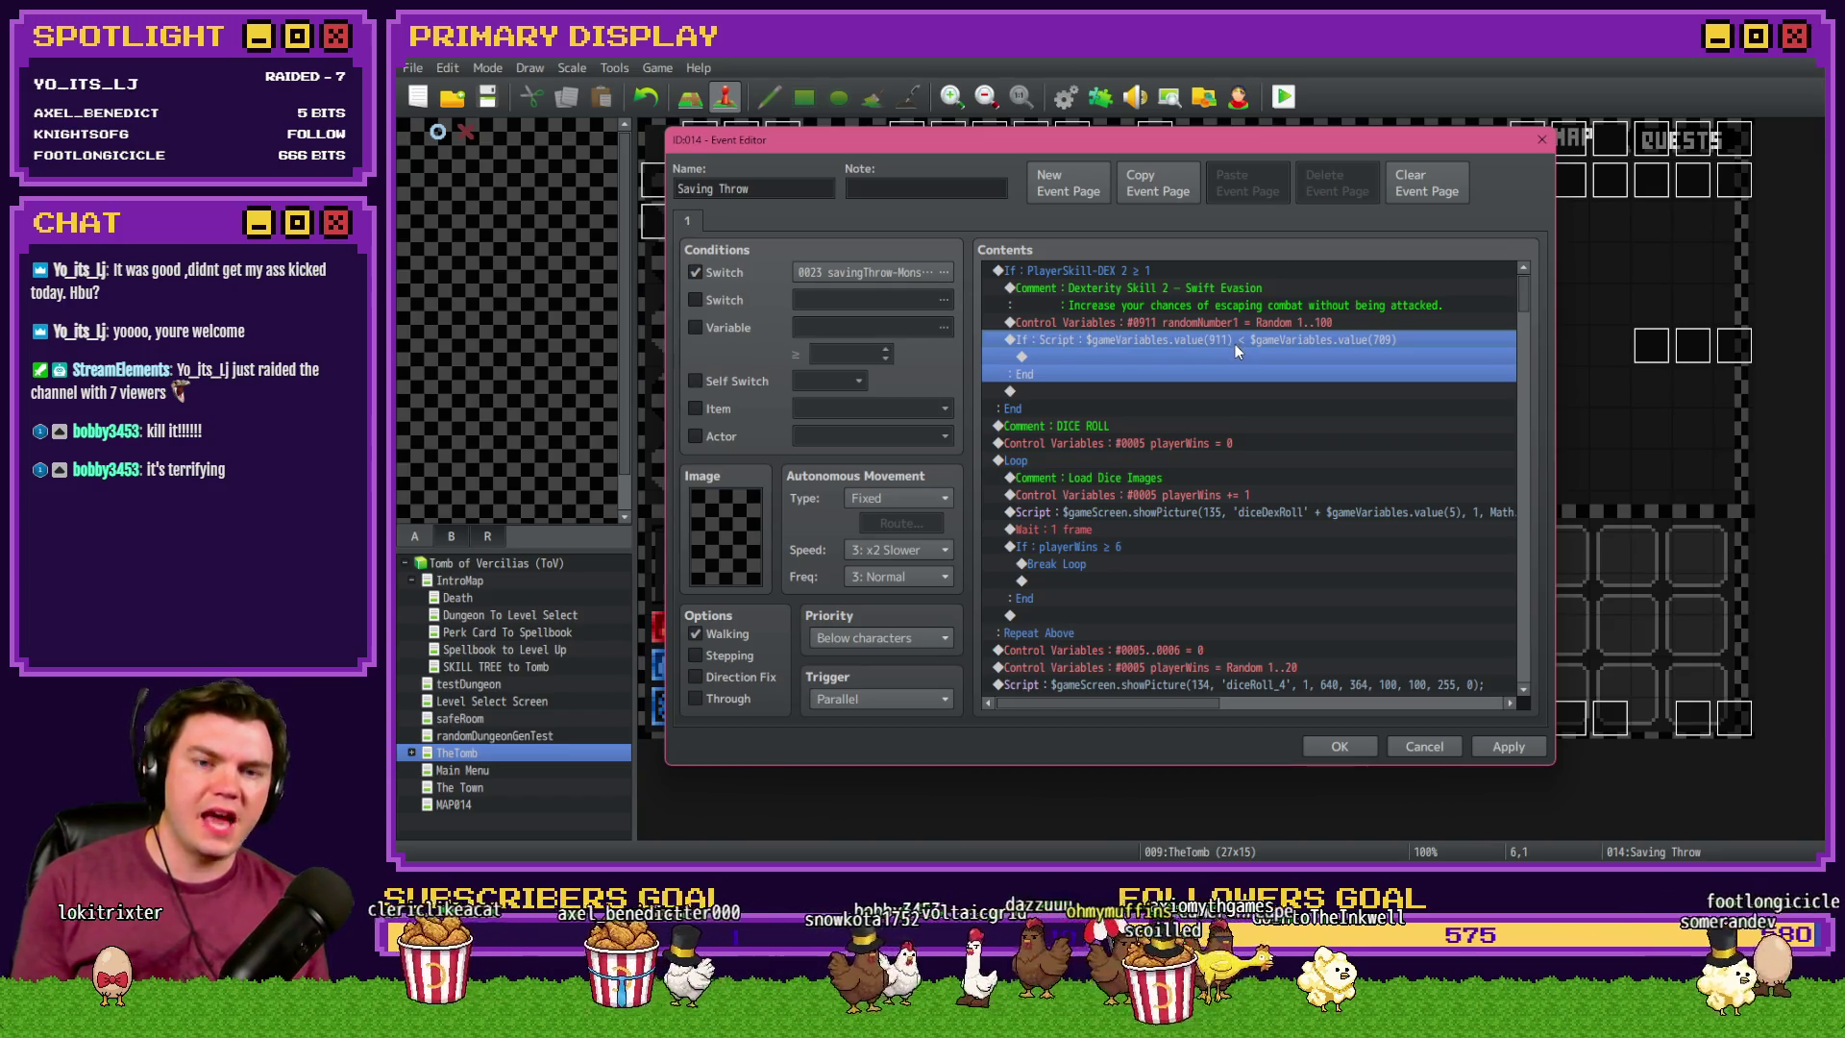
left_click(1231, 324)
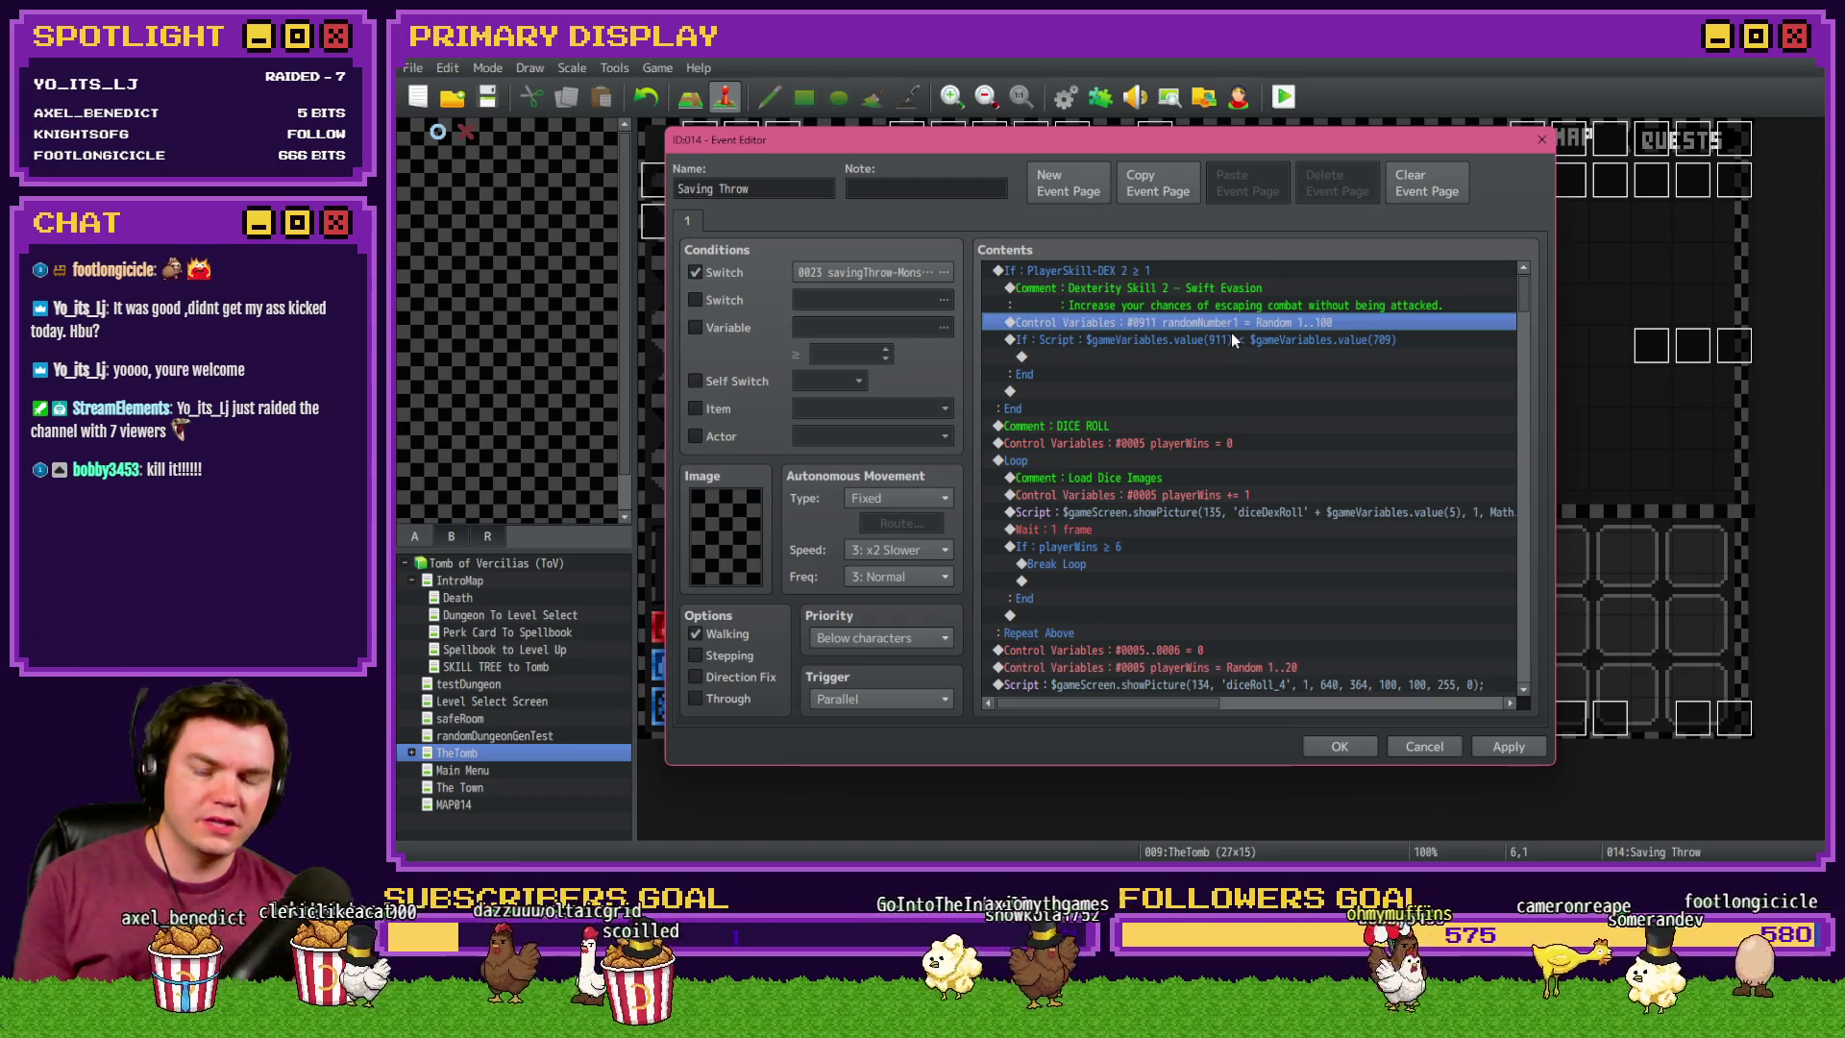
left_click(1248, 339)
double_click(1247, 339)
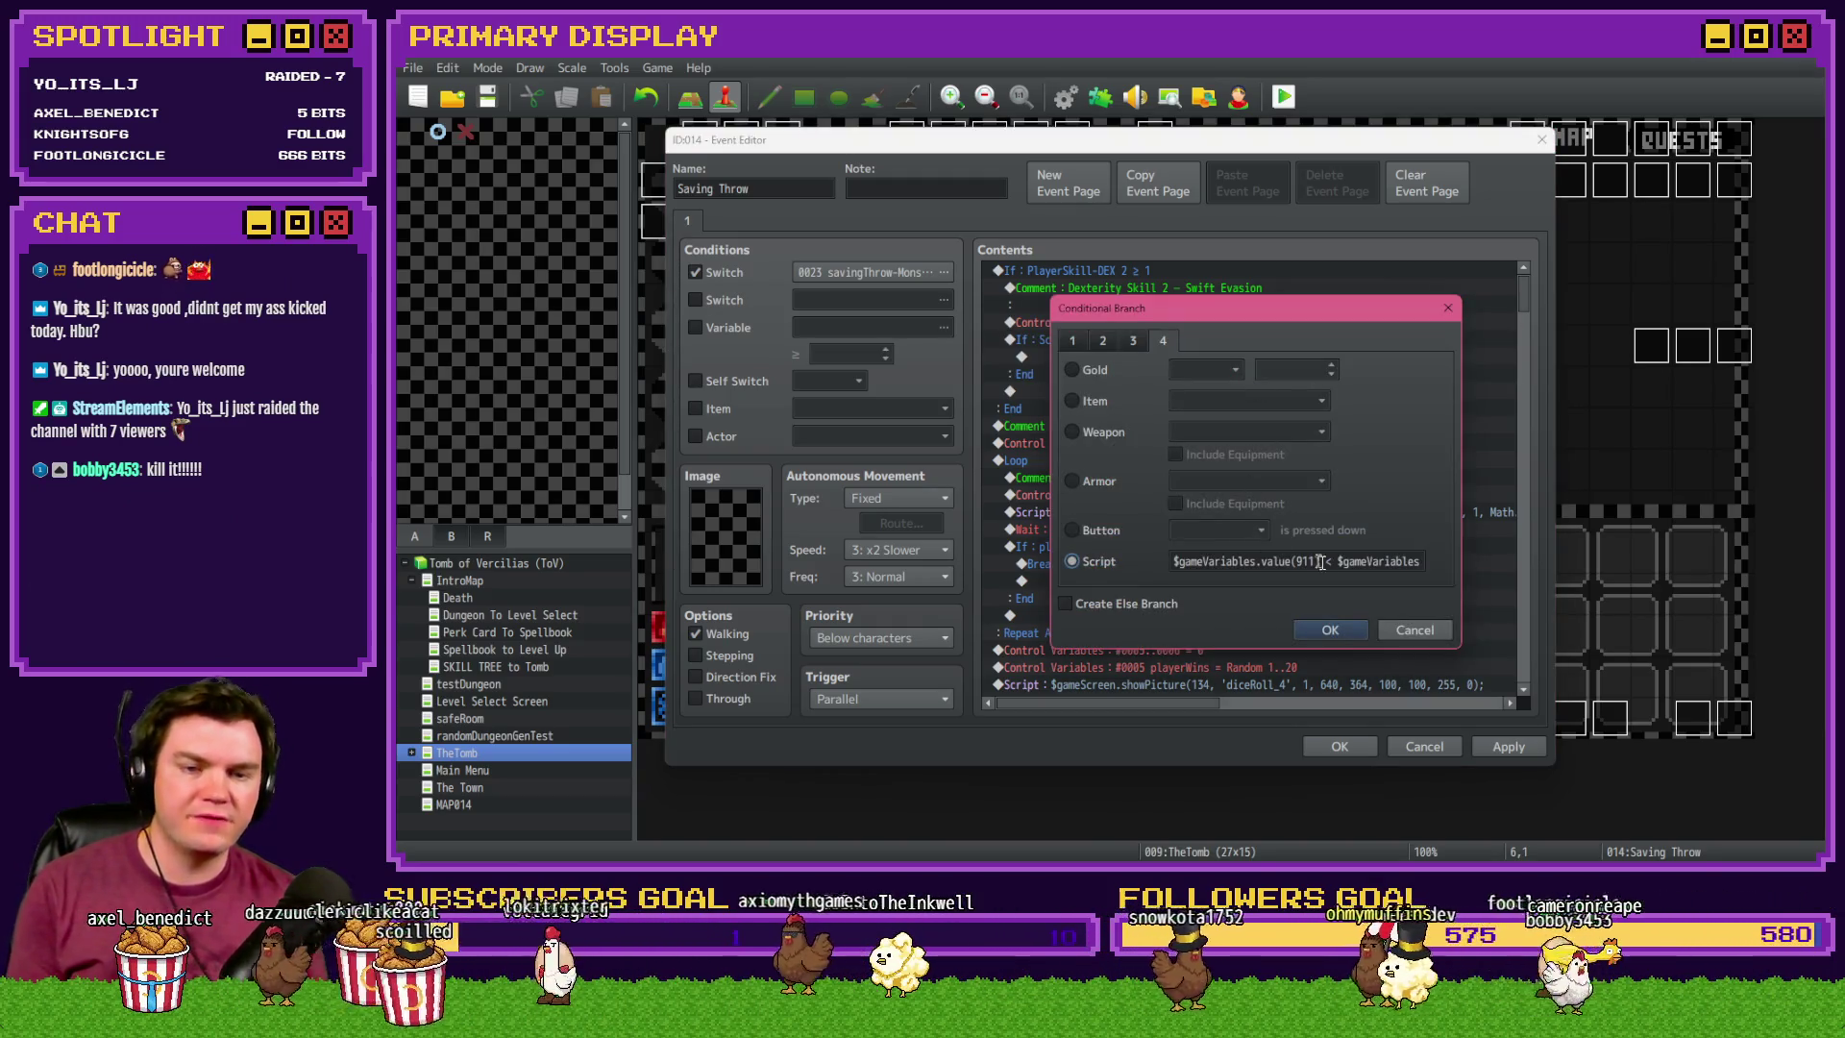
- Wrap the right side of the condition as ($gameVariables.value(709) * 5)
left_click_drag(1290, 561, 1414, 568)
left_click(1398, 566)
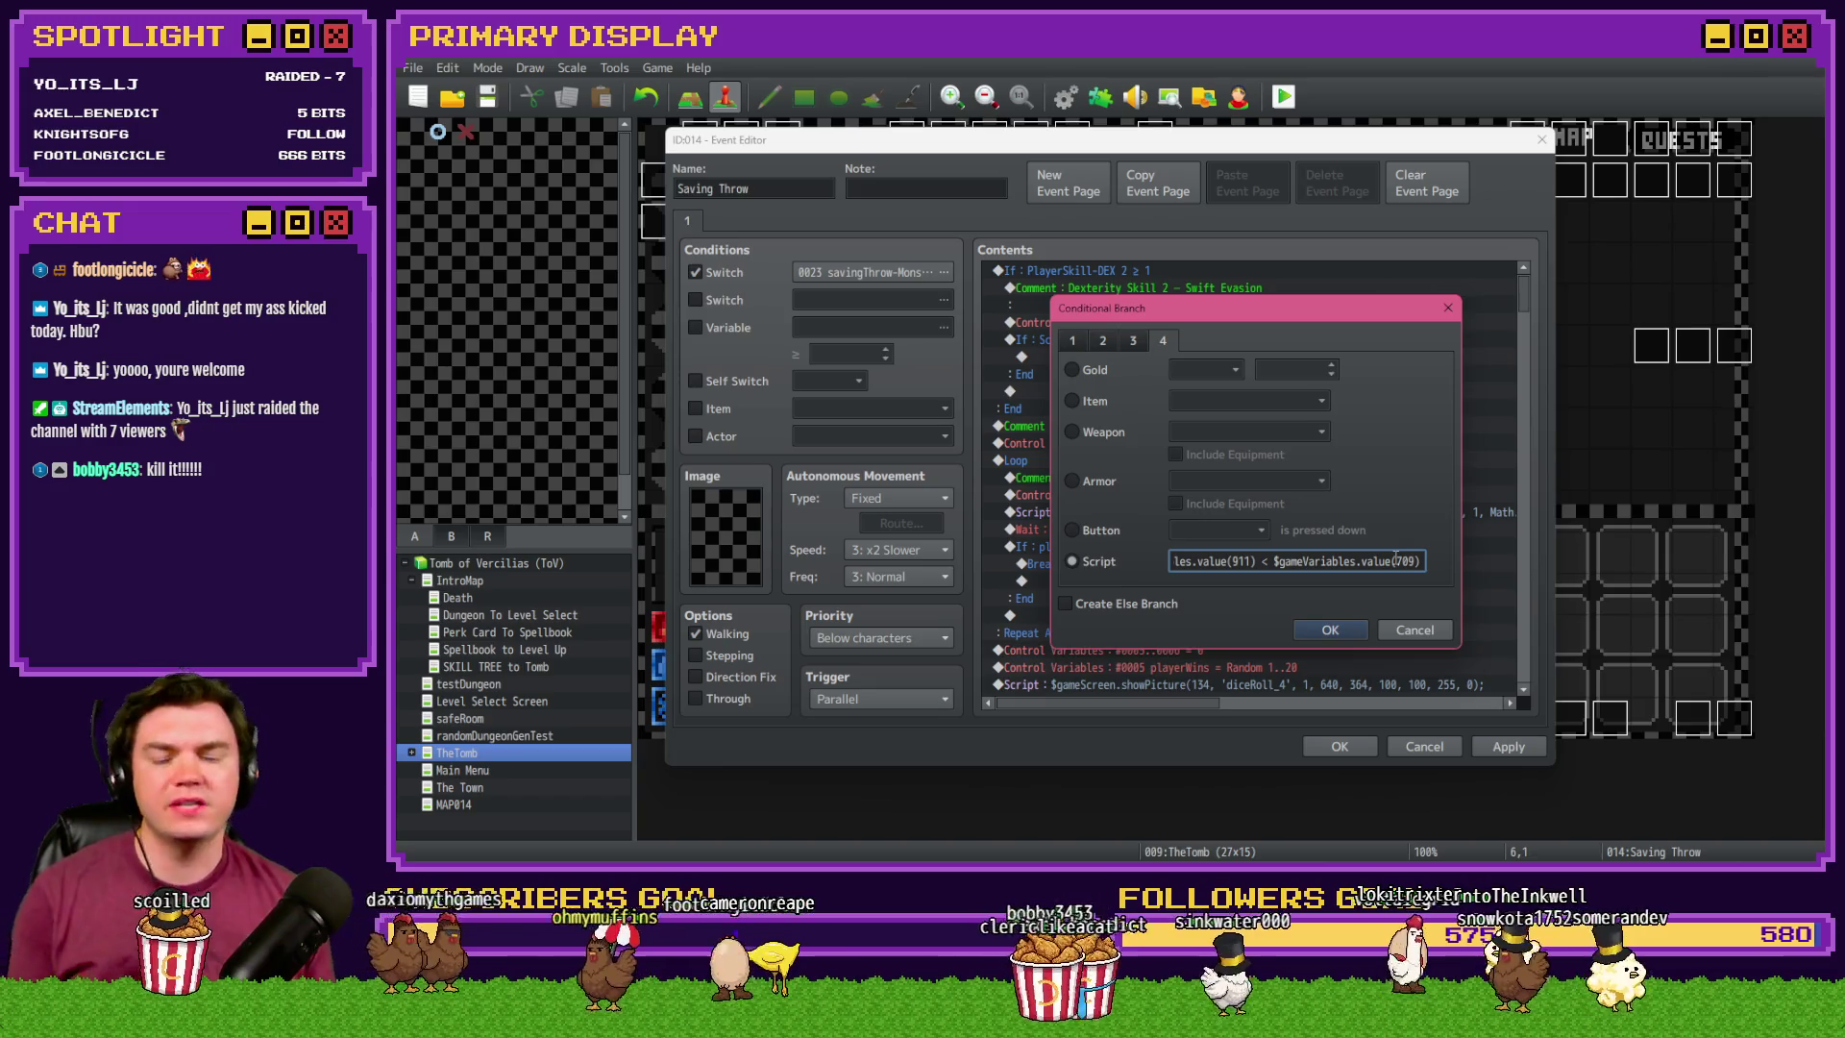
type("(")
key("End")
type(") * ")
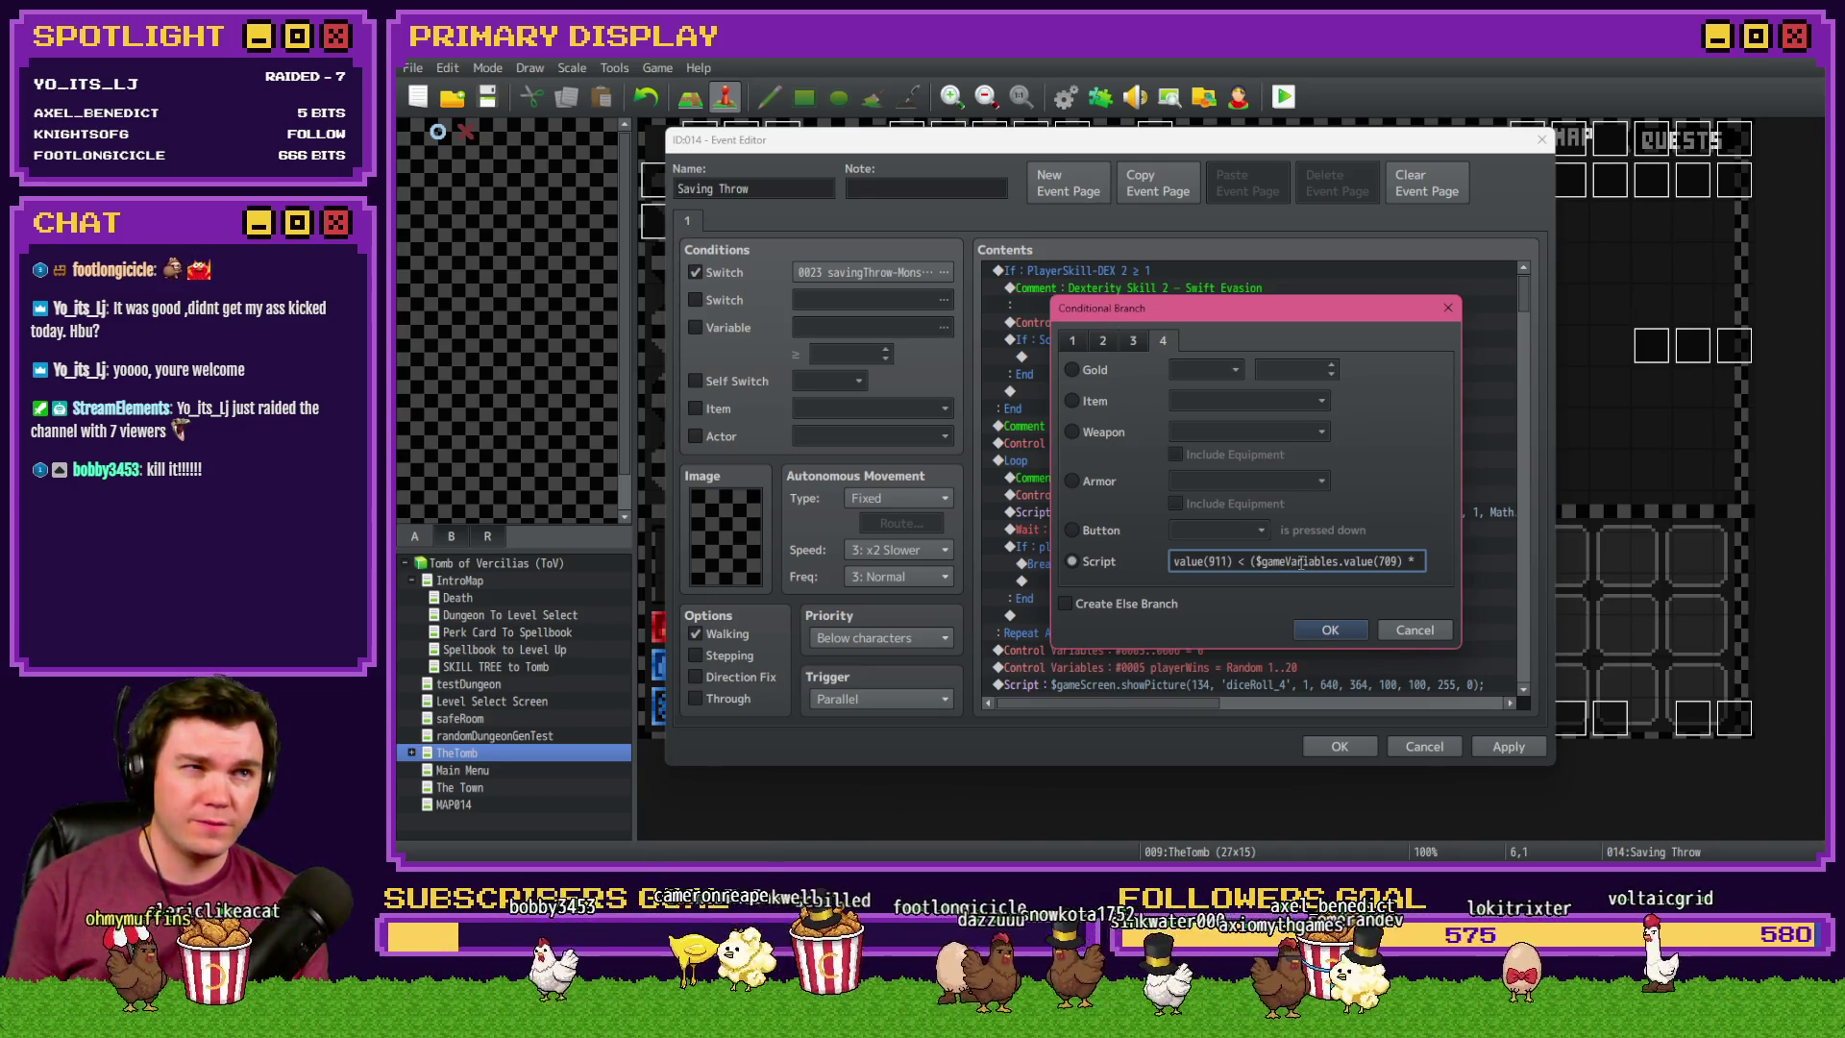
type("5")
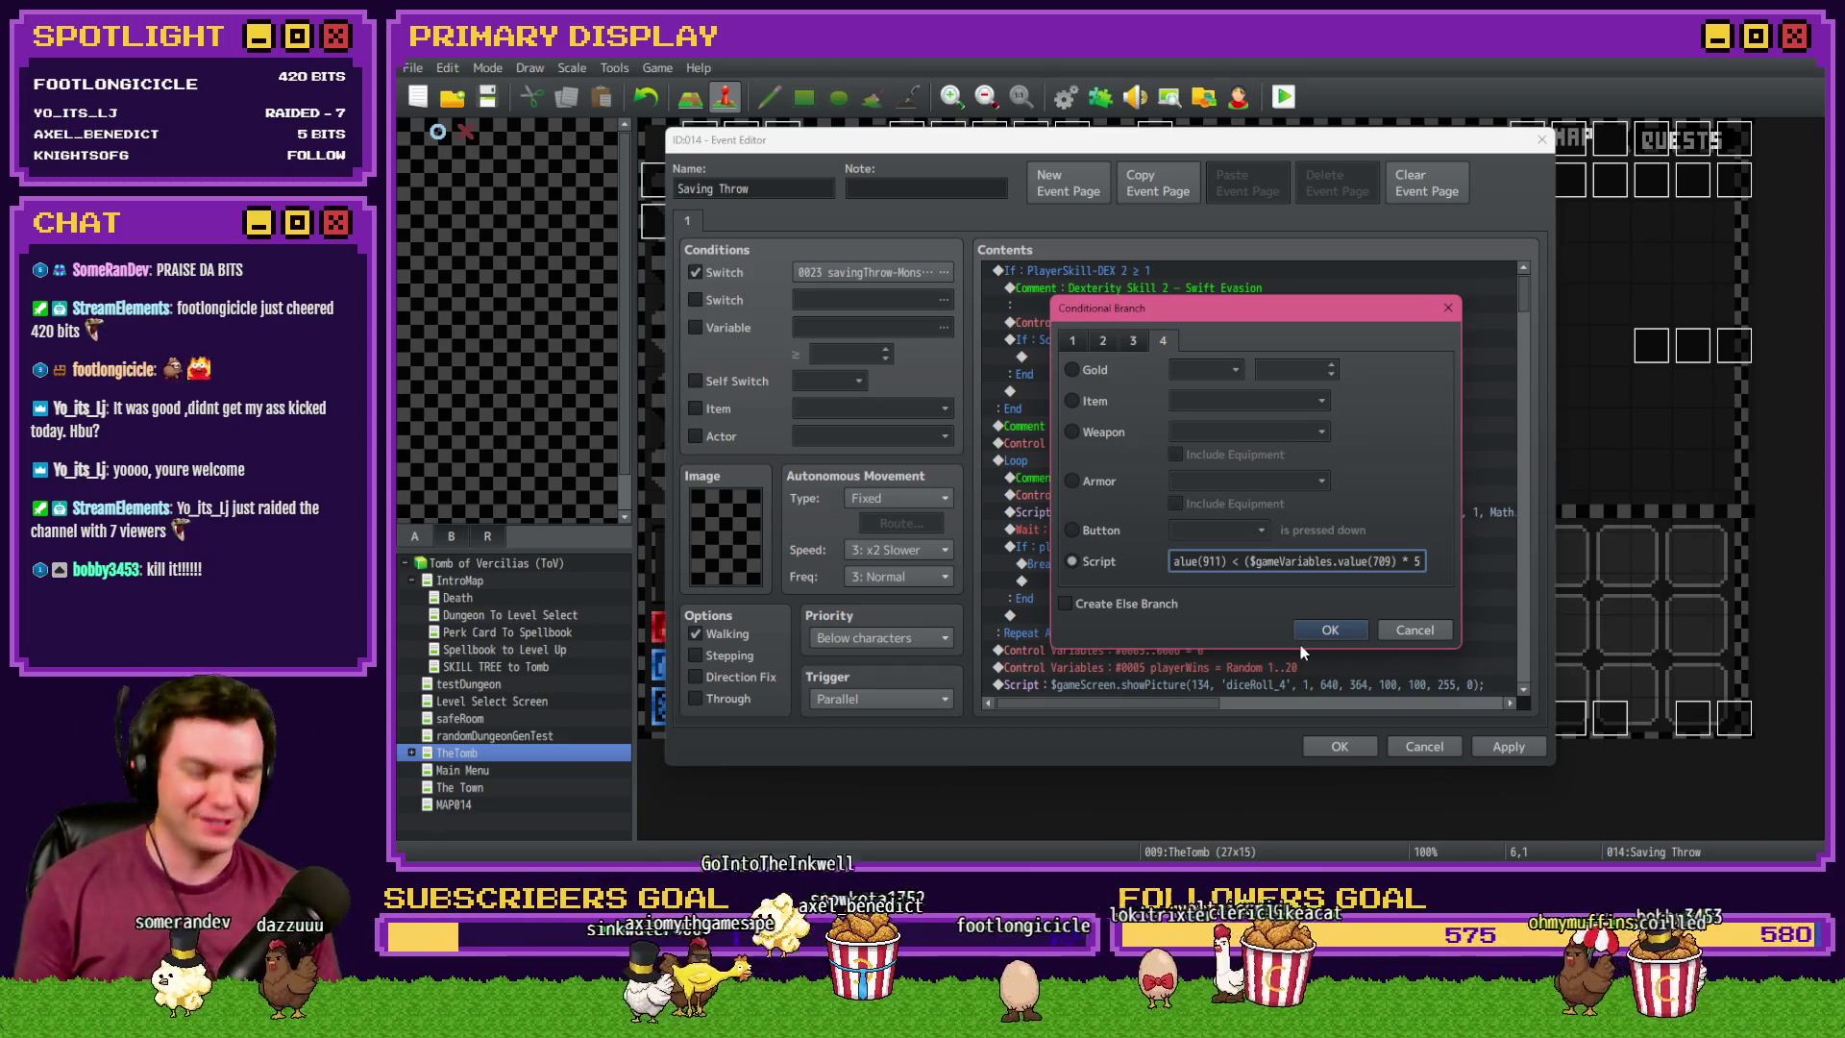
key("Home")
left_click(1319, 561)
left_click_drag(1395, 563, 1366, 561)
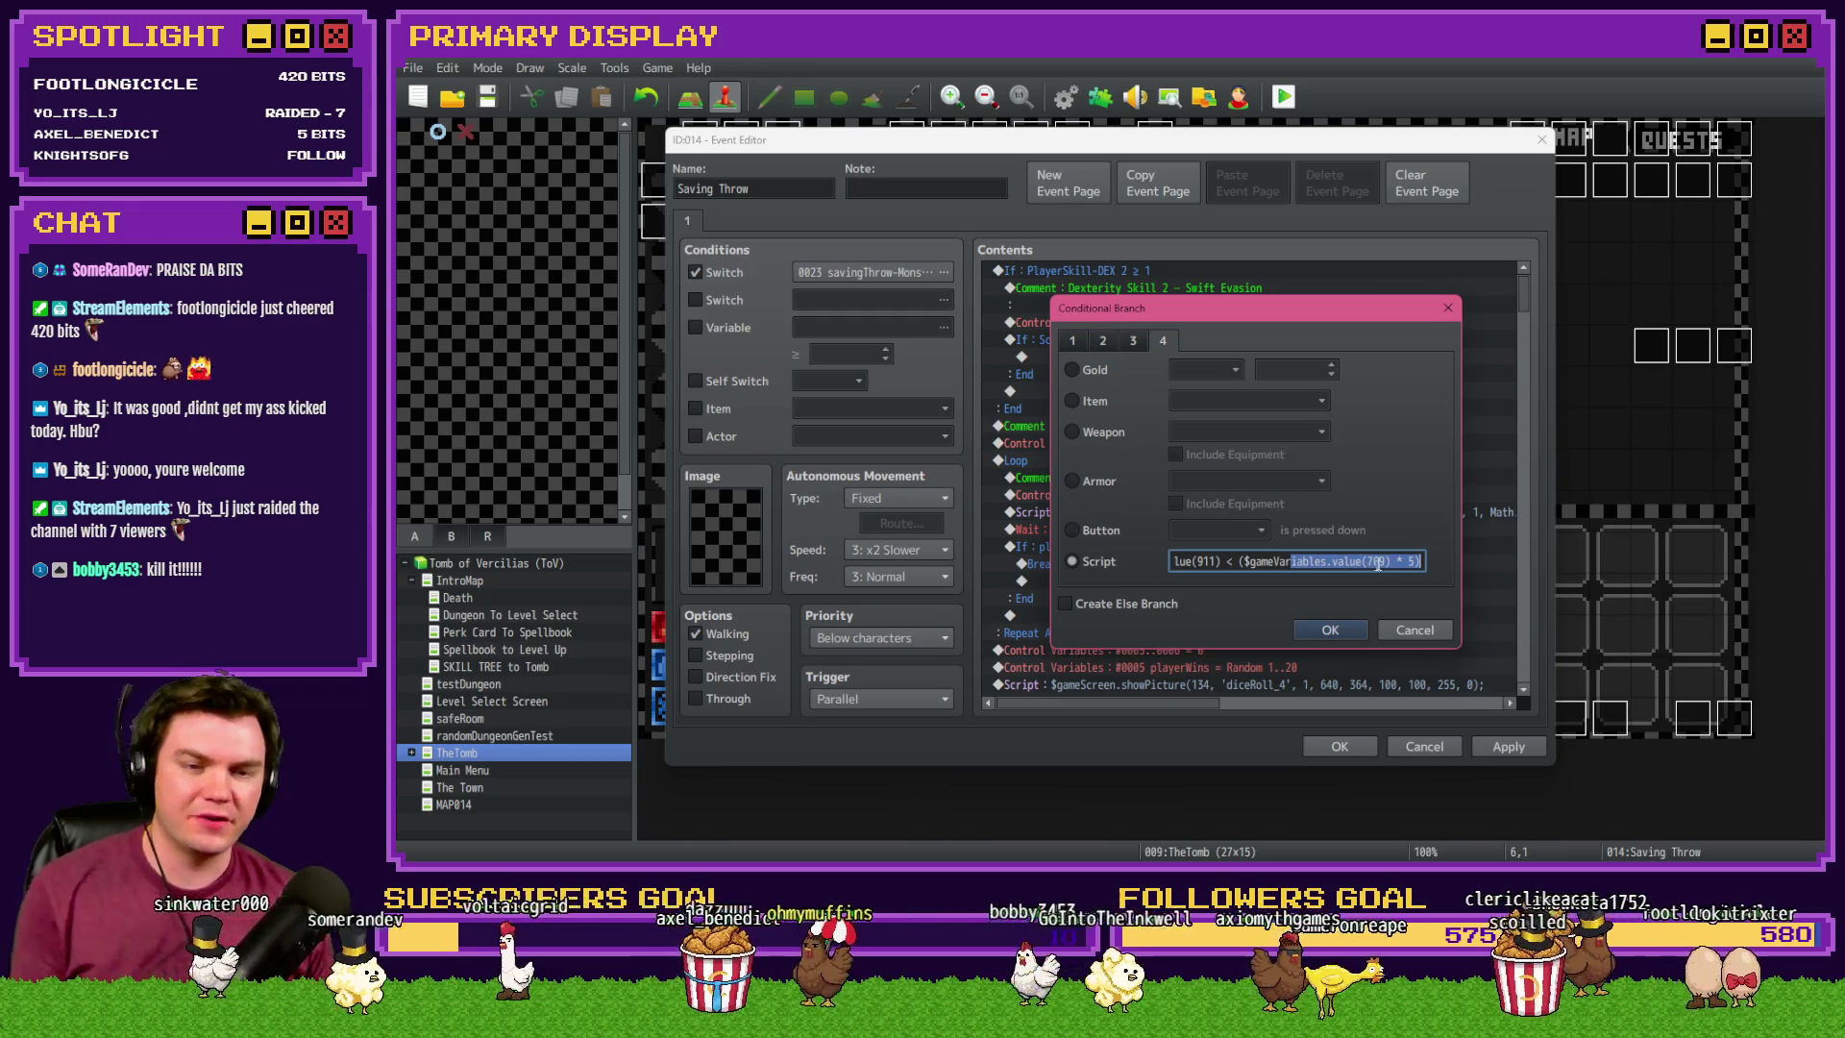
left_click(1347, 625)
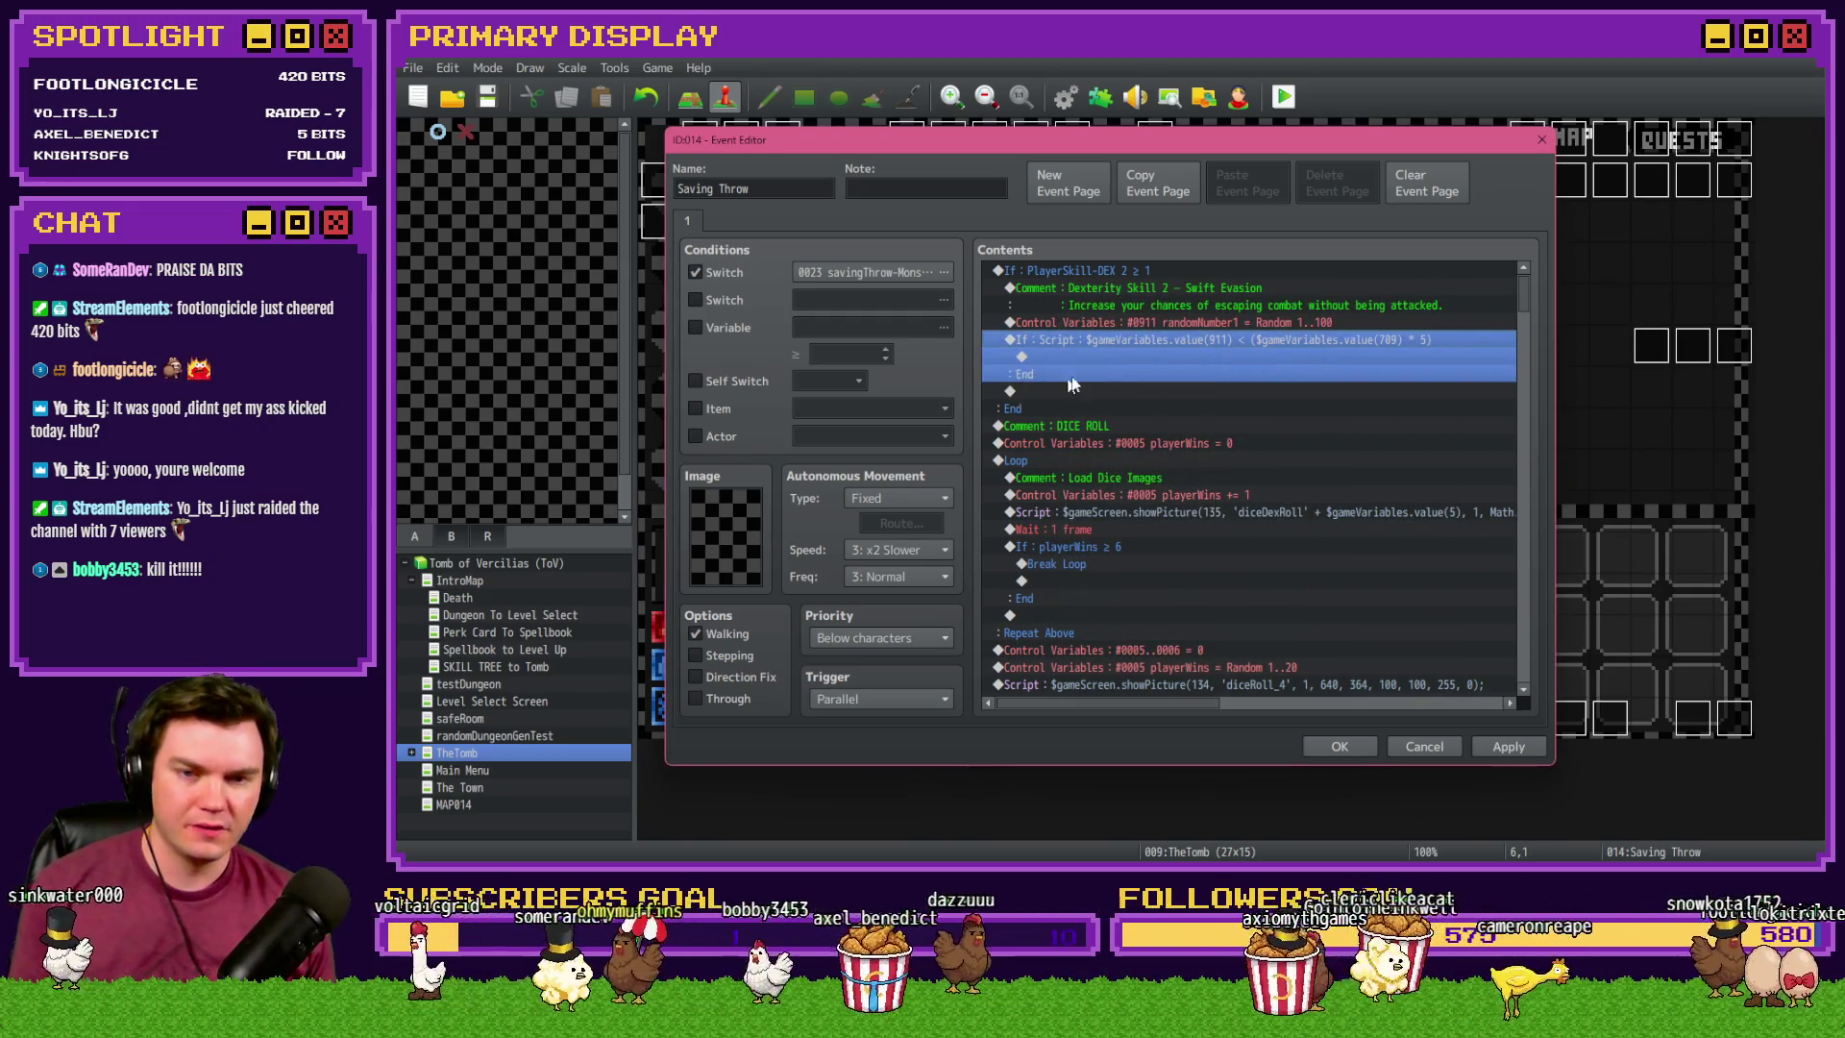
- Flip the condition's comparison from < to > so it tests 911 > 709×5
left_click(1153, 327)
left_click(1161, 341)
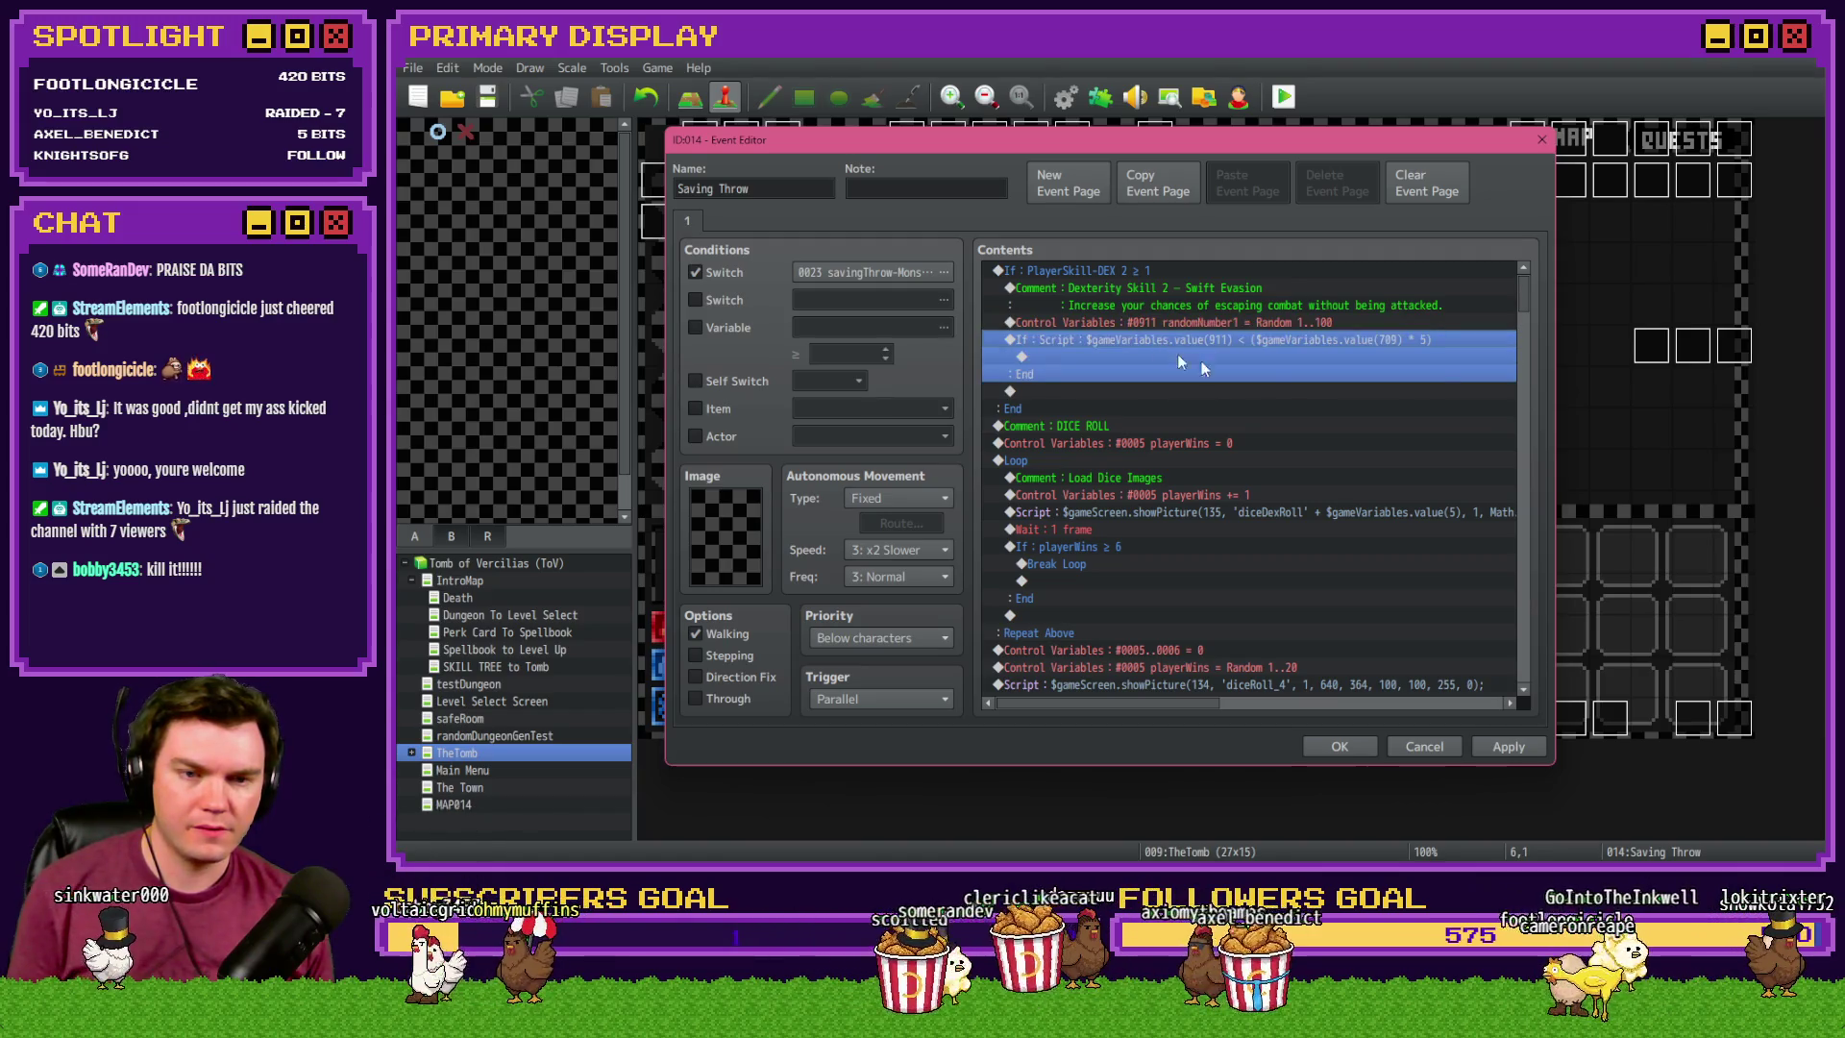
double_click(1433, 374)
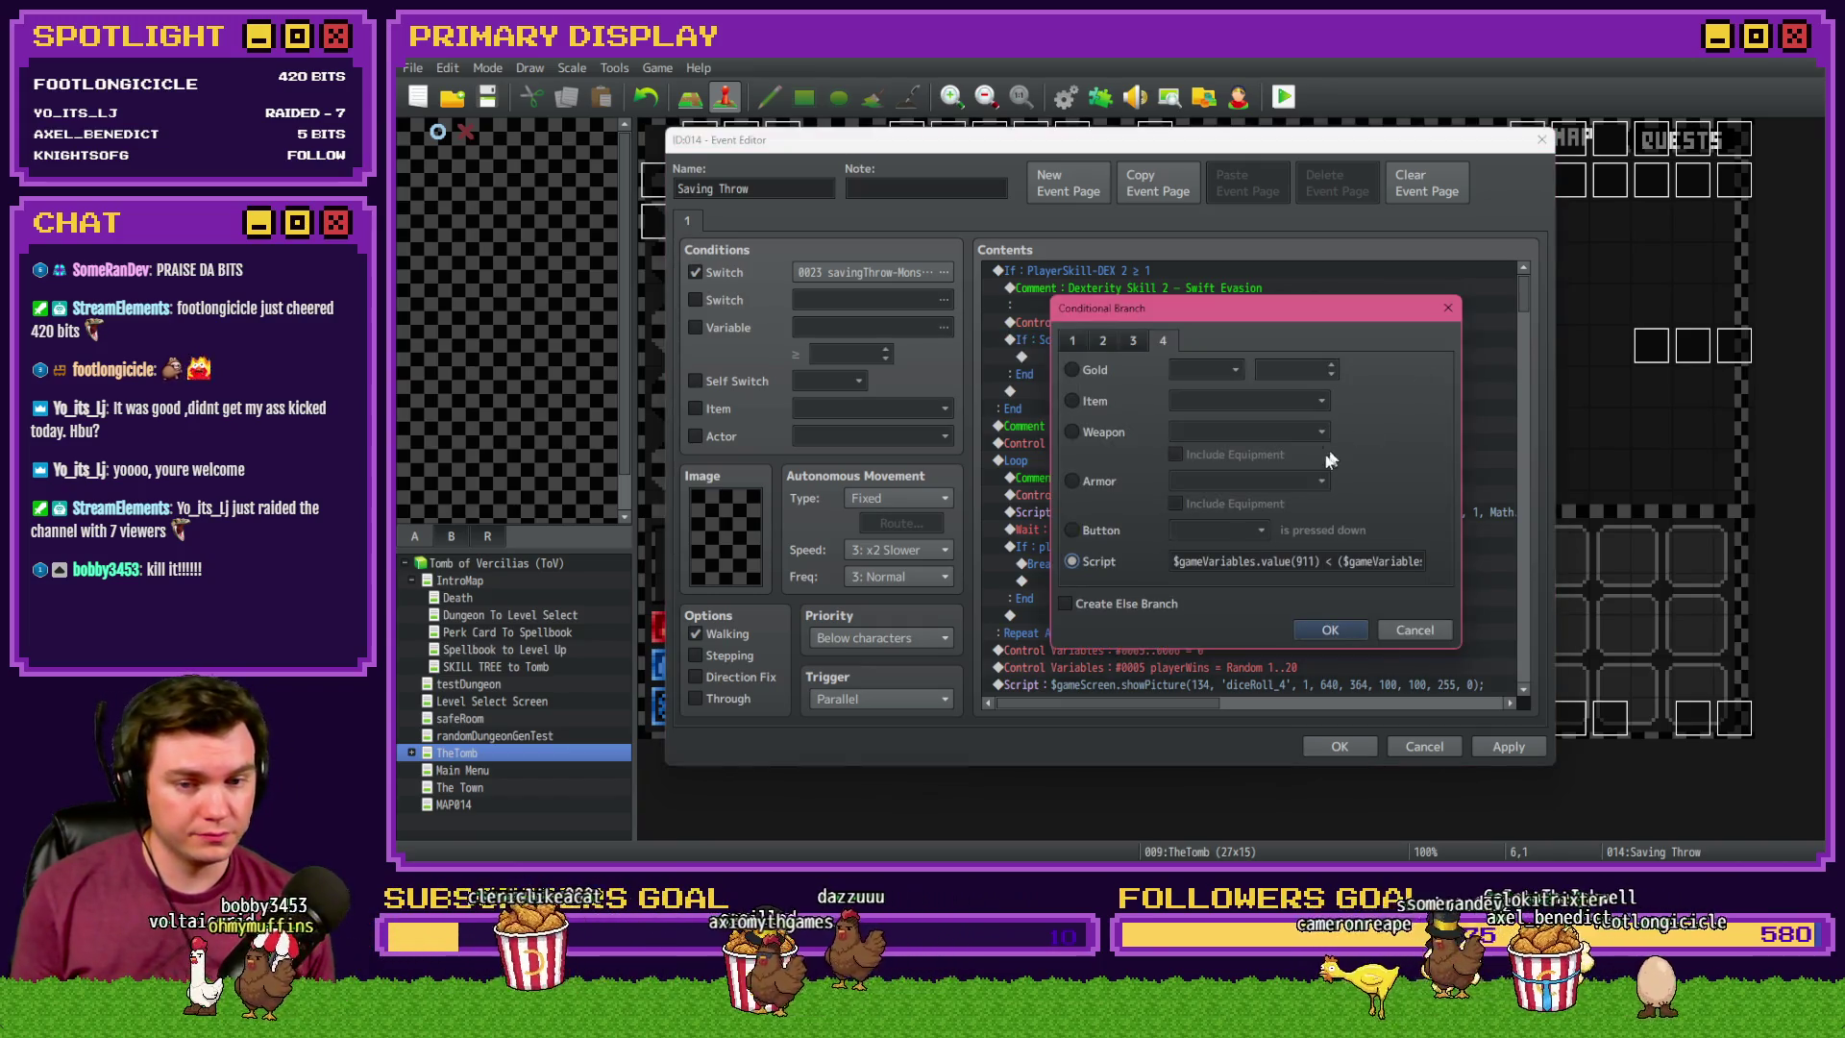
left_click(1330, 561)
key("BackSpace")
type(">")
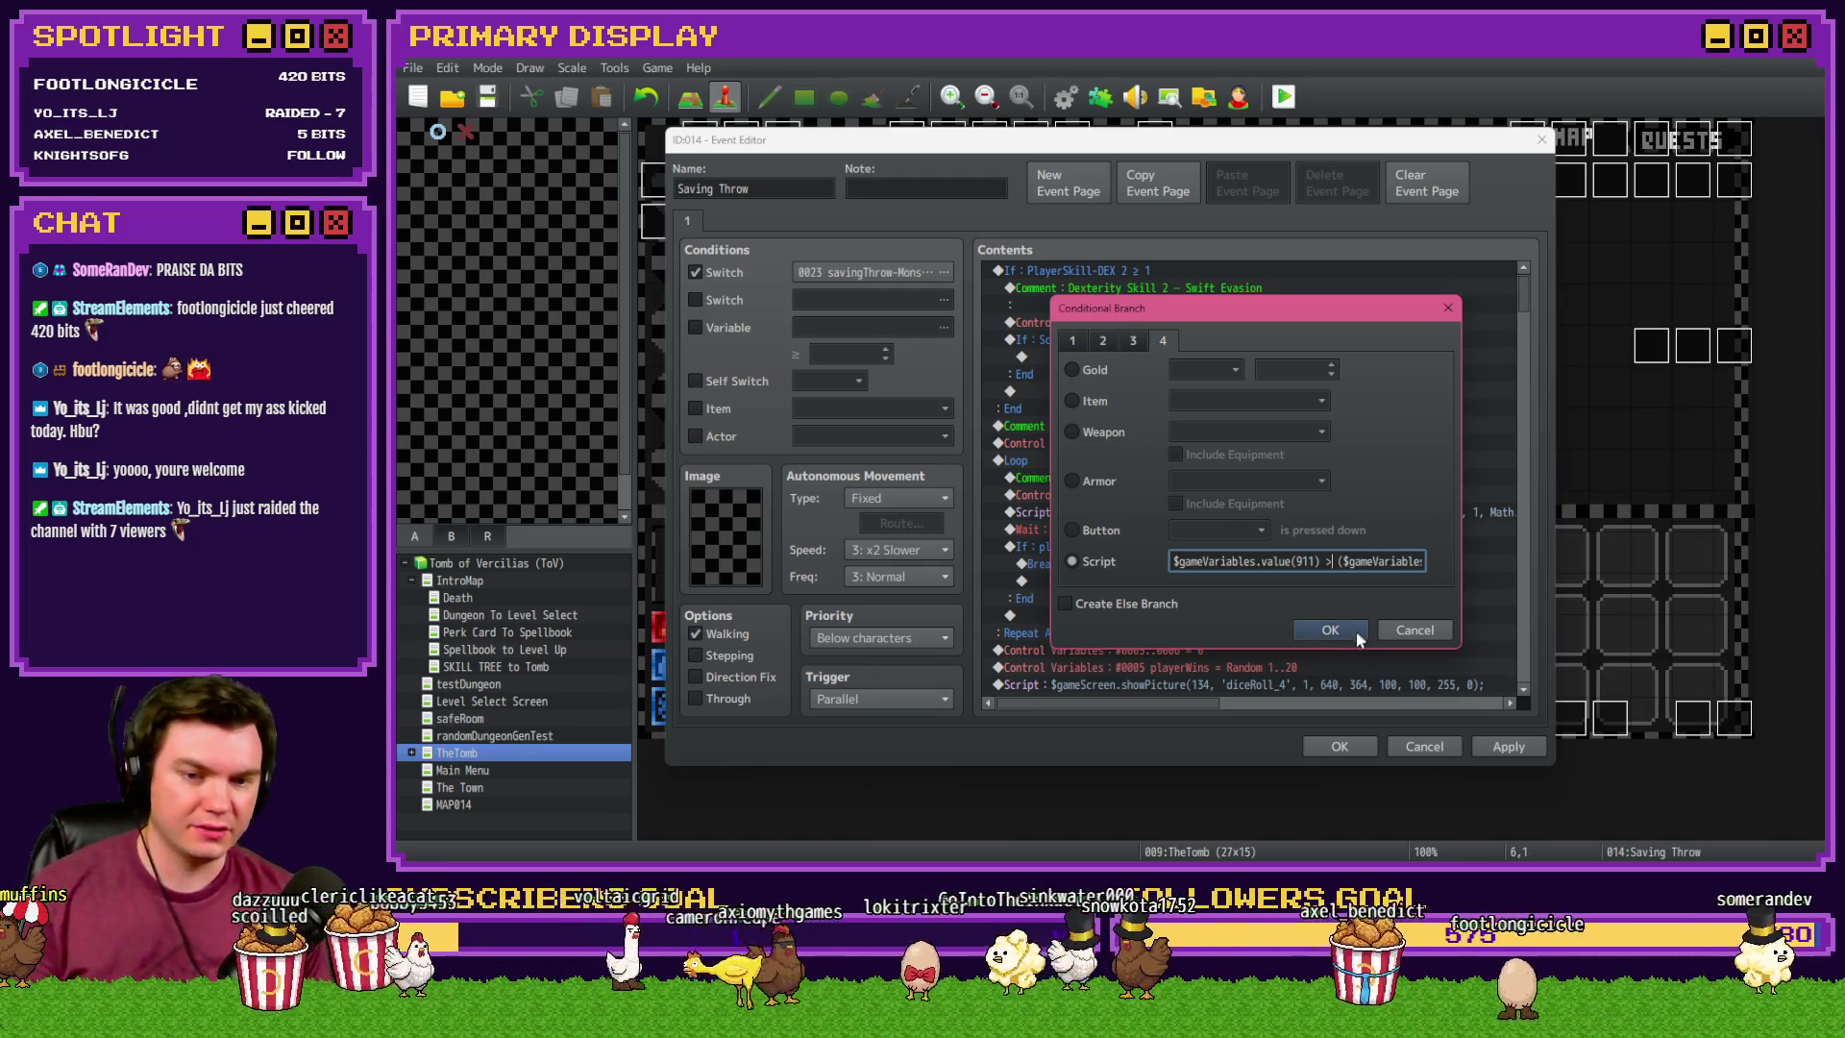
left_click(1350, 634)
double_click(1212, 359)
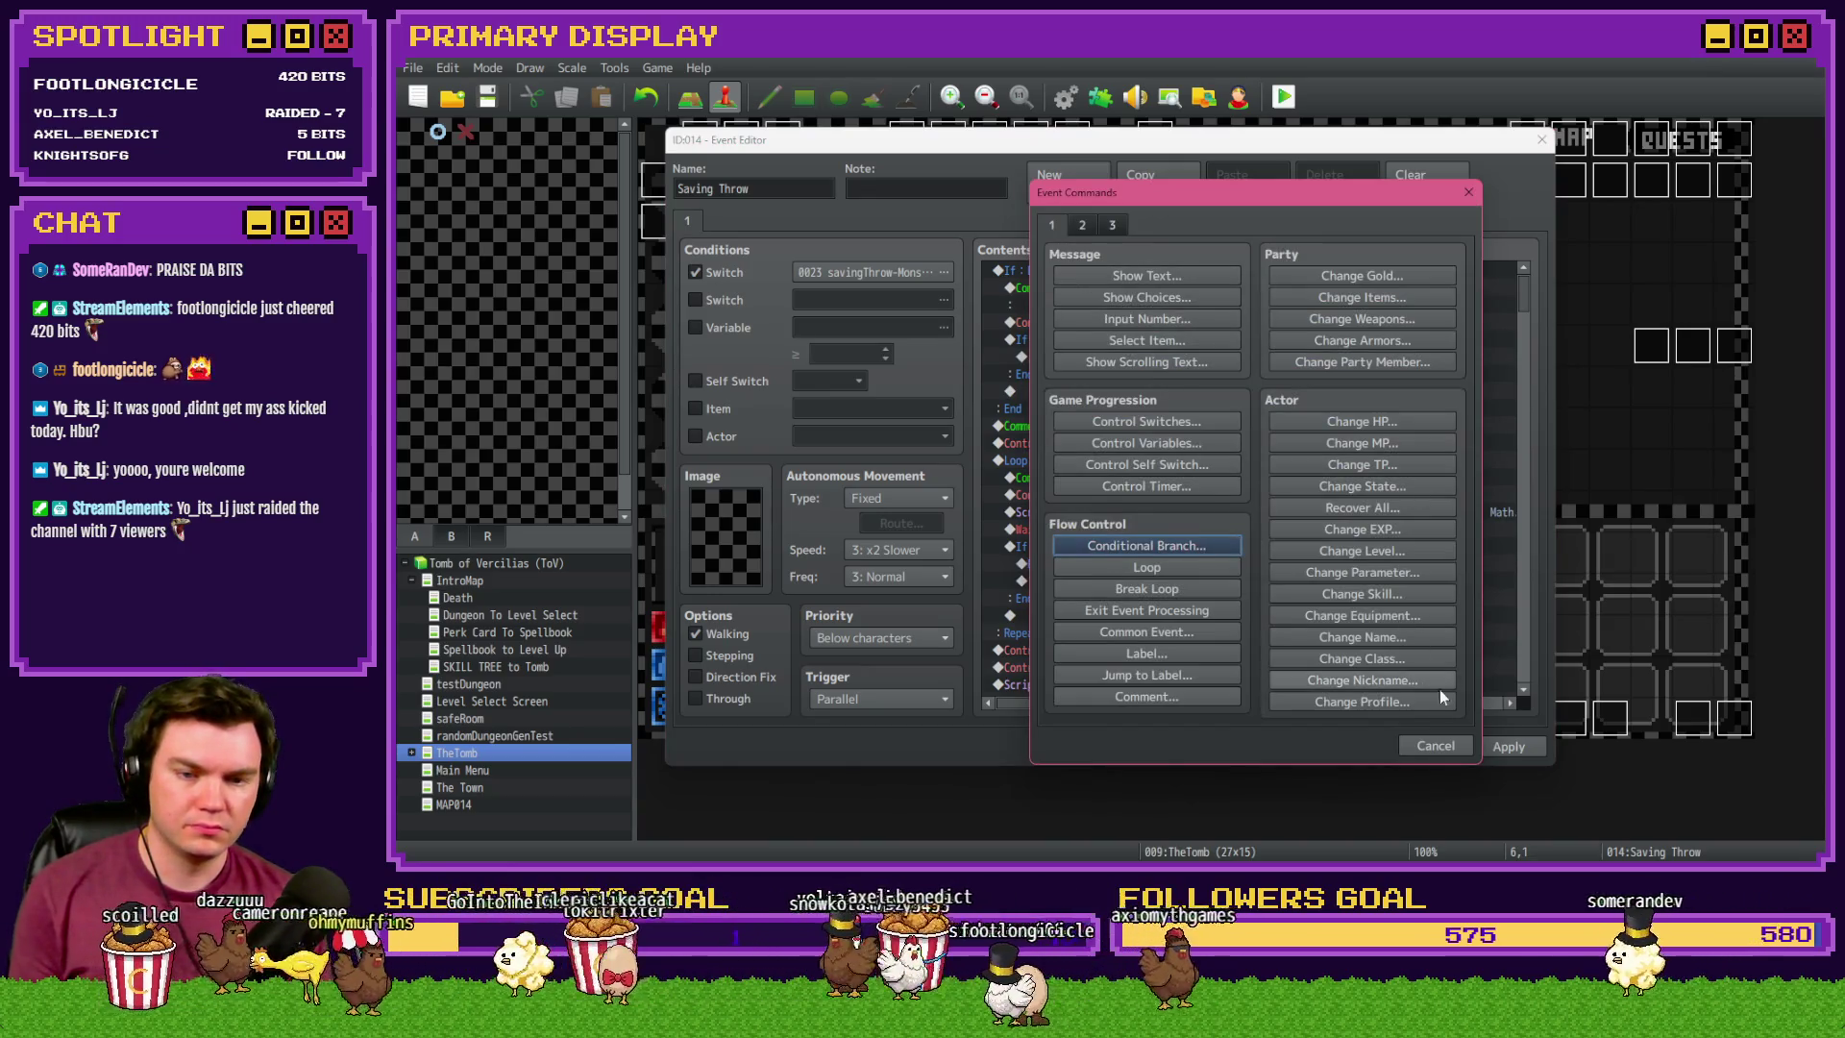
- Cancel the Event Commands window and scroll down to the perk_DexSavingThrow branch
left_click(1442, 743)
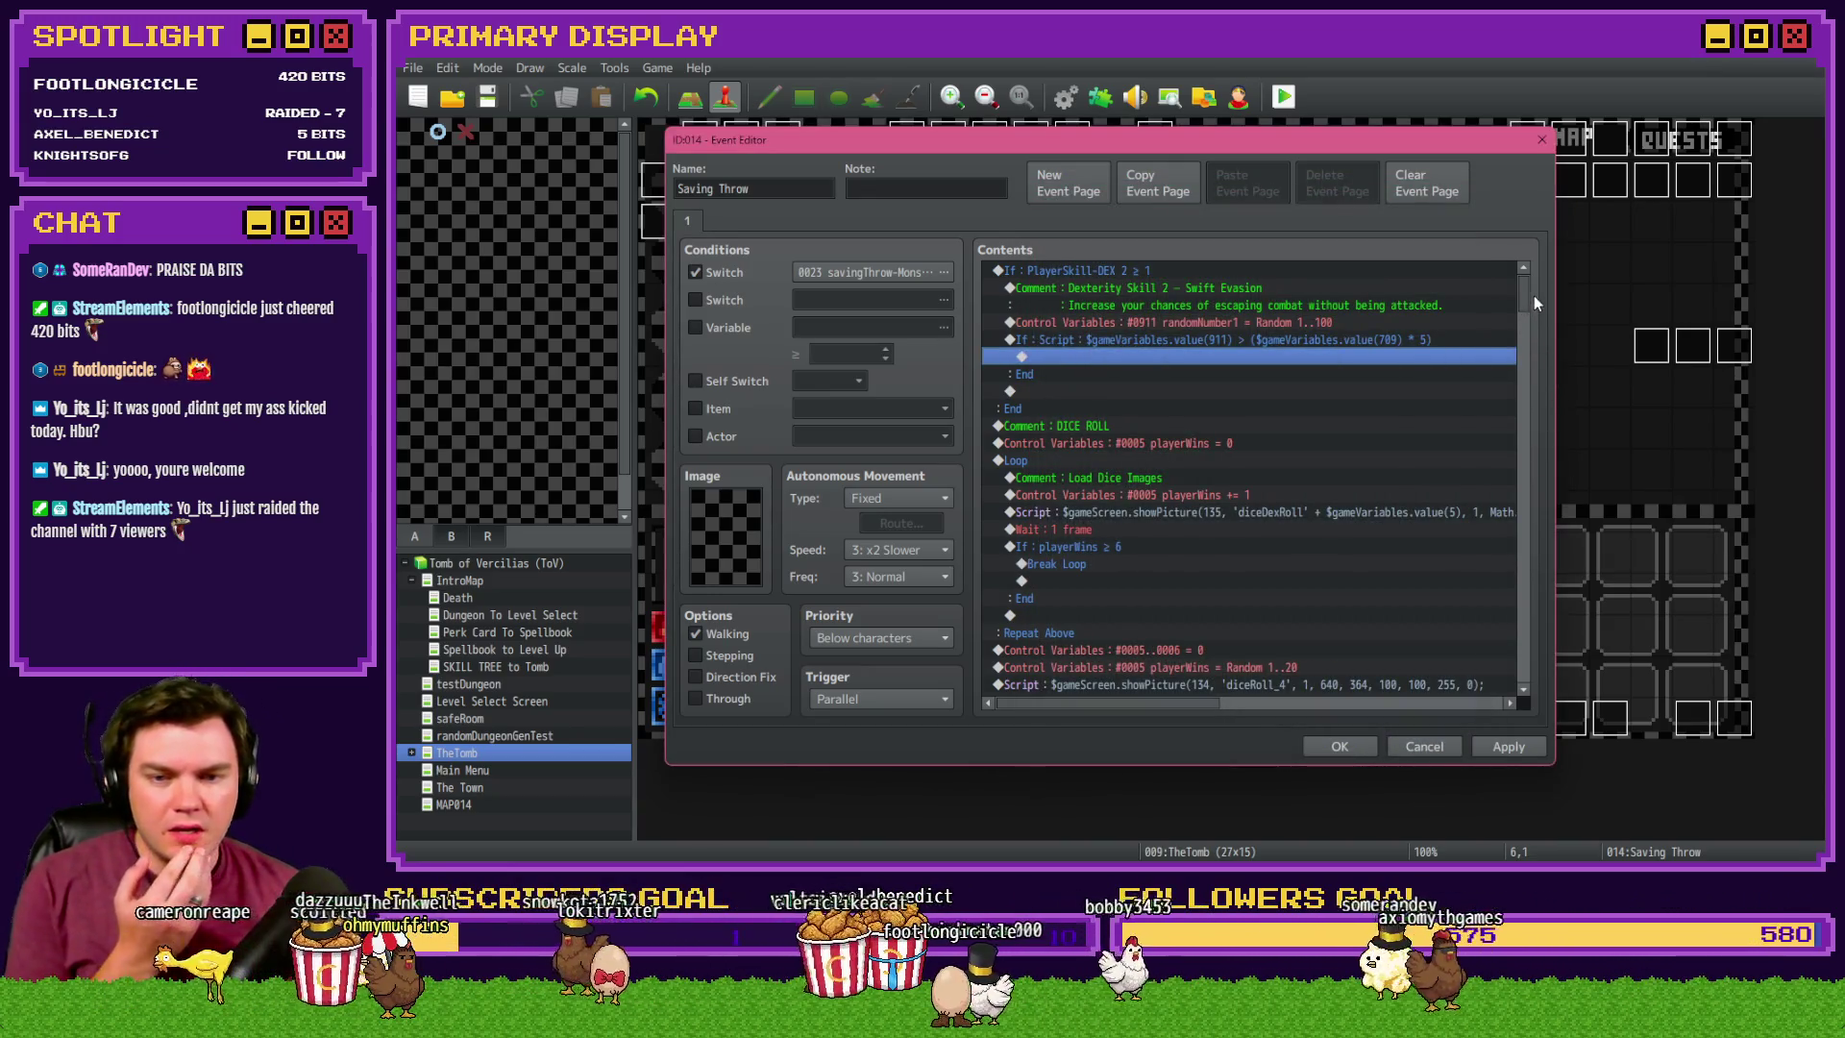
scroll(1530, 342, "down", 10)
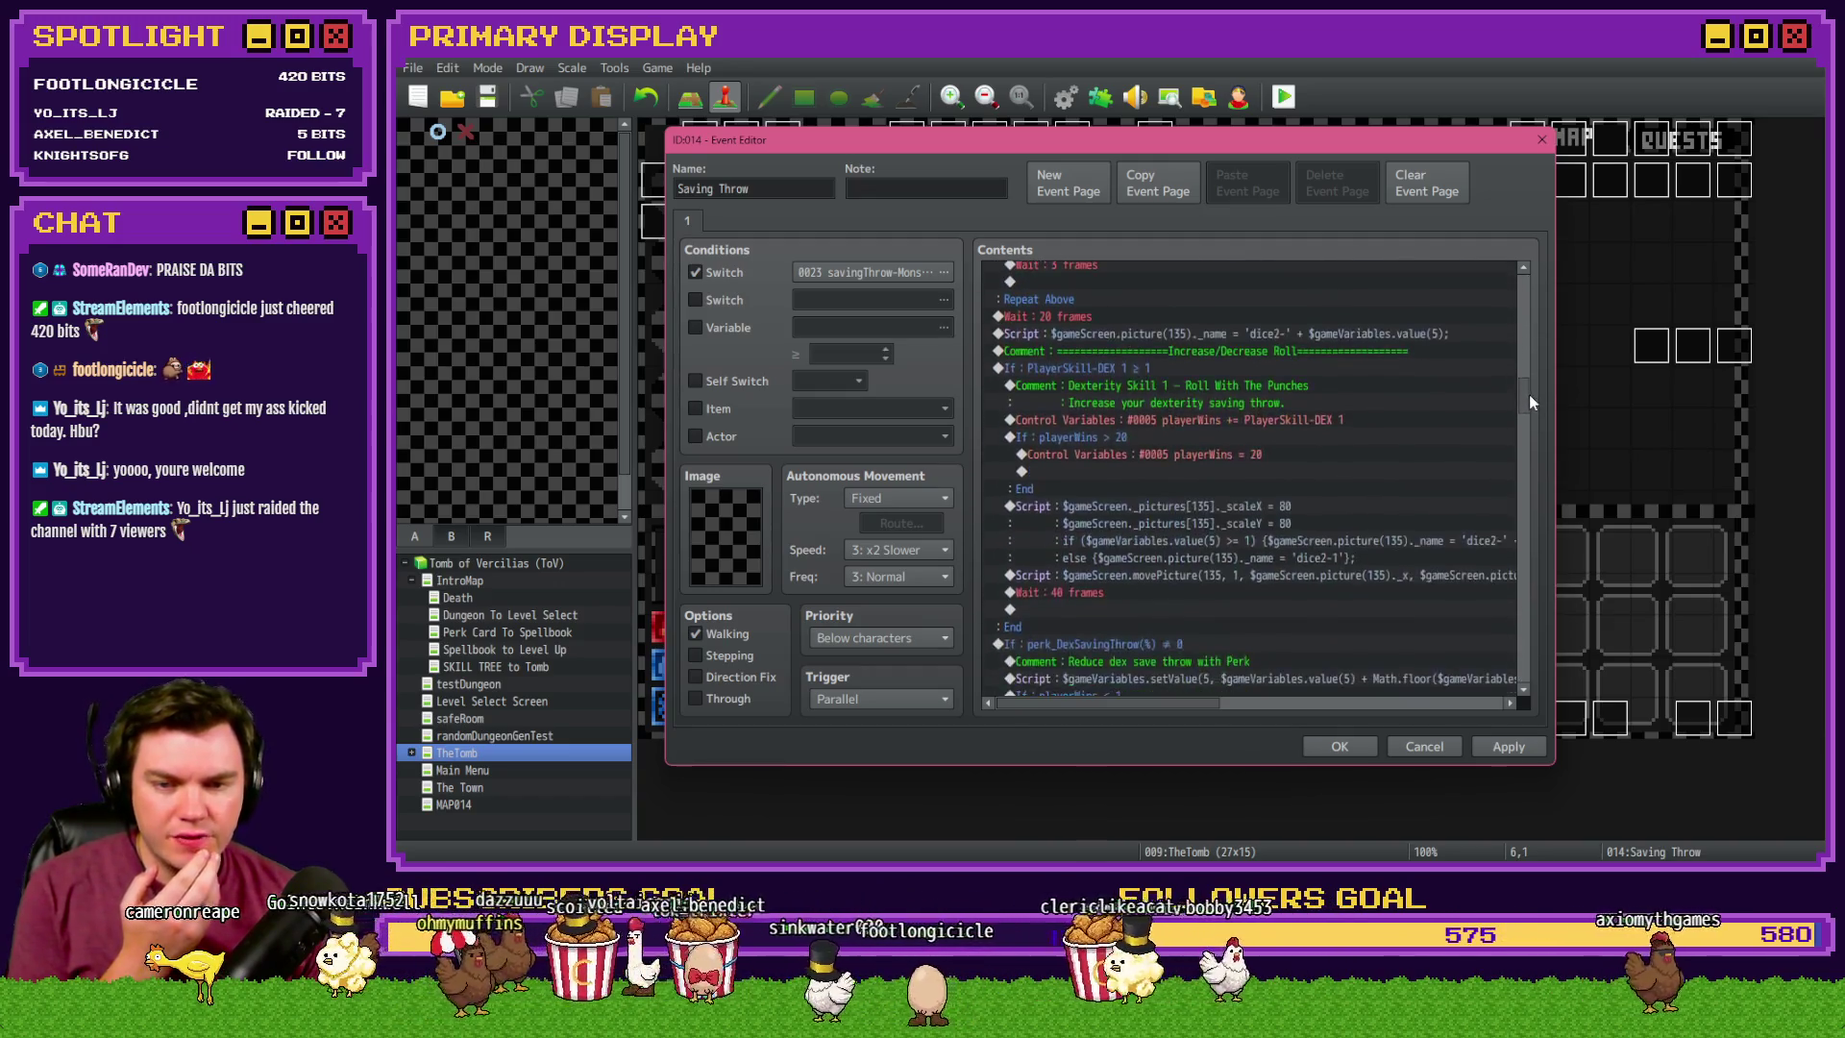
left_click_drag(1530, 396, 1531, 431)
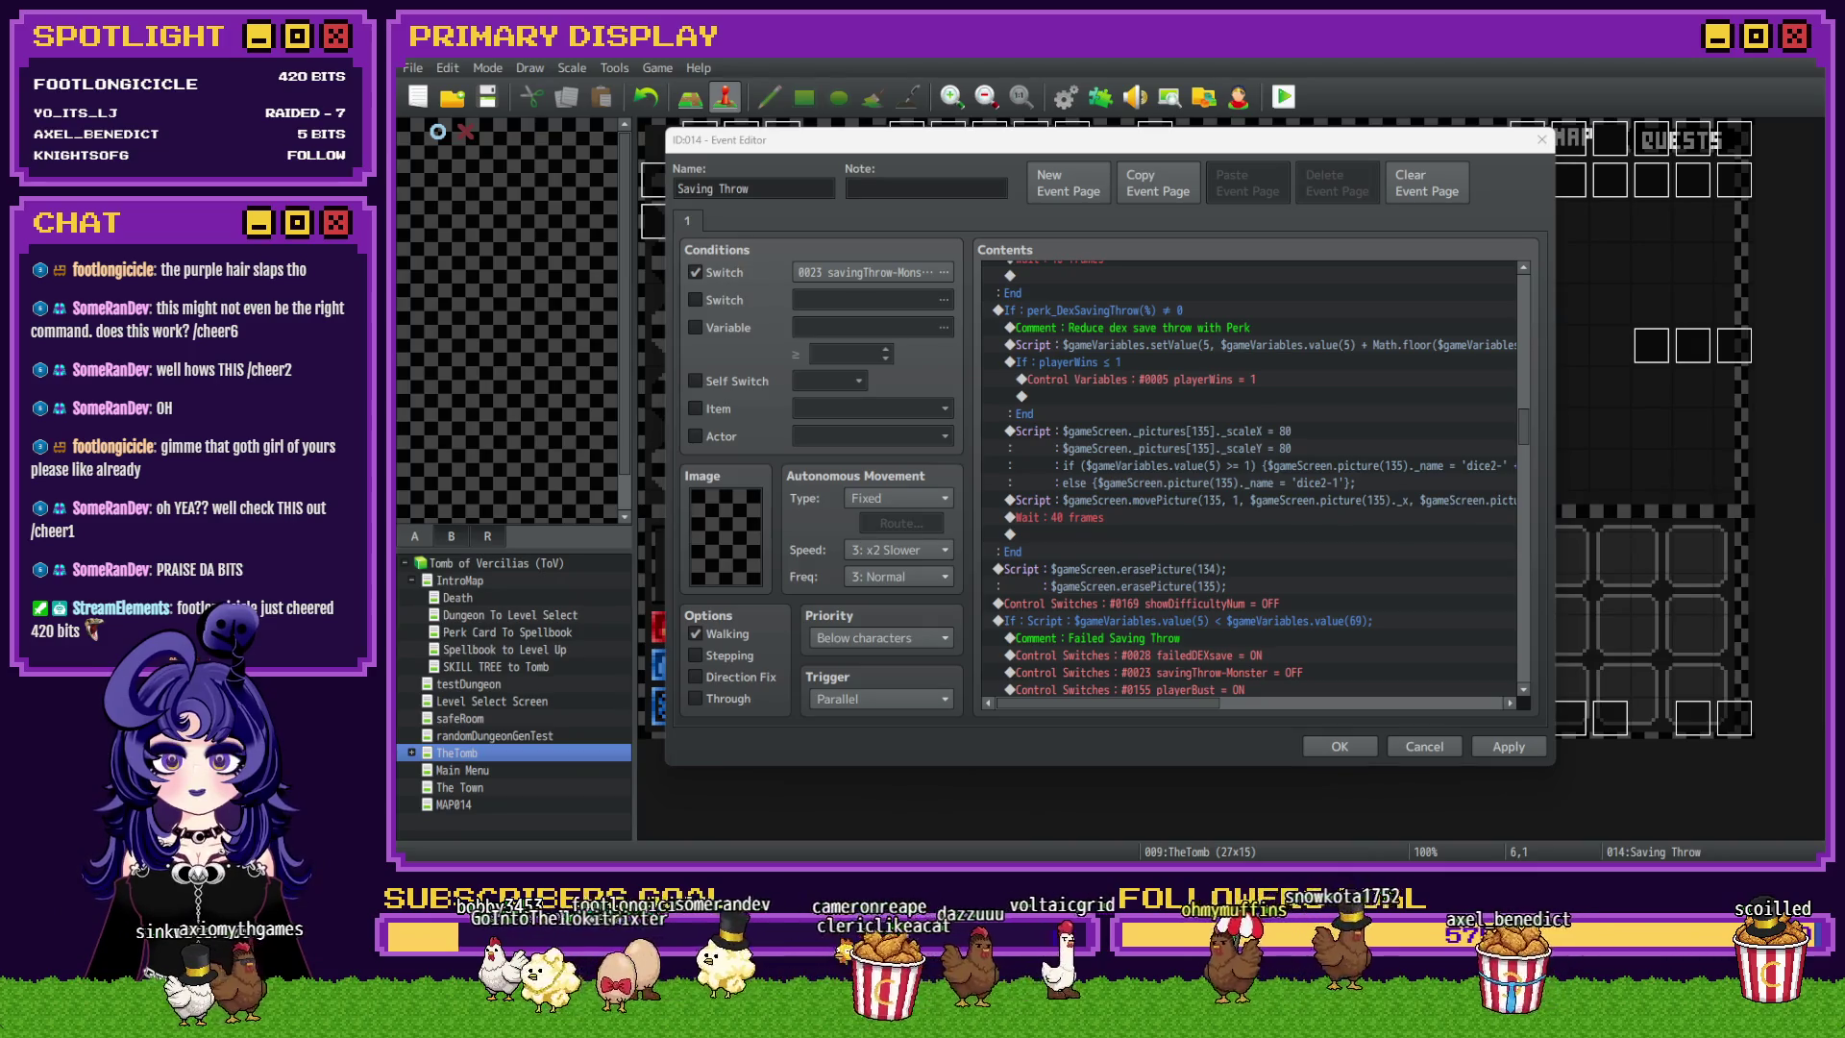
left_click(1386, 183)
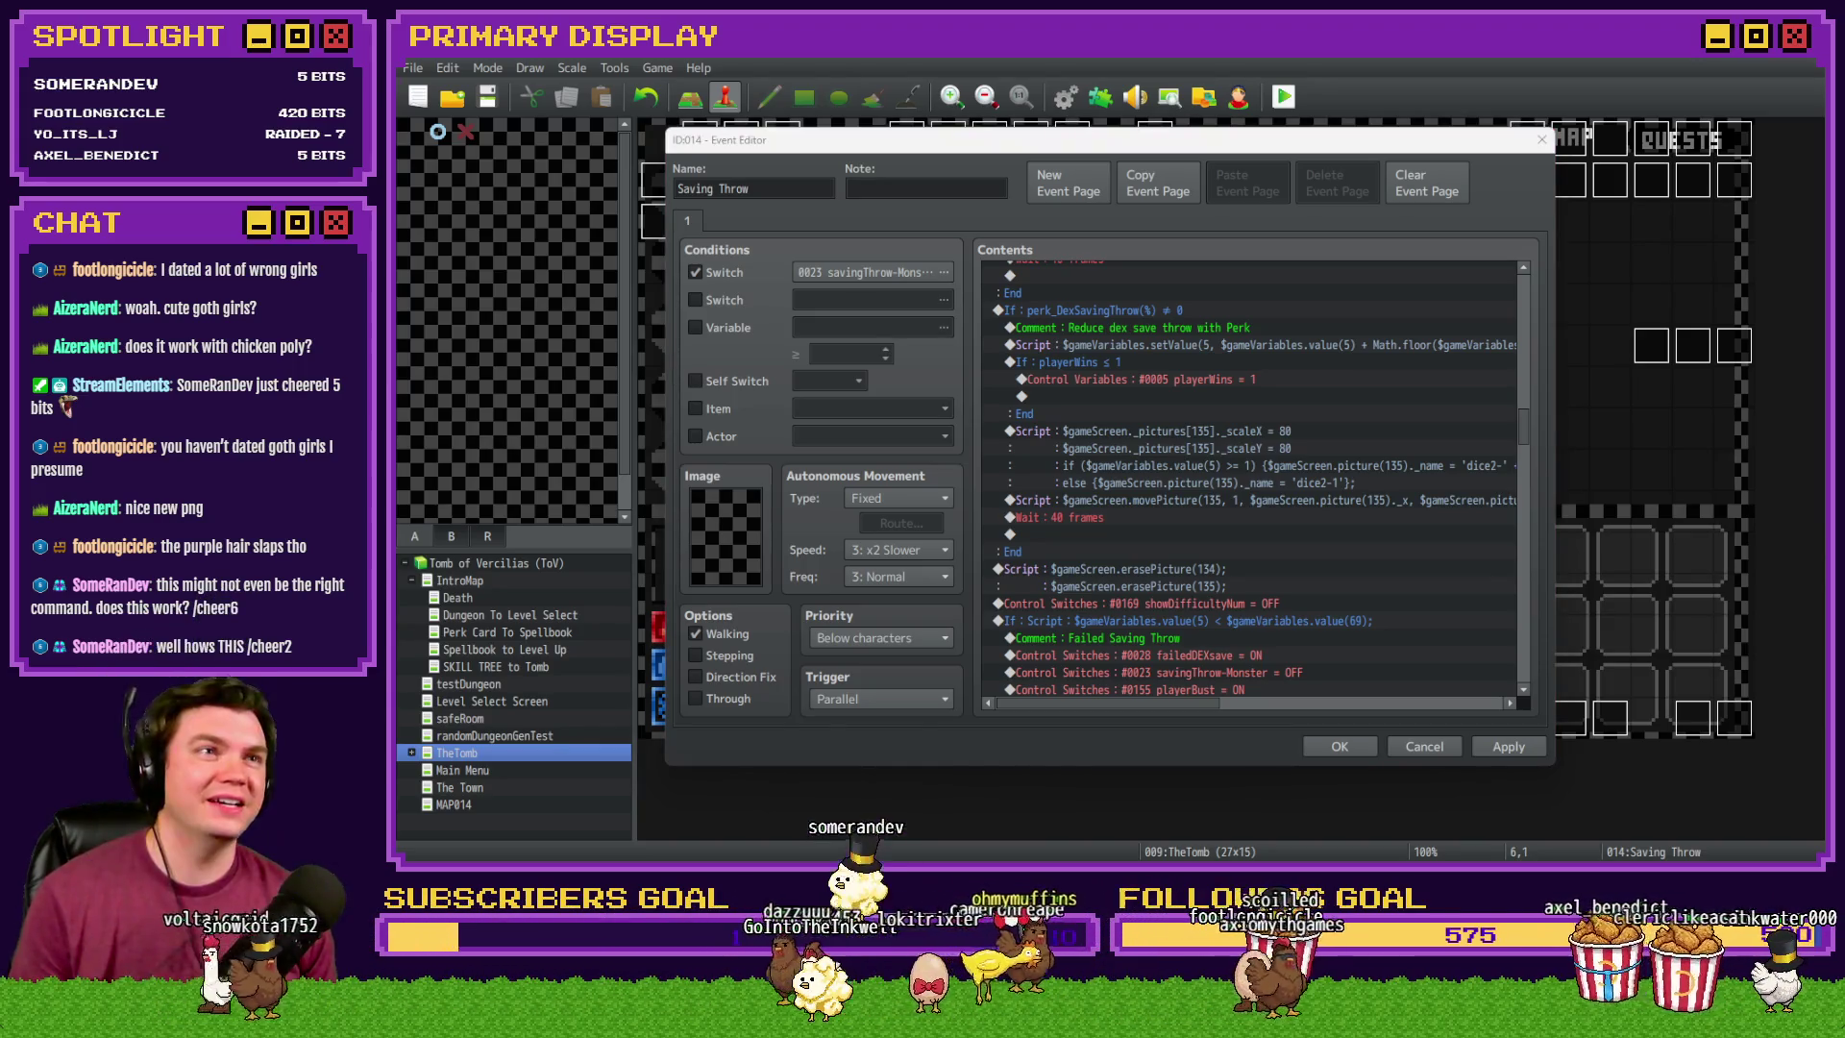
left_click(1421, 140)
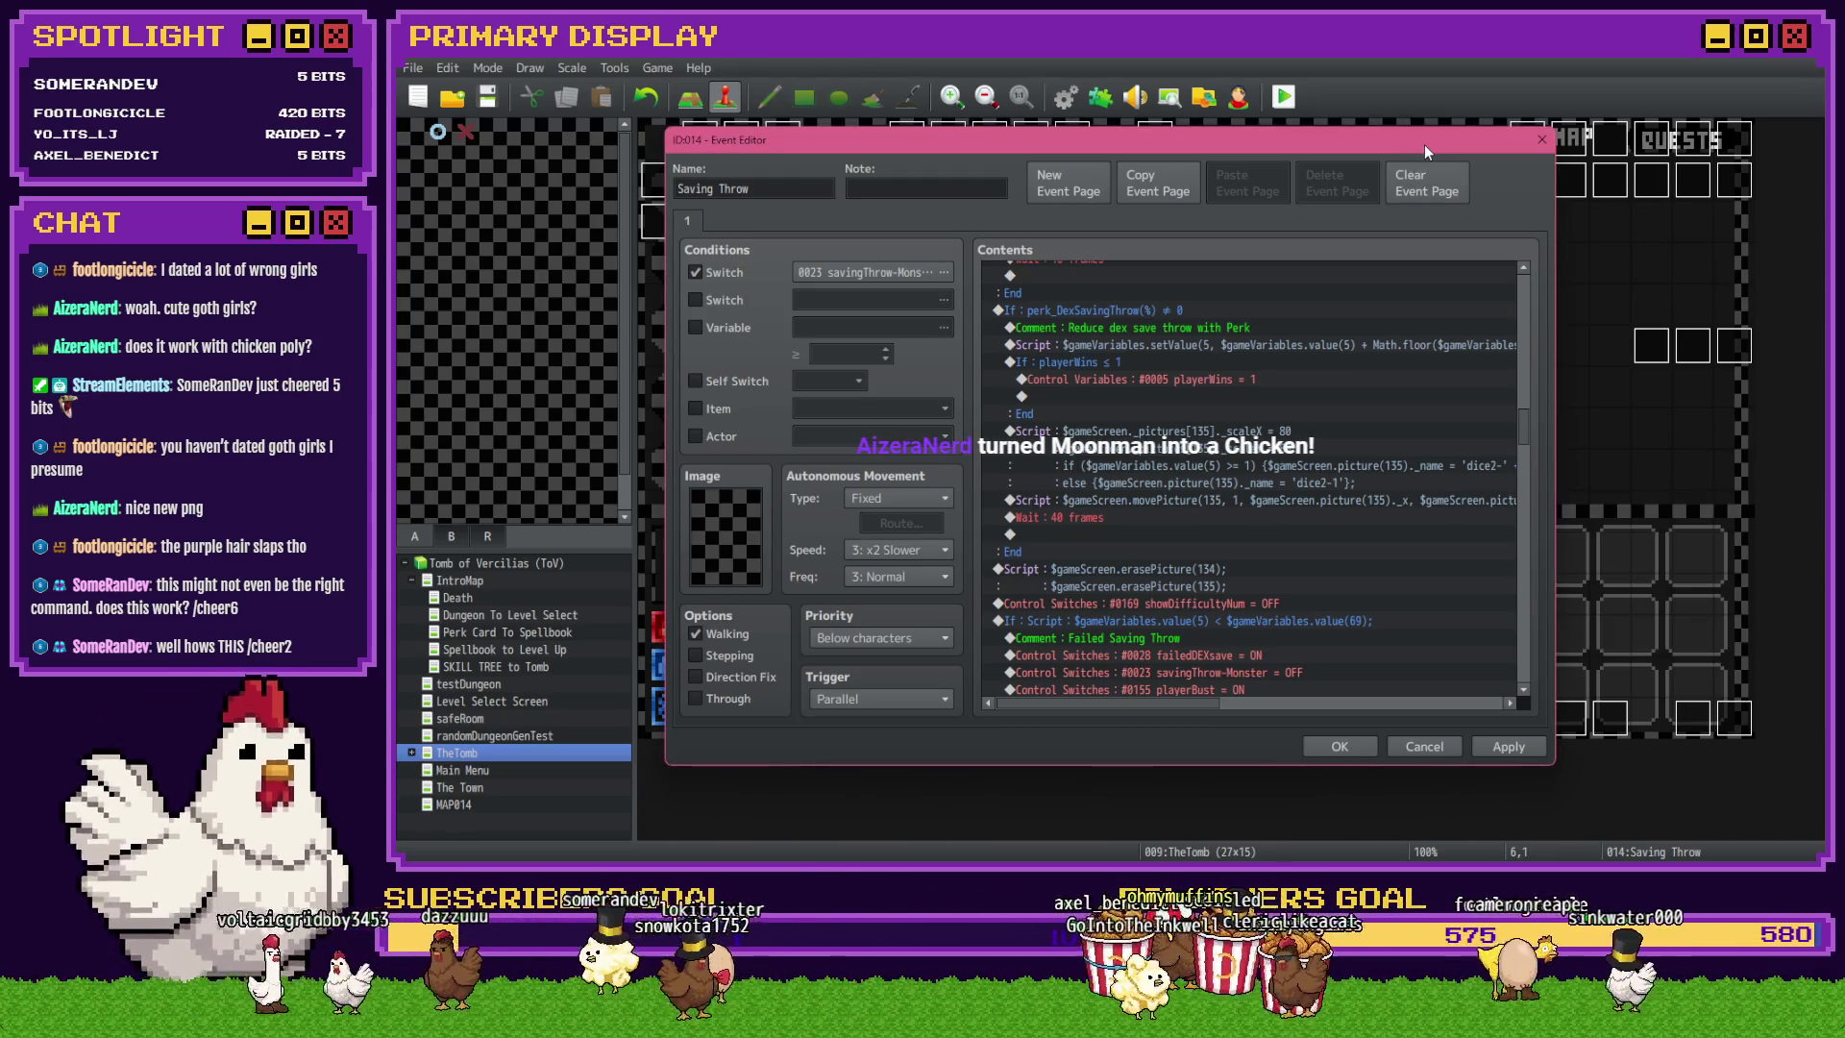